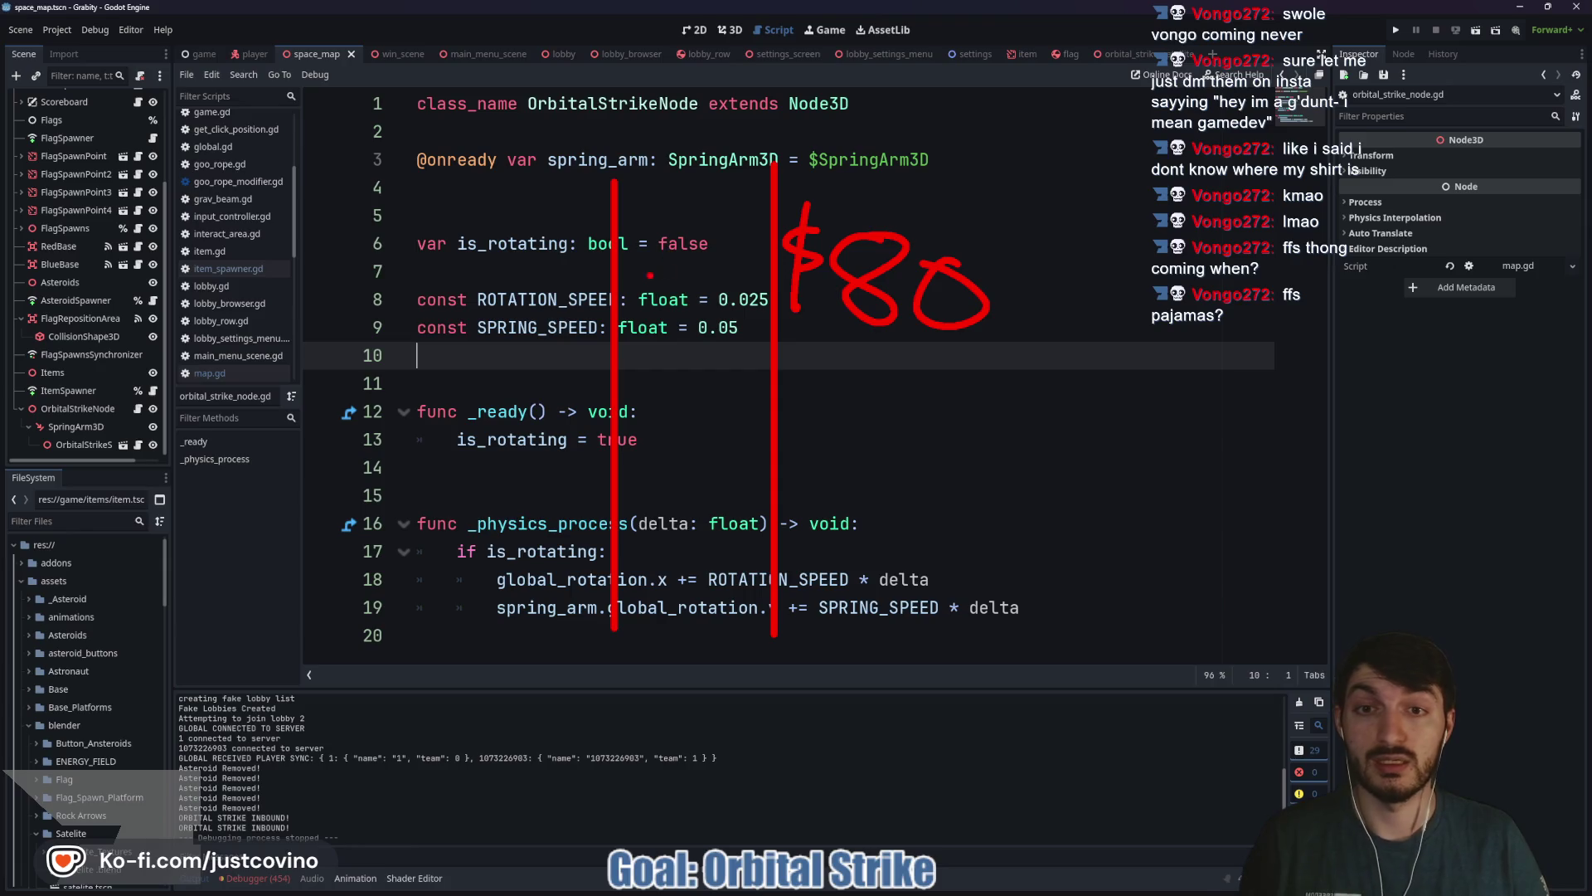
- Sketch a $40 price note beside the $80 note, then clear the drawings
{"action": "mouse_move", "coordinate": [637, 240]}
{"action": "left_mouse_down"}
{"action": "mouse_move", "coordinate": [672, 276]}
{"action": "mouse_move", "coordinate": [674, 307]}
{"action": "left_mouse_up"}
{"action": "left_click_drag", "start_coordinate": [715, 253], "coordinate": [712, 257]}
{"action": "mouse_move", "coordinate": [630, 216]}
{"action": "left_mouse_down"}
{"action": "mouse_move", "coordinate": [653, 199]}
{"action": "mouse_move", "coordinate": [627, 229]}
{"action": "left_mouse_up"}
{"action": "left_click_drag", "start_coordinate": [639, 175], "coordinate": [637, 231]}
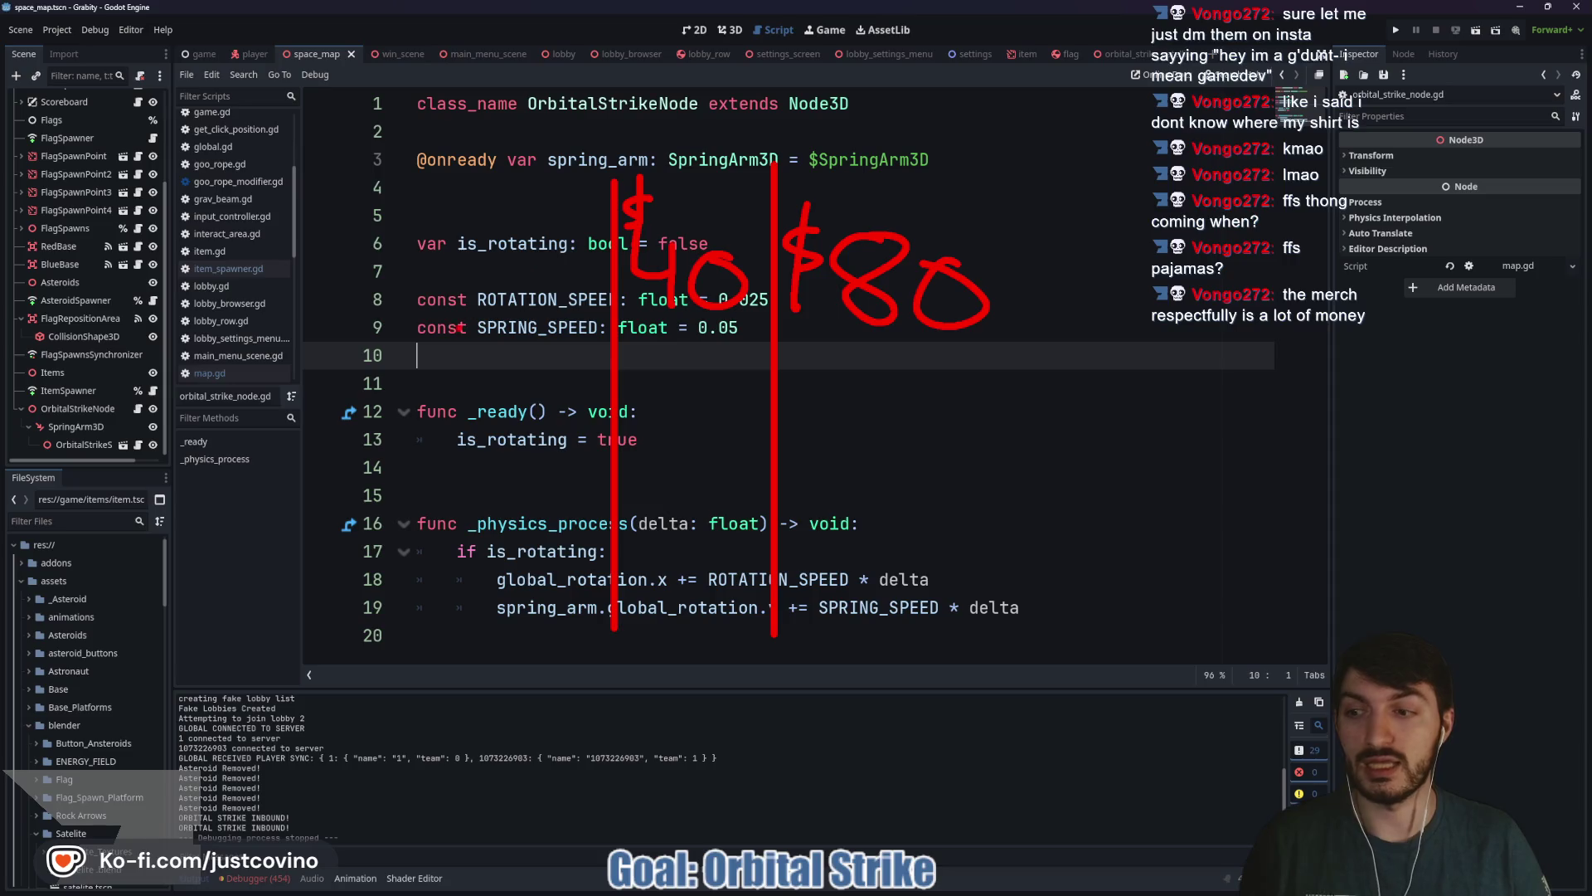
{"action": "key", "text": "Escape"}
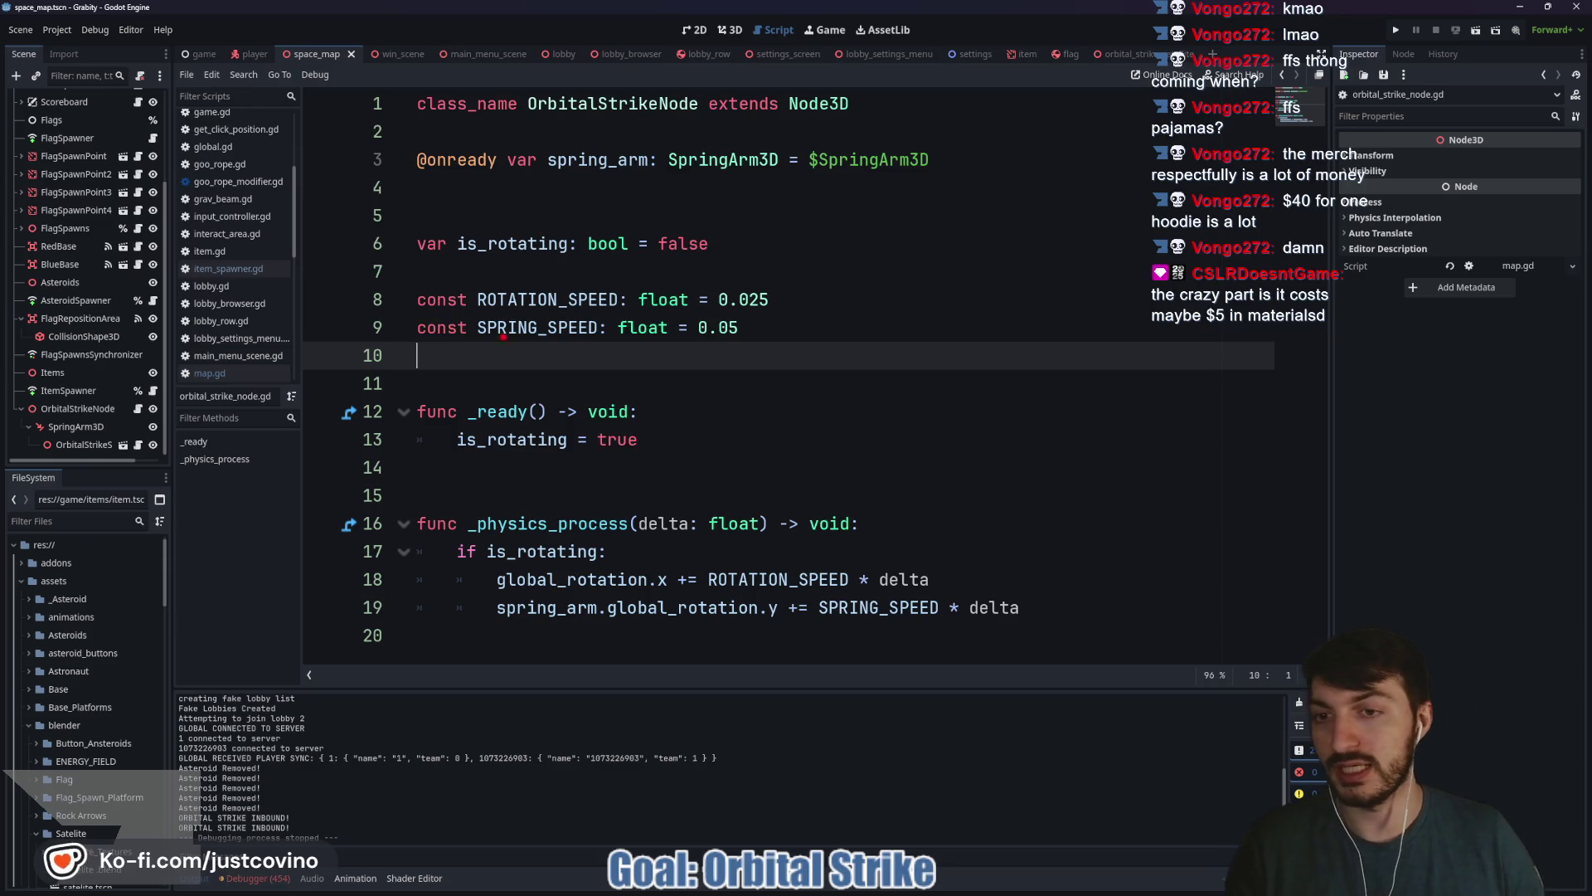
- Annotate the code with a $10 → $12 arrow and a $2 note by line 16, then clear them
{"action": "mouse_move", "coordinate": [541, 359]}
{"action": "left_mouse_down"}
{"action": "mouse_move", "coordinate": [511, 370]}
{"action": "mouse_move", "coordinate": [504, 401]}
{"action": "left_mouse_up"}
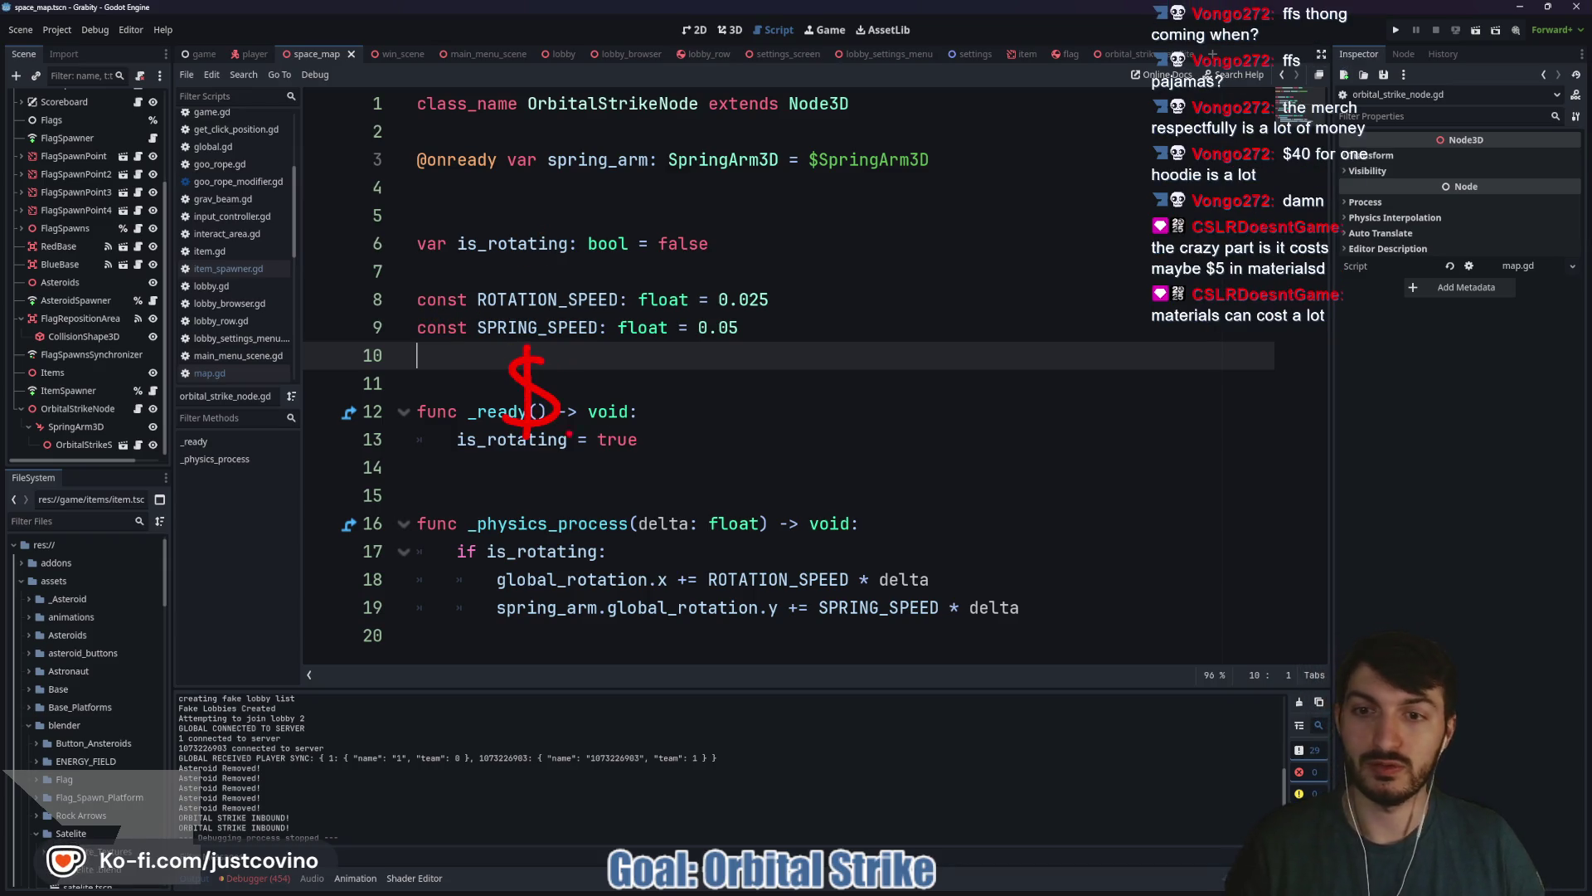
{"action": "left_click_drag", "start_coordinate": [647, 372], "coordinate": [656, 375]}
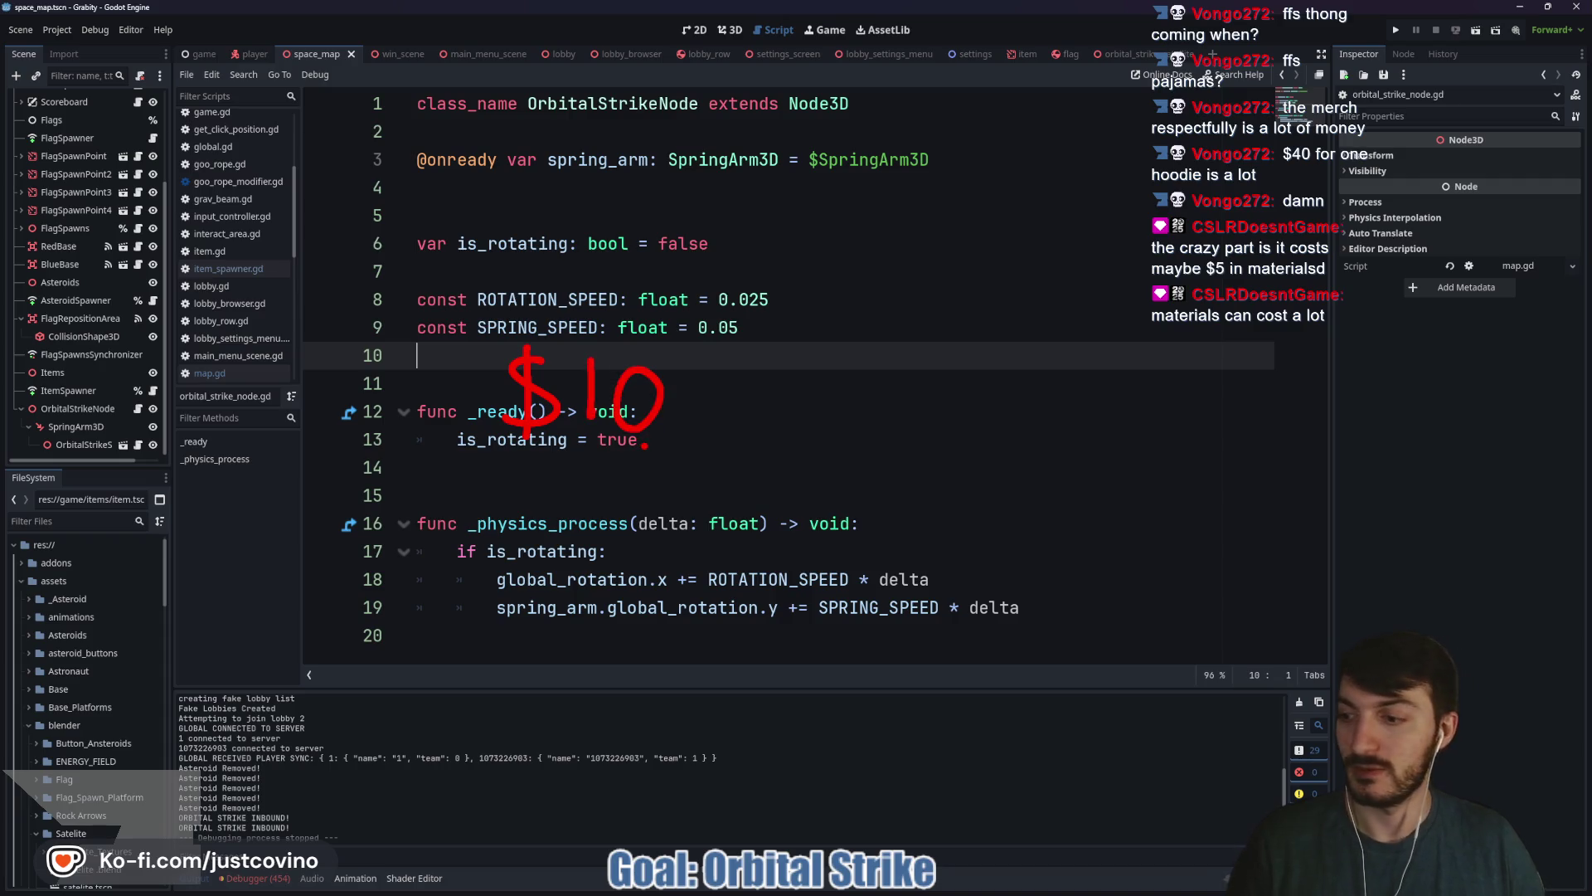
{"action": "mouse_move", "coordinate": [773, 404]}
{"action": "left_mouse_down"}
{"action": "mouse_move", "coordinate": [842, 398]}
{"action": "mouse_move", "coordinate": [697, 399]}
{"action": "left_mouse_up"}
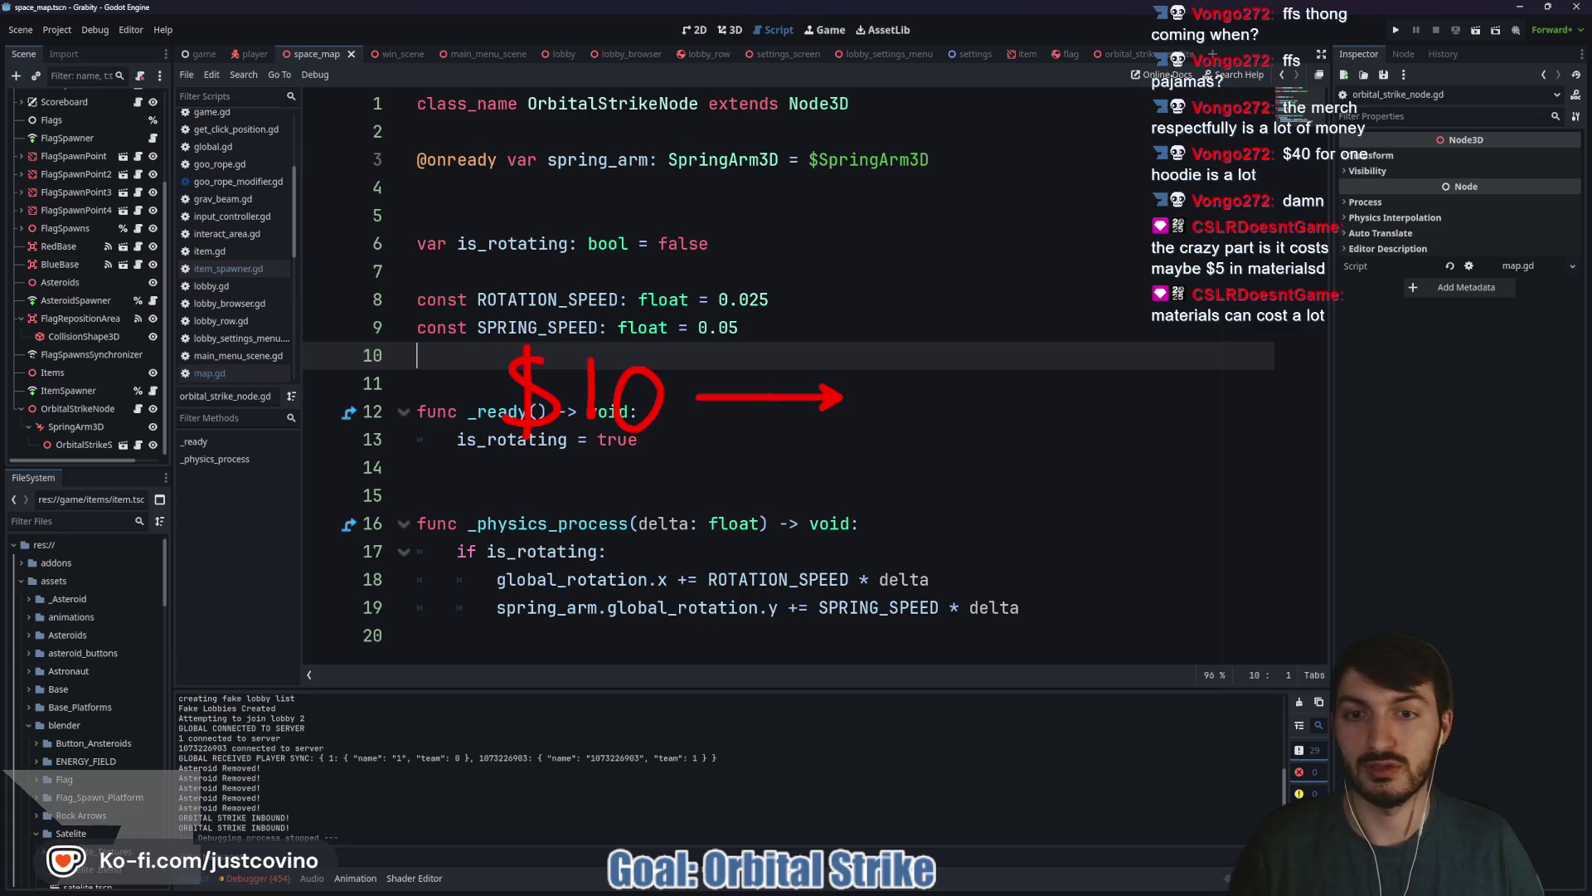
{"action": "mouse_move", "coordinate": [908, 354]}
{"action": "left_mouse_down"}
{"action": "mouse_move", "coordinate": [866, 415]}
{"action": "mouse_move", "coordinate": [935, 415]}
{"action": "left_mouse_up"}
{"action": "left_click_drag", "start_coordinate": [977, 365], "coordinate": [1020, 437]}
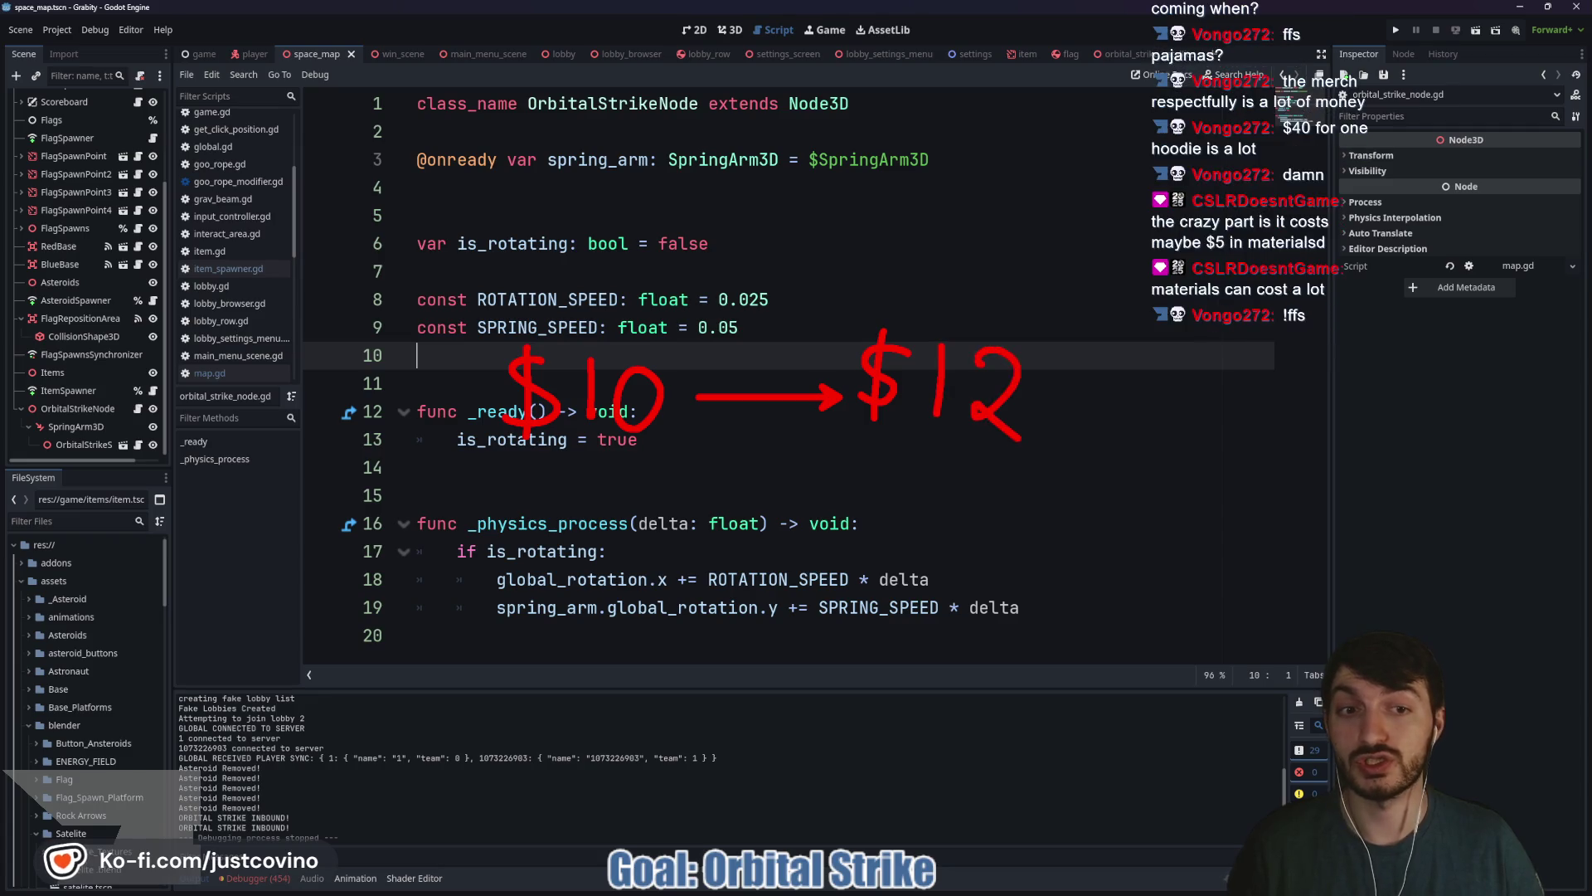
{"action": "left_click_drag", "start_coordinate": [679, 508], "coordinate": [673, 544]}
{"action": "mouse_move", "coordinate": [709, 473]}
{"action": "left_mouse_down"}
{"action": "mouse_move", "coordinate": [703, 508]}
{"action": "mouse_move", "coordinate": [796, 560]}
{"action": "left_mouse_up"}
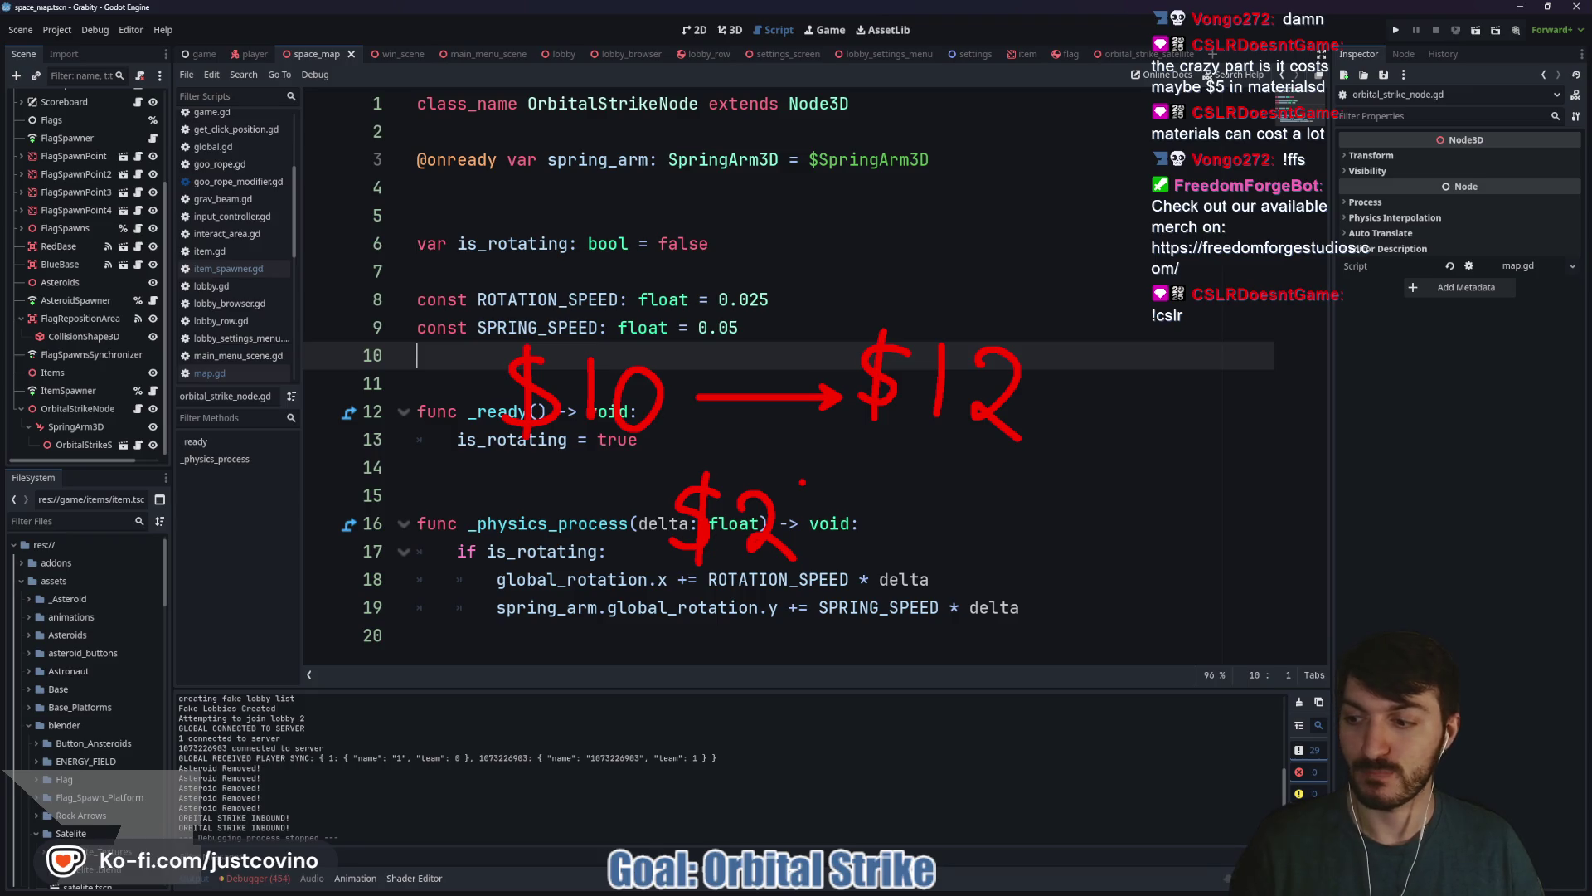
{"action": "key", "text": "Escape"}
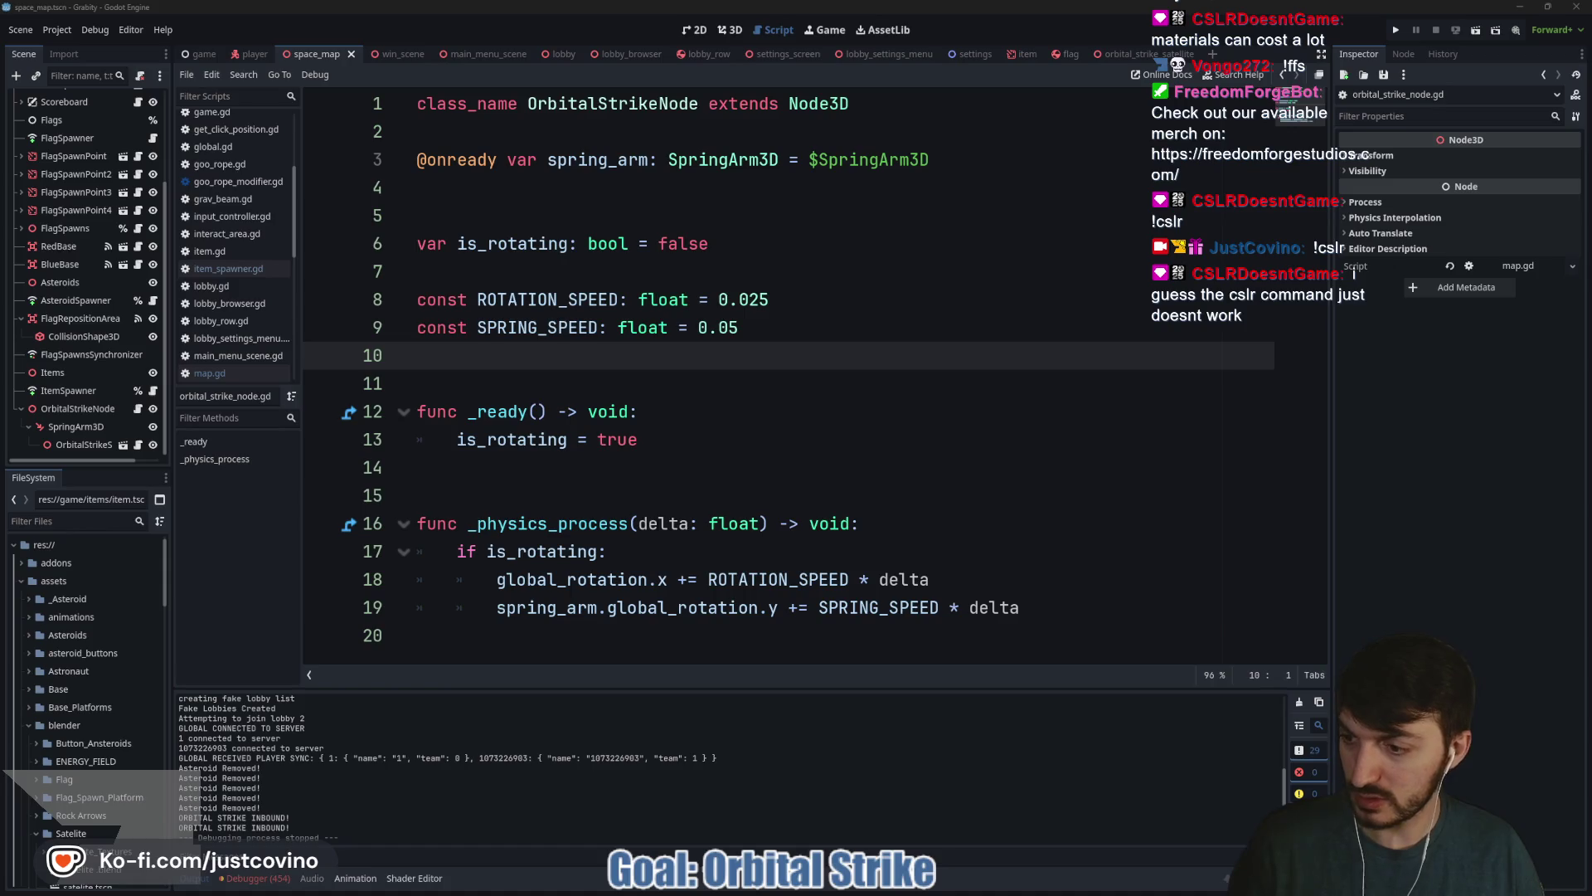
- Browse the studio's itch.io merch listing in the browser and open the FFS Hoodie page
{"action": "left_click", "coordinate": [869, 443]}
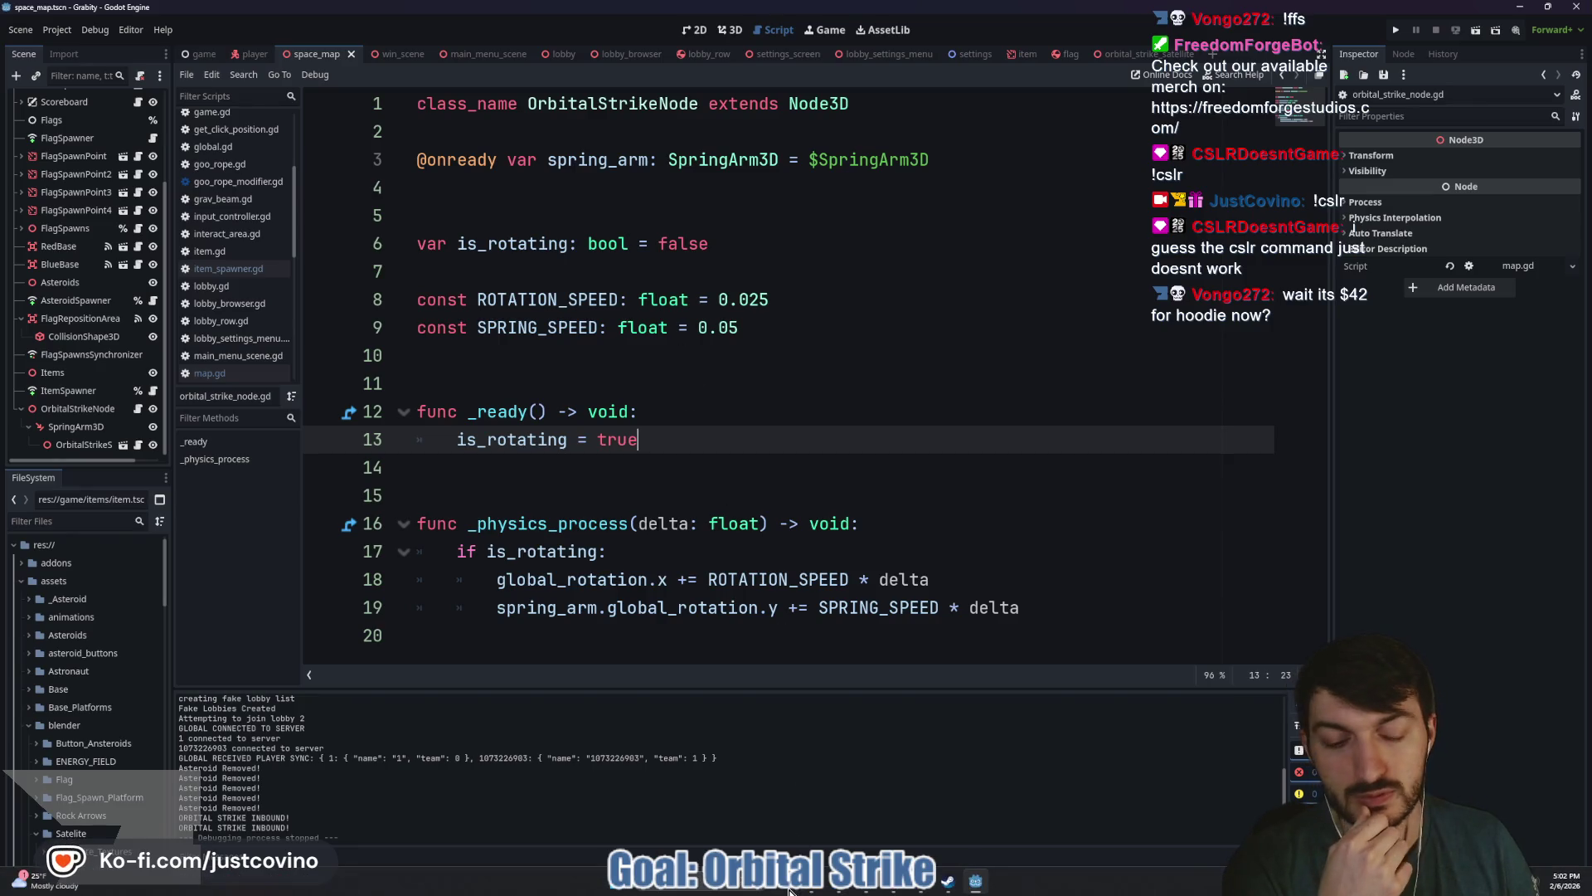
{"action": "left_click", "coordinate": [834, 890]}
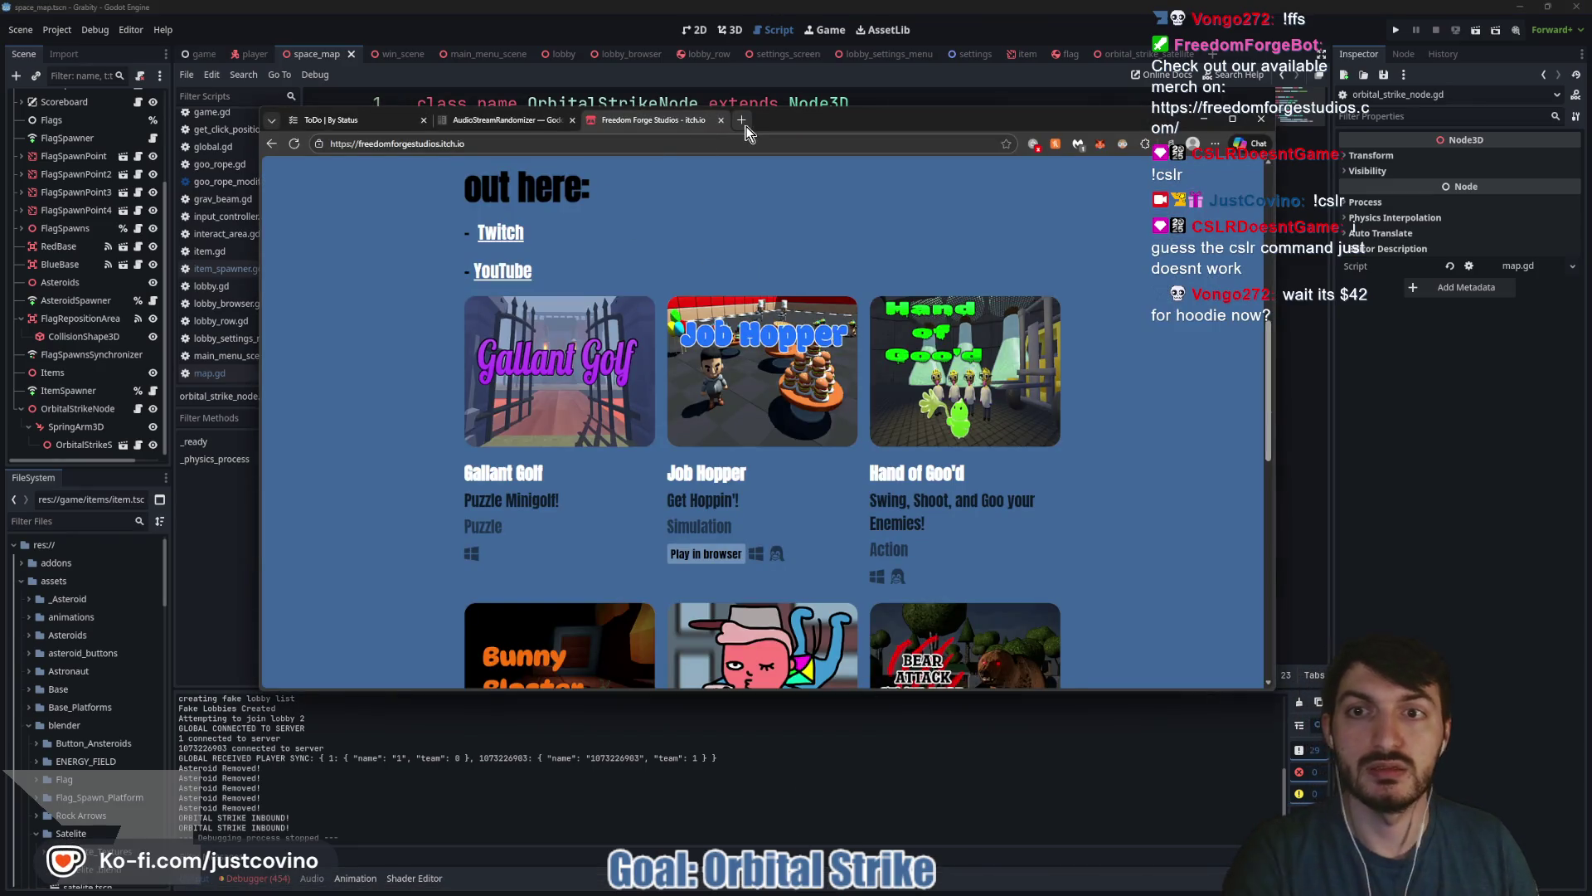
{"action": "mouse_move", "coordinate": [803, 127]}
{"action": "left_mouse_down"}
{"action": "mouse_move", "coordinate": [427, 186]}
{"action": "mouse_move", "coordinate": [0, 186]}
{"action": "left_mouse_up"}
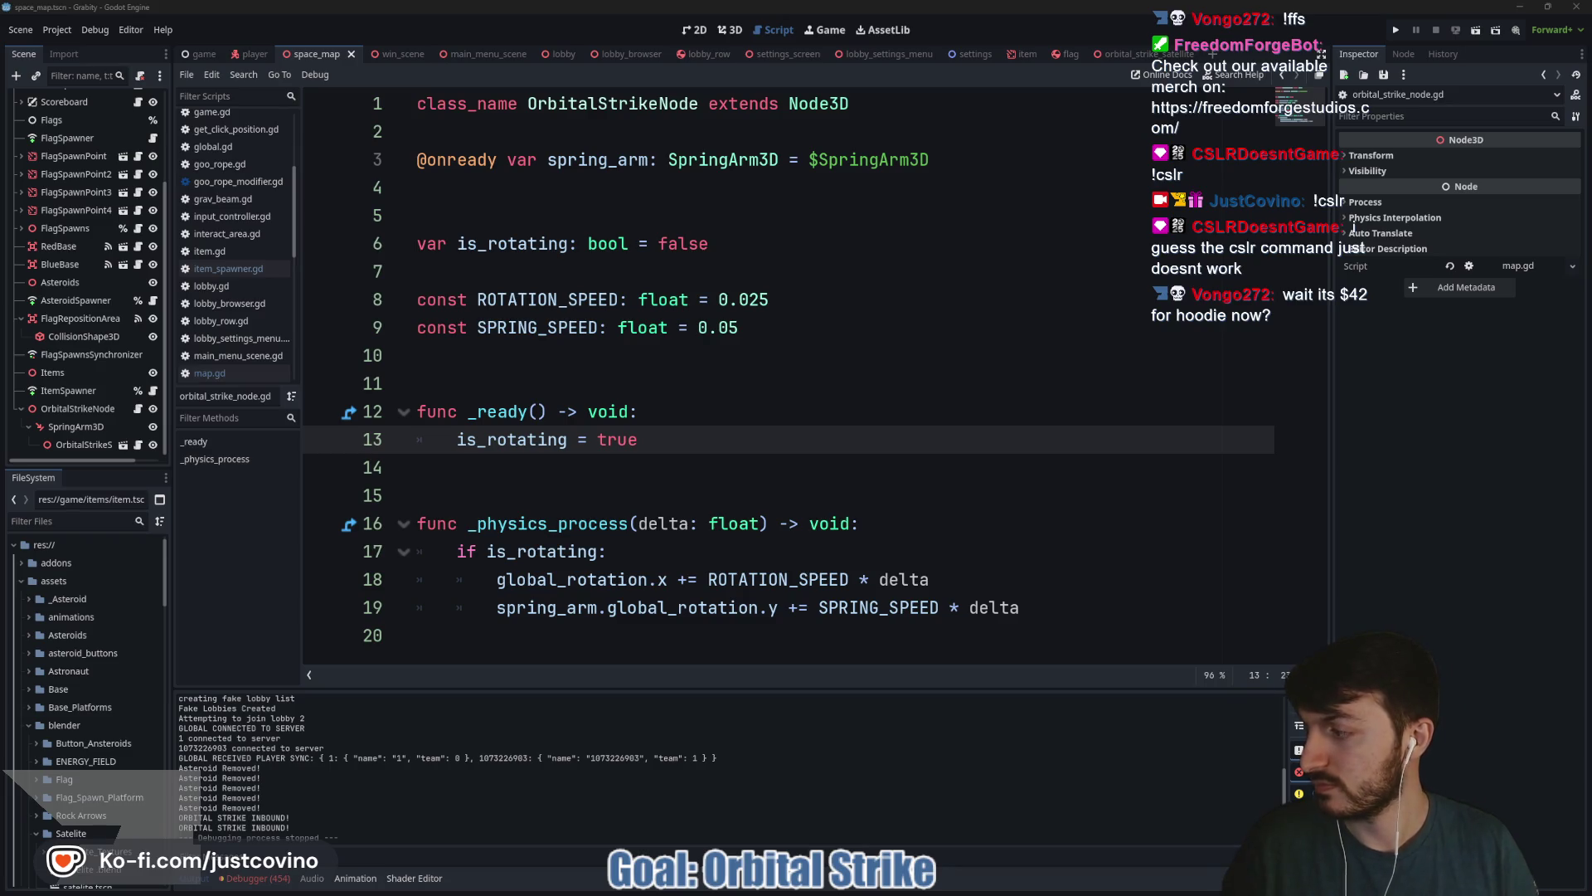
{"action": "mouse_move", "coordinate": [0, 176]}
{"action": "left_mouse_down"}
{"action": "mouse_move", "coordinate": [874, 176]}
{"action": "mouse_move", "coordinate": [837, 146]}
{"action": "left_mouse_up"}
{"action": "left_click", "coordinate": [659, 539]}
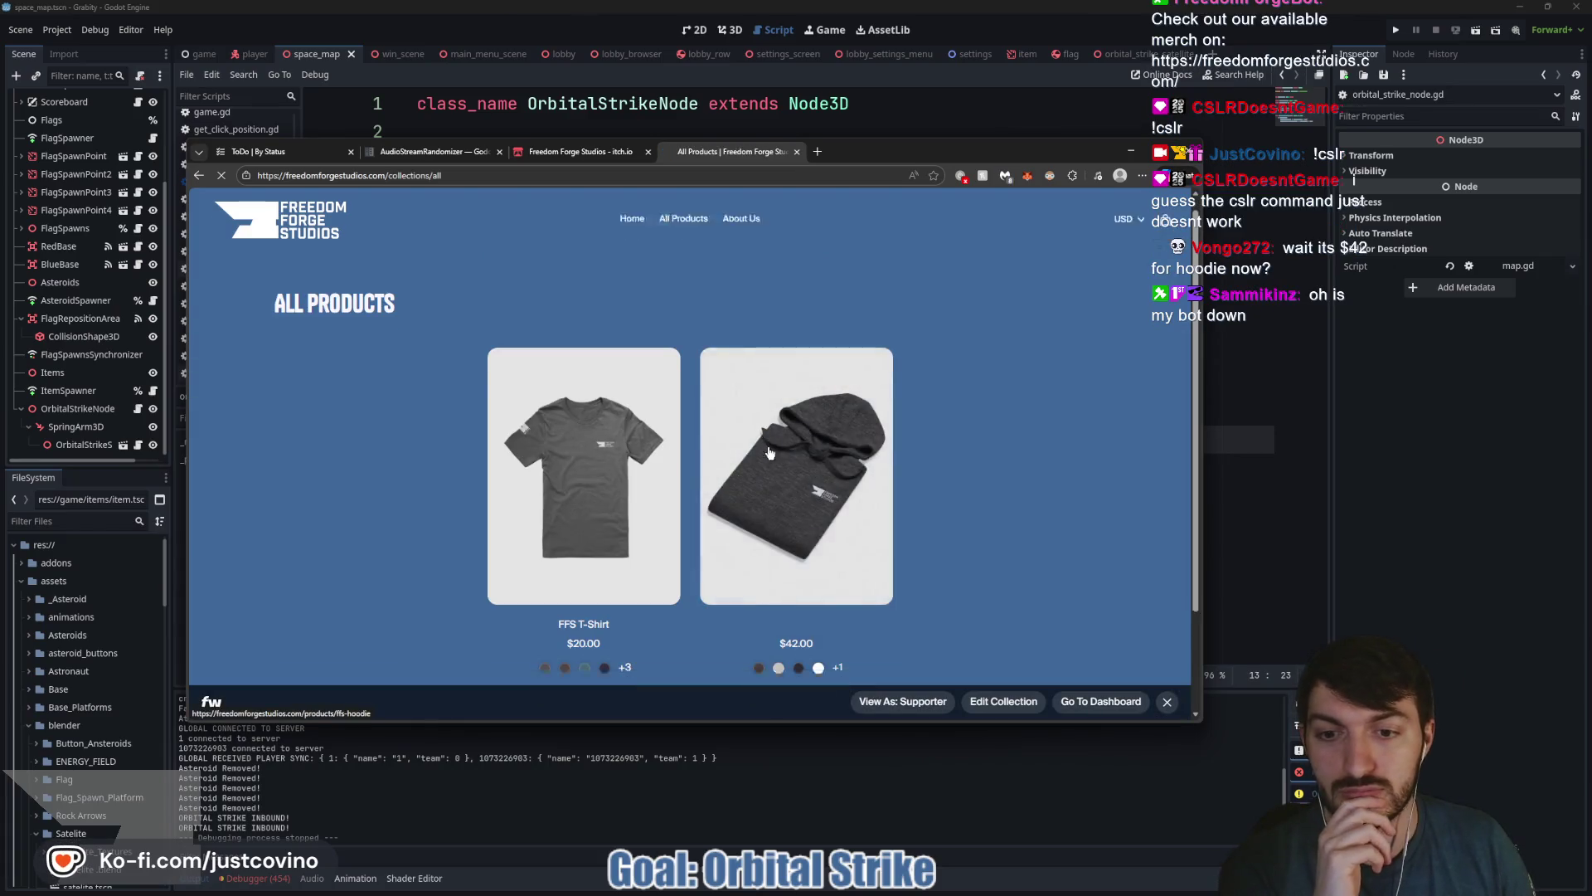
{"action": "left_click", "coordinate": [769, 452]}
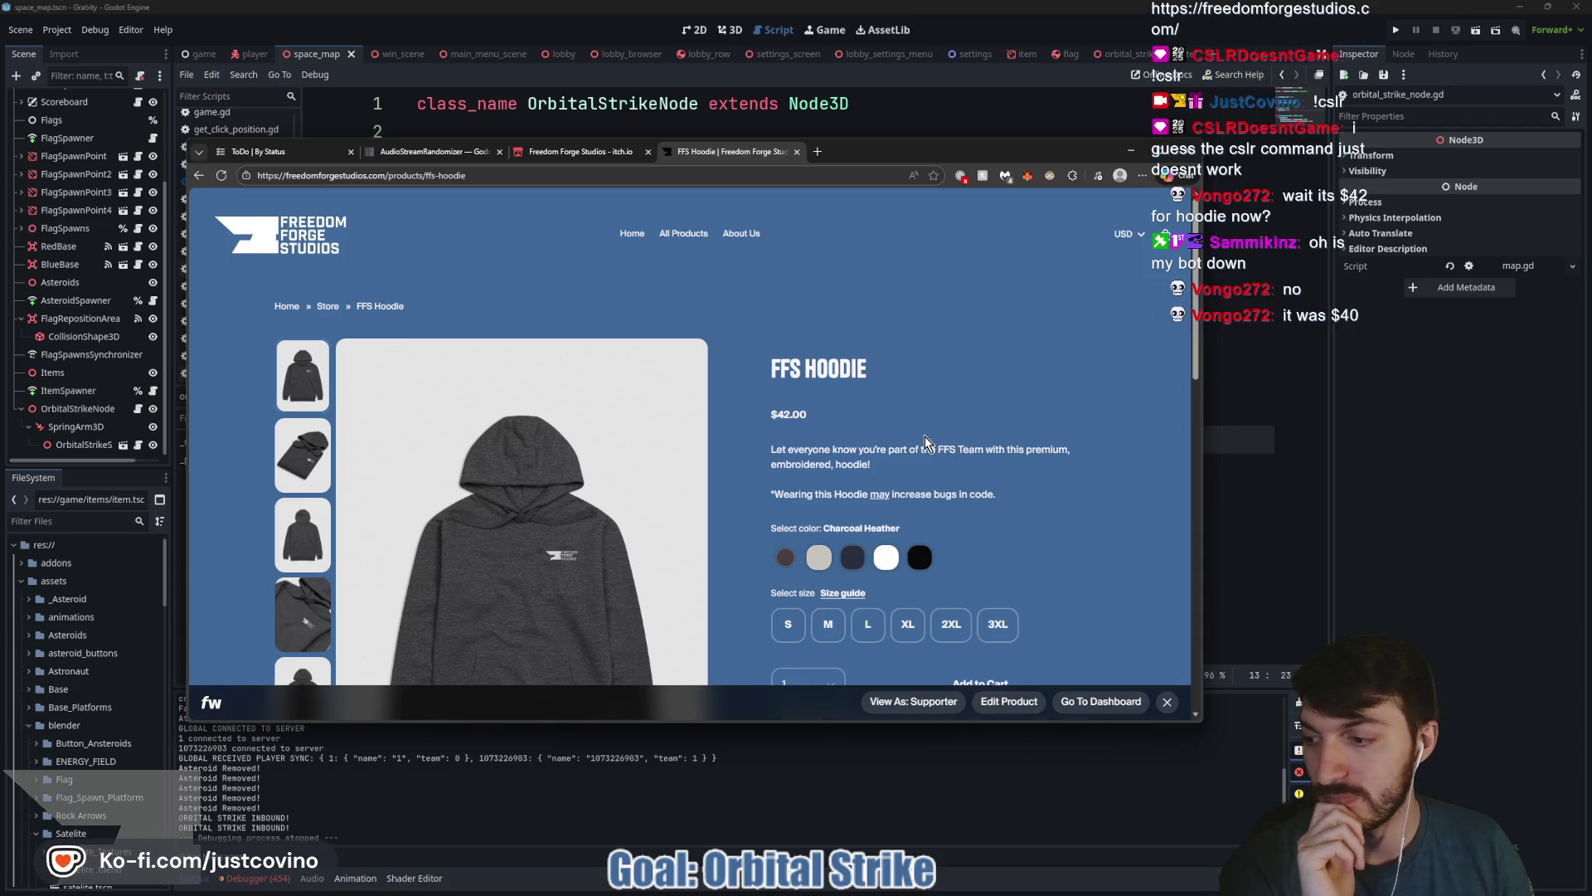
- Read through the FFS Hoodie page, briefly selecting part of its description
{"action": "scroll", "coordinate": [926, 443], "scroll_direction": "down", "scroll_amount": 5}
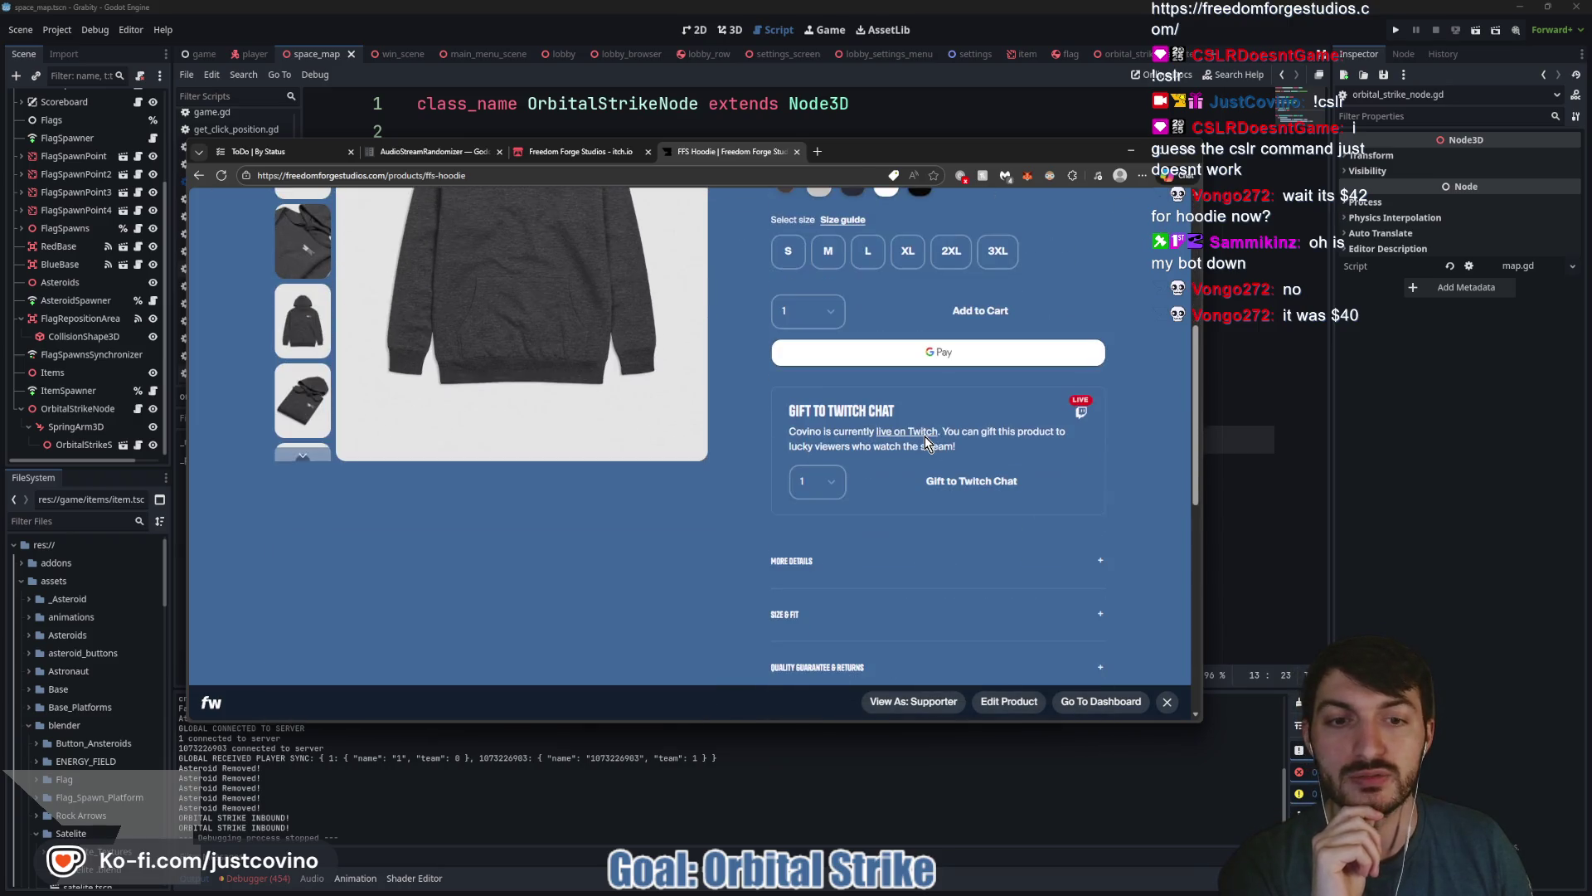
{"action": "scroll", "coordinate": [689, 525], "scroll_direction": "down", "scroll_amount": 3}
{"action": "scroll", "coordinate": [688, 525], "scroll_direction": "up", "scroll_amount": 5}
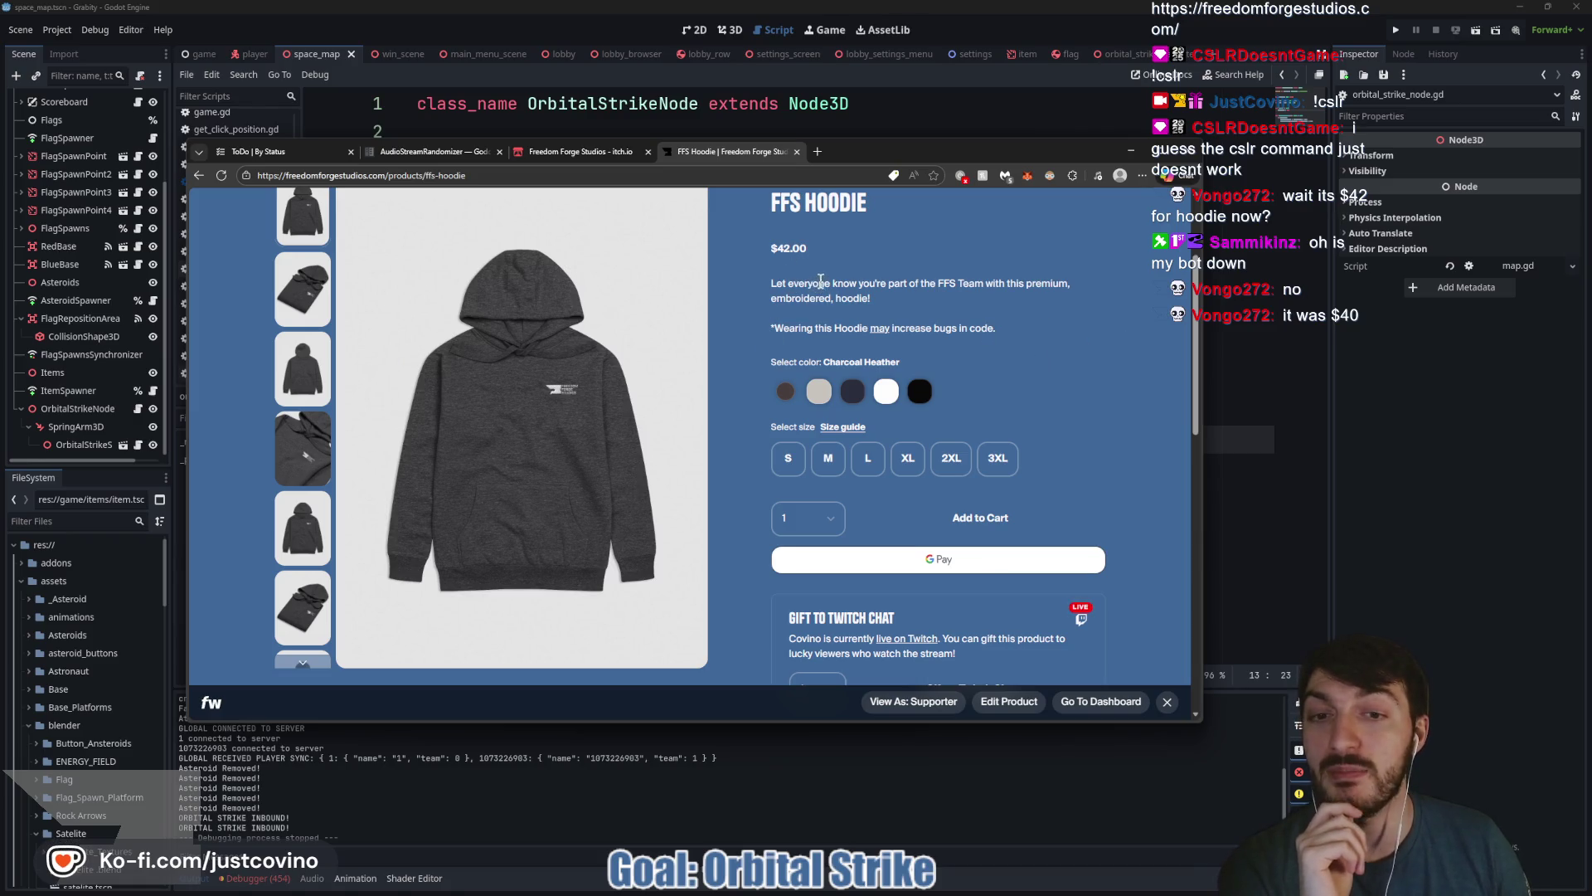
{"action": "left_click_drag", "start_coordinate": [842, 293], "coordinate": [776, 192]}
{"action": "right_click", "coordinate": [776, 192]}
{"action": "left_click", "coordinate": [854, 265]}
{"action": "scroll", "coordinate": [854, 265], "scroll_direction": "up", "scroll_amount": 2}
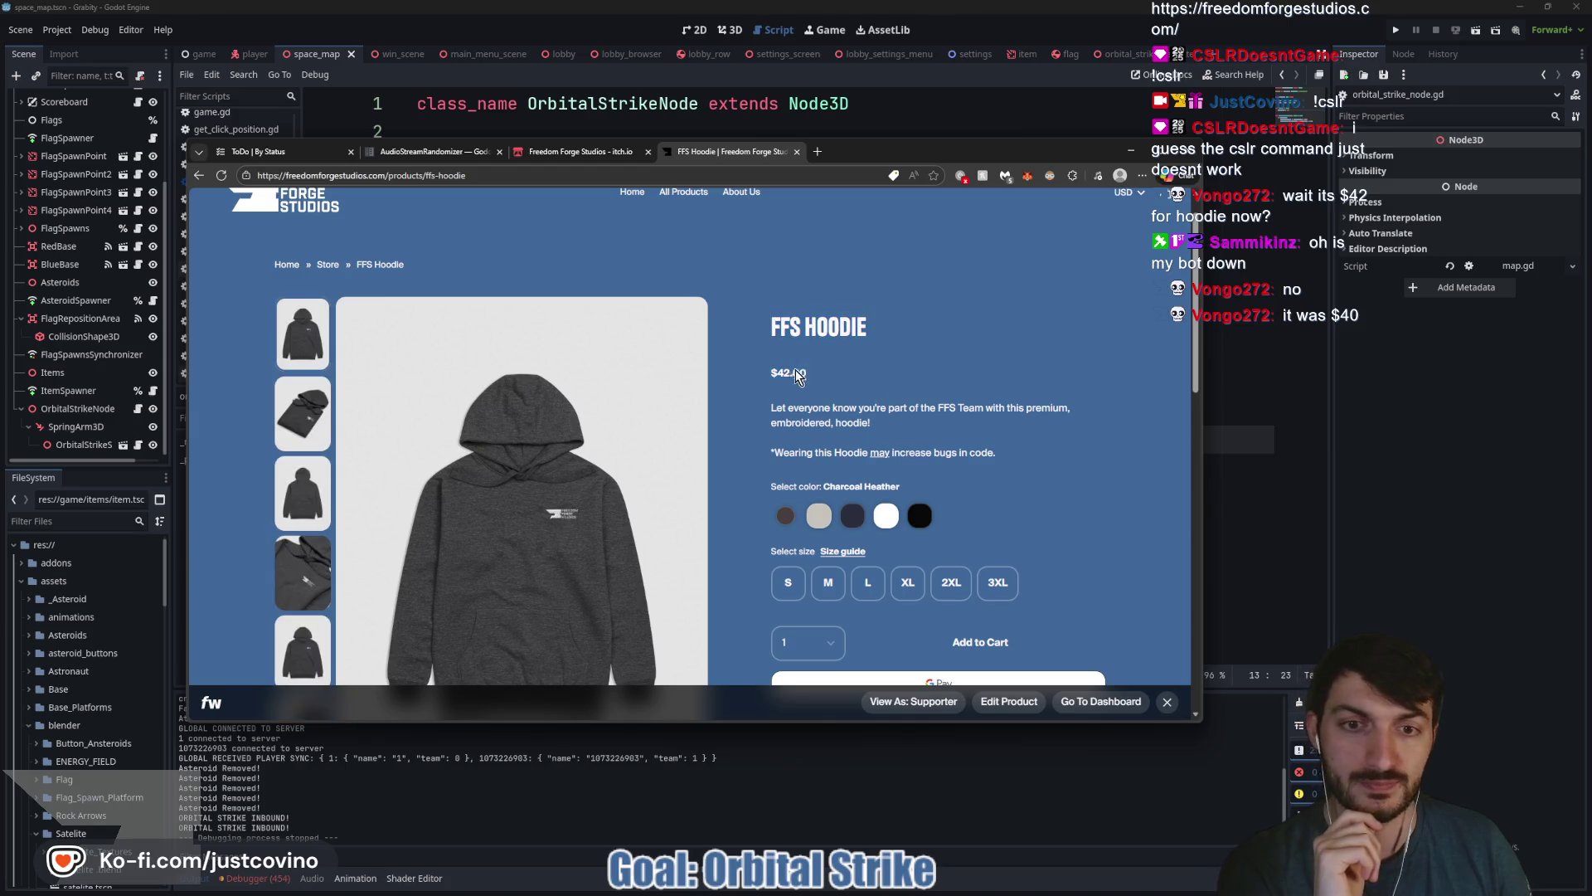
{"action": "scroll", "coordinate": [794, 370], "scroll_direction": "down", "scroll_amount": 3}
{"action": "scroll", "coordinate": [793, 370], "scroll_direction": "down", "scroll_amount": 7}
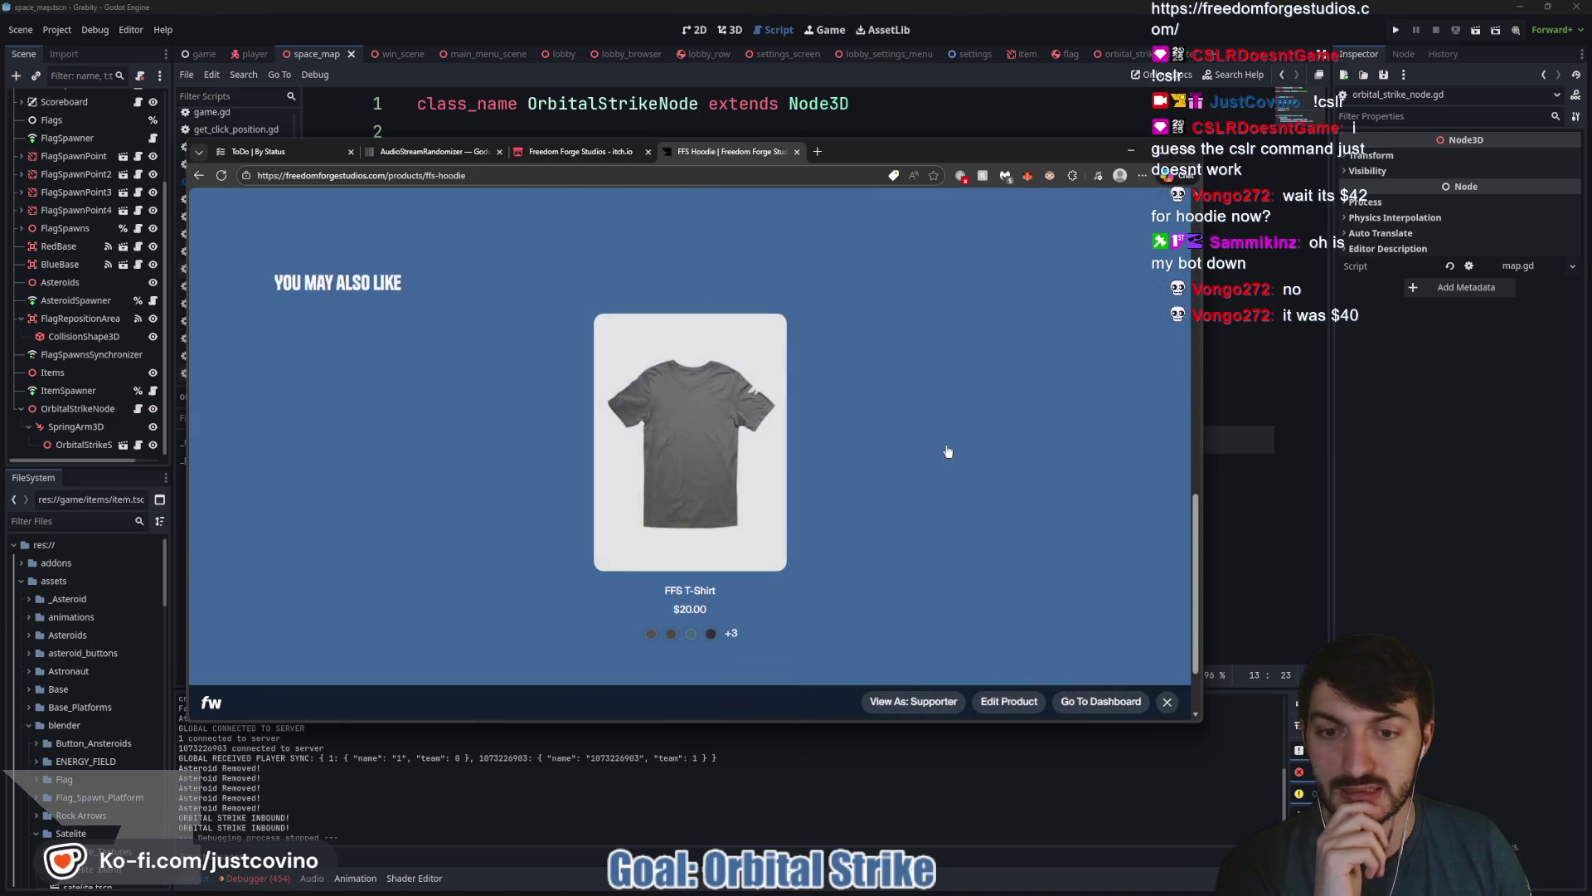
- Preview the FFS T-Shirt in Heather Deep Teal, Steel Blue and Navy, then close the page
{"action": "left_click", "coordinate": [718, 494]}
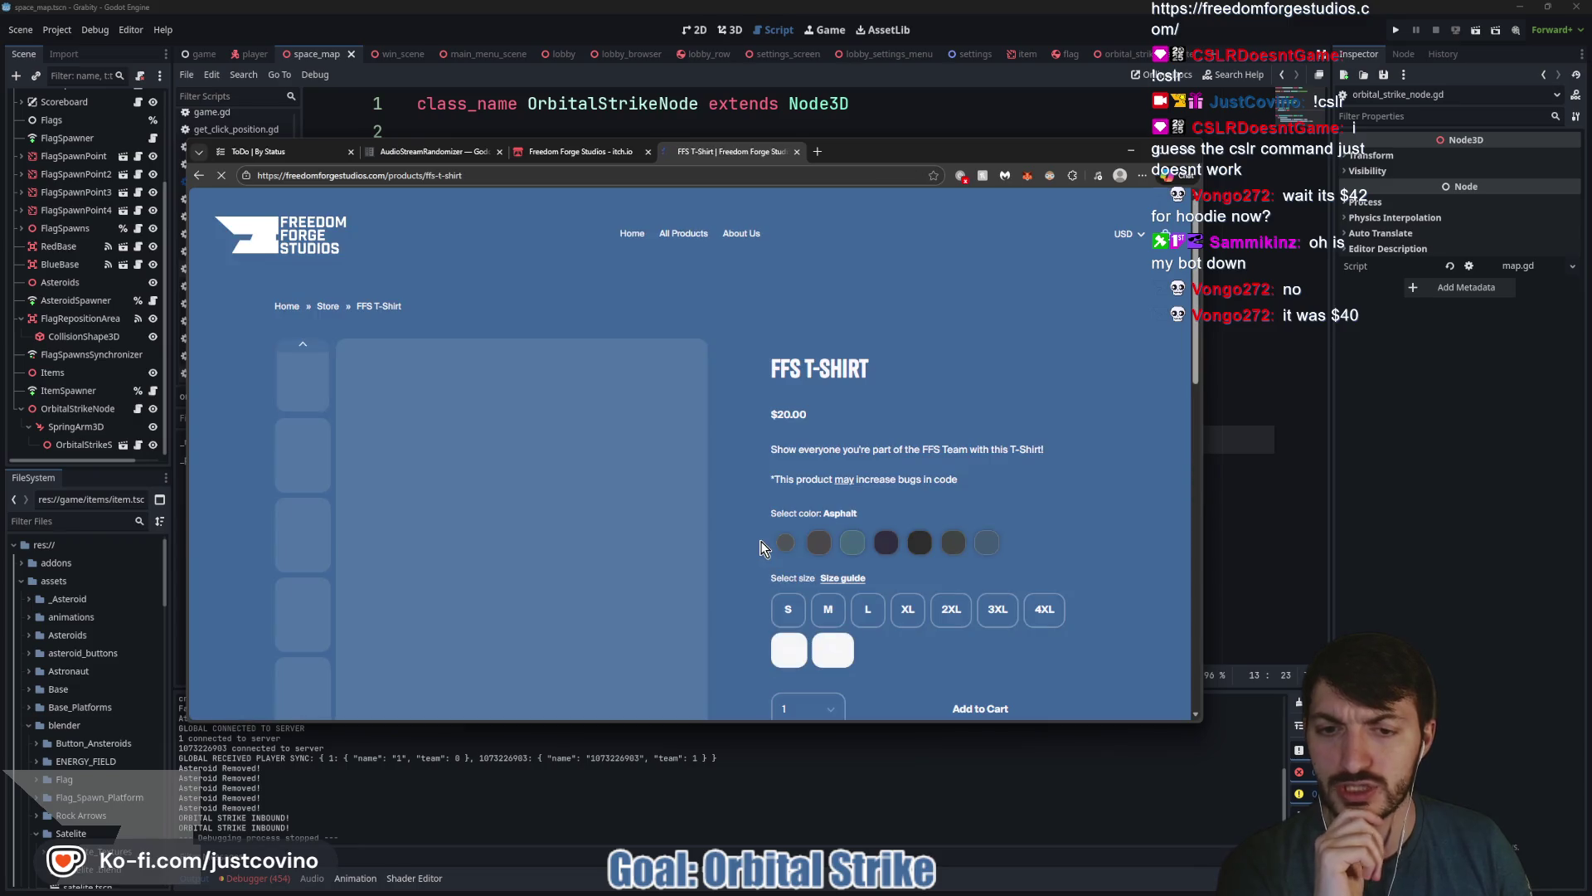
{"action": "scroll", "coordinate": [845, 398], "scroll_direction": "down", "scroll_amount": 2}
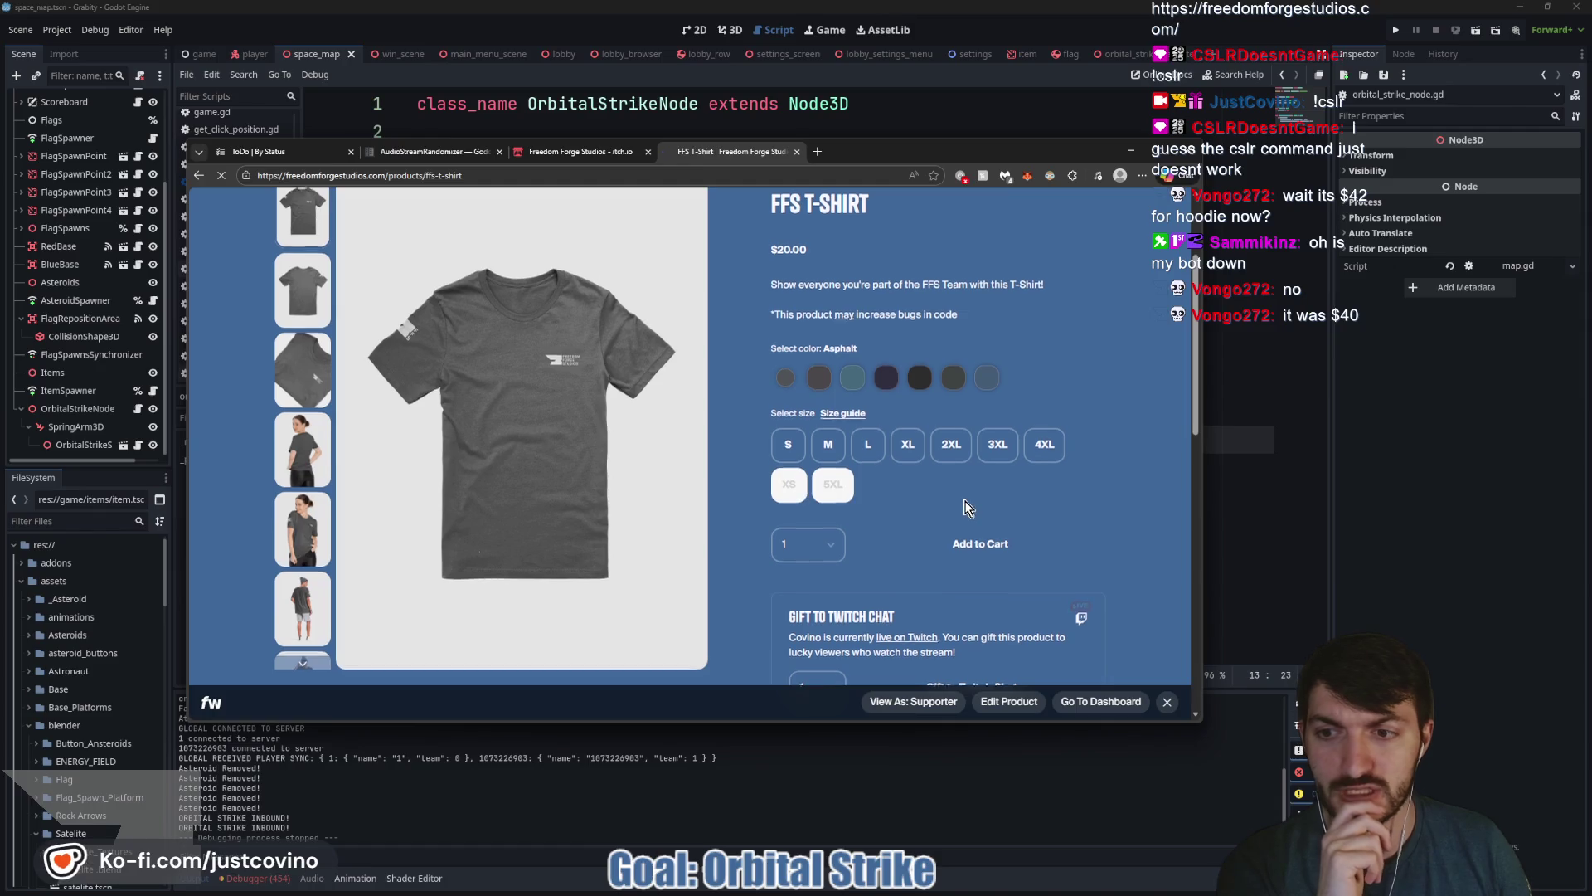
{"action": "scroll", "coordinate": [937, 508], "scroll_direction": "up", "scroll_amount": 2}
{"action": "scroll", "coordinate": [962, 424], "scroll_direction": "down", "scroll_amount": 1}
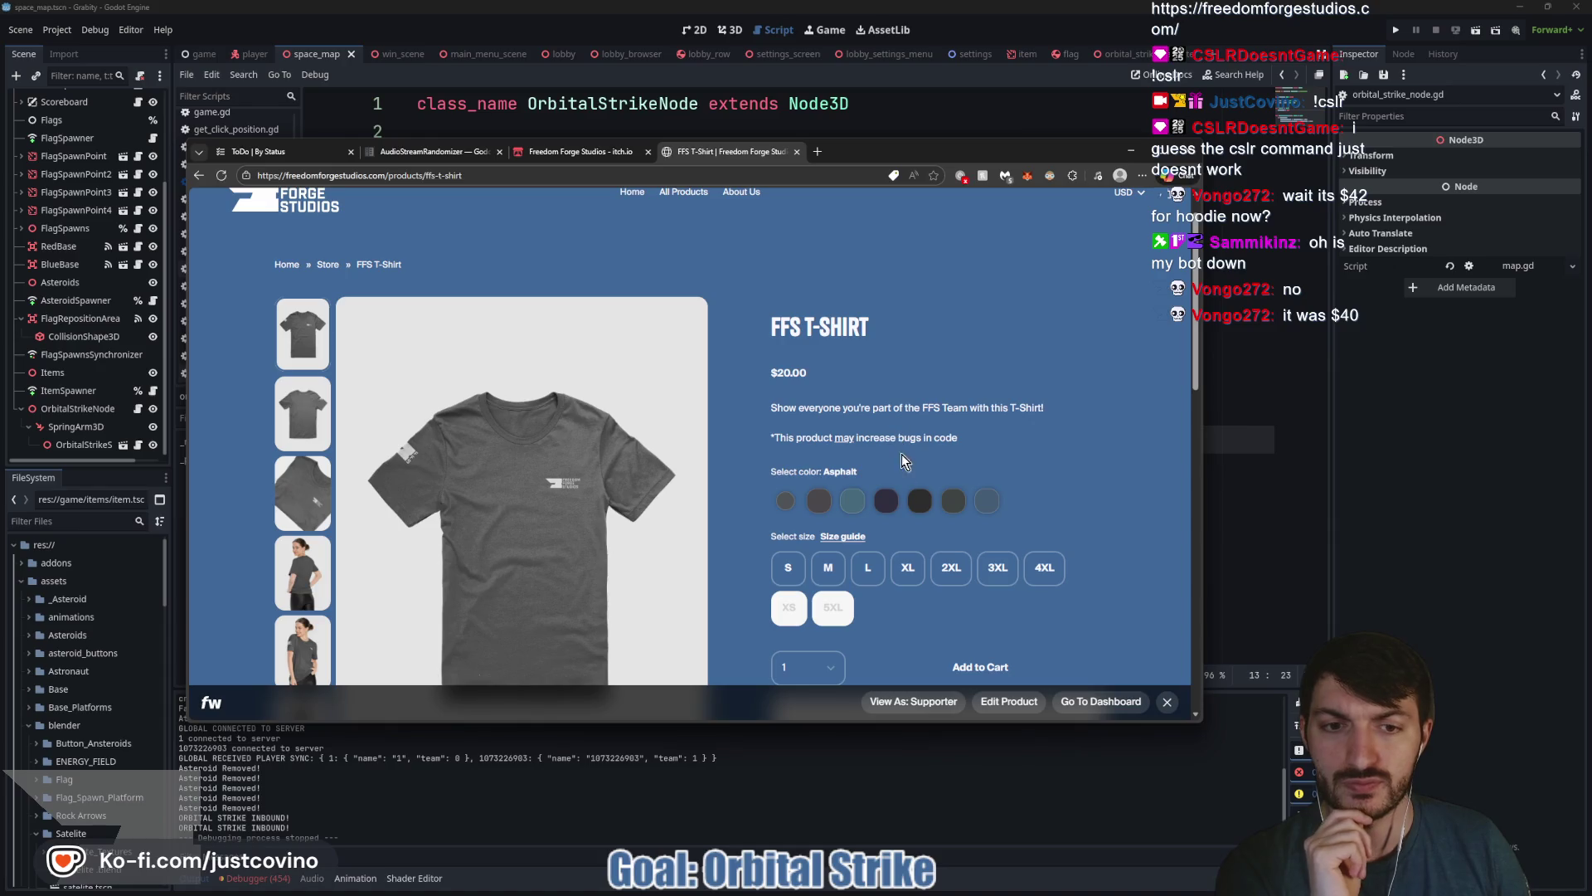
{"action": "left_click", "coordinate": [852, 500]}
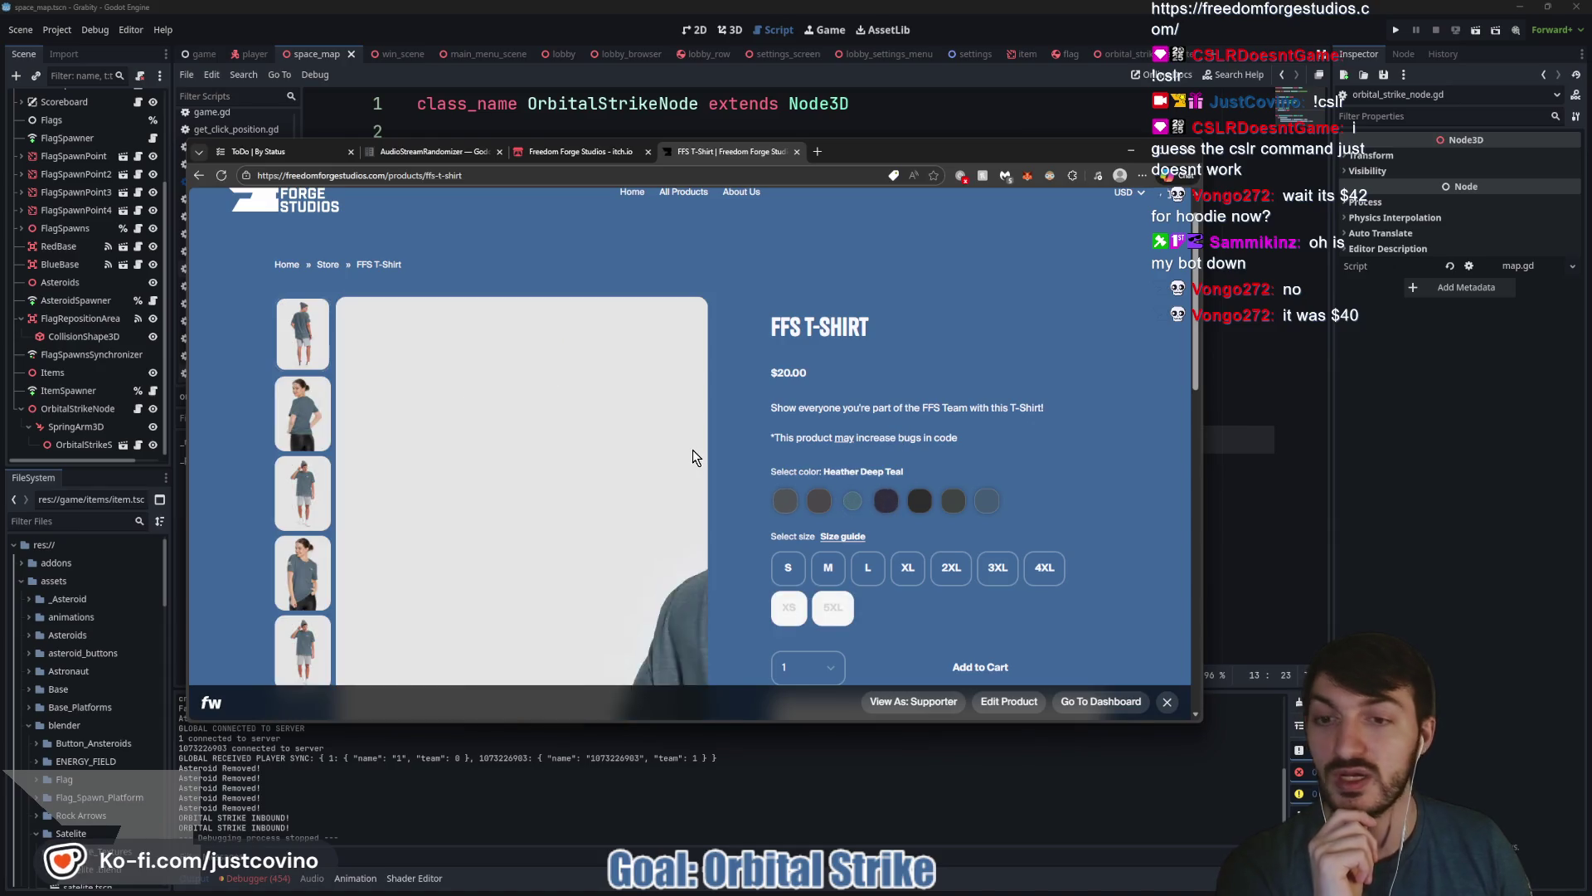
{"action": "scroll", "coordinate": [694, 458], "scroll_direction": "down", "scroll_amount": 1}
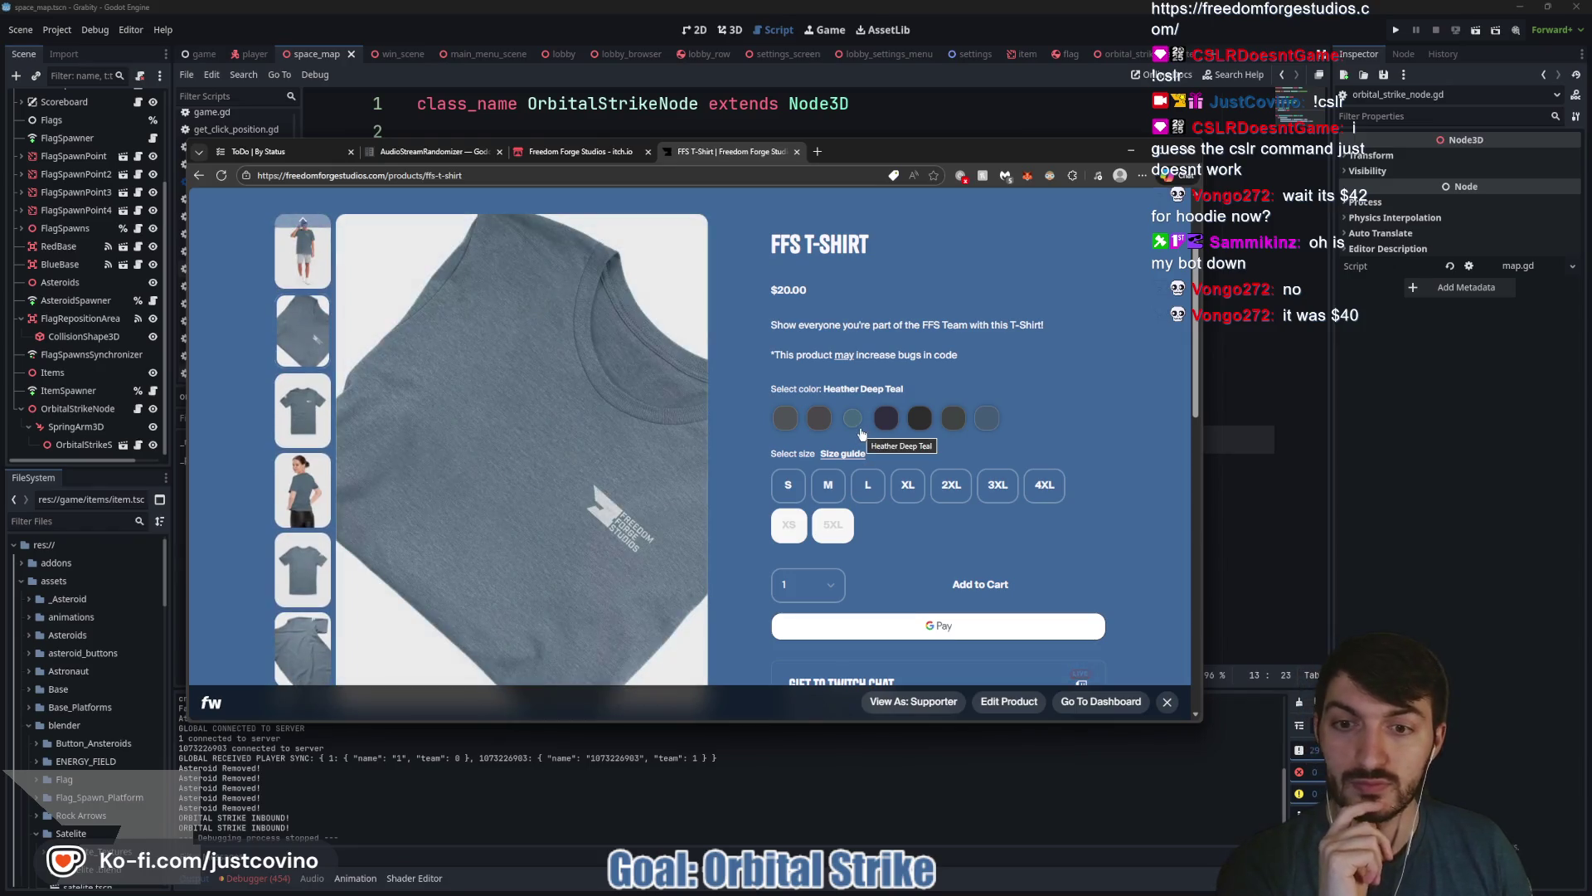
{"action": "left_click", "coordinate": [986, 420]}
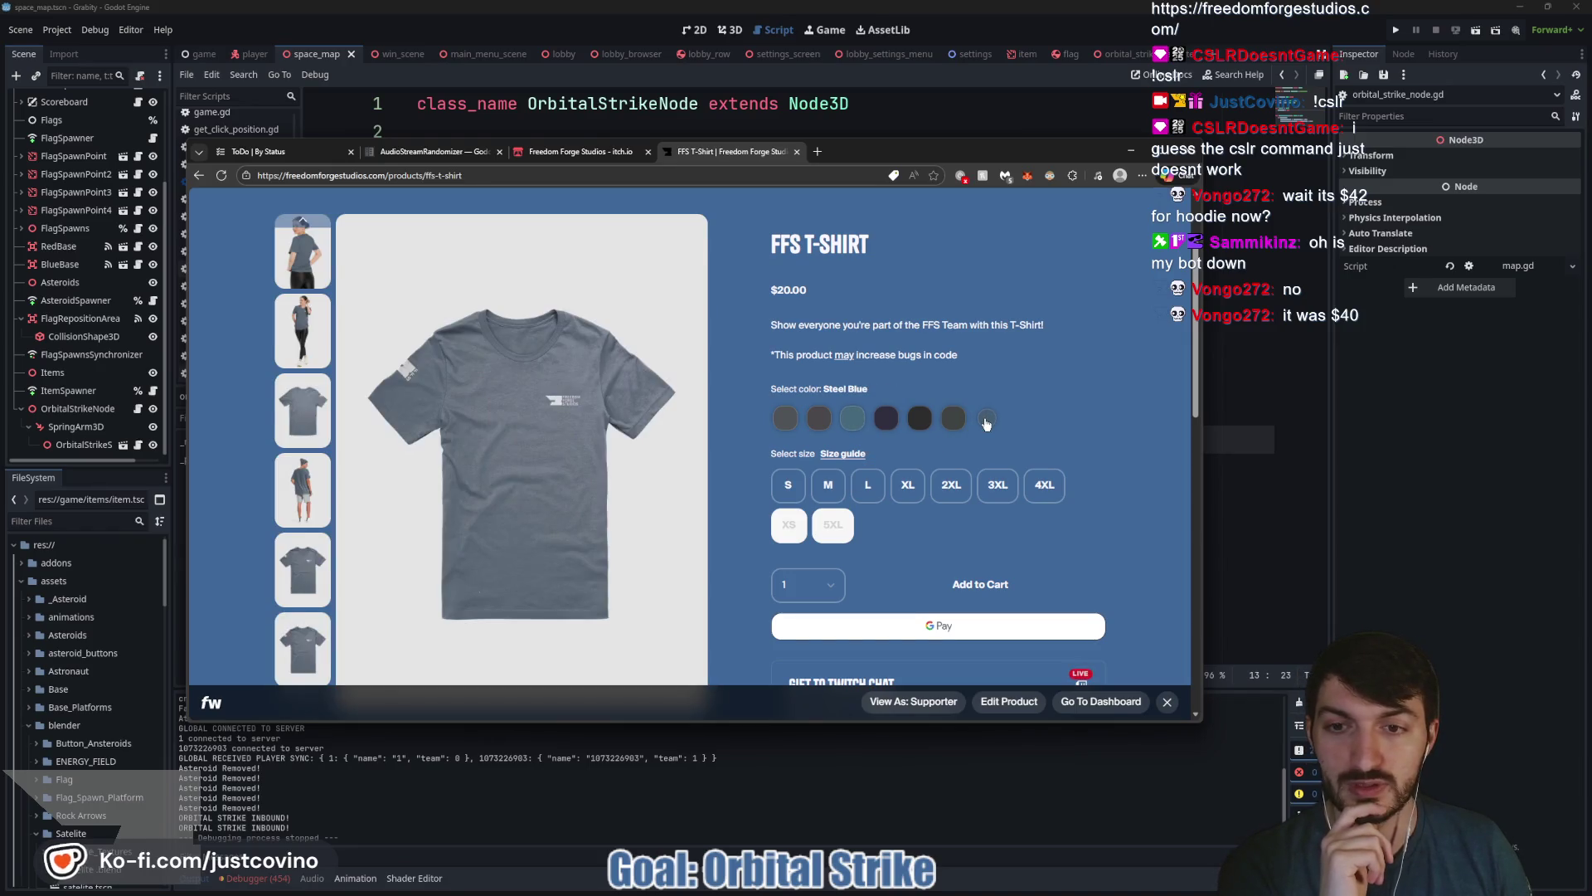
{"action": "left_click", "coordinate": [298, 595]}
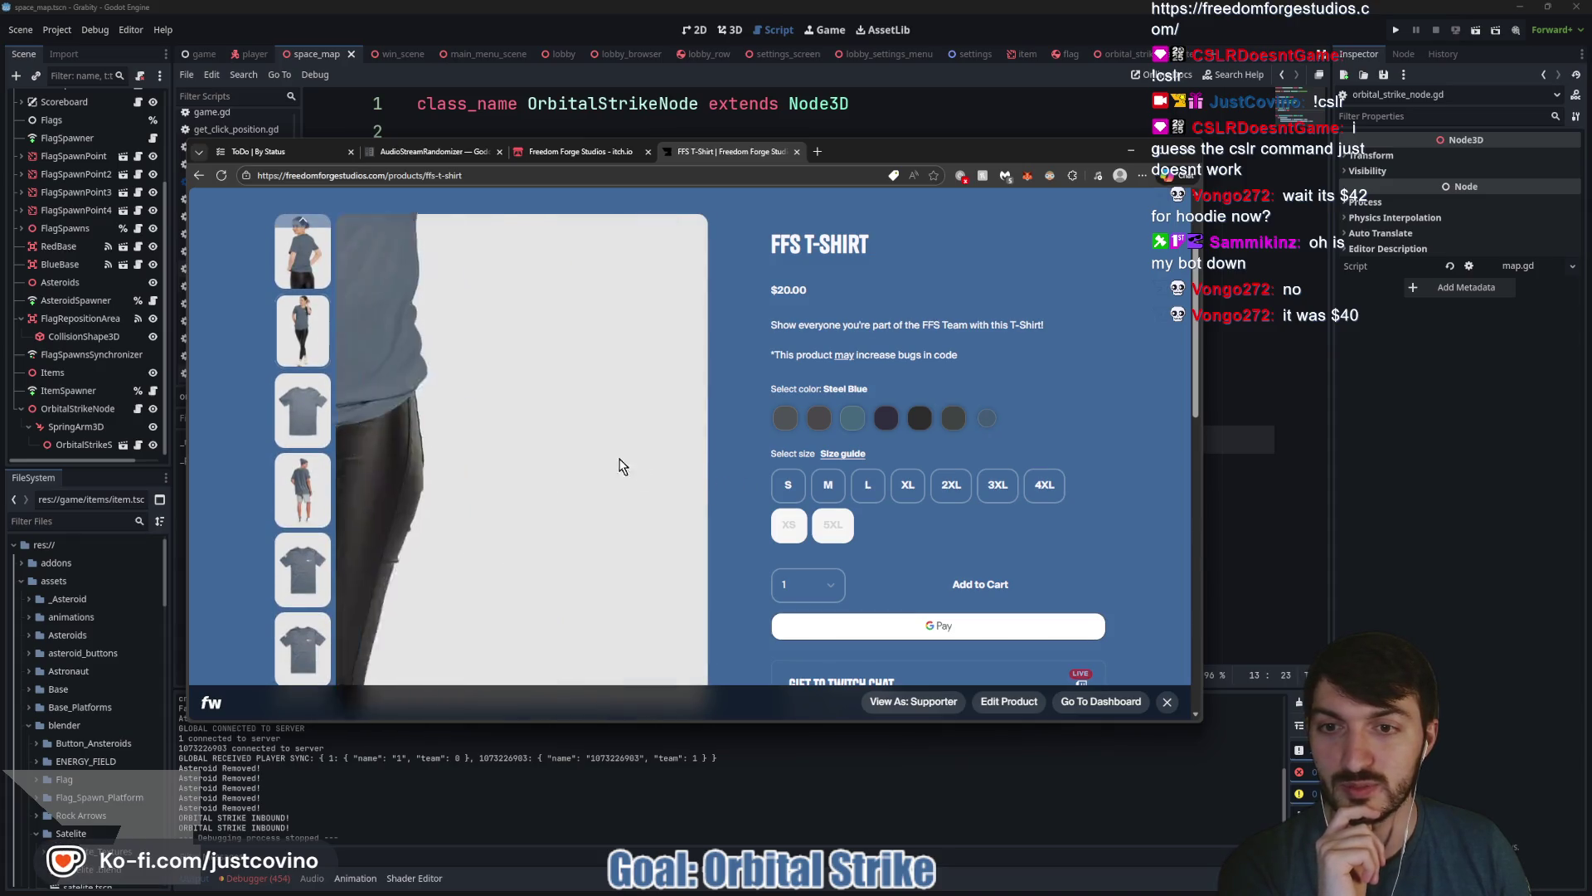
{"action": "left_click", "coordinate": [887, 418]}
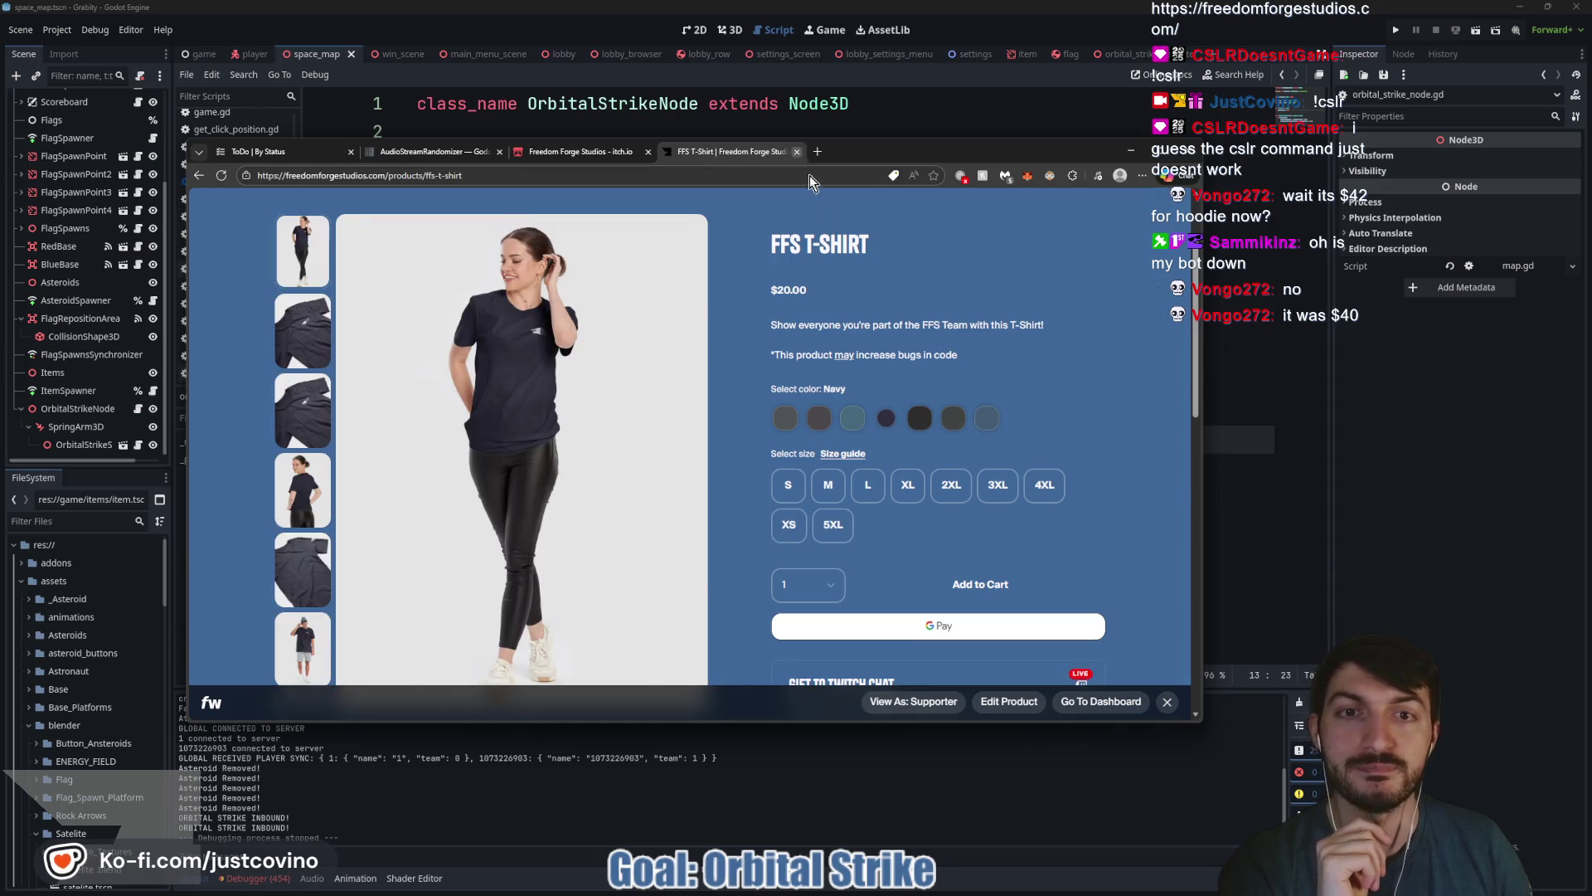
{"action": "left_click", "coordinate": [797, 152]}
- Return to the Godot script editor and place the cursor among the empty lines 7–10
{"action": "left_click", "coordinate": [1200, 231]}
{"action": "left_click", "coordinate": [727, 294]}
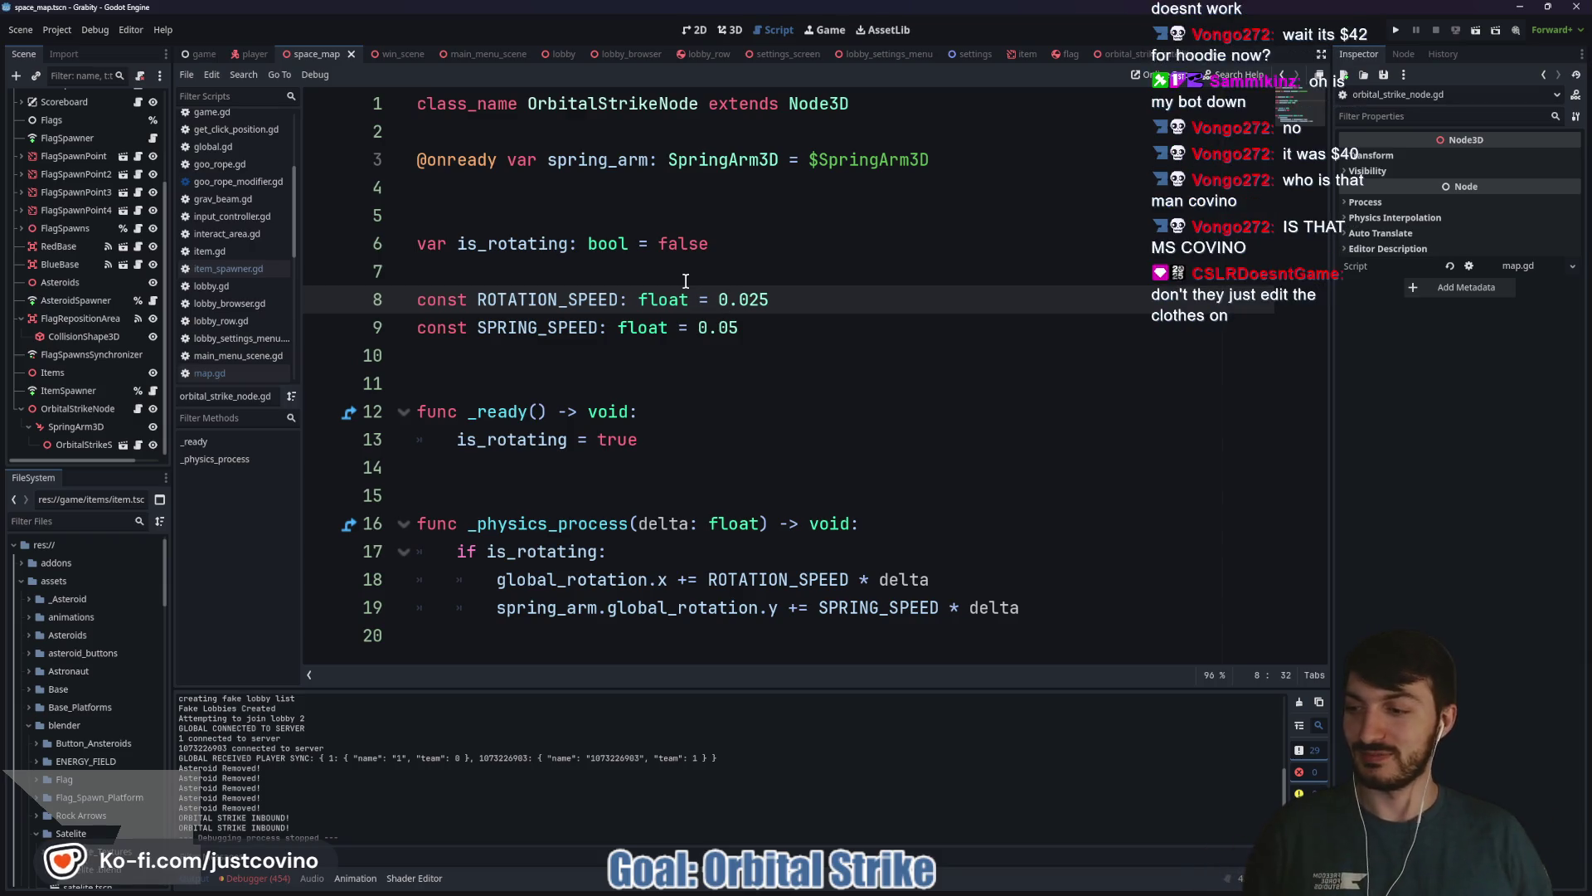
{"action": "left_click", "coordinate": [692, 281]}
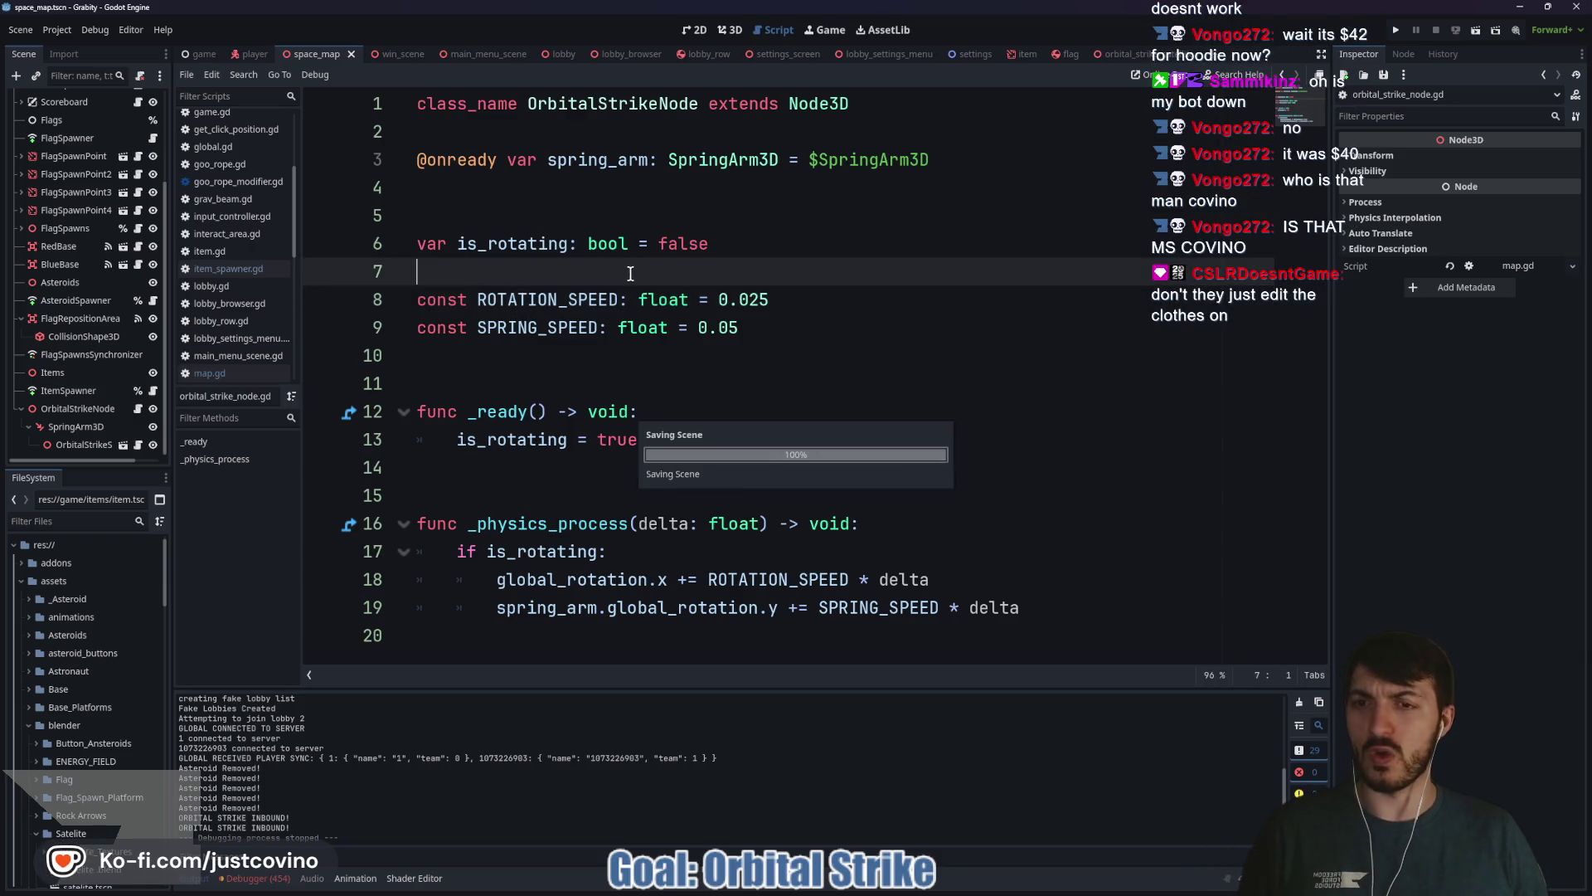
{"action": "left_click", "coordinate": [601, 357]}
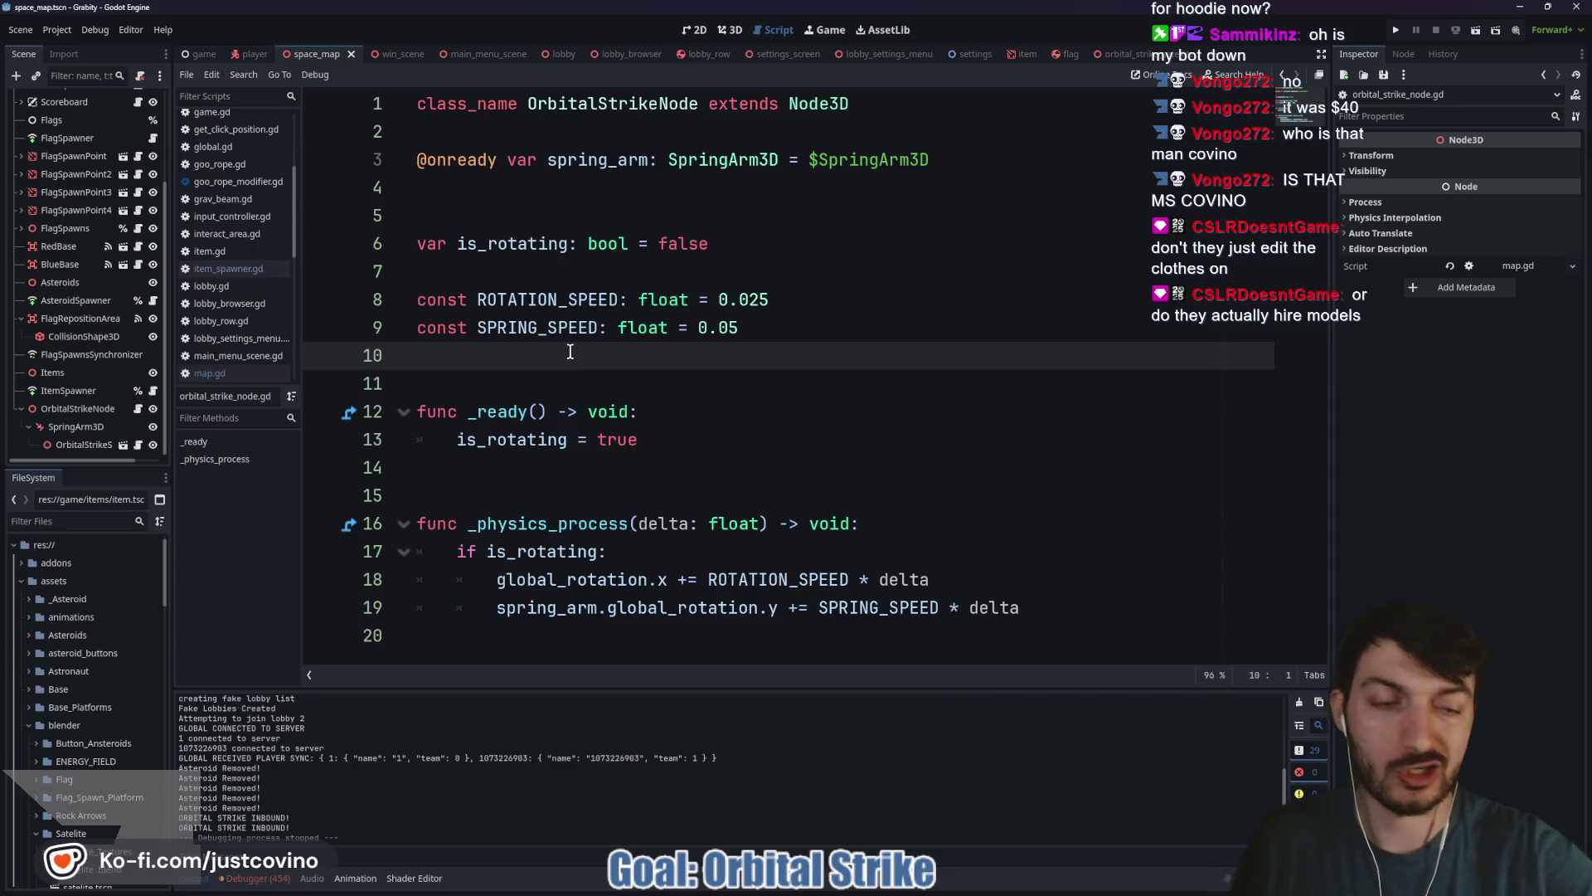
- Add 'var locked_on: bool = false' after line 6 and start 'if locked_on:' on line 21
{"action": "left_click", "coordinate": [742, 243]}
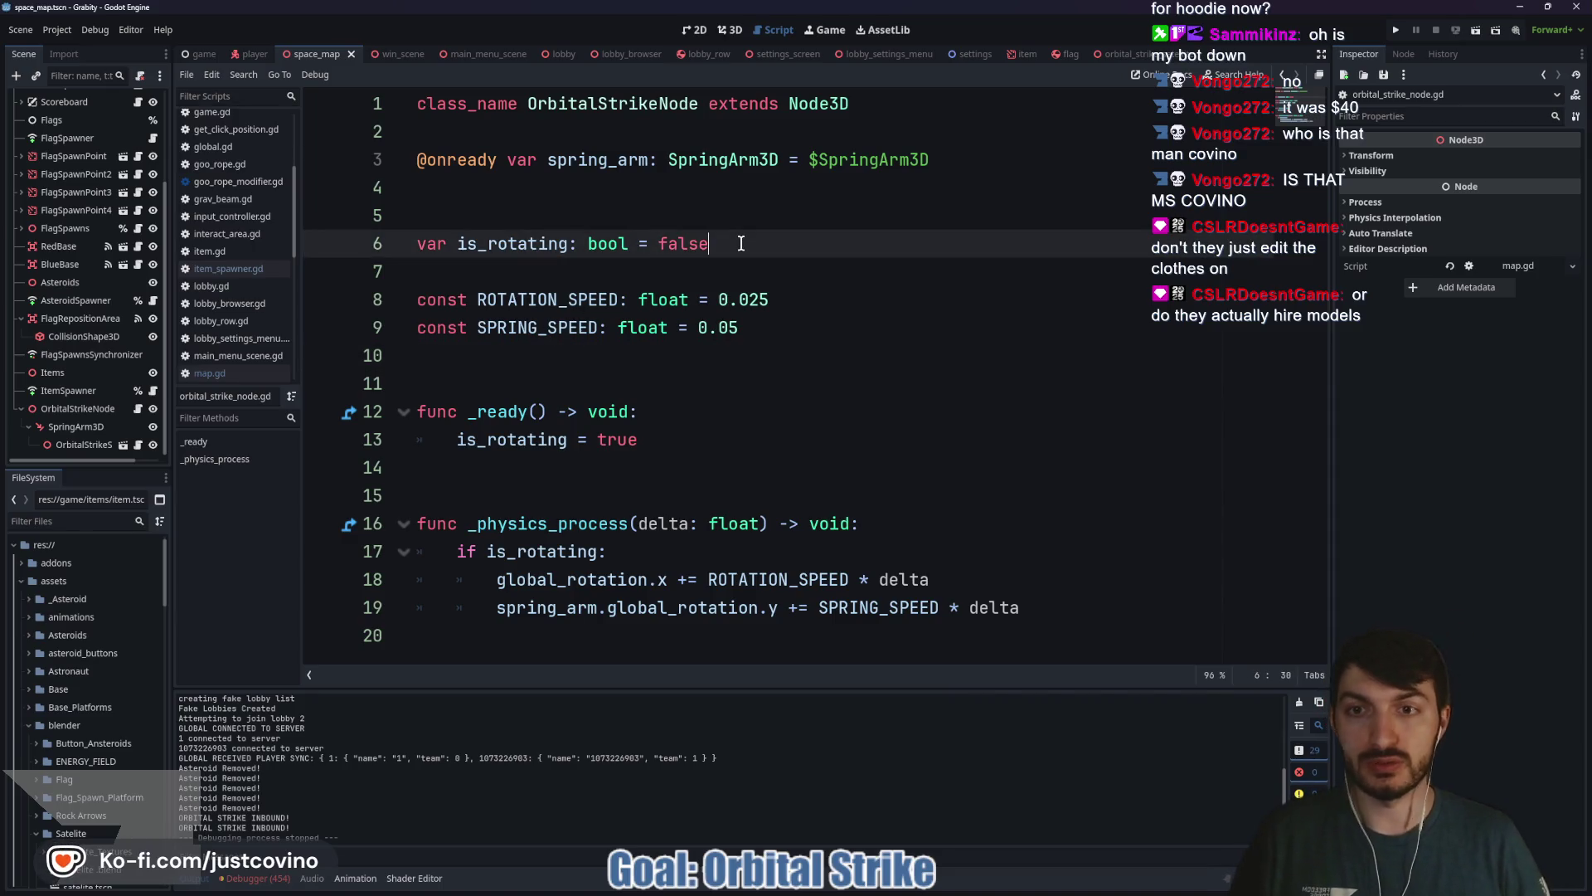
{"action": "key", "text": "Return"}
{"action": "type", "text": "loc"}
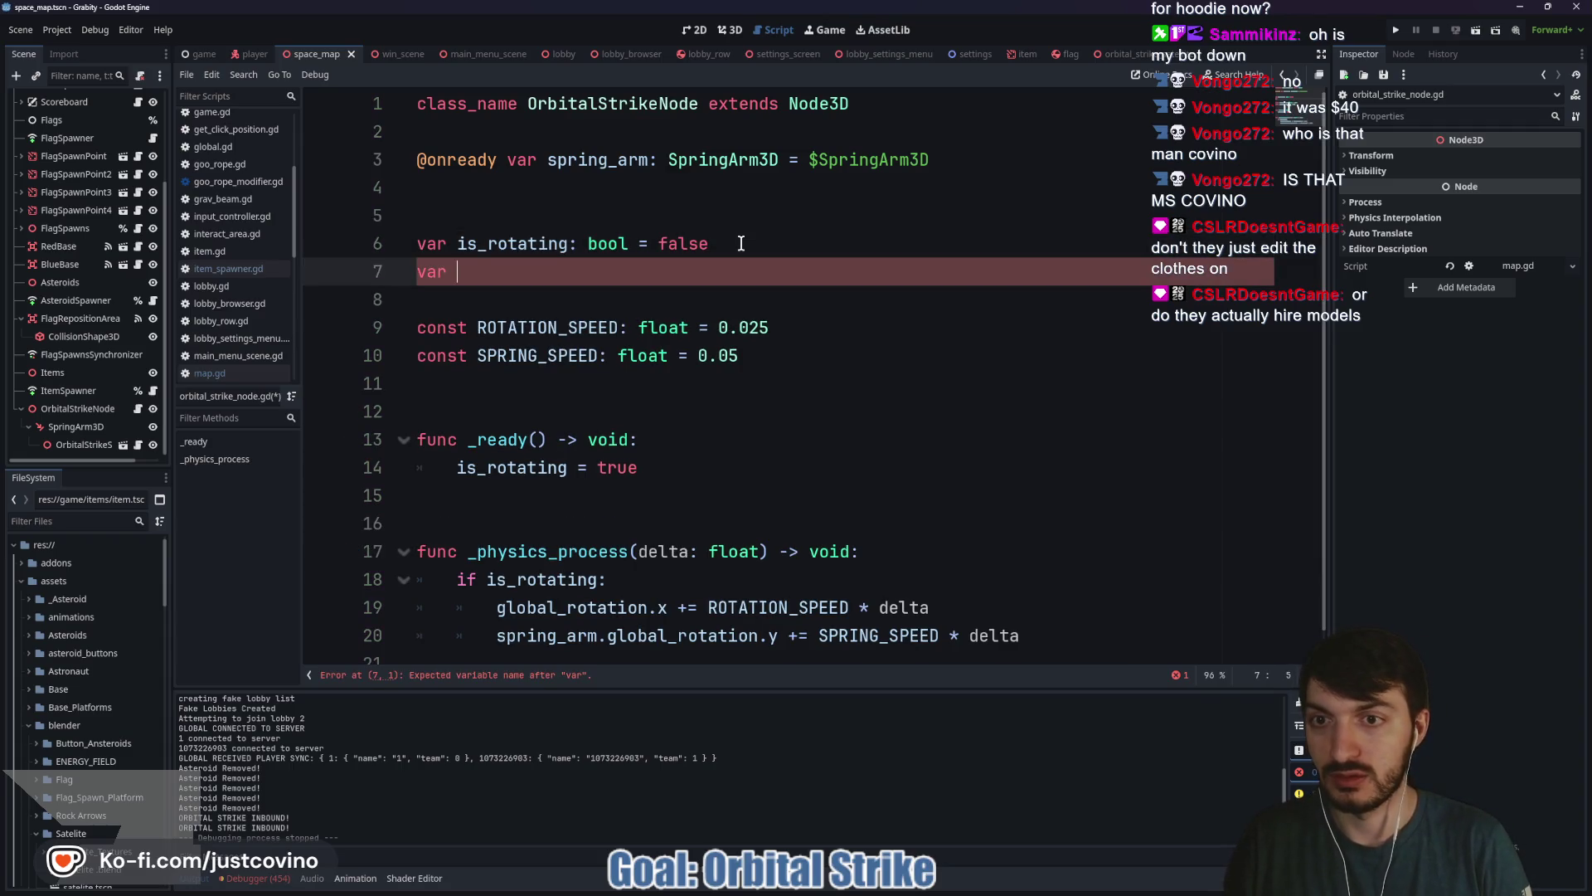
{"action": "type", "text": "ked_on: bo"}
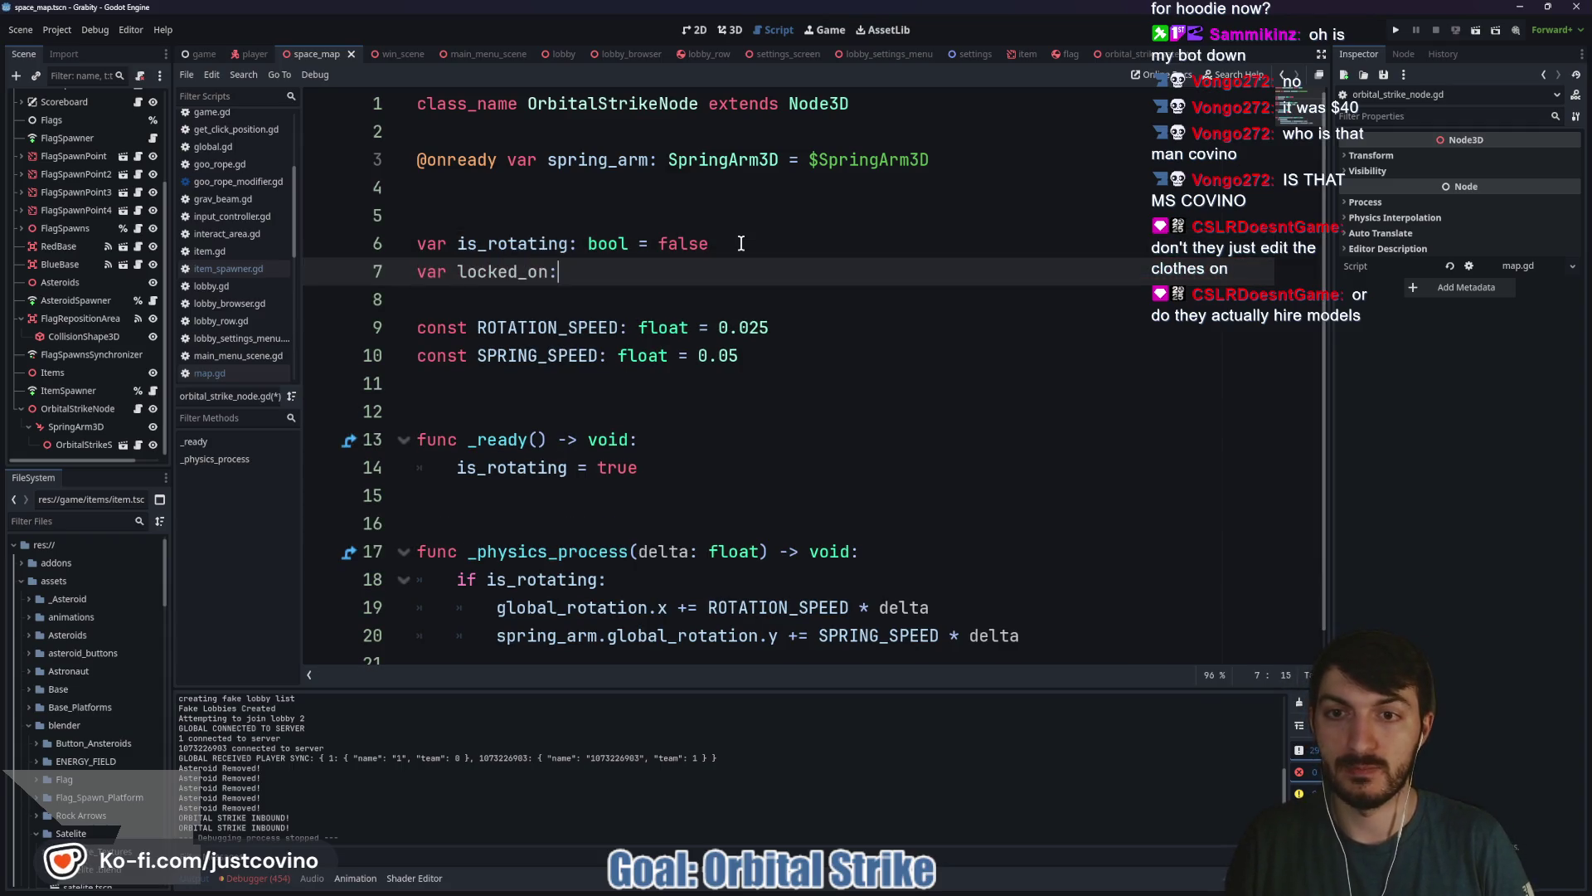
{"action": "type", "text": "ol = false"}
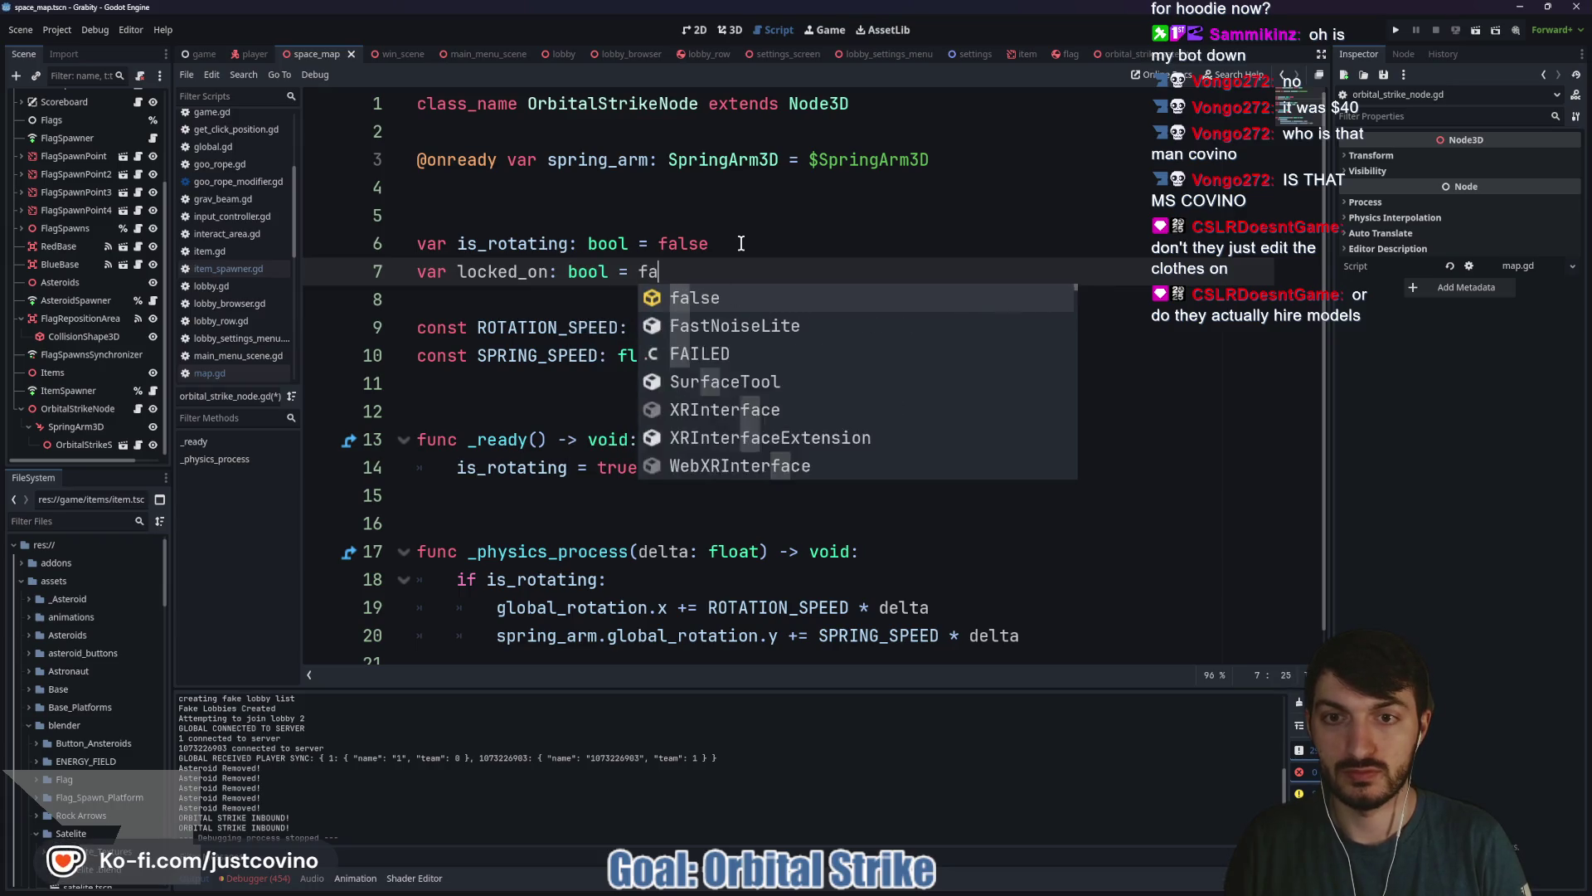
{"action": "scroll", "coordinate": [663, 539], "scroll_direction": "down", "scroll_amount": 1}
{"action": "left_click", "coordinate": [530, 635]}
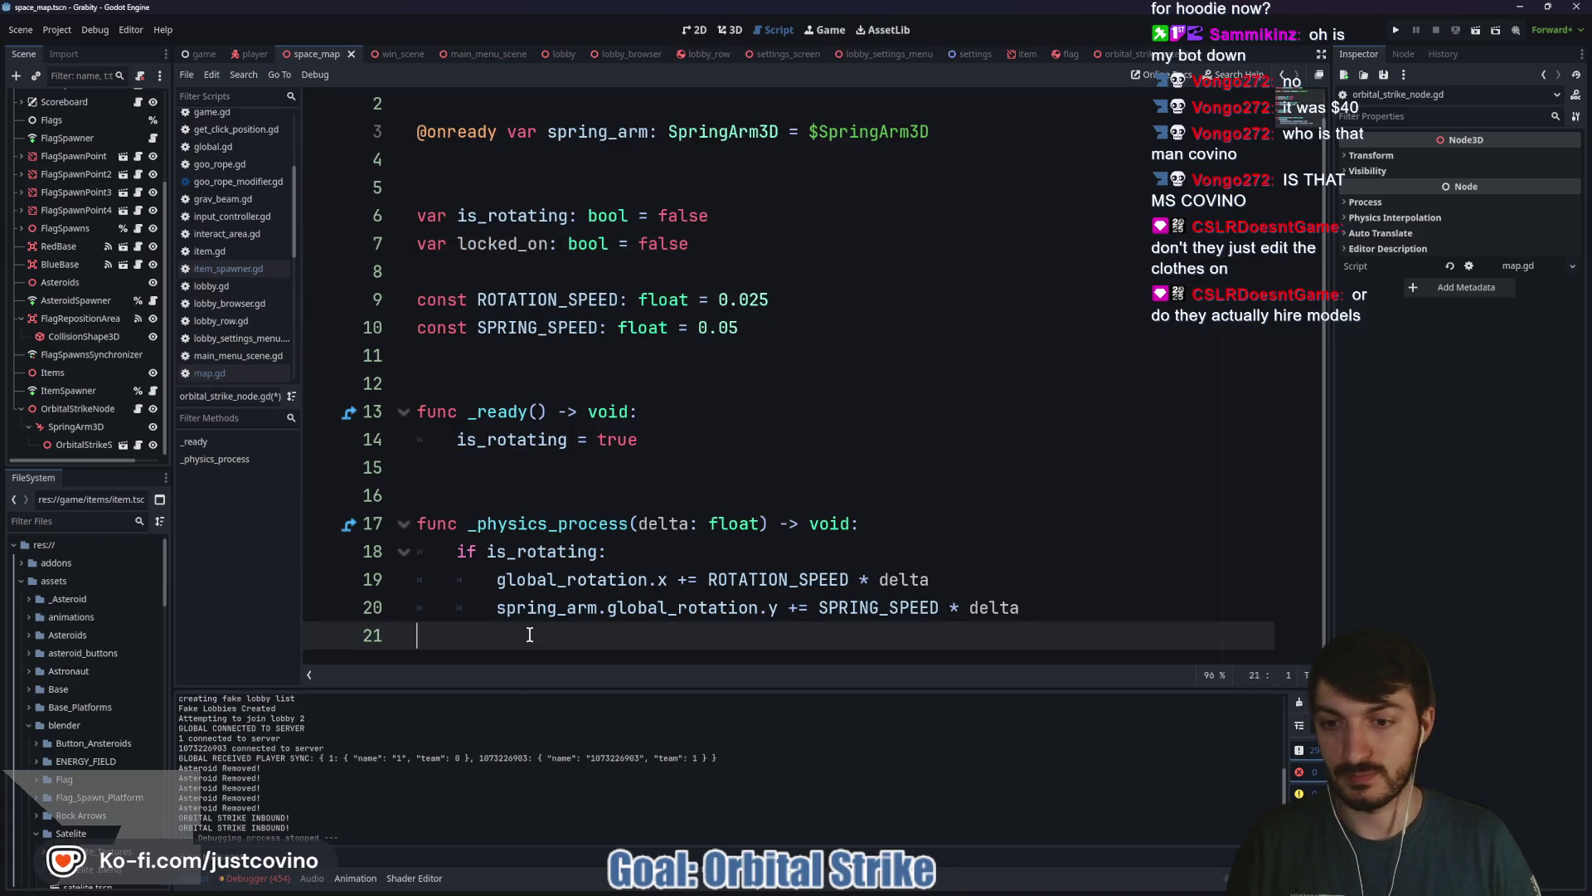
{"action": "type", "text": "if l"}
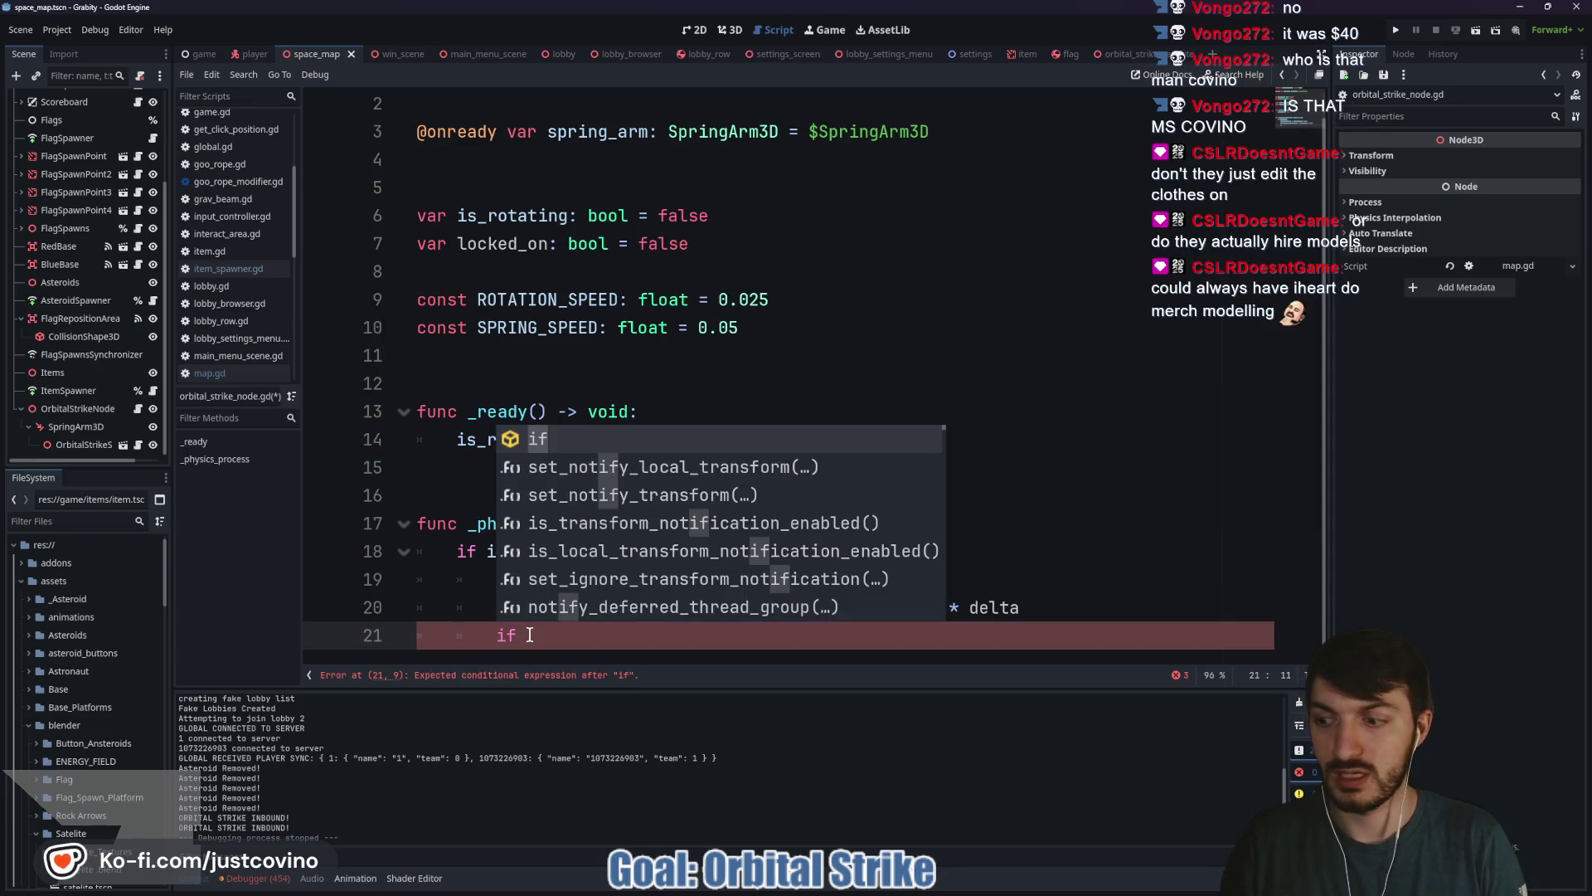
{"action": "type", "text": "ocked_on:"}
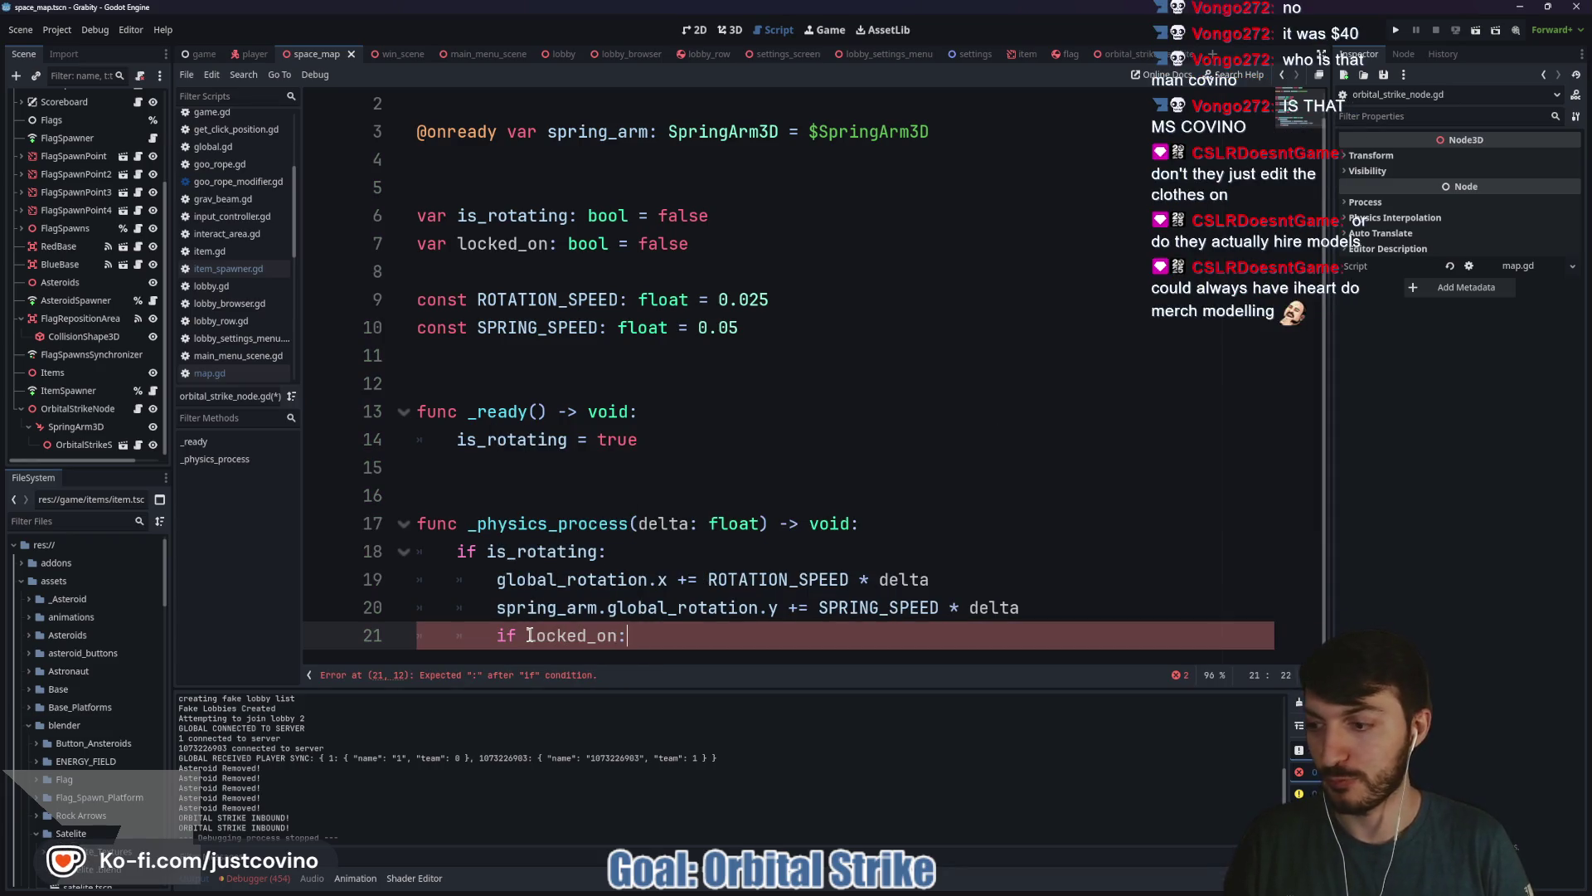
{"action": "key", "text": "Return"}
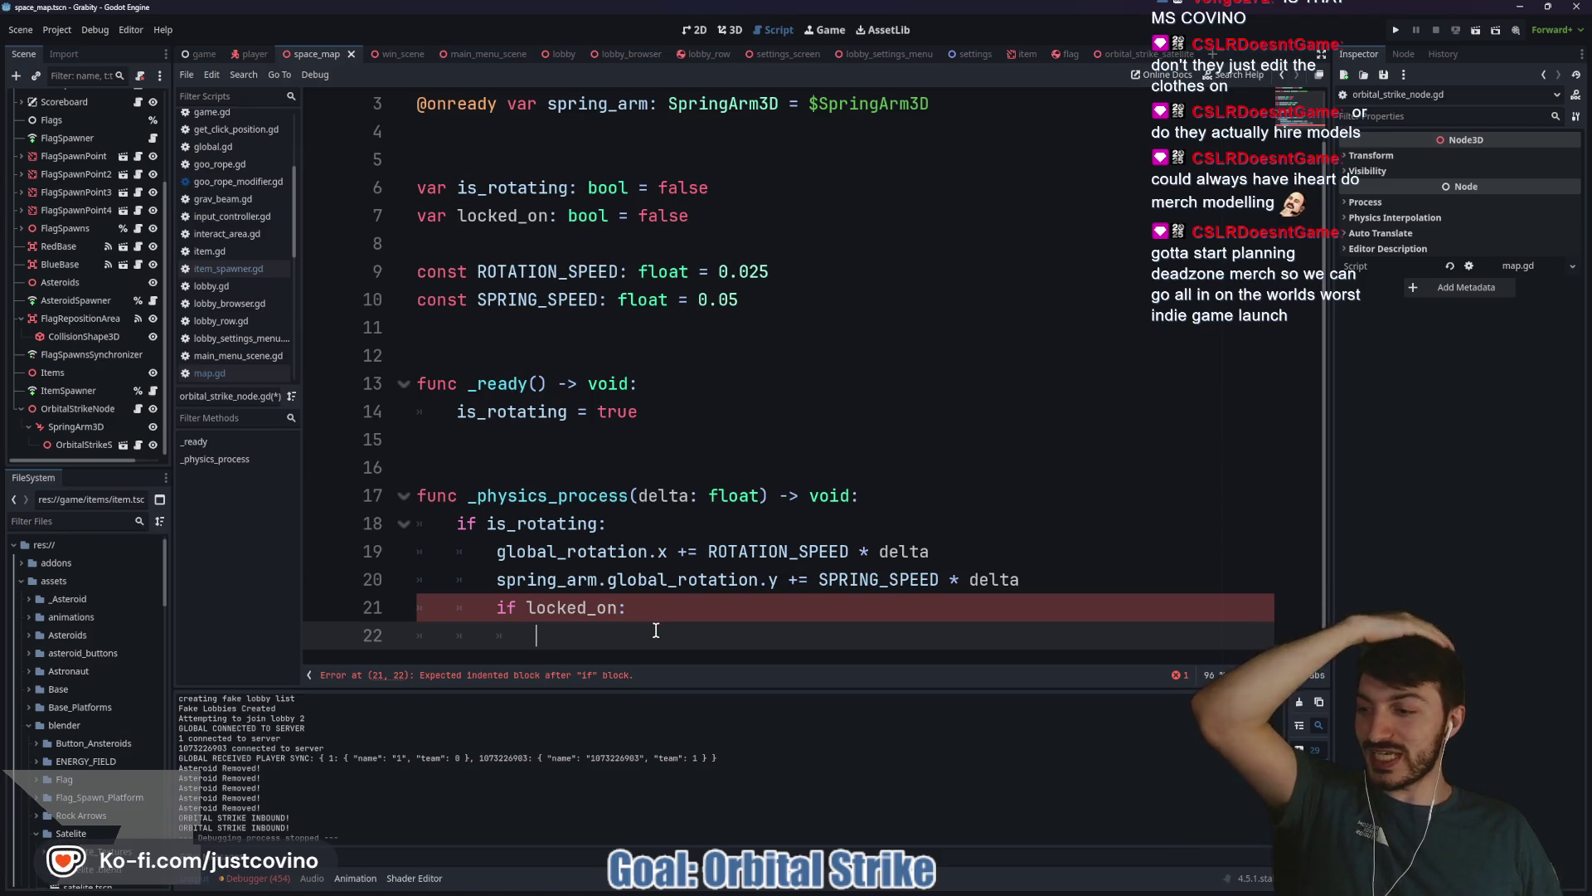
- Save the orbital strike node script and delete a partly typed 'look' call
{"action": "mouse_move", "coordinate": [543, 490]}
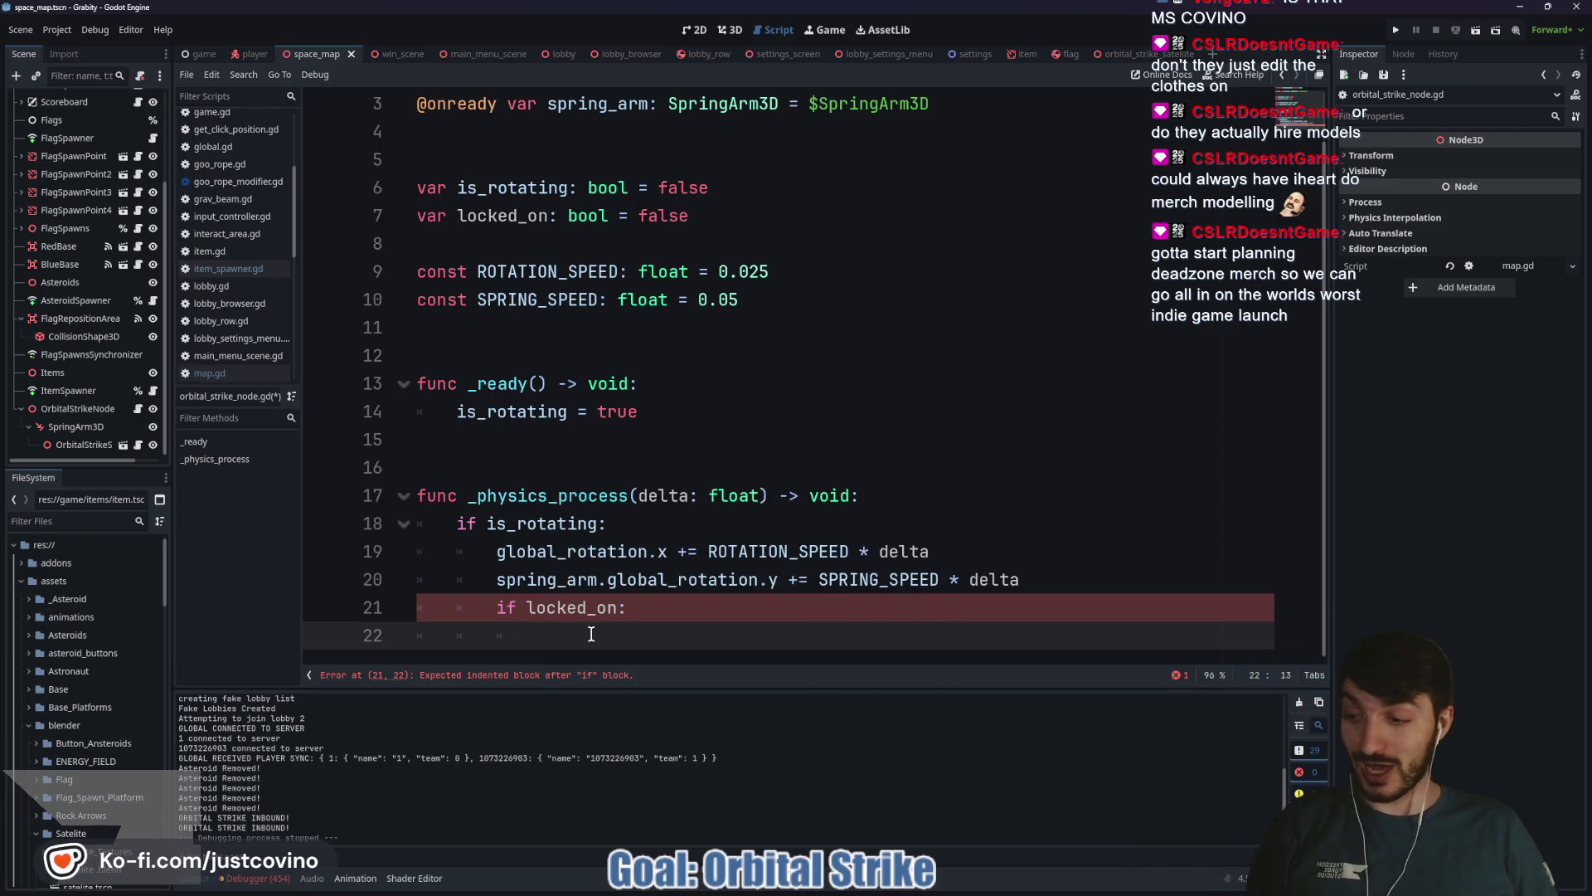
{"action": "key", "text": "ctrl+s"}
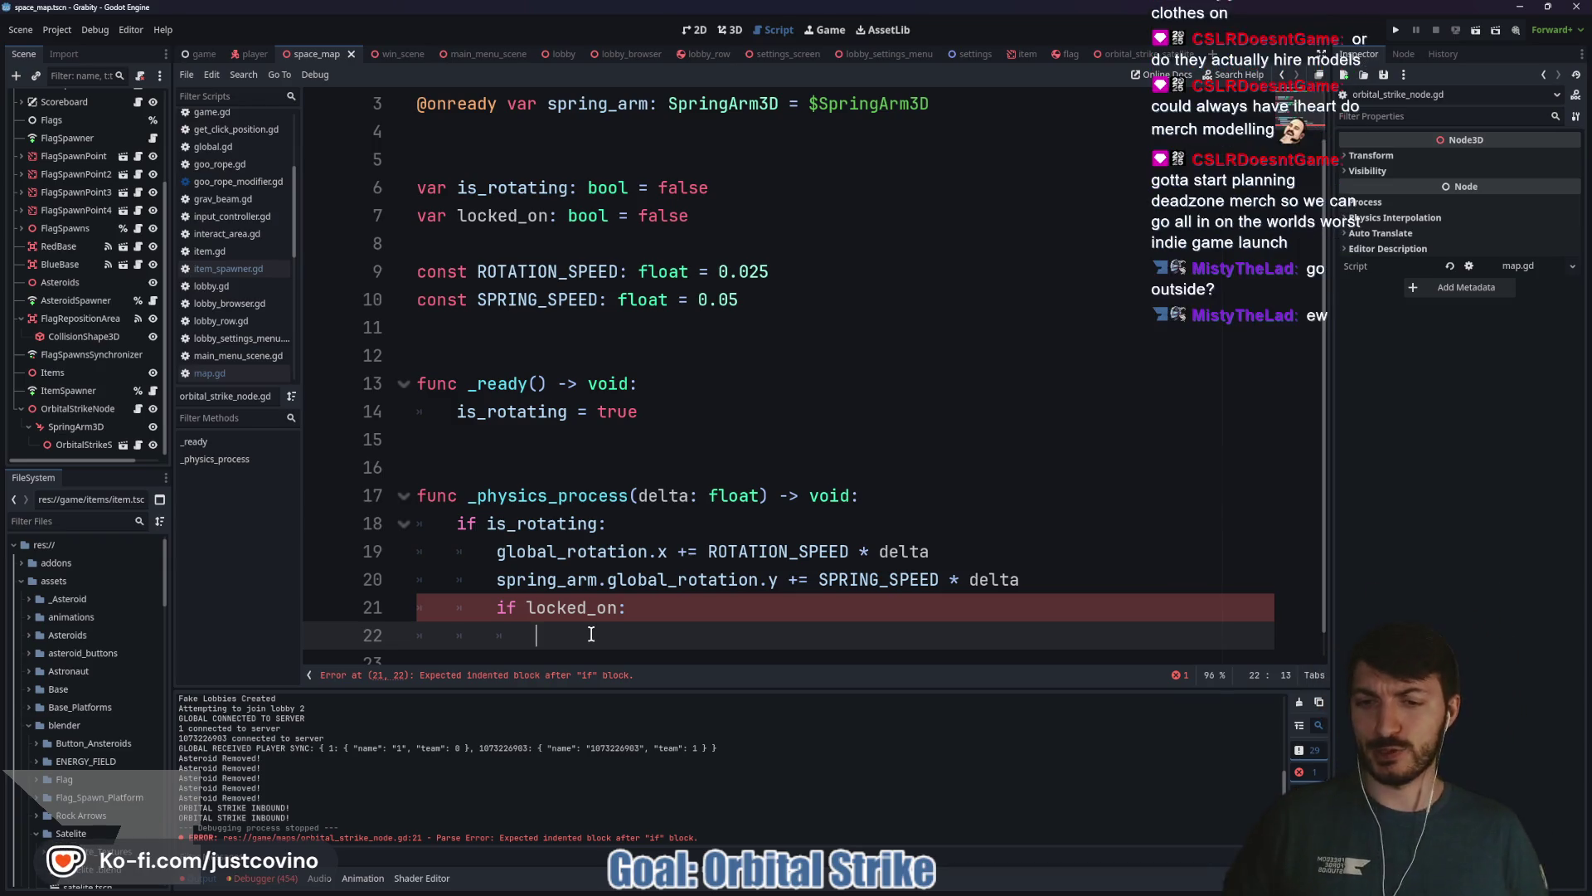
{"action": "type", "text": "look"}
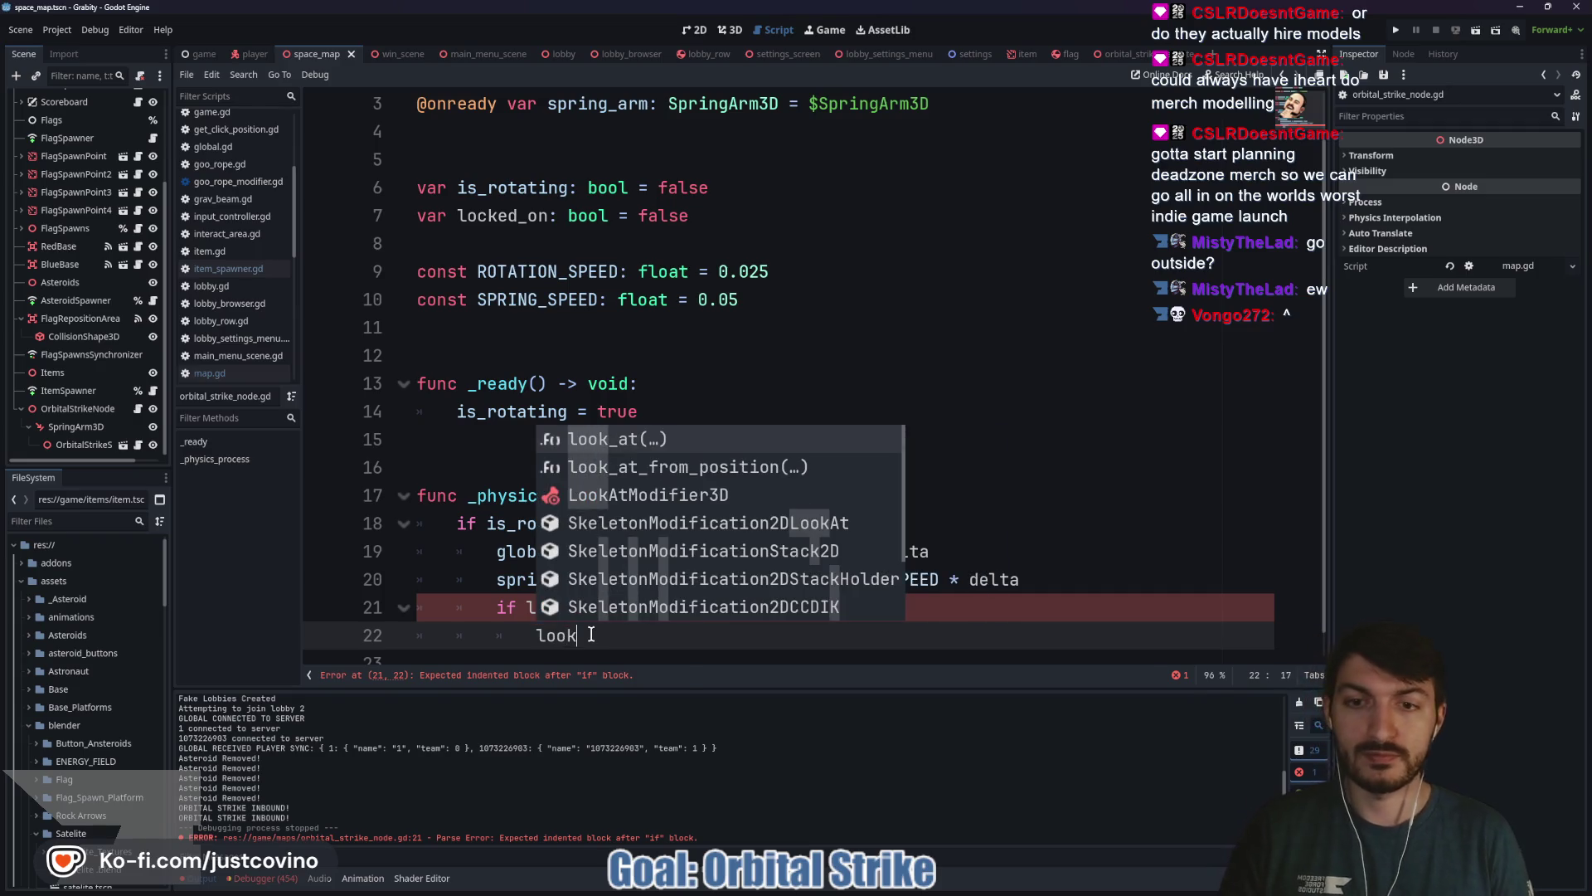
{"action": "key", "text": "BackSpace"}
{"action": "key", "text": "BackSpace"}
{"action": "key", "text": "BackSpace"}
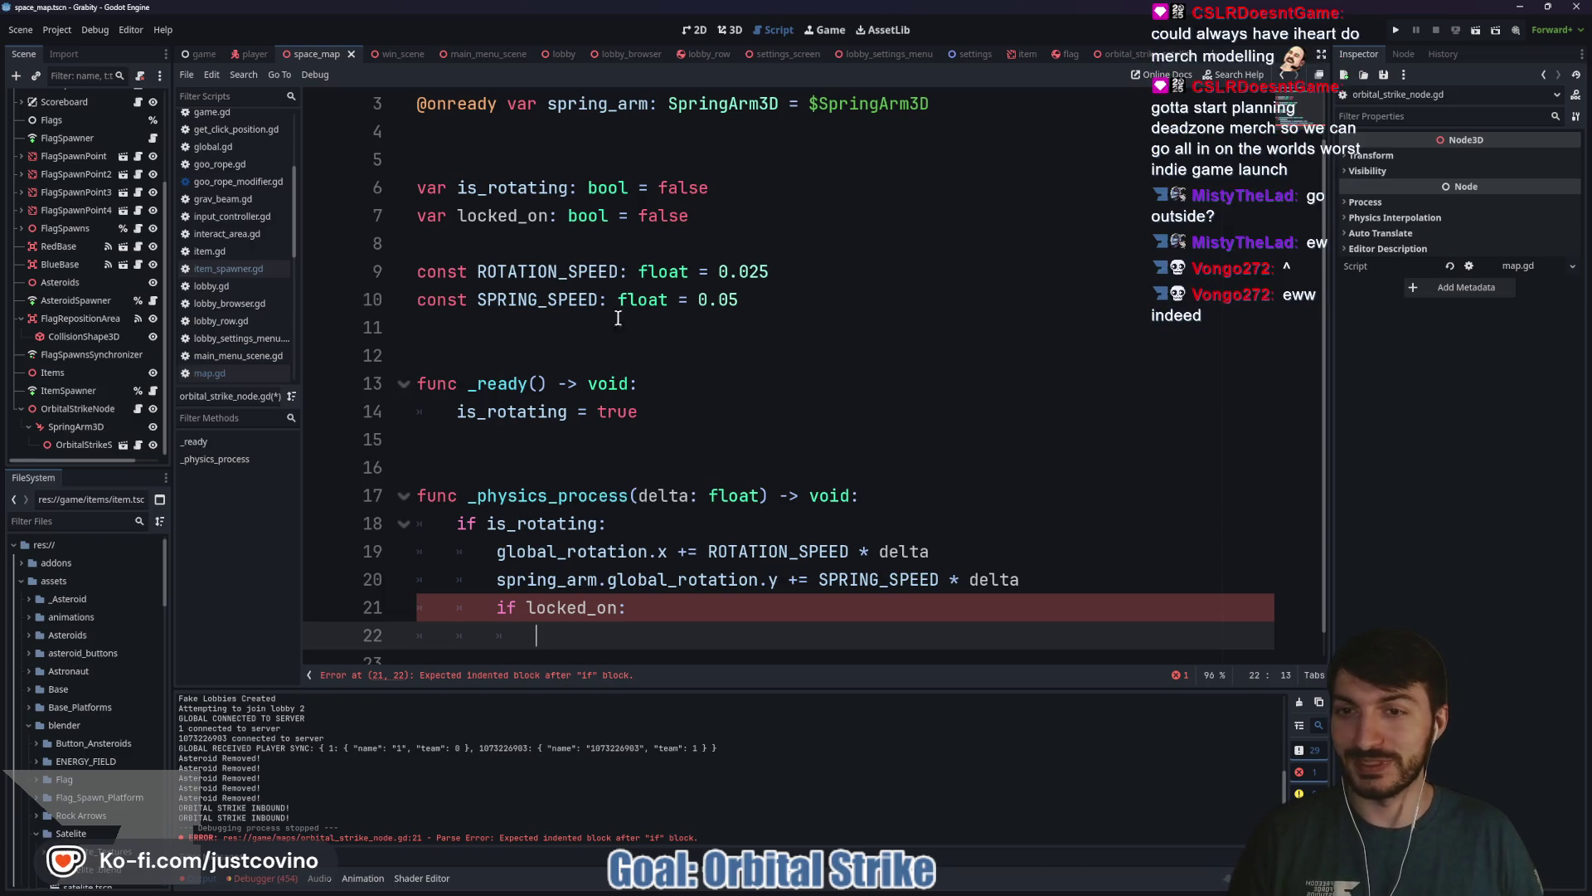
{"action": "scroll", "coordinate": [618, 317], "scroll_direction": "up", "scroll_amount": 2}
{"action": "left_click", "coordinate": [501, 193]}
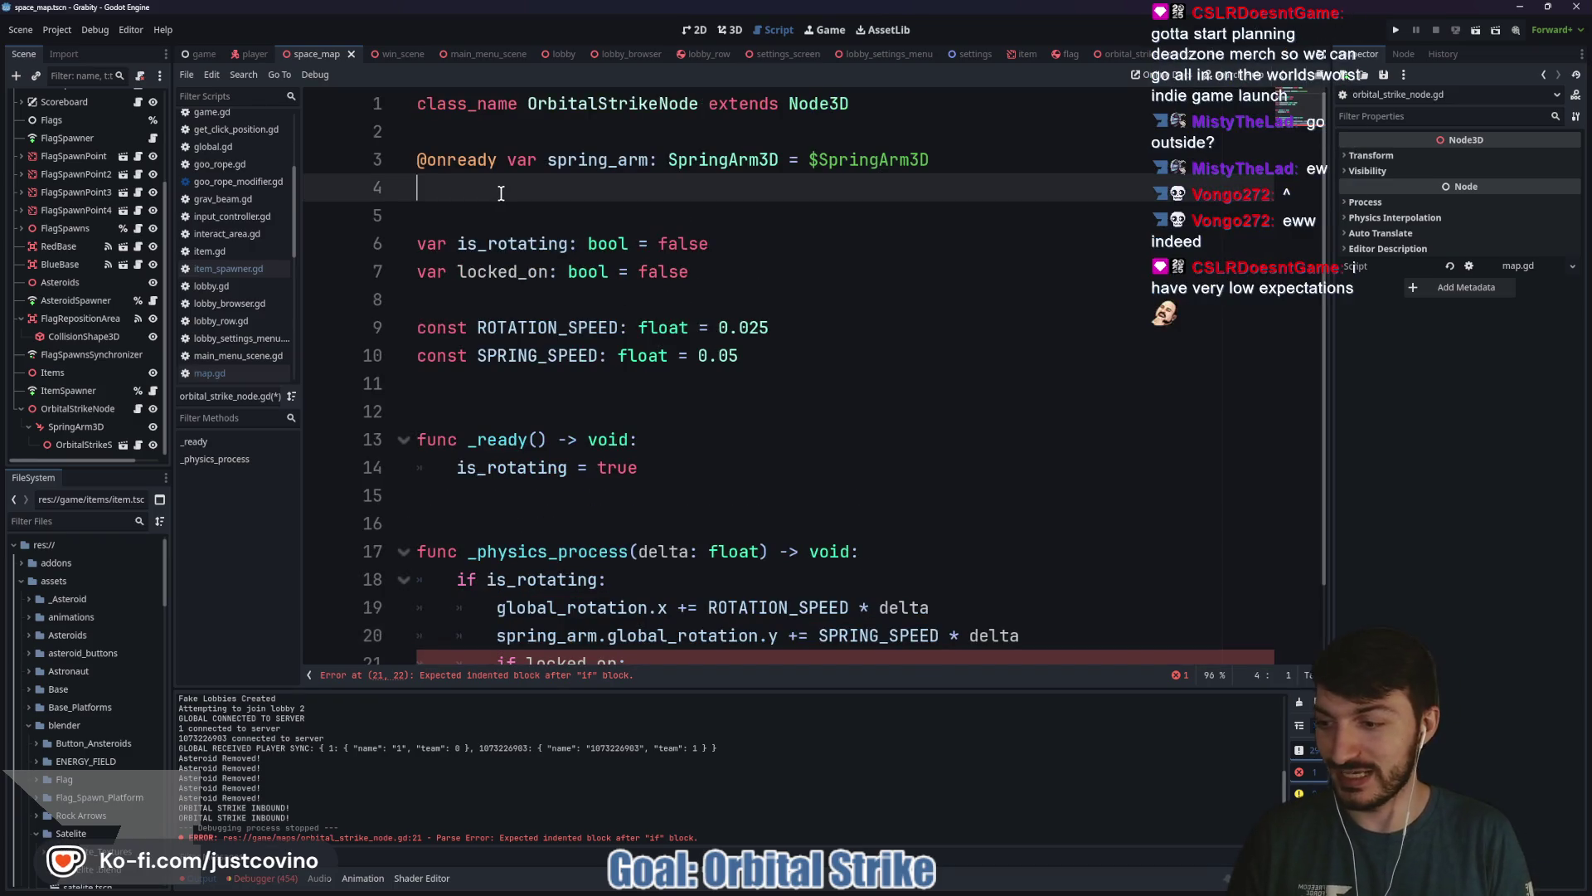
{"action": "type", "text": "@onready"}
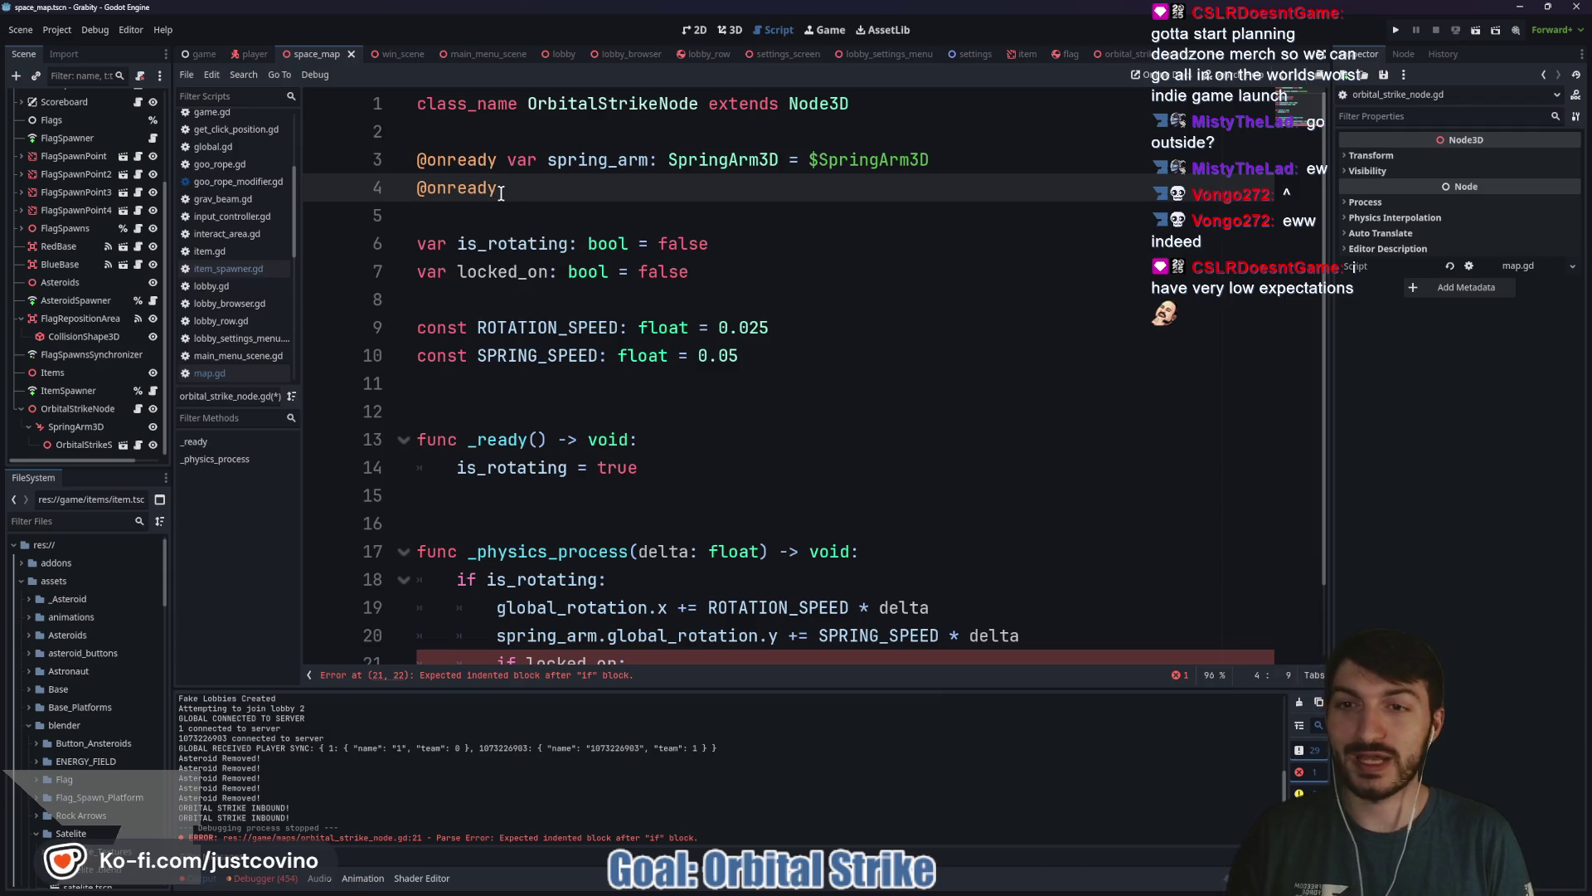
{"action": "type", "text": " var "}
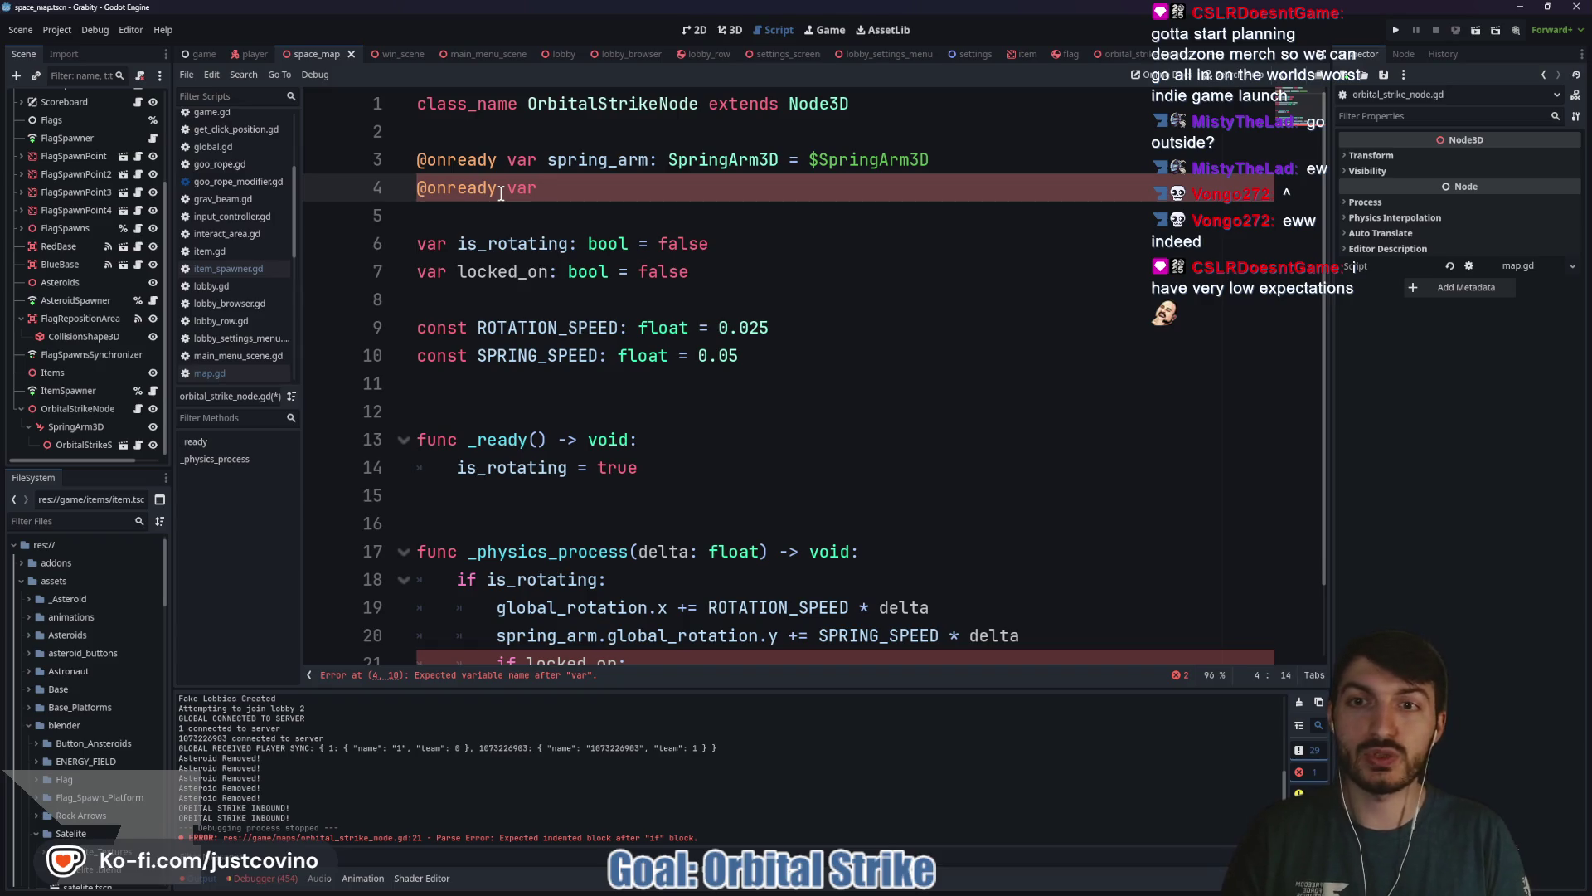
{"action": "type", "text": "orbita"}
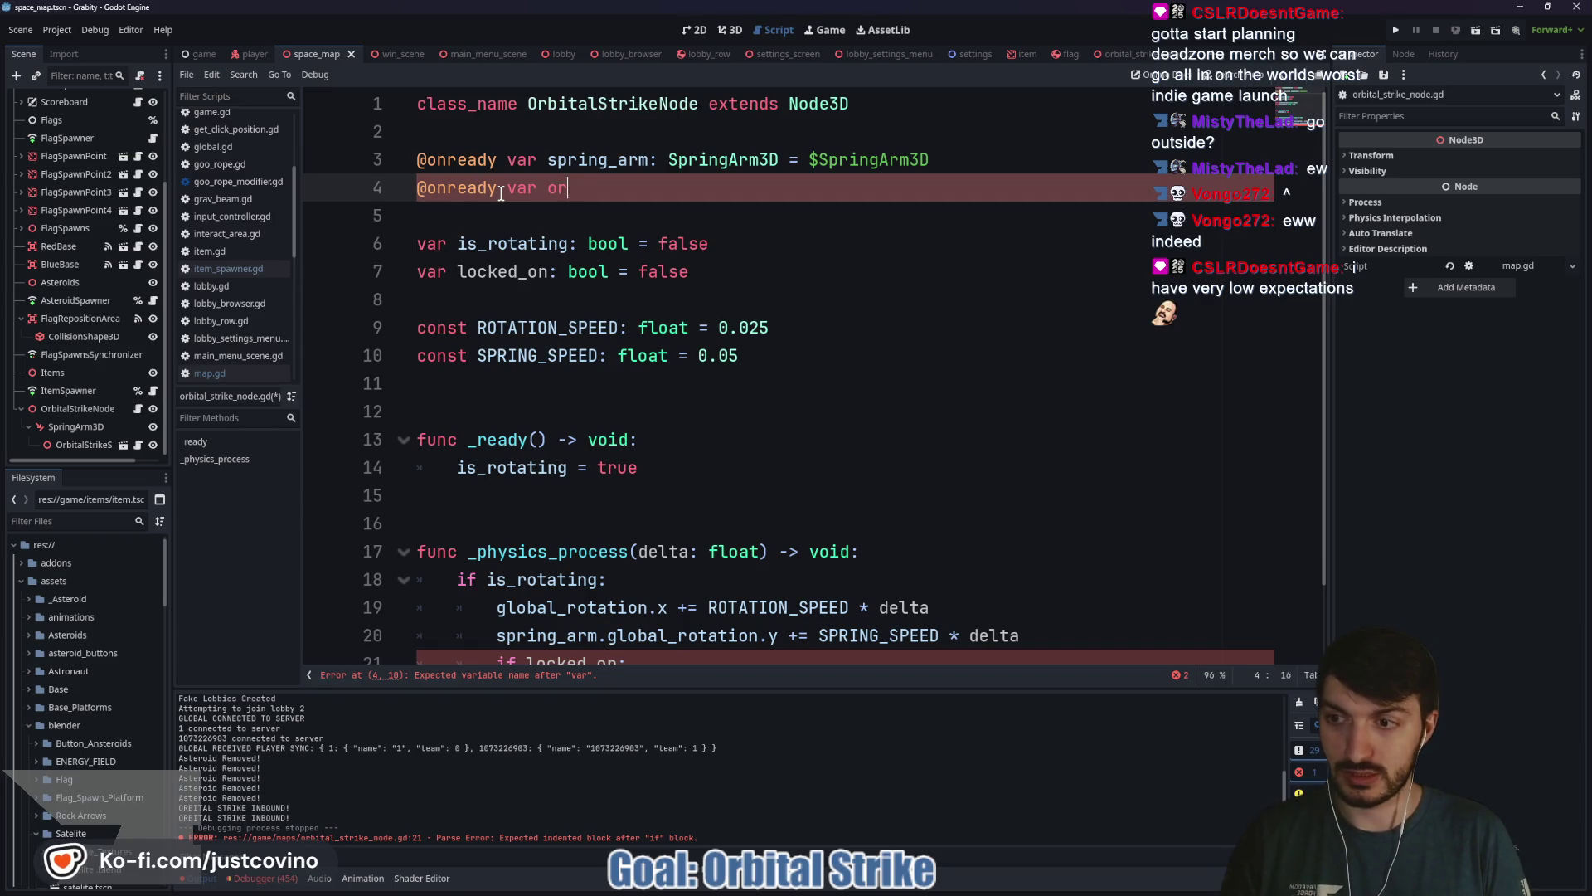
{"action": "type", "text": "l_strike_"}
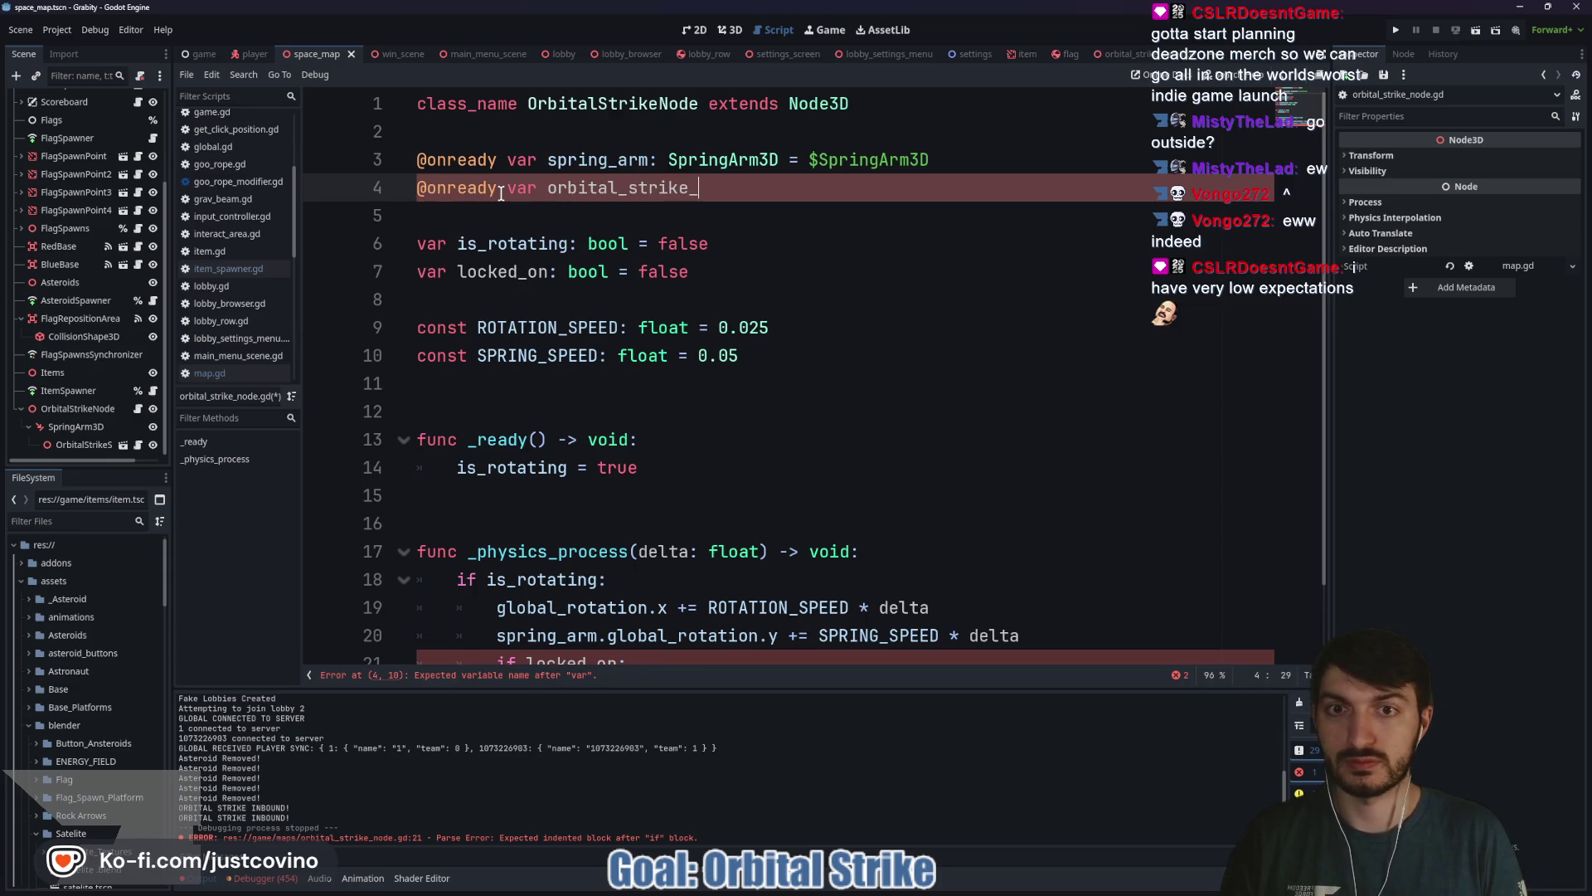
{"action": "type", "text": "sat"}
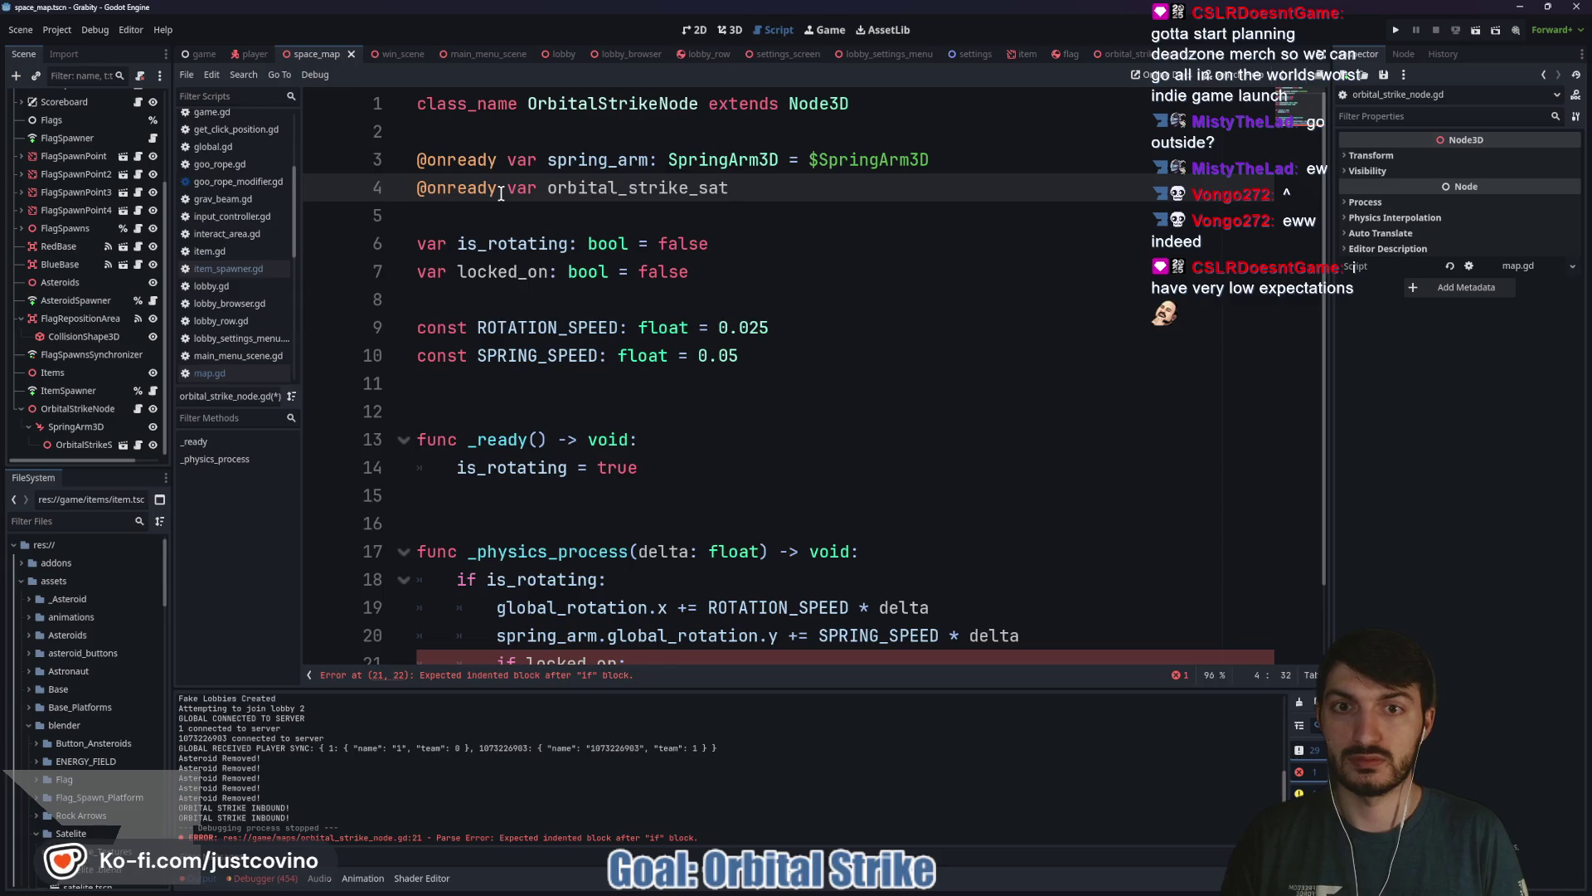
{"action": "type", "text": "ellite:"}
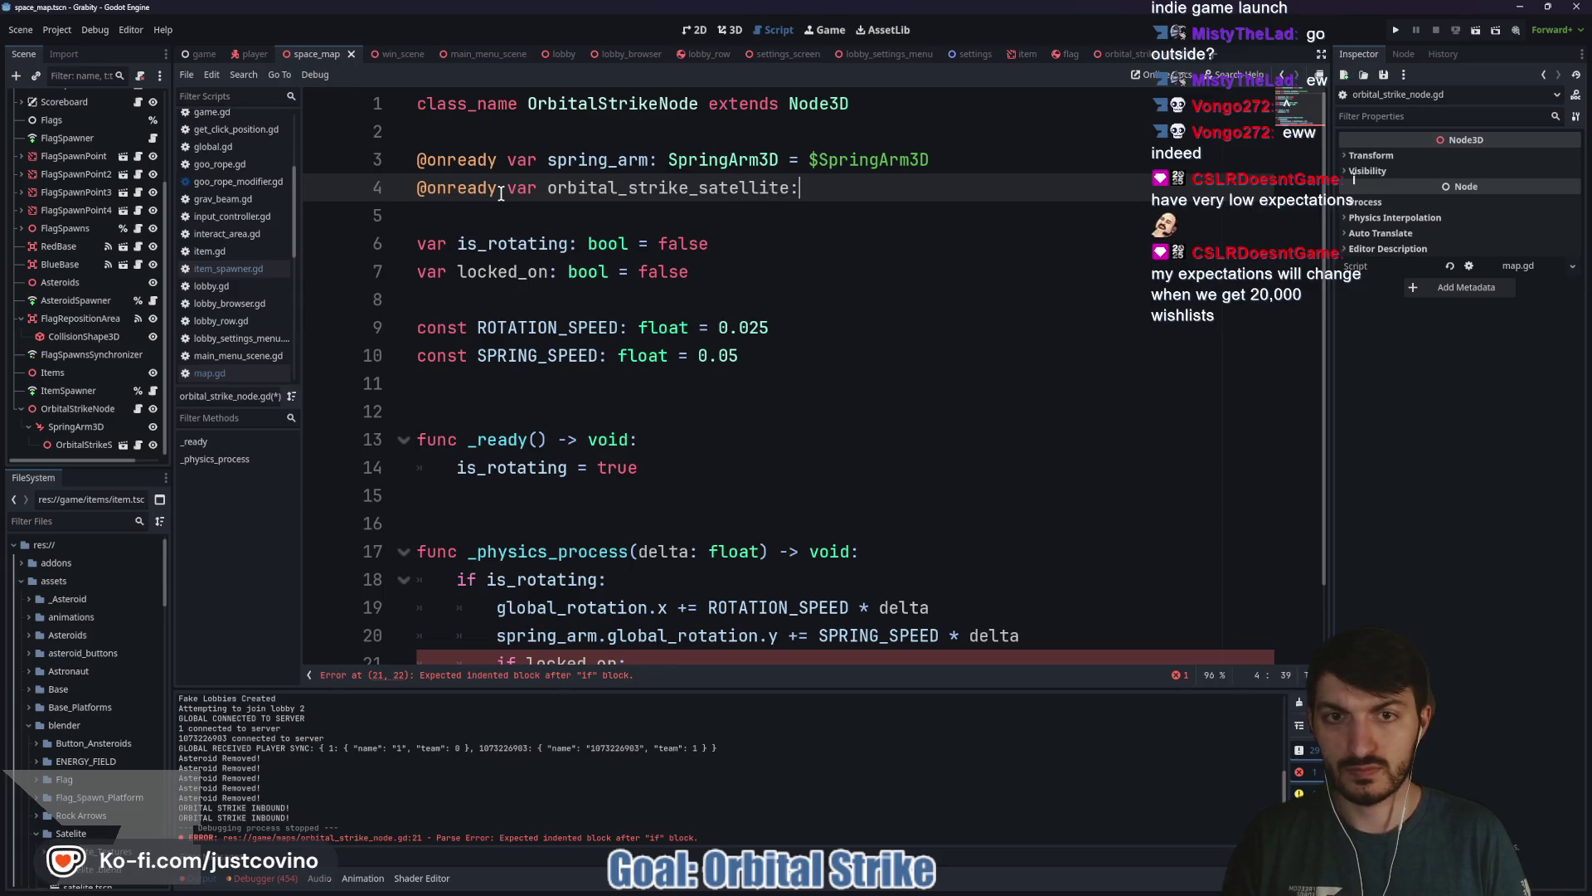
{"action": "type", "text": " Orbita"}
- Complete the declaration with type OrbitalStrikeSatellite and path $SpringArm3D/OrbitalStrikeSatellite via autocomplete
{"action": "key", "text": "Down"}
{"action": "key", "text": "Return"}
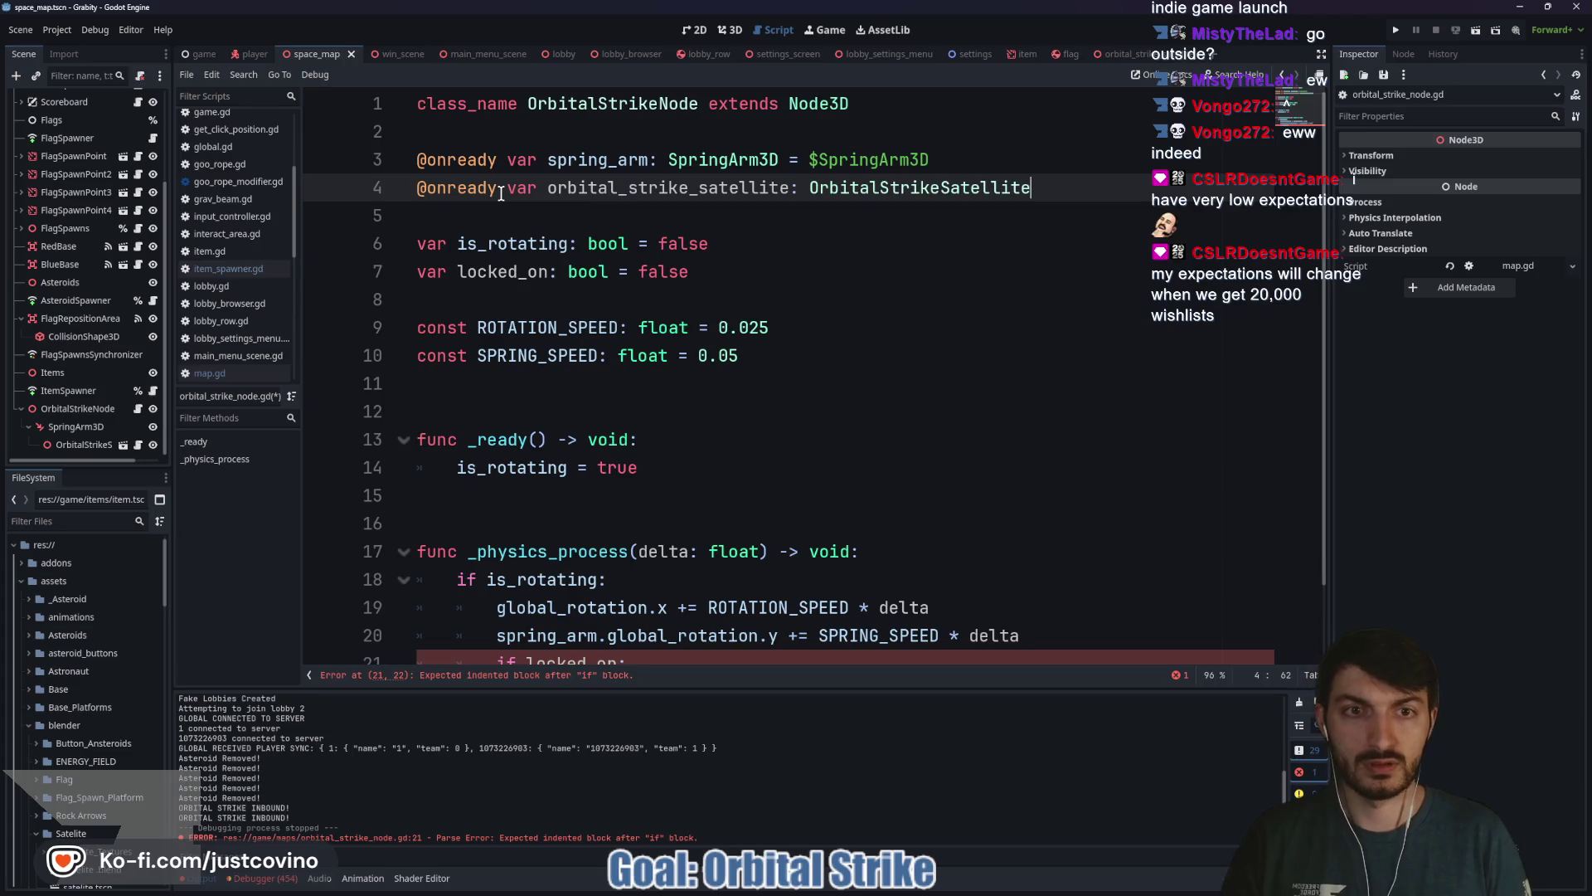
{"action": "type", "text": "= $Orbi"}
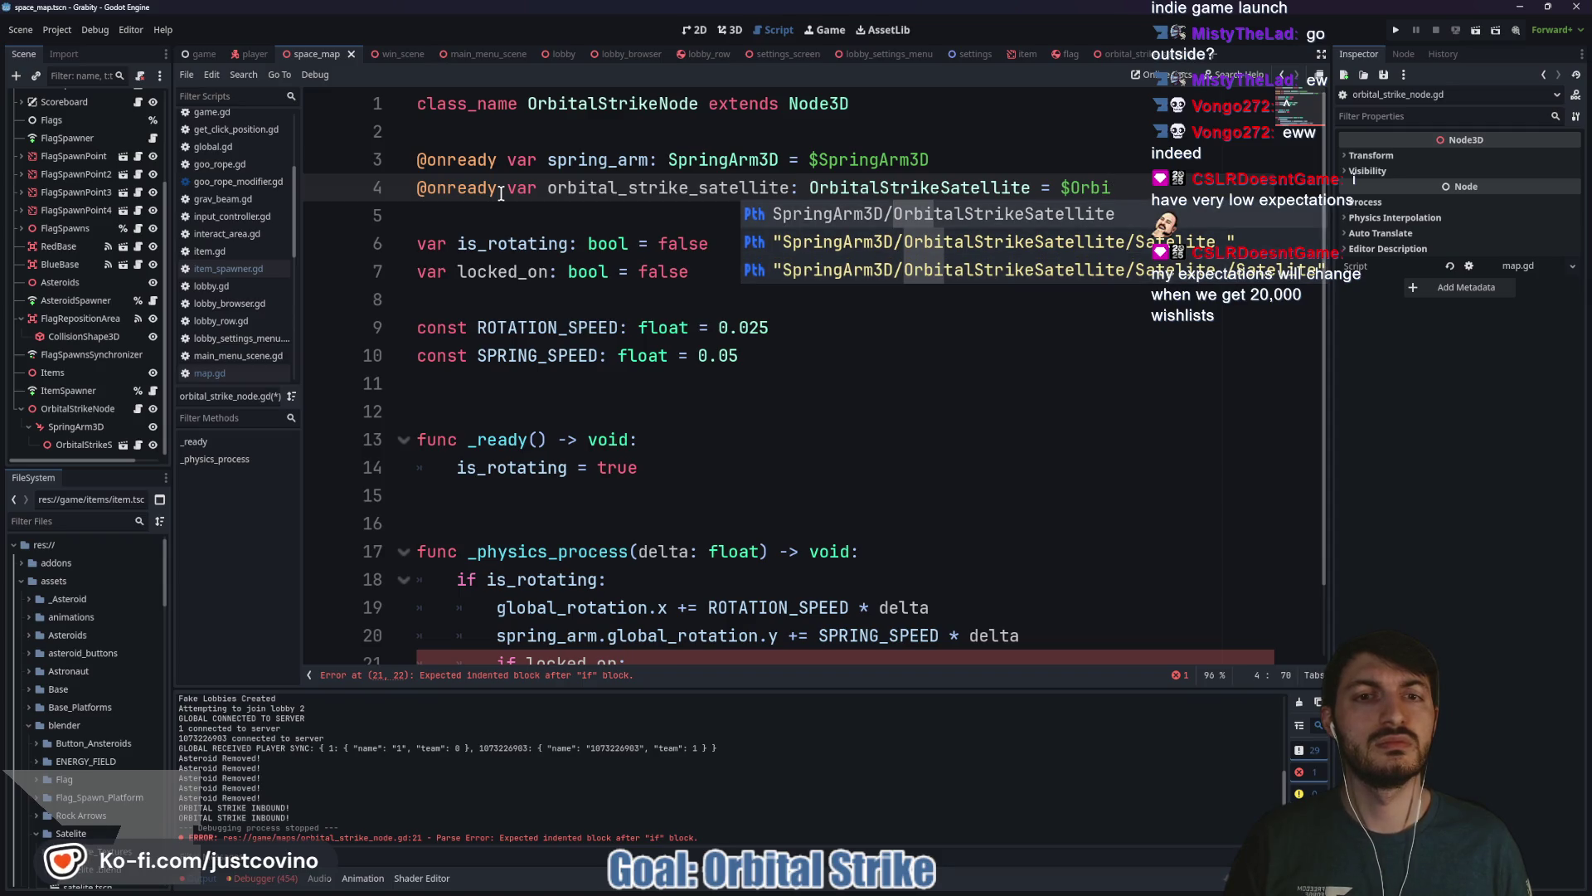
{"action": "key", "text": "Return"}
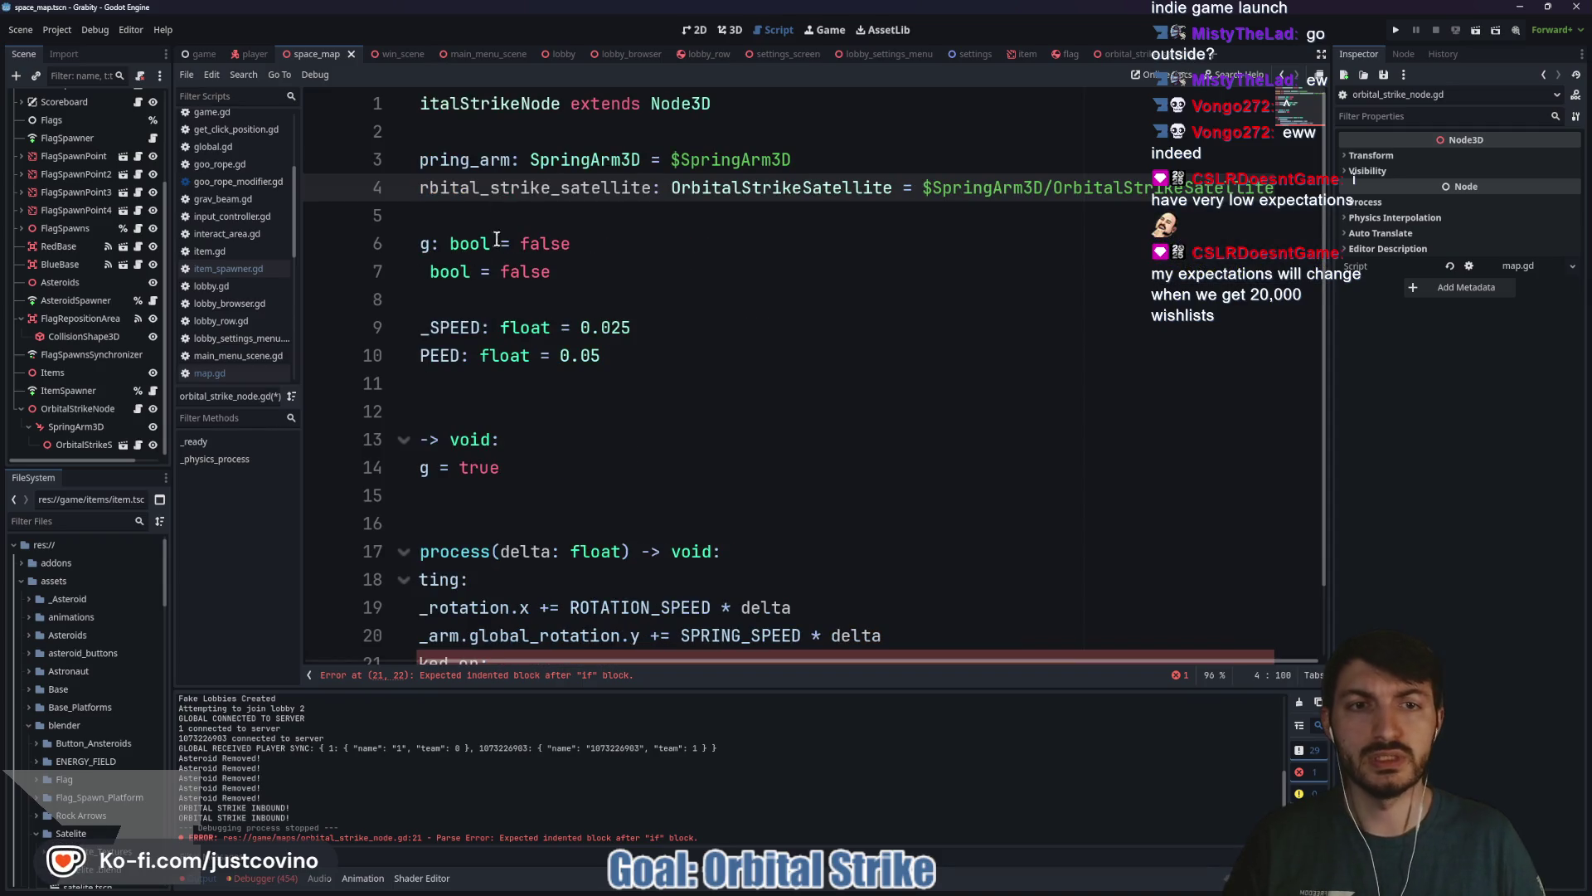
{"action": "scroll", "coordinate": [648, 348], "scroll_direction": "left", "scroll_amount": 3}
{"action": "scroll", "coordinate": [653, 398], "scroll_direction": "down", "scroll_amount": 1}
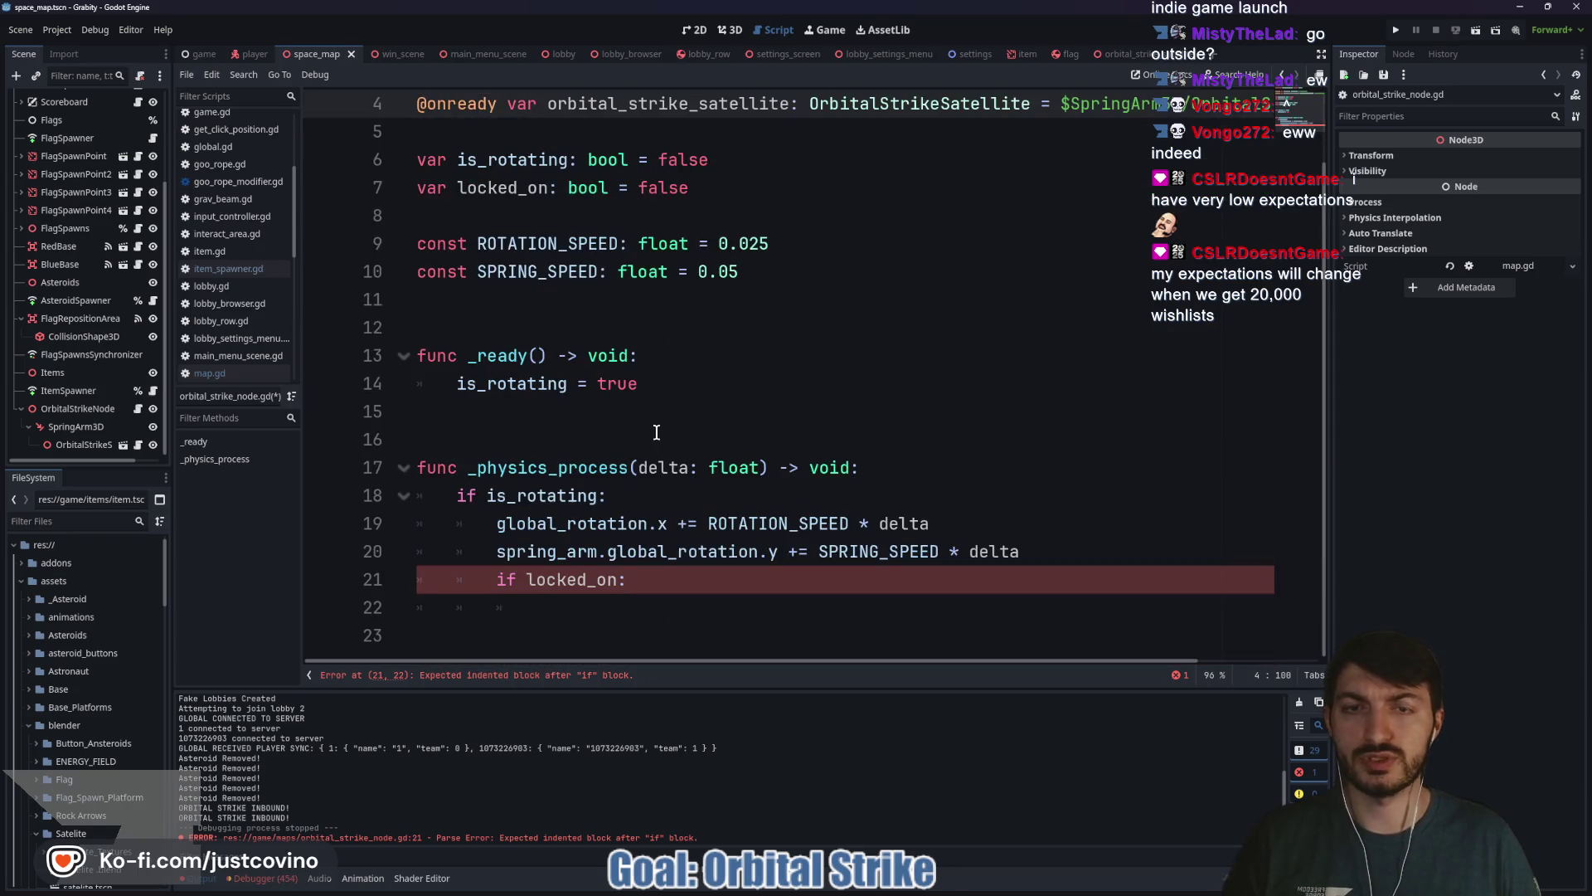
- Inside the locked_on branch, write orbital_strike_satellite.look_at() using autocomplete
{"action": "left_click", "coordinate": [608, 611]}
{"action": "type", "text": "orbita"}
{"action": "key", "text": "Return"}
{"action": "type", "text": ".loo"}
{"action": "key", "text": "Return"}
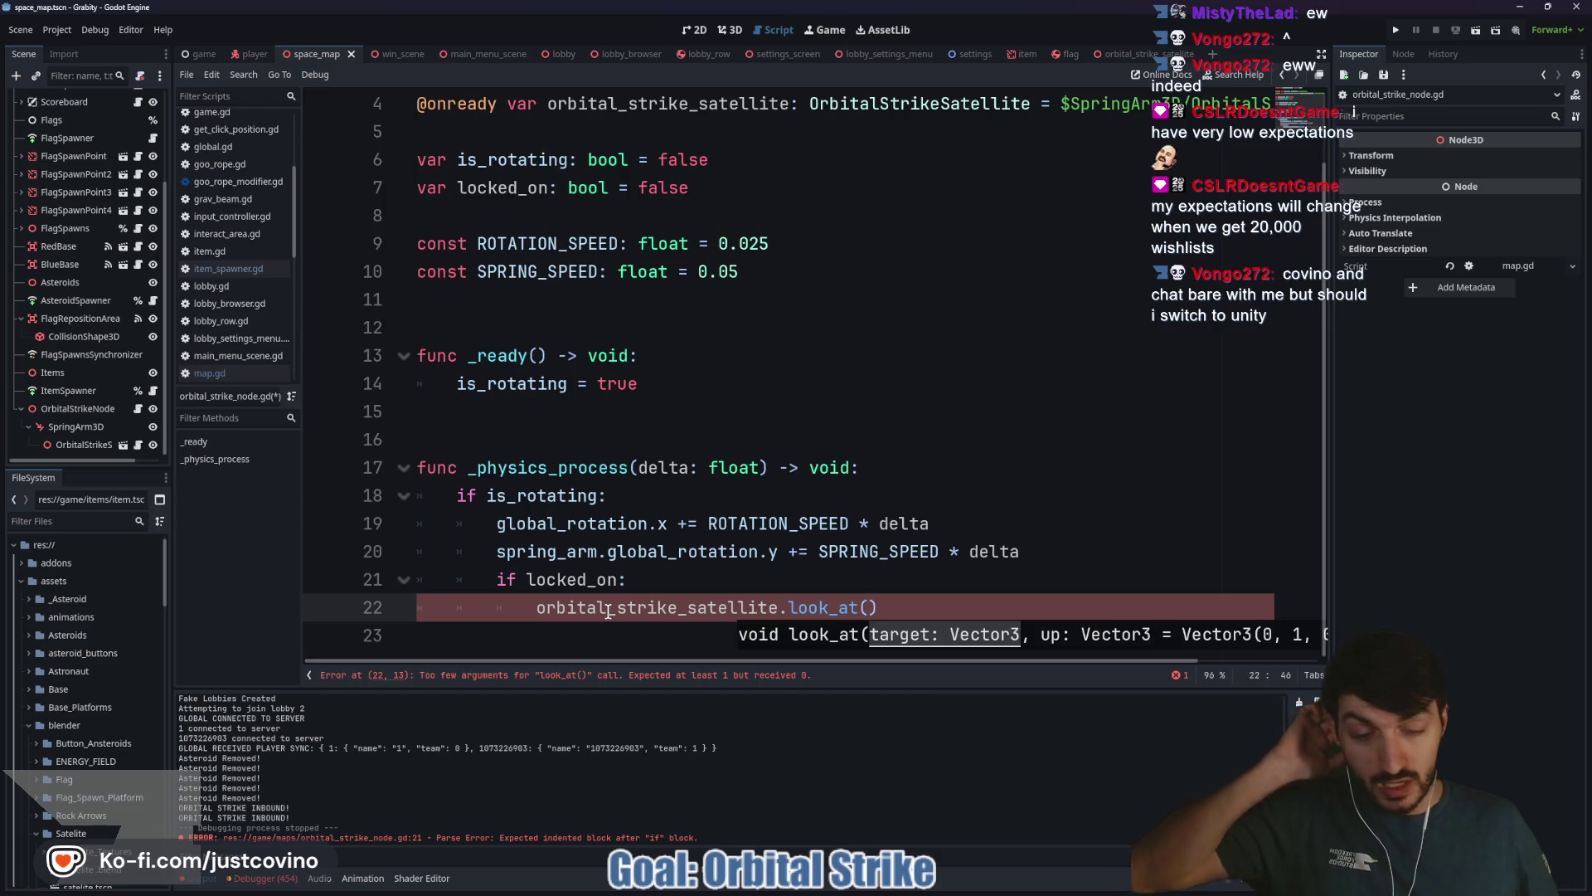
{"action": "left_click", "coordinate": [586, 212]}
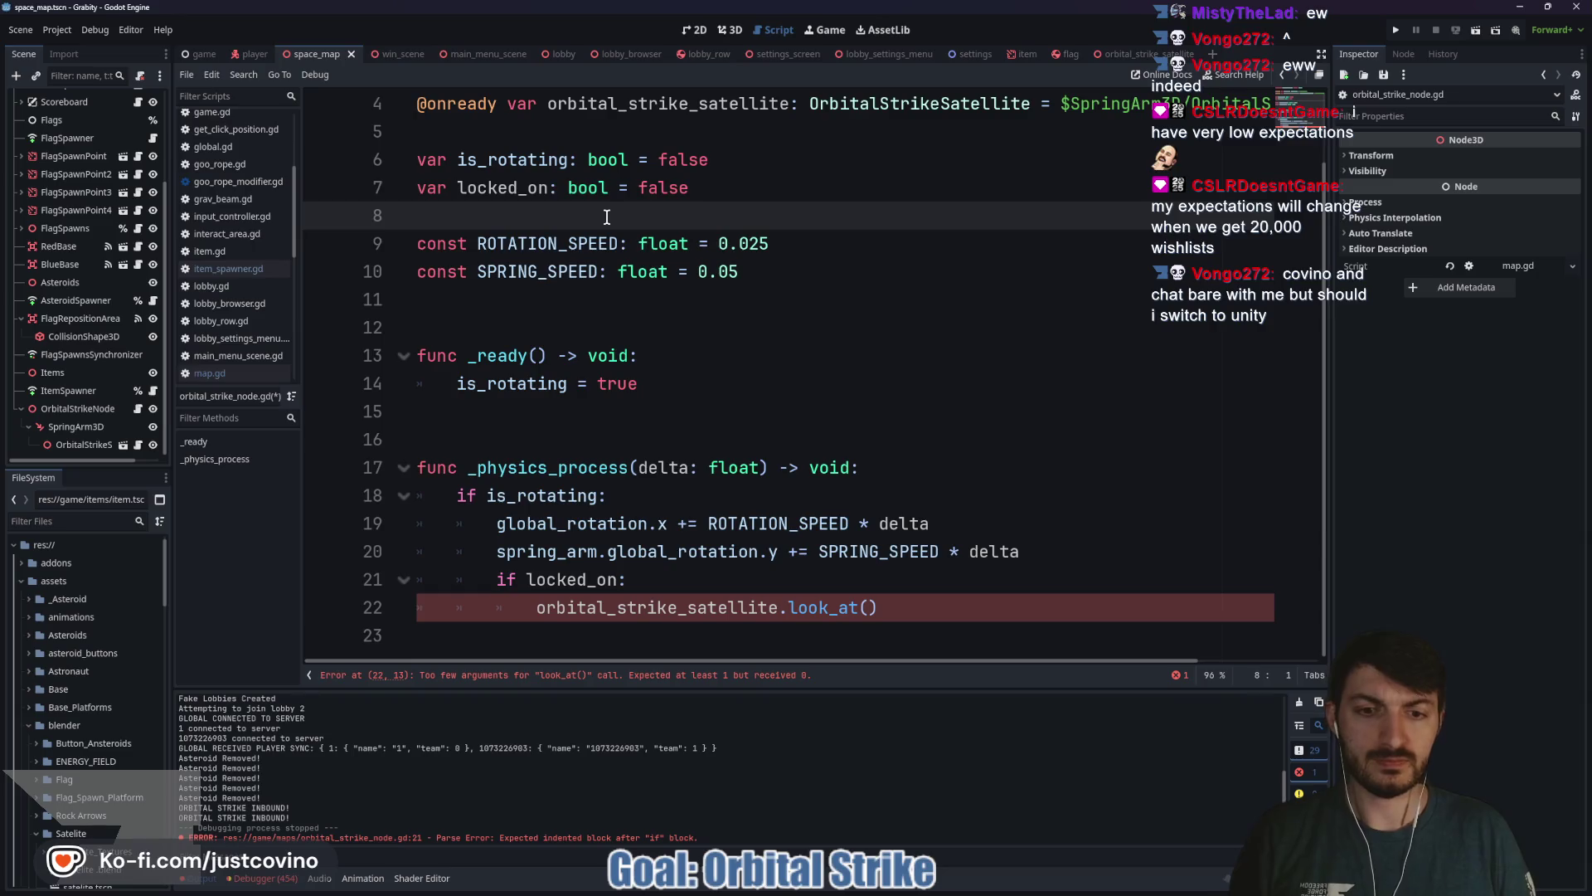
- Declare 'var target: Player' on a new line among the variables
{"action": "key", "text": "Return"}
{"action": "key", "text": "Return"}
{"action": "key", "text": "Up"}
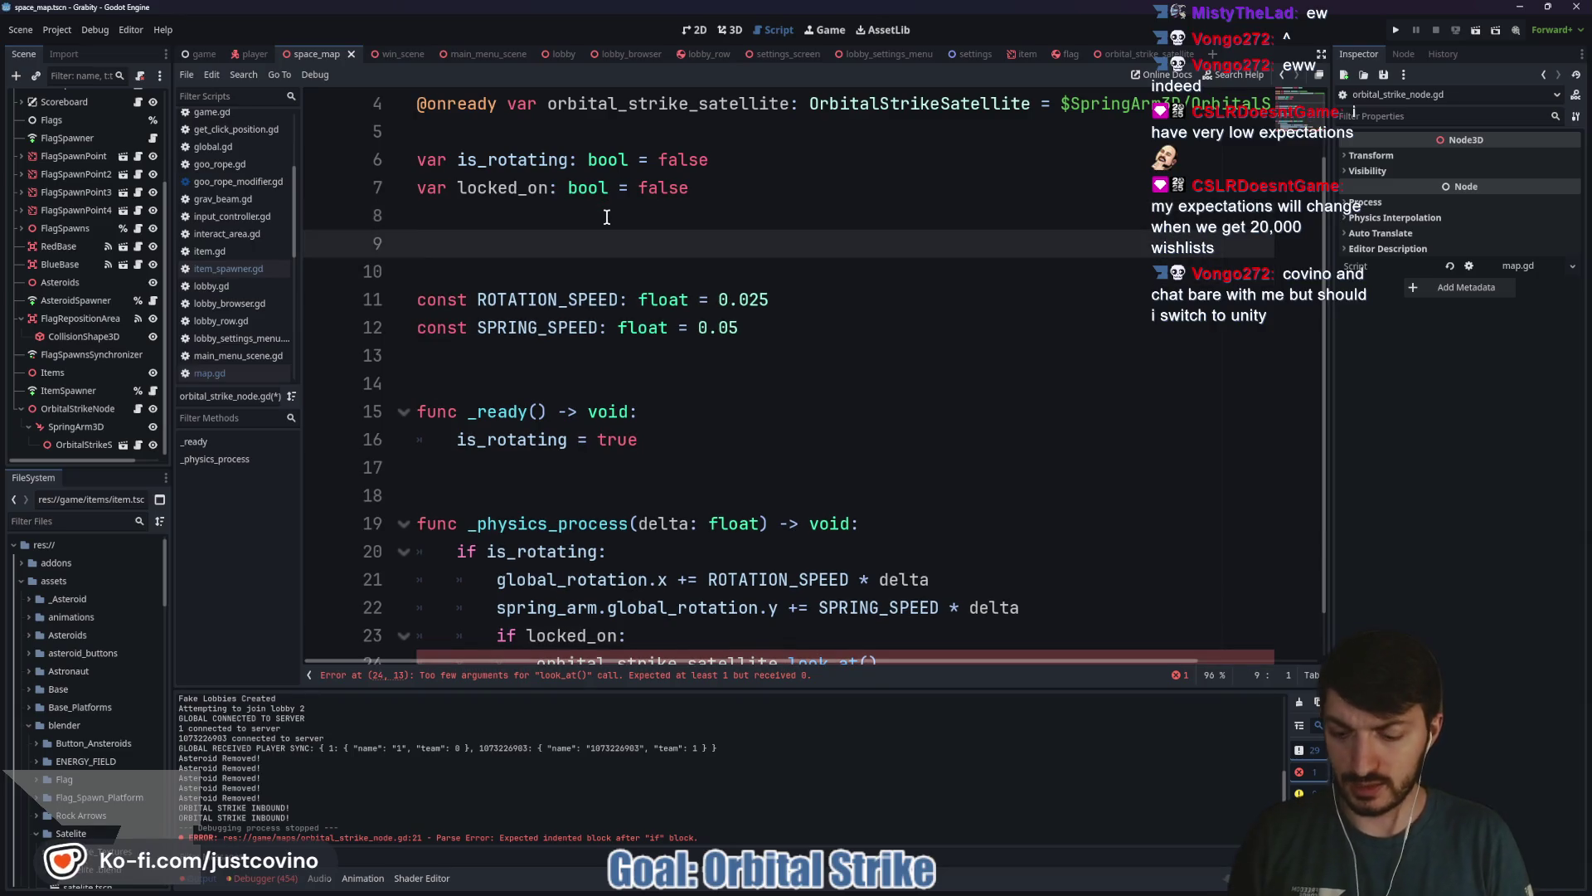
{"action": "type", "text": "var loc"}
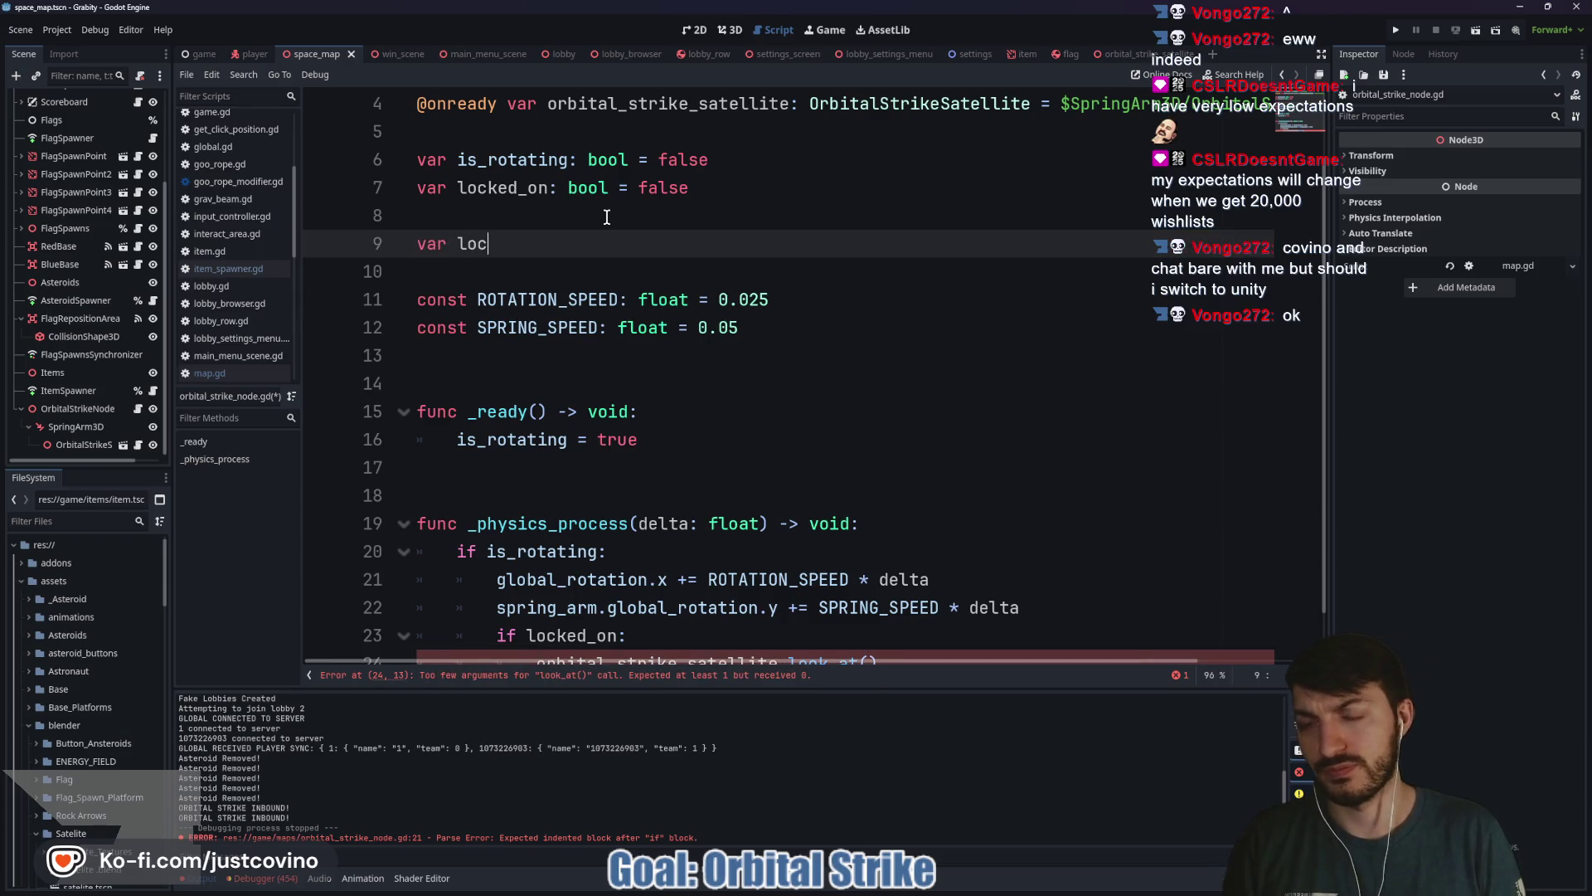
{"action": "key", "text": "BackSpace"}
{"action": "key", "text": "BackSpace"}
{"action": "key", "text": "BackSpace"}
{"action": "type", "text": "target"}
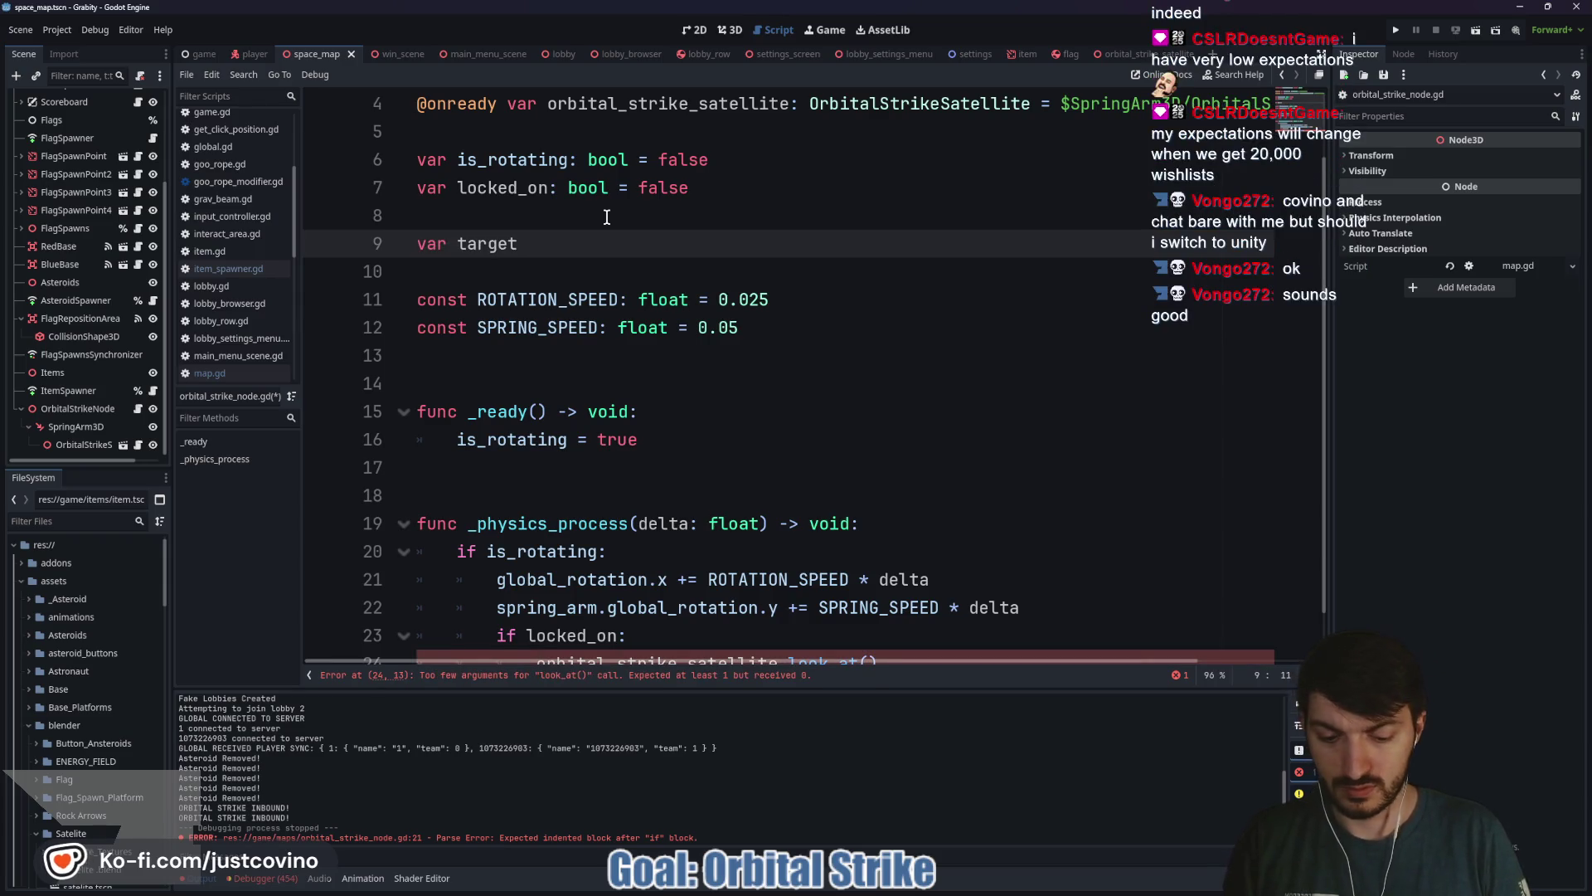
{"action": "type", "text": ": Oka"}
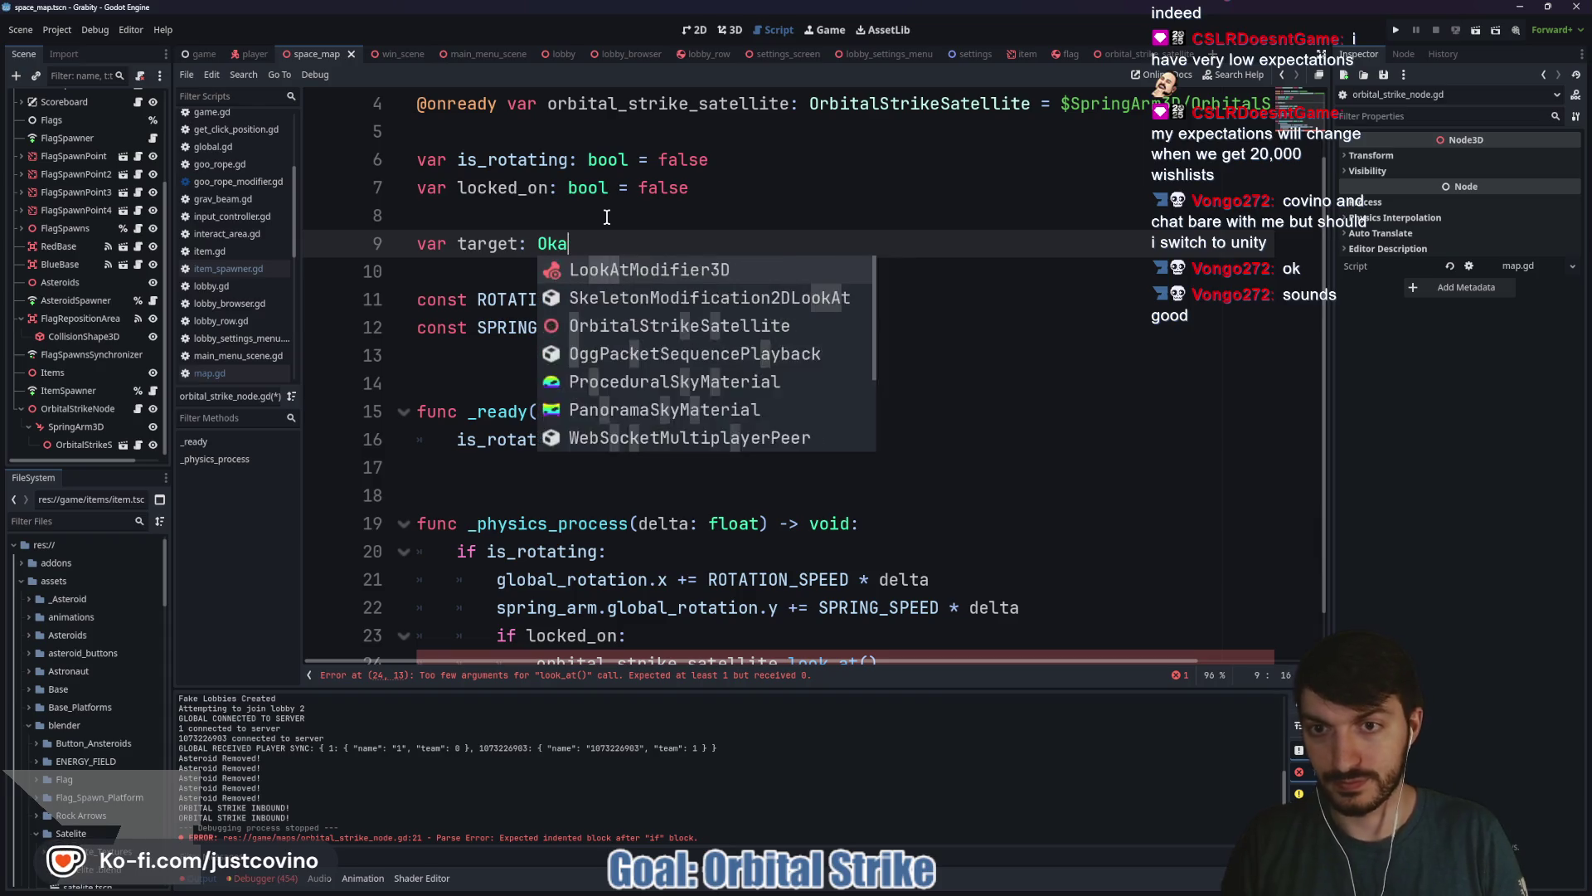
{"action": "key", "text": "BackSpace"}
{"action": "key", "text": "BackSpace"}
{"action": "key", "text": "BackSpace"}
{"action": "type", "text": "Player"}
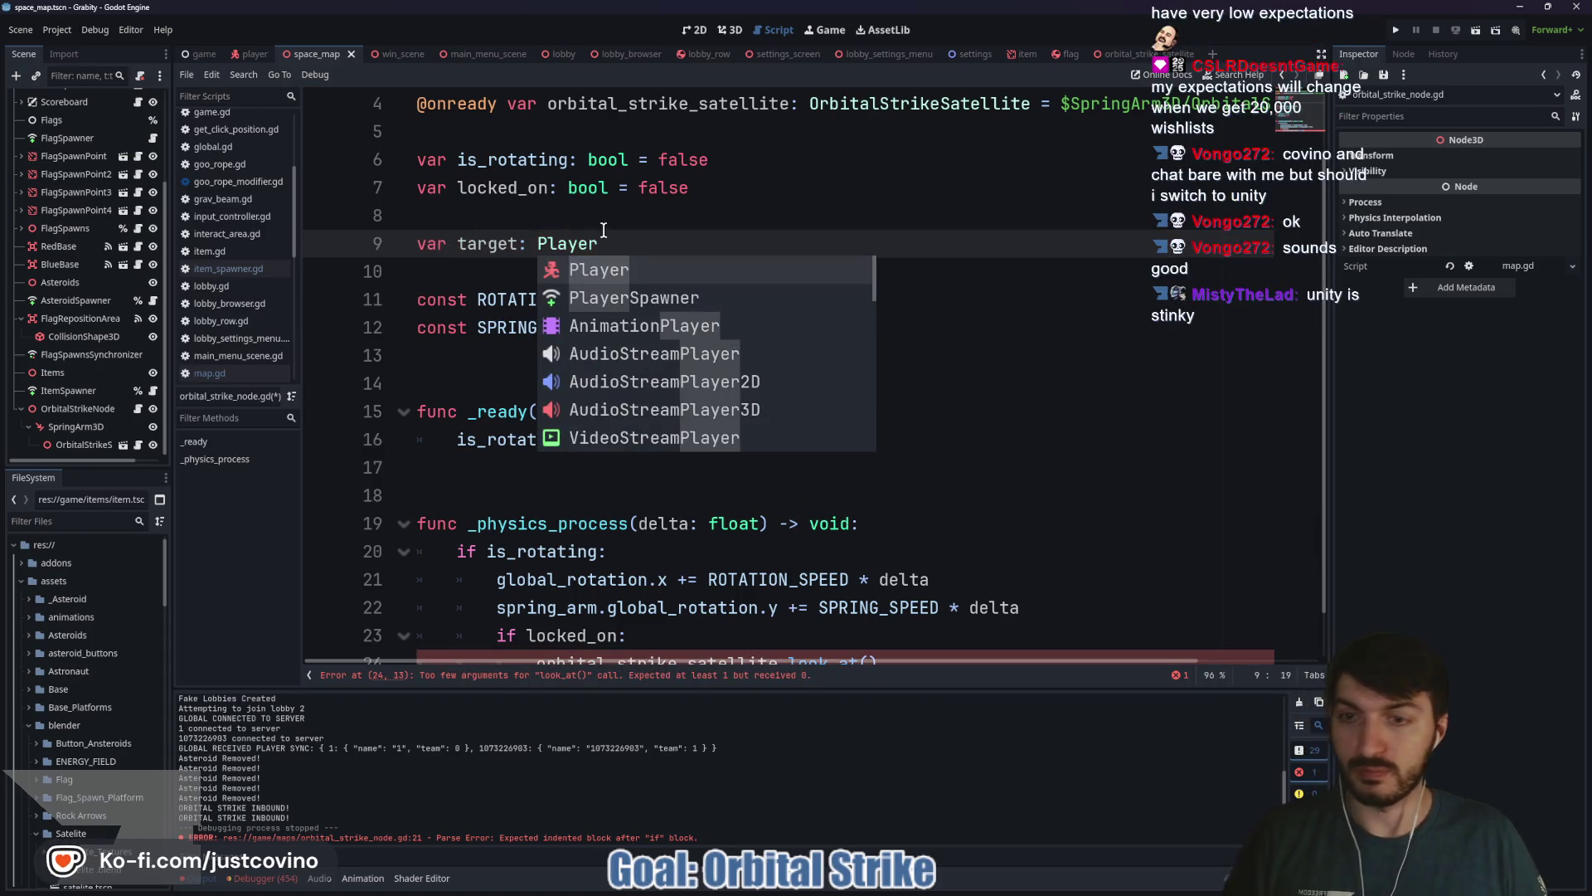
{"action": "left_click", "coordinate": [489, 267]}
- Fill the look_at call with target.global_position, replacing the mistyped 'player'
{"action": "scroll", "coordinate": [882, 462], "scroll_direction": "down", "scroll_amount": 1}
{"action": "left_click", "coordinate": [867, 607]}
{"action": "type", "text": "player.global_p"}
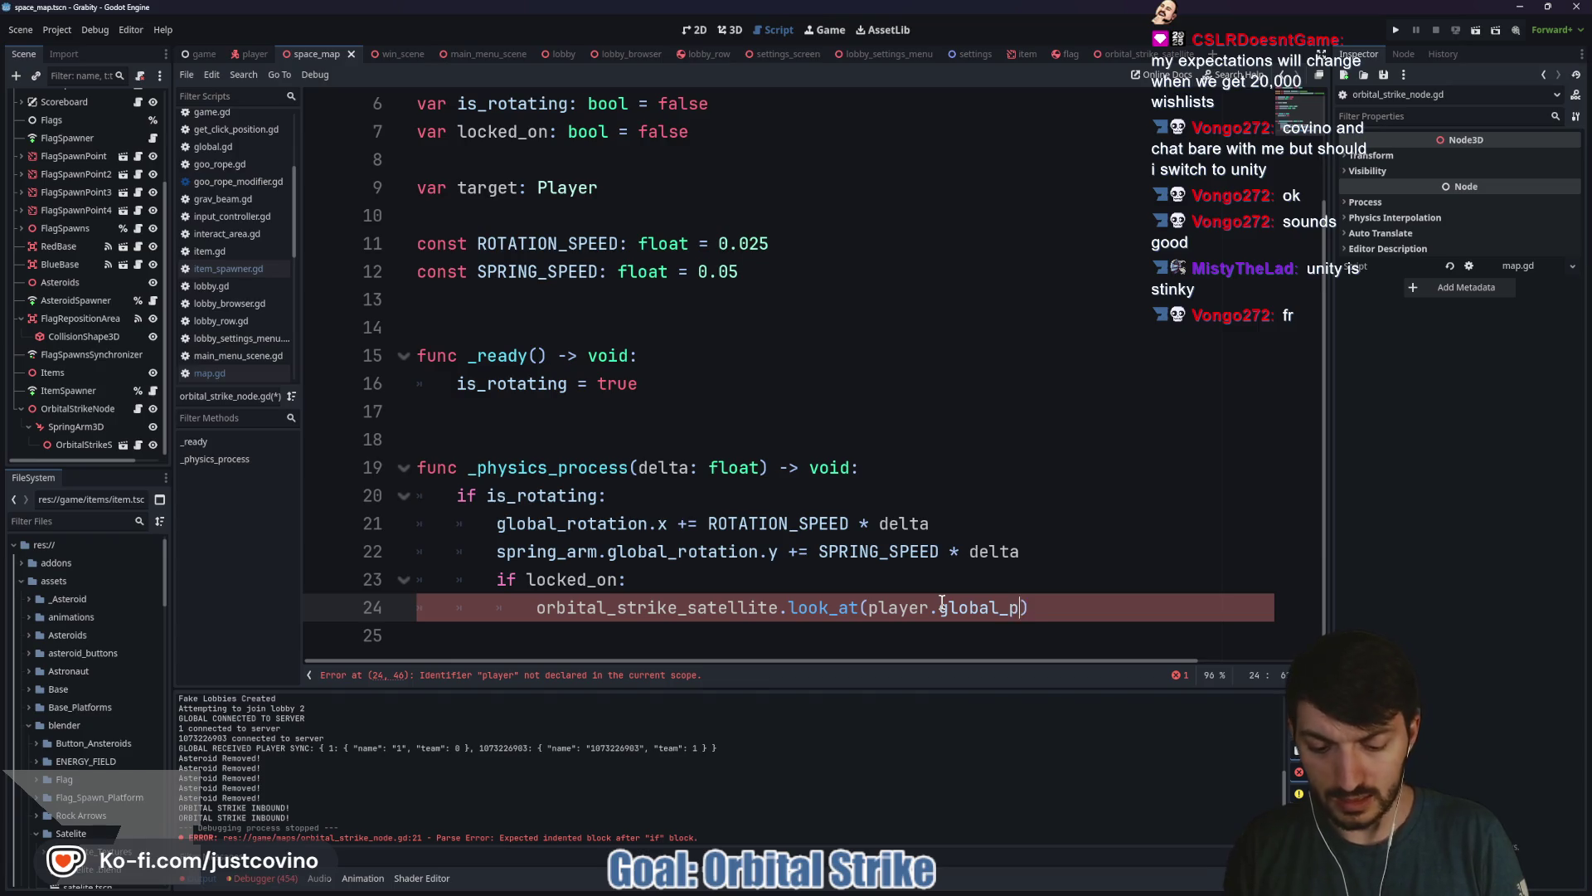
{"action": "type", "text": "osition"}
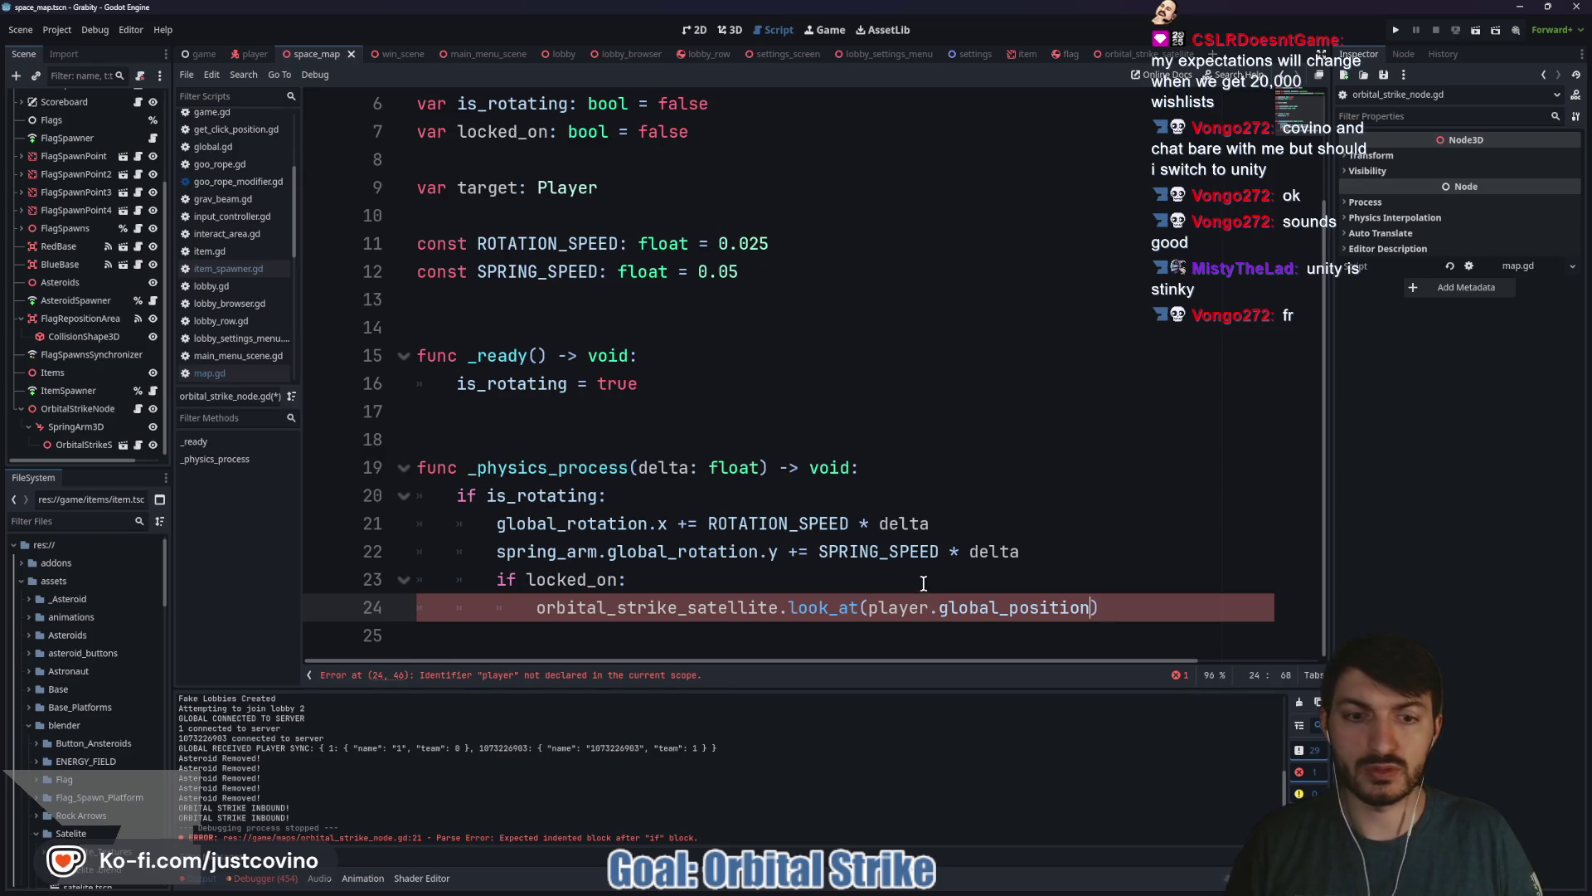
{"action": "double_click", "coordinate": [925, 607]}
{"action": "type", "text": "target"}
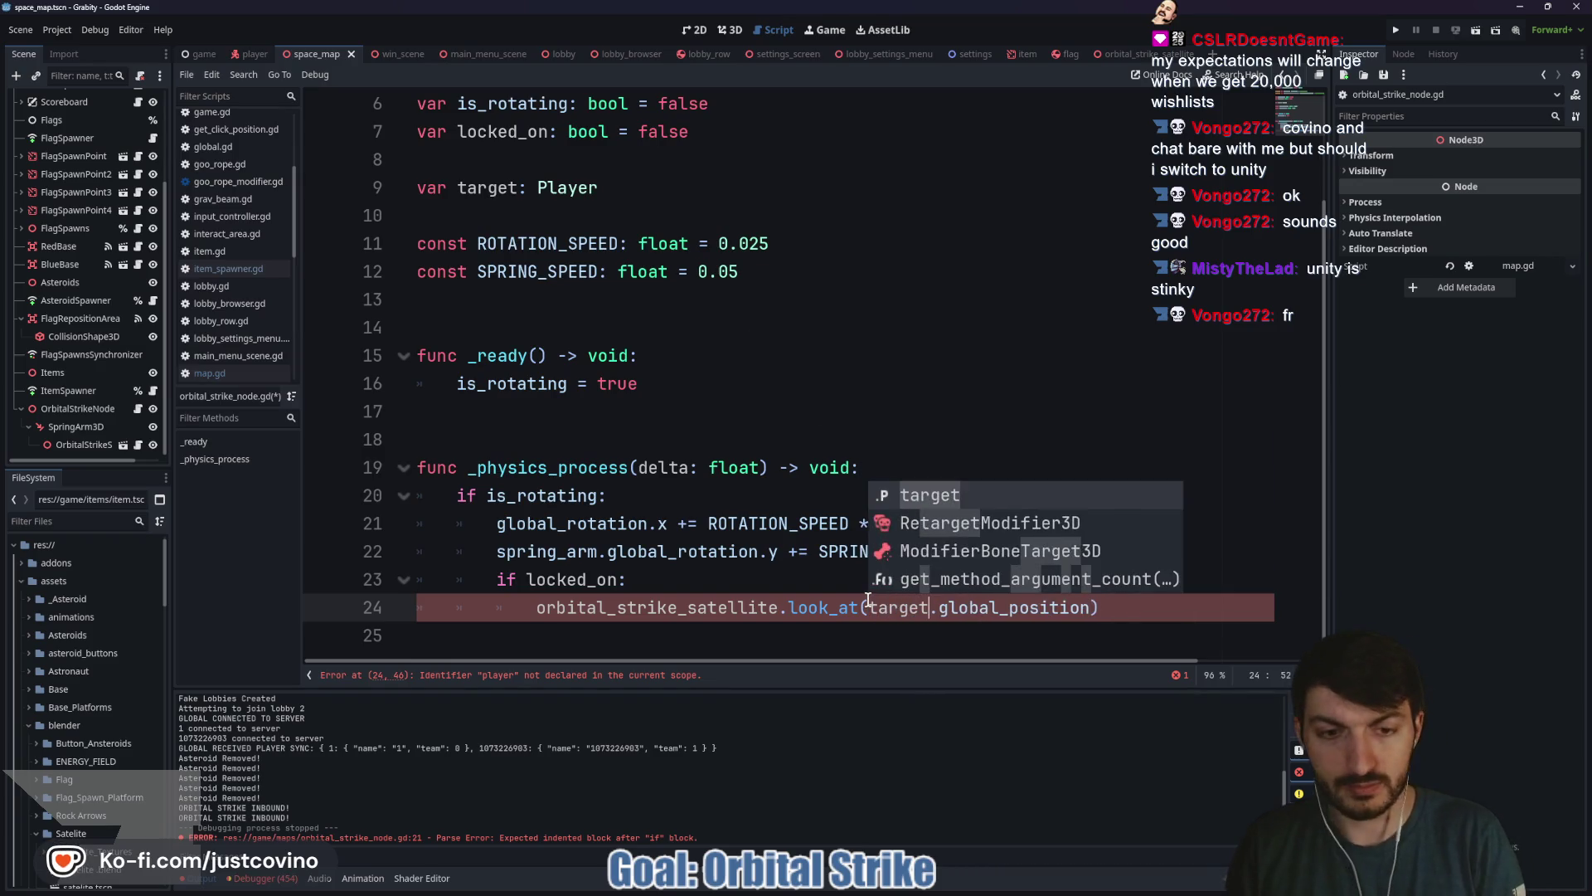
{"action": "left_click", "coordinate": [808, 586]}
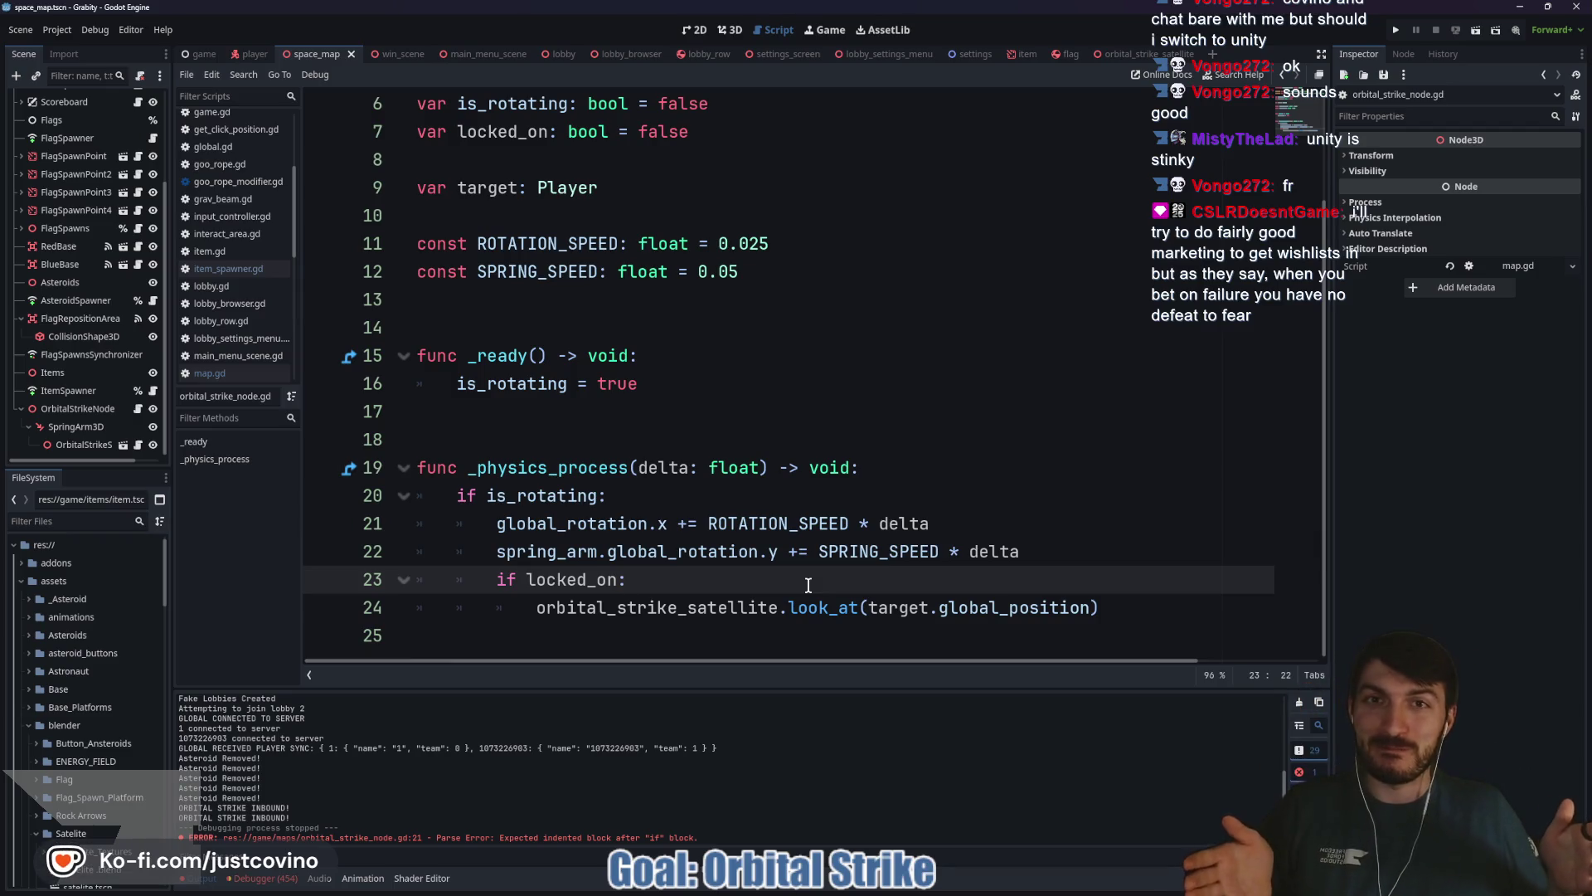
{"action": "key", "text": "ctrl+s"}
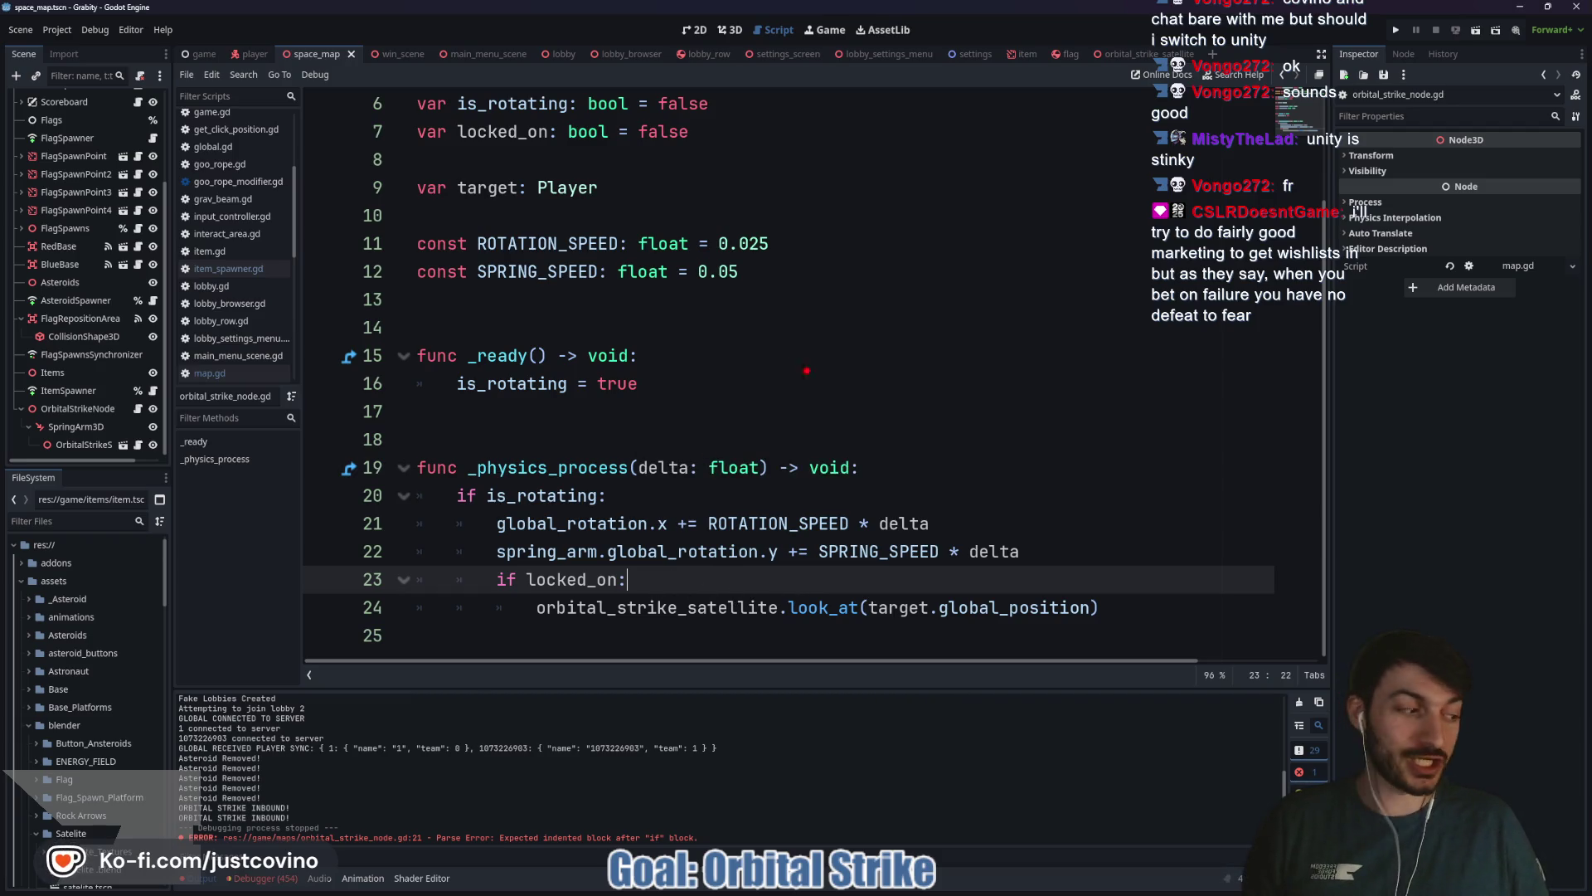
{"action": "left_click_drag", "start_coordinate": [887, 199], "coordinate": [1019, 271]}
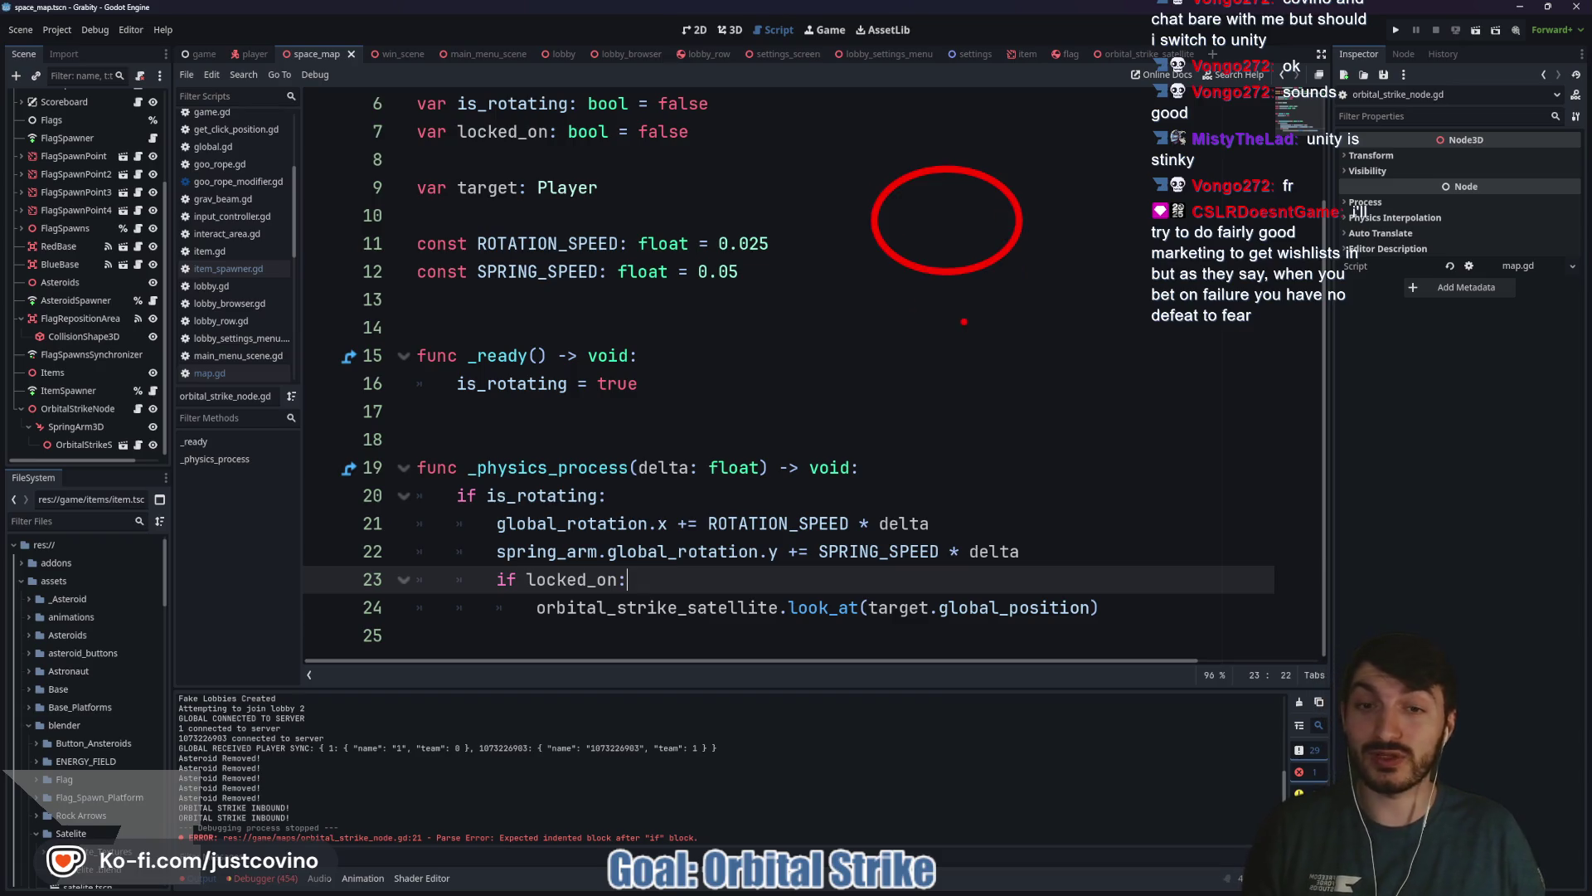
{"action": "left_click_drag", "start_coordinate": [896, 408], "coordinate": [900, 406]}
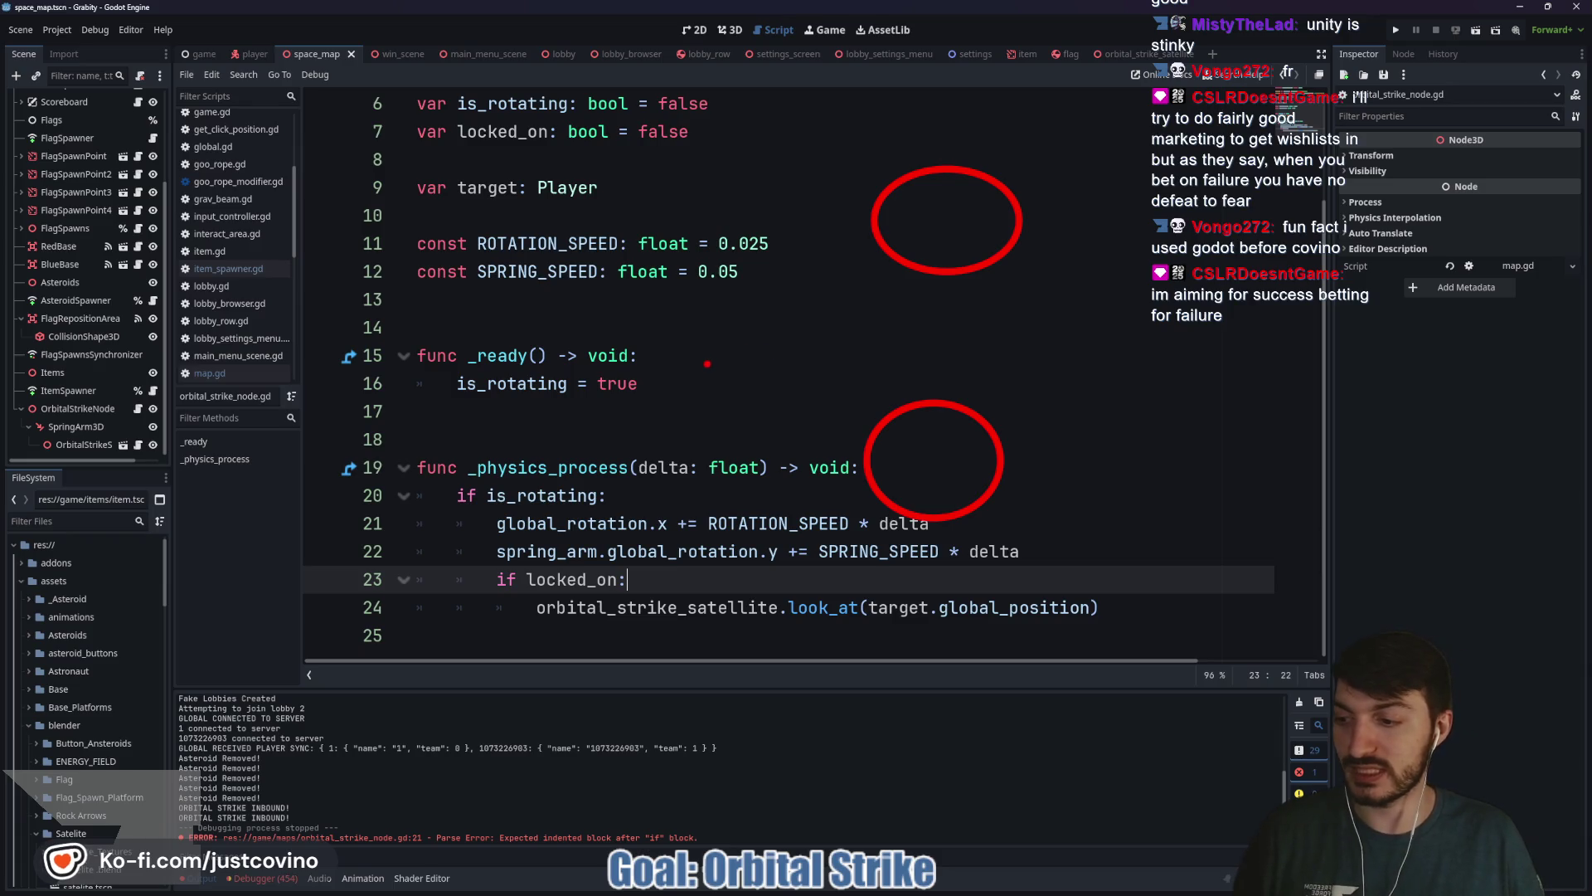
{"action": "mouse_move", "coordinate": [840, 264]}
{"action": "left_mouse_down"}
{"action": "mouse_move", "coordinate": [626, 340]}
{"action": "mouse_move", "coordinate": [469, 346]}
{"action": "left_mouse_up"}
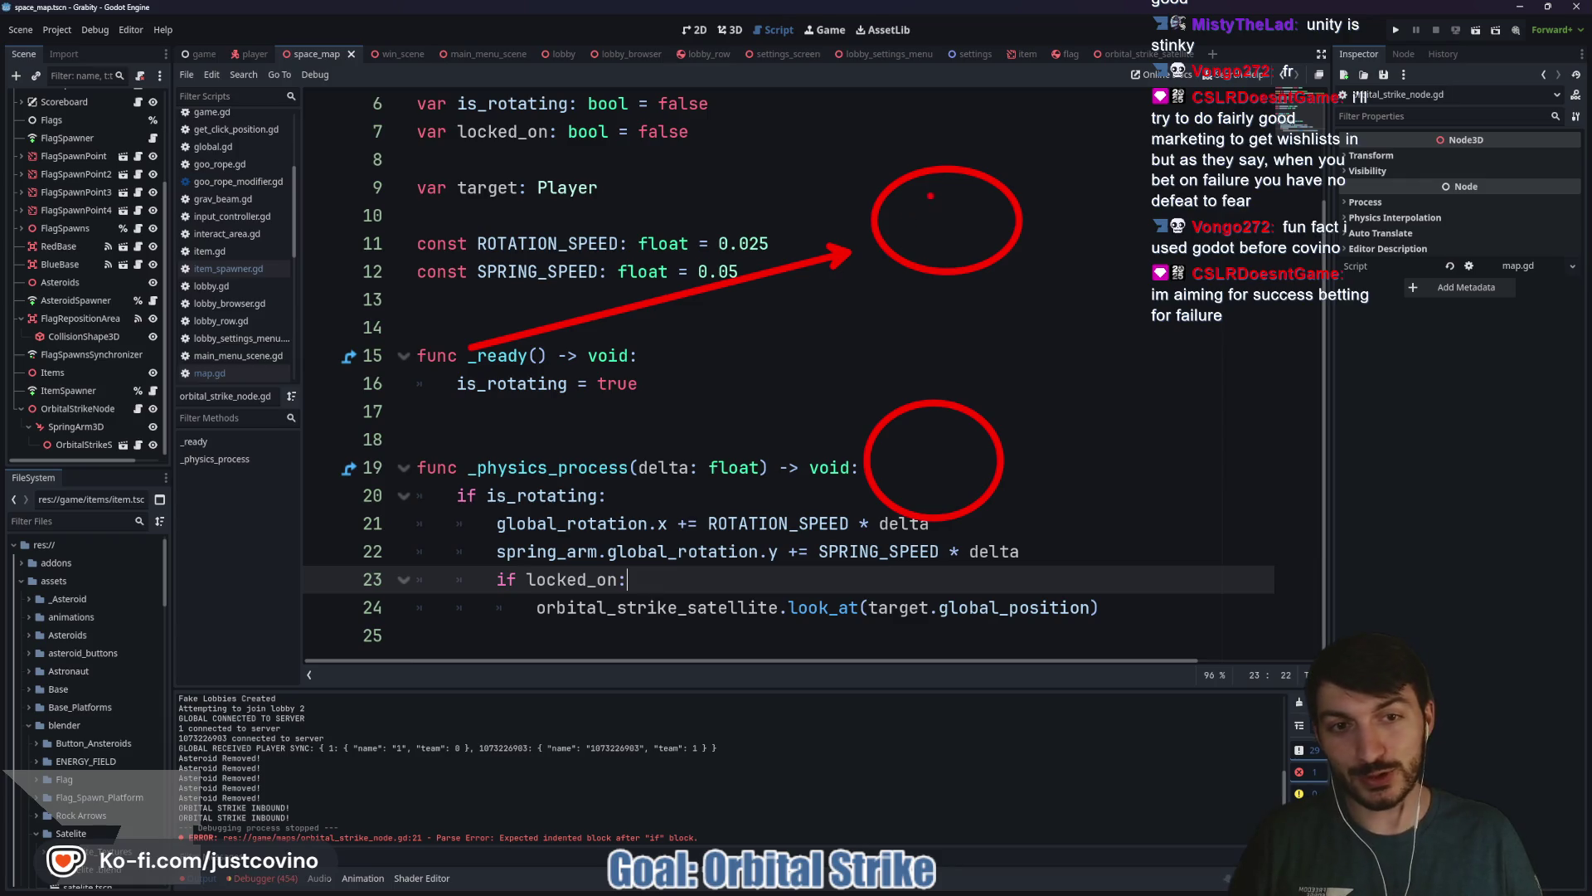
{"action": "left_click_drag", "start_coordinate": [935, 205], "coordinate": [909, 238]}
{"action": "mouse_move", "coordinate": [919, 446]}
{"action": "left_mouse_down"}
{"action": "mouse_move", "coordinate": [913, 481]}
{"action": "mouse_move", "coordinate": [950, 443]}
{"action": "left_mouse_up"}
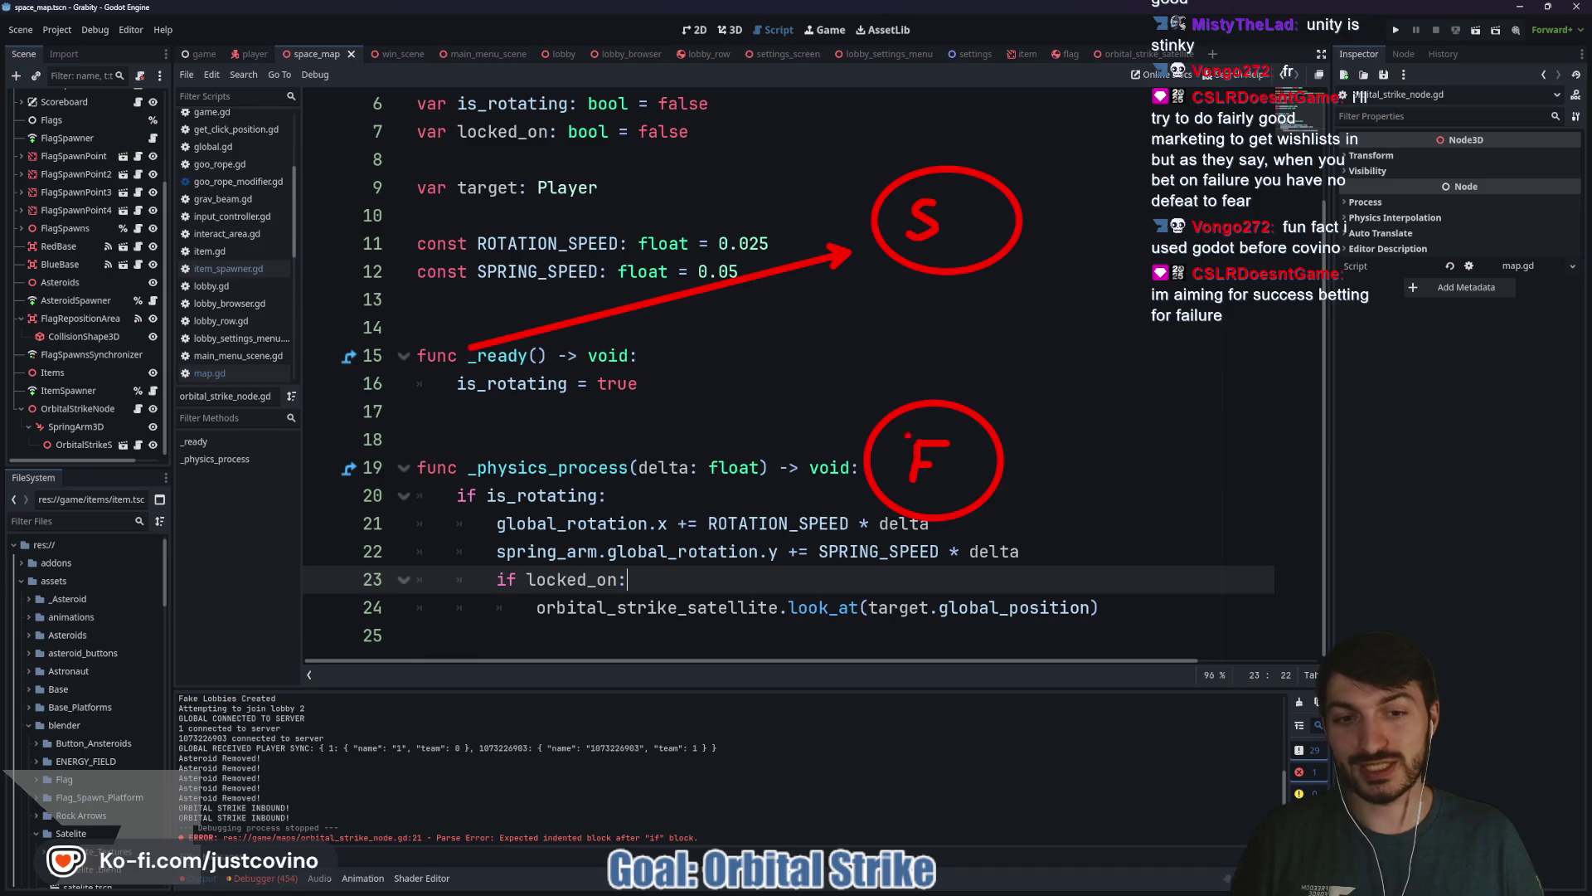
{"action": "mouse_move", "coordinate": [545, 398]}
{"action": "left_mouse_down"}
{"action": "mouse_move", "coordinate": [854, 407]}
{"action": "mouse_move", "coordinate": [1086, 579]}
{"action": "left_mouse_up"}
{"action": "left_click_drag", "start_coordinate": [721, 569], "coordinate": [1140, 384]}
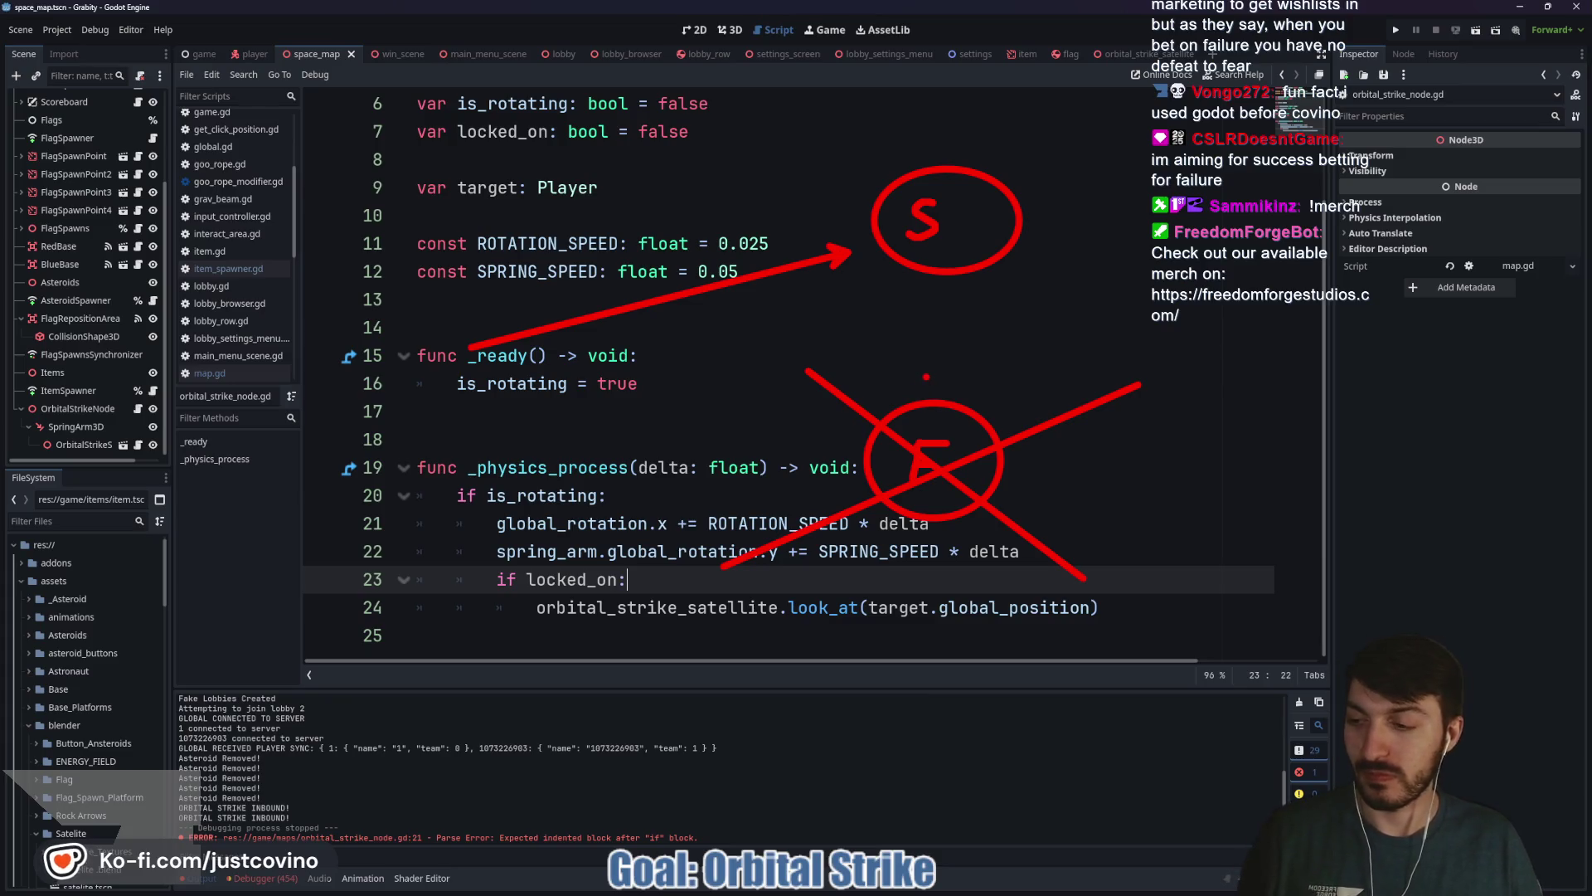
{"action": "key", "text": "Escape"}
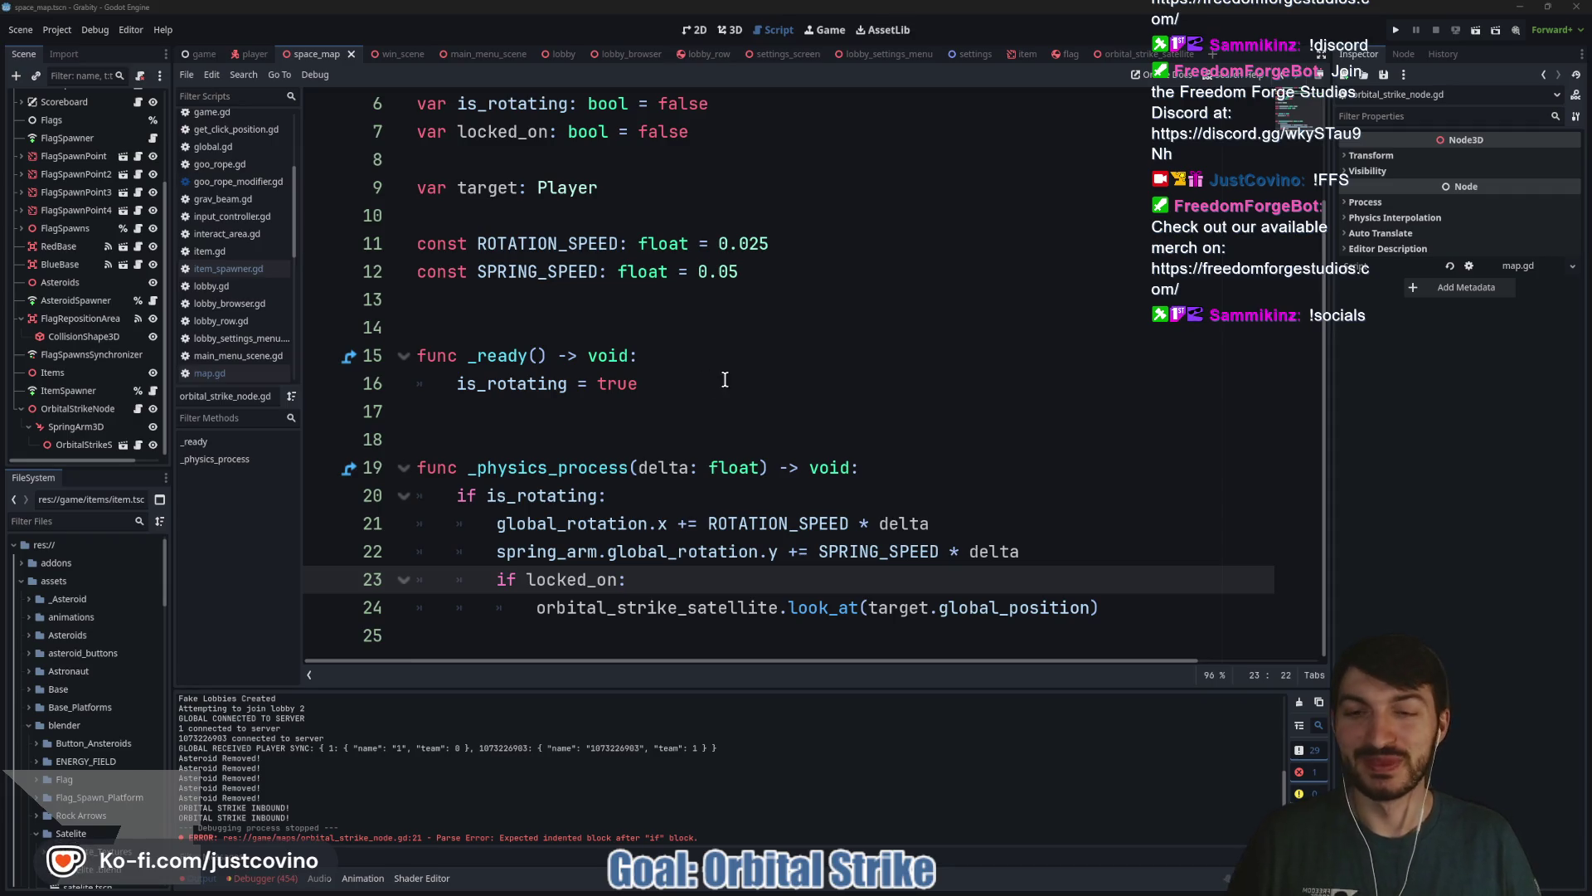
{"action": "left_click", "coordinate": [711, 408]}
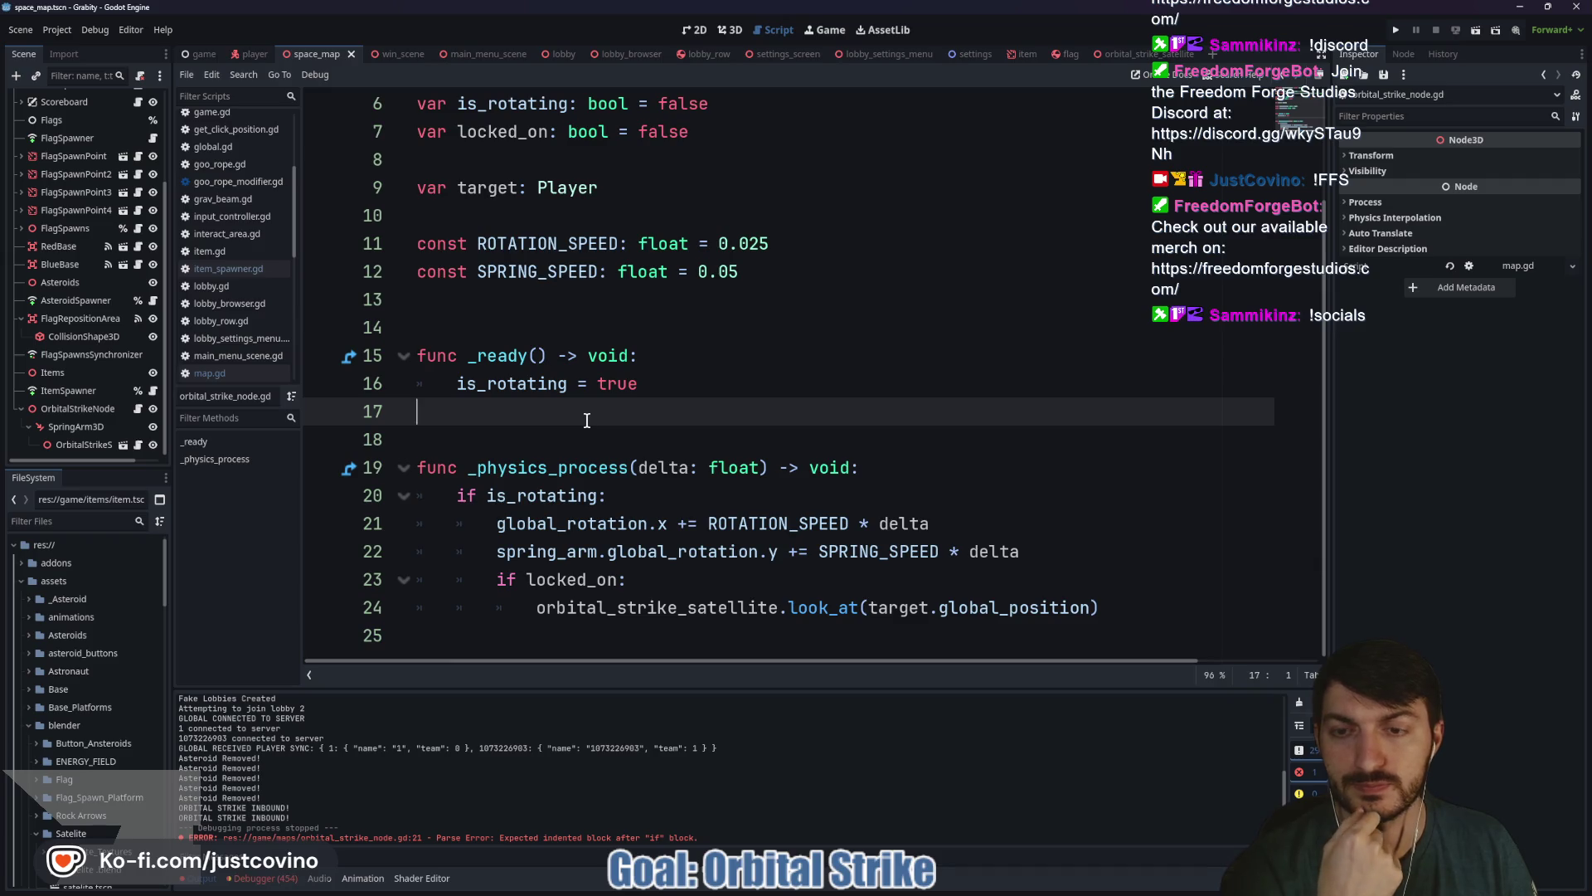
{"action": "scroll", "coordinate": [594, 423], "scroll_direction": "up", "scroll_amount": 2}
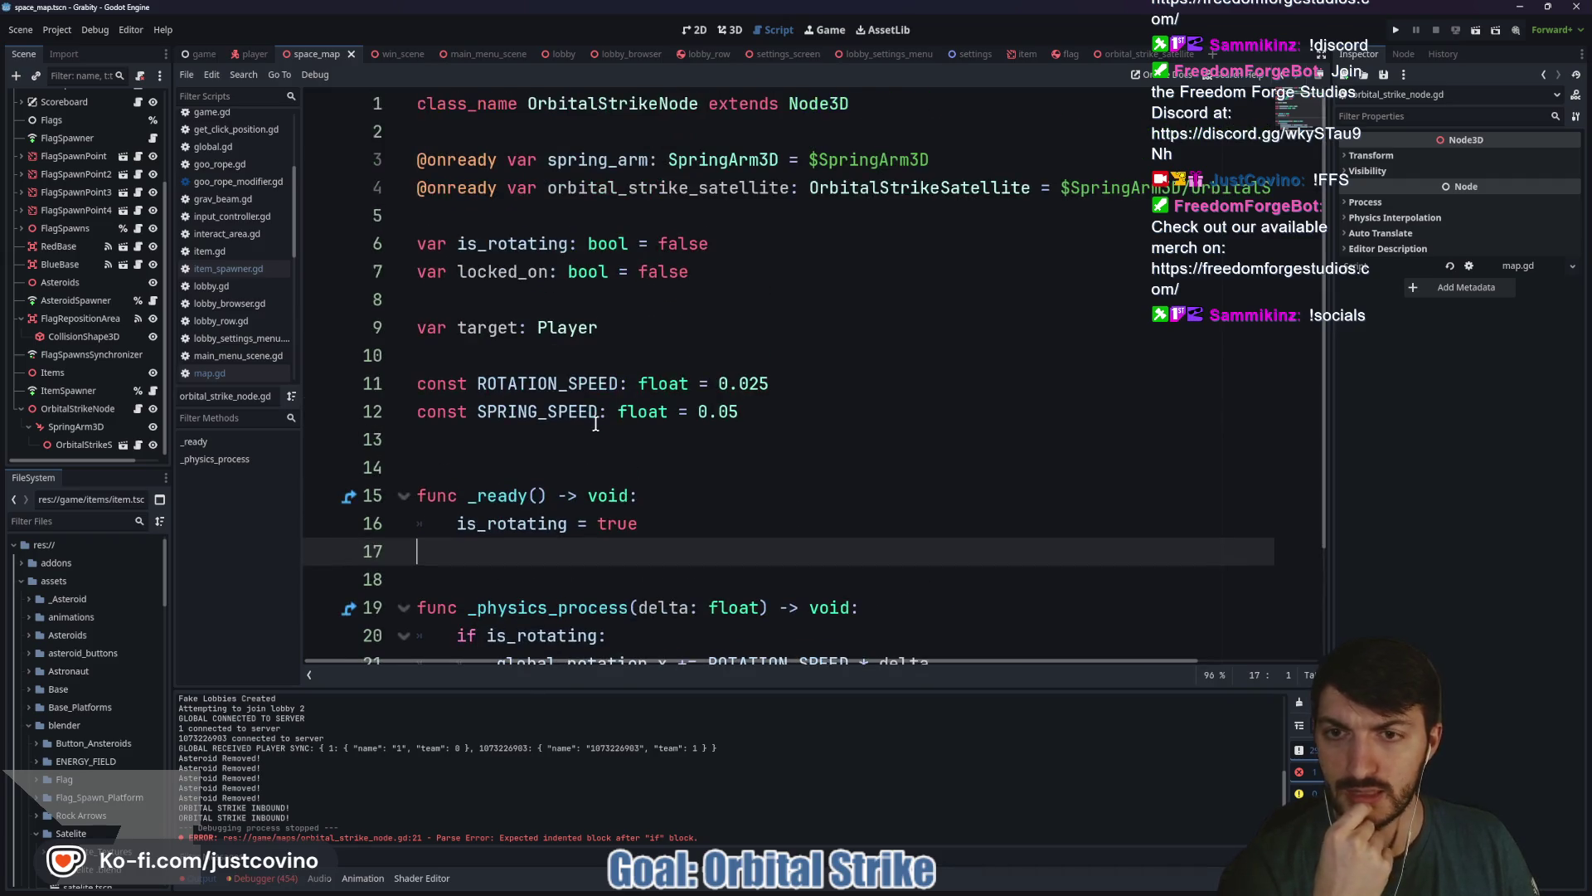
{"action": "left_click", "coordinate": [489, 328]}
{"action": "left_click", "coordinate": [636, 336]}
{"action": "scroll", "coordinate": [653, 388], "scroll_direction": "down", "scroll_amount": 2}
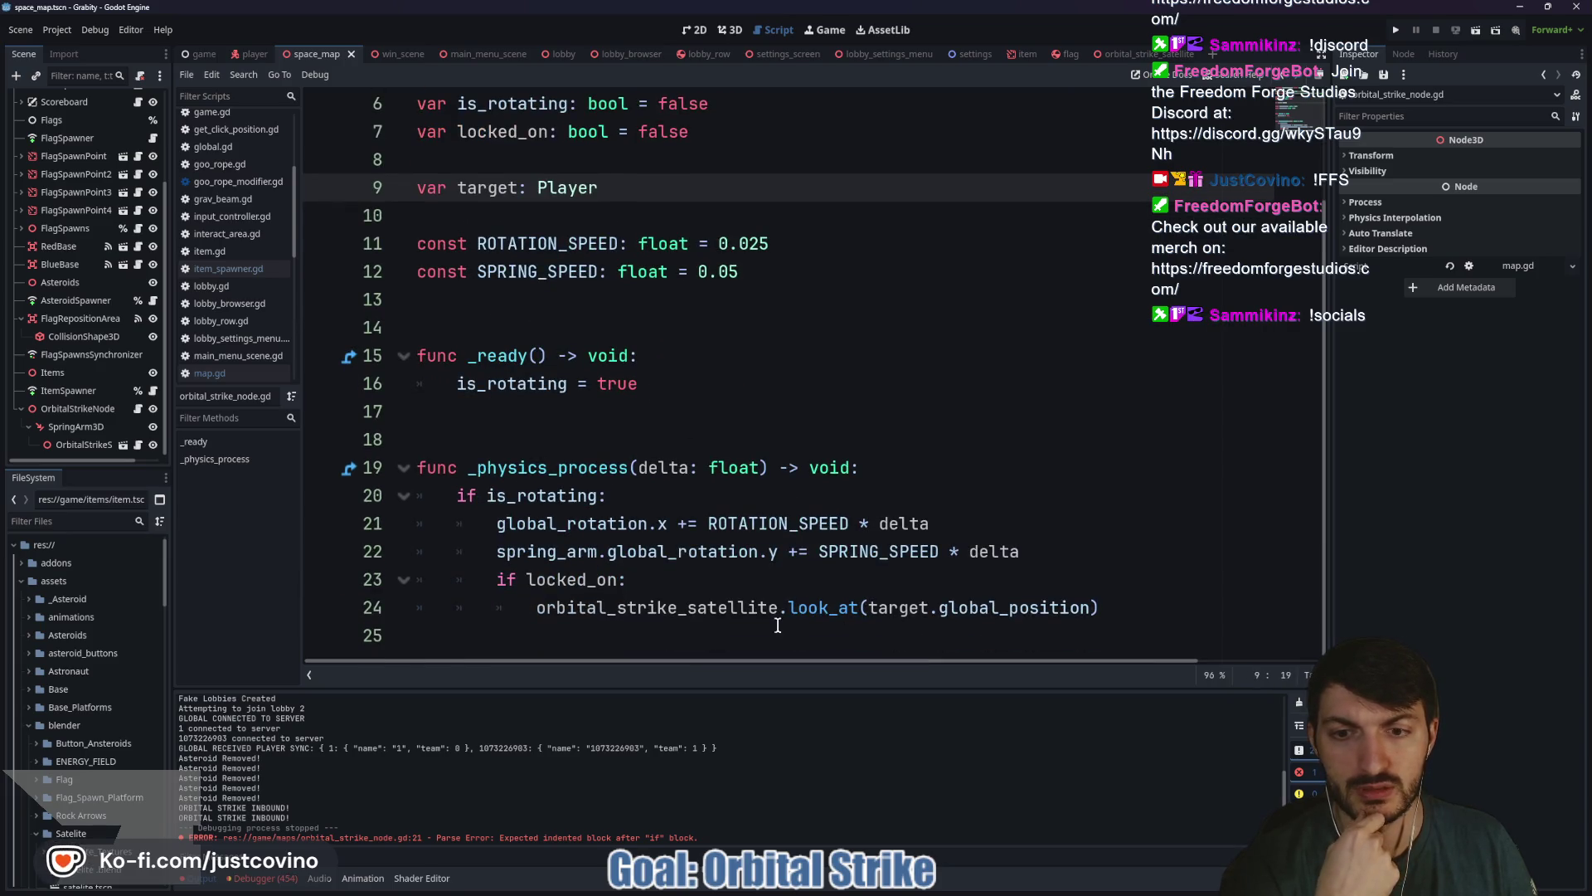
{"action": "double_click", "coordinate": [551, 580]}
{"action": "double_click", "coordinate": [682, 608]}
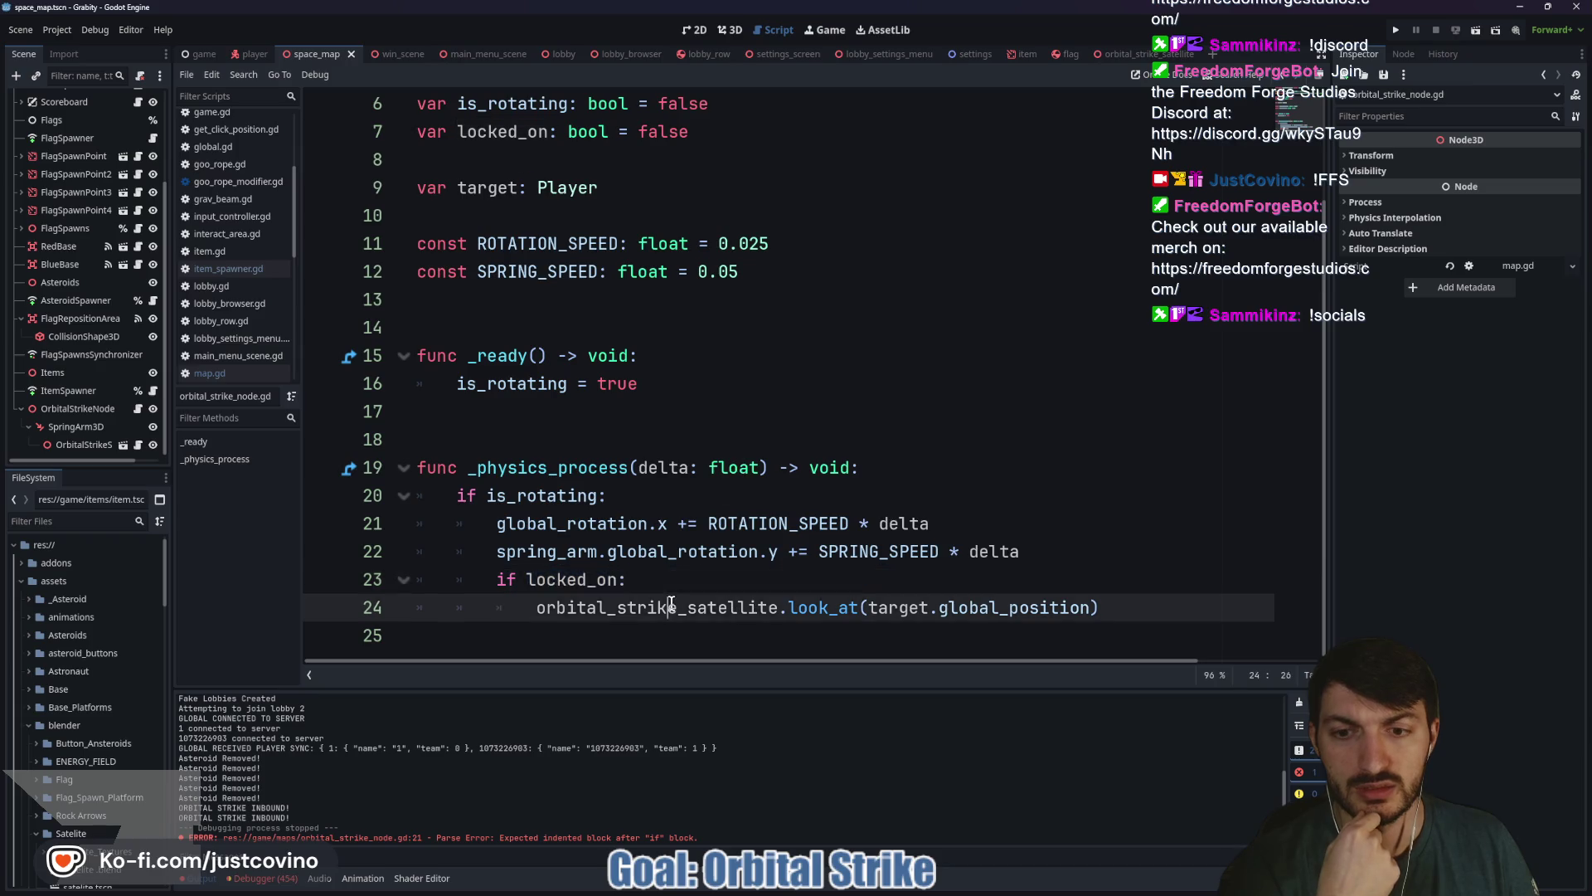
{"action": "double_click", "coordinate": [806, 608]}
{"action": "left_click", "coordinate": [955, 608]}
{"action": "double_click", "coordinate": [956, 608]}
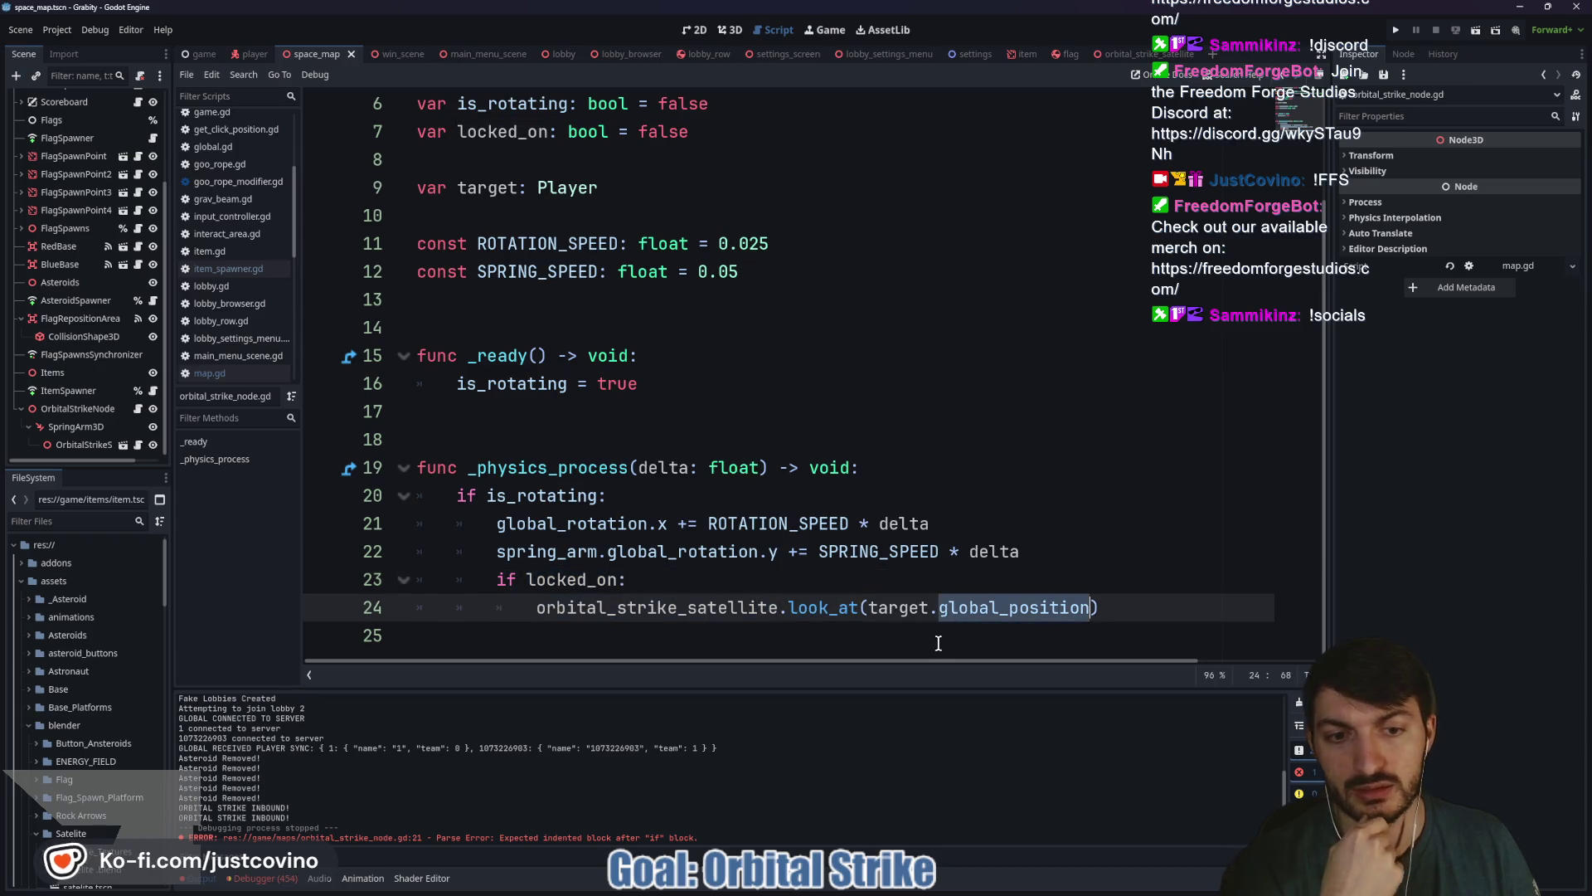
{"action": "left_click", "coordinate": [786, 575]}
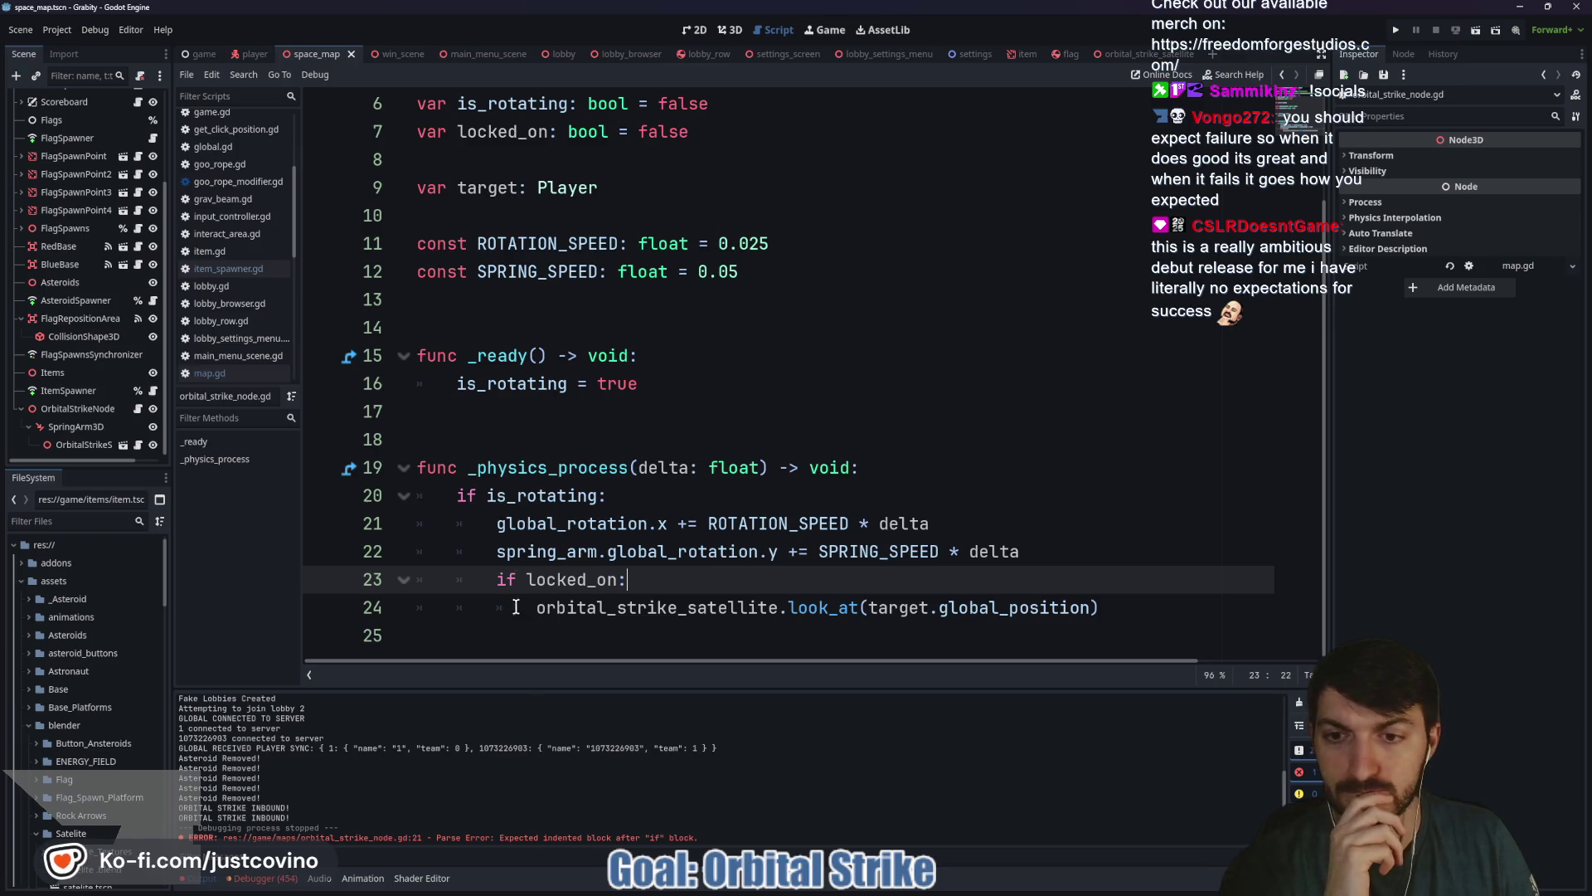
{"action": "left_click", "coordinate": [78, 408]}
{"action": "left_click", "coordinate": [714, 382]}
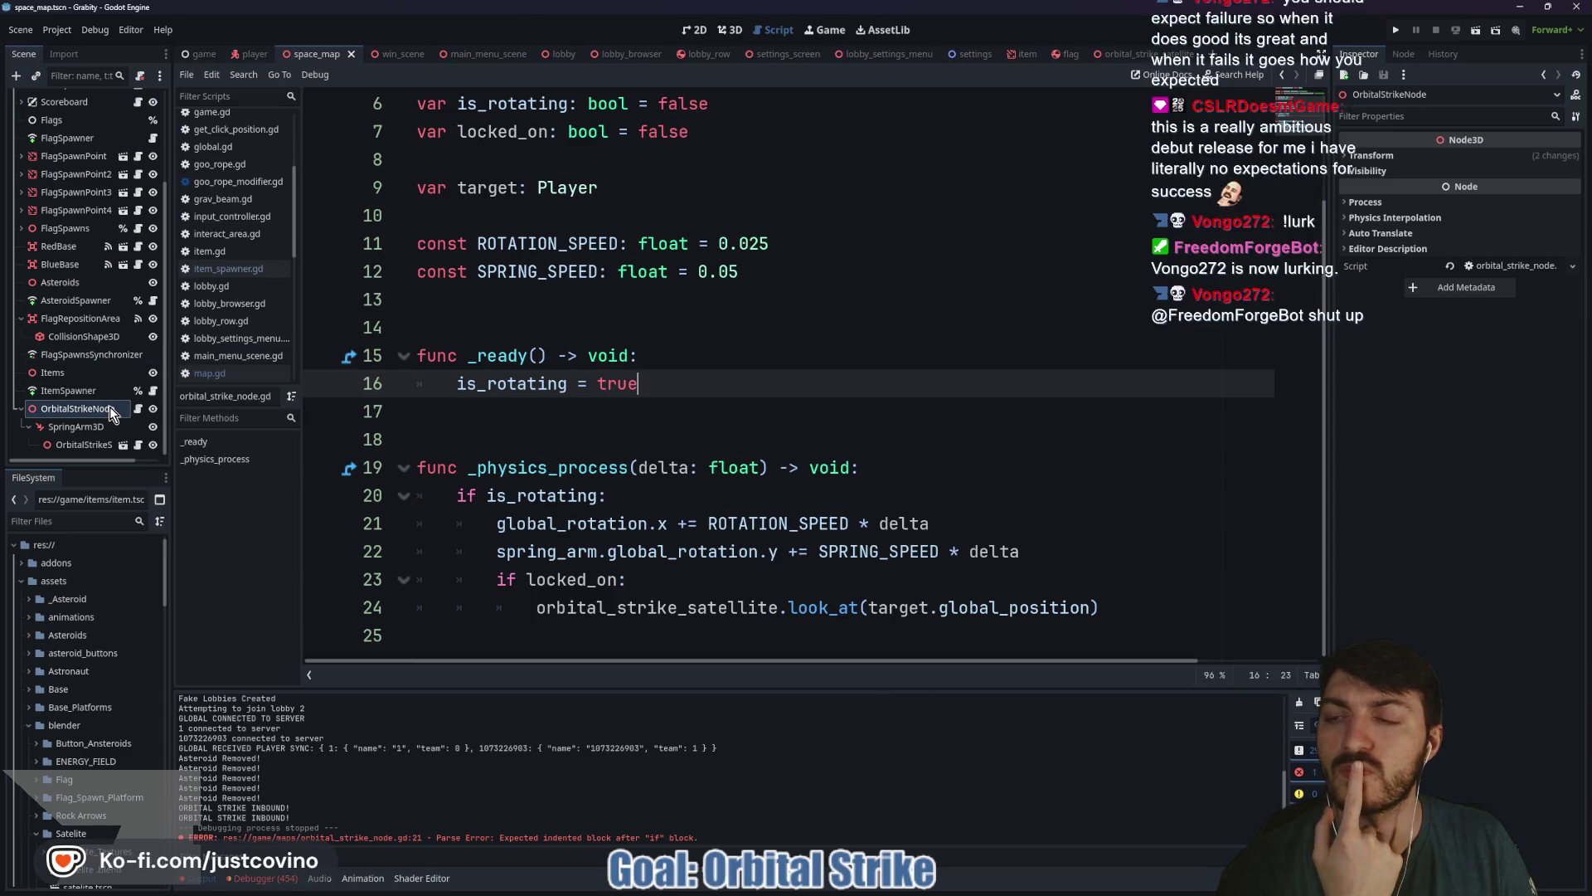
- Open map.gd and place the cursor on a new line after the item_spawner reference
{"action": "scroll", "coordinate": [98, 383], "scroll_direction": "up", "scroll_amount": 3}
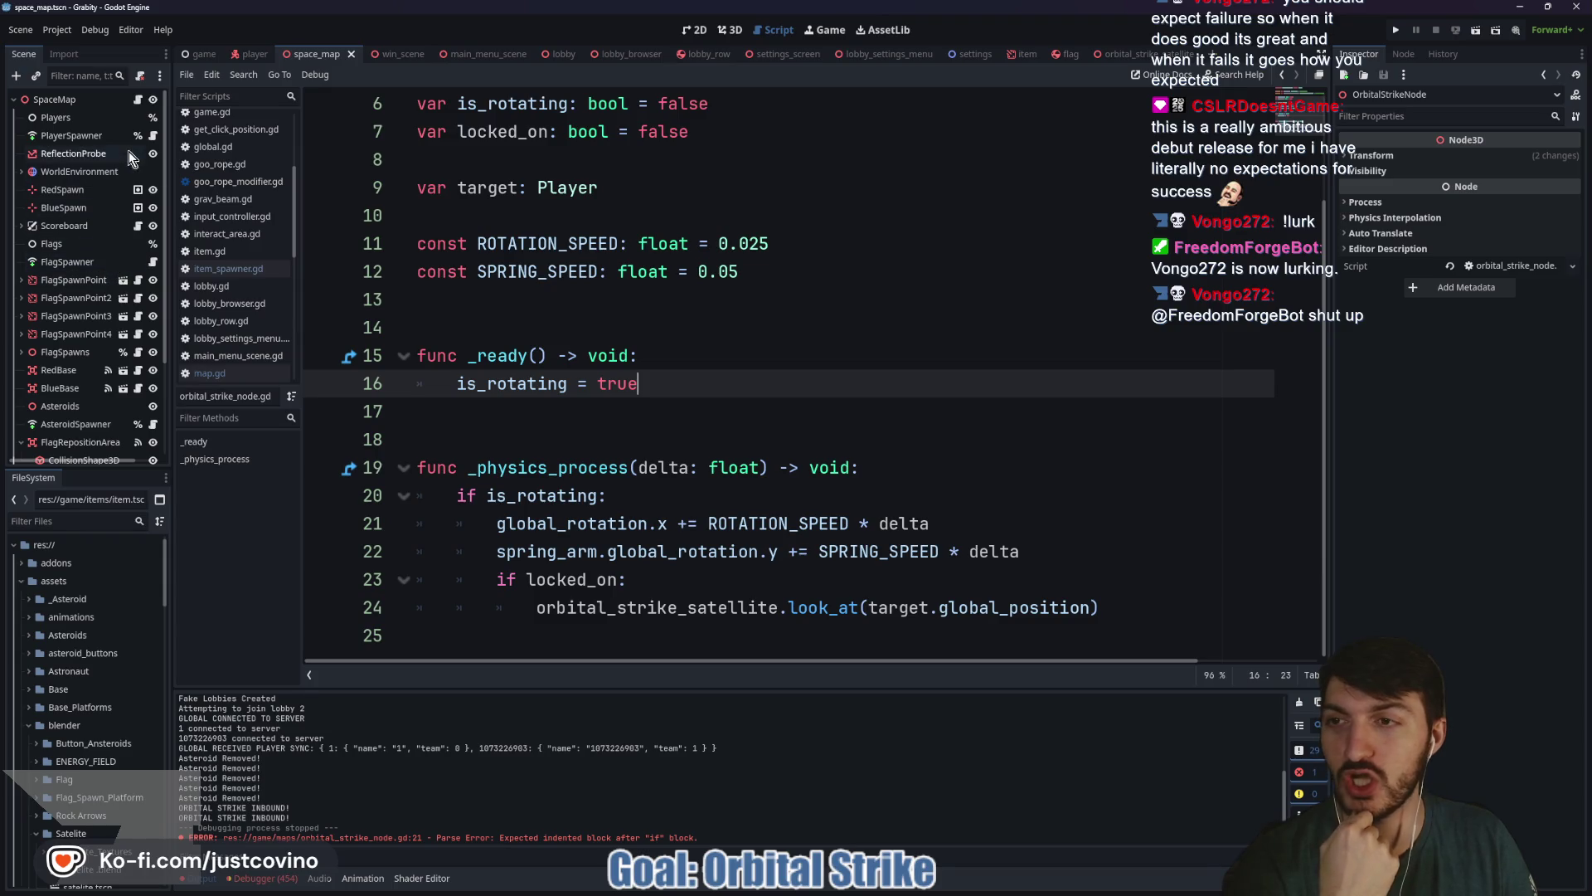
{"action": "left_click", "coordinate": [137, 99]}
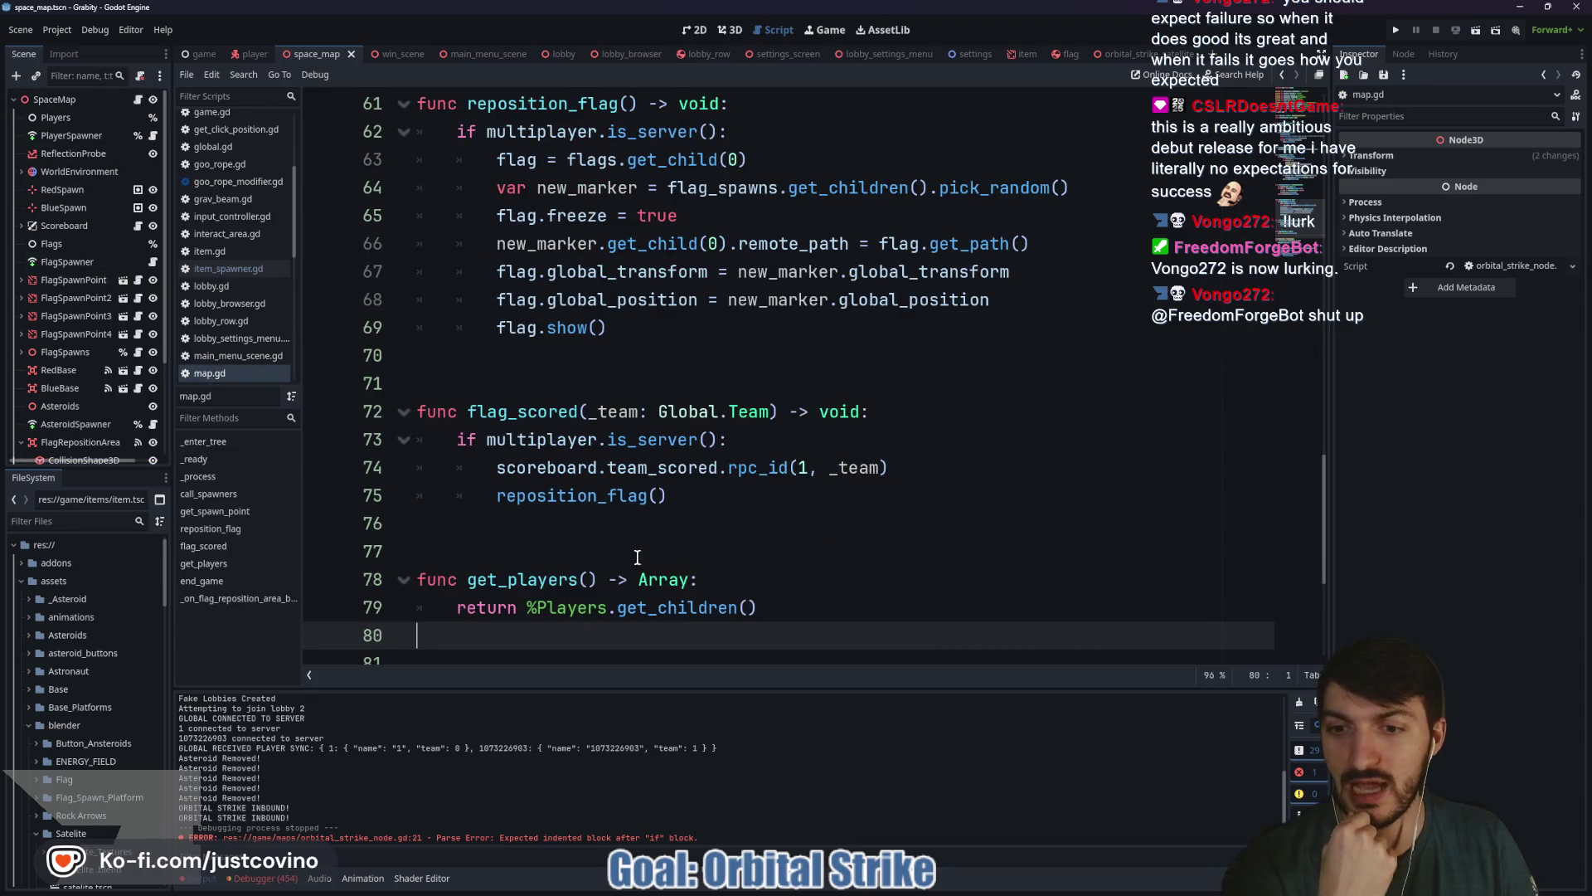
{"action": "scroll", "coordinate": [547, 546], "scroll_direction": "down", "scroll_amount": 4}
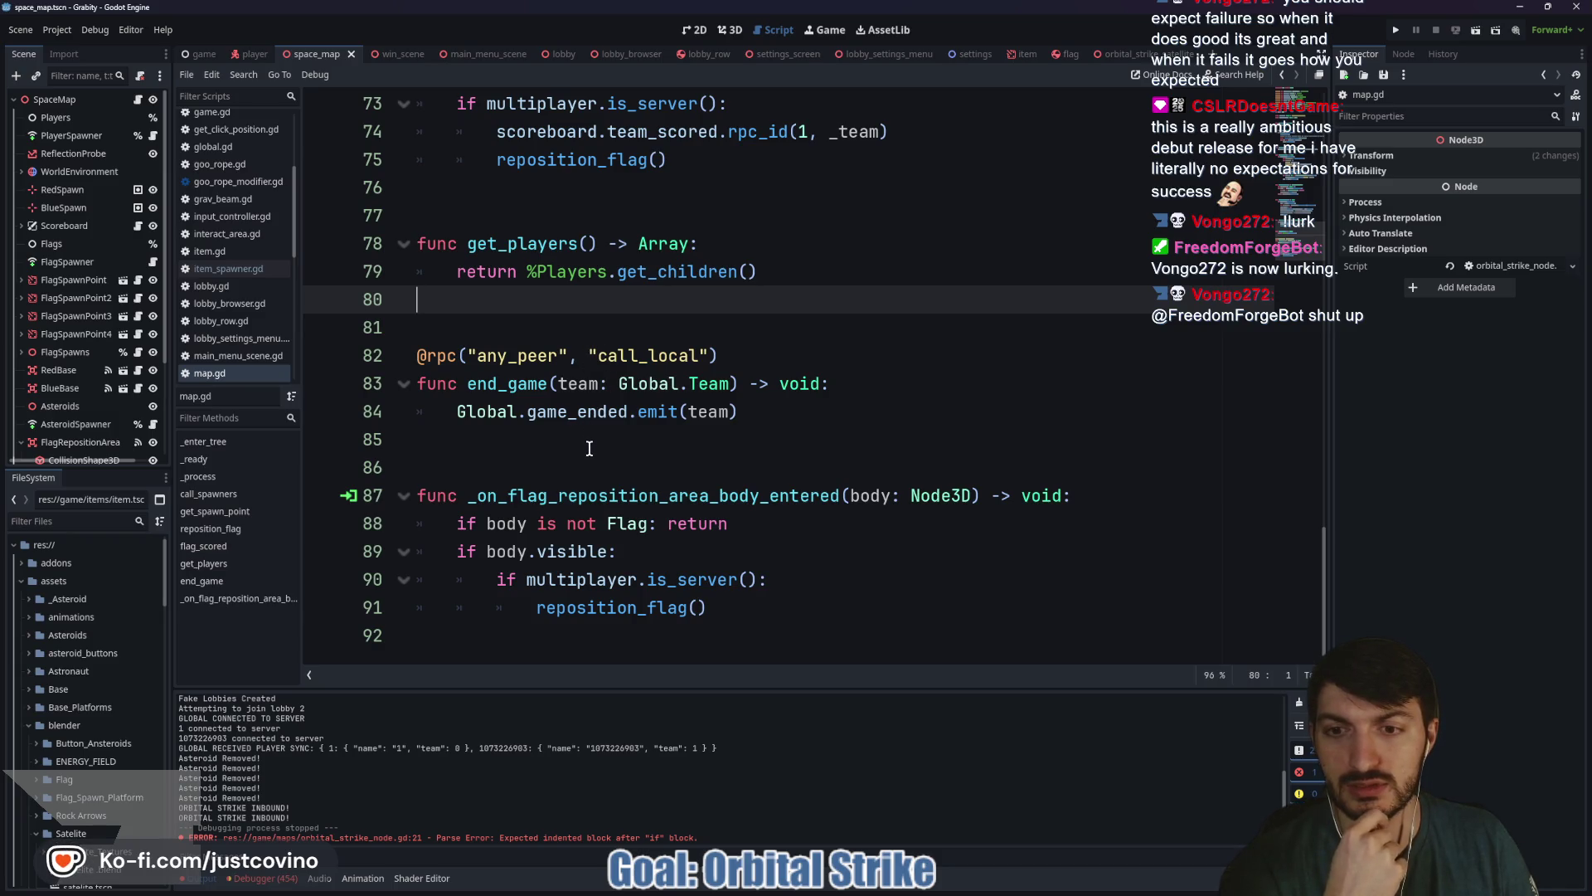
{"action": "scroll", "coordinate": [589, 448], "scroll_direction": "up", "scroll_amount": 15}
{"action": "scroll", "coordinate": [596, 455], "scroll_direction": "up", "scroll_amount": 9}
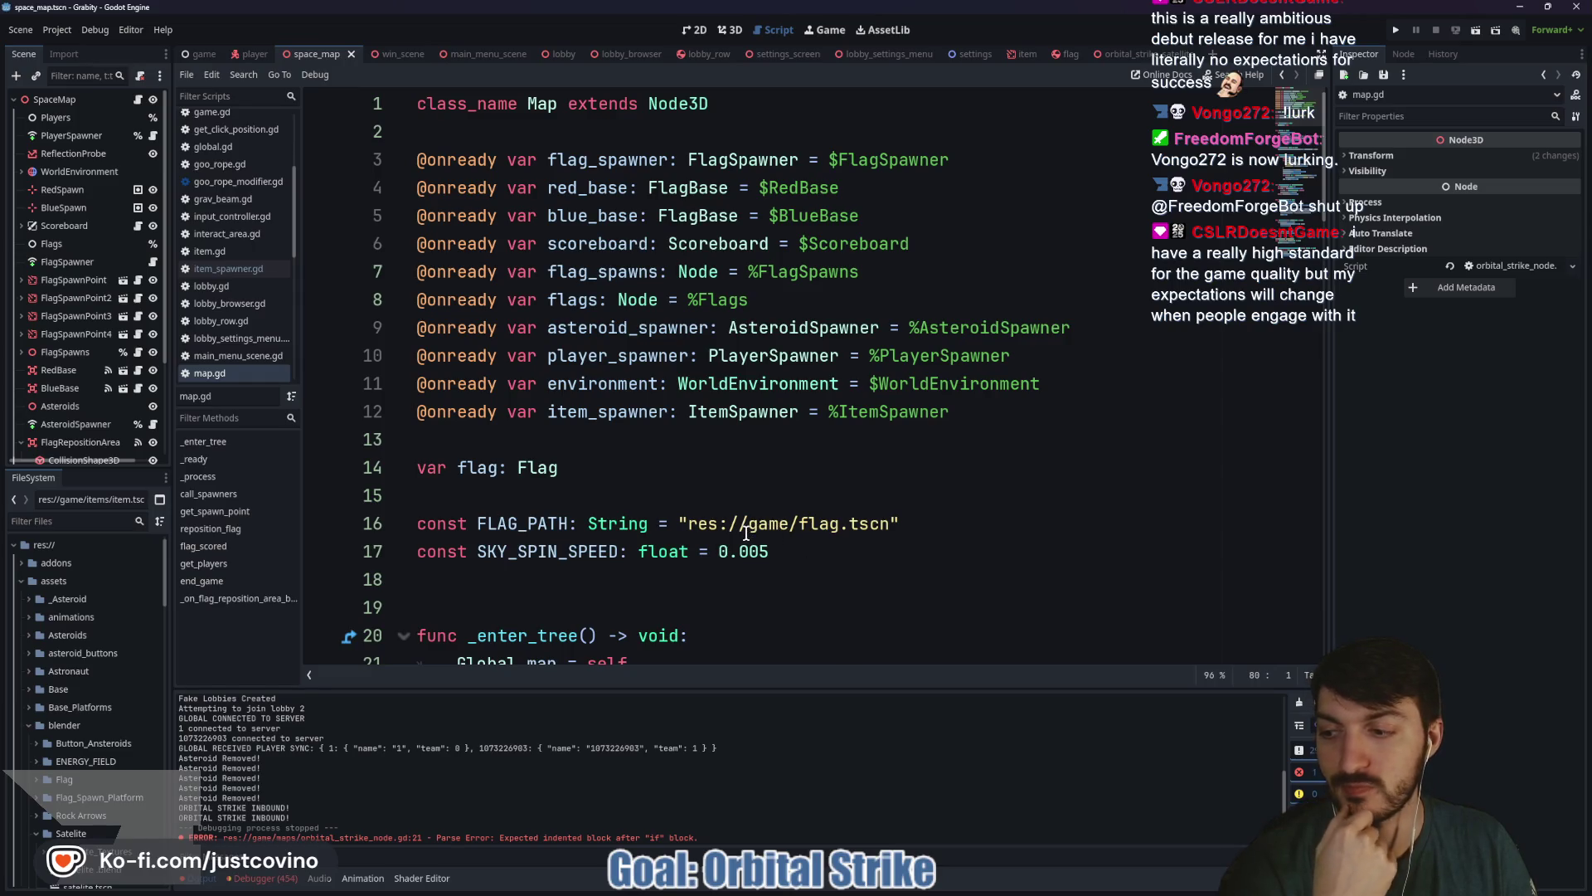
{"action": "left_click", "coordinate": [591, 440]}
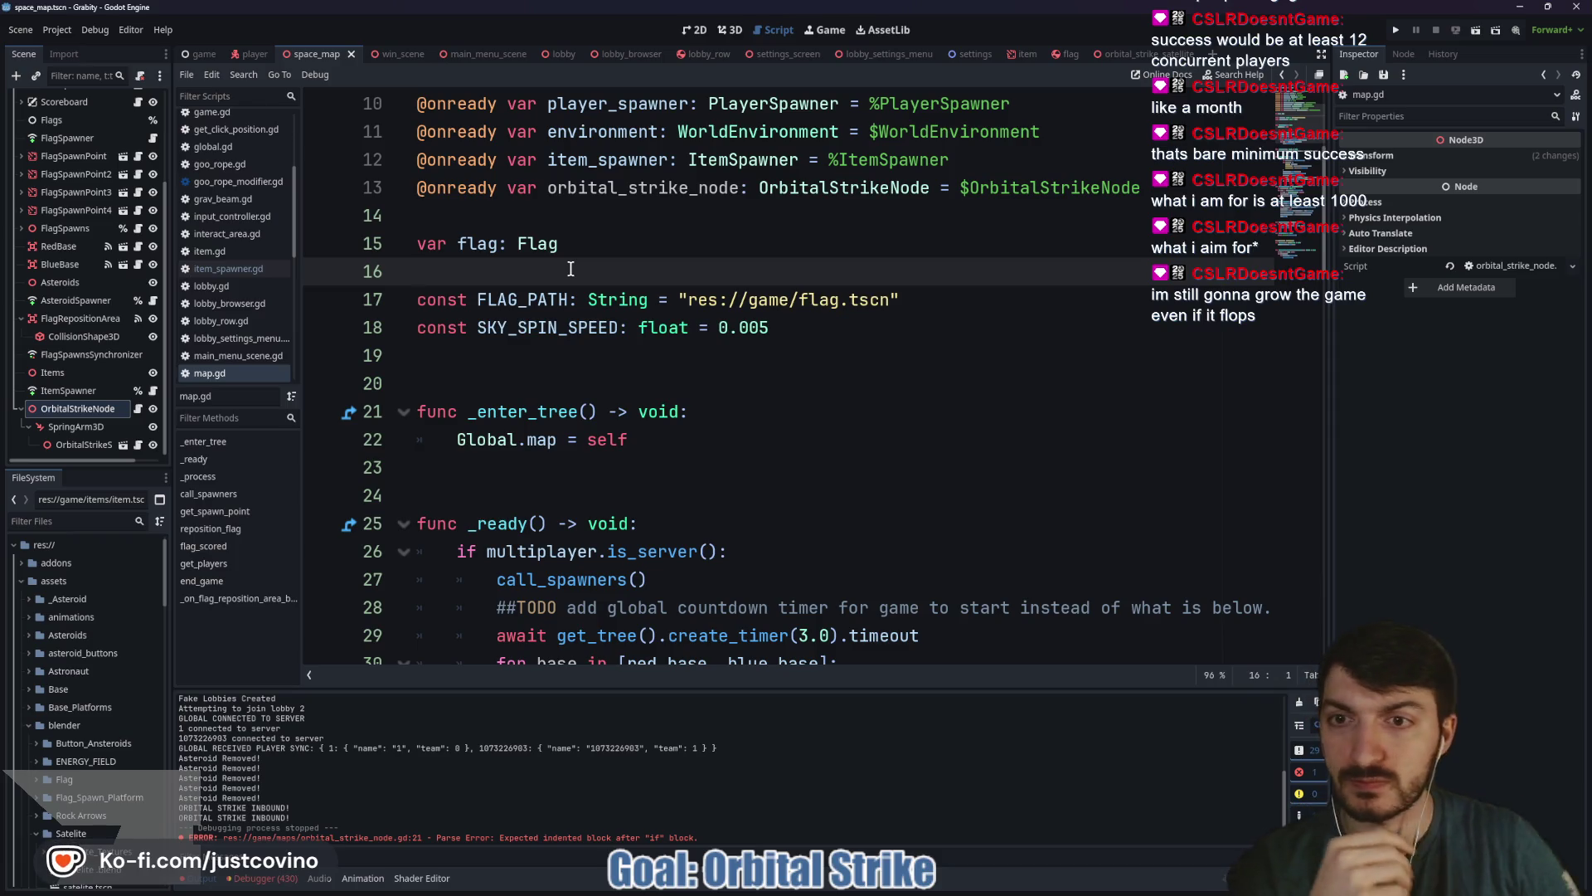
{"action": "scroll", "coordinate": [545, 288], "scroll_direction": "up", "scroll_amount": 1}
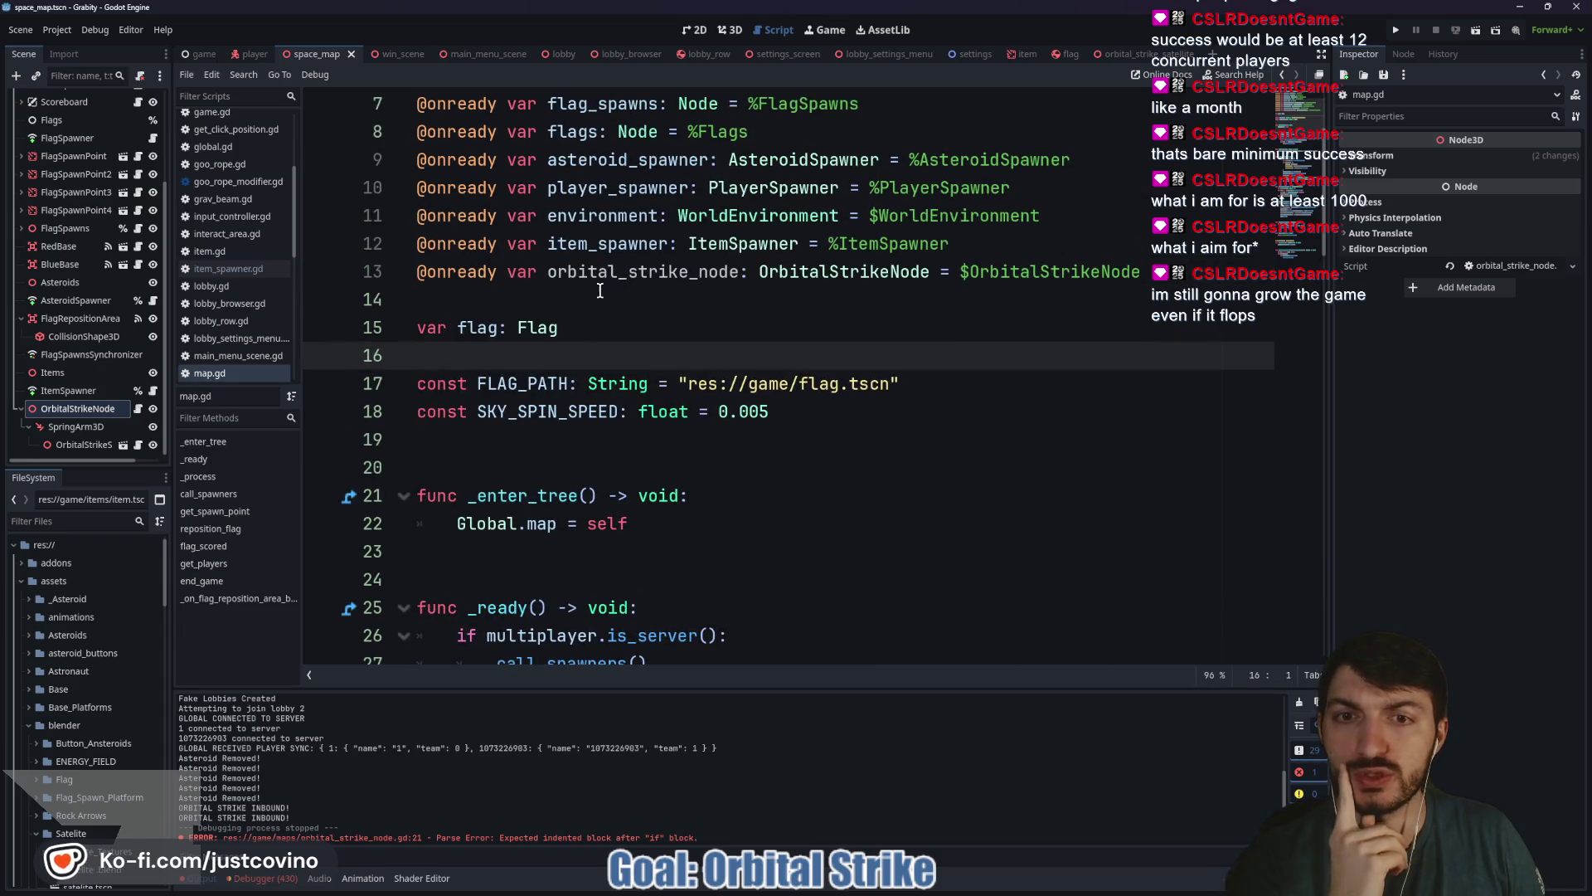
{"action": "scroll", "coordinate": [598, 290], "scroll_direction": "down", "scroll_amount": 5}
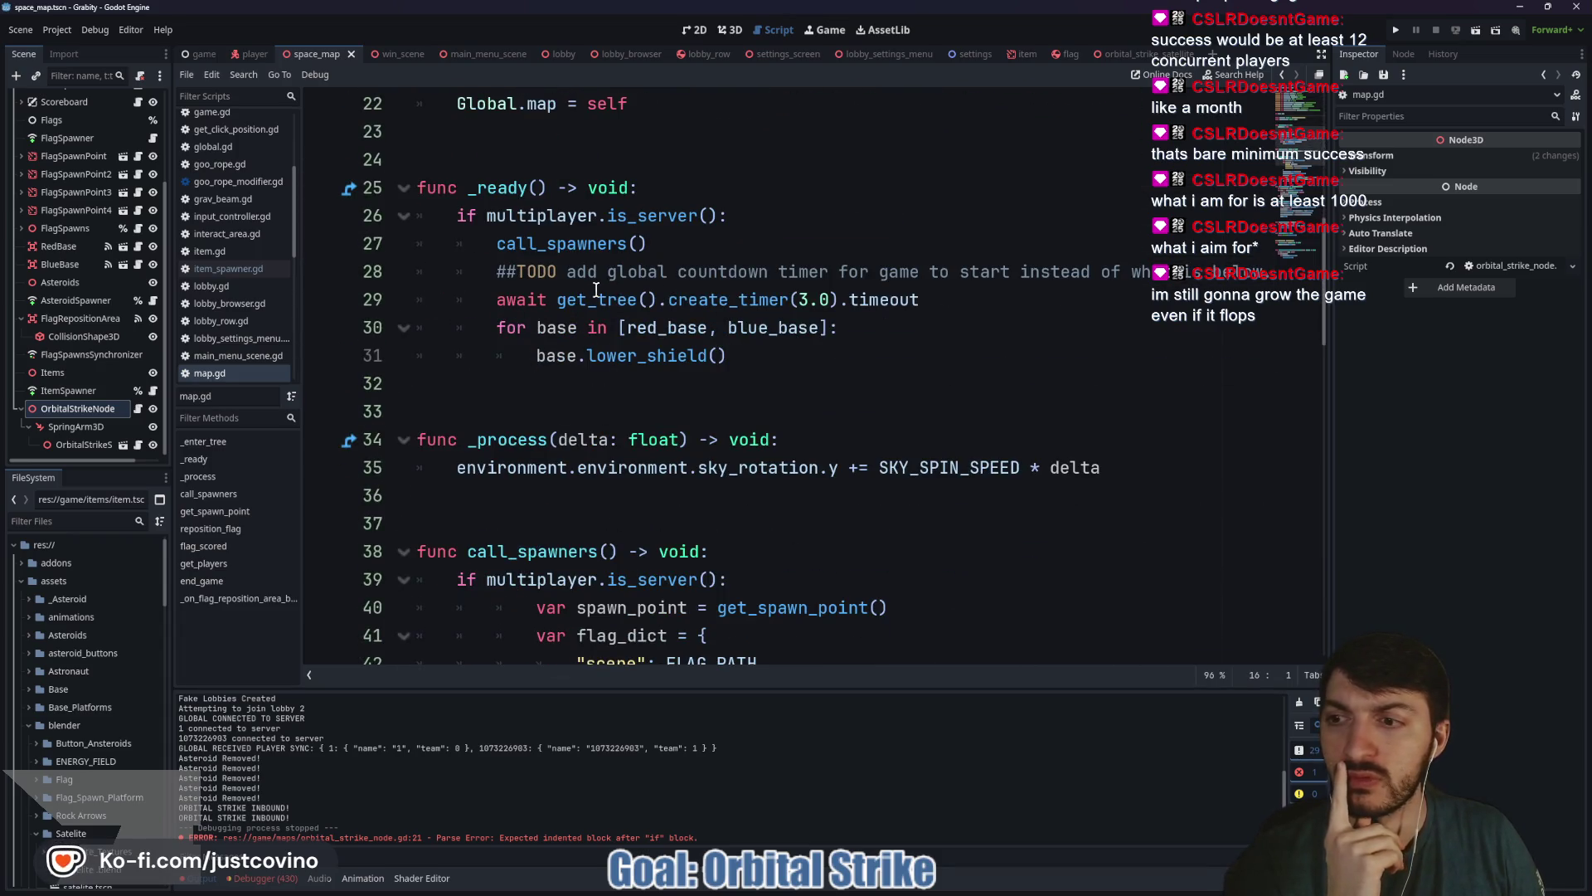
{"action": "left_click", "coordinate": [123, 445]}
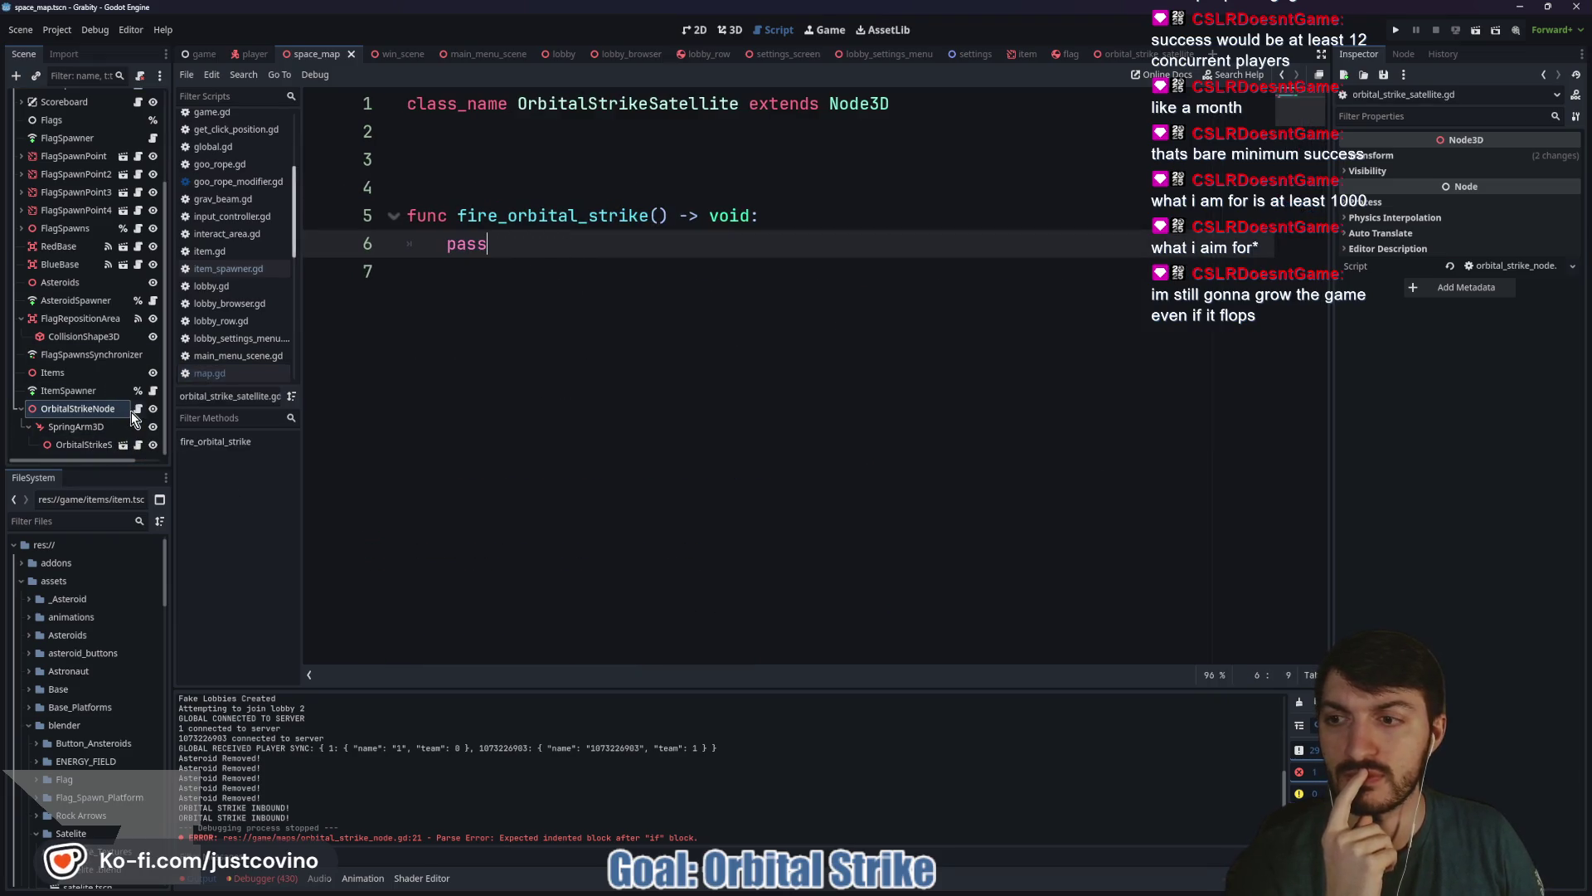
- Reopen the OrbitalStrikeNode script, inspect OrbitalStrikeSatellite's properties, then reselect OrbitalStrikeNode
{"action": "left_click", "coordinate": [138, 409]}
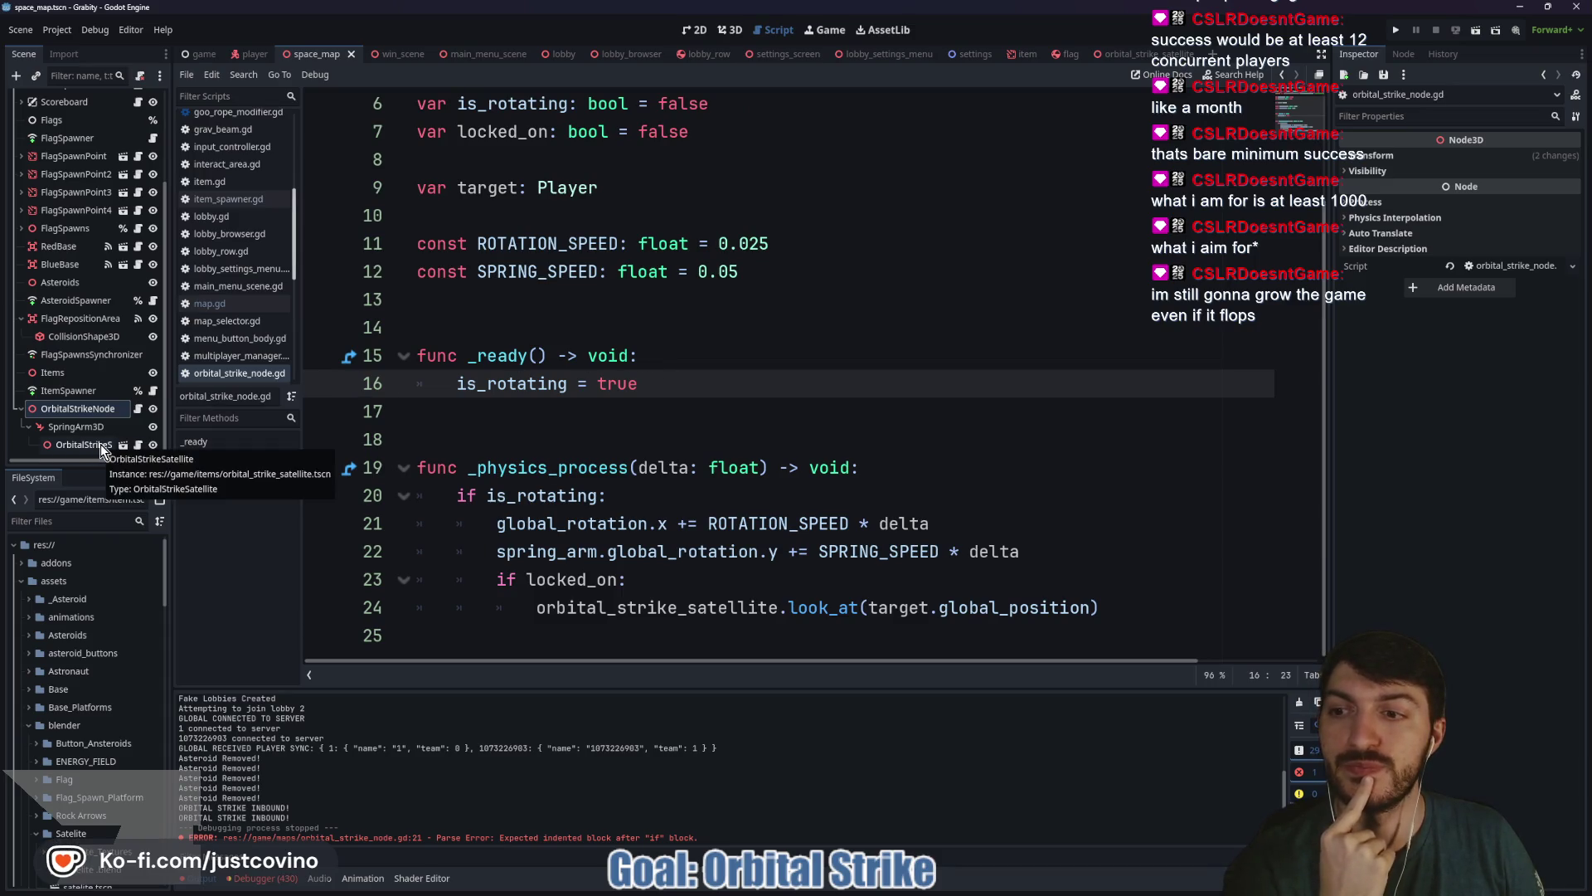
{"action": "left_click", "coordinate": [101, 444]}
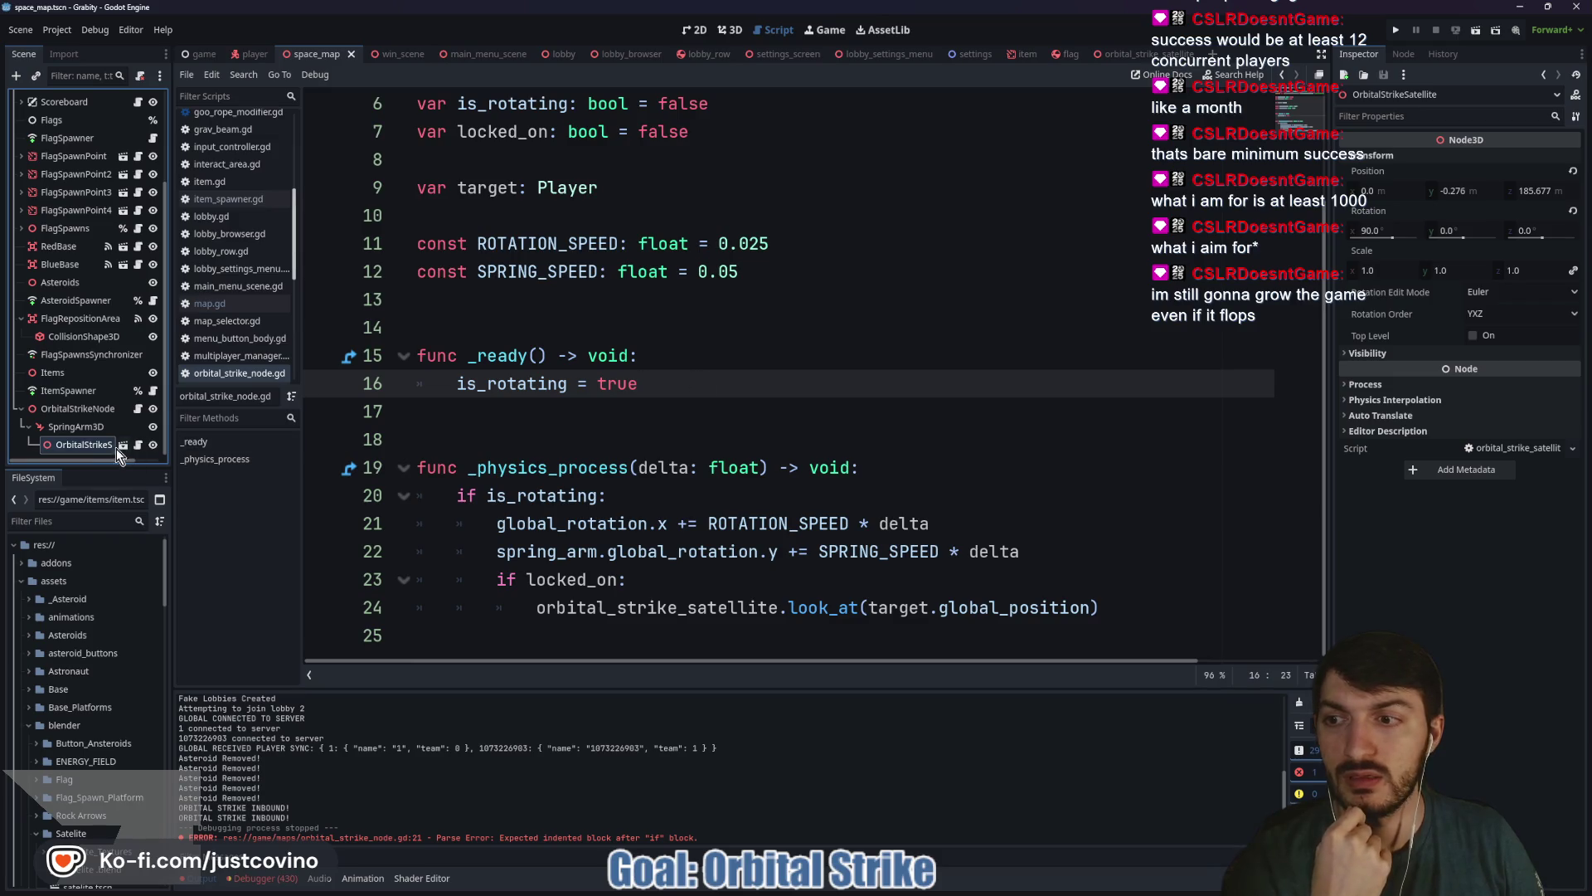
{"action": "left_click", "coordinate": [76, 409]}
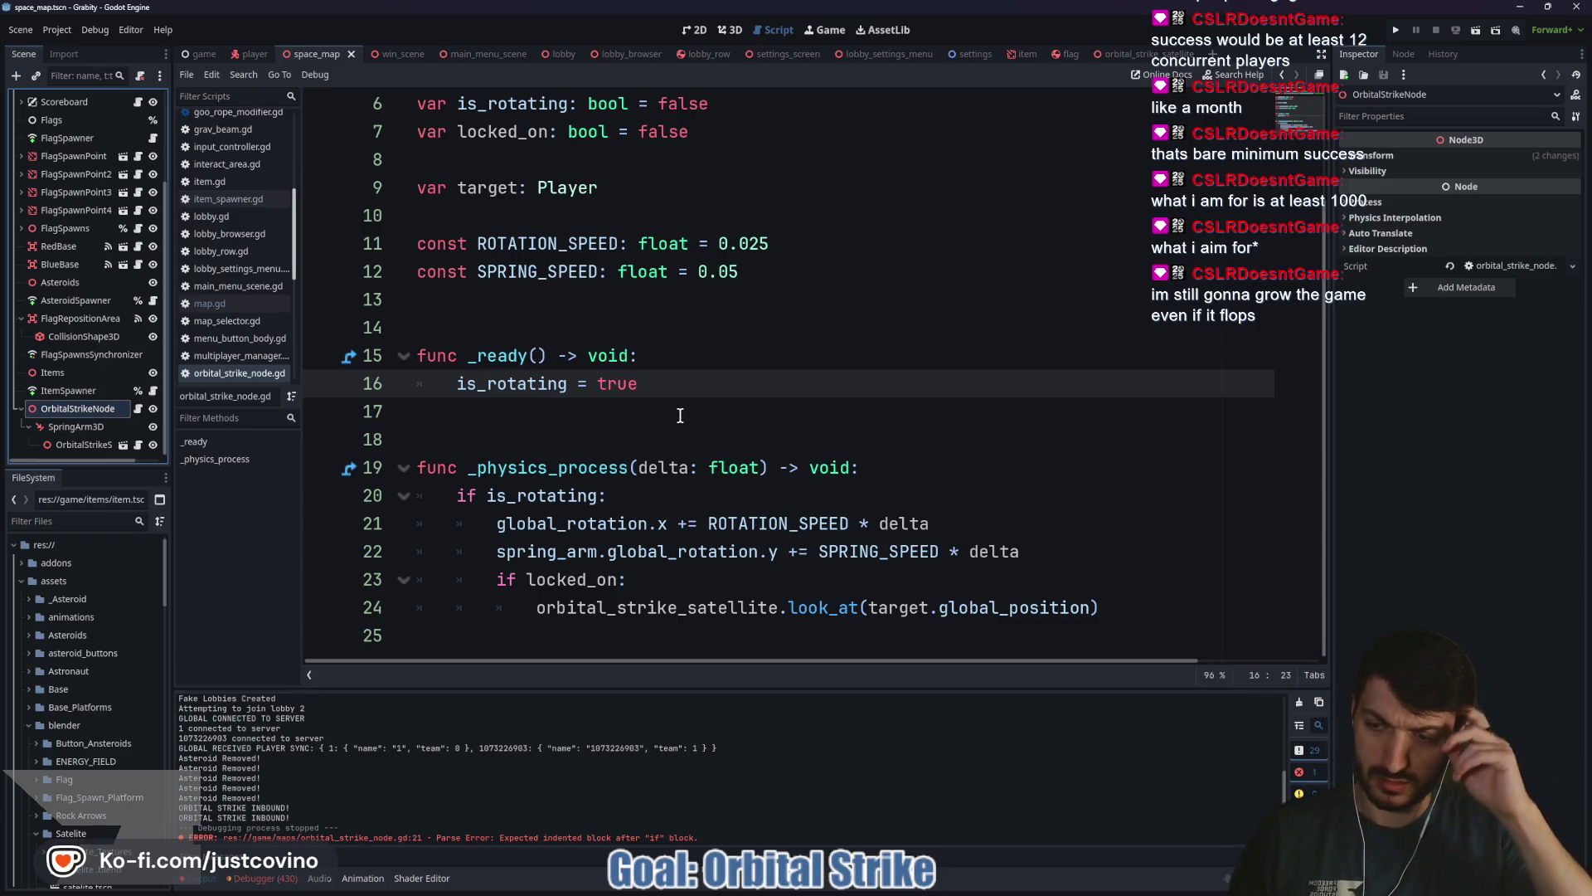
{"action": "key", "text": "ctrl+a"}
- Add a MultiplayerSynchronizer child to OrbitalStrikeNode and name it OrbitalStrikeSynchronizer
{"action": "type", "text": "iplayer"}
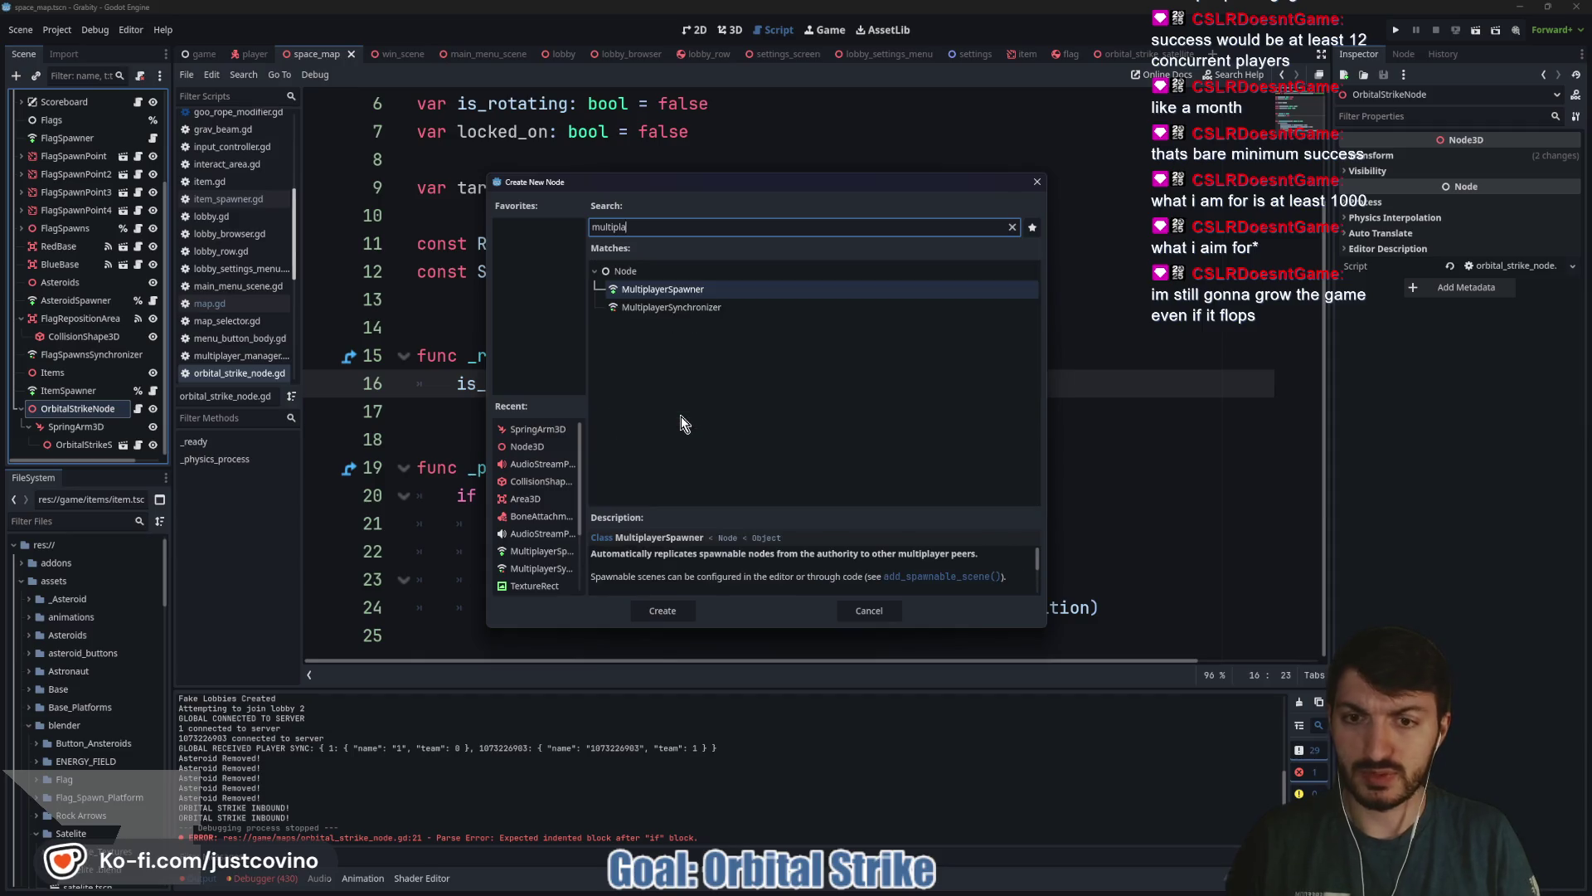
{"action": "left_click", "coordinate": [685, 307]}
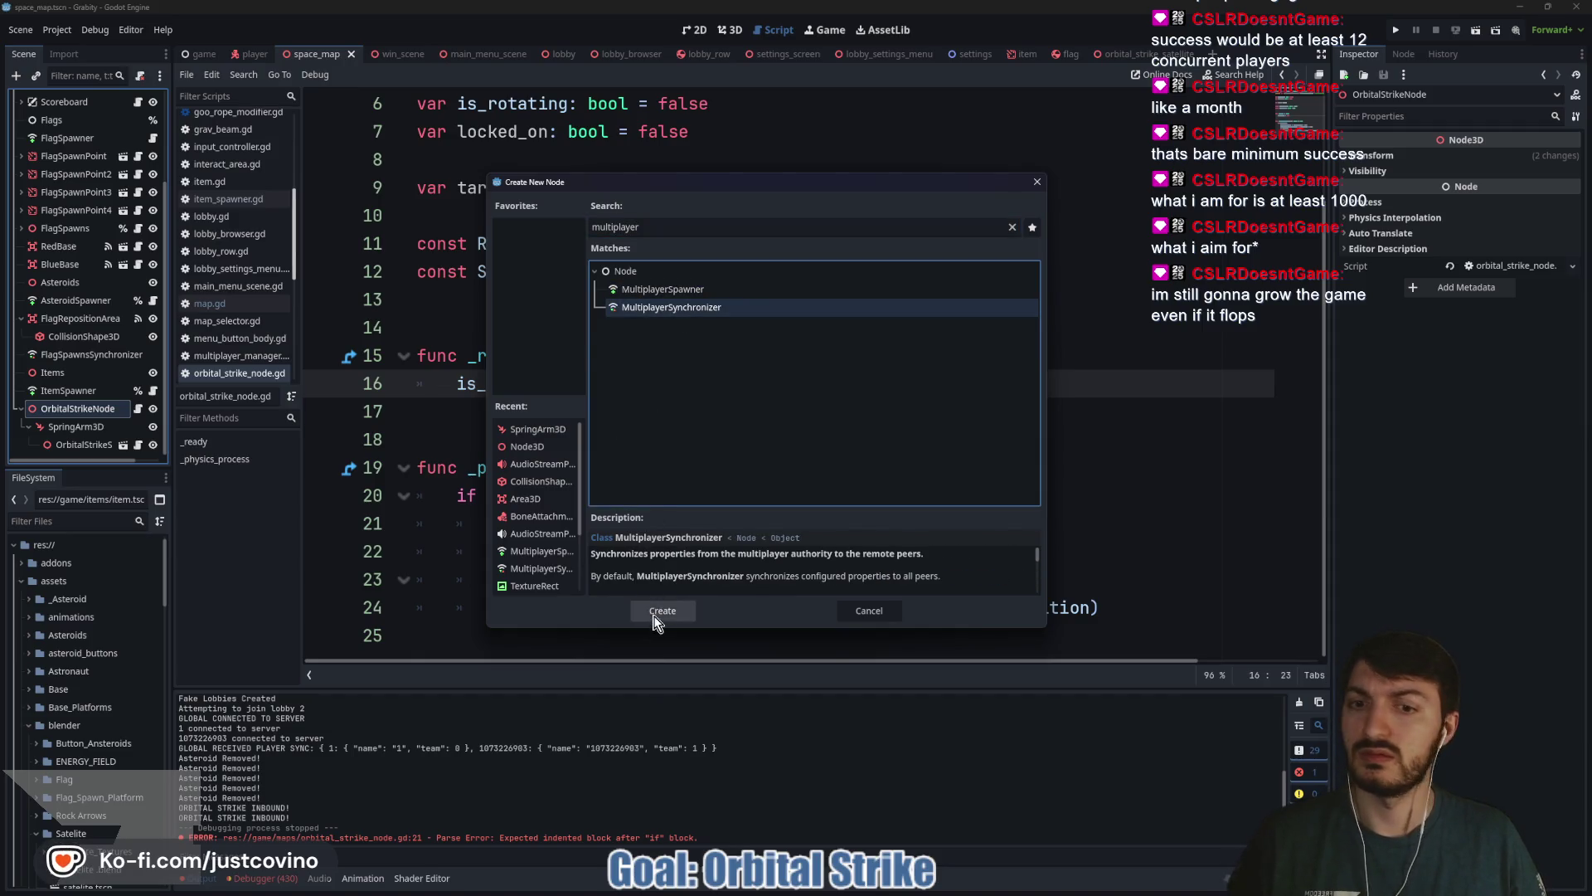
{"action": "left_click", "coordinate": [662, 610]}
{"action": "double_click", "coordinate": [97, 446]}
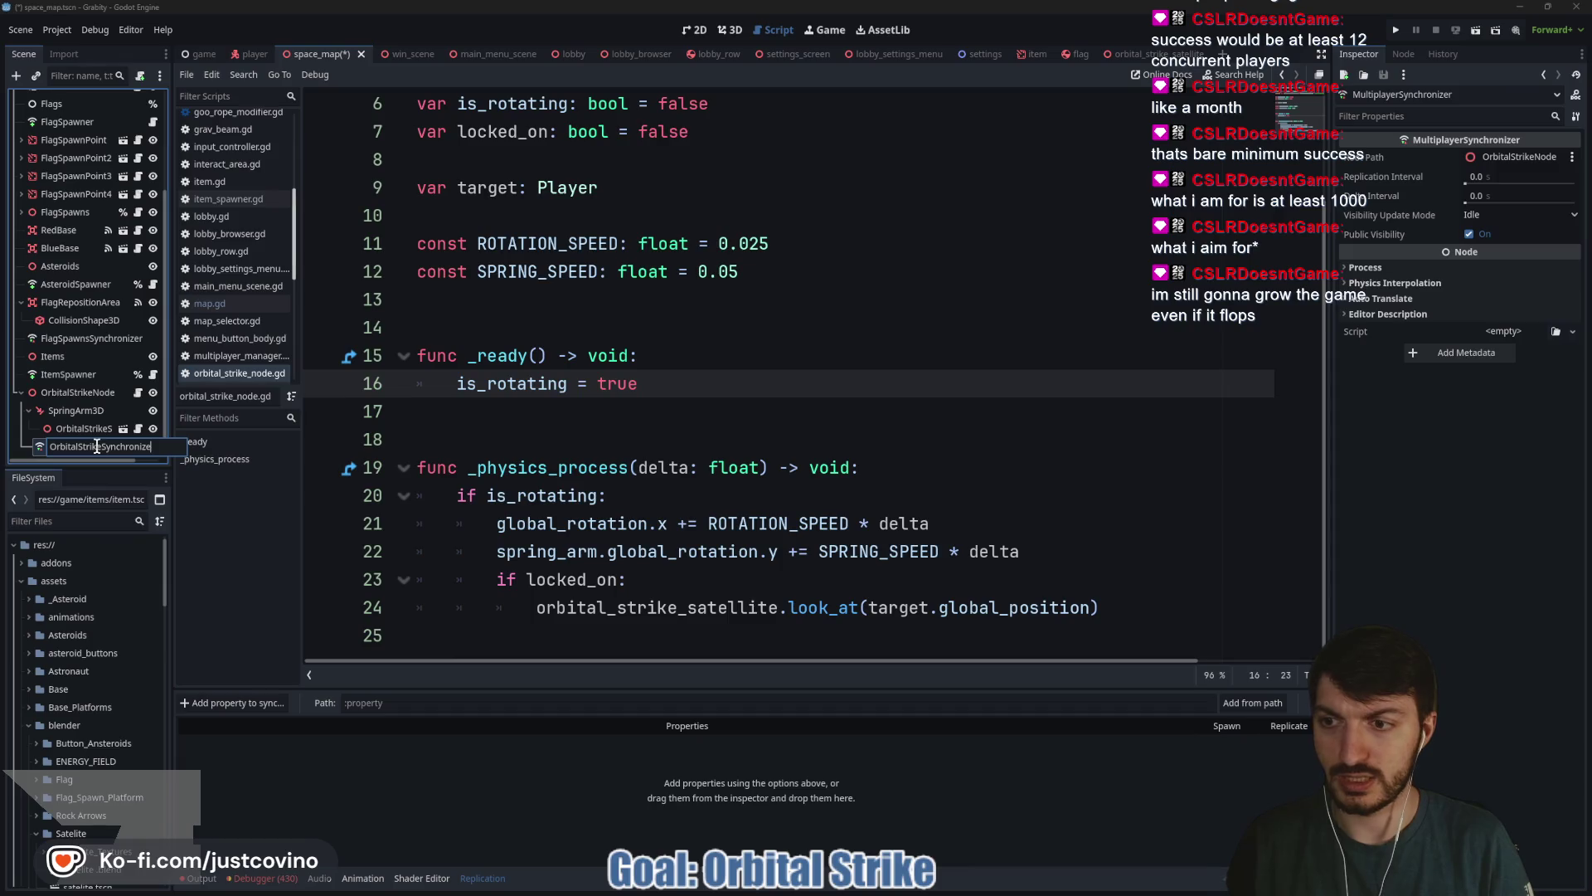
{"action": "type", "text": "r"}
{"action": "key", "text": "Return"}
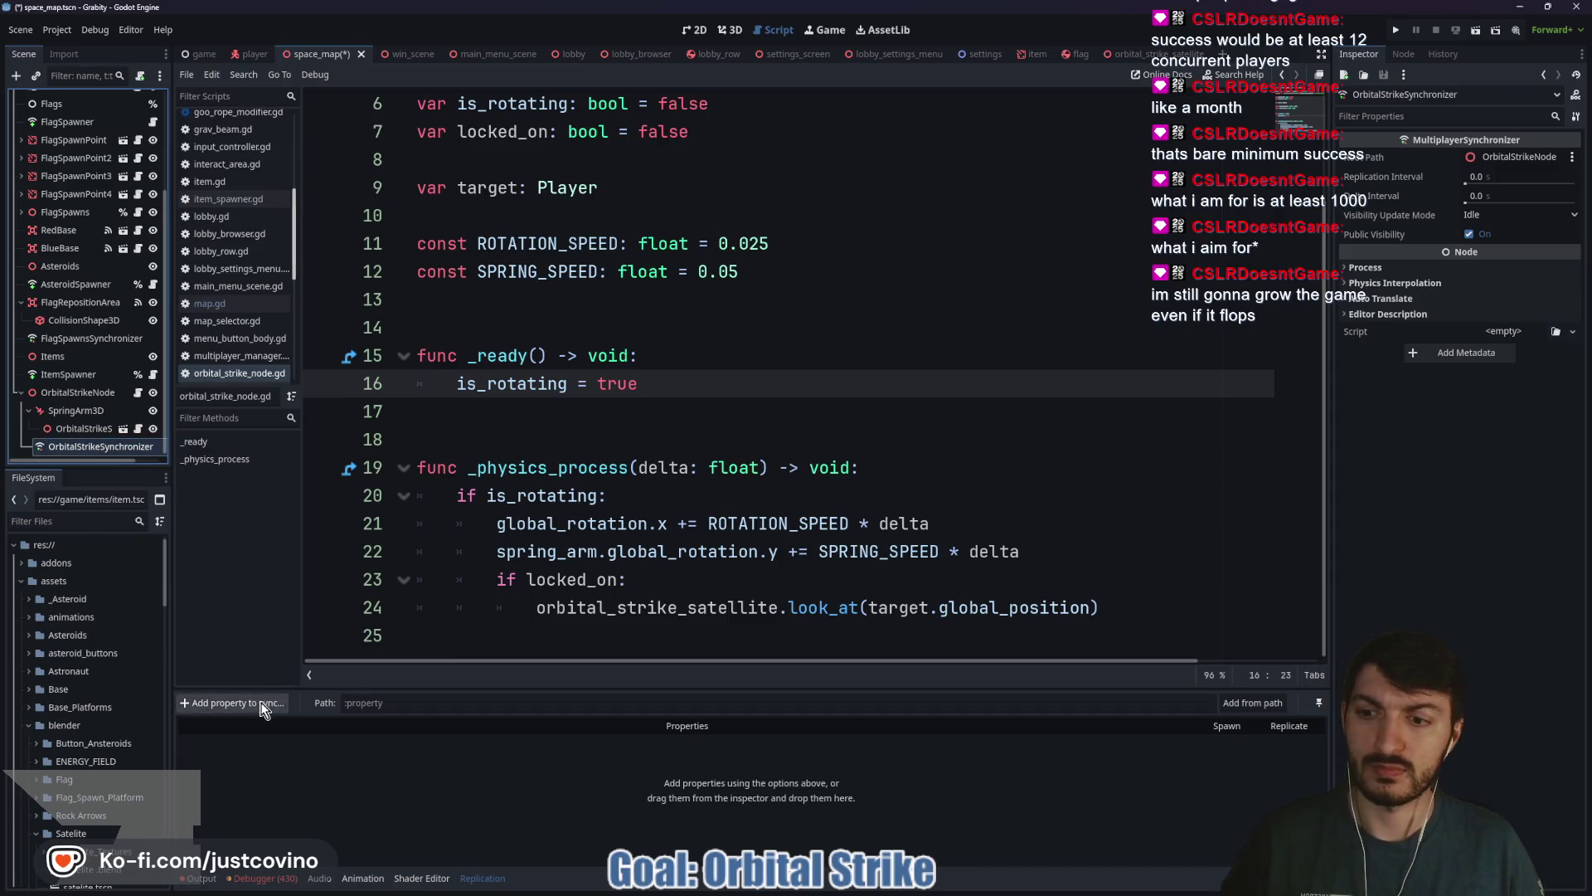
- Replicate OrbitalStrikeSatellite's position and rotation in the synchronizer
{"action": "left_click", "coordinate": [262, 710]}
{"action": "scroll", "coordinate": [735, 386], "scroll_direction": "down", "scroll_amount": 5}
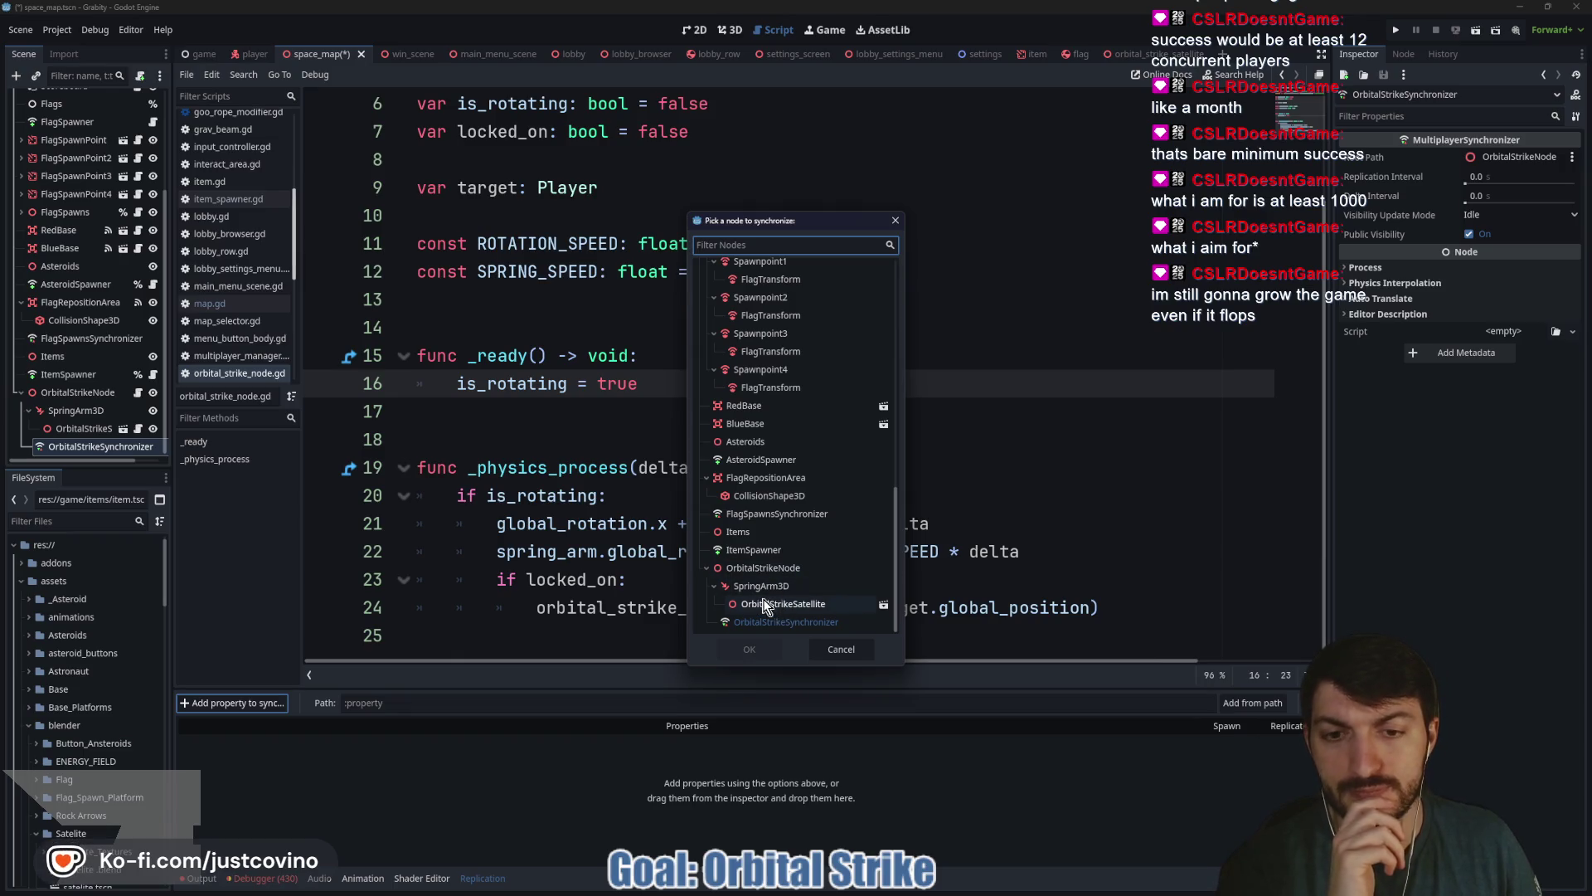
{"action": "left_click", "coordinate": [762, 609]}
{"action": "left_click", "coordinate": [754, 651]}
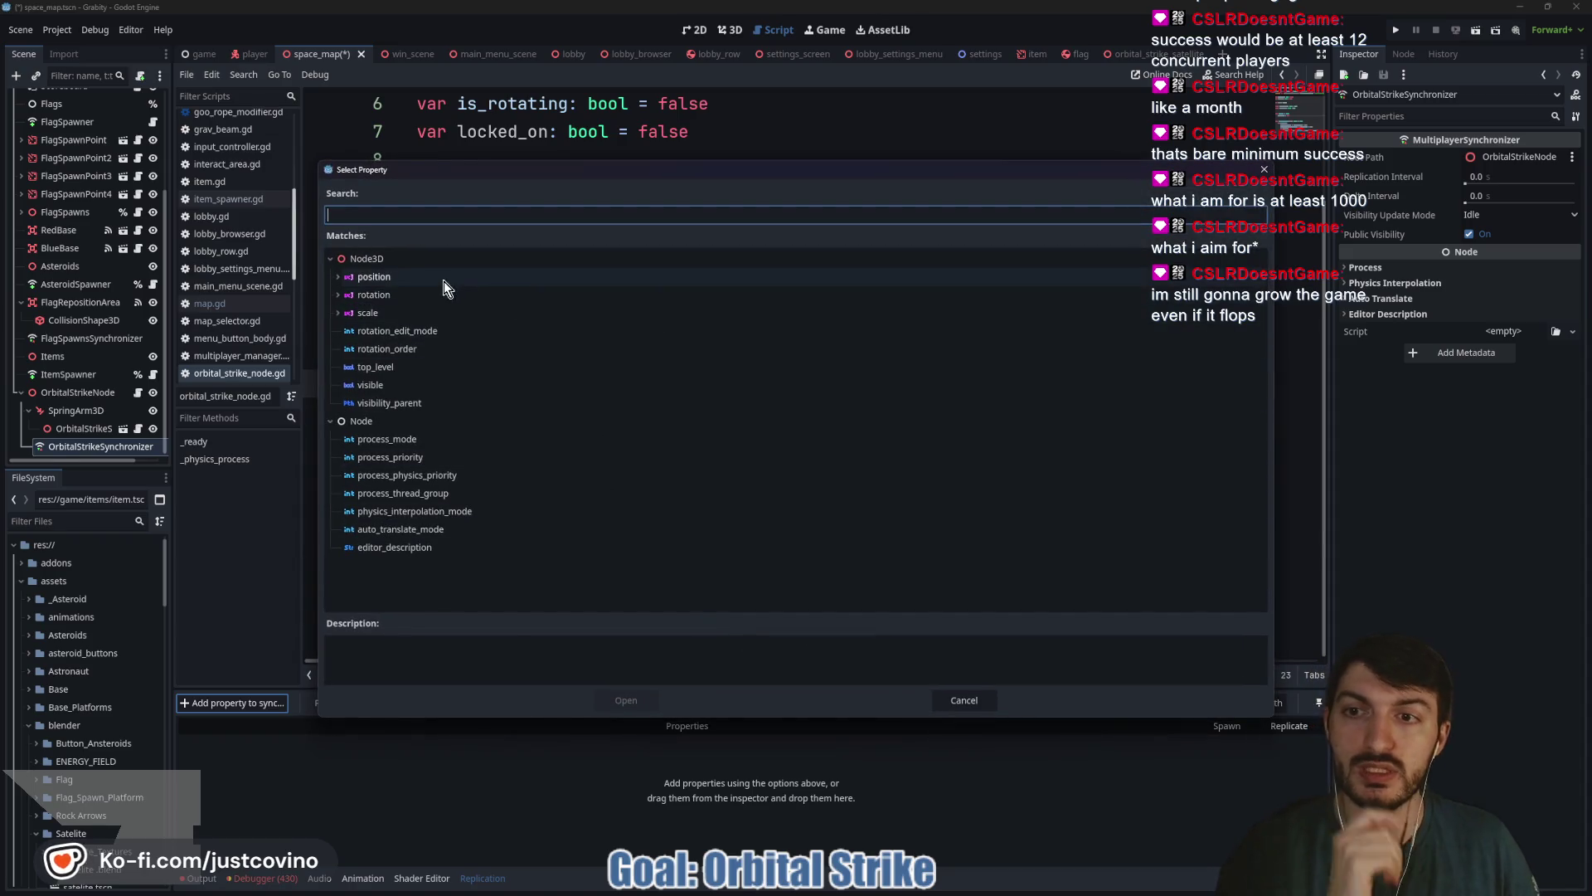
{"action": "left_click", "coordinate": [445, 279]}
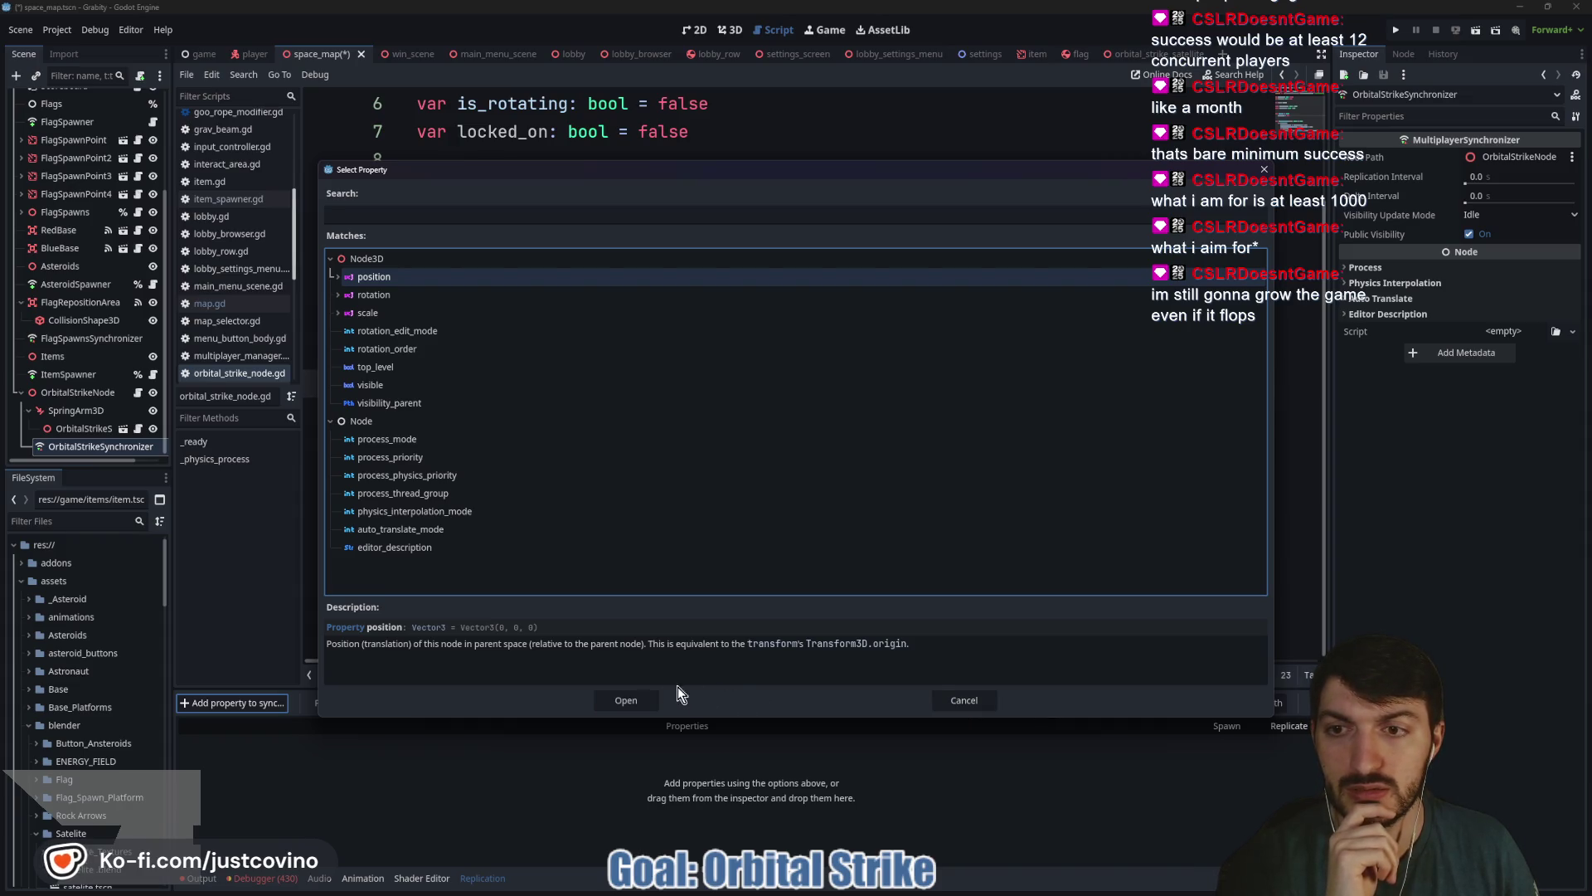
{"action": "left_click", "coordinate": [639, 700]}
{"action": "left_click", "coordinate": [249, 703]}
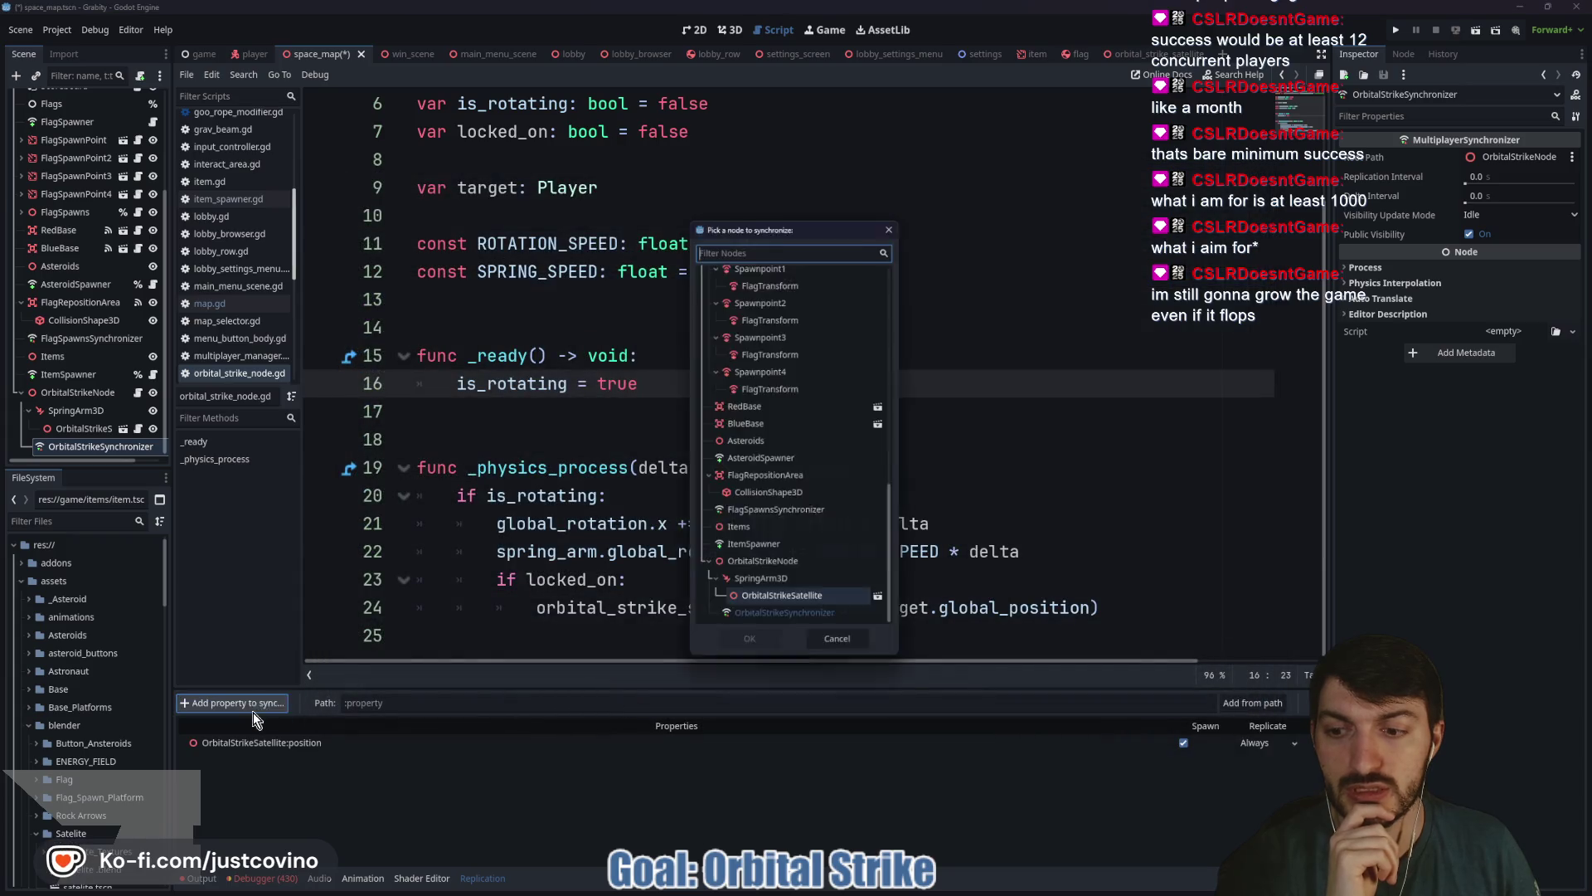
{"action": "left_click", "coordinate": [763, 605]}
{"action": "left_click", "coordinate": [749, 649]}
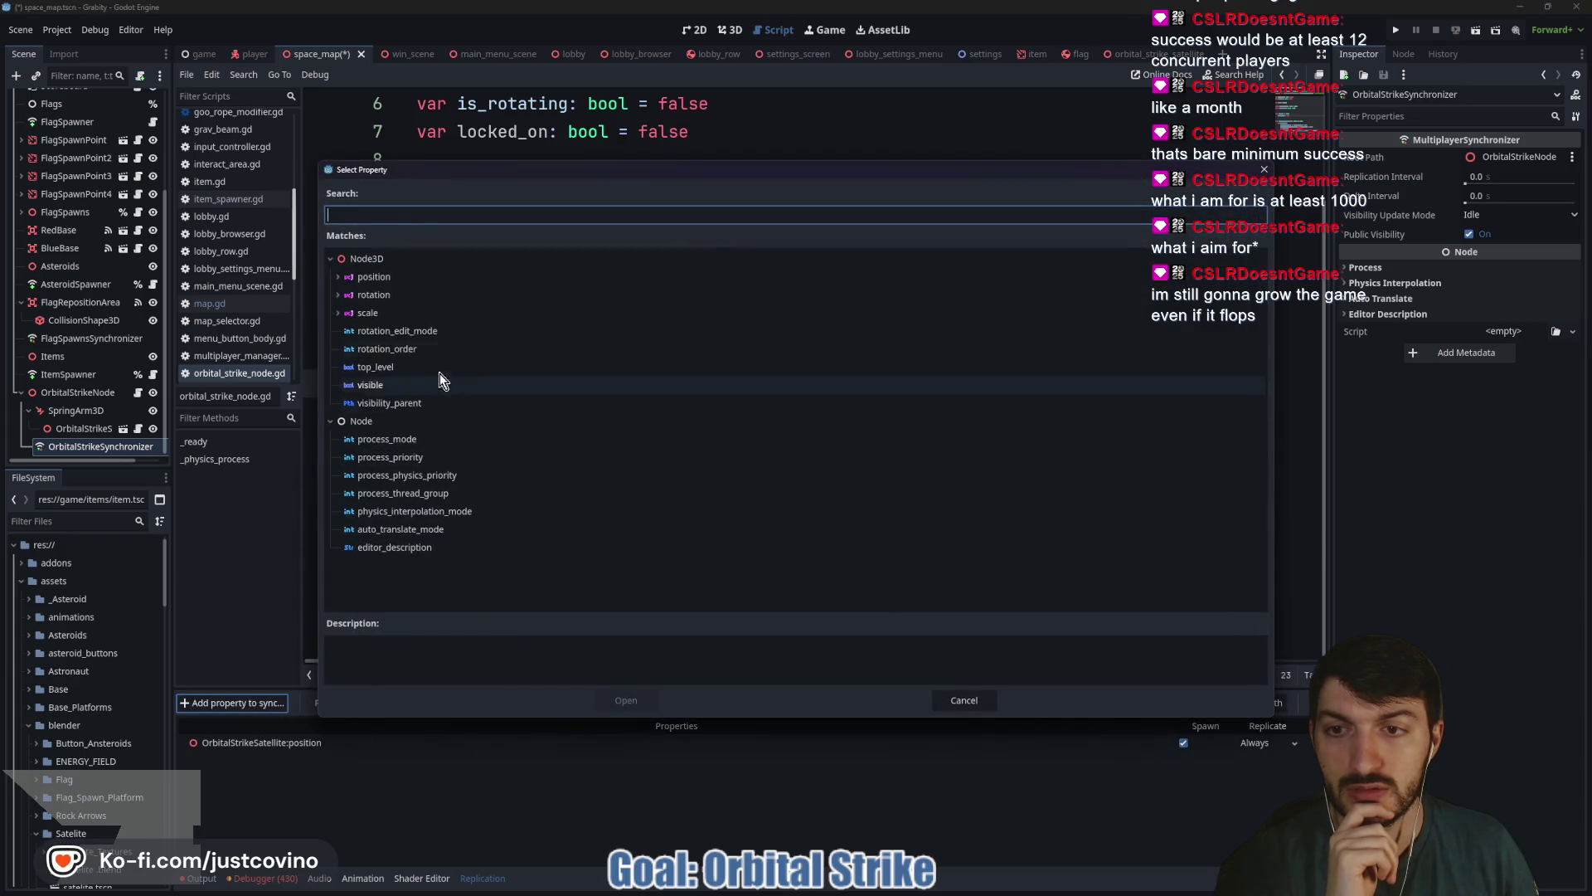
{"action": "left_click", "coordinate": [405, 296]}
{"action": "left_click", "coordinate": [626, 700]}
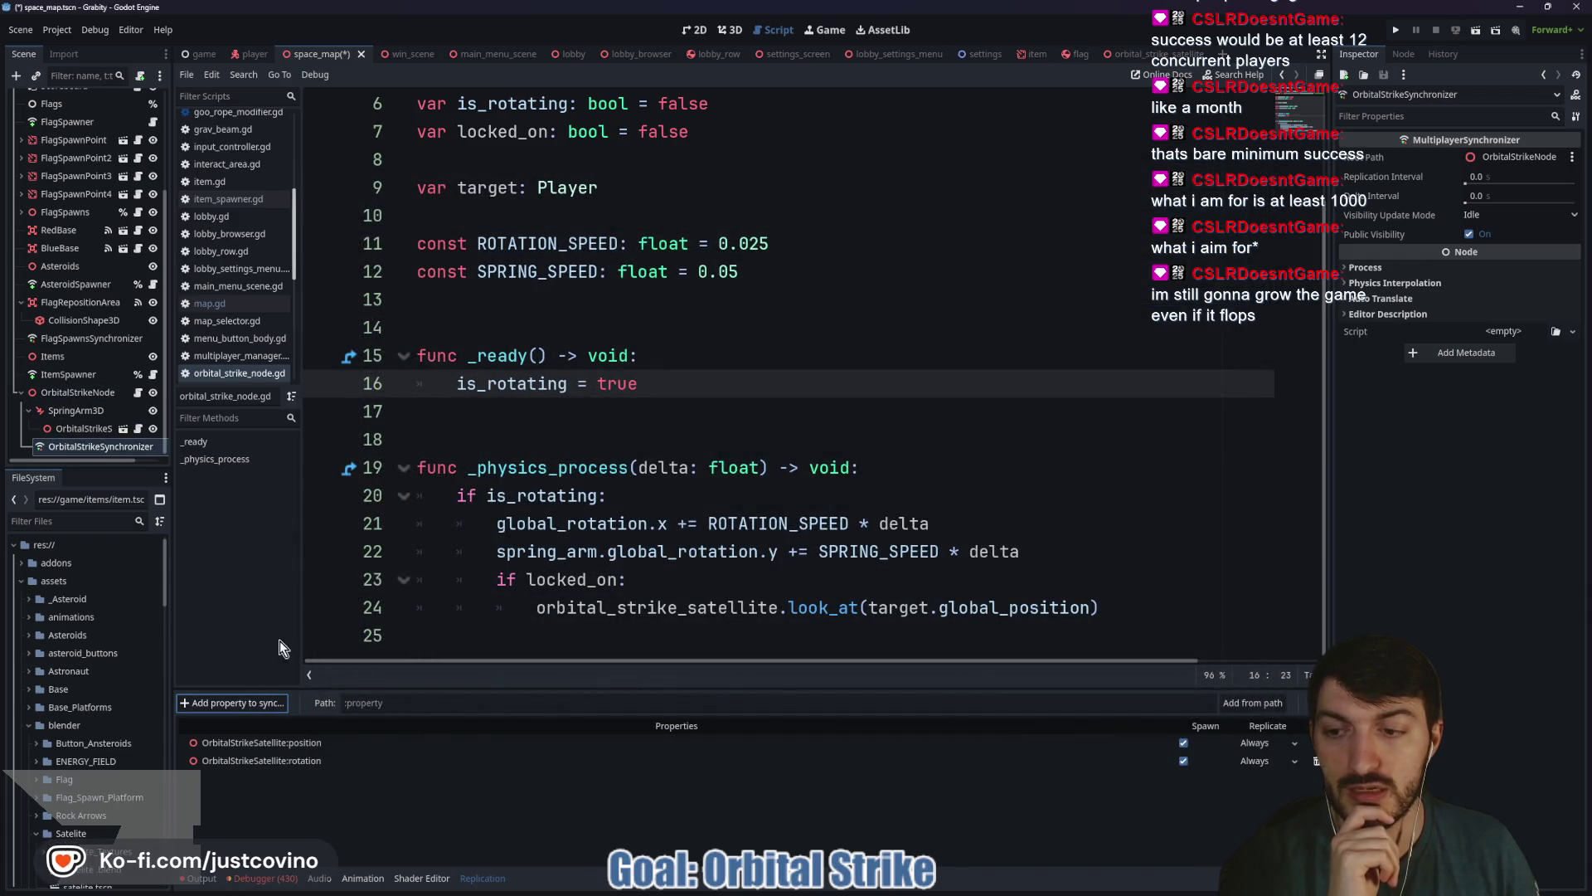
- Replicate the rotation of OrbitalStrikeNode and SpringArm3D as well
{"action": "left_click", "coordinate": [231, 703]}
{"action": "left_click", "coordinate": [782, 603]}
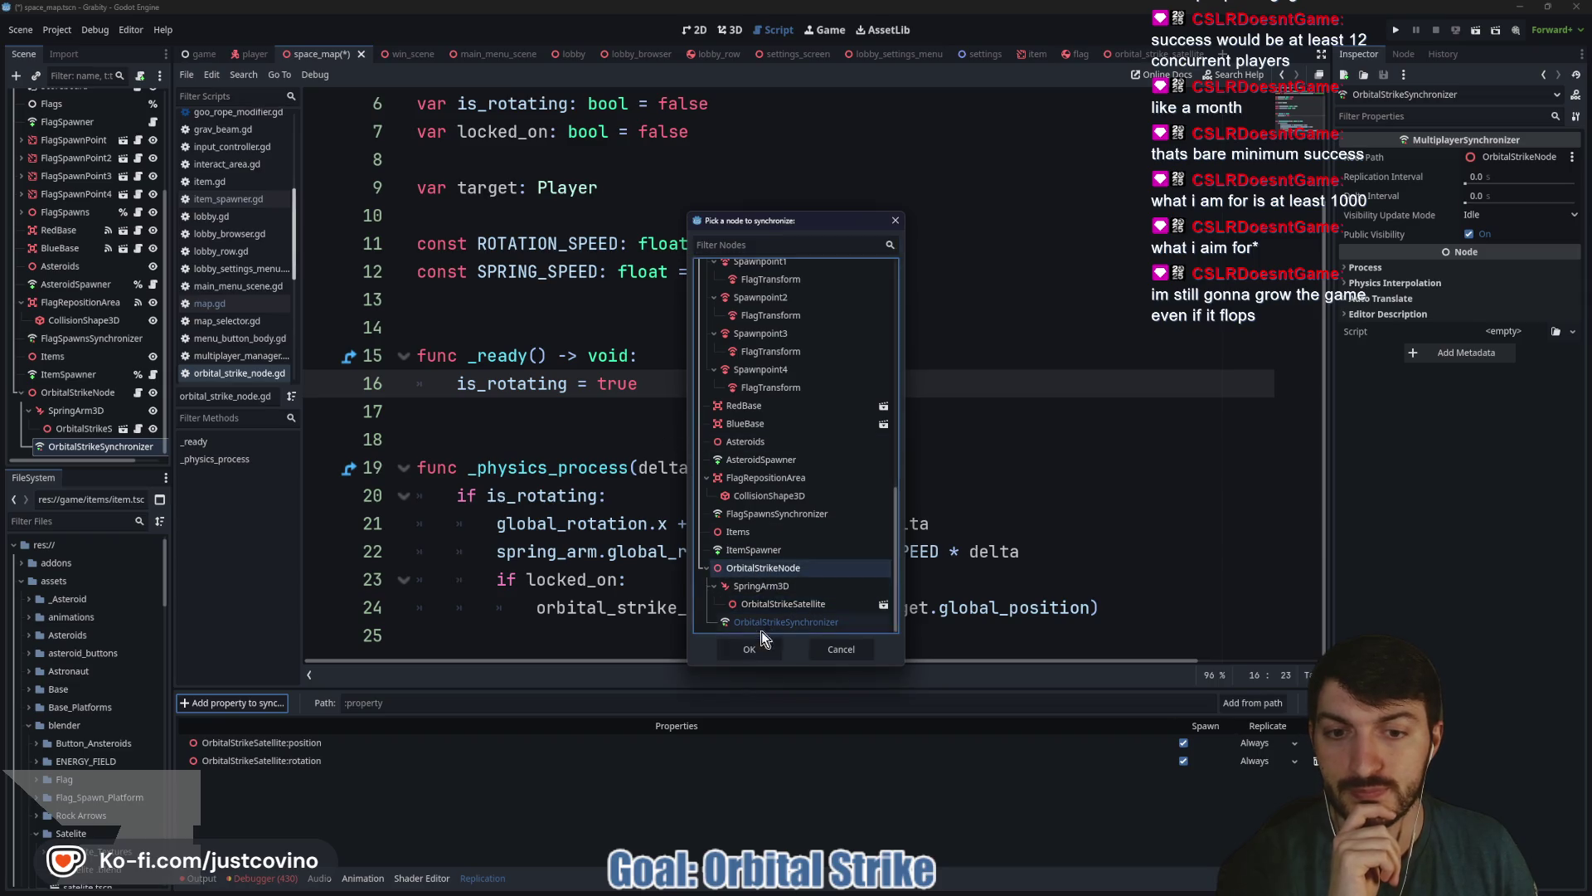
{"action": "left_click", "coordinate": [749, 649]}
{"action": "left_click", "coordinate": [403, 295]}
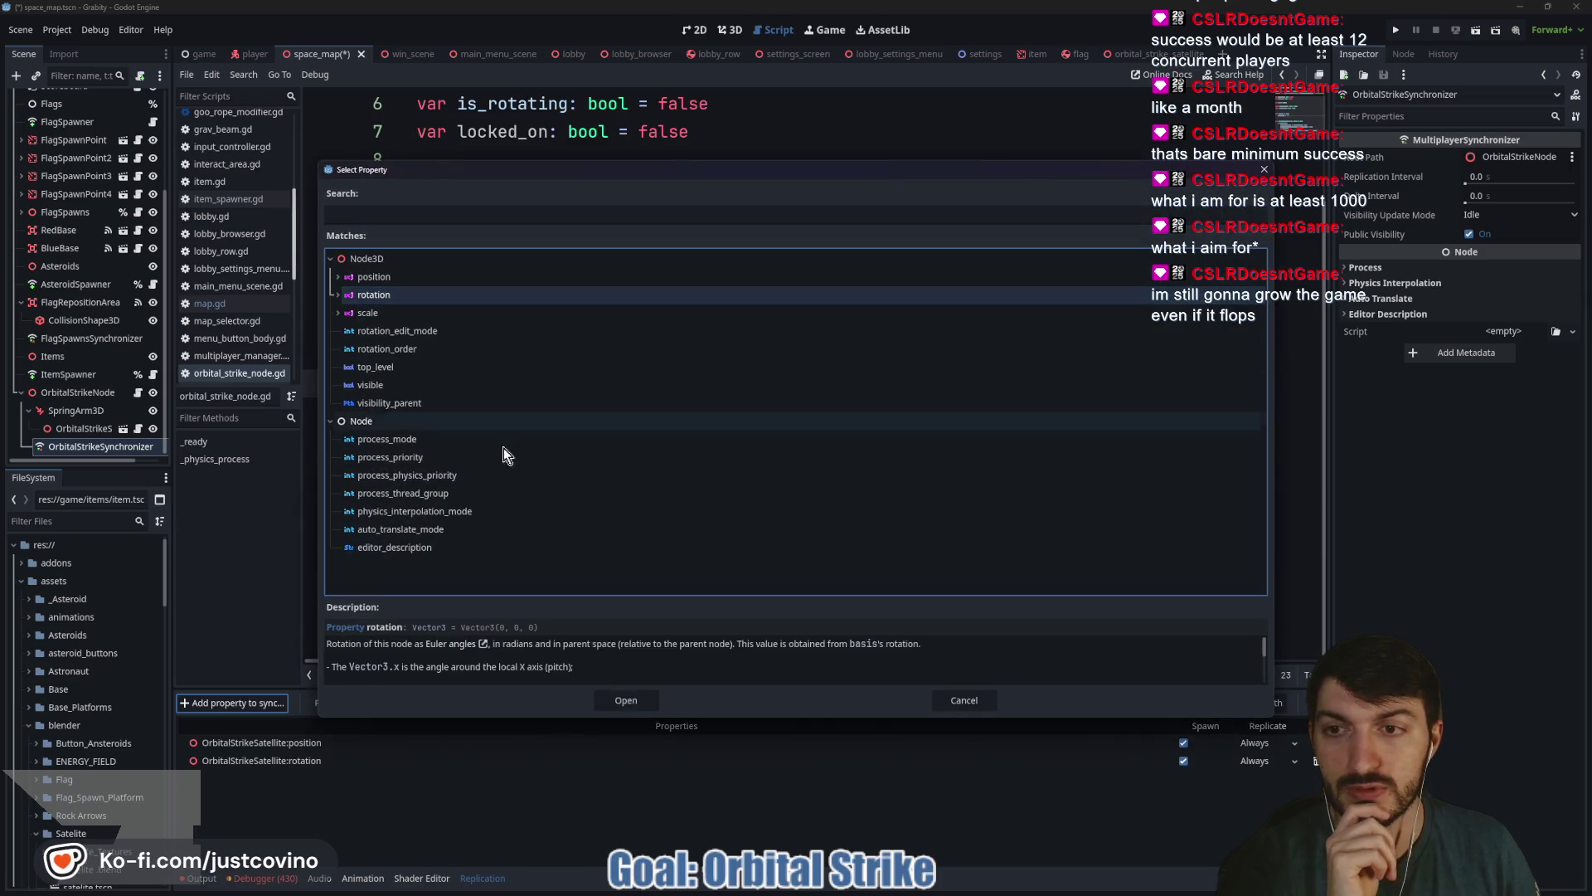
{"action": "left_click", "coordinate": [626, 700]}
{"action": "left_click", "coordinate": [230, 703]}
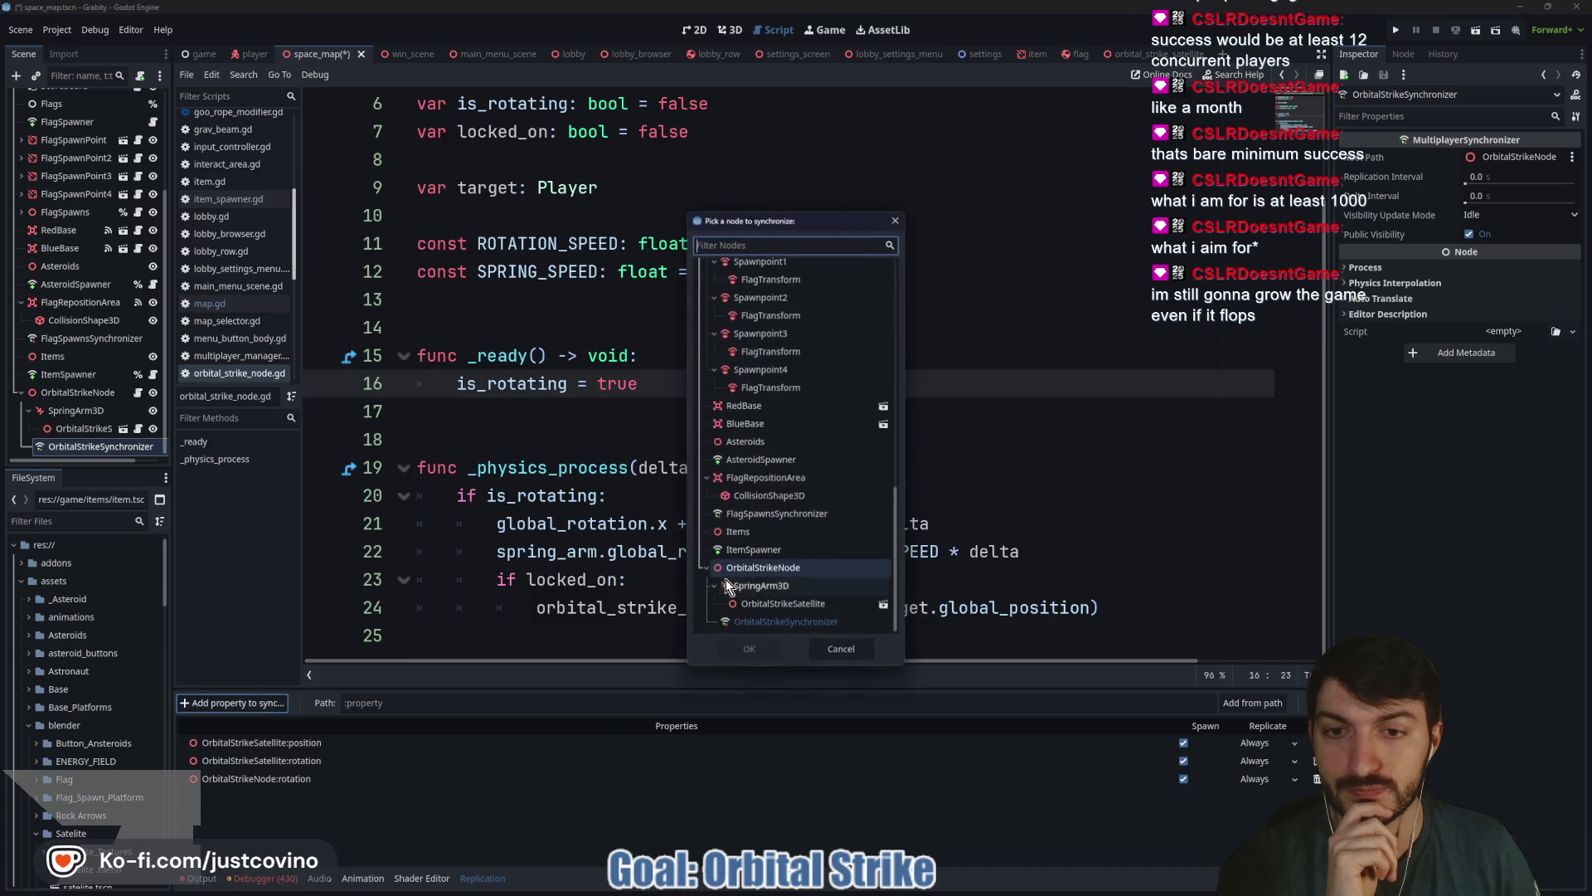
{"action": "left_click", "coordinate": [788, 585]}
{"action": "left_click", "coordinate": [752, 649]}
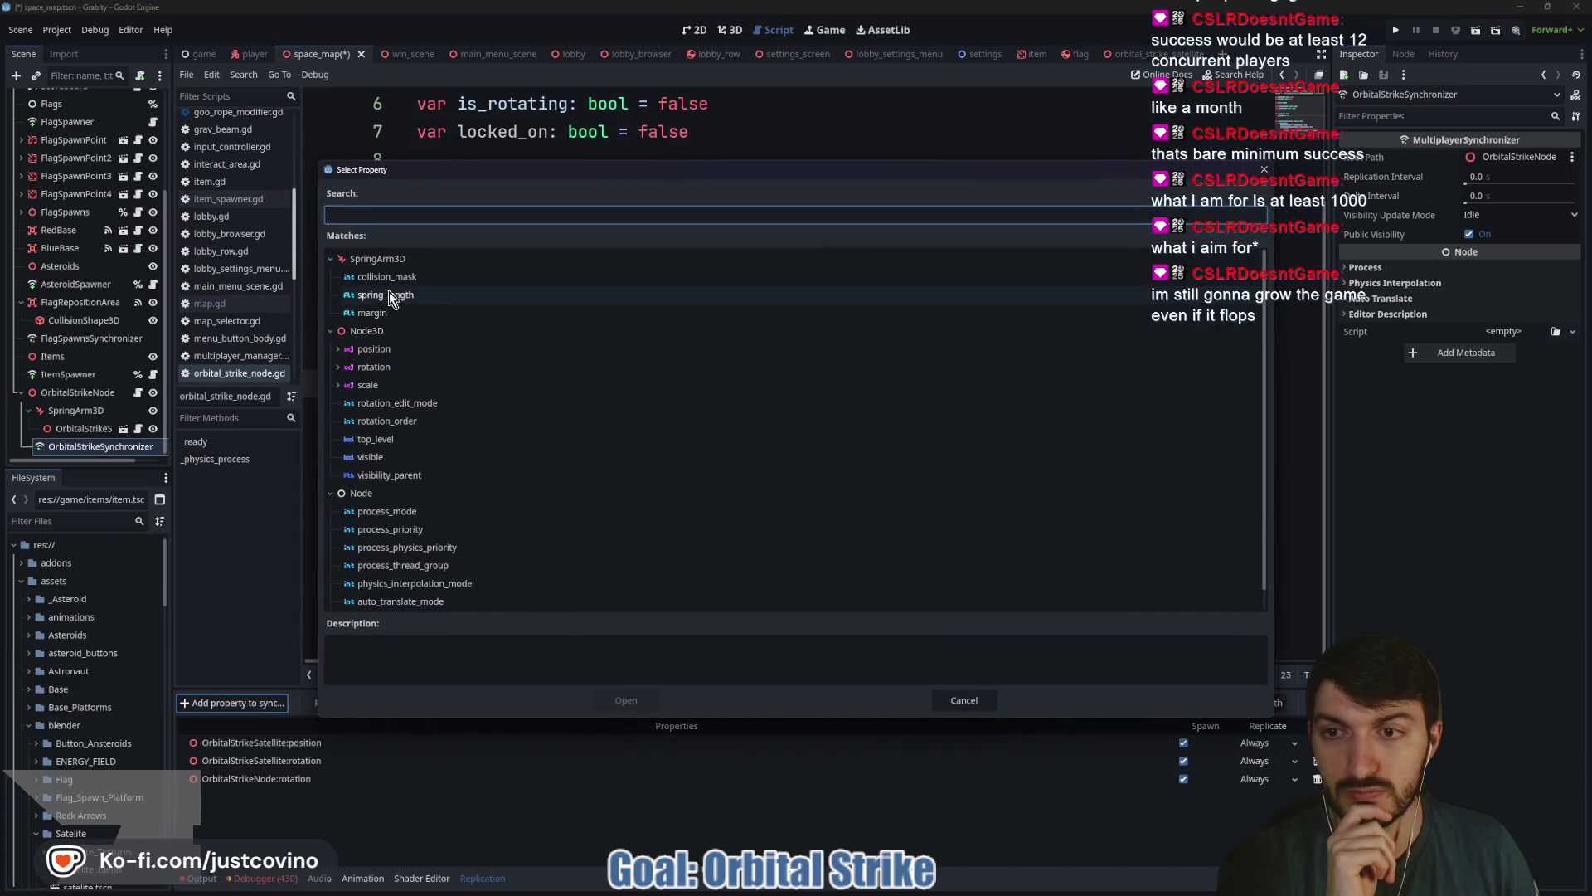
{"action": "left_click", "coordinate": [400, 365]}
{"action": "left_click", "coordinate": [642, 700]}
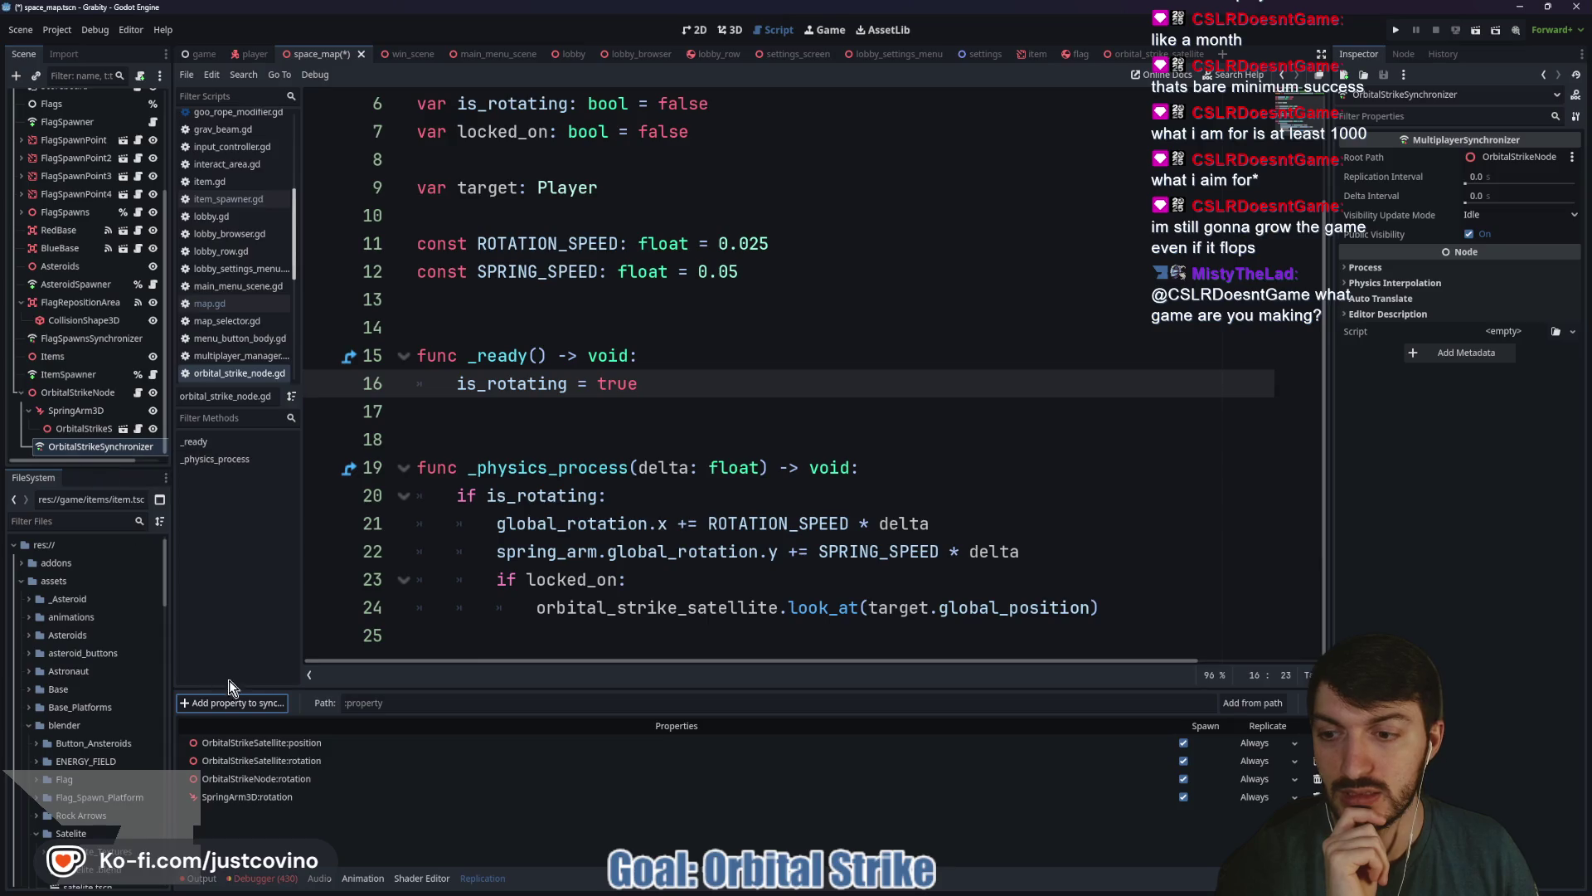
- Replicate OrbitalStrikeNode's visible property and save the scene
{"action": "left_click", "coordinate": [232, 703]}
{"action": "left_click", "coordinate": [763, 569]}
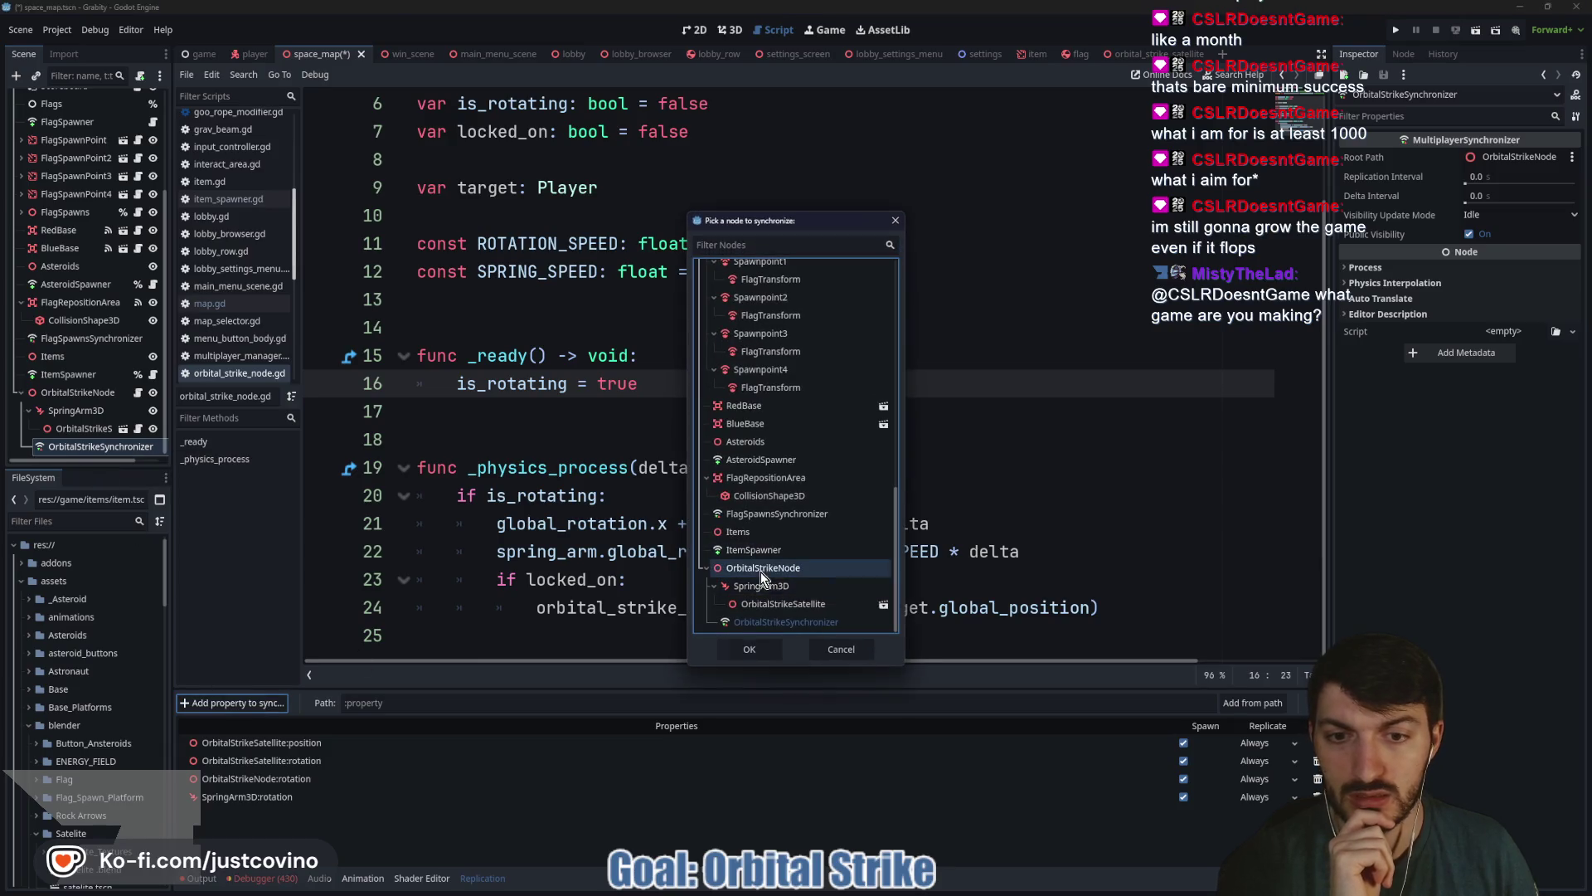
{"action": "left_click", "coordinate": [749, 649]}
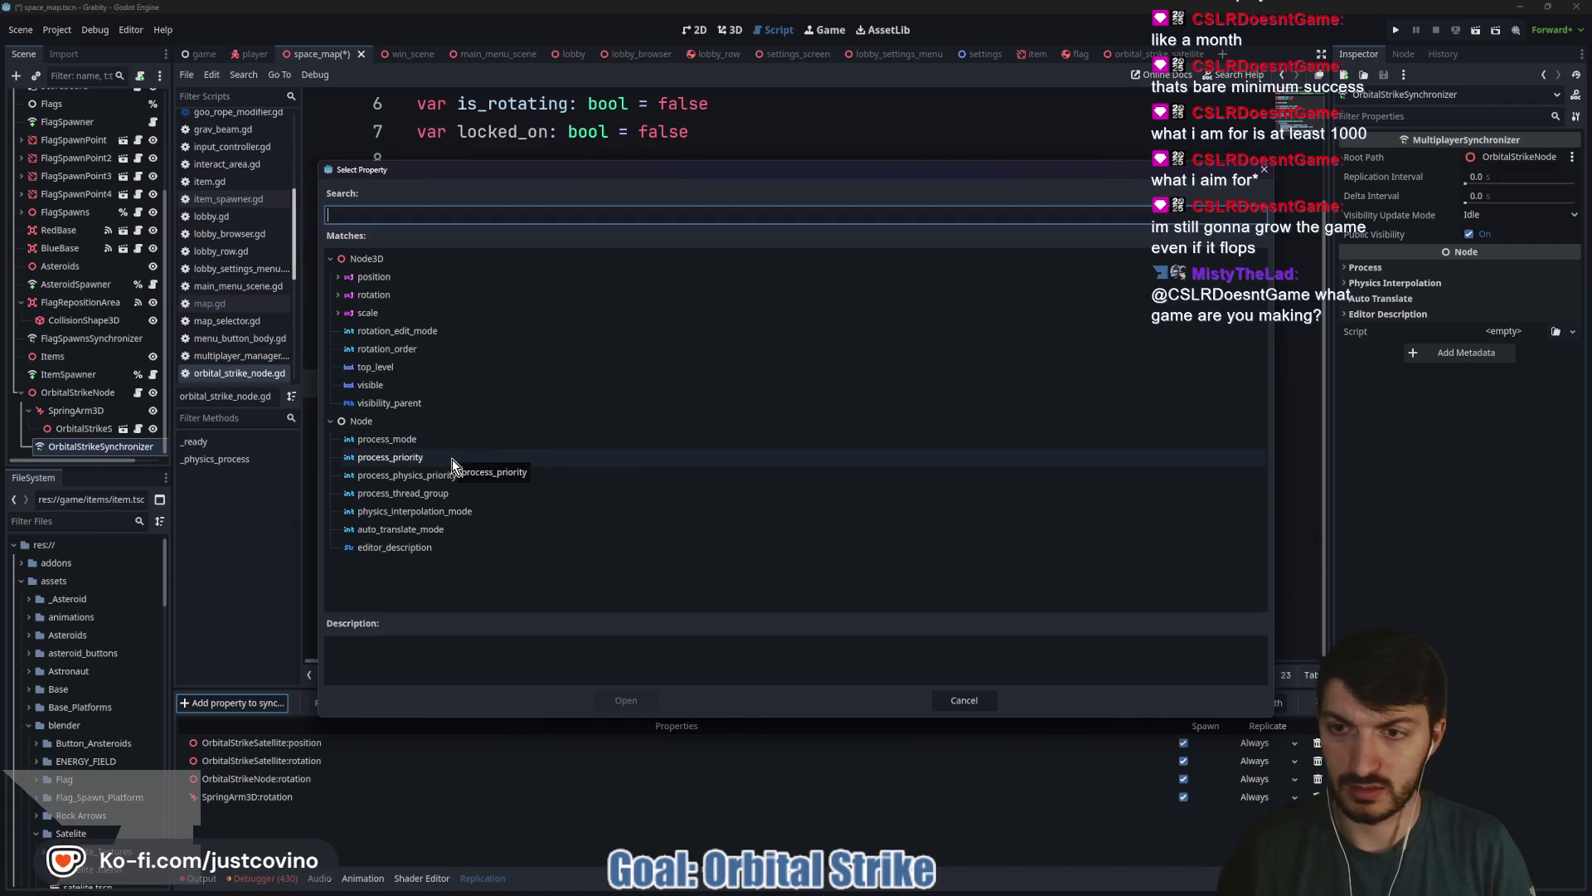
{"action": "left_click", "coordinate": [405, 385]}
{"action": "left_click", "coordinate": [626, 700]}
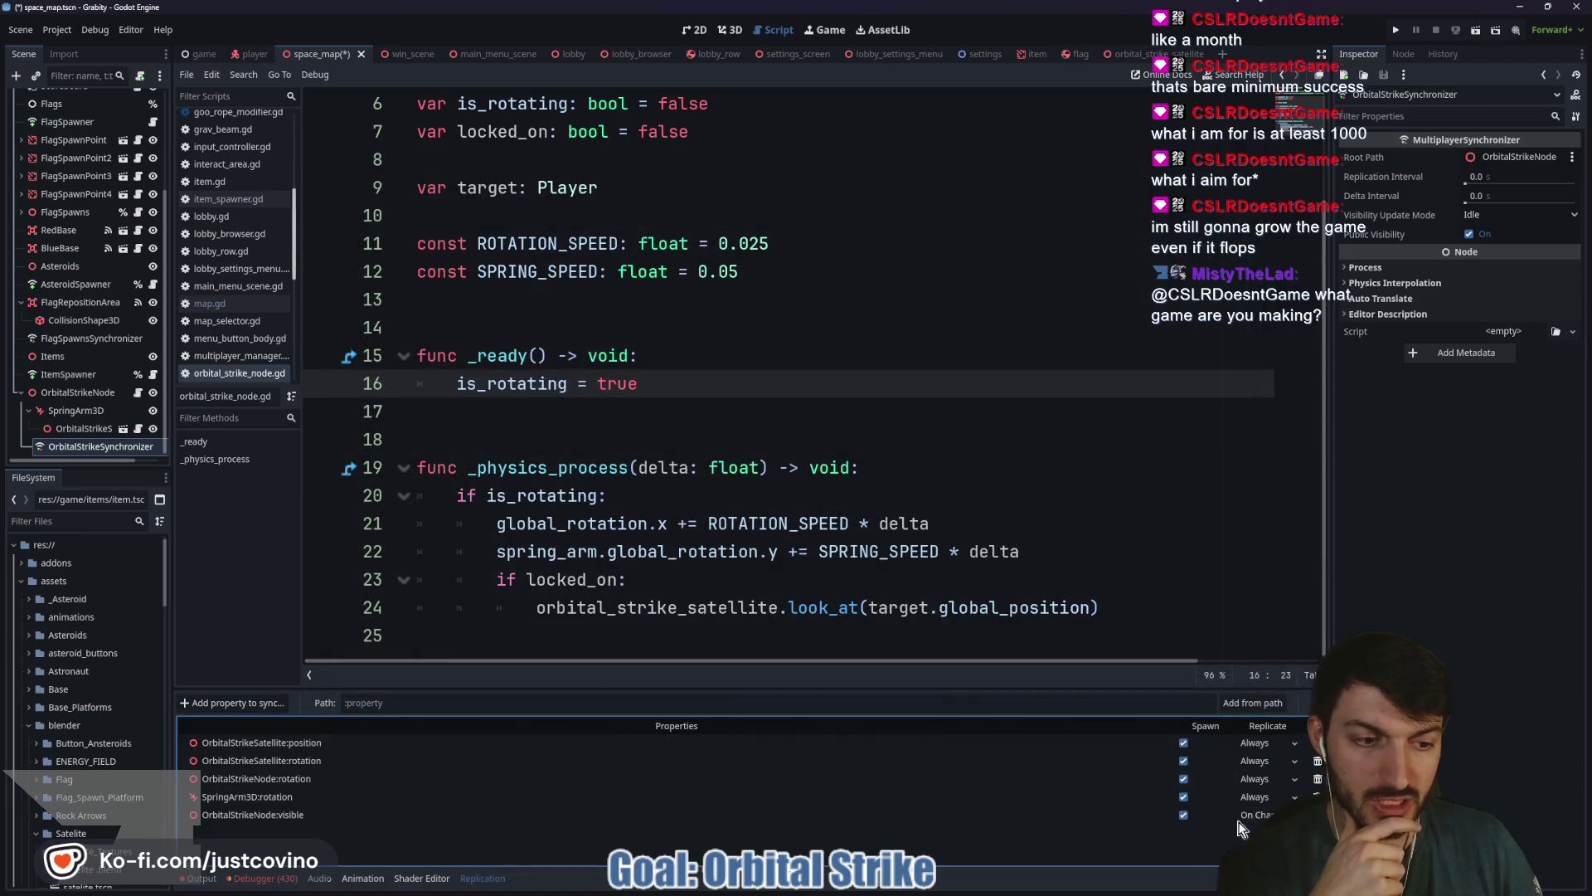
{"action": "left_click", "coordinate": [803, 491]}
{"action": "key", "text": "ctrl+s"}
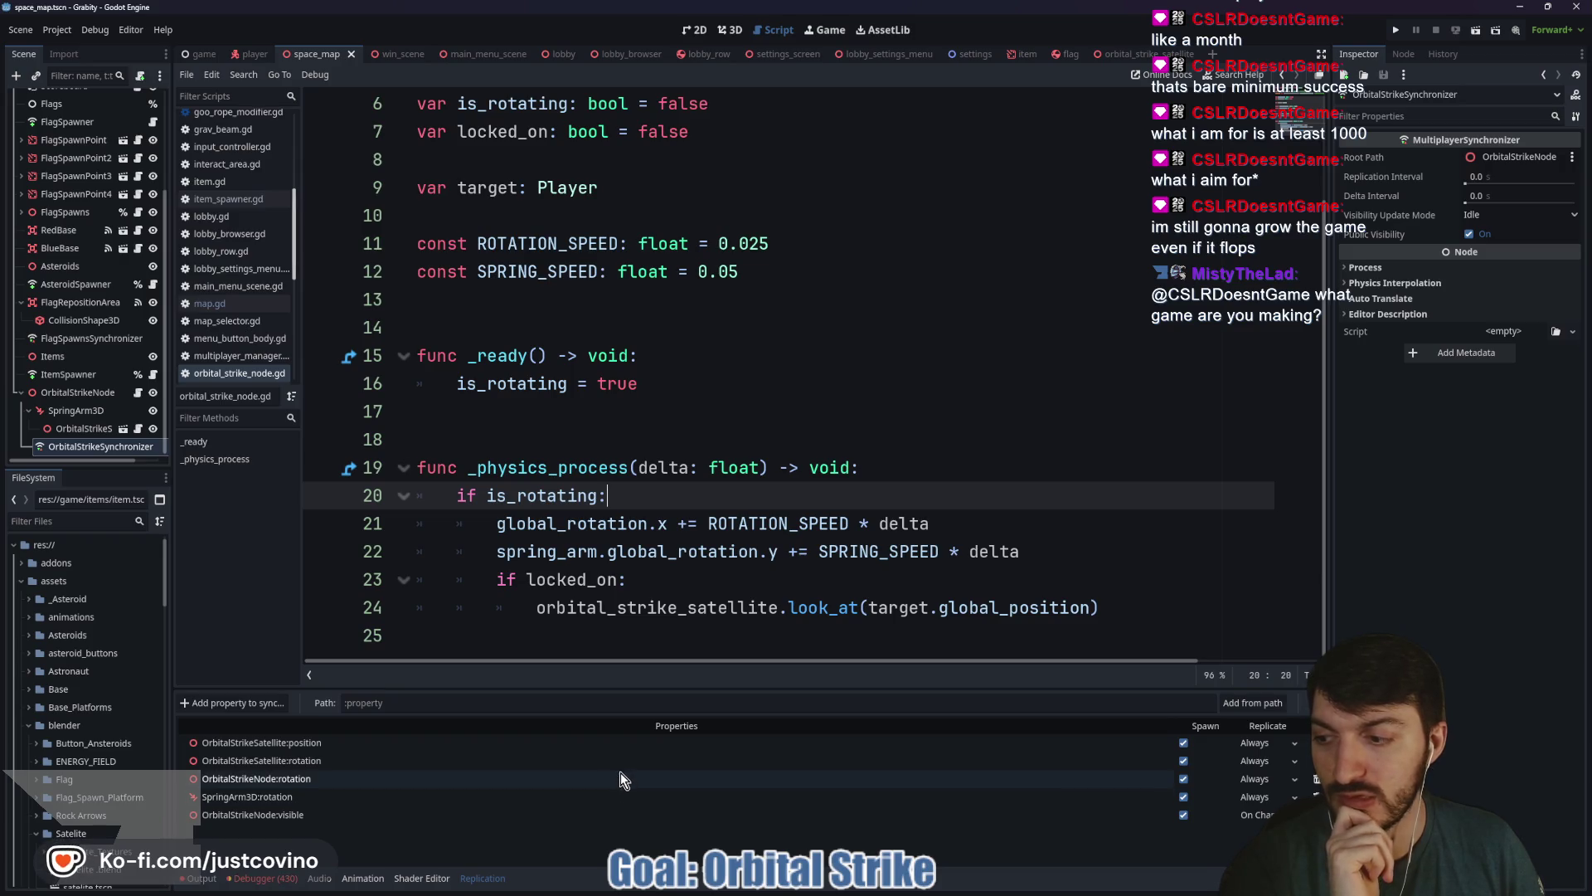
{"action": "left_click", "coordinate": [601, 440]}
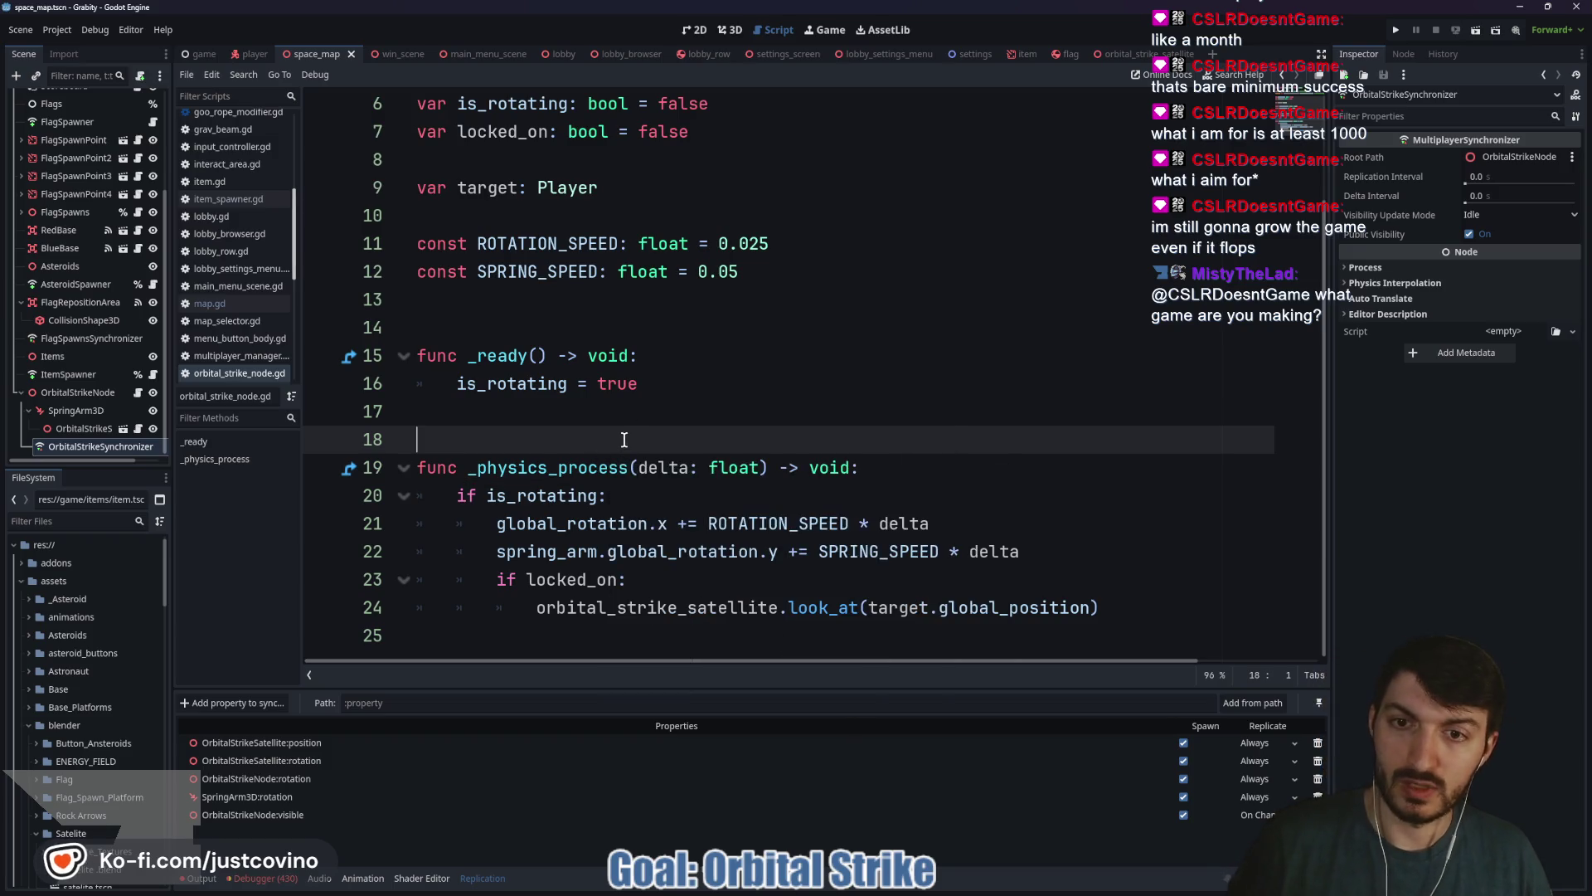
- Run two game instances, host a lobby in the first and open the lobby list in the second
{"action": "left_click", "coordinate": [1396, 30]}
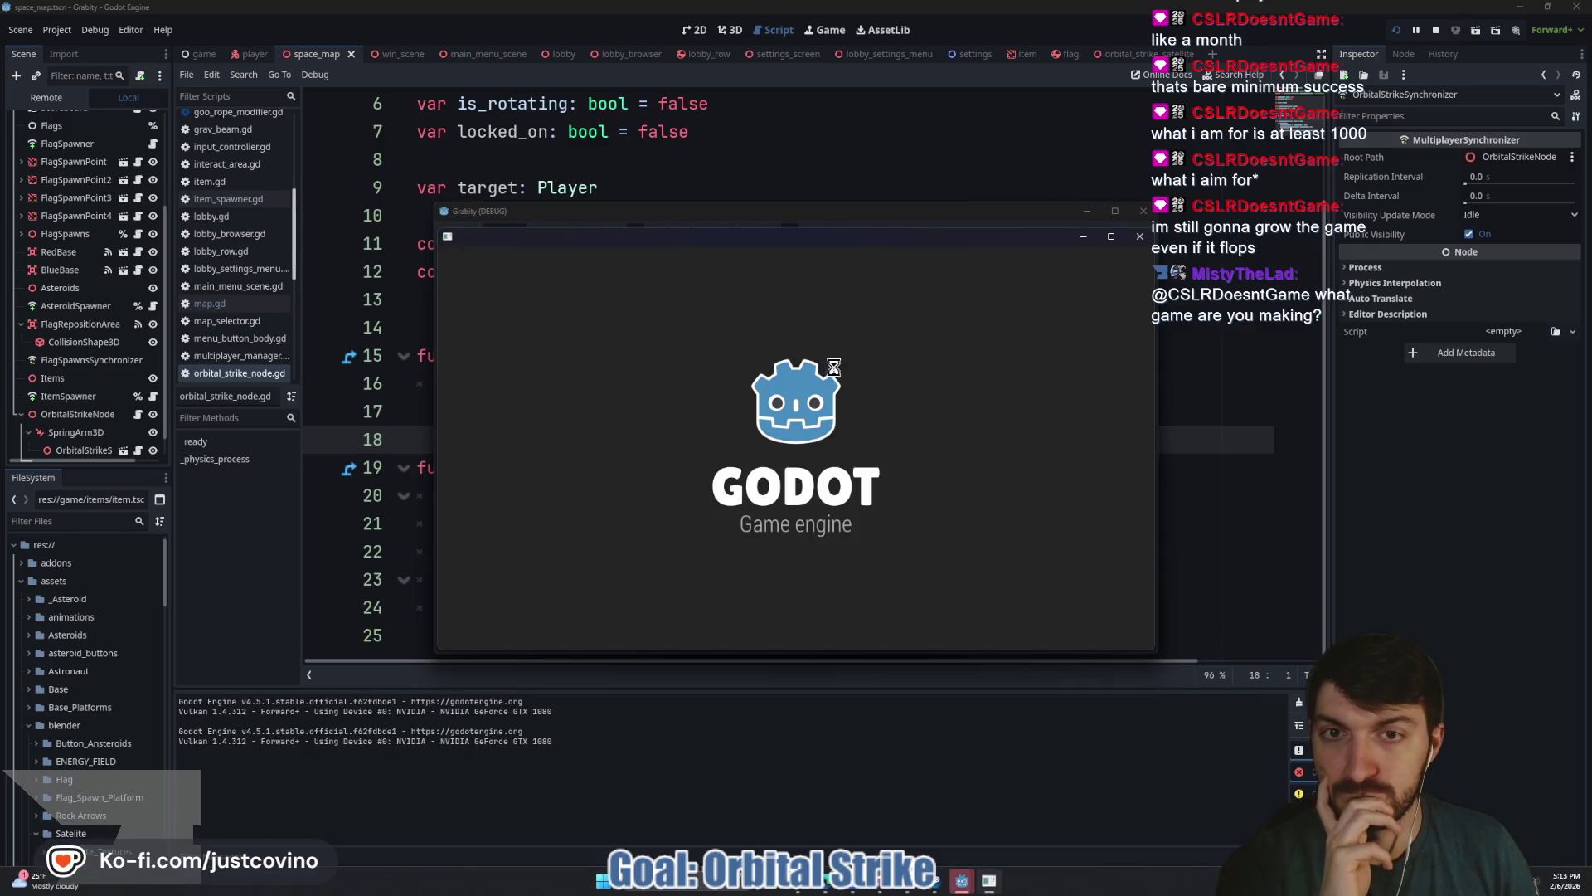
{"action": "left_click_drag", "start_coordinate": [850, 212], "coordinate": [454, 184]}
{"action": "left_click", "coordinate": [213, 364]}
{"action": "left_click", "coordinate": [396, 442]}
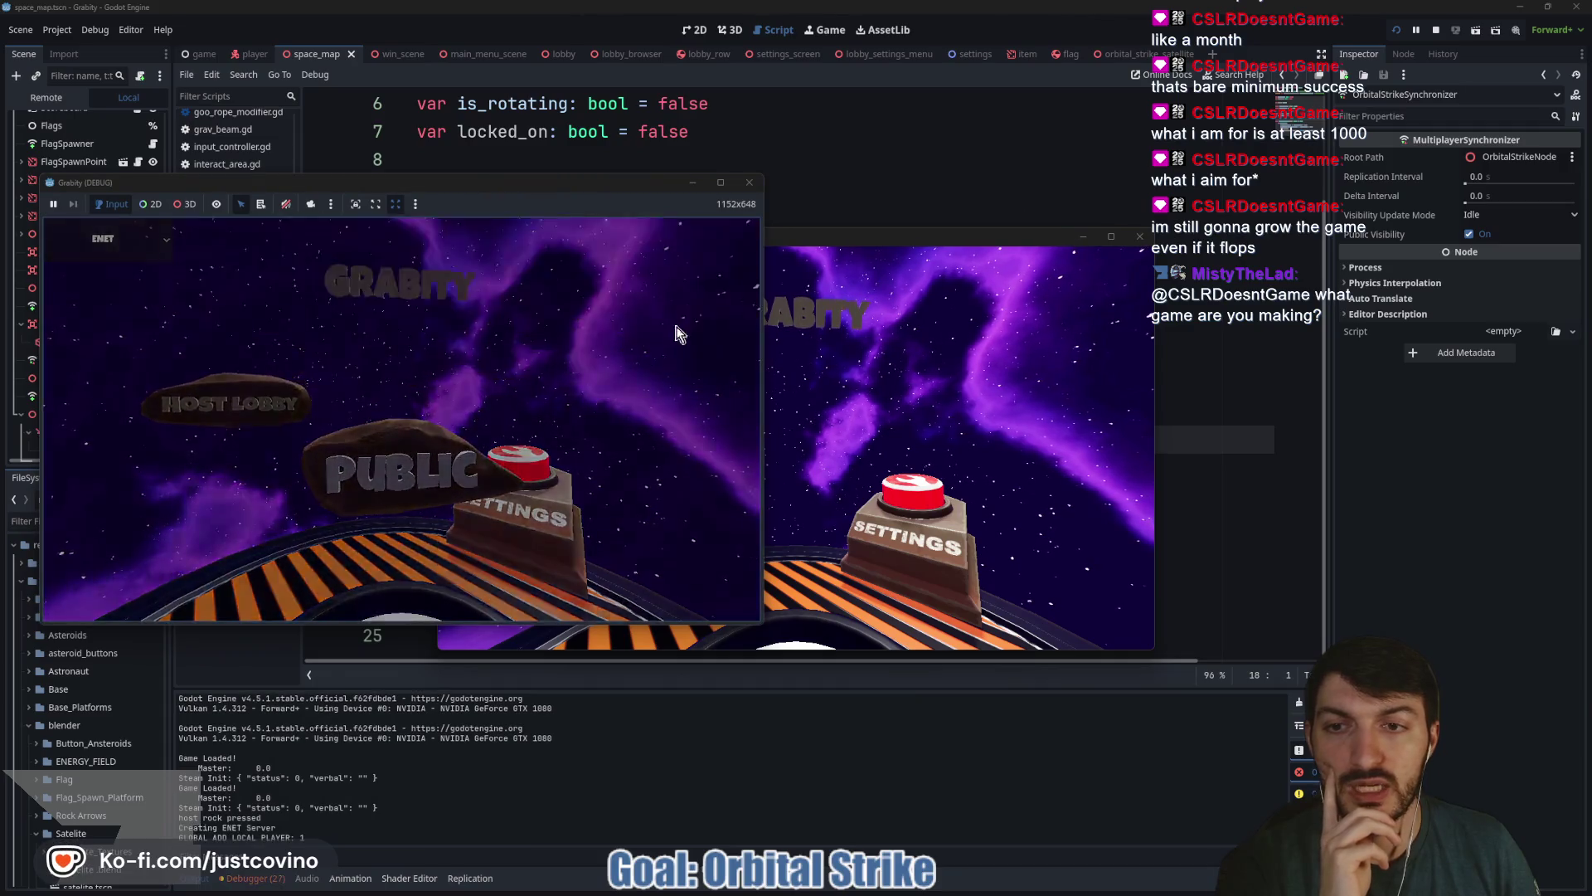
{"action": "left_click_drag", "start_coordinate": [863, 239], "coordinate": [1137, 198]}
{"action": "left_click", "coordinate": [919, 436]}
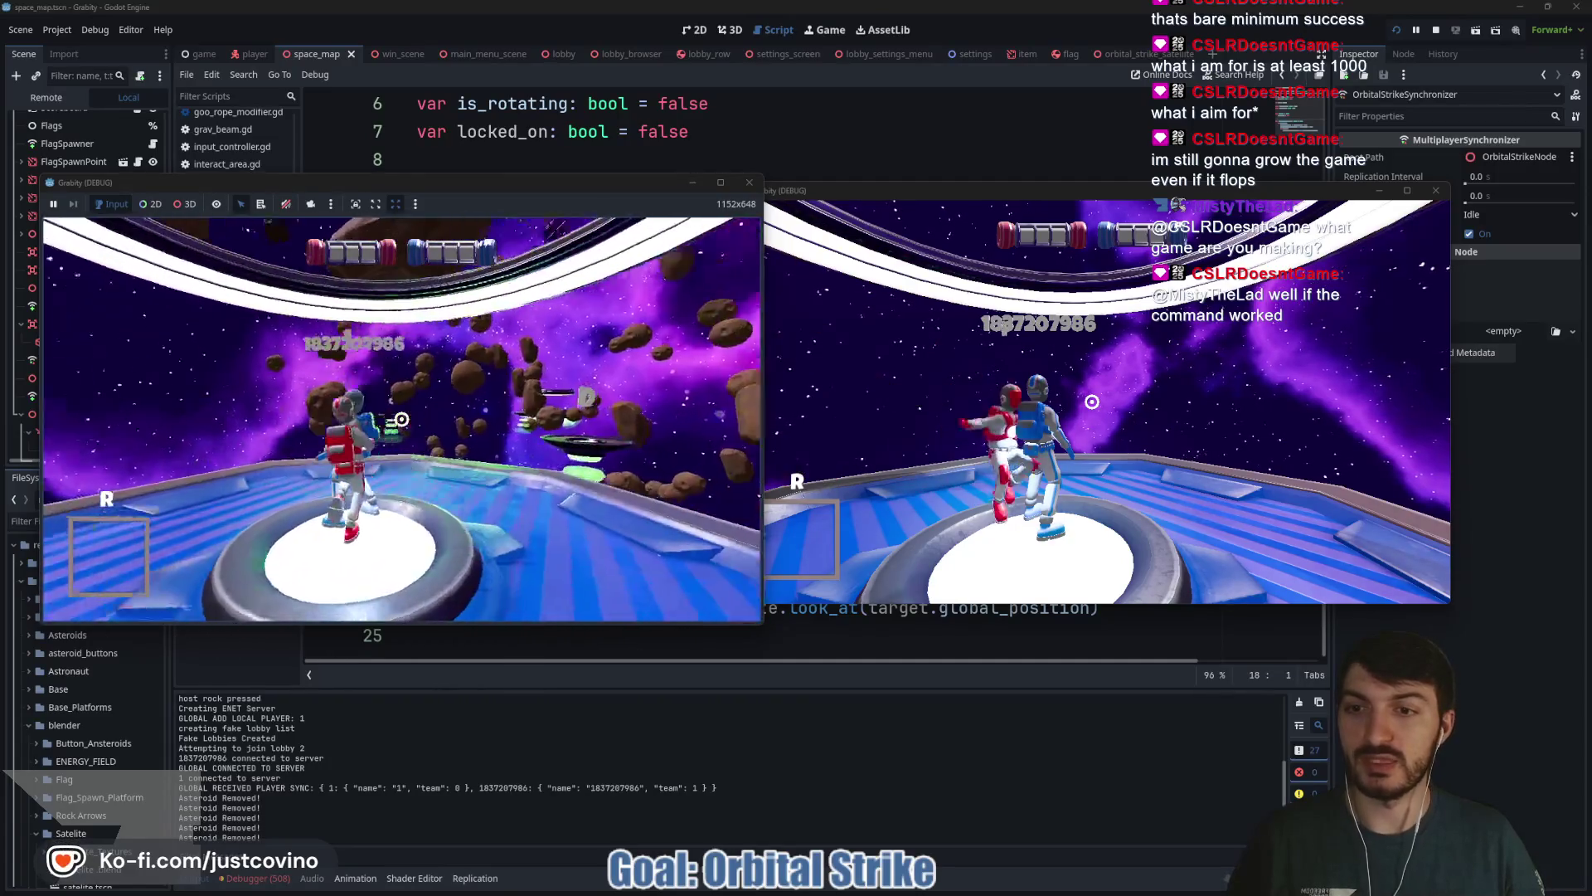
- Walk the red and blue players around the platform, then close both game windows
{"action": "key", "text": "w"}
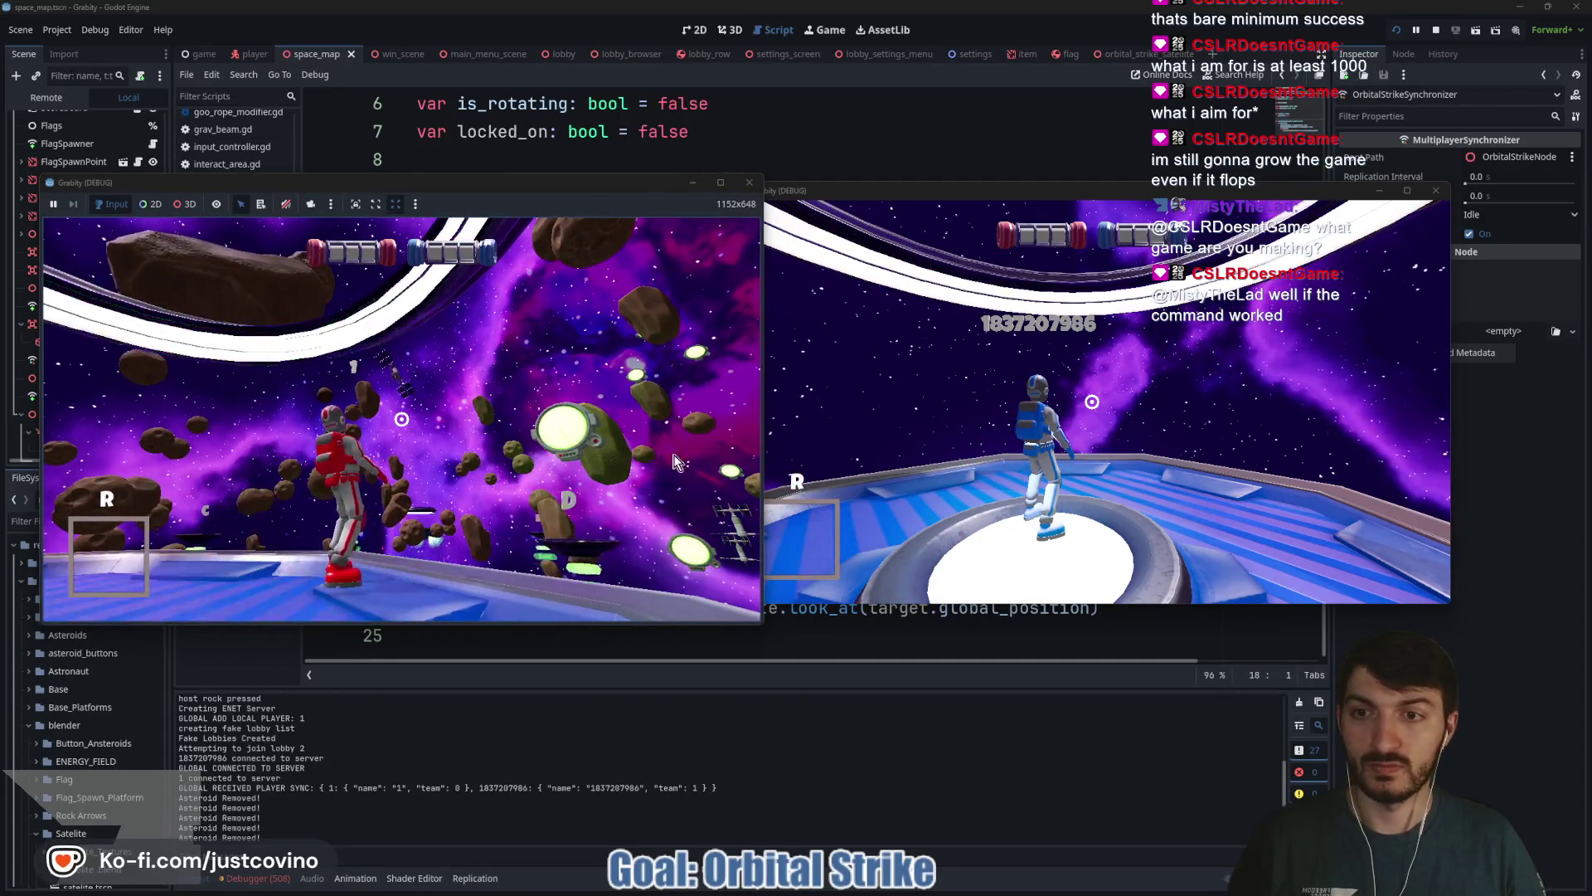
{"action": "left_click_drag", "start_coordinate": [830, 191], "coordinate": [799, 191]}
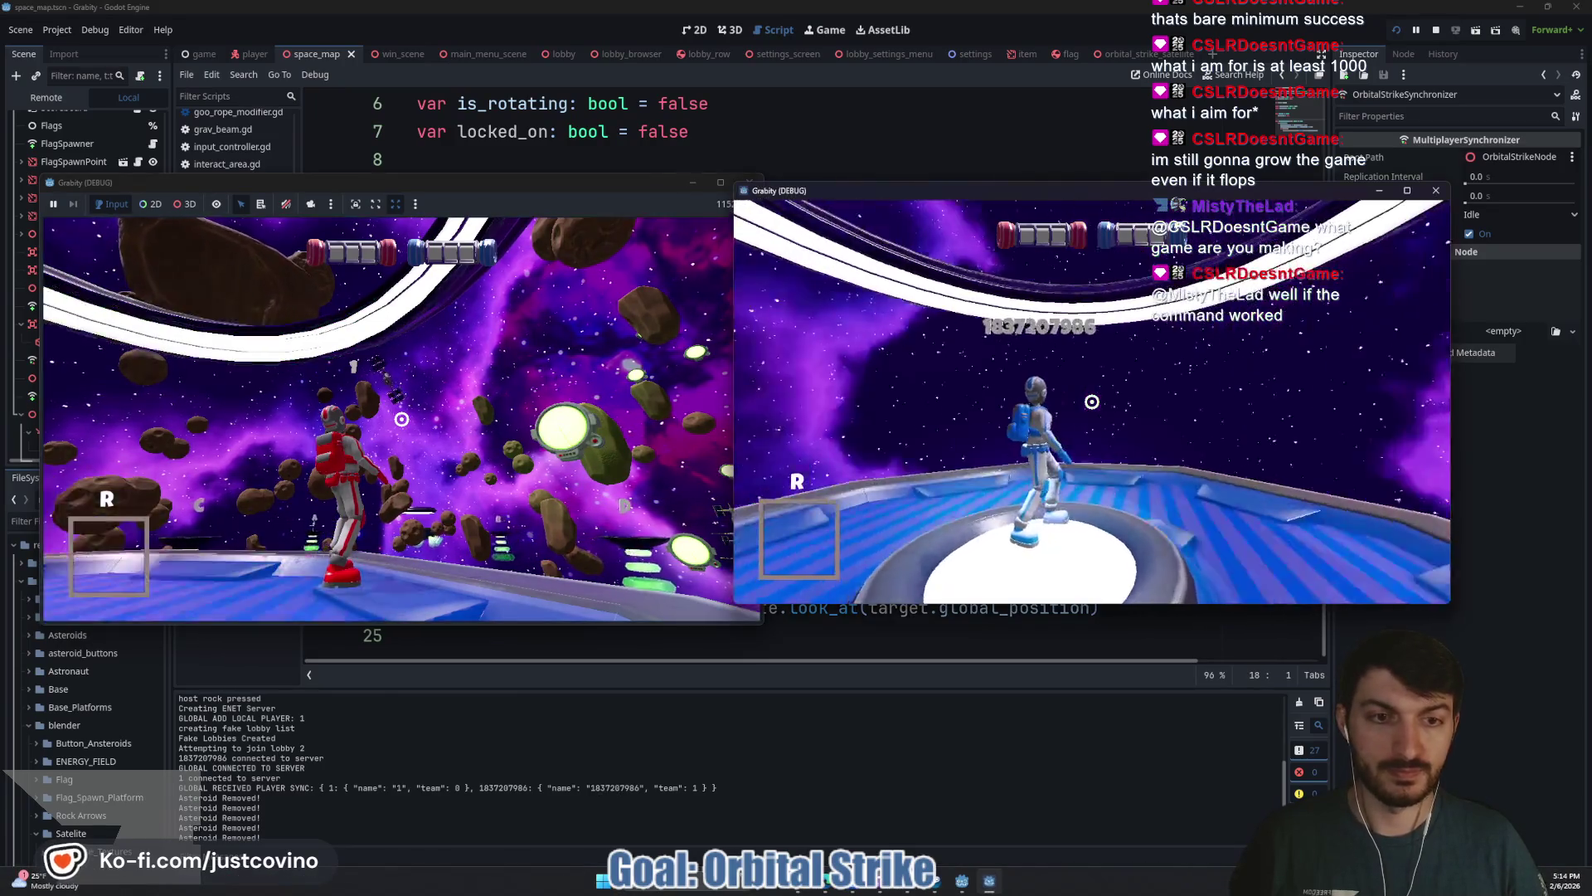
{"action": "key", "text": "w"}
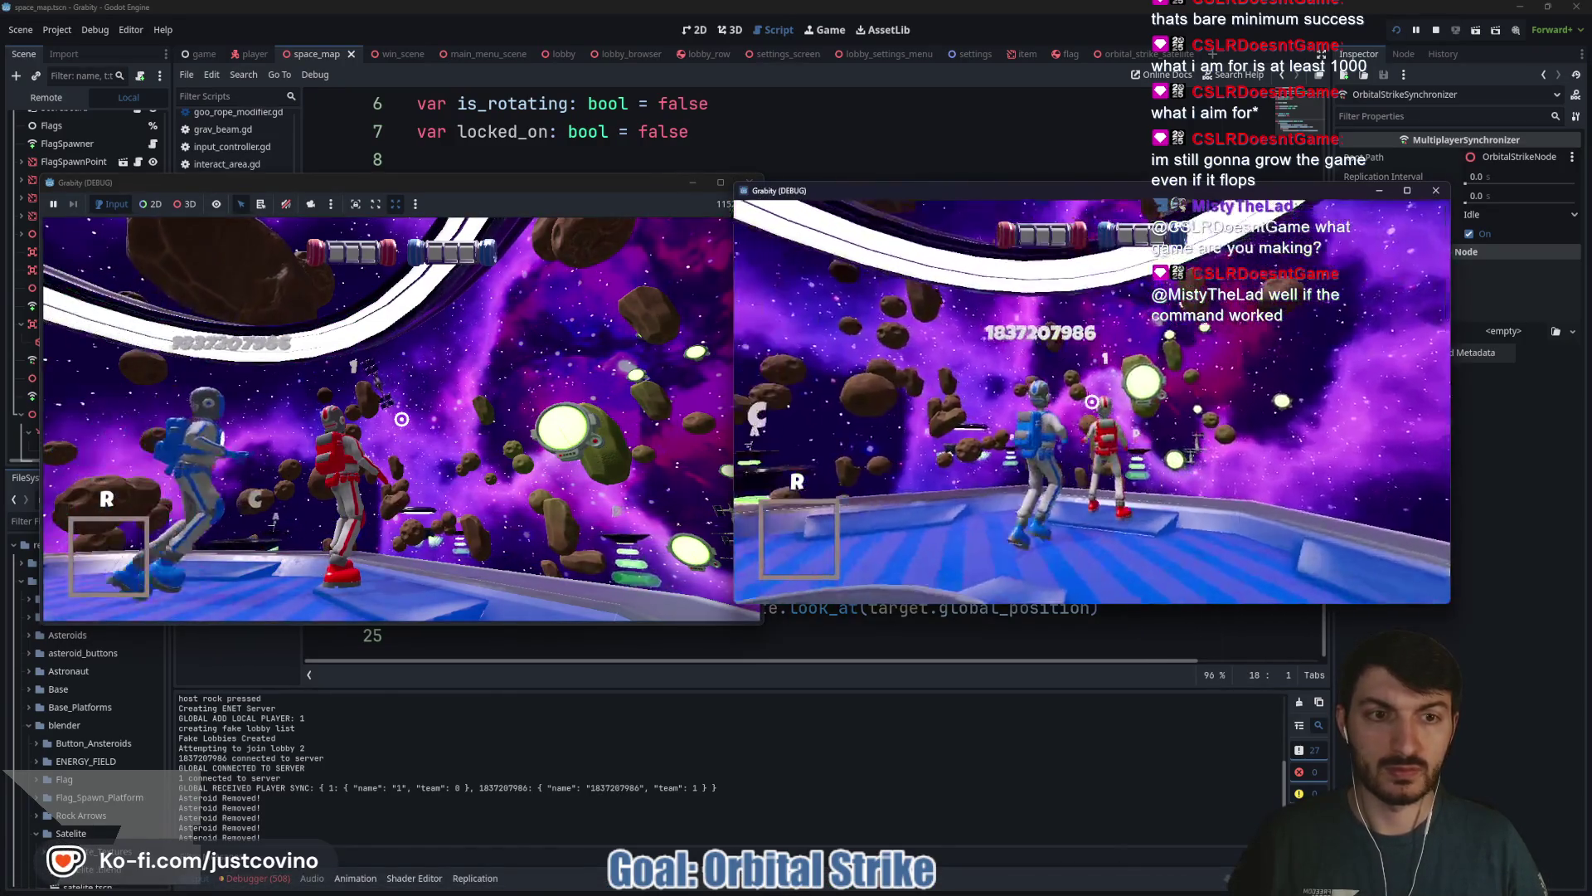
{"action": "key", "text": "a"}
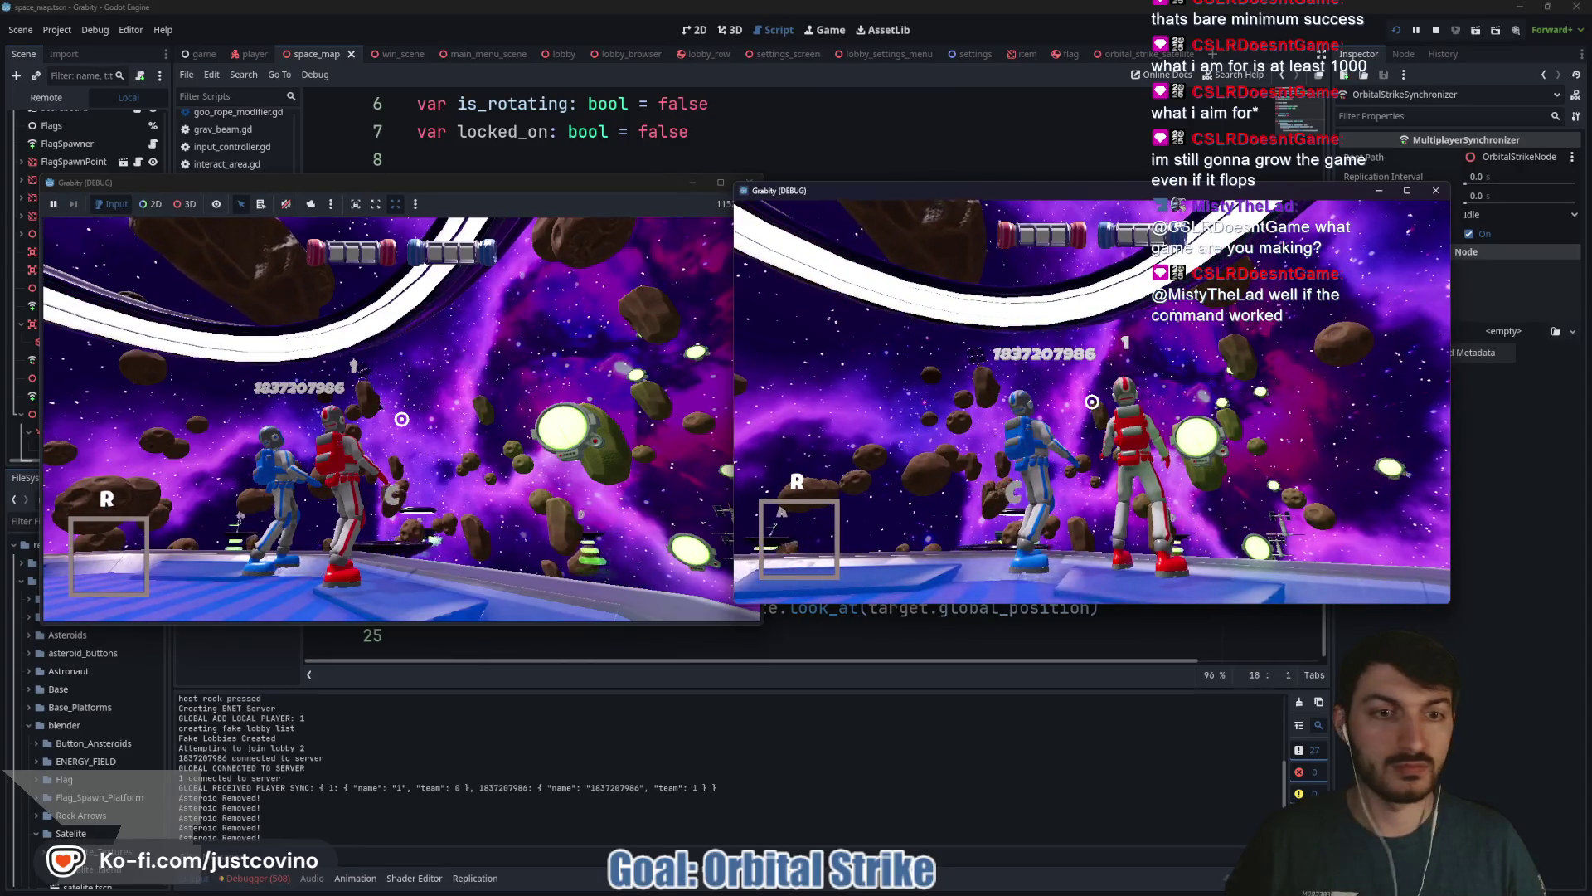
{"action": "key", "text": "a"}
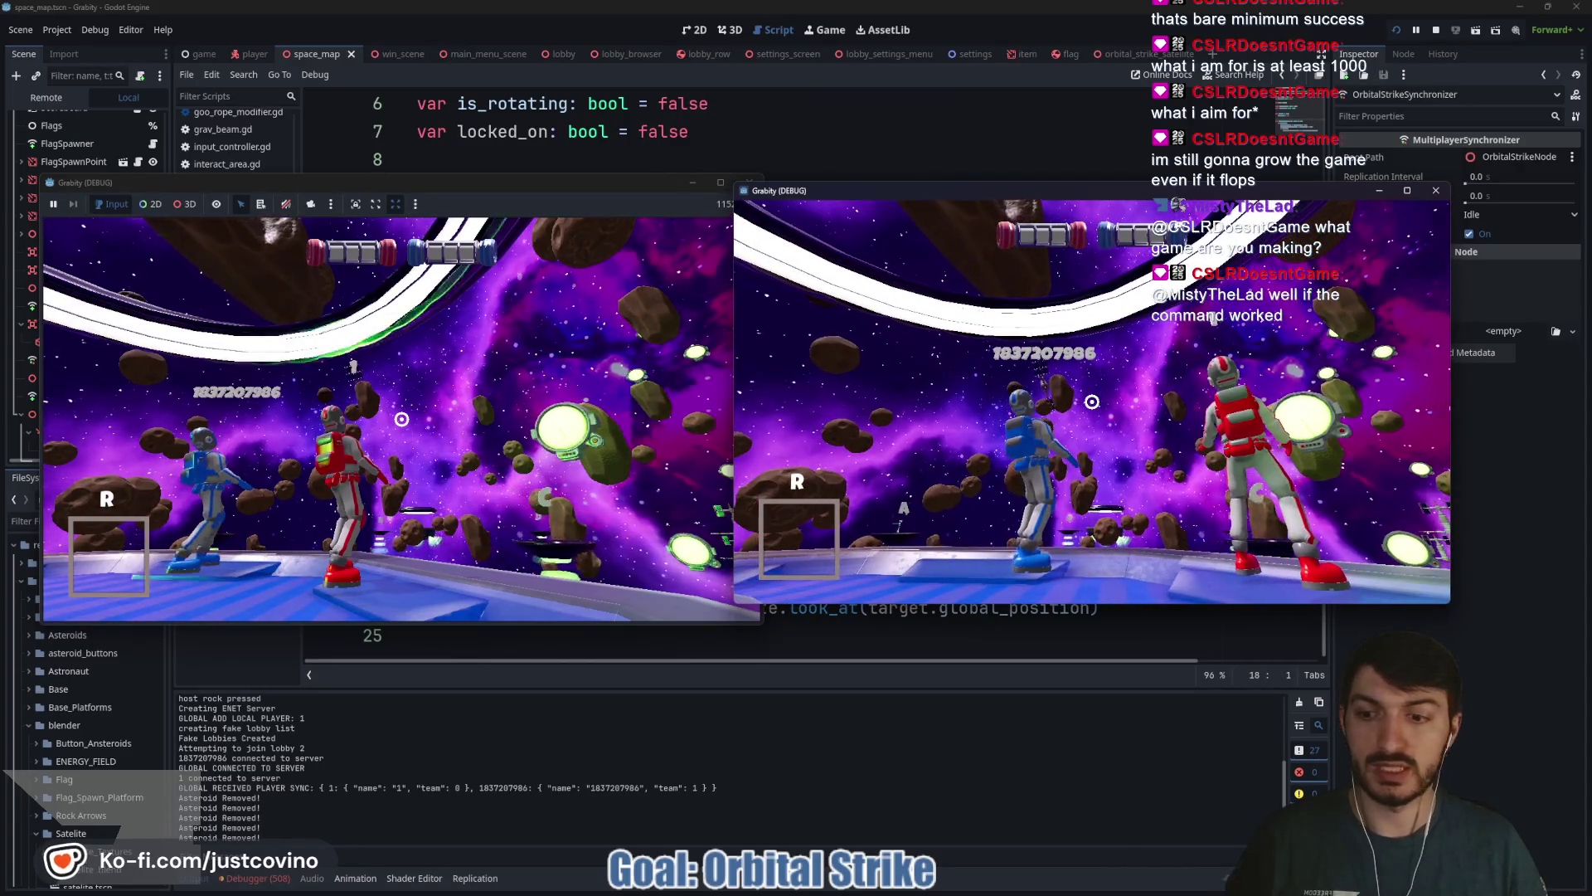
{"action": "key", "text": "a"}
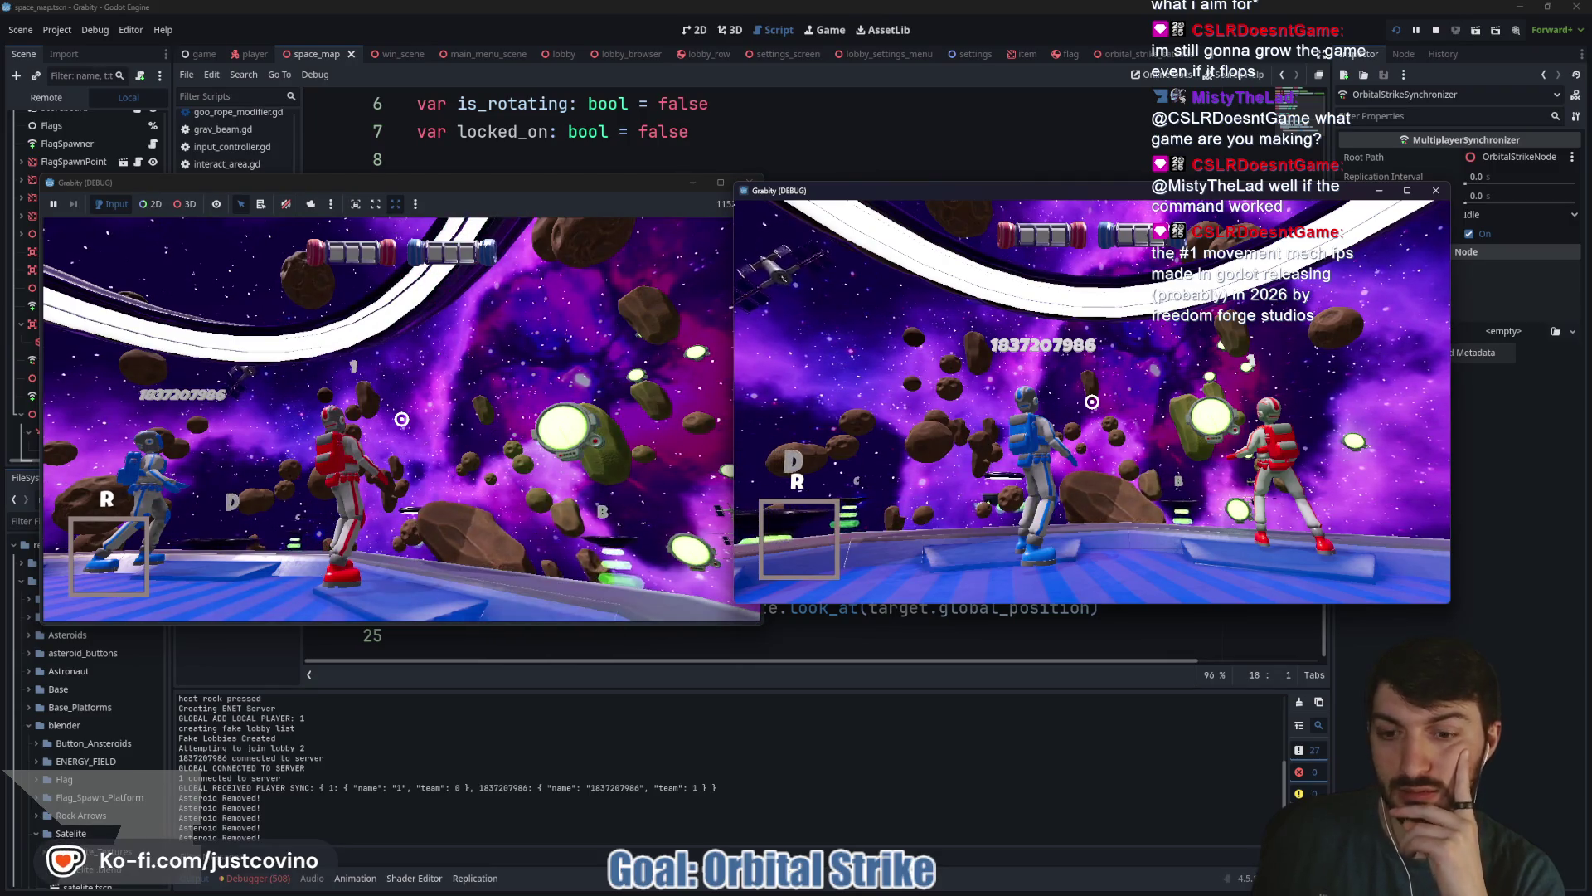
{"action": "key", "text": "alt+F4"}
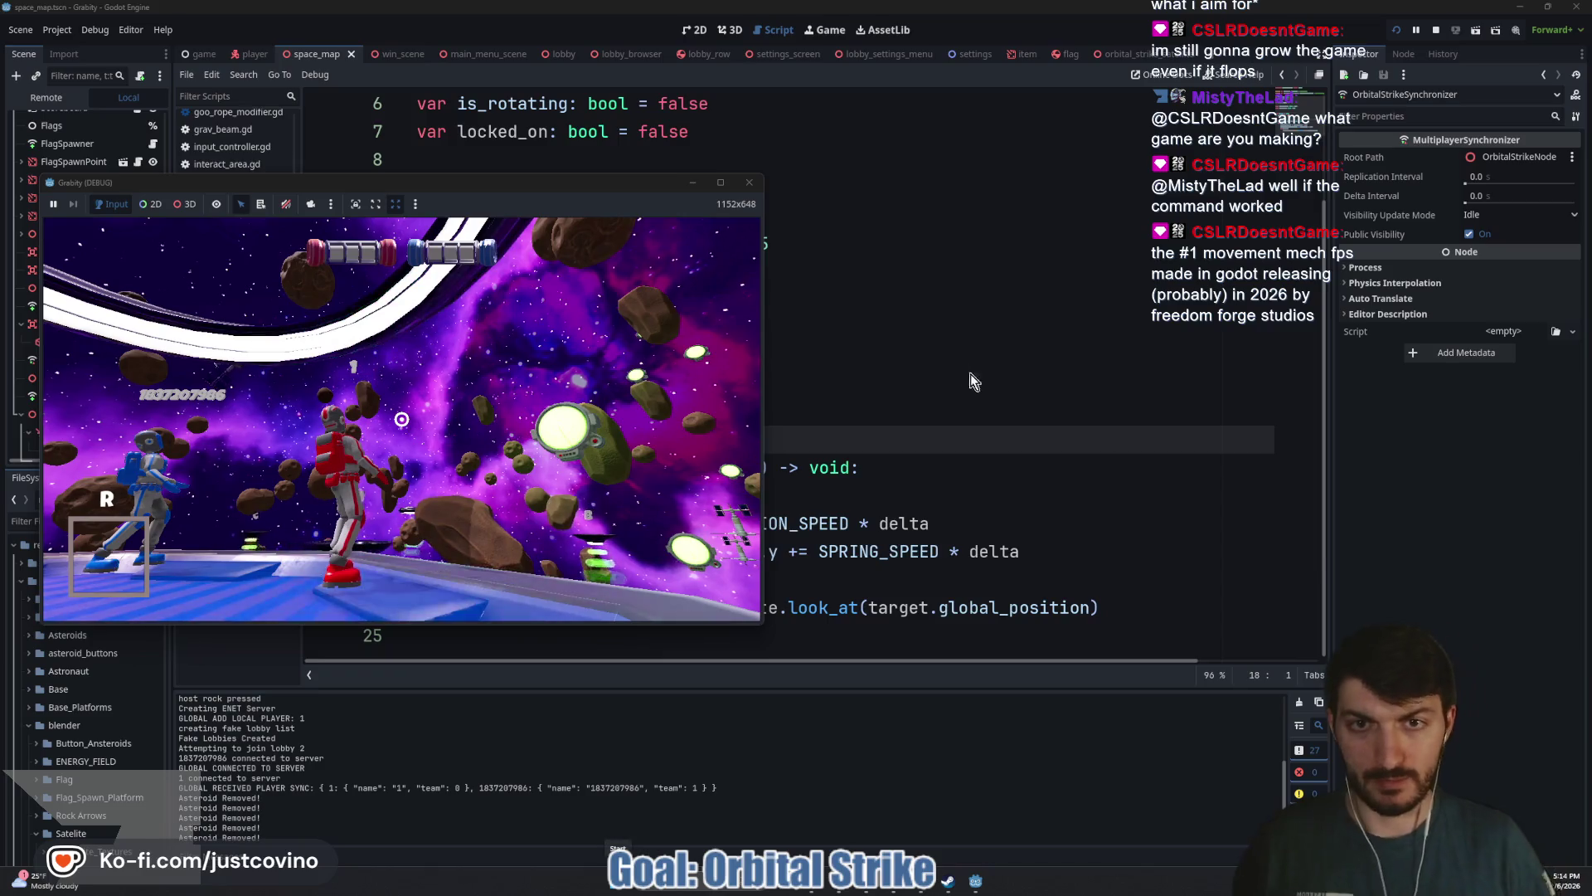
{"action": "key", "text": "alt+F4"}
- Add 'if !multiplayer.is_server(): return' as line 20 of _physics_process and save the script
{"action": "left_click", "coordinate": [751, 384]}
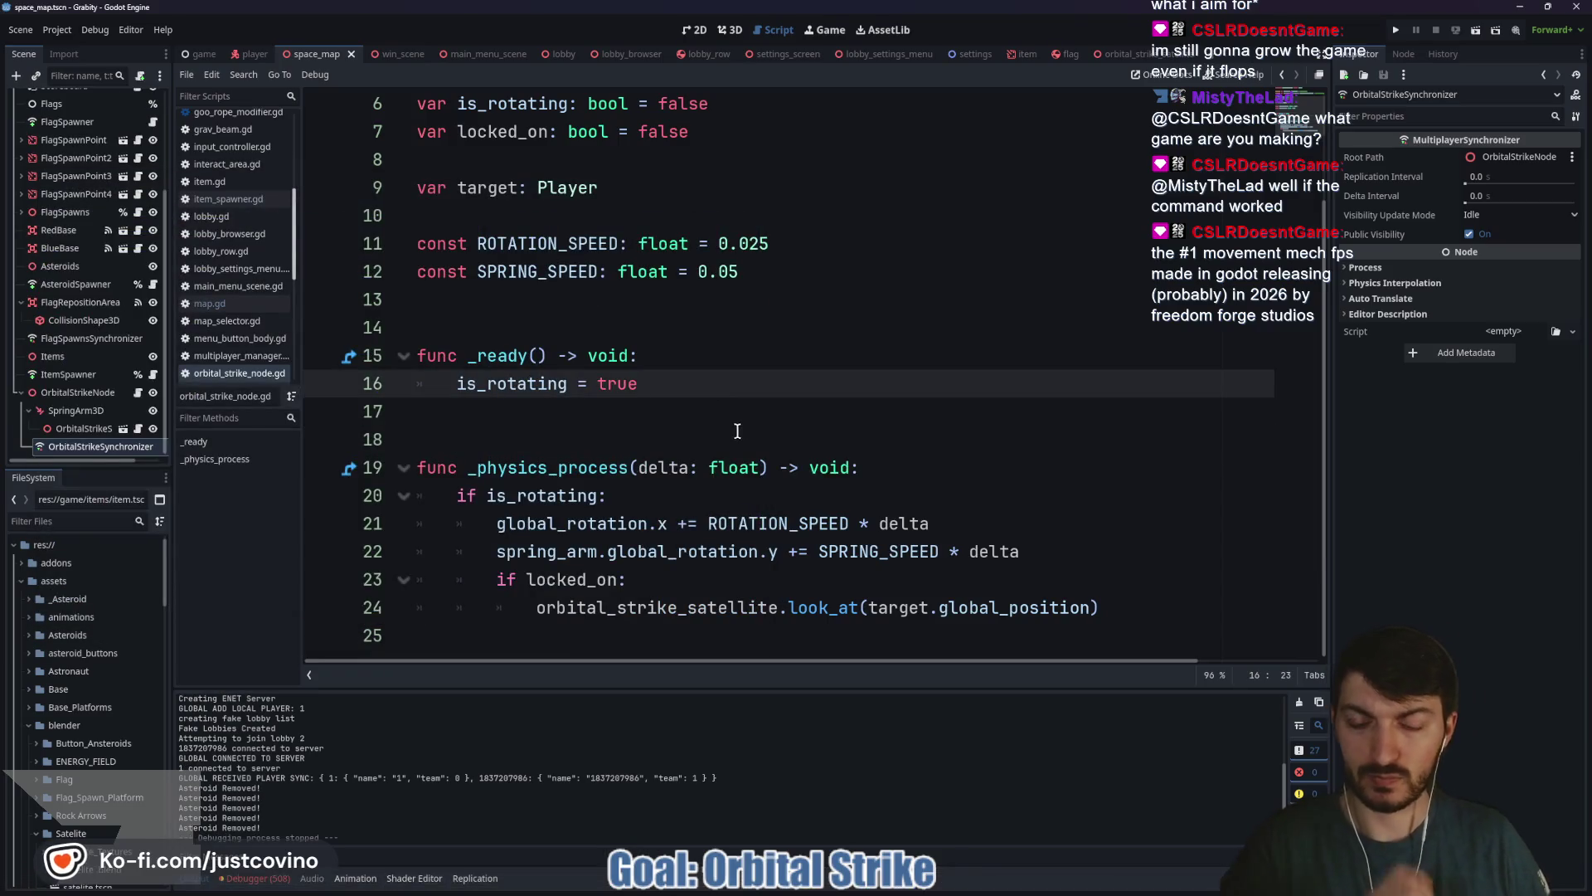
{"action": "left_click", "coordinate": [954, 467]}
{"action": "key", "text": "Return"}
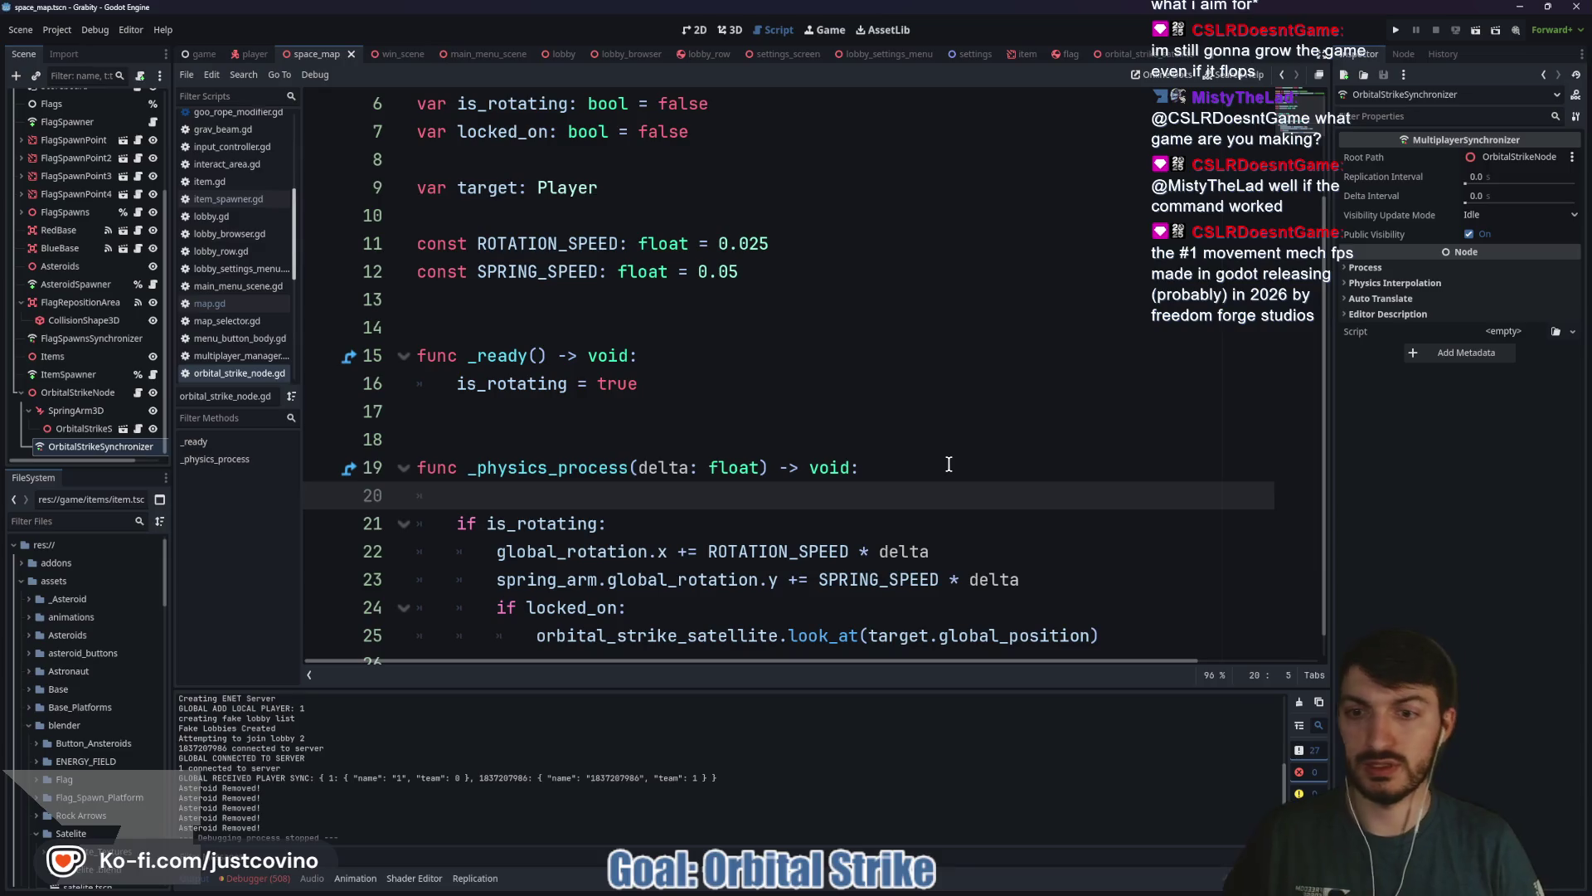
{"action": "type", "text": "f"}
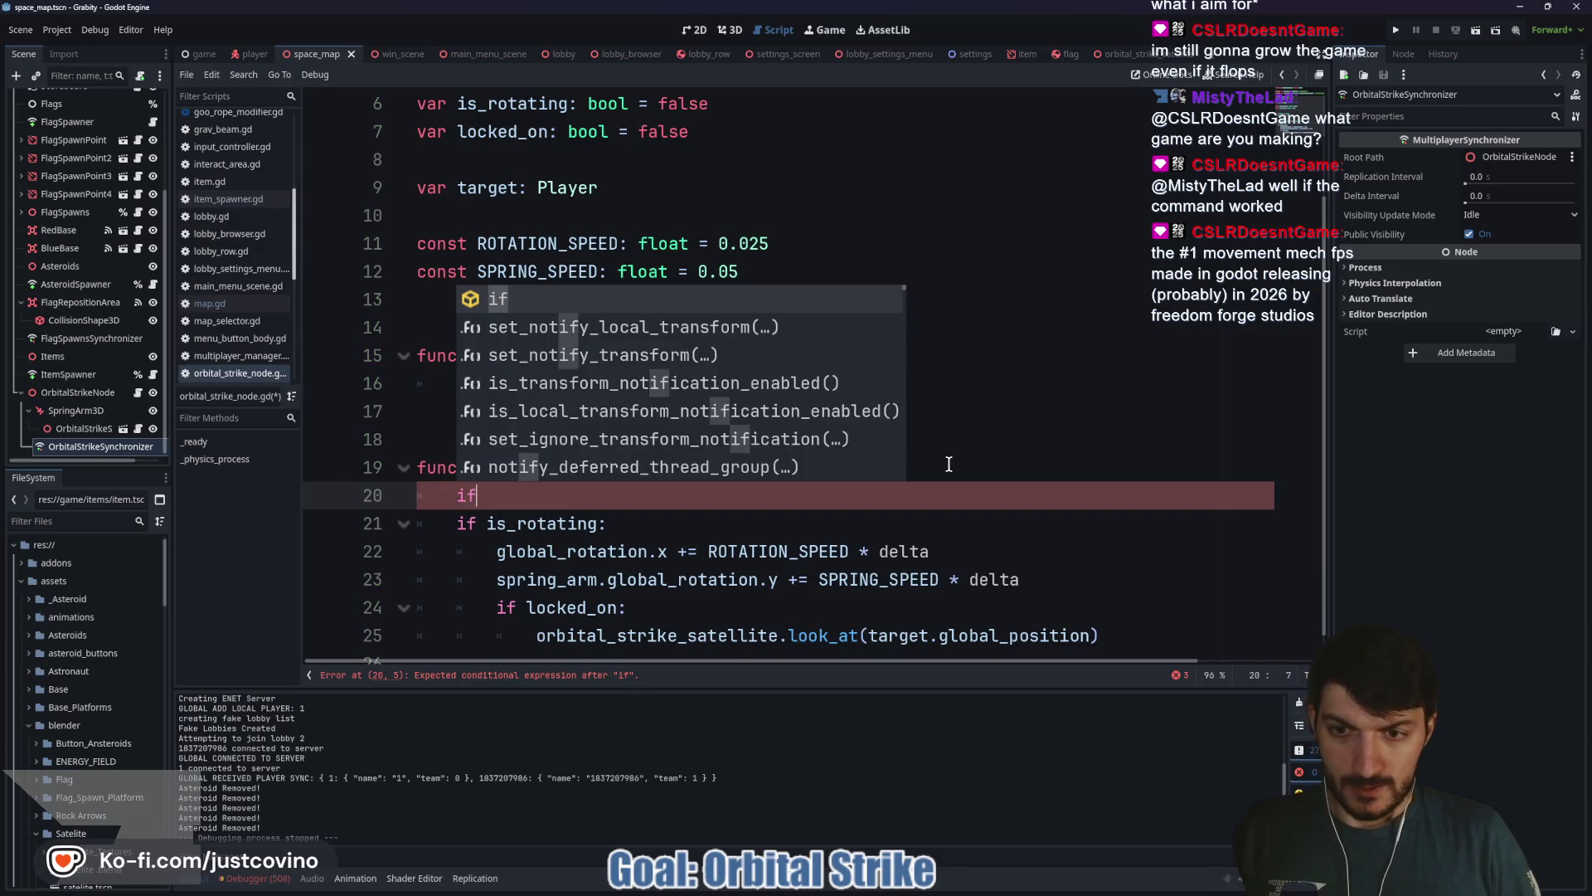
{"action": "type", "text": " !is_mul"}
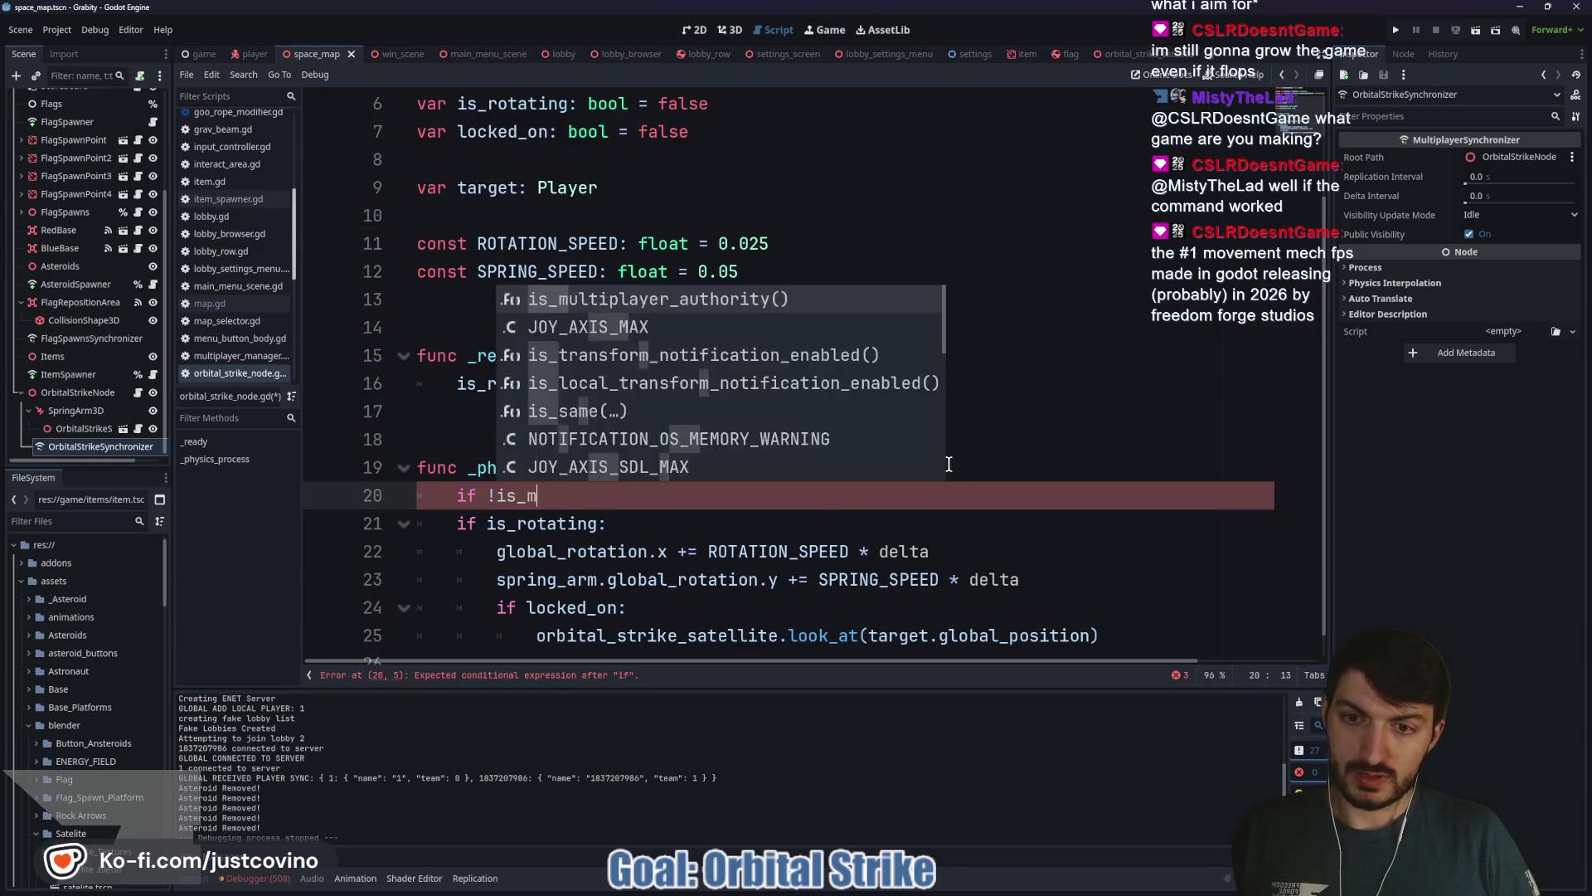
{"action": "key", "text": "Return"}
{"action": "key", "text": "BackSpace"}
{"action": "key", "text": "BackSpace"}
{"action": "key", "text": "BackSpace"}
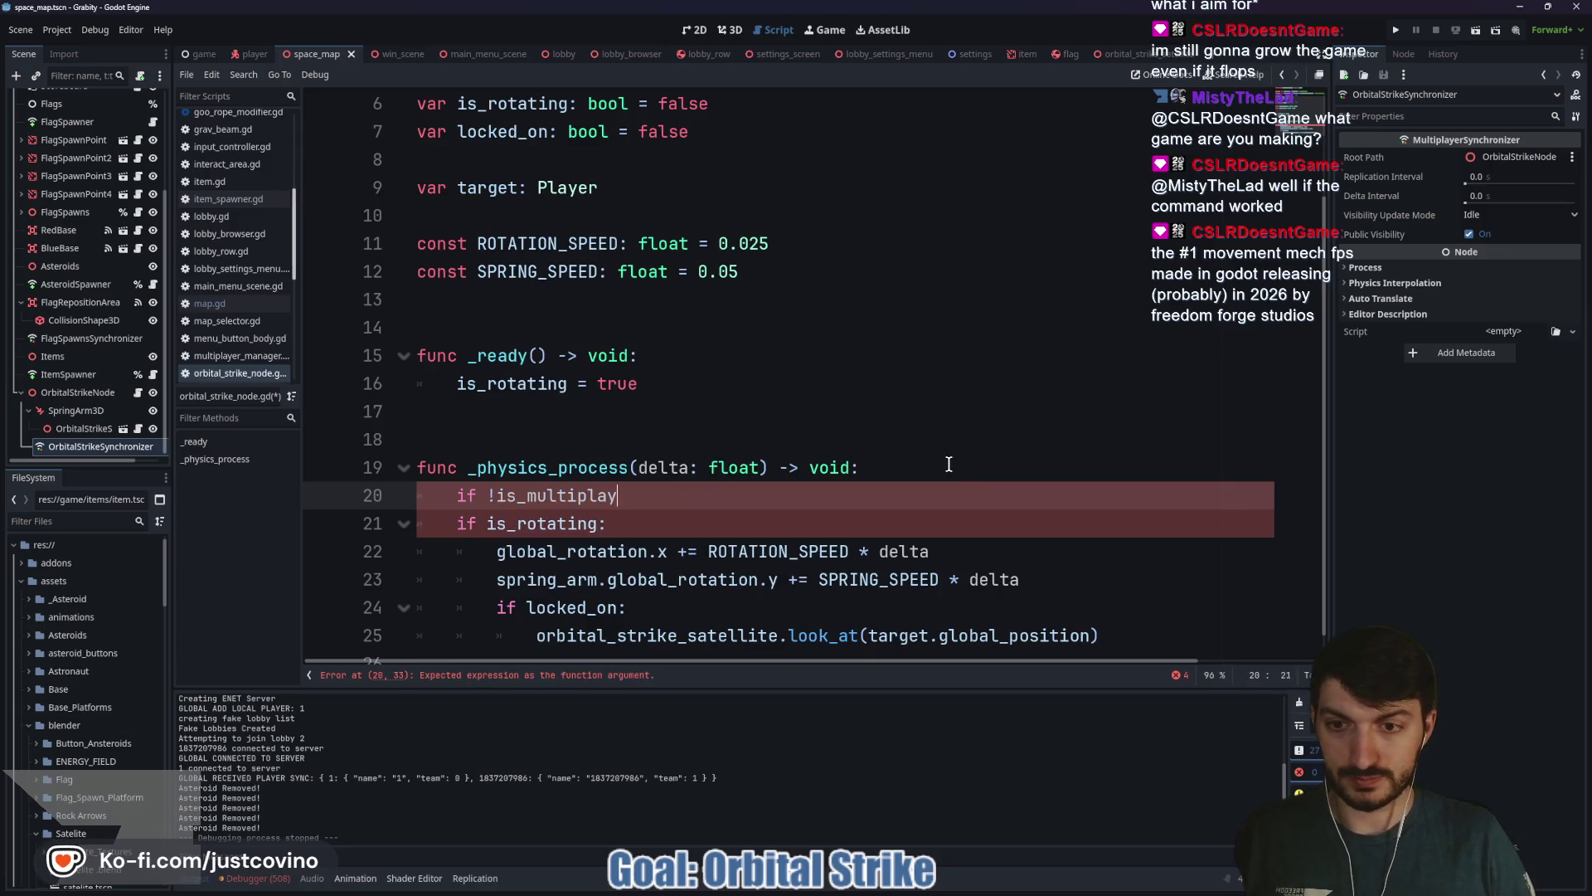
{"action": "type", "text": "!multiplayer."}
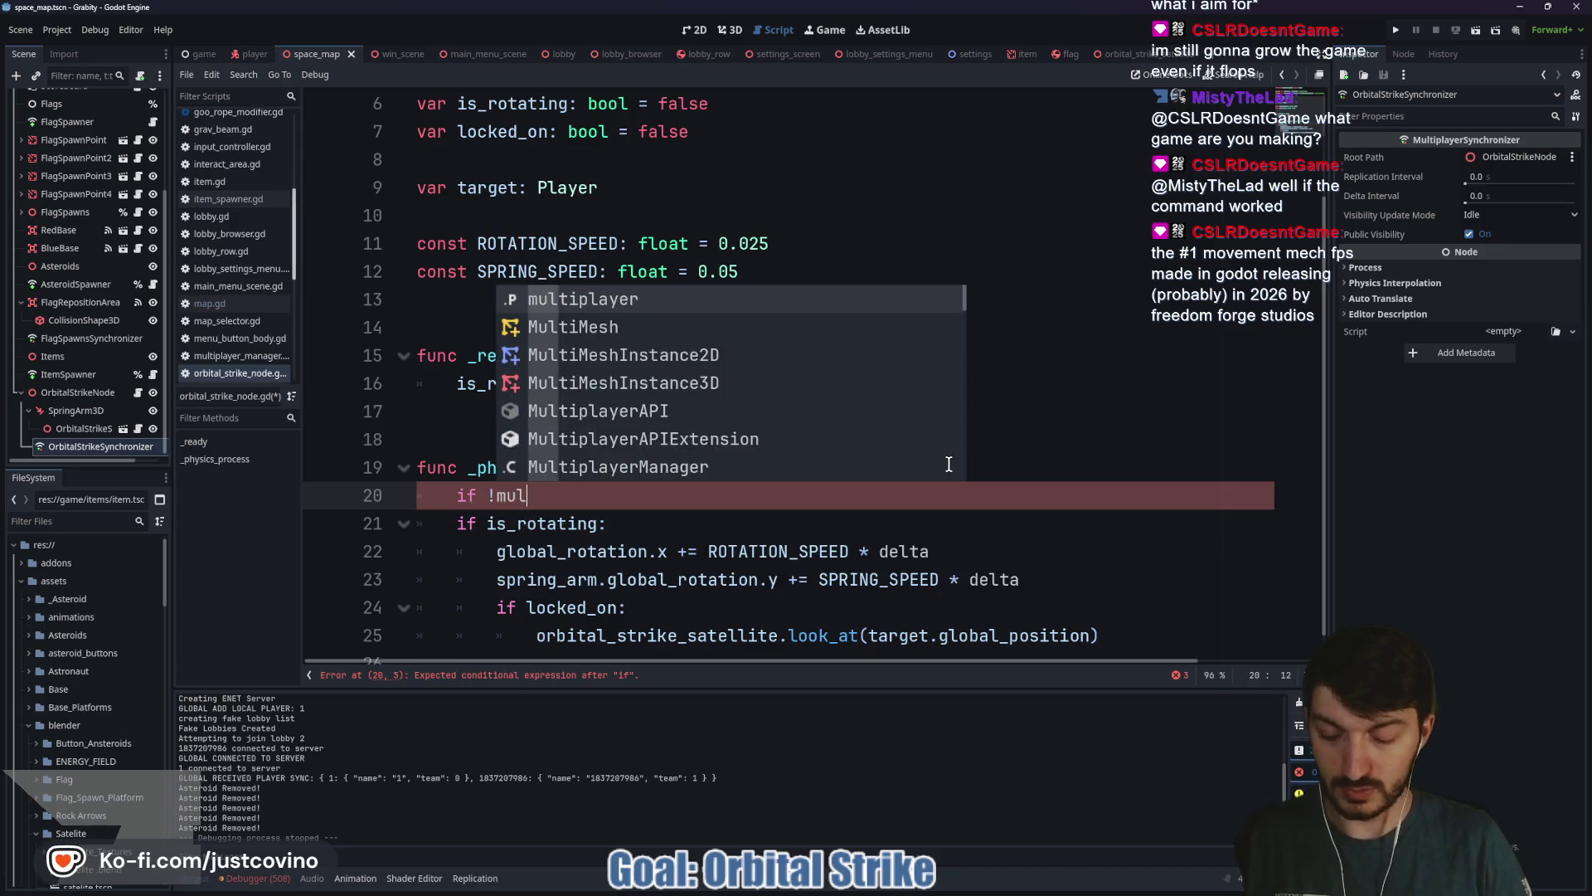
{"action": "type", "text": "is"}
{"action": "key", "text": "Return"}
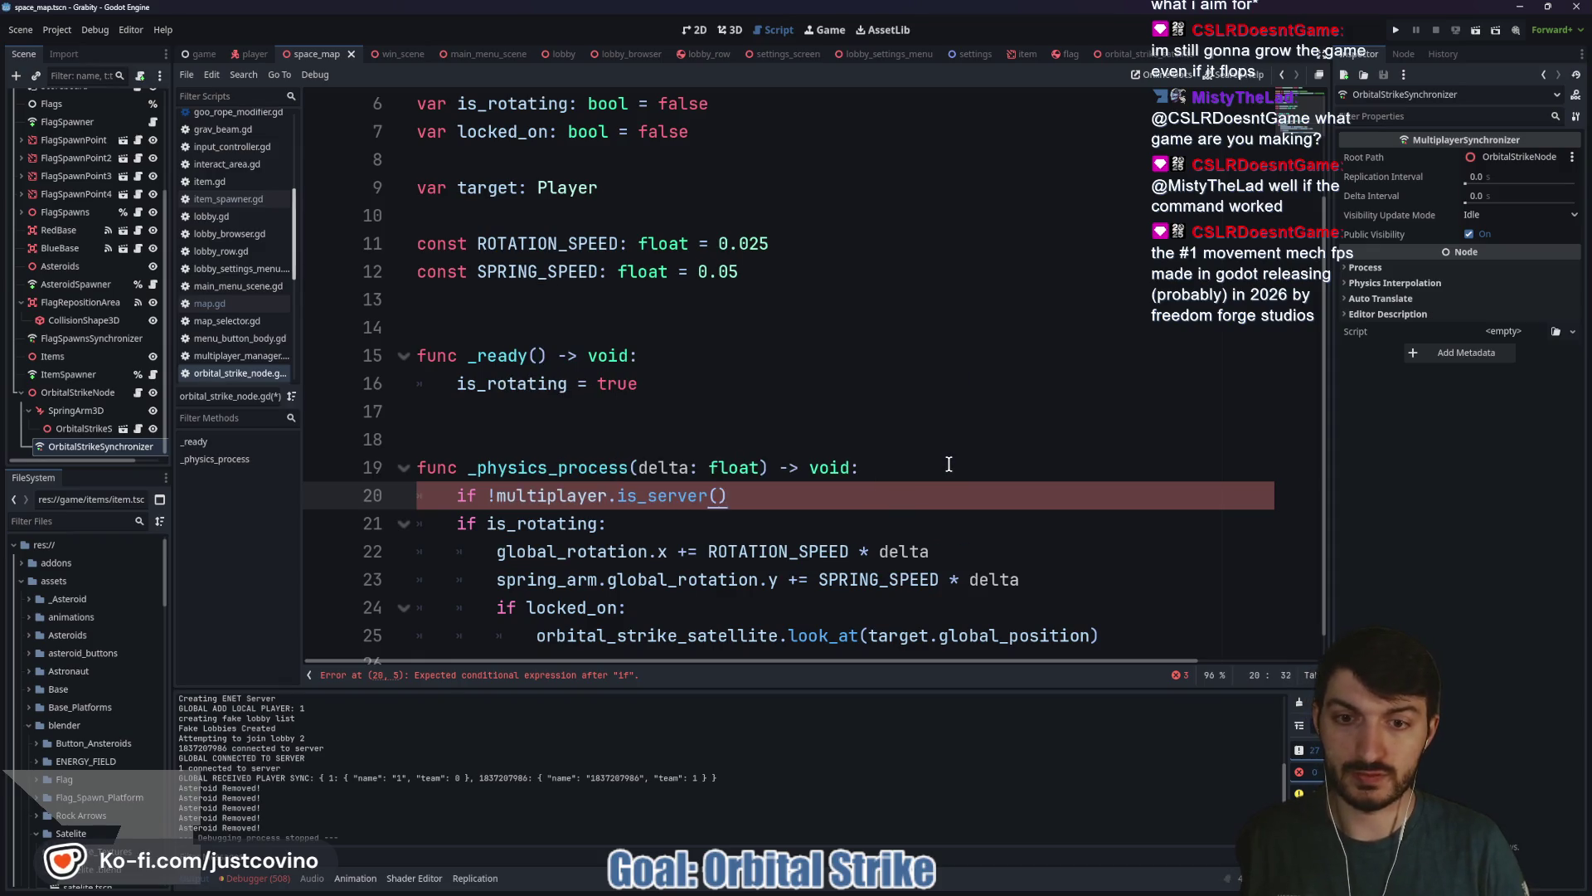
{"action": "type", "text": "retu"}
{"action": "key", "text": "Return"}
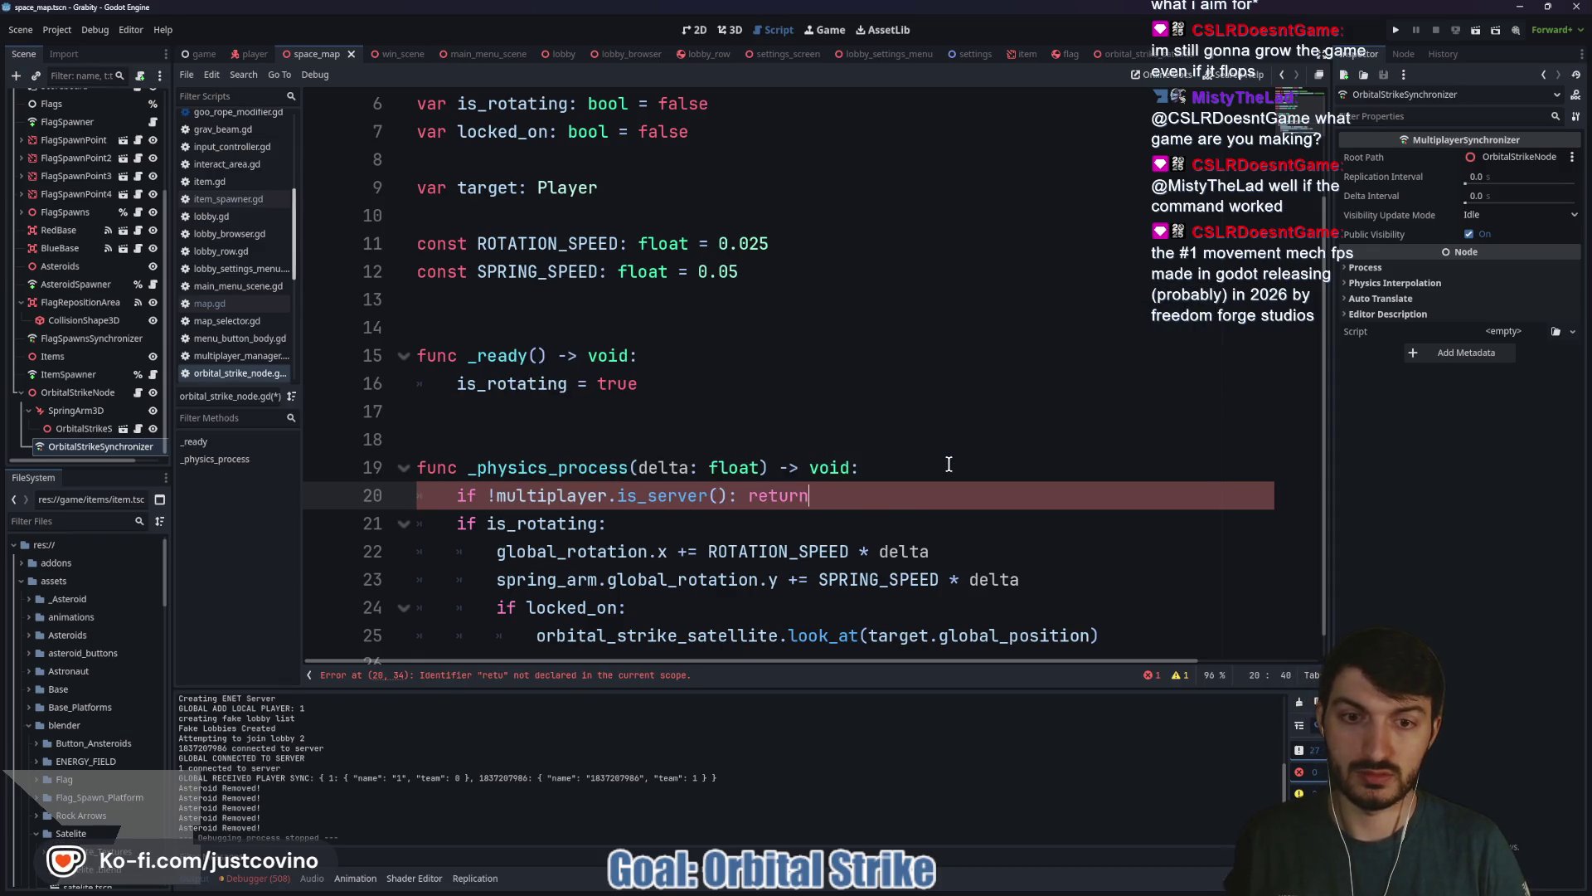
{"action": "left_click", "coordinate": [709, 410]}
{"action": "key", "text": "ctrl+s"}
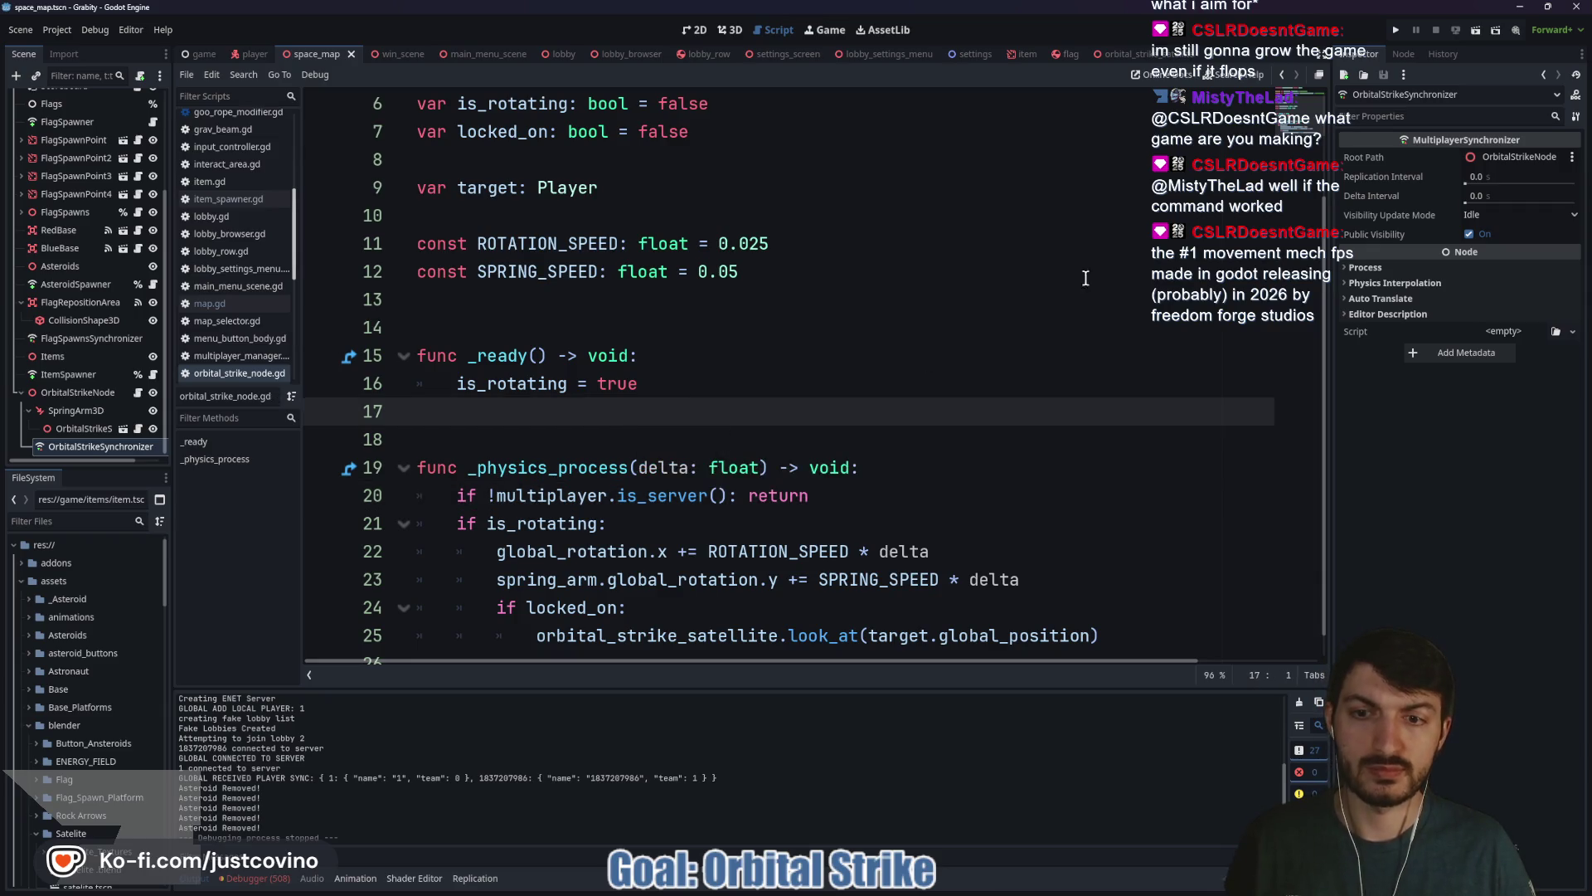
- Run two instances, host a lobby in one, join it from the other, and start the match
{"action": "left_click", "coordinate": [1402, 29]}
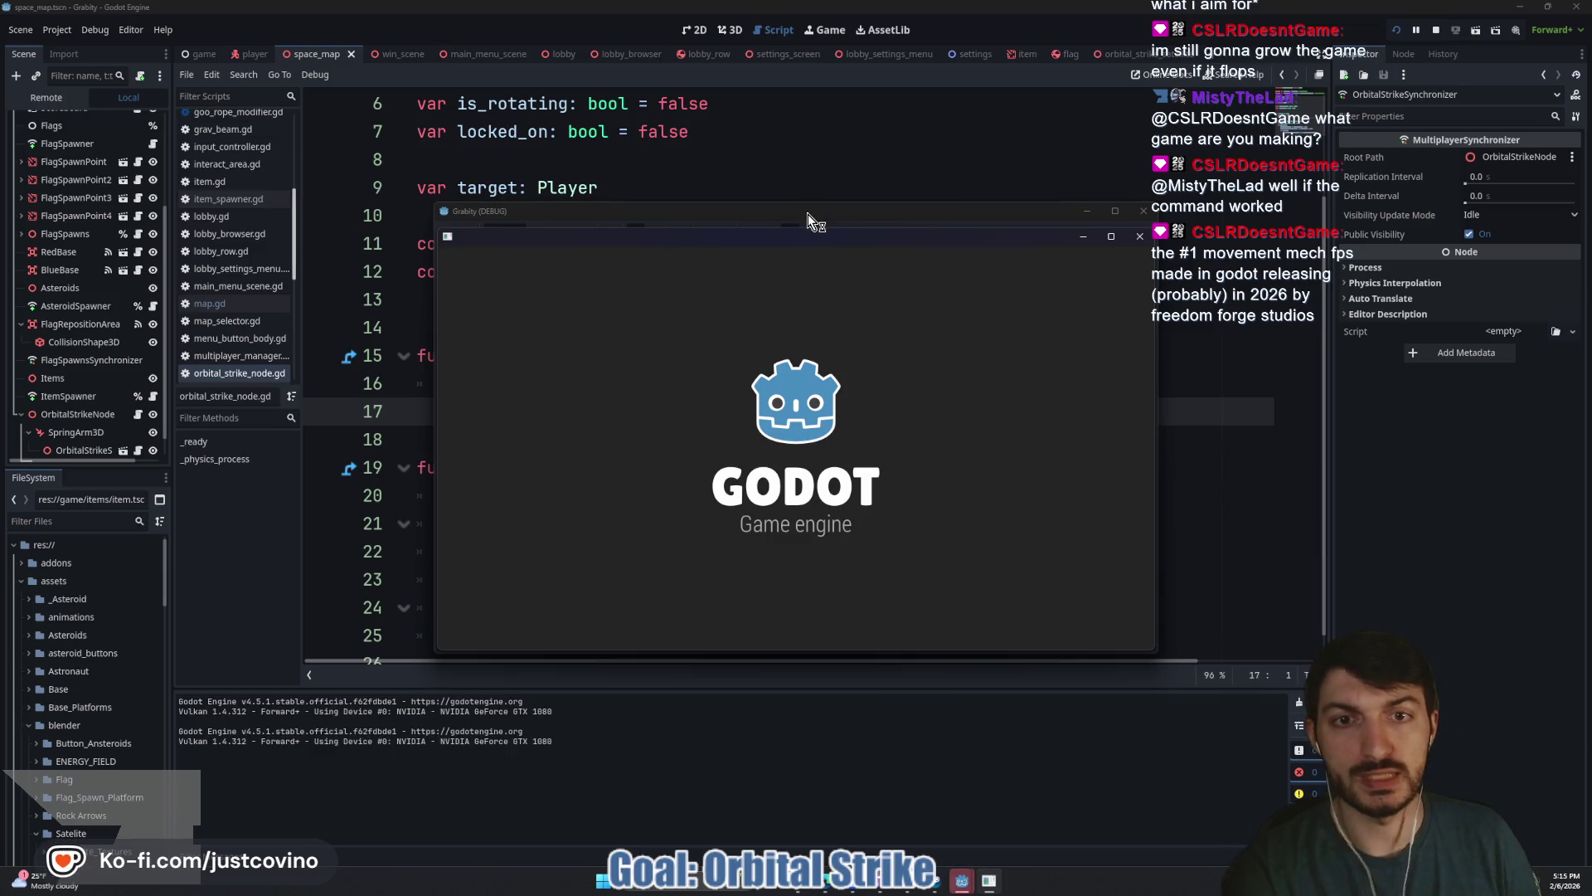
{"action": "left_click", "coordinate": [224, 369]}
{"action": "left_click_drag", "start_coordinate": [857, 240], "coordinate": [1196, 207]}
{"action": "left_click", "coordinate": [414, 370]}
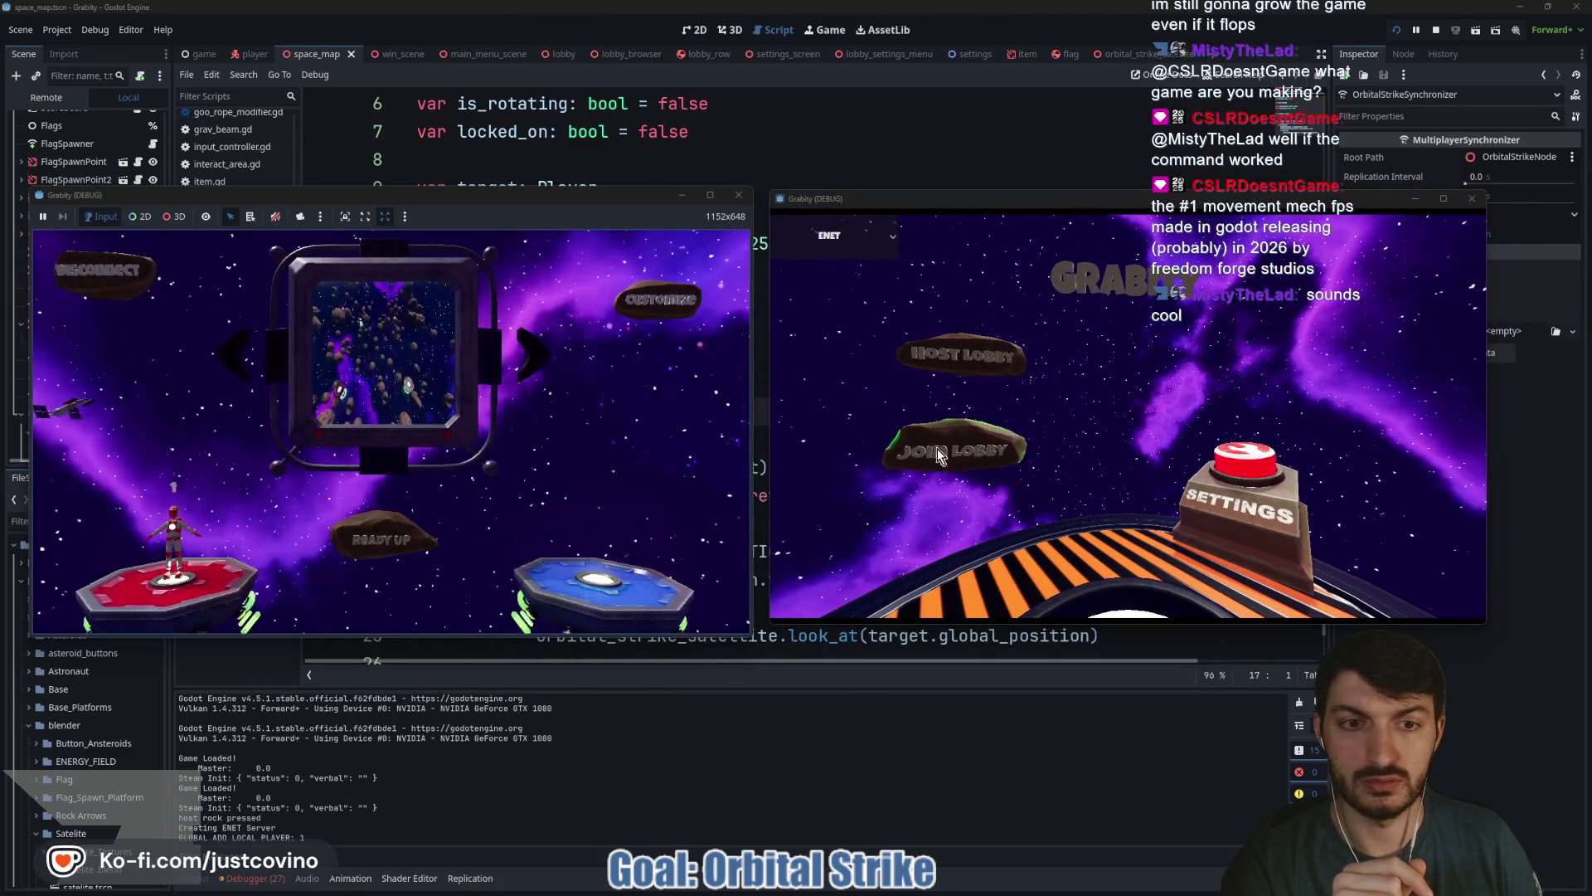
{"action": "left_click", "coordinate": [940, 456]}
{"action": "left_click", "coordinate": [1120, 510]}
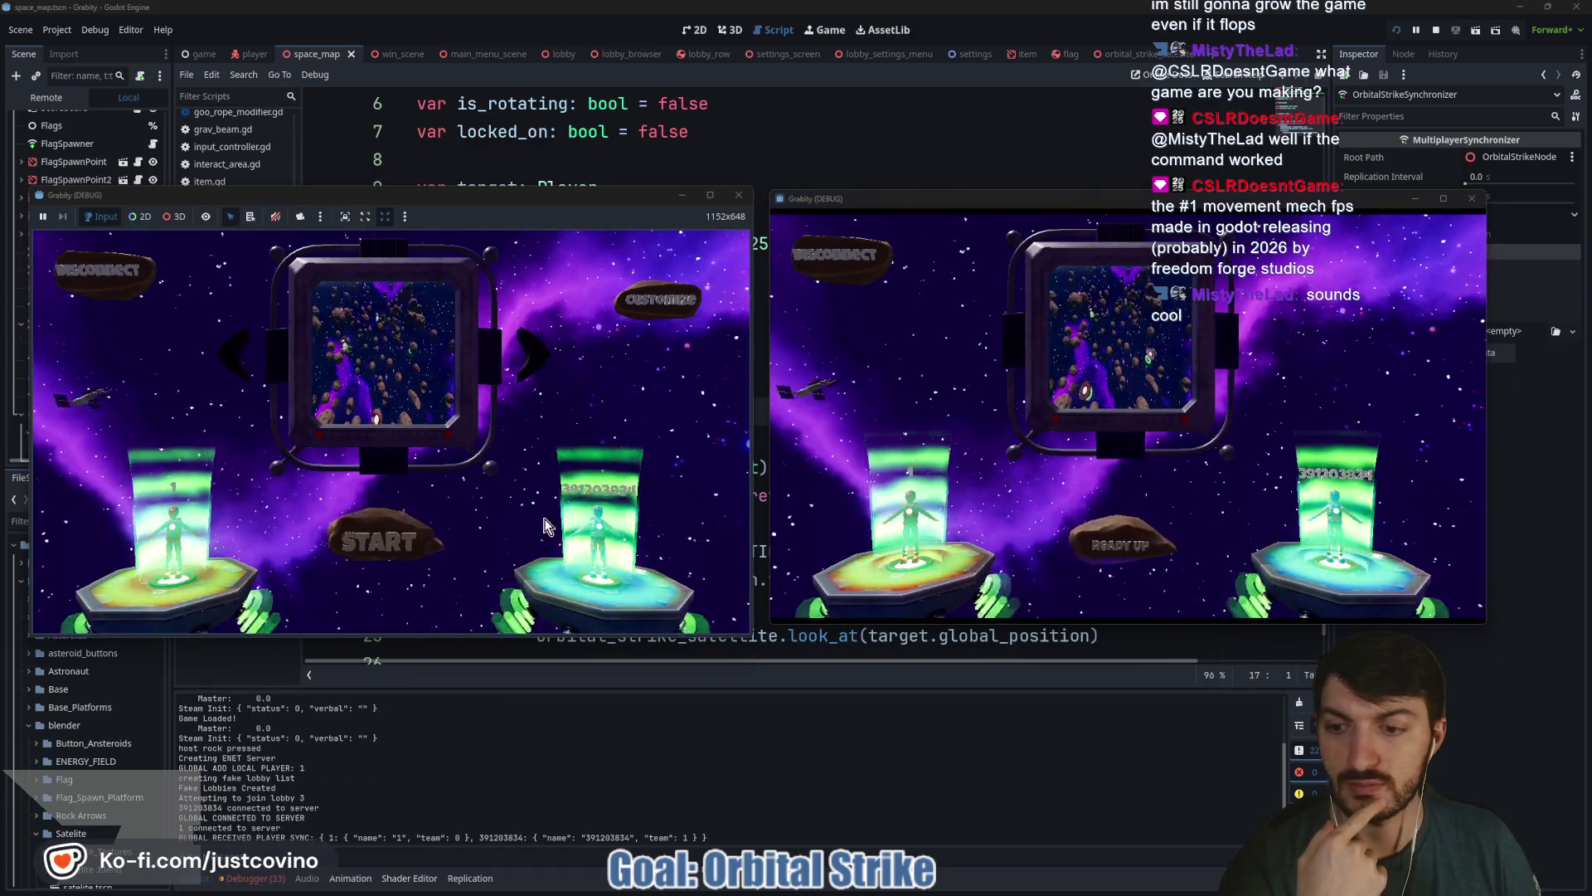
{"action": "left_click", "coordinate": [371, 540]}
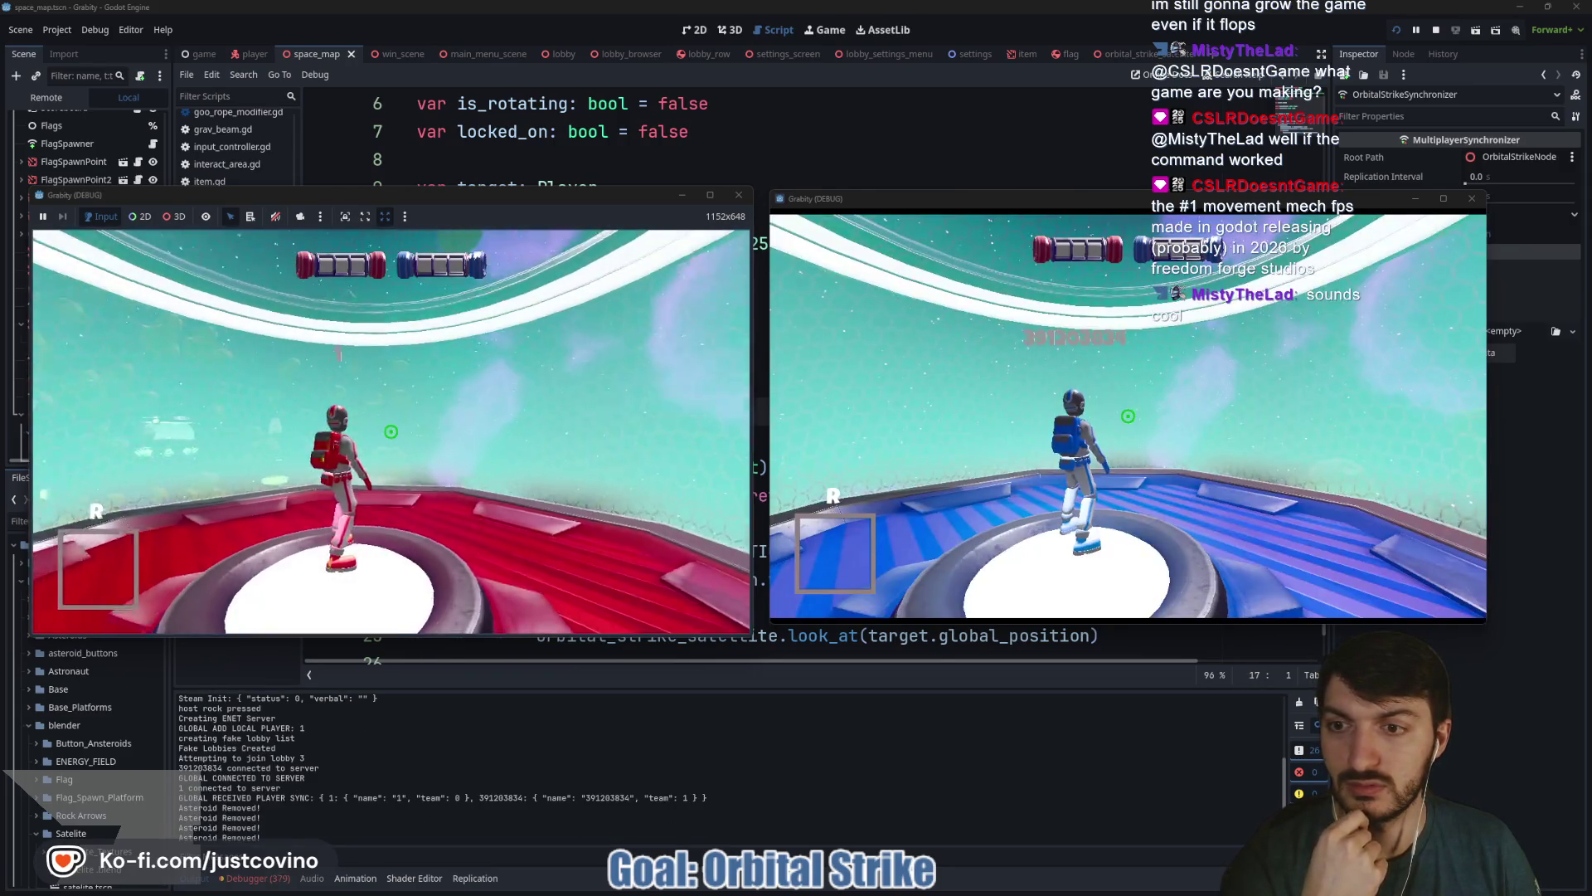
- Move the blue and red astronauts, stop both games, and delete the server-only guard on line 20
{"action": "key", "text": "super"}
{"action": "key", "text": "super"}
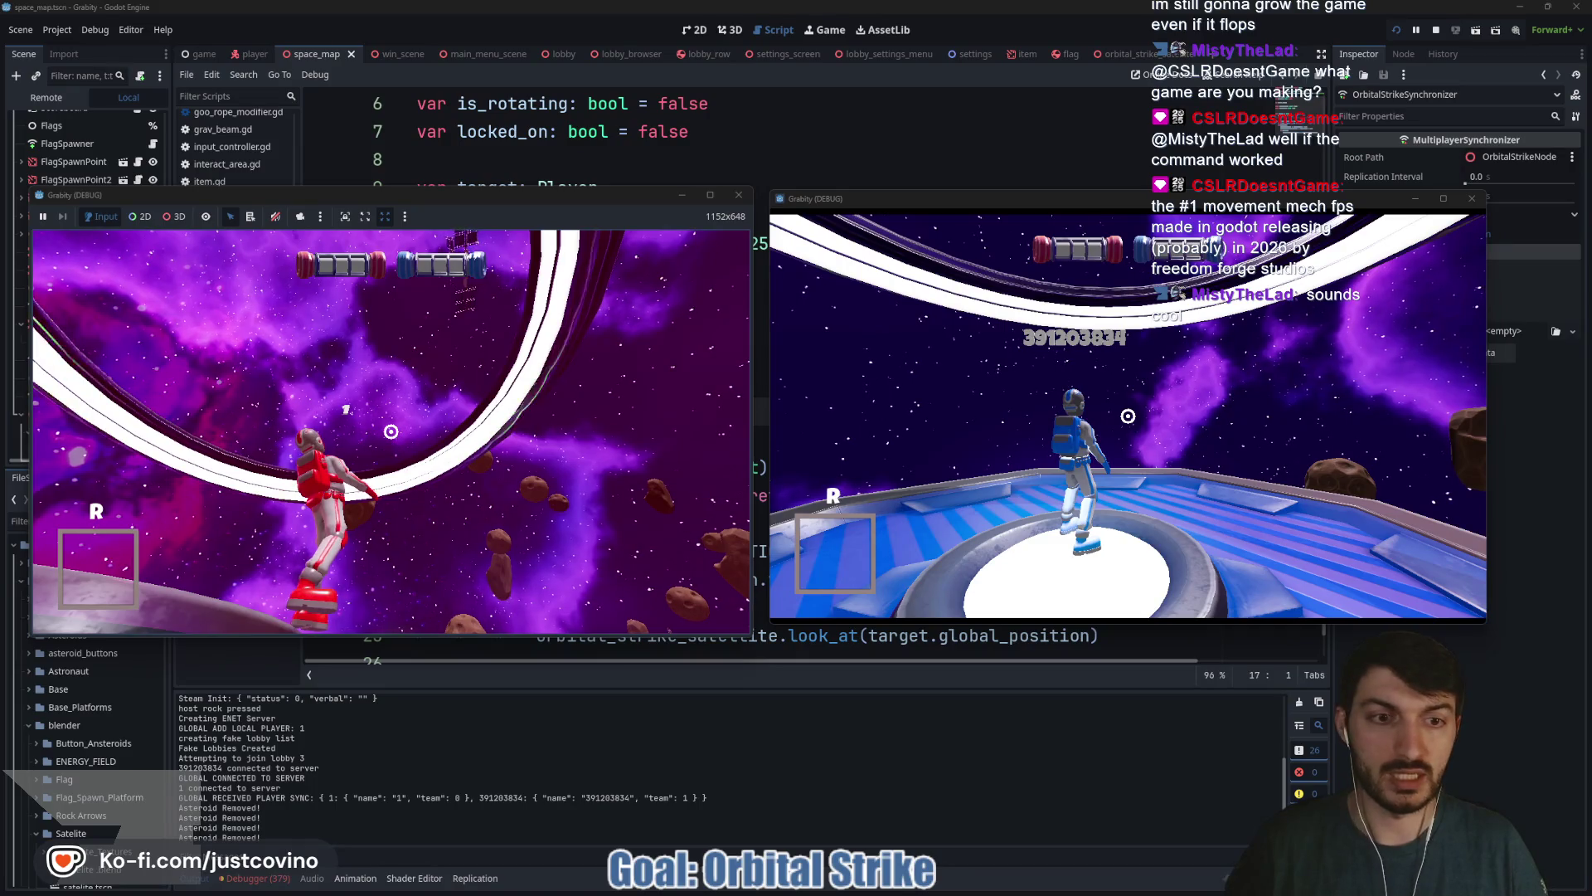
{"action": "key", "text": "alt+Tab"}
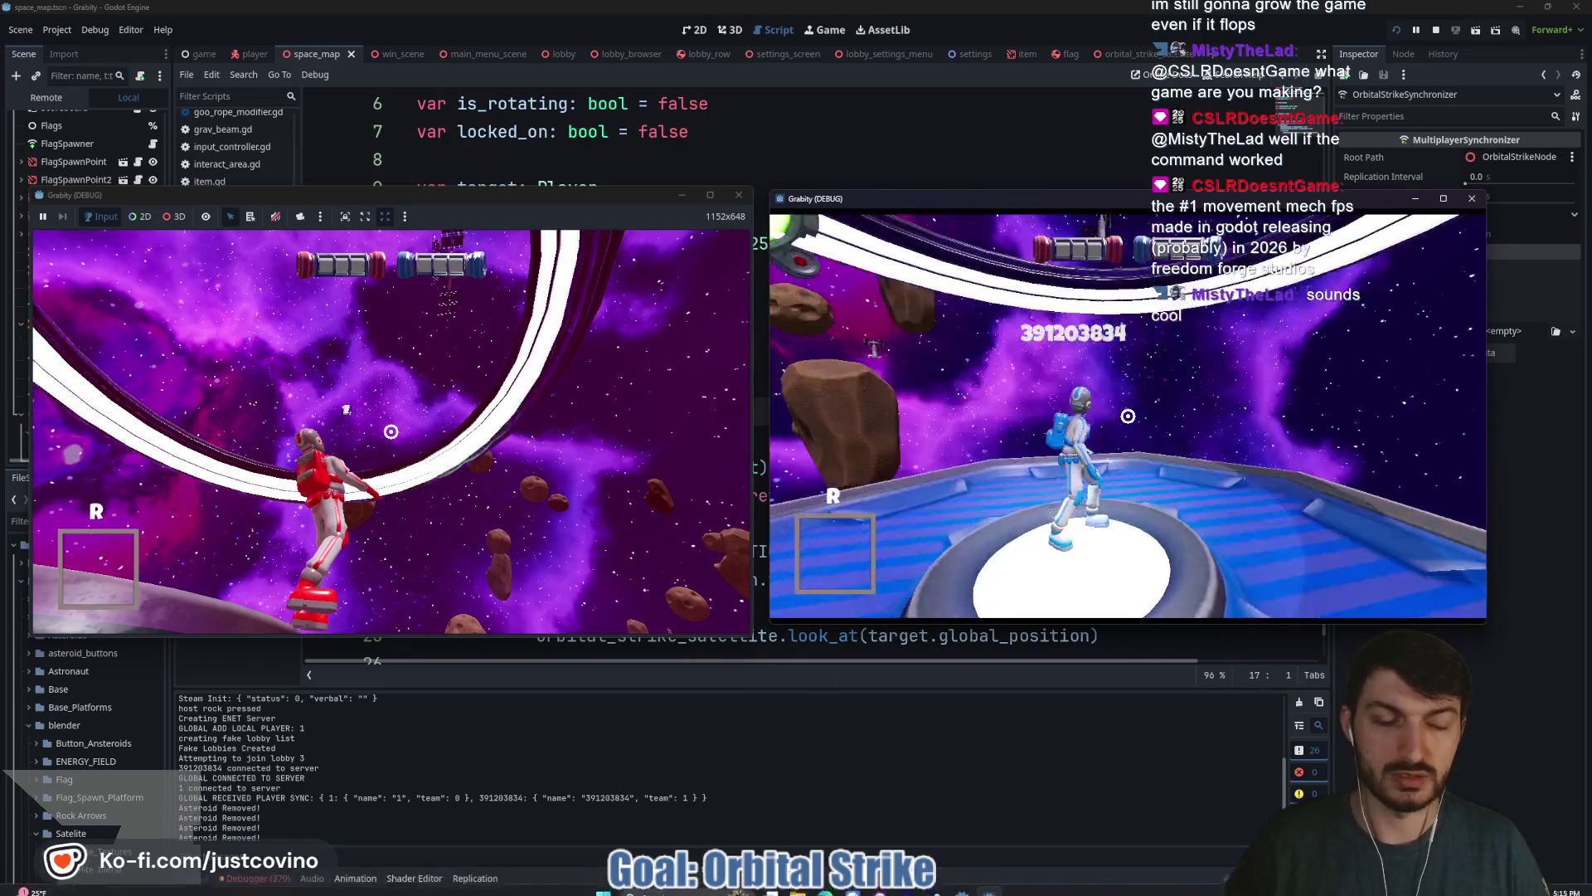
{"action": "key", "text": "w"}
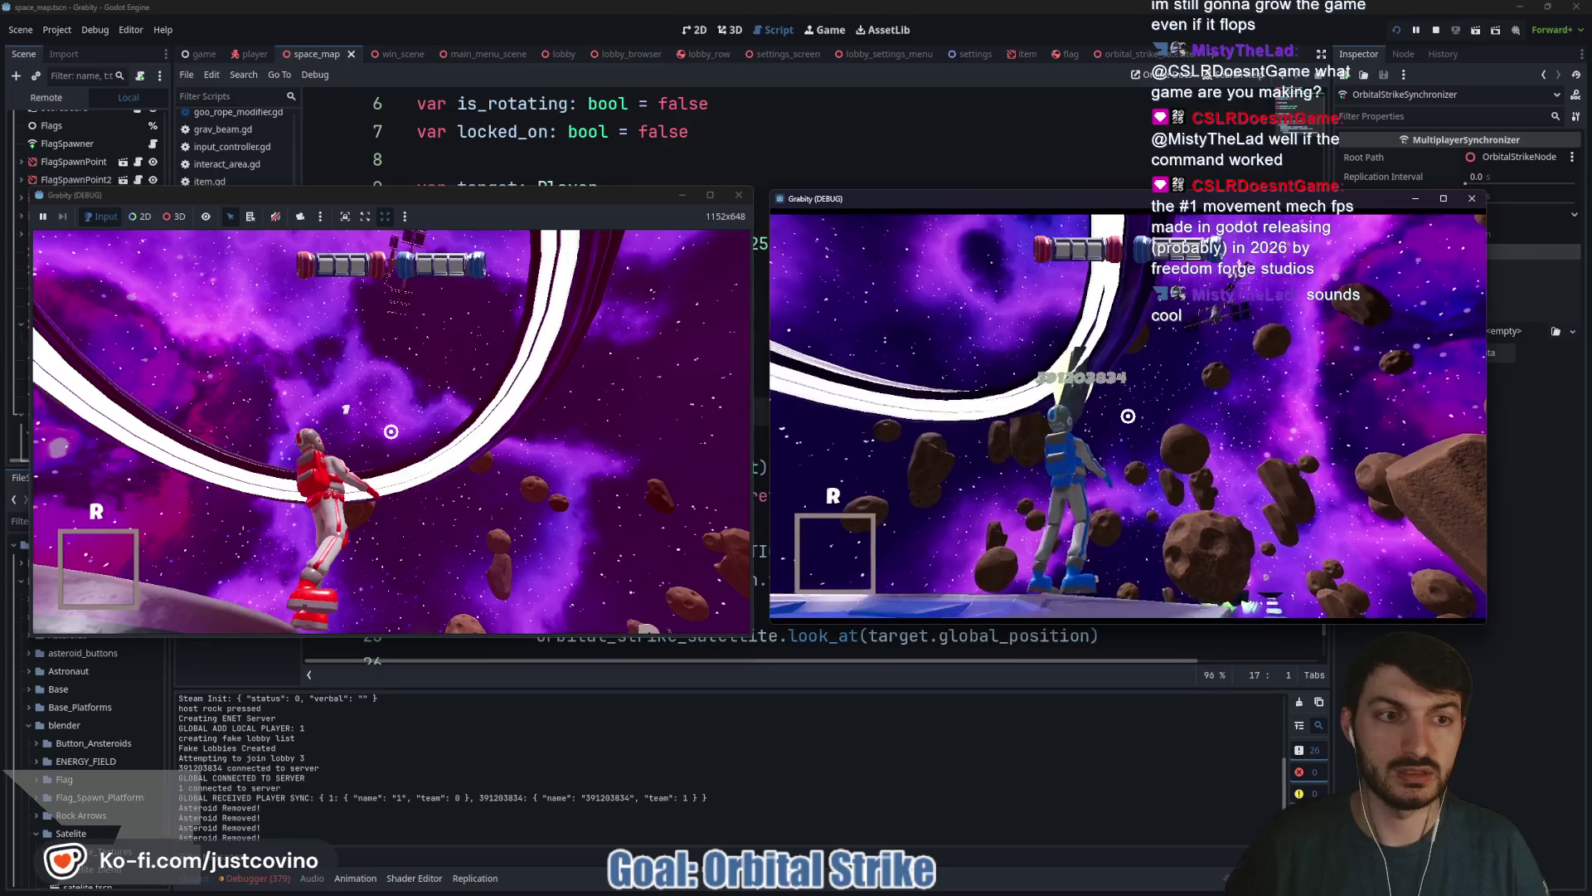
{"action": "key", "text": "a"}
{"action": "key", "text": "w"}
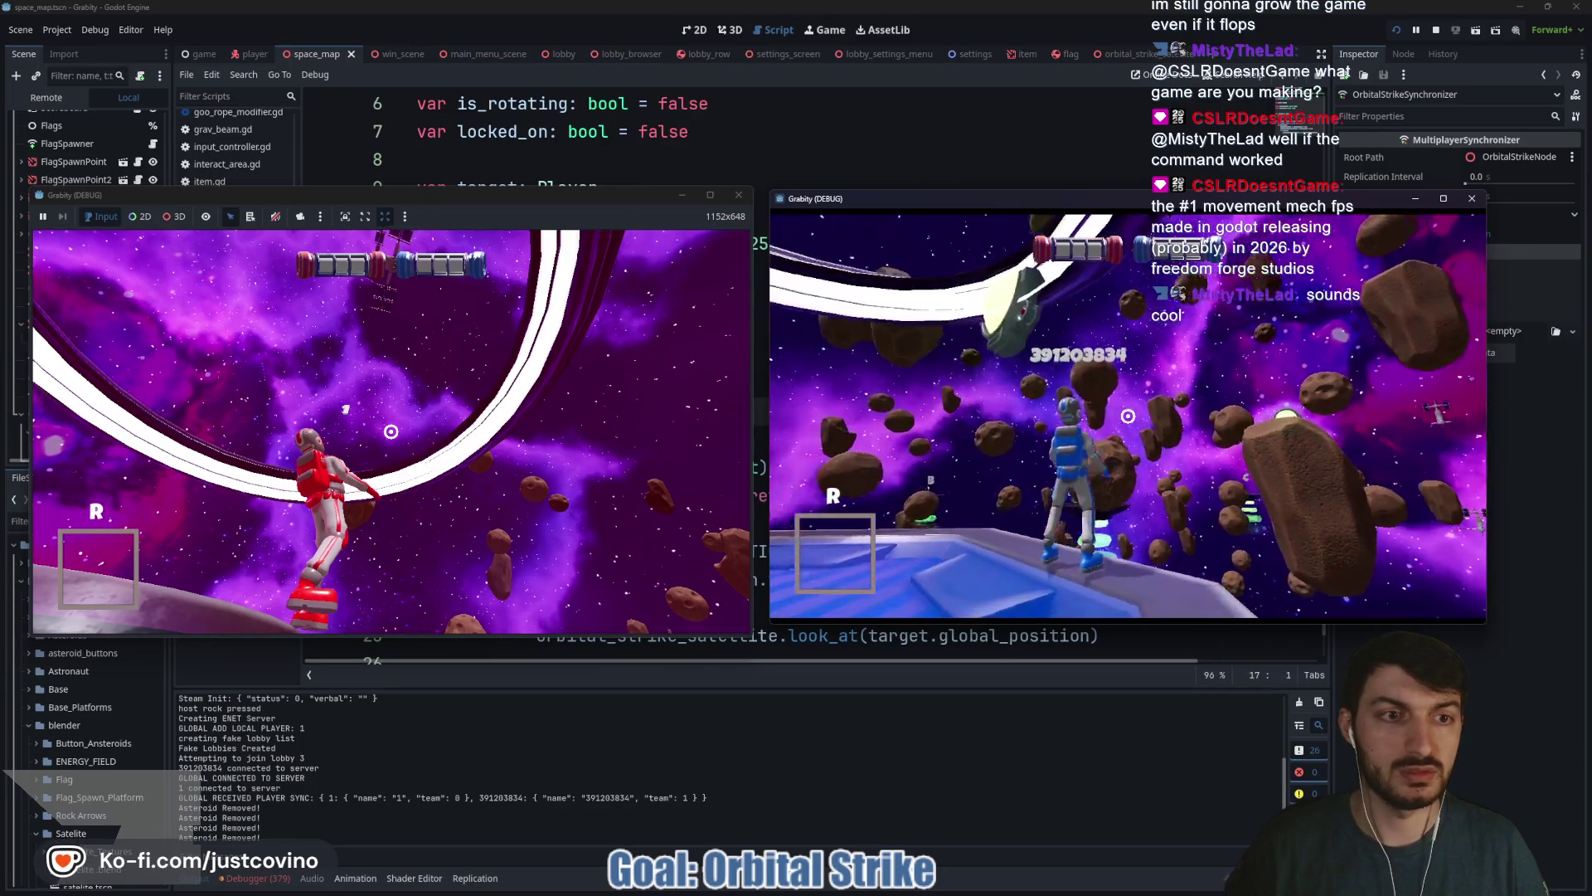
{"action": "key", "text": "w"}
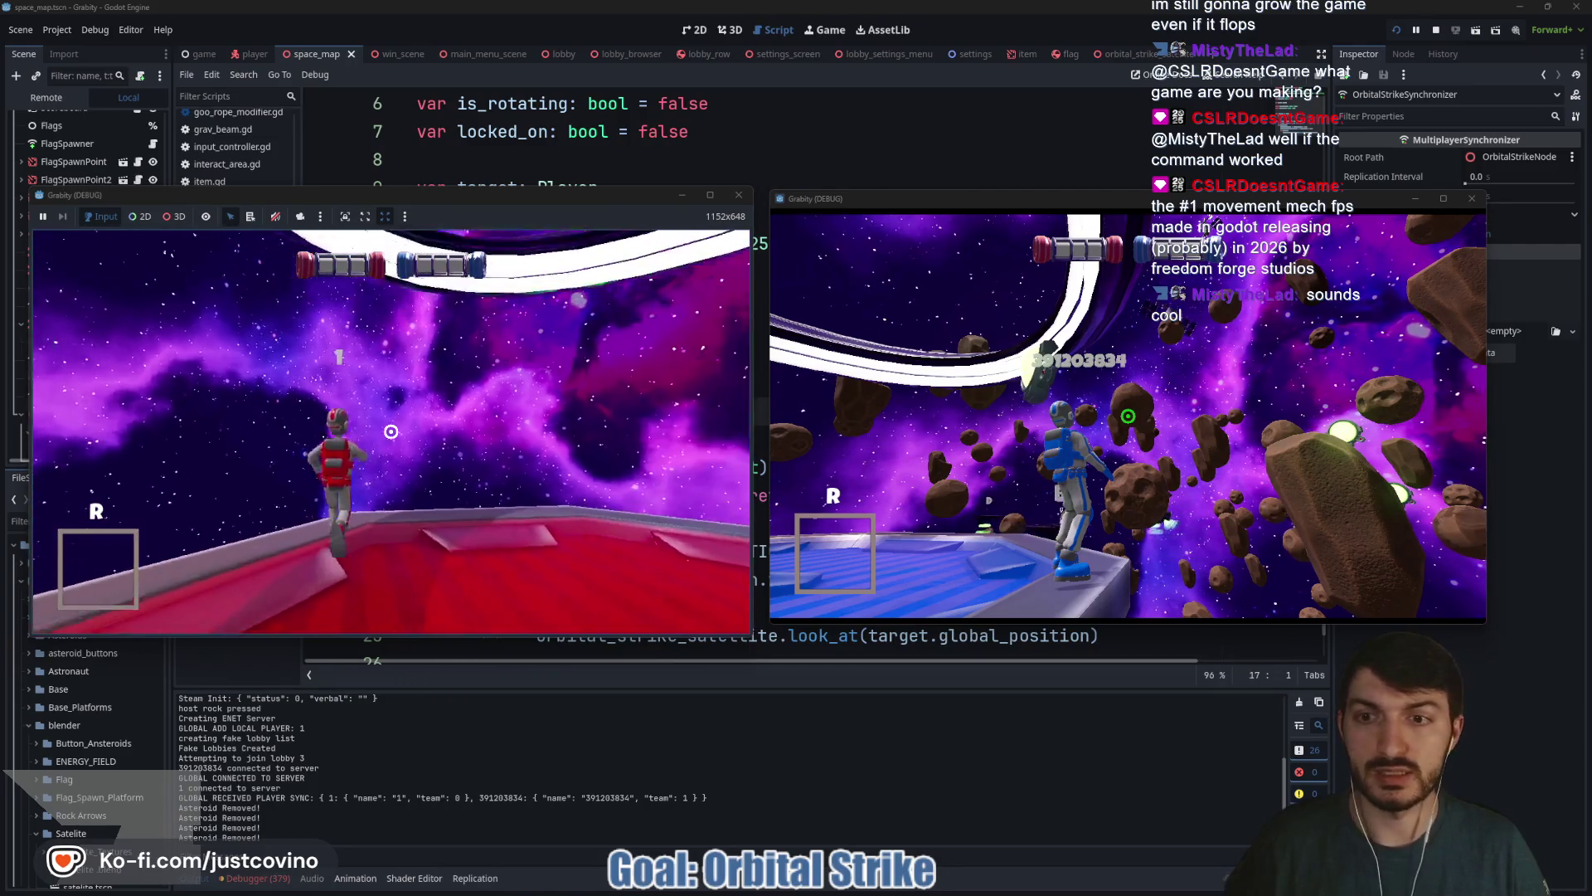
{"action": "key", "text": "space"}
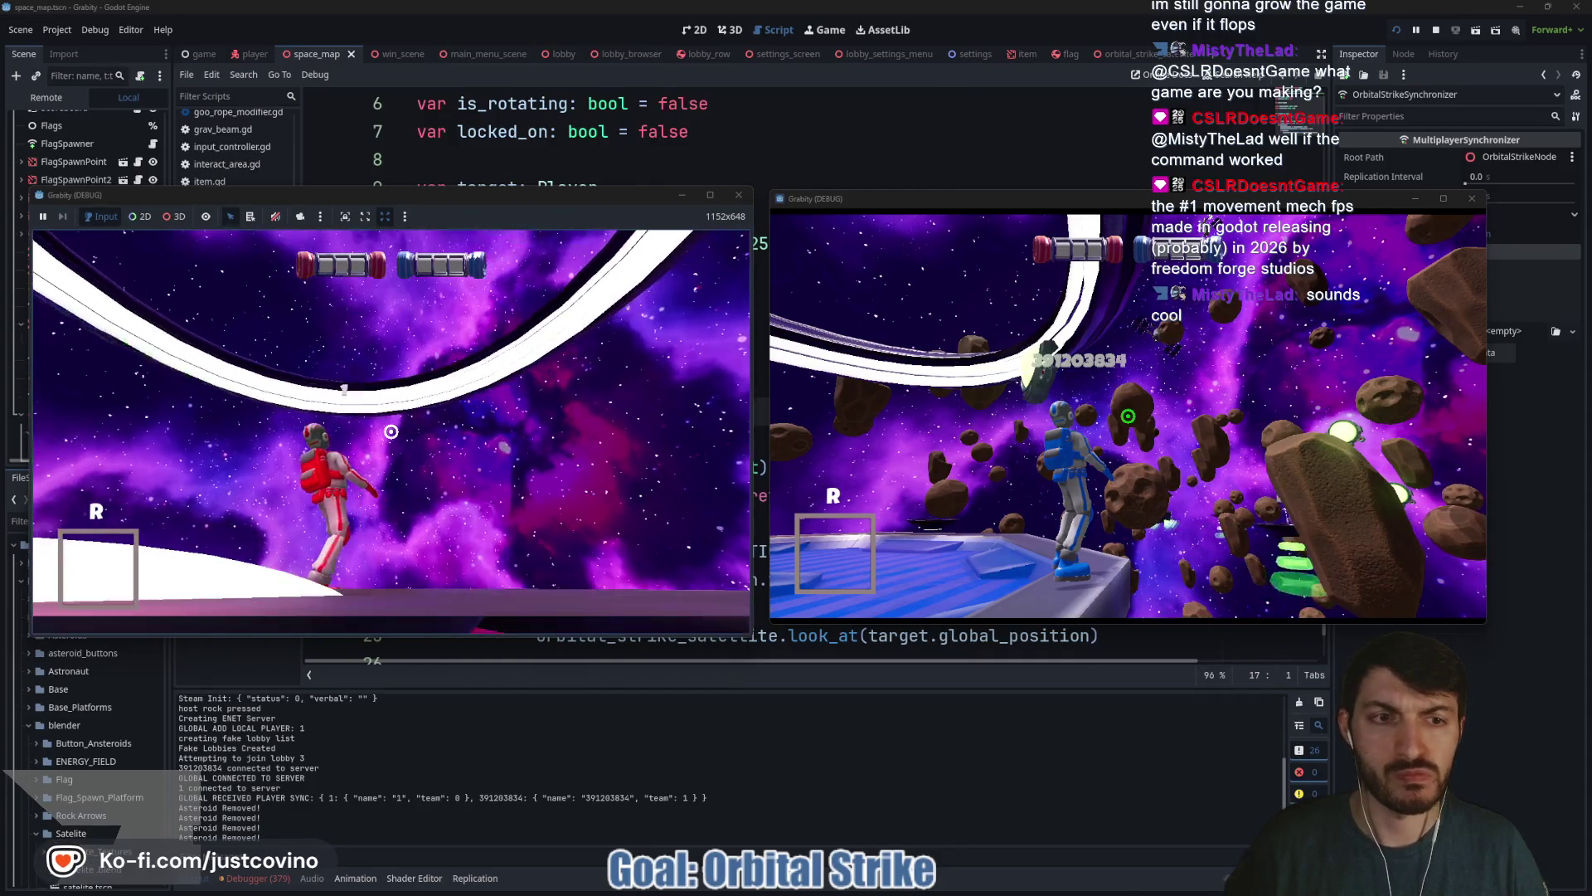
{"action": "key", "text": "F8"}
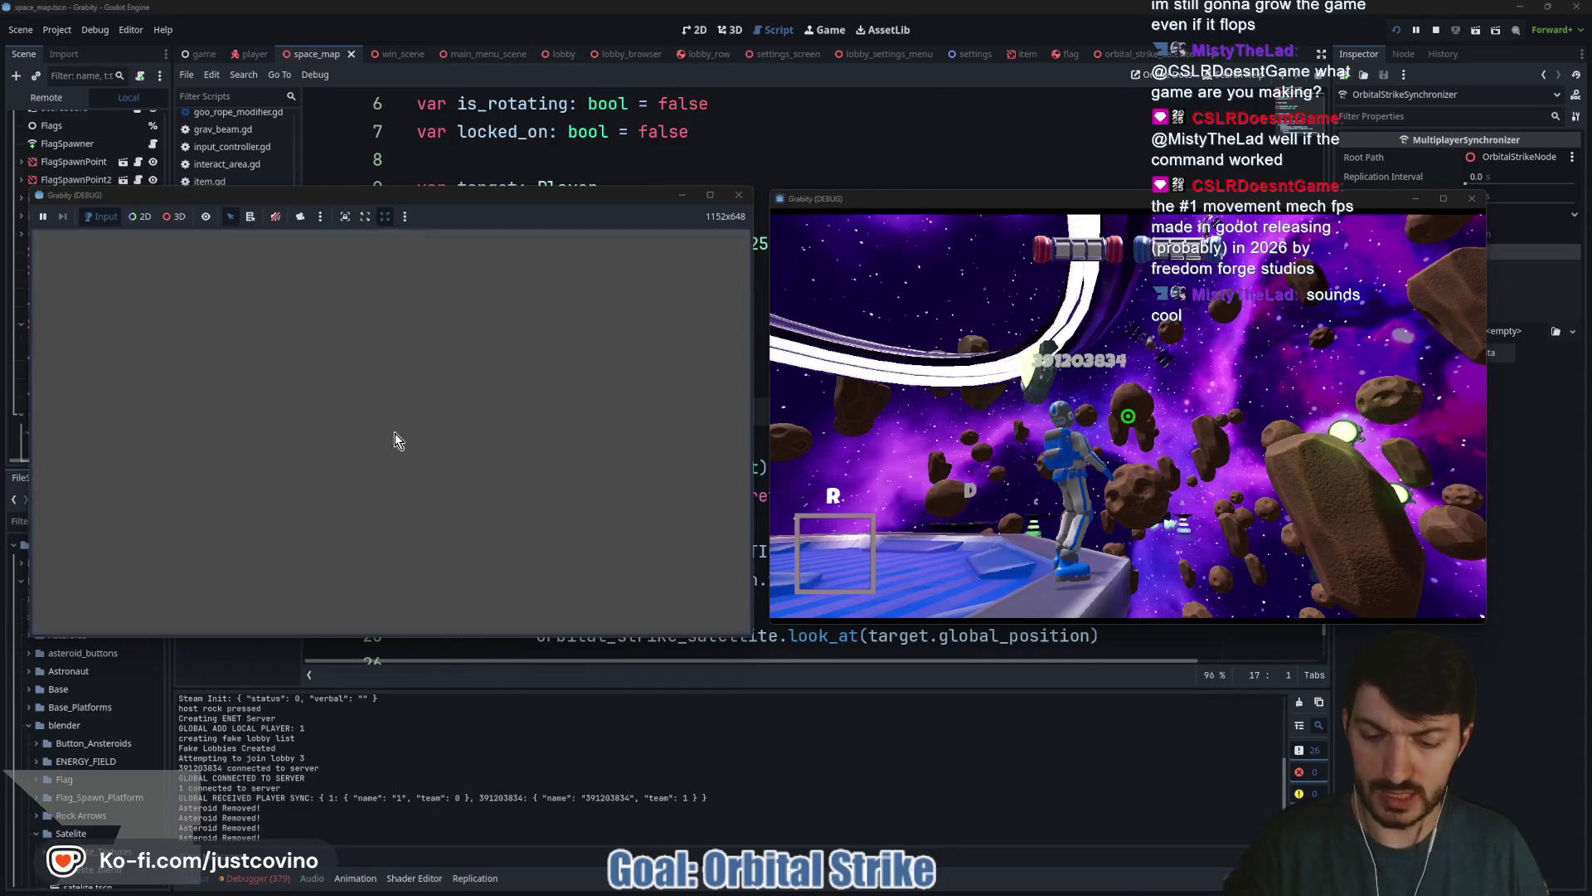
{"action": "mouse_move", "coordinate": [825, 495]}
{"action": "left_mouse_down"}
{"action": "mouse_move", "coordinate": [448, 468]}
{"action": "mouse_move", "coordinate": [419, 495]}
{"action": "left_mouse_up"}
{"action": "key", "text": "BackSpace"}
{"action": "key", "text": "BackSpace"}
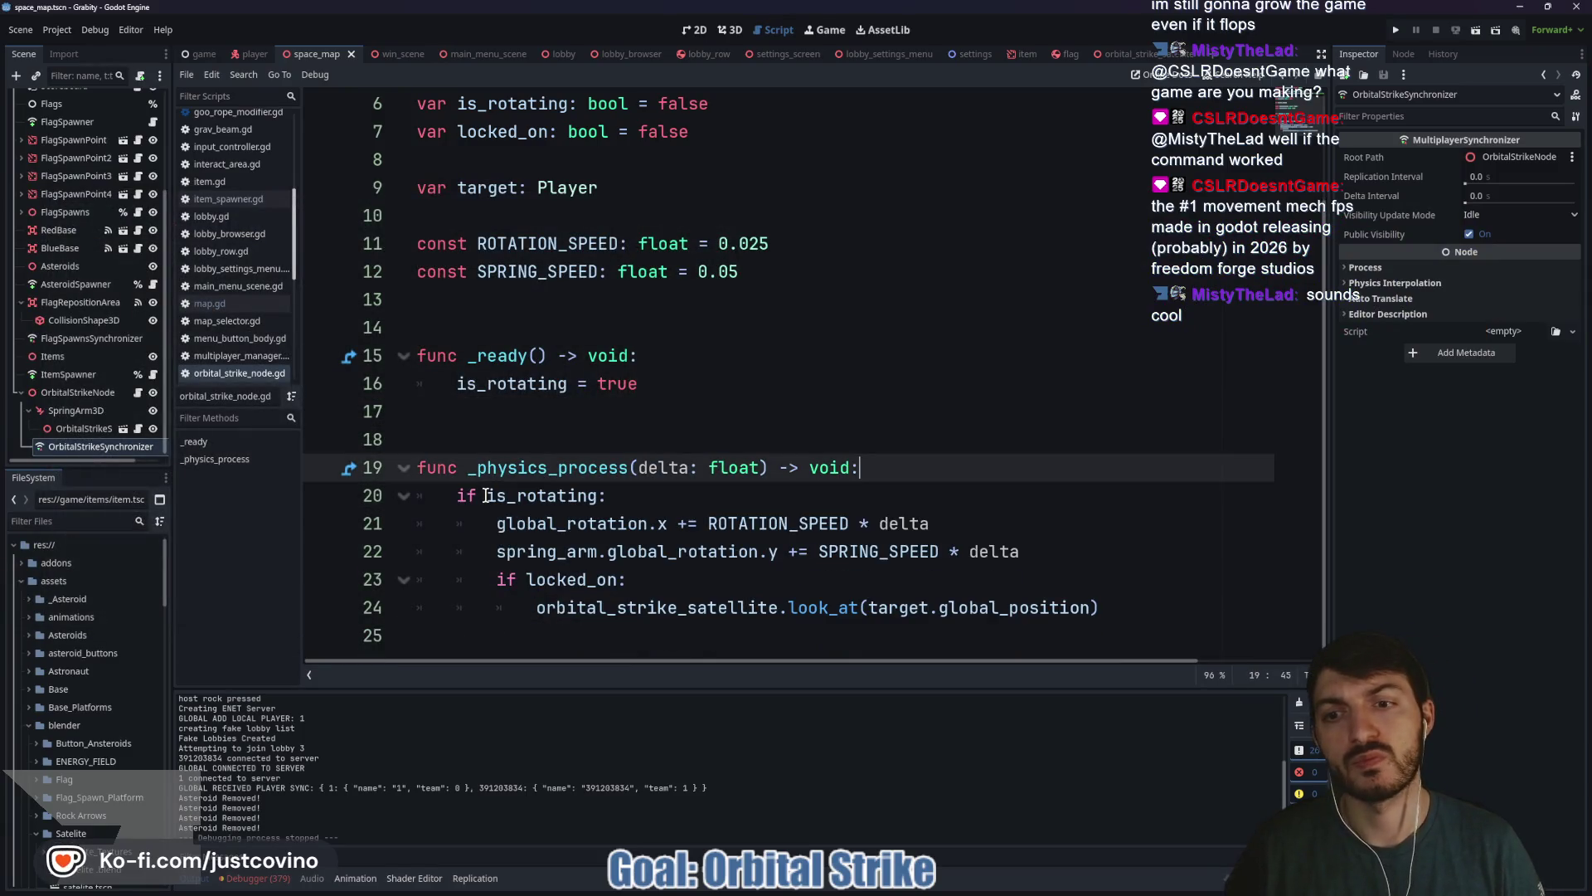
- Save the orbital strike node script and open the orbital_strike_satellite scene
{"action": "left_click", "coordinate": [693, 491]}
{"action": "key", "text": "ctrl+s"}
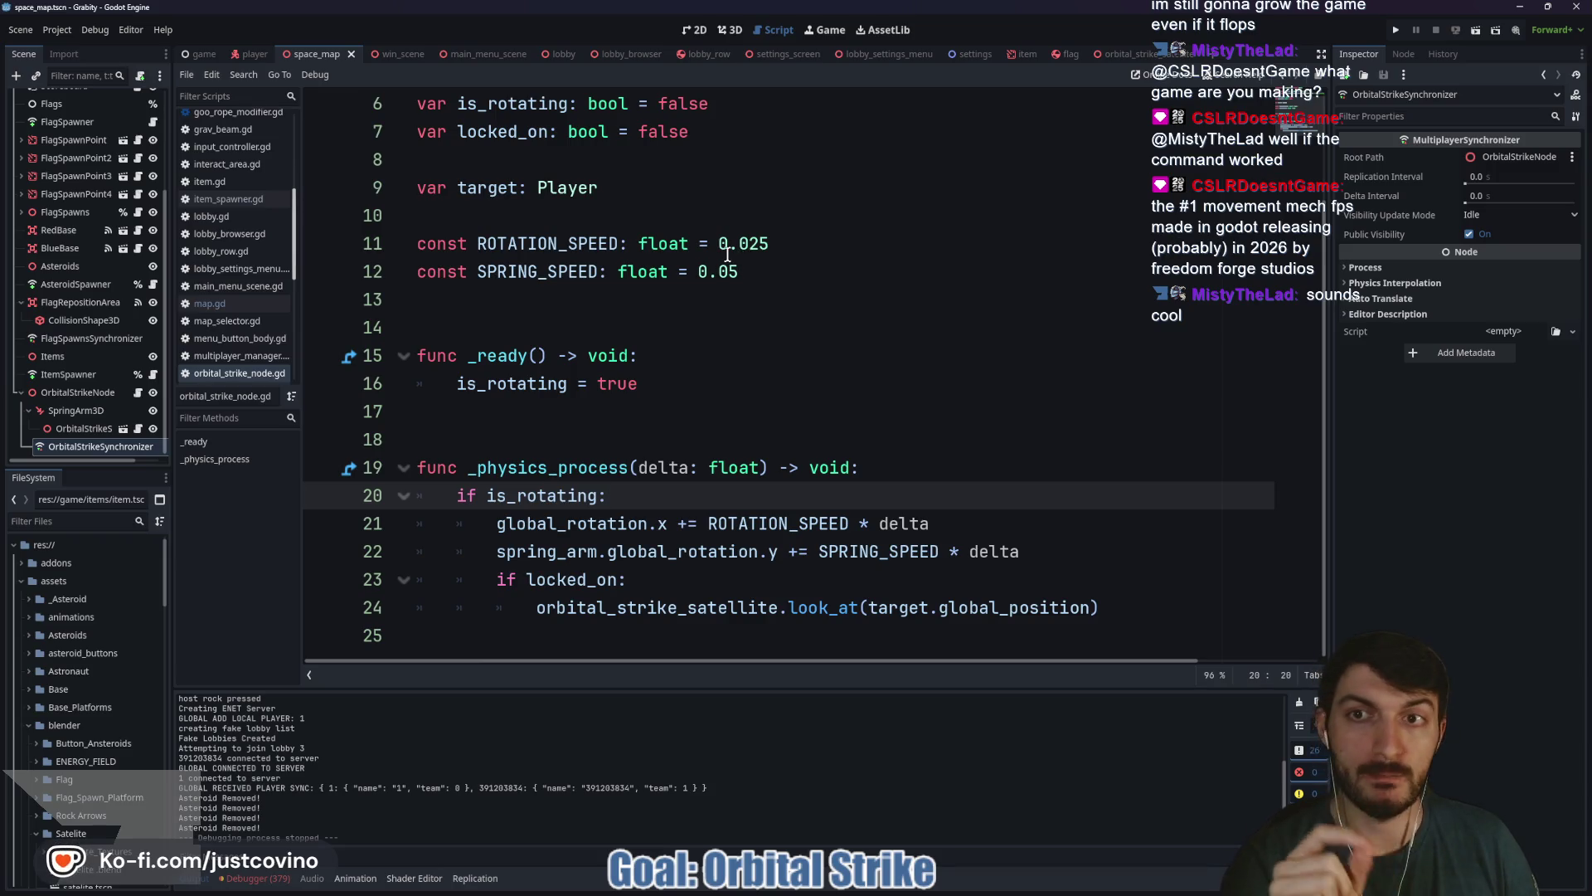
{"action": "left_click", "coordinate": [1144, 51]}
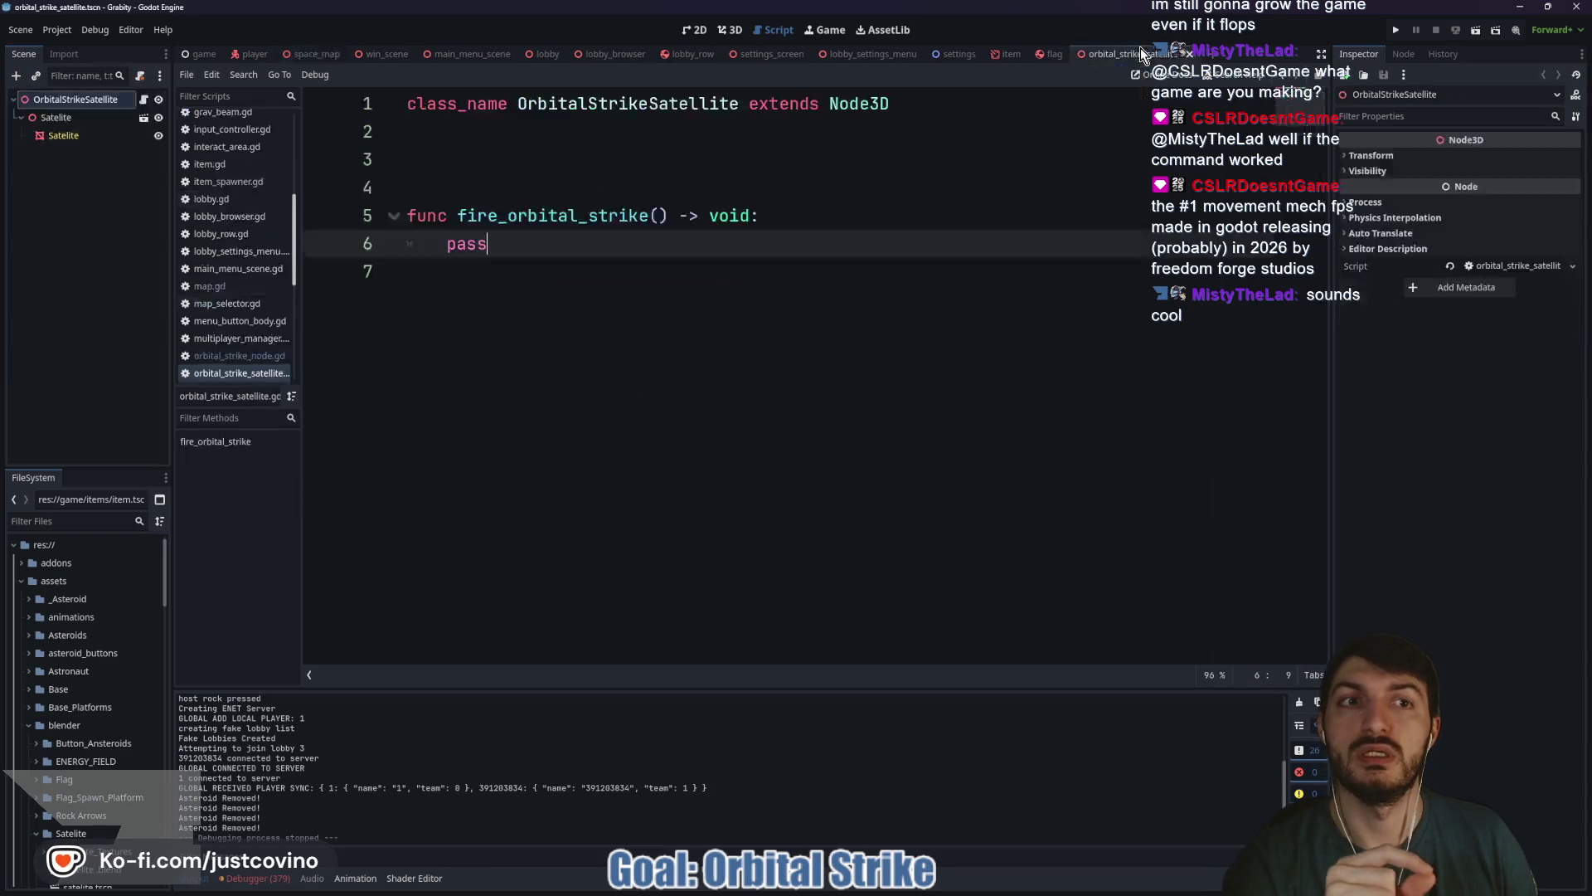
- View the item scene, then move on to the player scene's player.gd
{"action": "left_click", "coordinate": [1007, 52]}
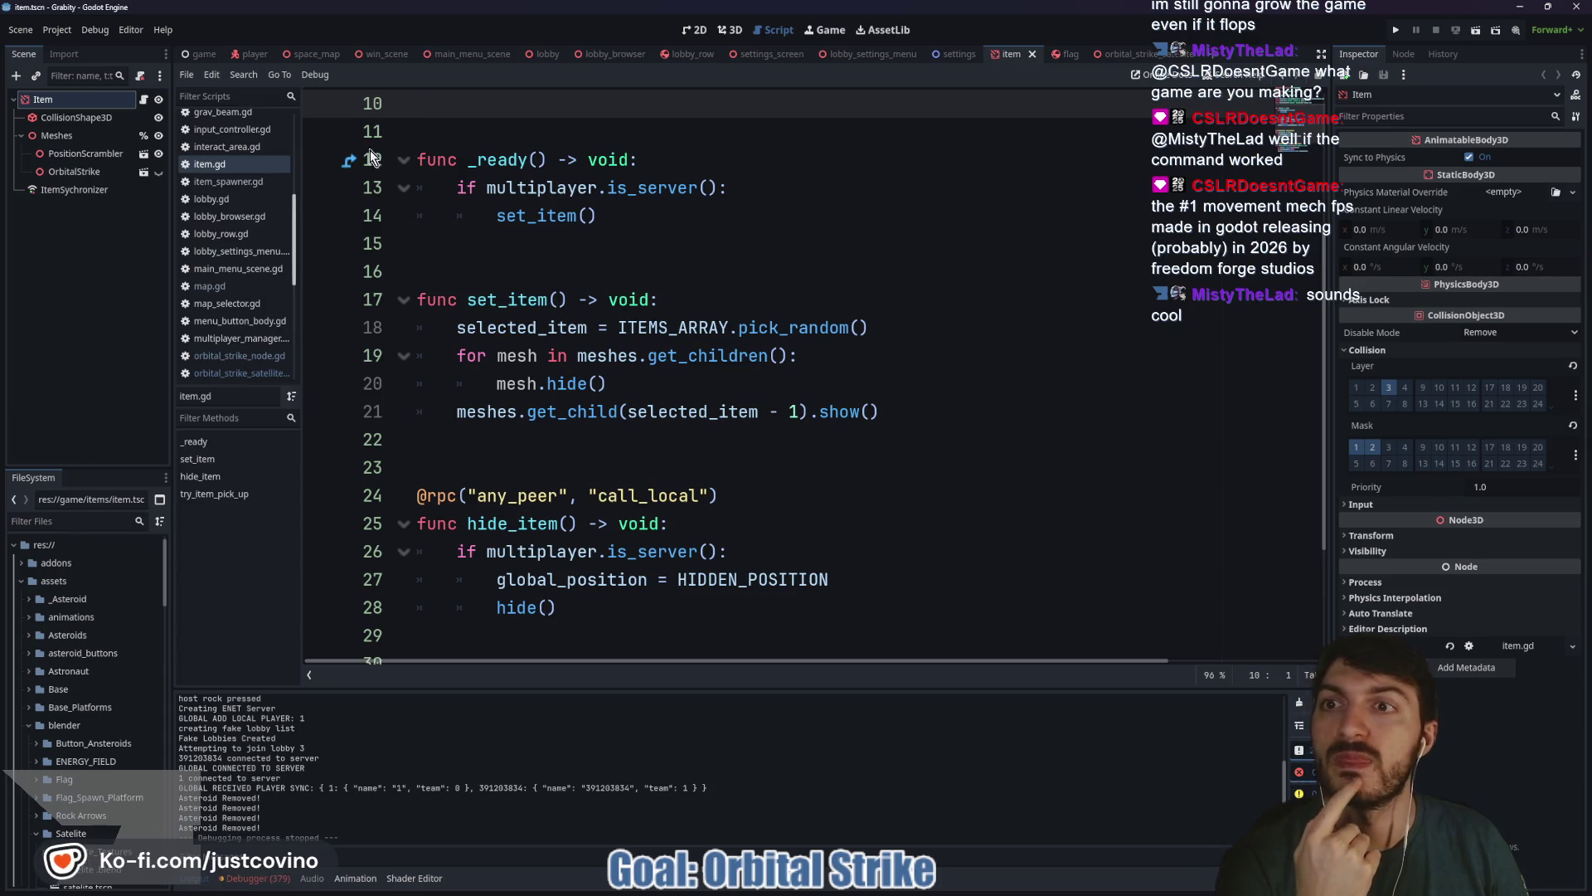
{"action": "left_click", "coordinate": [250, 60]}
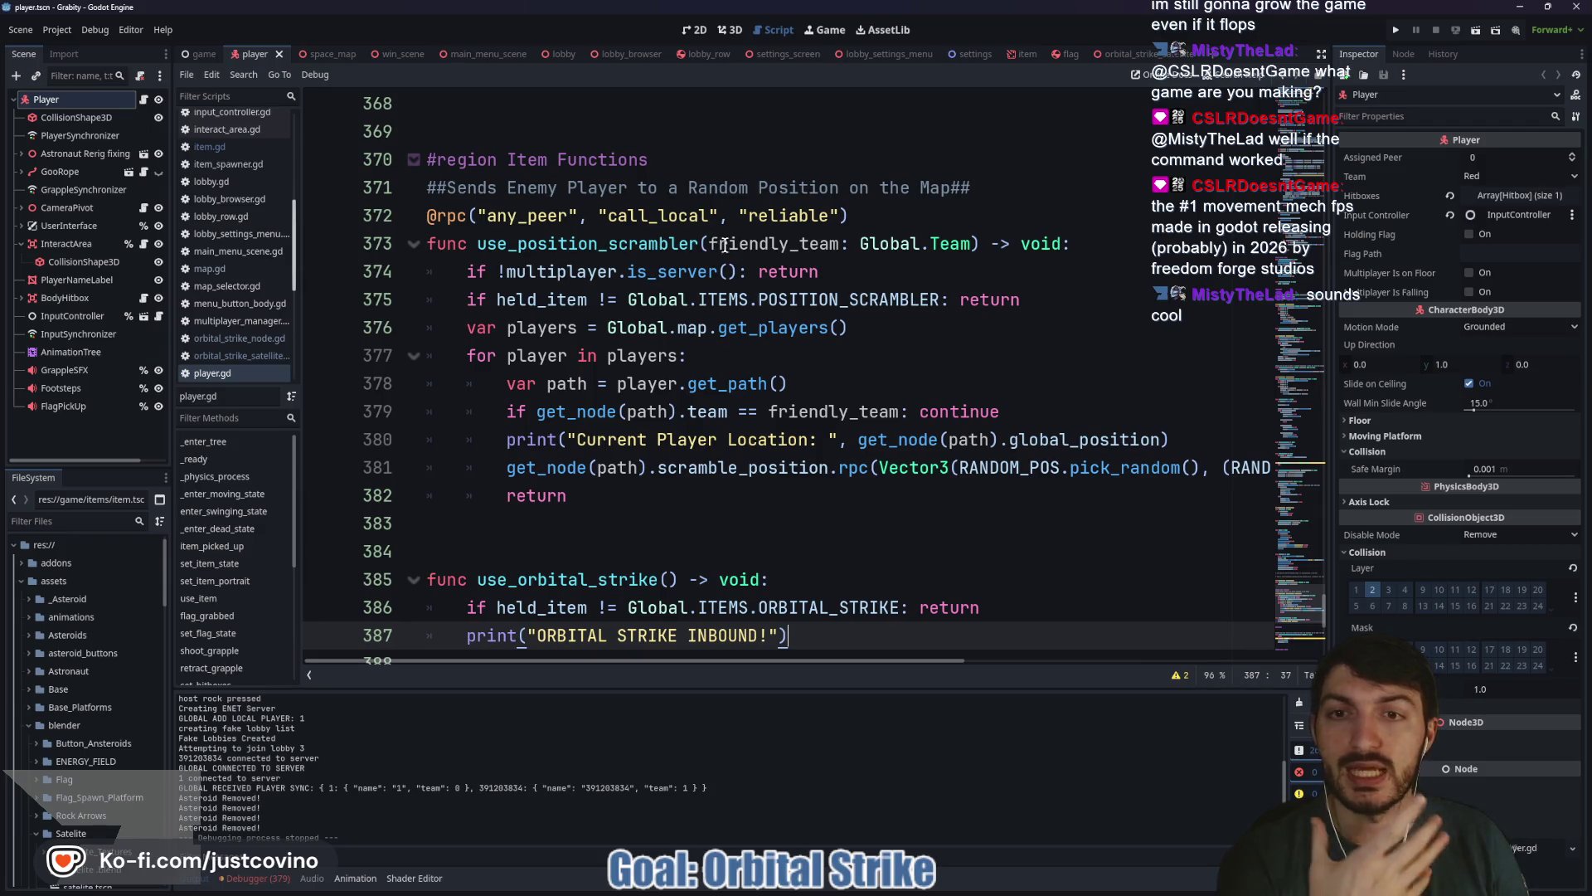
- Add a '## LASER BEAM at Killing Them.##' comment above use_orbital_strike and save player.gd
{"action": "scroll", "coordinate": [786, 294], "scroll_direction": "down", "scroll_amount": 2}
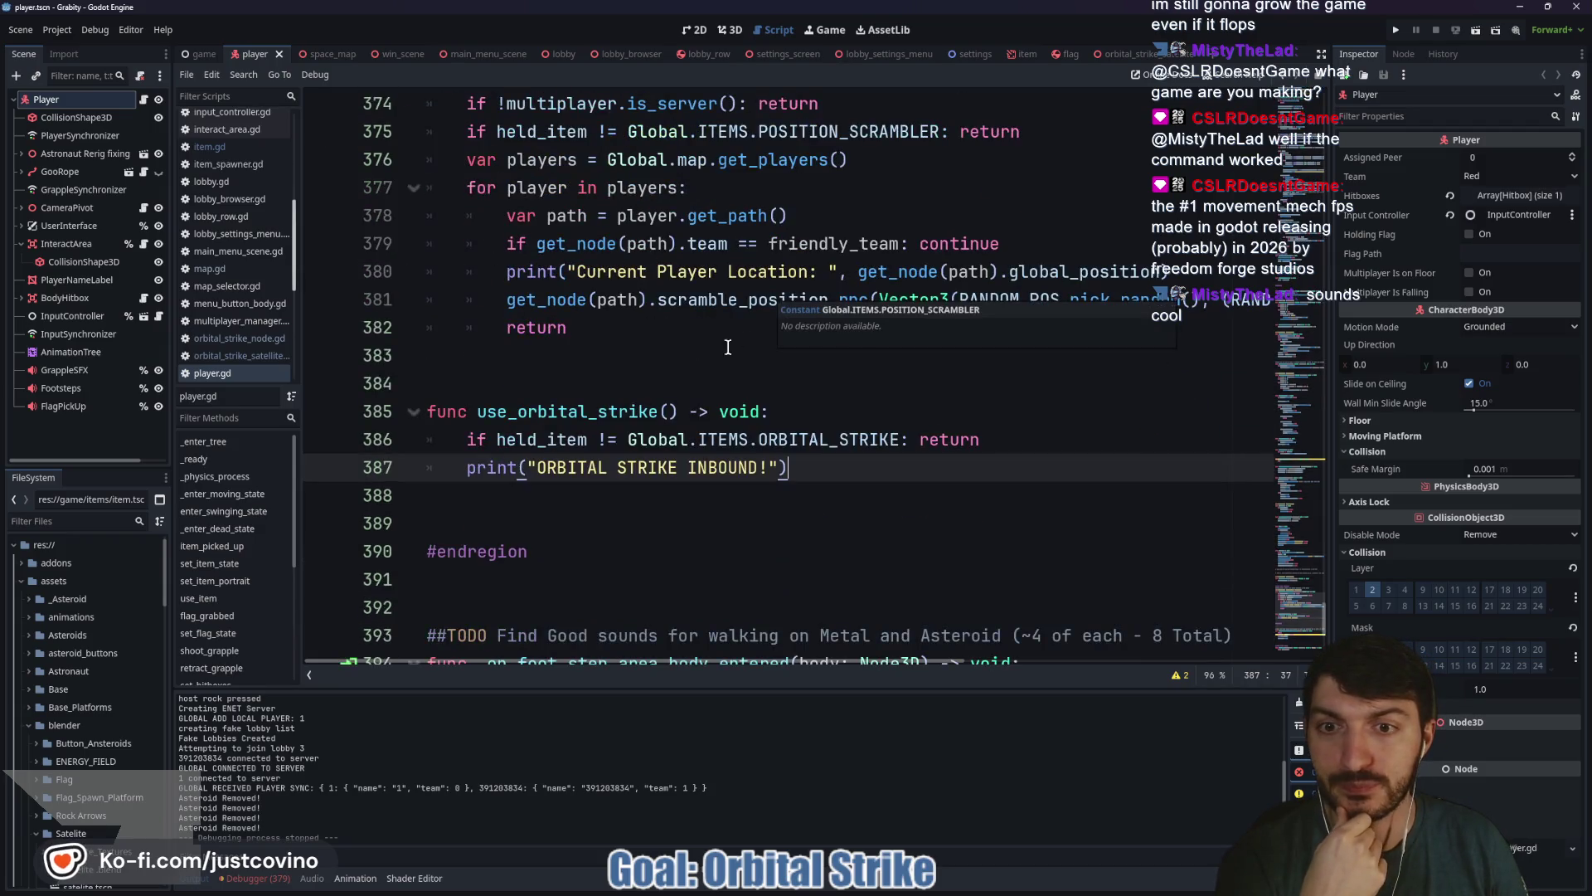
{"action": "scroll", "coordinate": [582, 431], "scroll_direction": "up", "scroll_amount": 4}
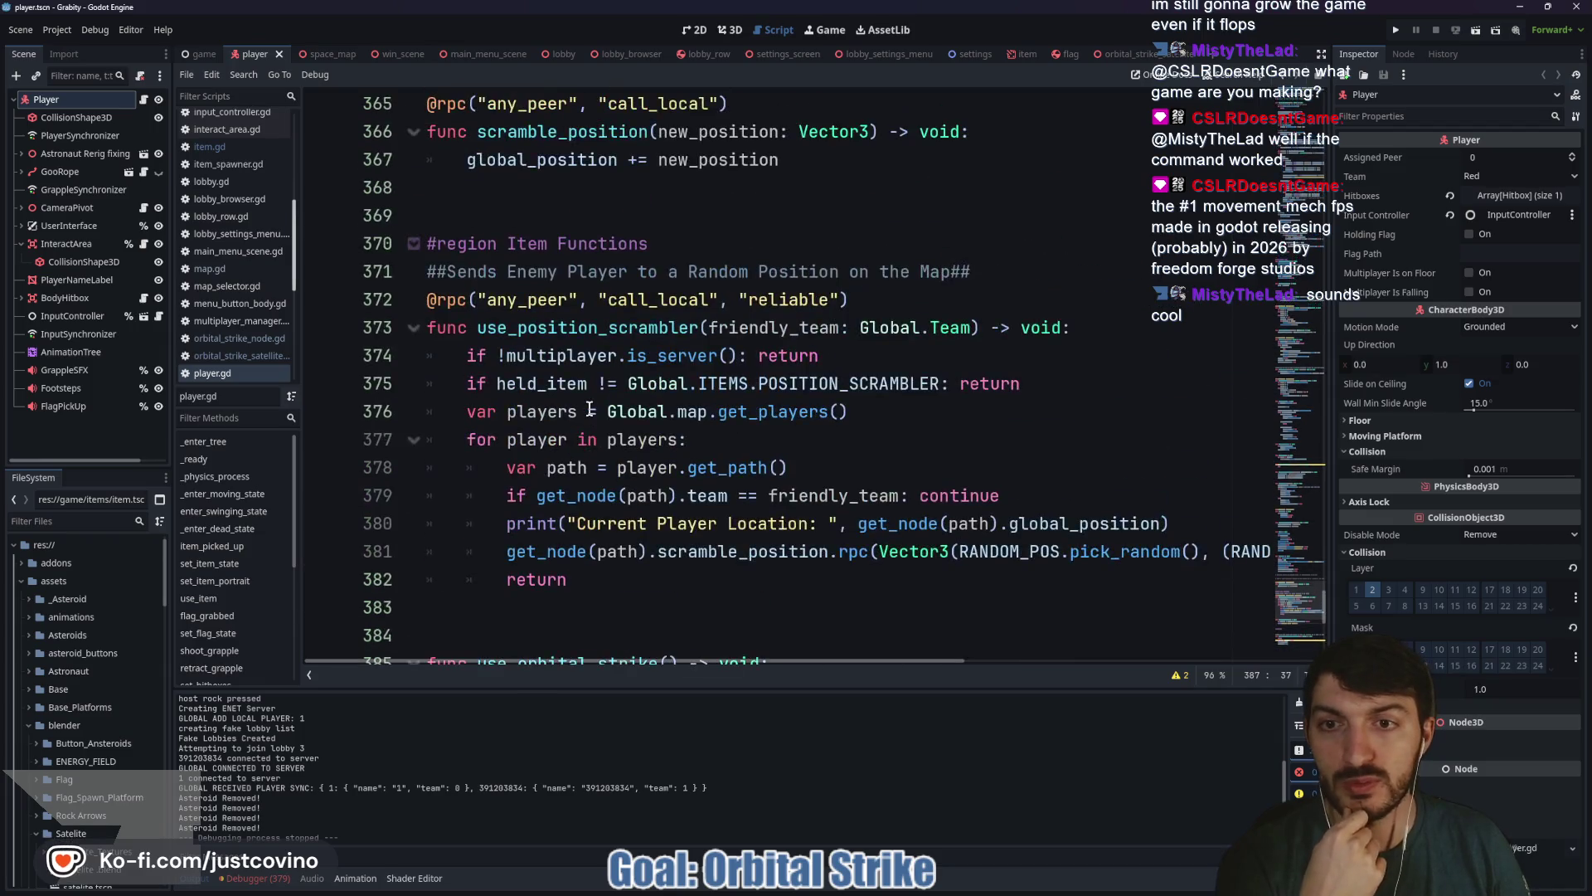
{"action": "scroll", "coordinate": [558, 431], "scroll_direction": "down", "scroll_amount": 2}
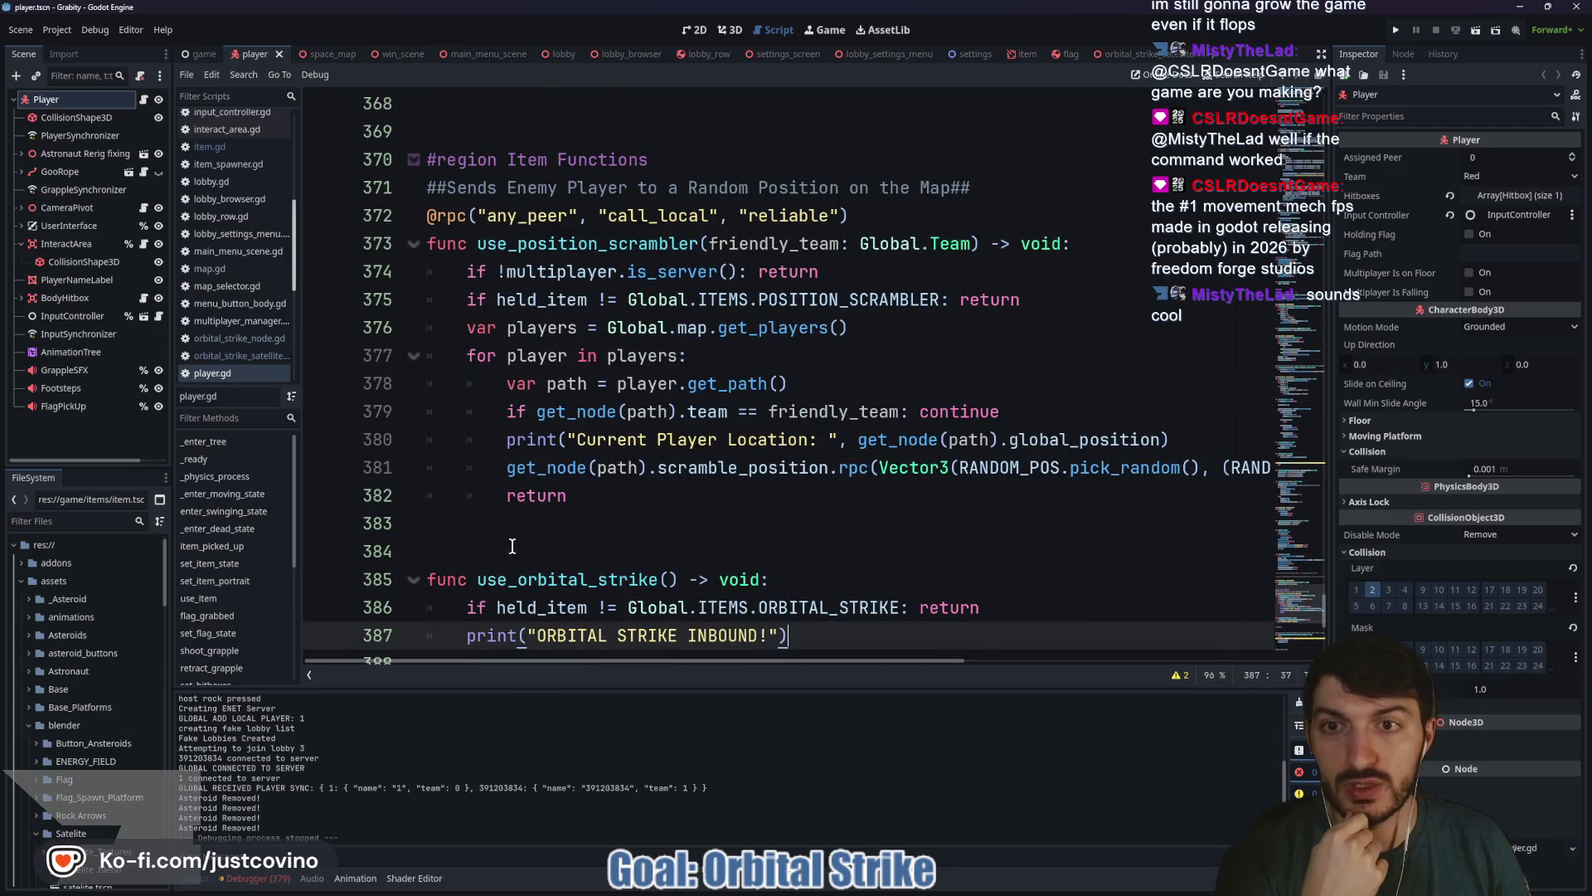
{"action": "scroll", "coordinate": [512, 546], "scroll_direction": "down", "scroll_amount": 1}
{"action": "left_click", "coordinate": [496, 467]}
{"action": "type", "text": "##Shoots a GI"}
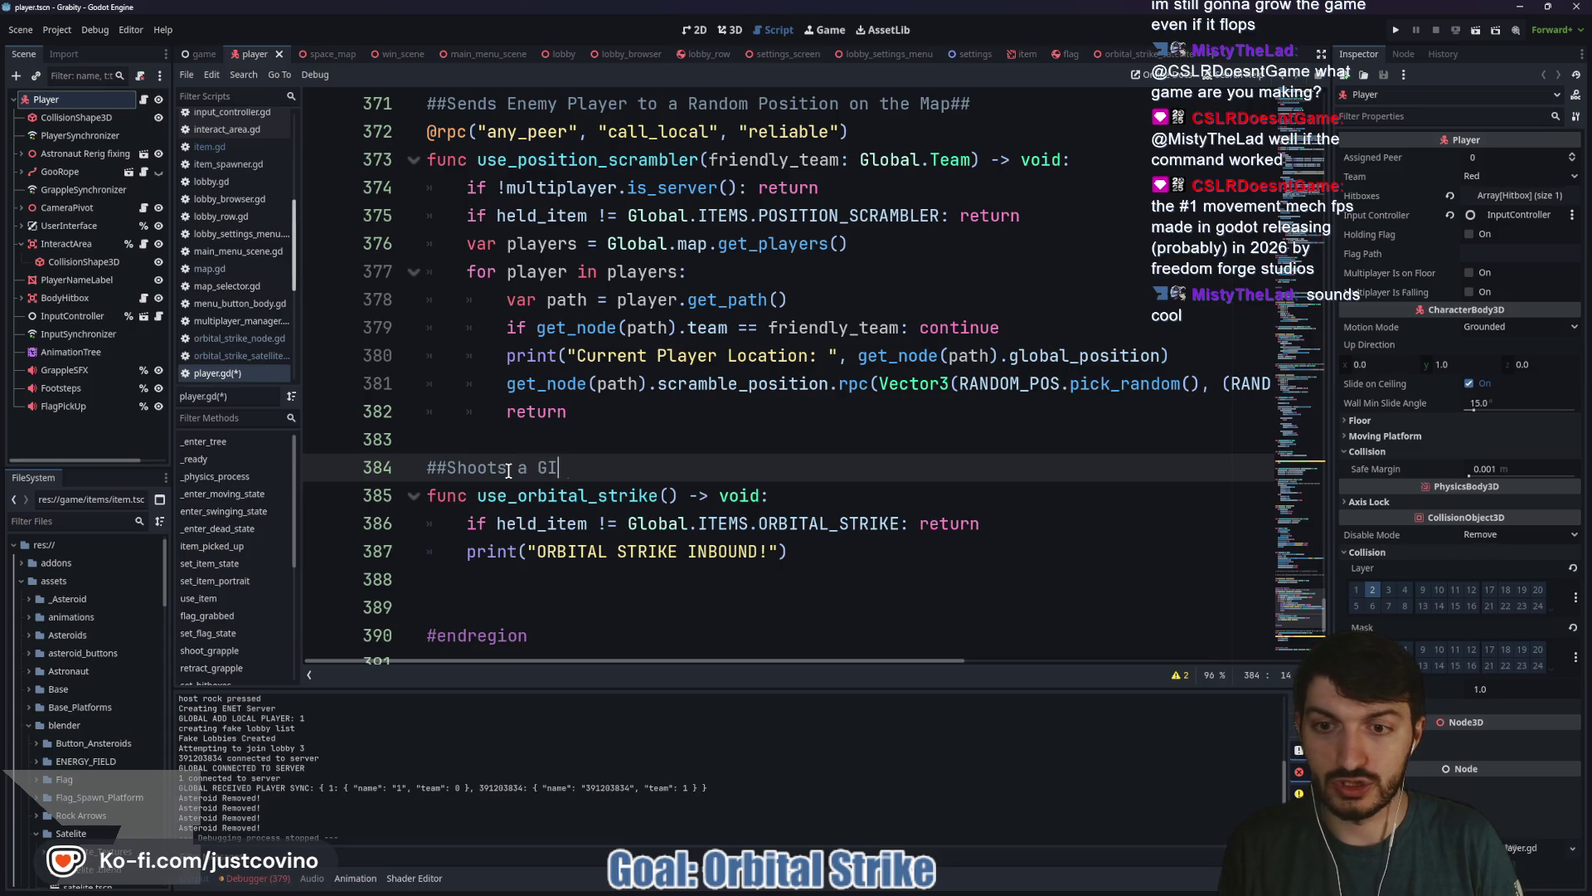
{"action": "type", "text": " LASER BEAM "}
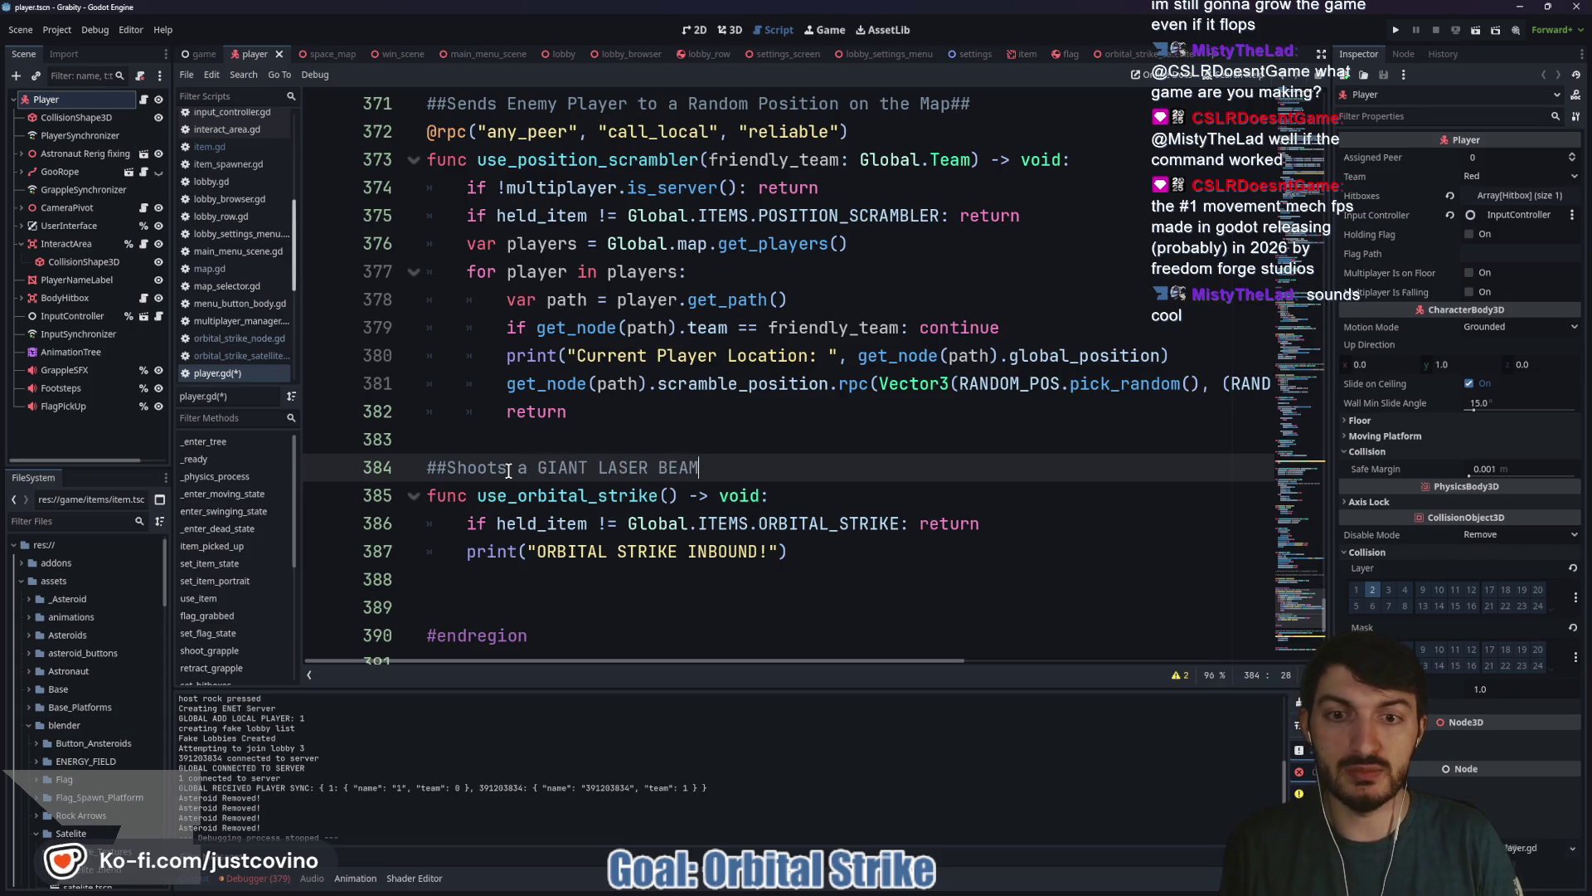
{"action": "type", "text": "at the enemy Pla"}
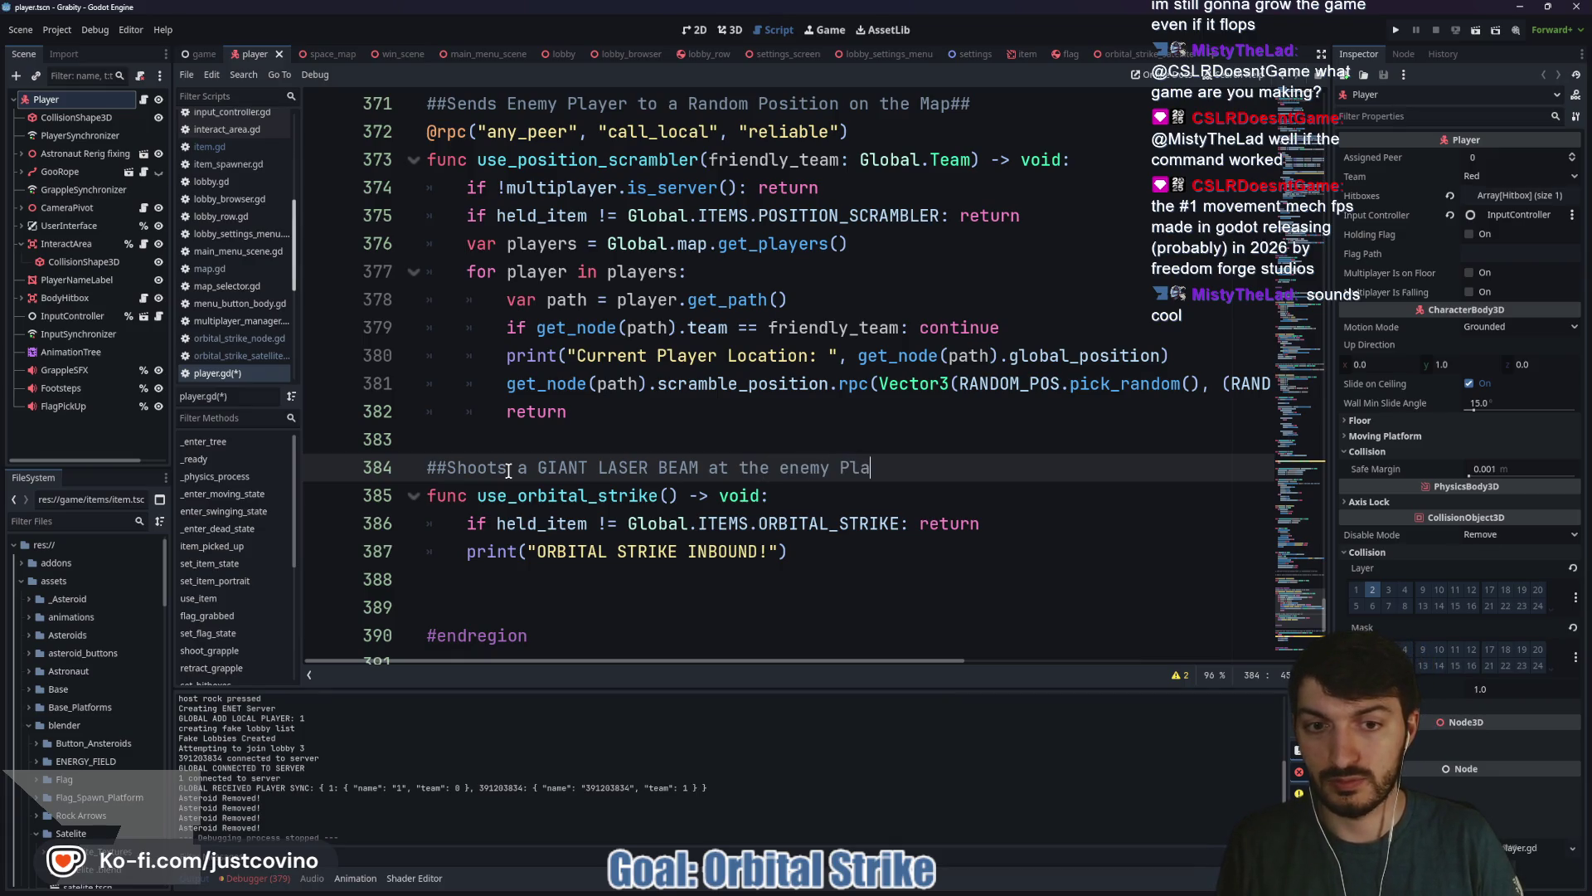
{"action": "type", "text": " Killin"}
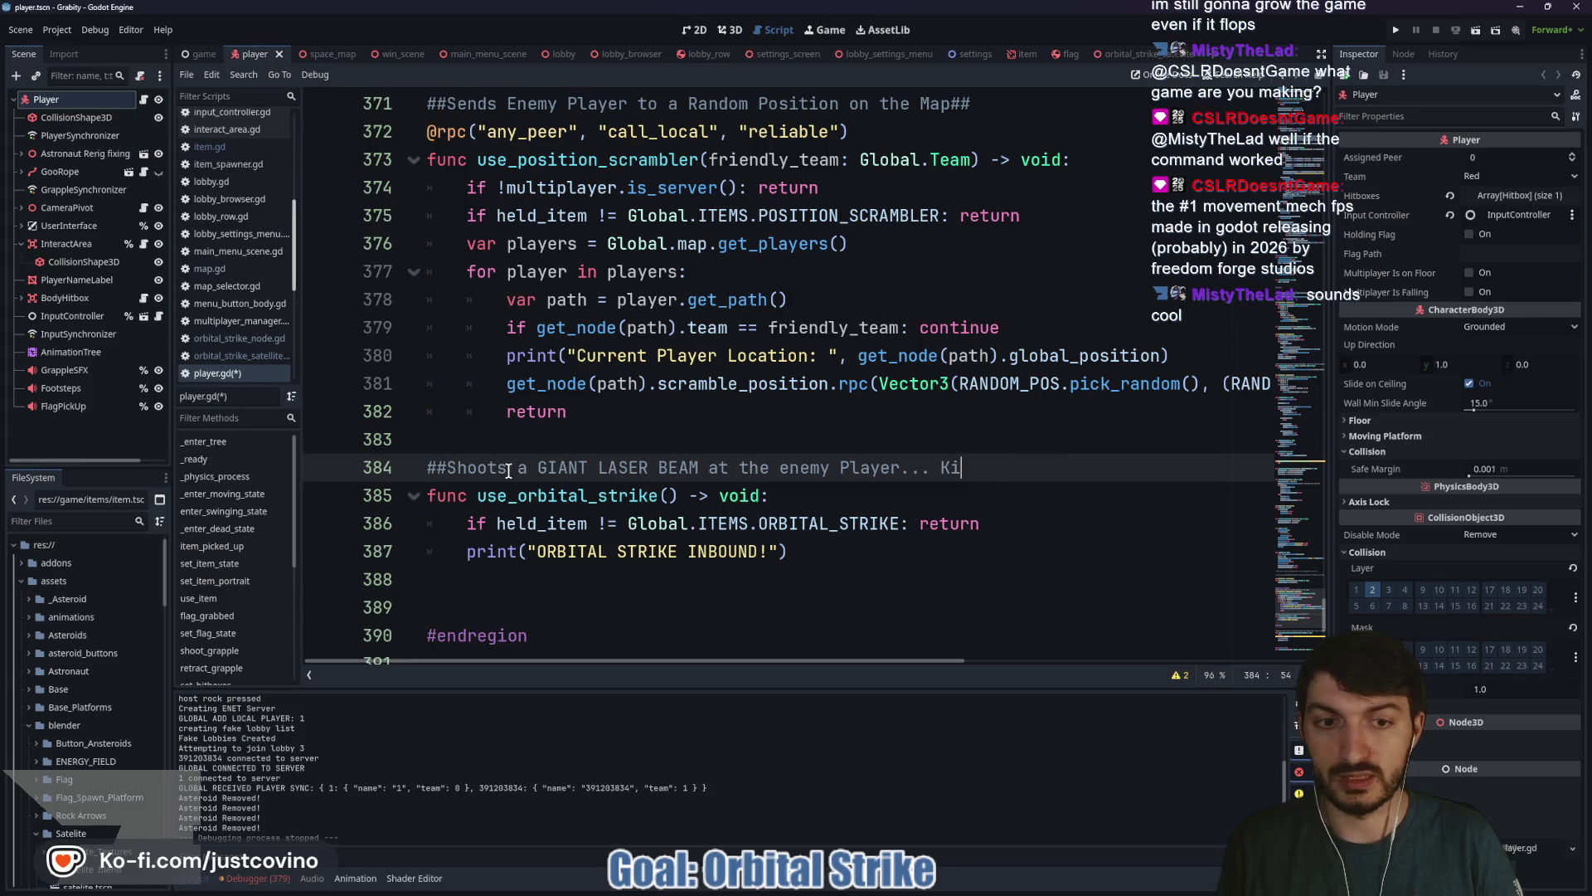
{"action": "type", "text": "Killing Them,"}
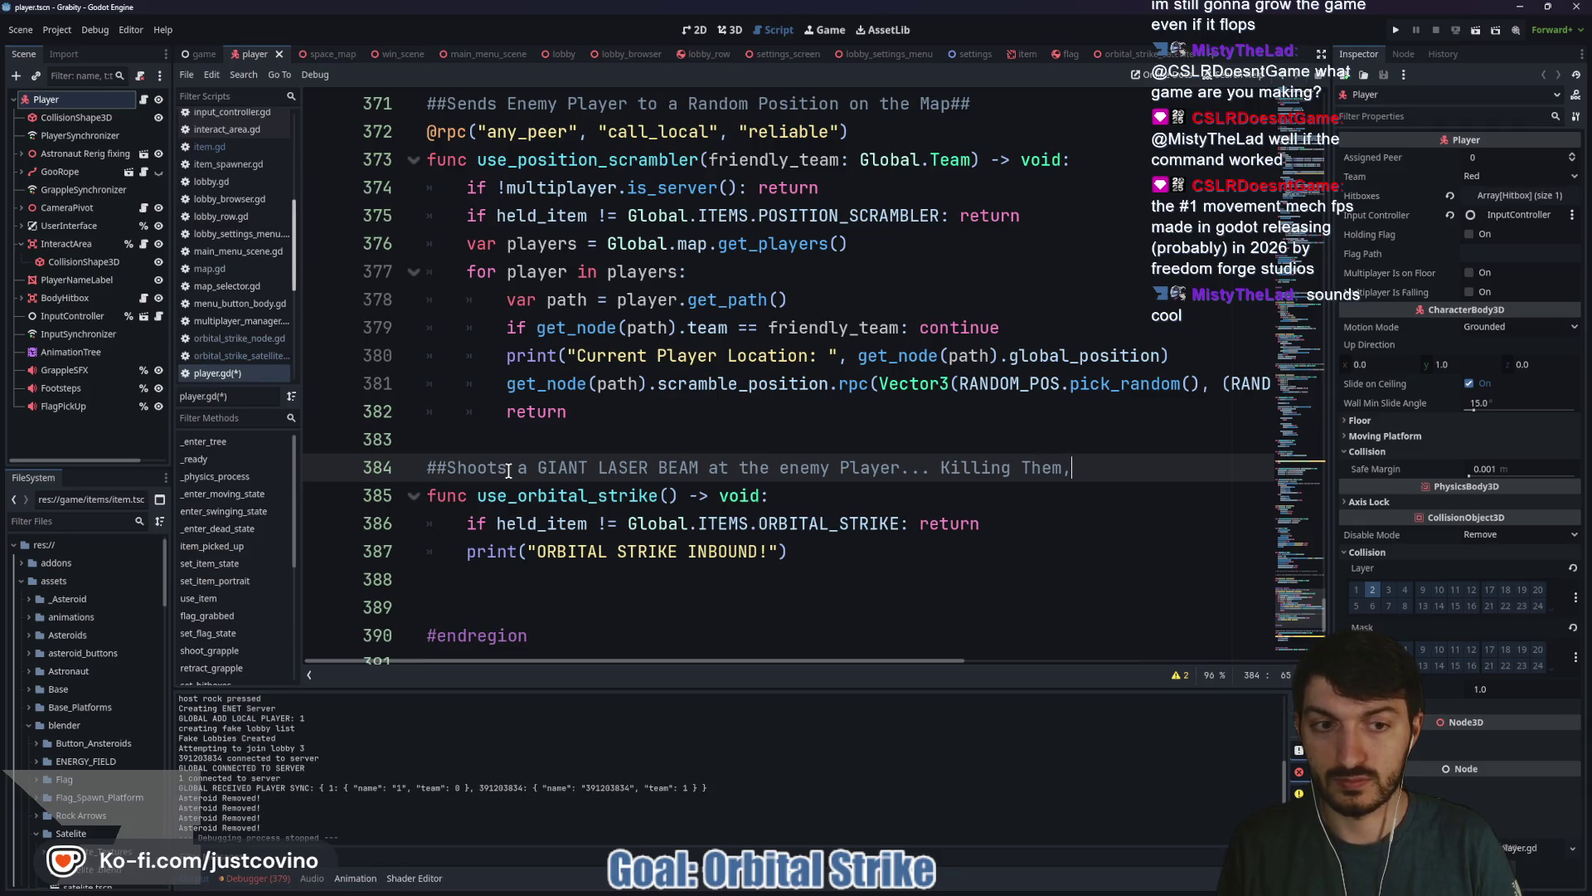
{"action": "type", "text": "."}
{"action": "type", "text": "##"}
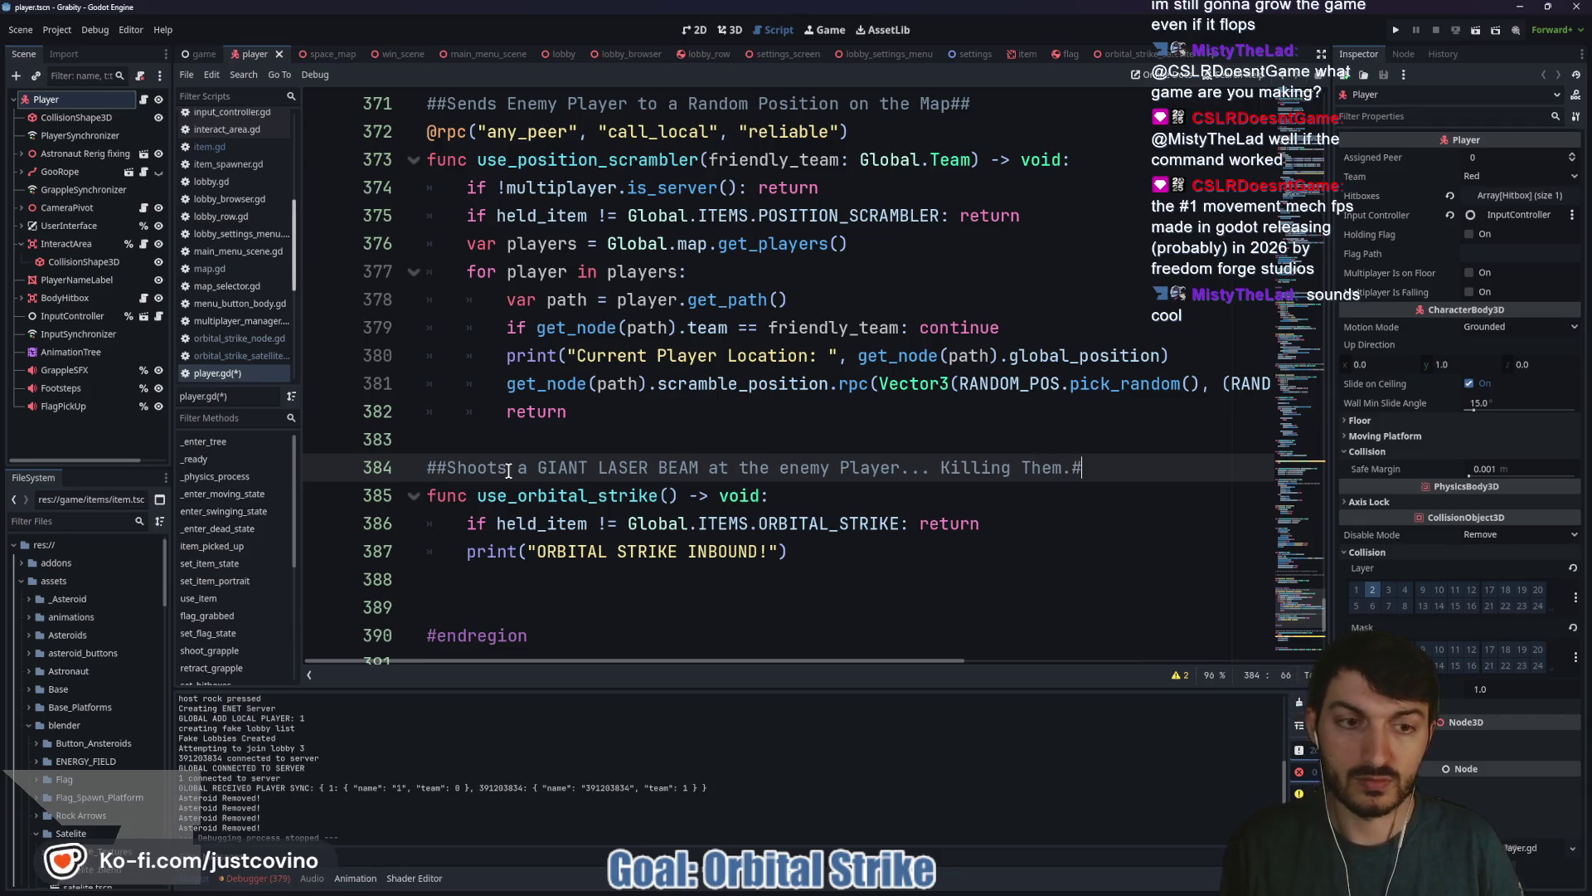
{"action": "left_click", "coordinate": [824, 437]}
{"action": "key", "text": "ctrl+s"}
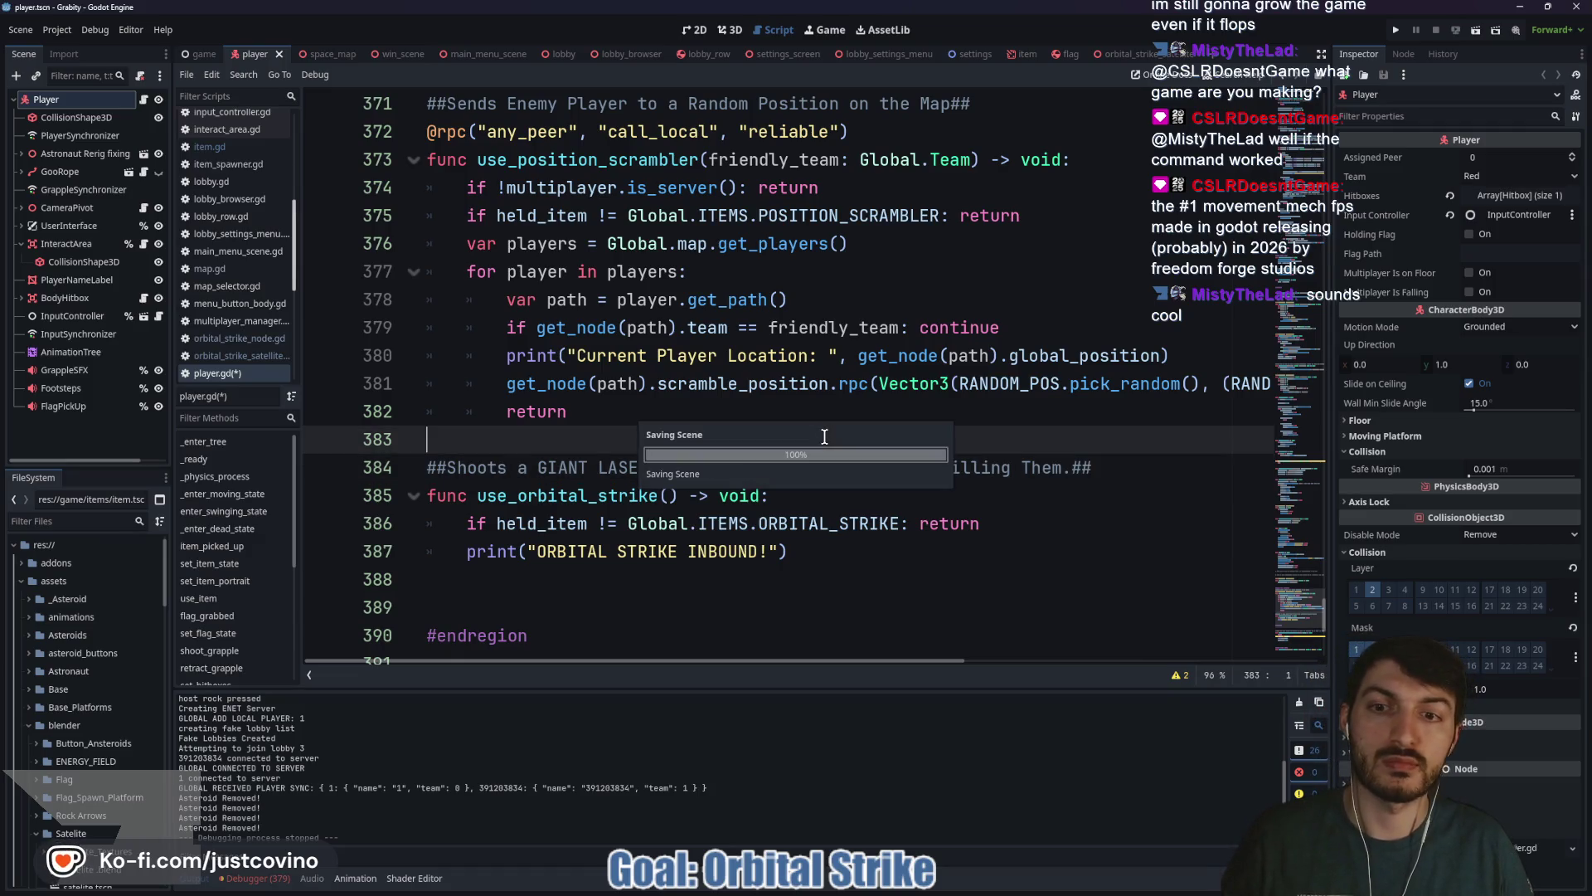
{"action": "key", "text": "Return"}
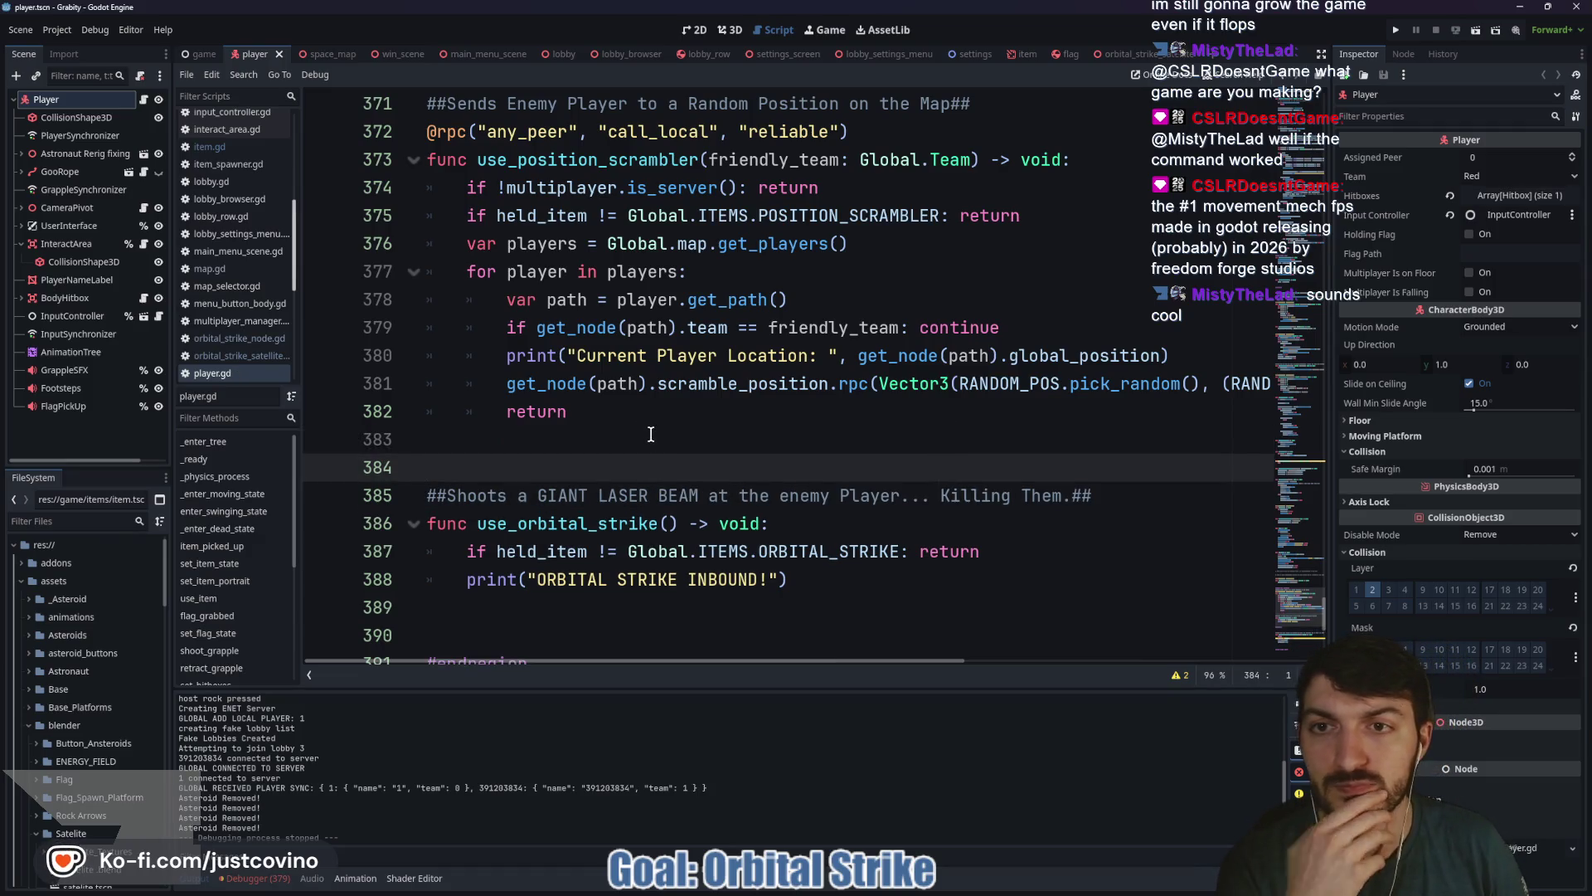
{"action": "left_click", "coordinate": [1123, 497]}
{"action": "key", "text": "Return"}
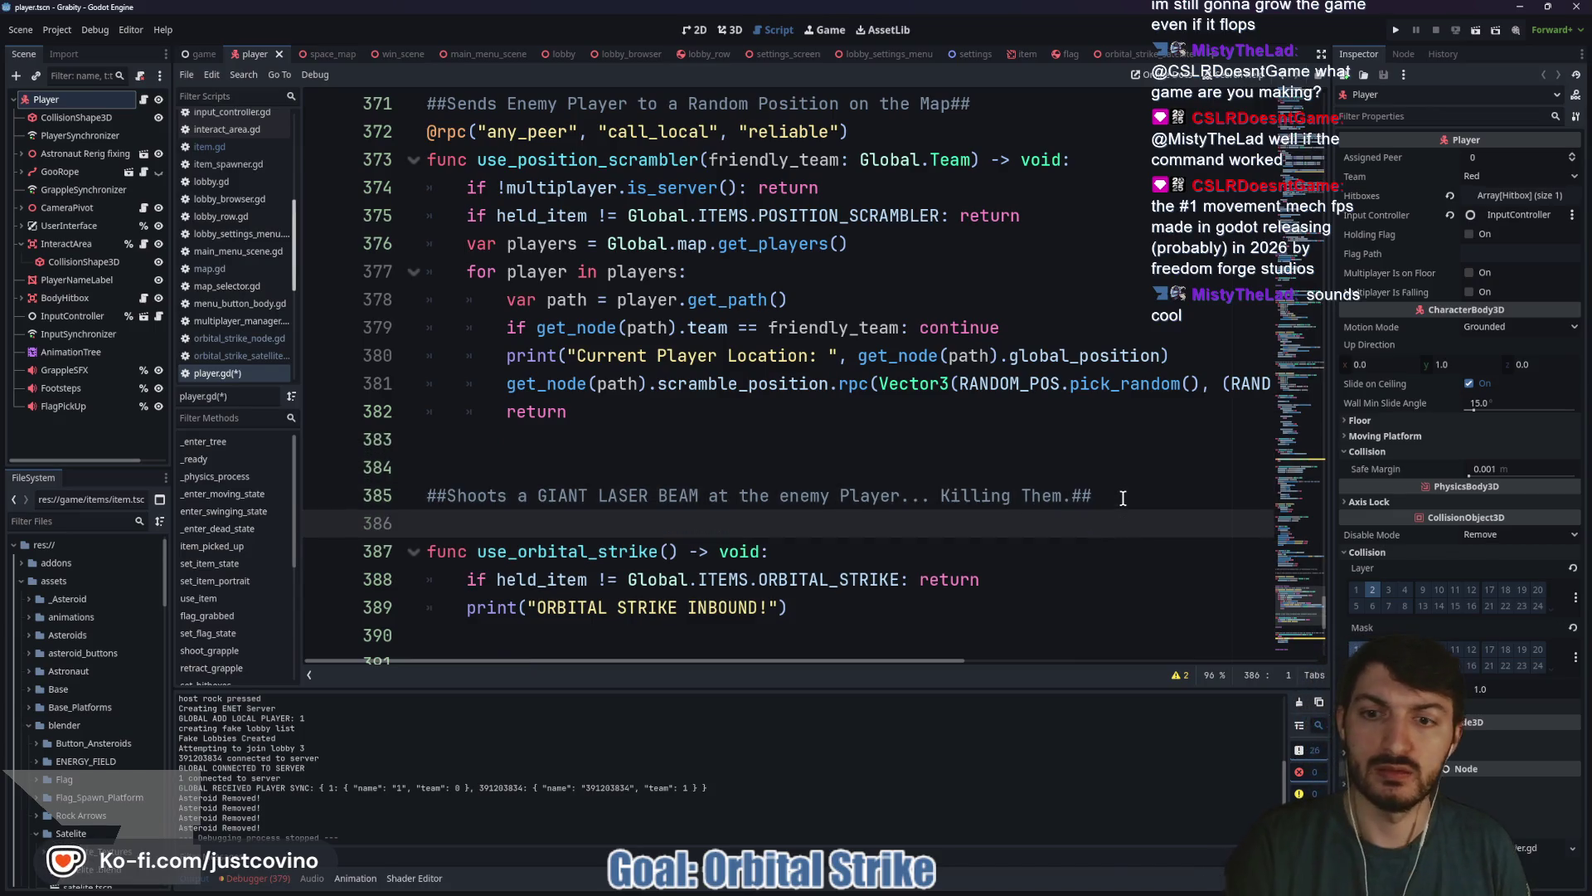
{"action": "type", "text": "rpc"}
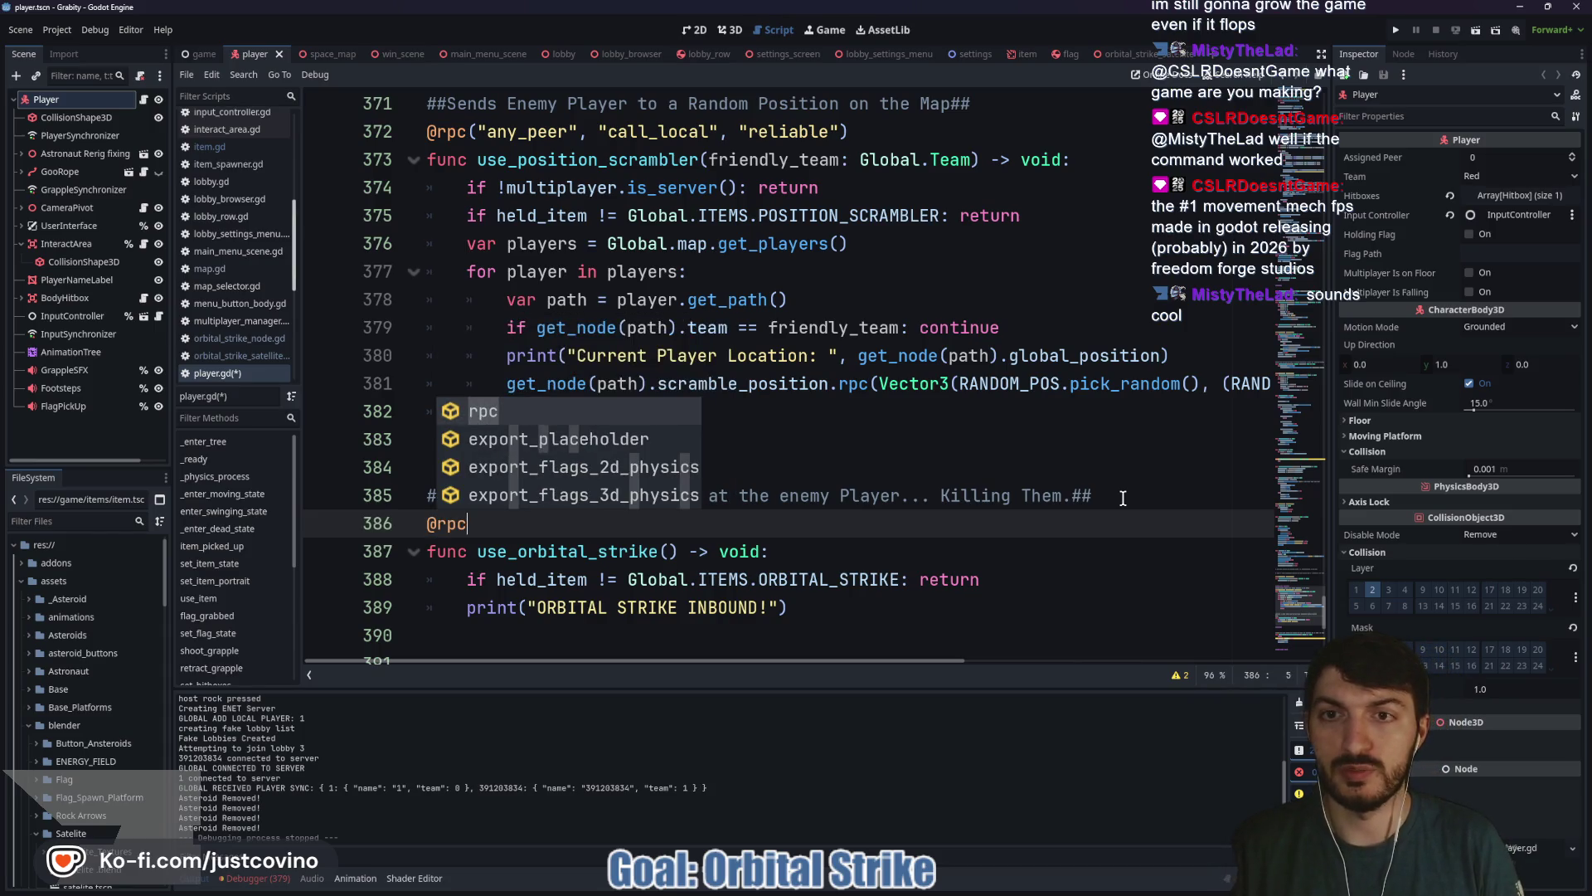
{"action": "type", "text": "("}
{"action": "key", "text": "Return"}
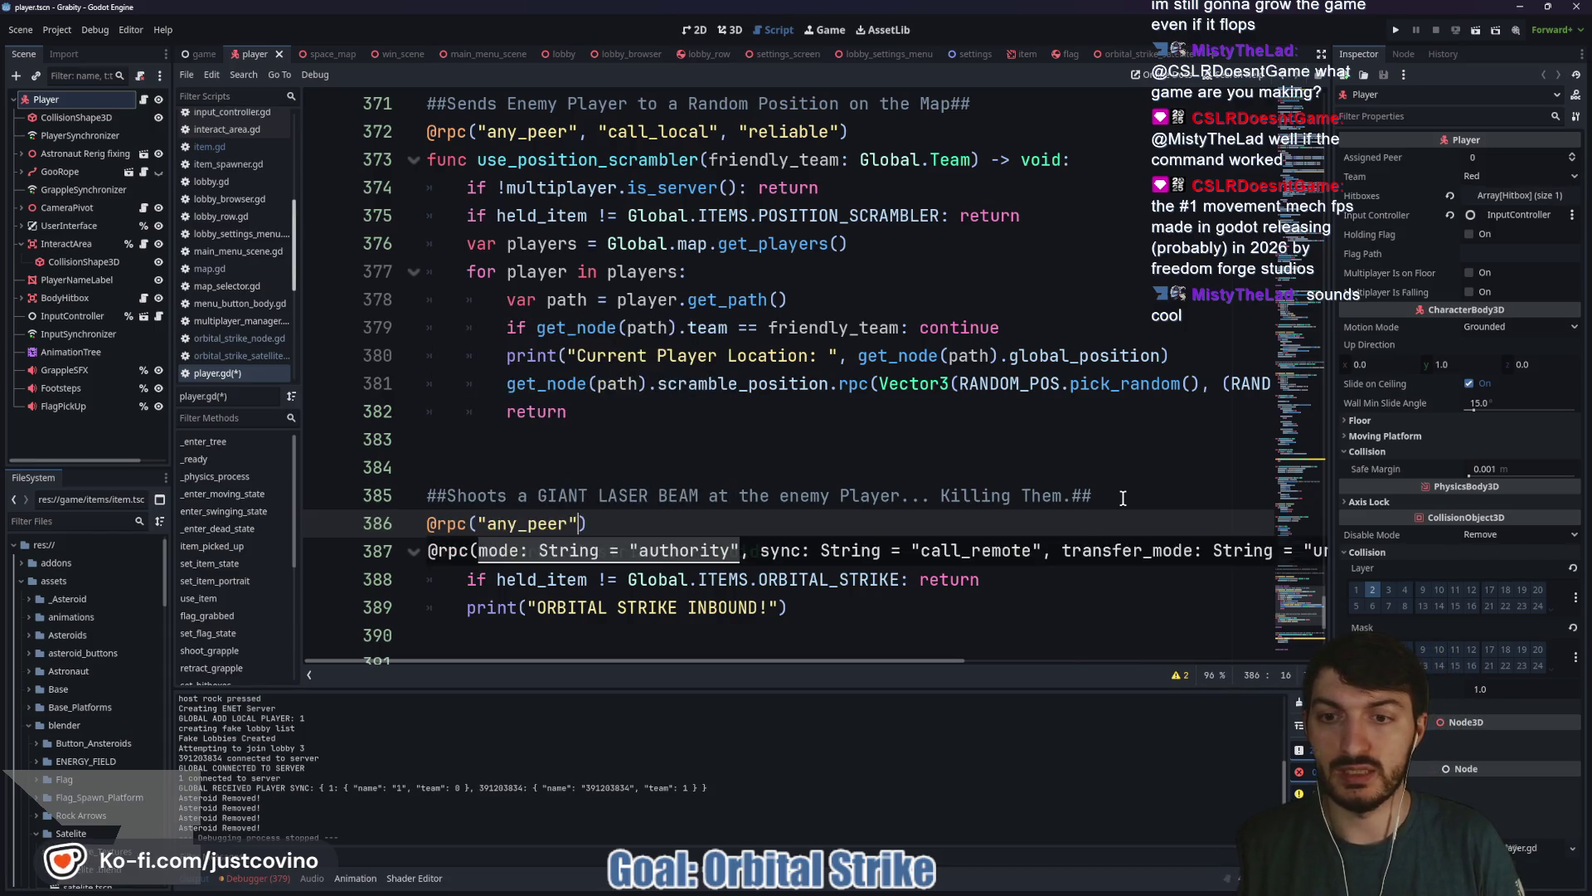
{"action": "type", "text": ","}
{"action": "key", "text": "Down"}
{"action": "key", "text": "Down"}
{"action": "key", "text": "Return"}
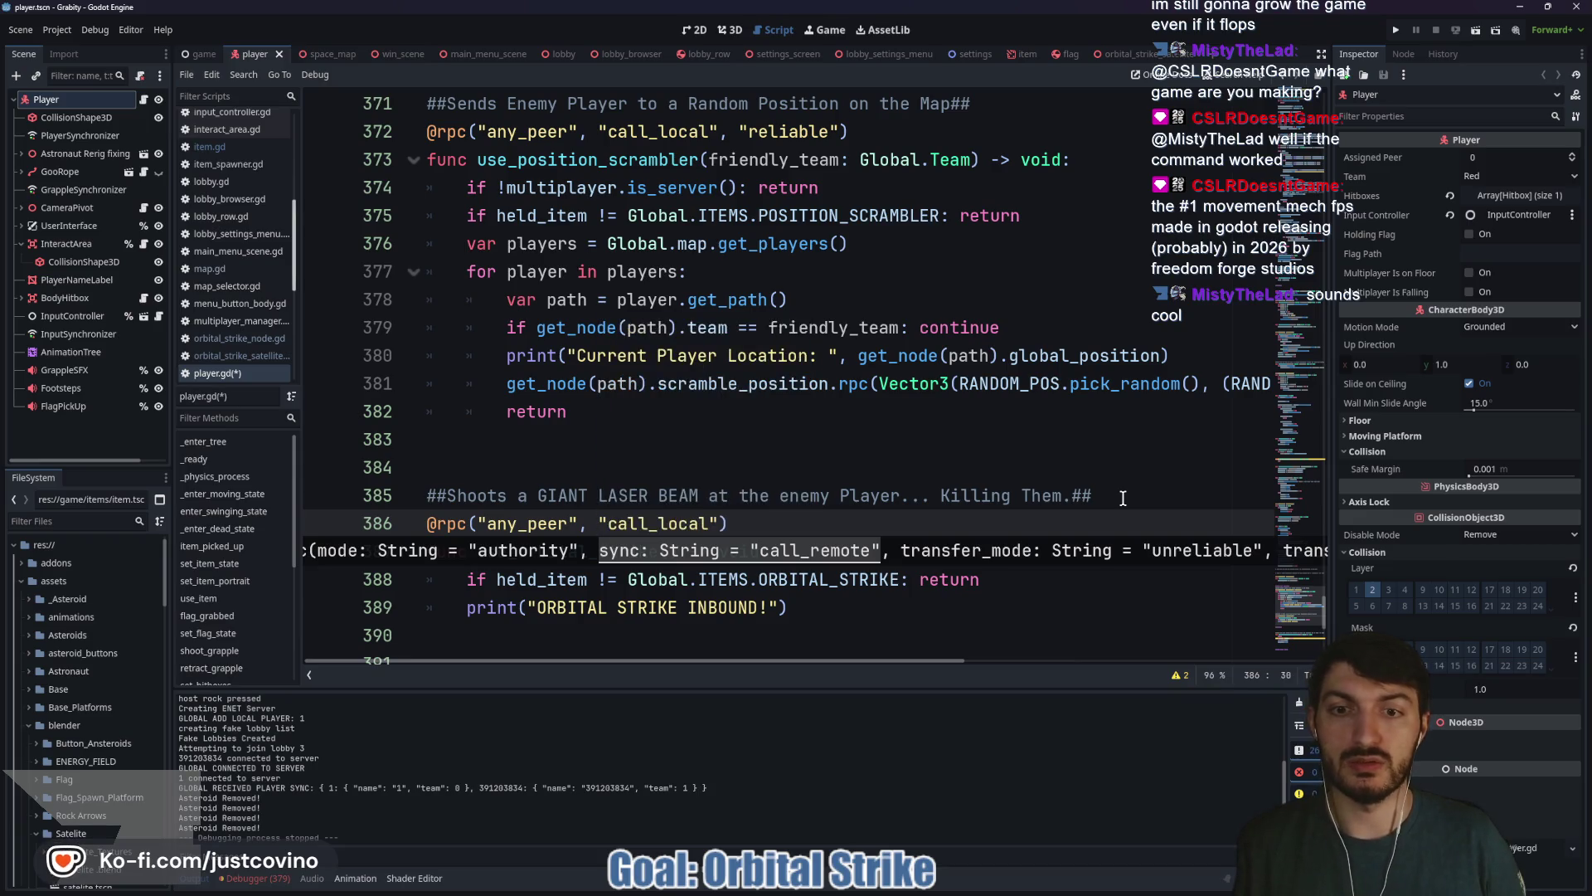
{"action": "key", "text": "Down"}
{"action": "key", "text": "Down"}
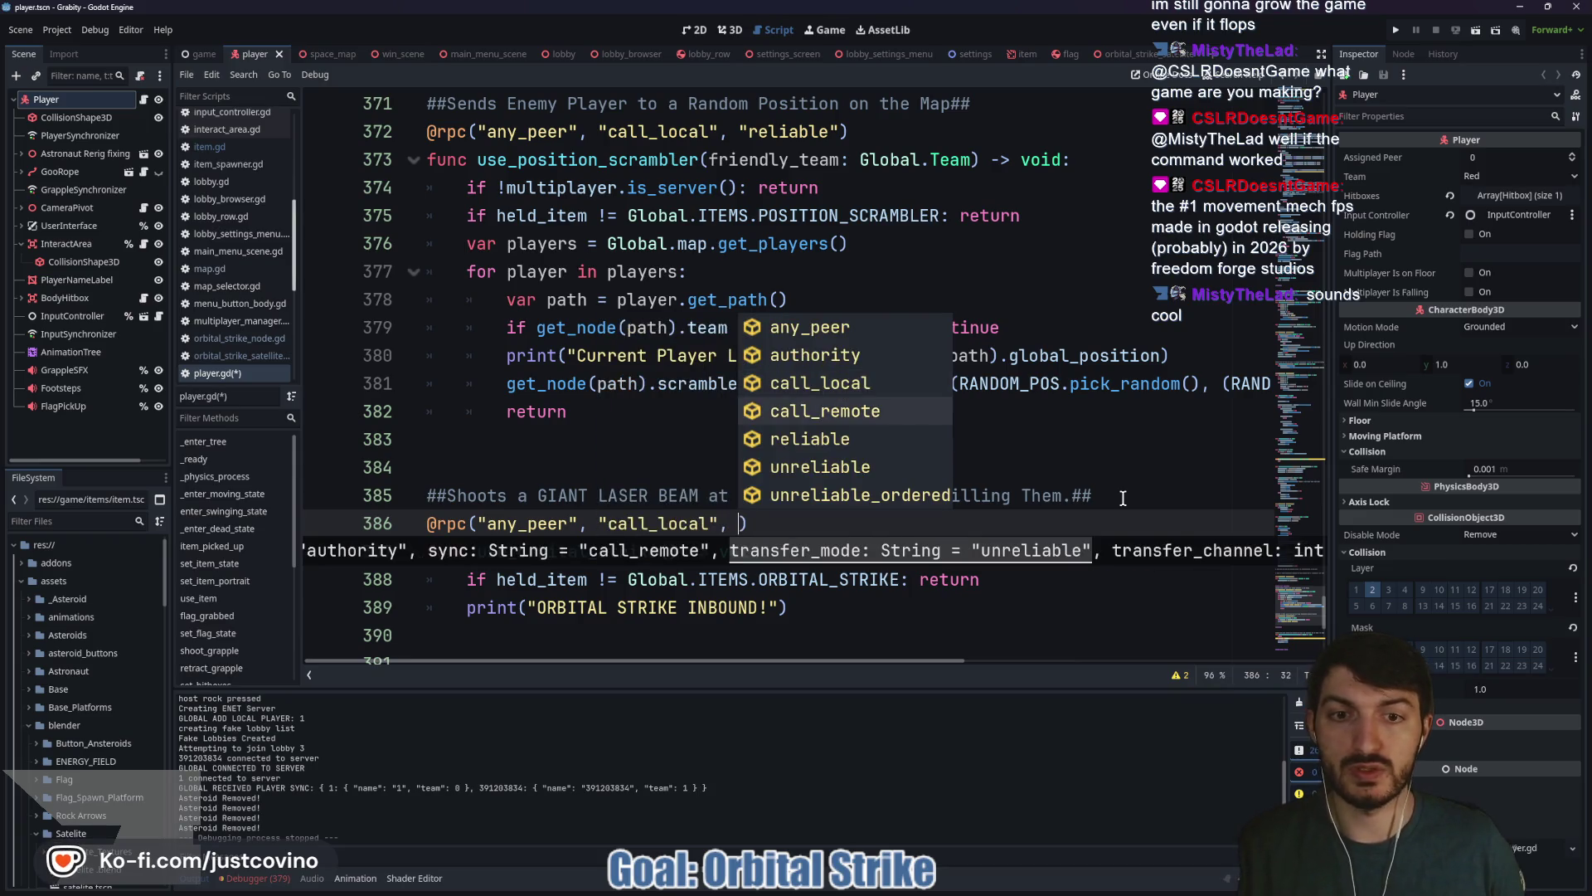
{"action": "key", "text": "Return"}
{"action": "type", "text": ")"}
{"action": "key", "text": "ctrl+s"}
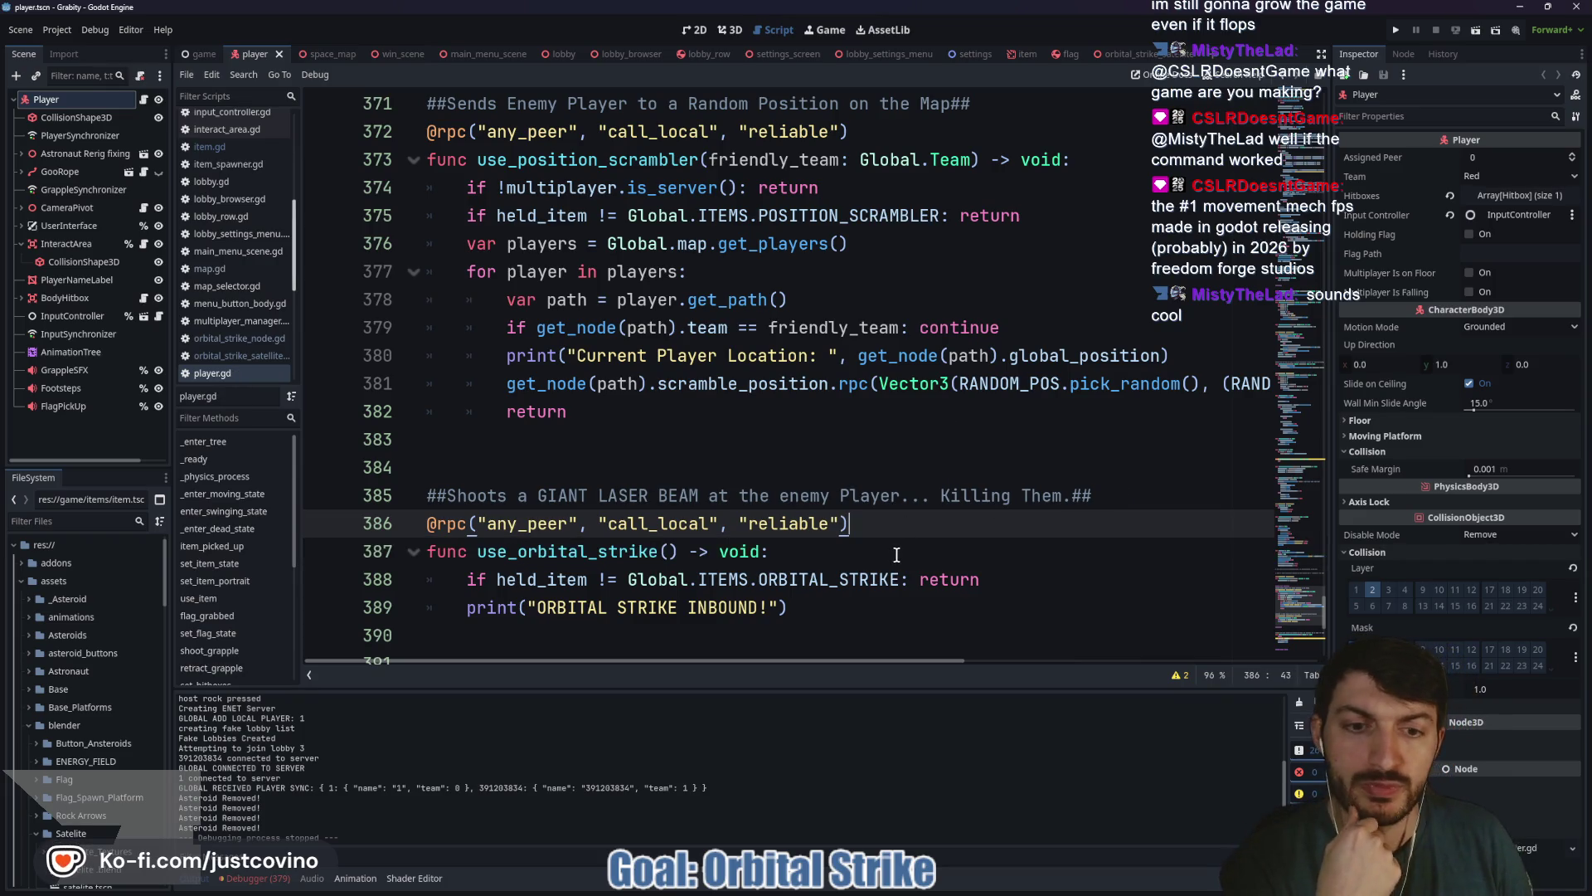
- Go to set_item_state and open a new, outdented line after the hide_item call on line 226
{"action": "scroll", "coordinate": [896, 554], "scroll_direction": "down", "scroll_amount": 1}
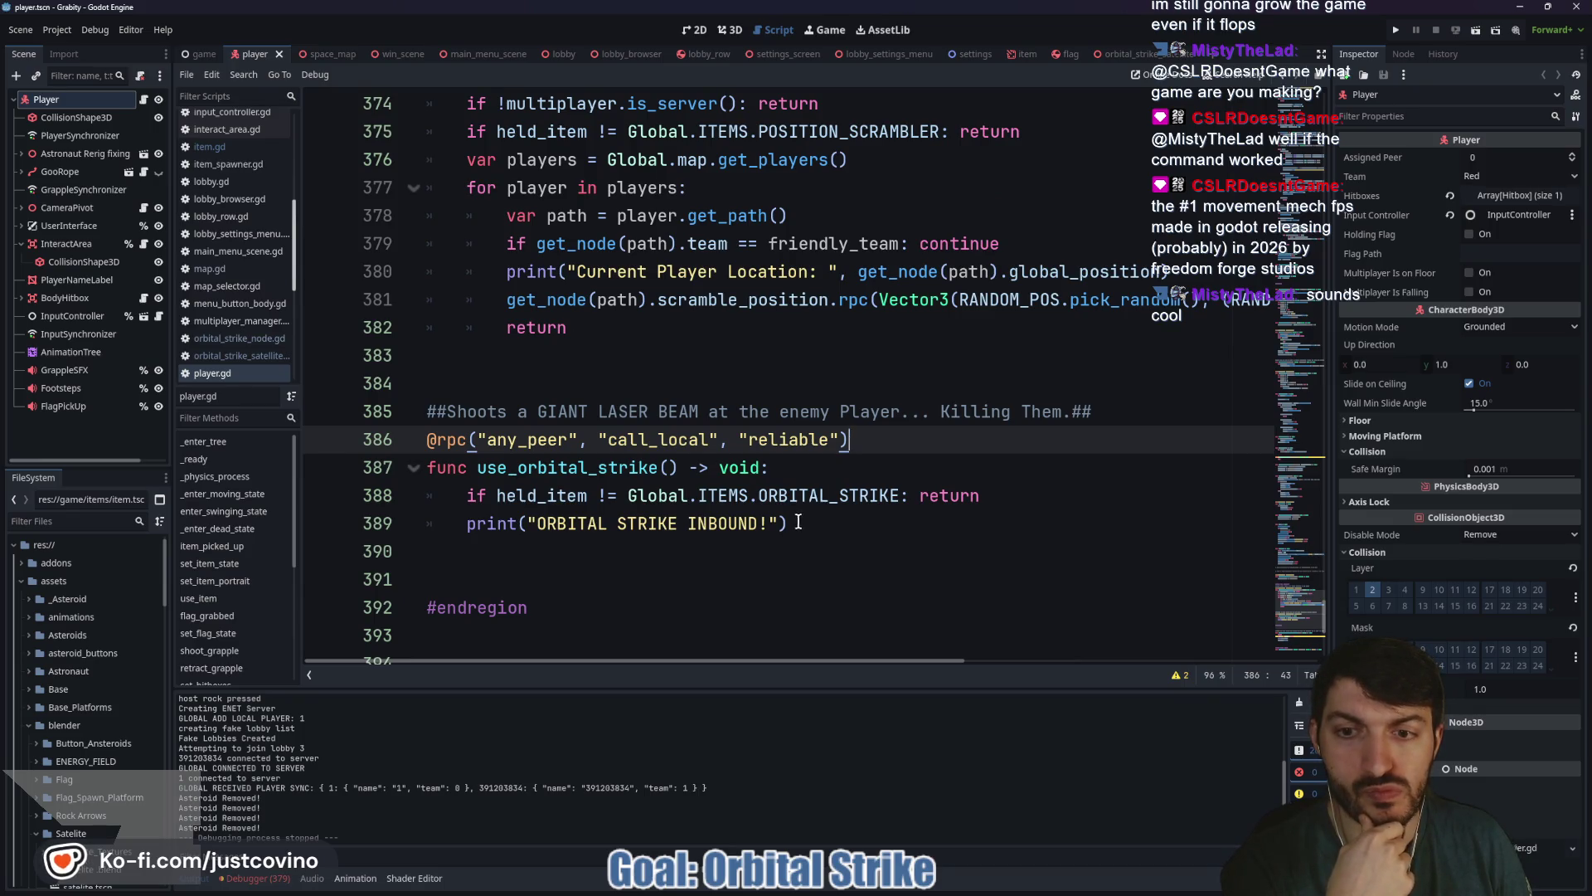
{"action": "scroll", "coordinate": [655, 514], "scroll_direction": "up", "scroll_amount": 8}
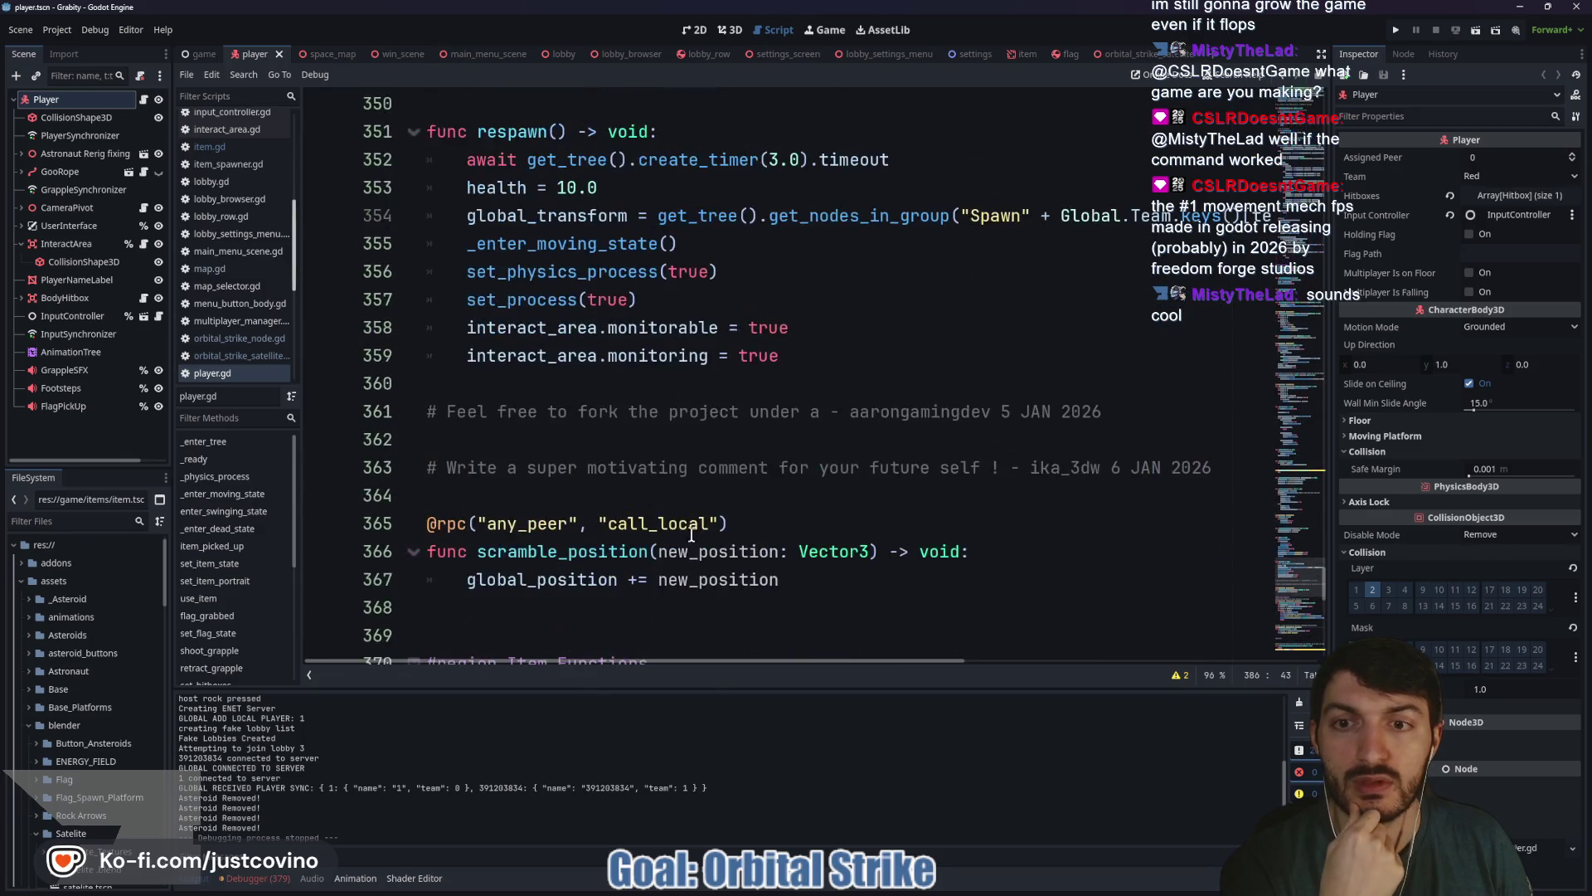
{"action": "scroll", "coordinate": [702, 540], "scroll_direction": "up", "scroll_amount": 5}
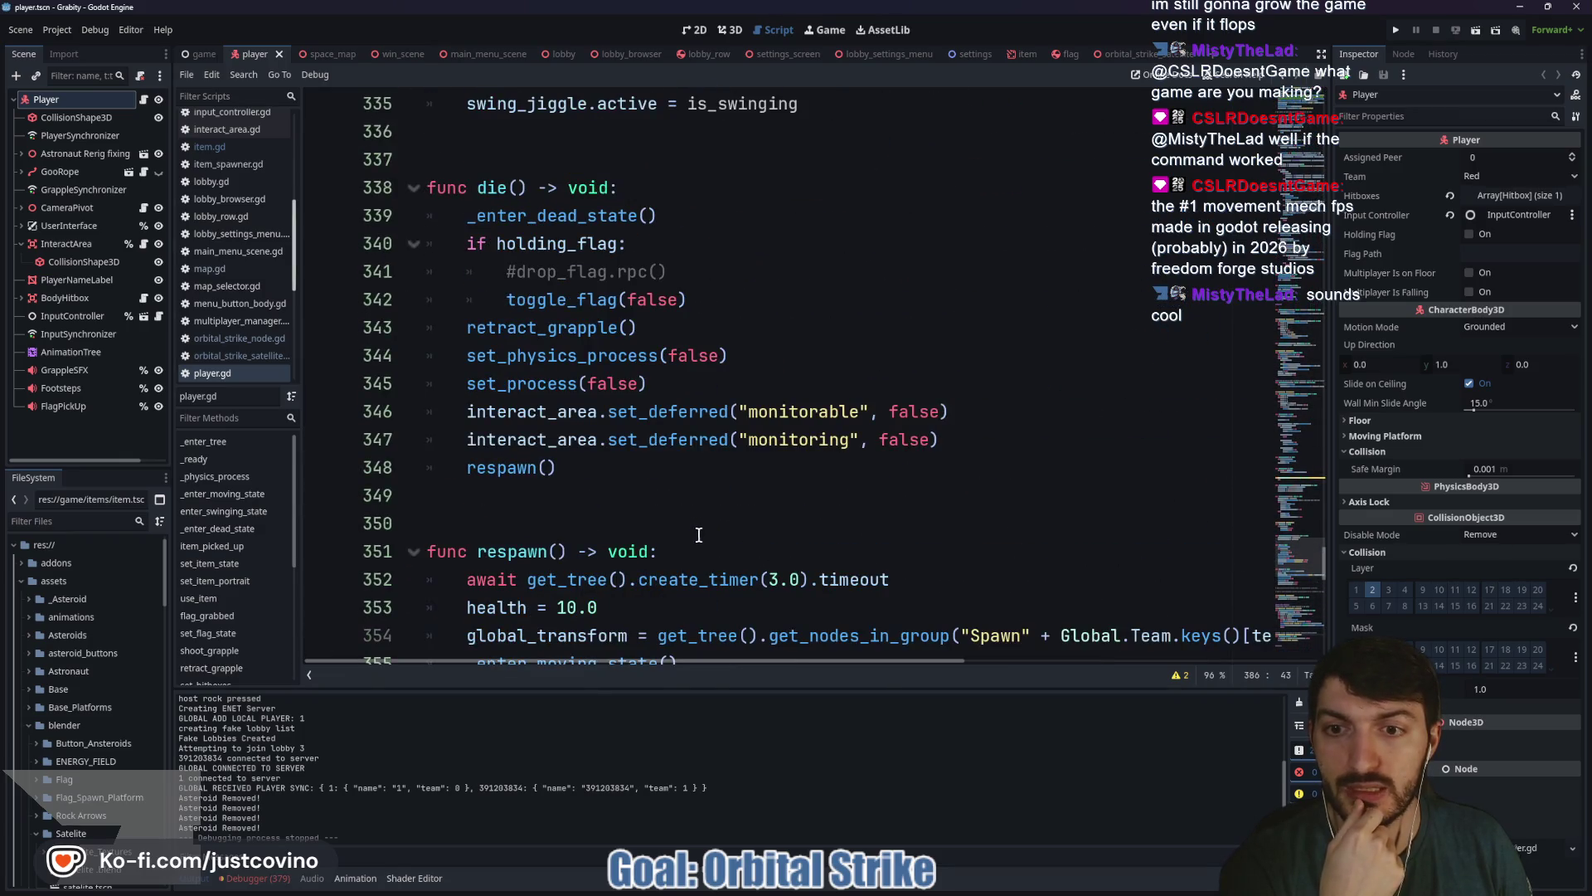
{"action": "scroll", "coordinate": [706, 538], "scroll_direction": "up", "scroll_amount": 9}
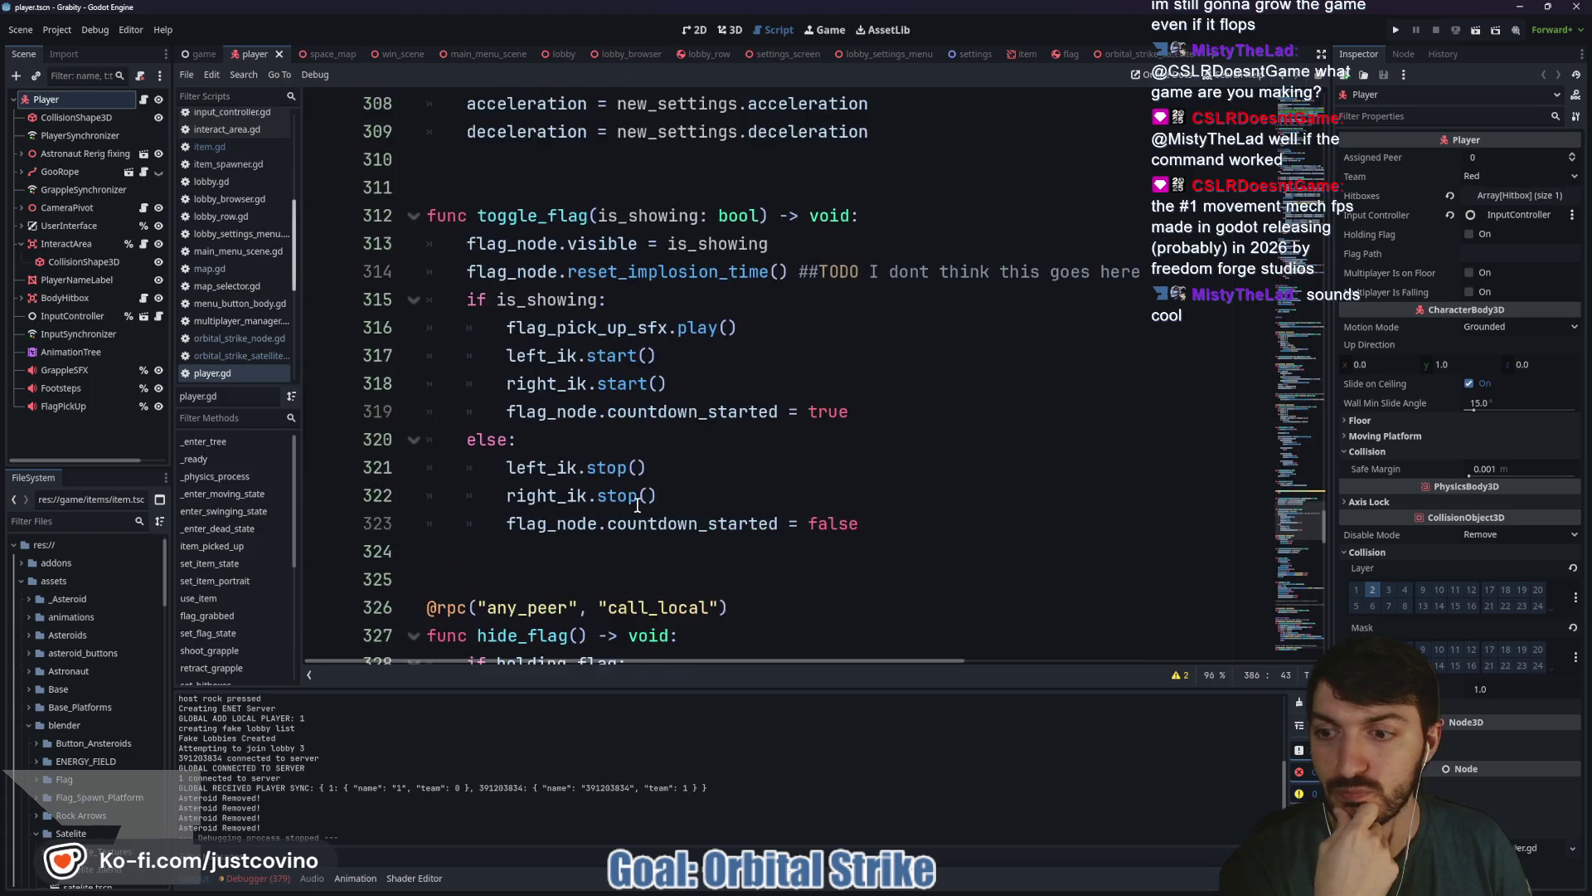
{"action": "left_click", "coordinate": [220, 566]}
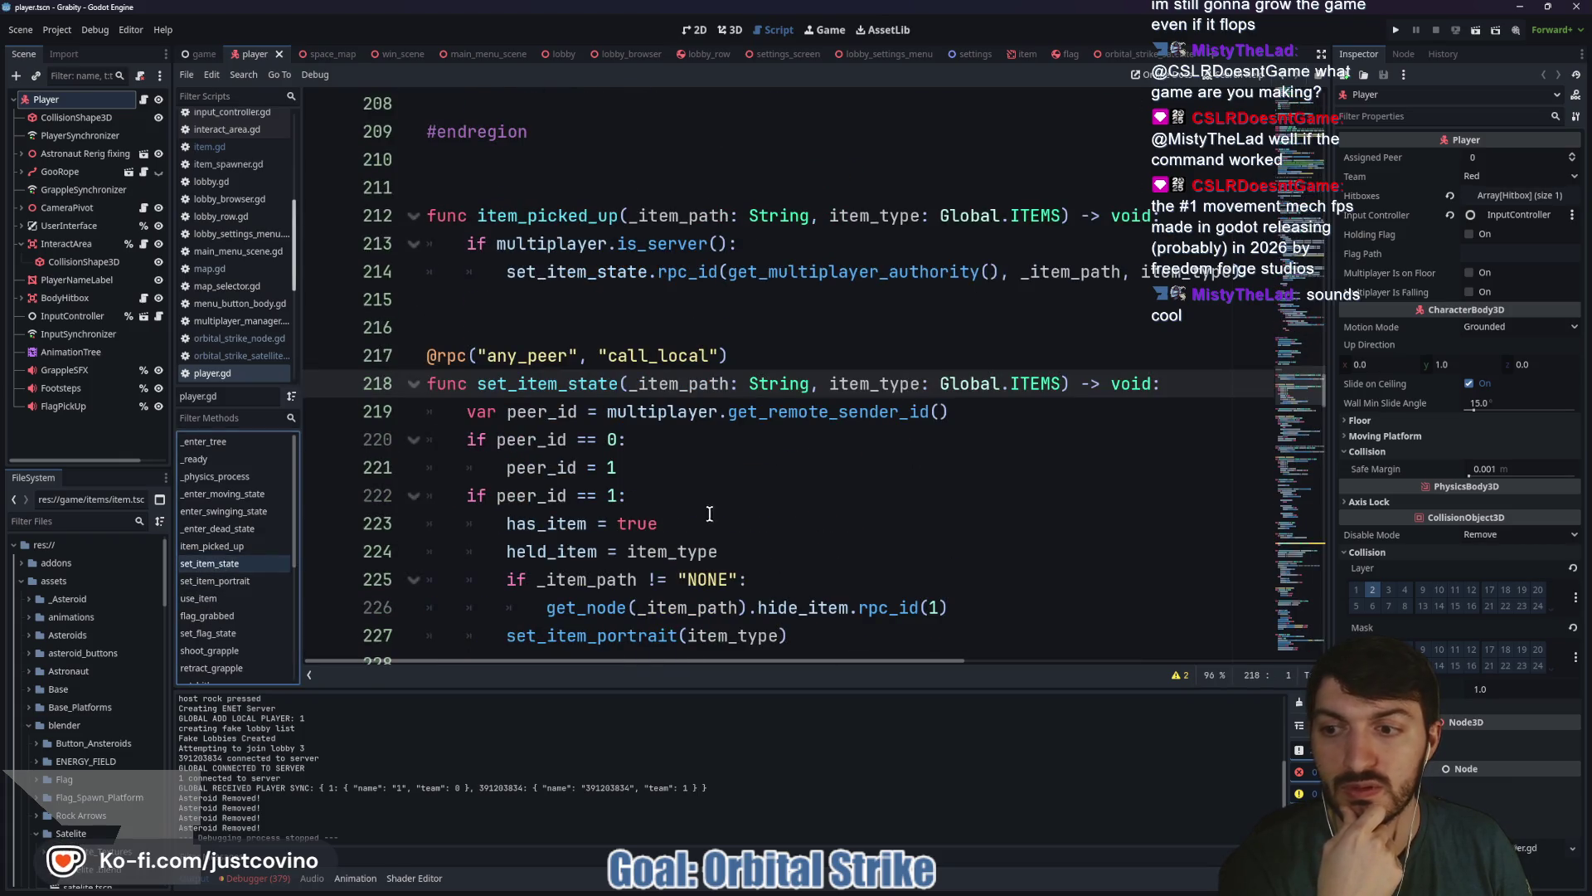
{"action": "left_click", "coordinate": [219, 548]}
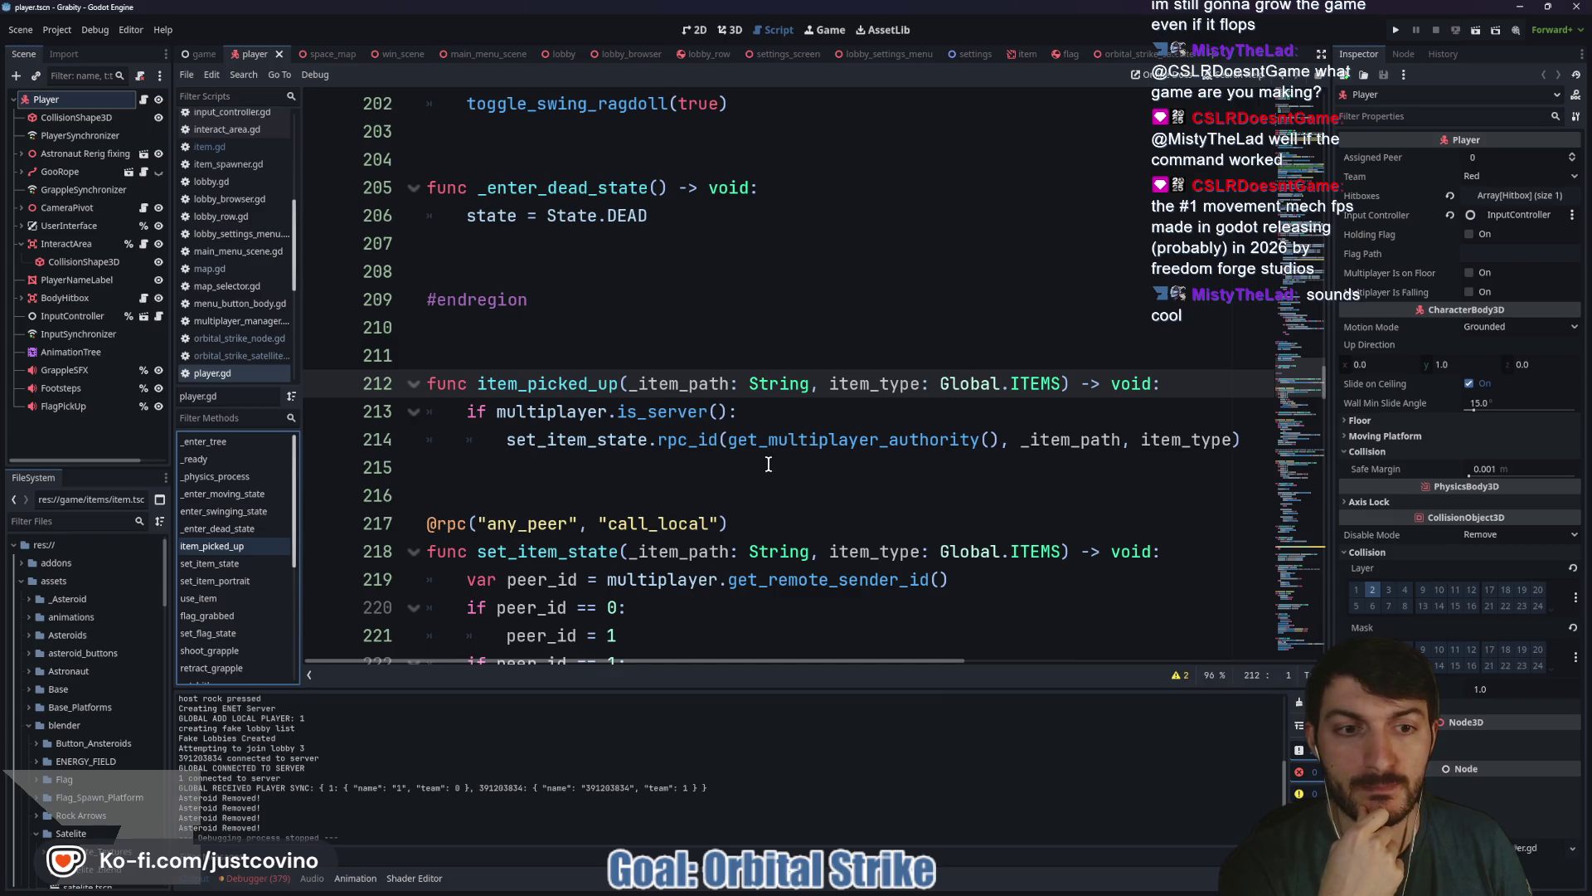
{"action": "scroll", "coordinate": [769, 465], "scroll_direction": "down", "scroll_amount": 2}
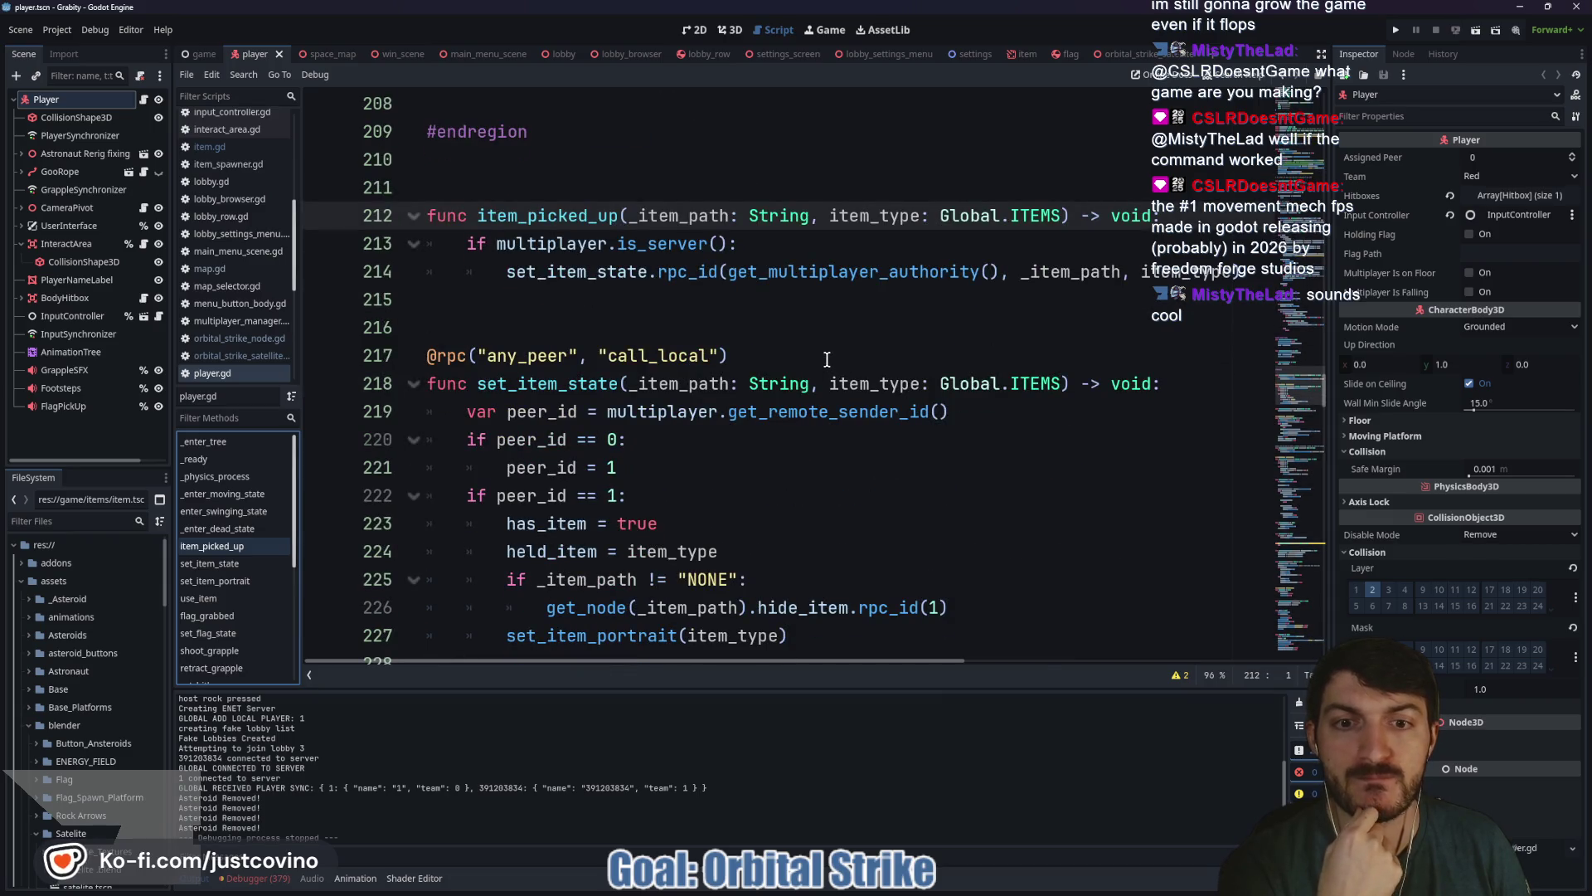
{"action": "scroll", "coordinate": [827, 359], "scroll_direction": "down", "scroll_amount": 2}
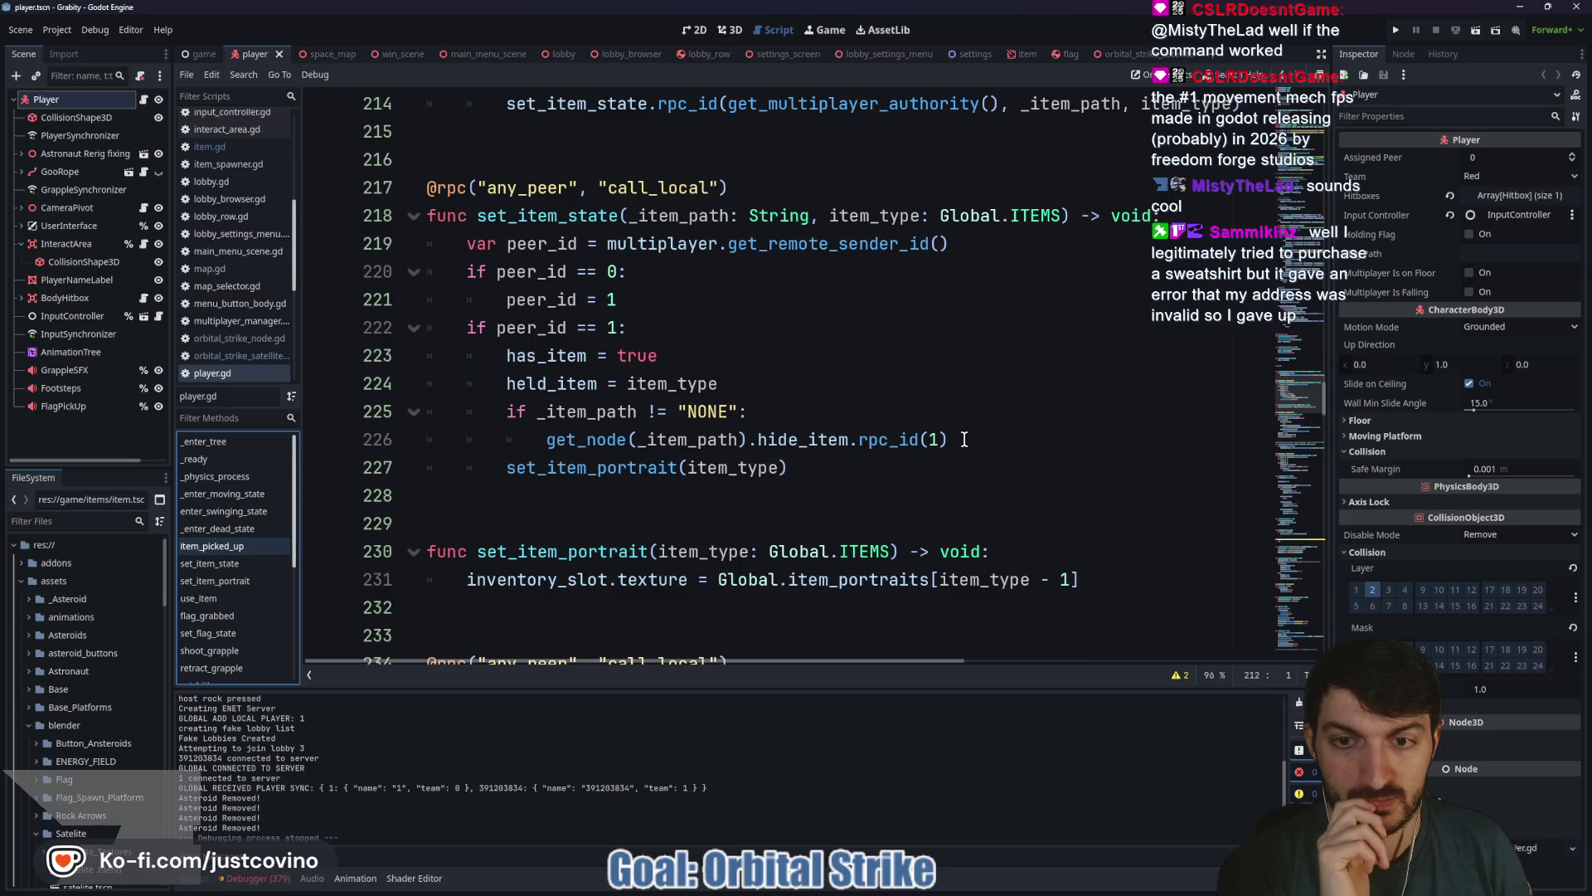
{"action": "left_click", "coordinate": [960, 439]}
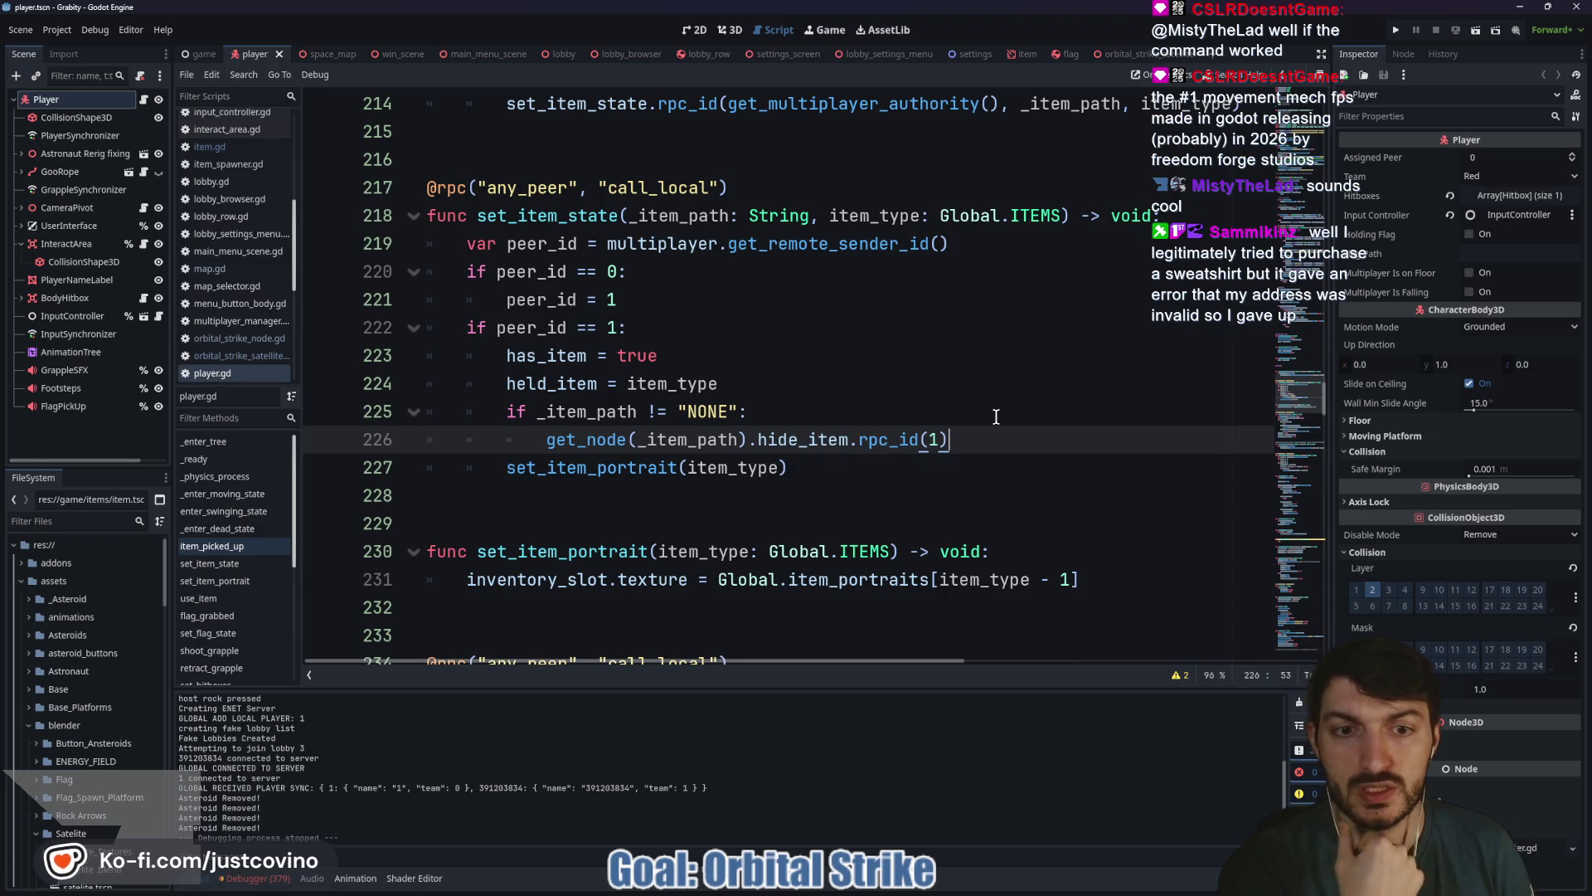
{"action": "key", "text": "Return"}
{"action": "key", "text": "BackSpace"}
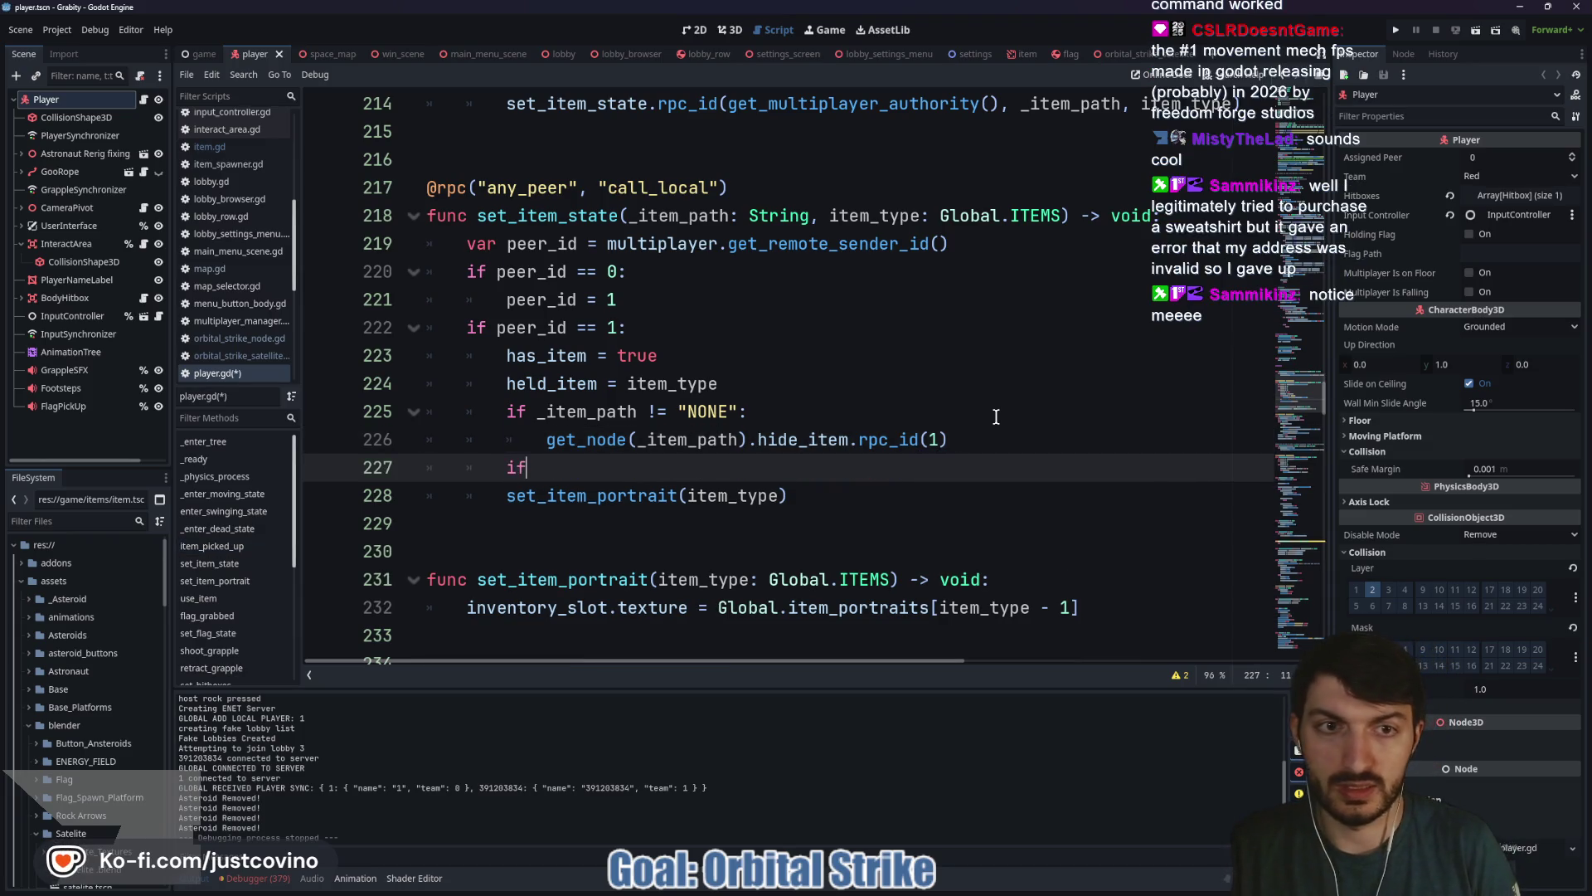
- Write 'if item_type == Global.ITEMS.ORBITAL_STRIKE:' on line 227 with a pass body
{"action": "type", "text": "item"}
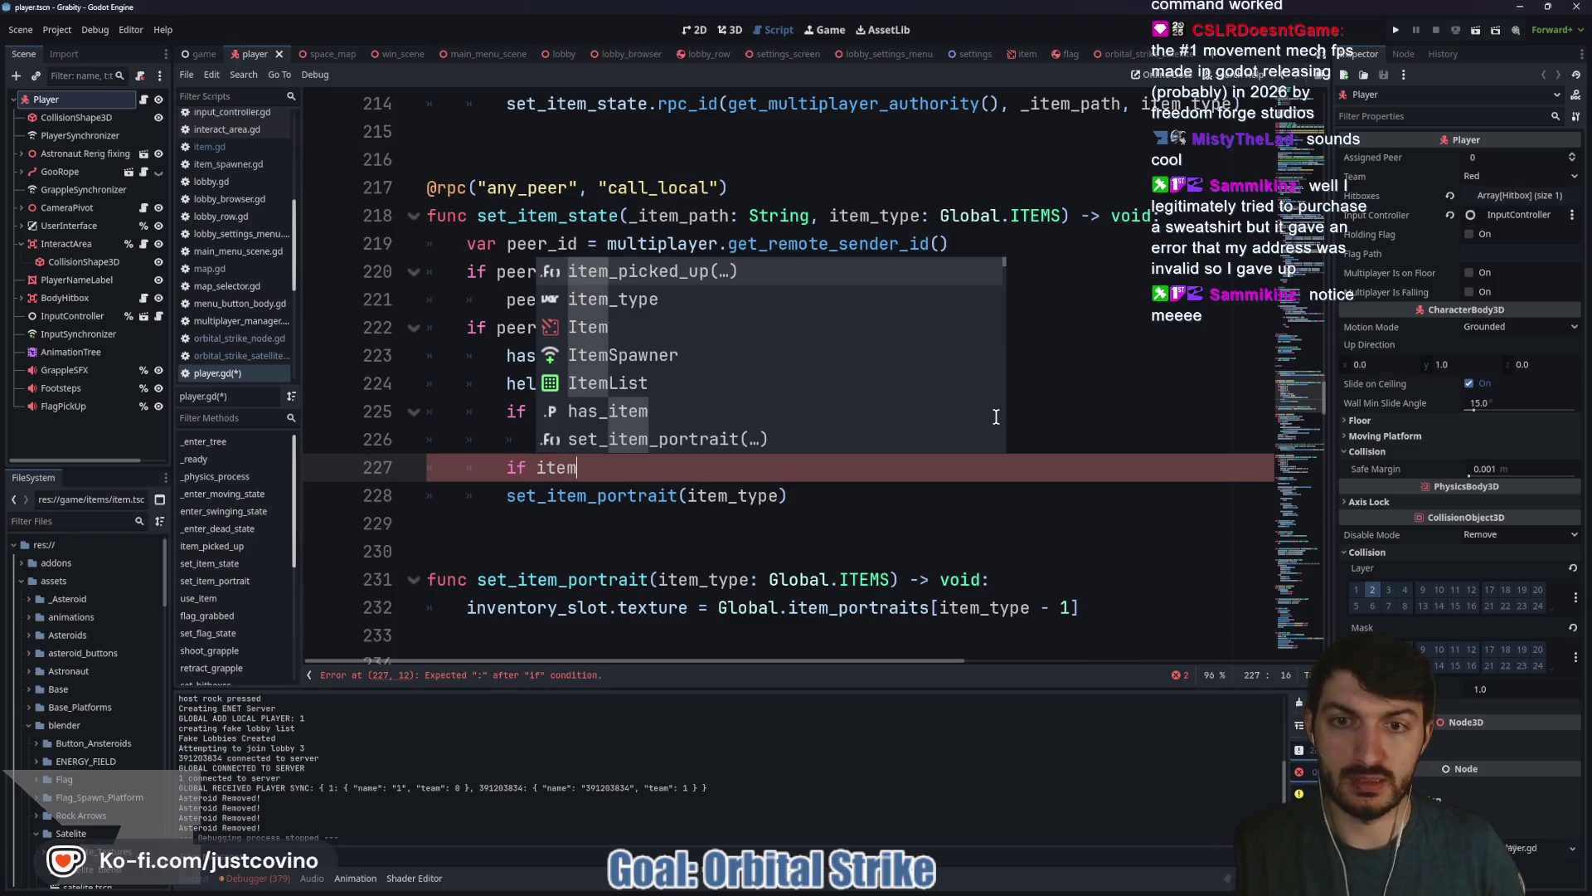
{"action": "key", "text": "Down"}
{"action": "key", "text": "Return"}
{"action": "type", "text": "=="}
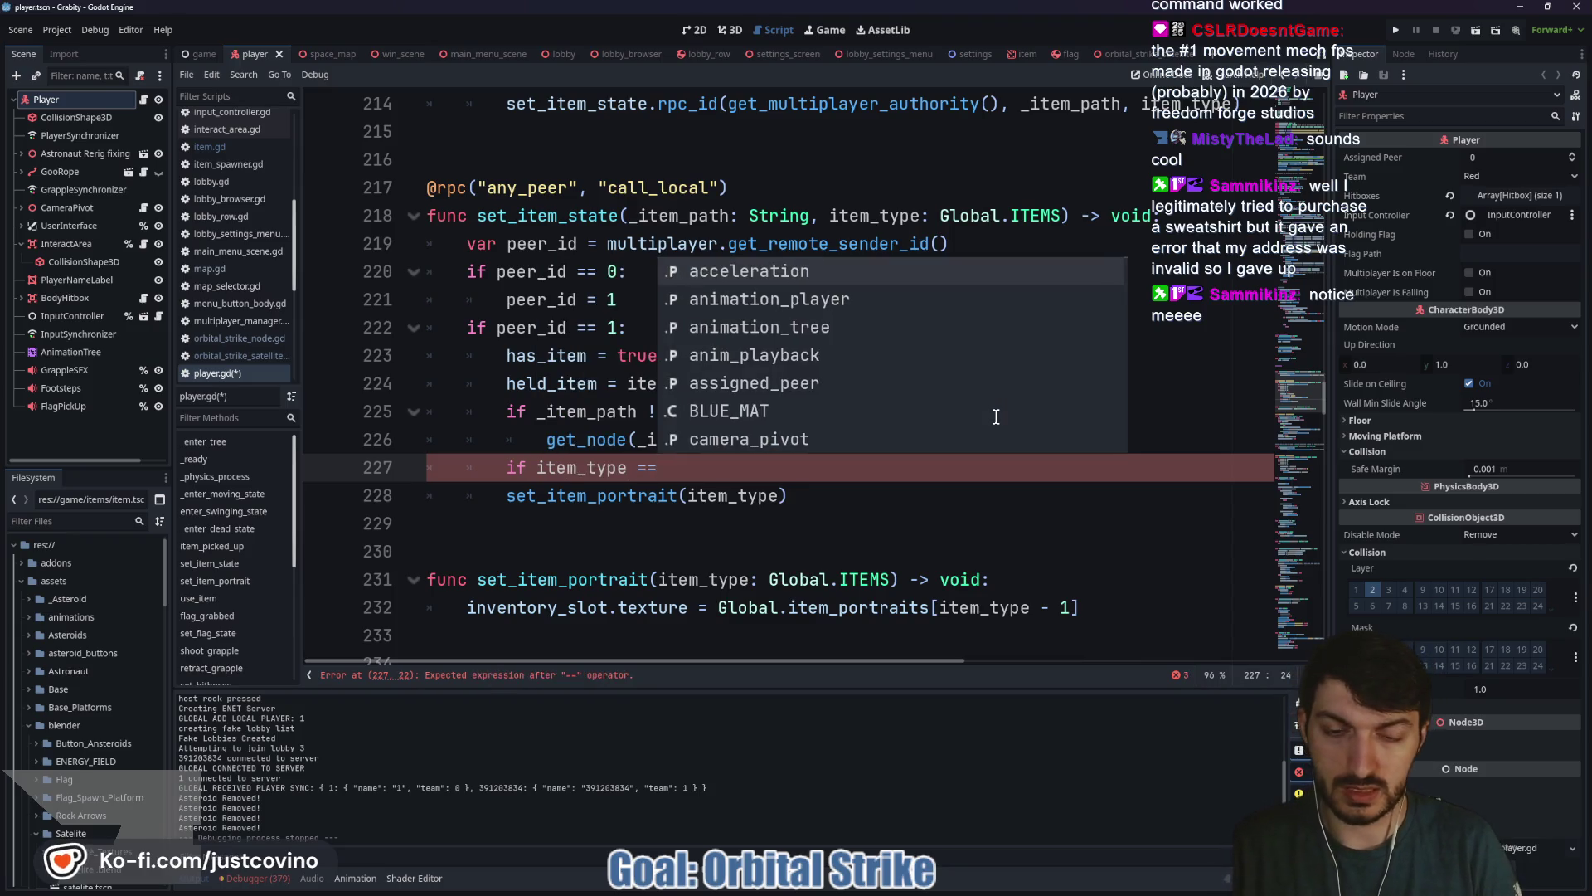
{"action": "type", "text": " Global.ITEMS."}
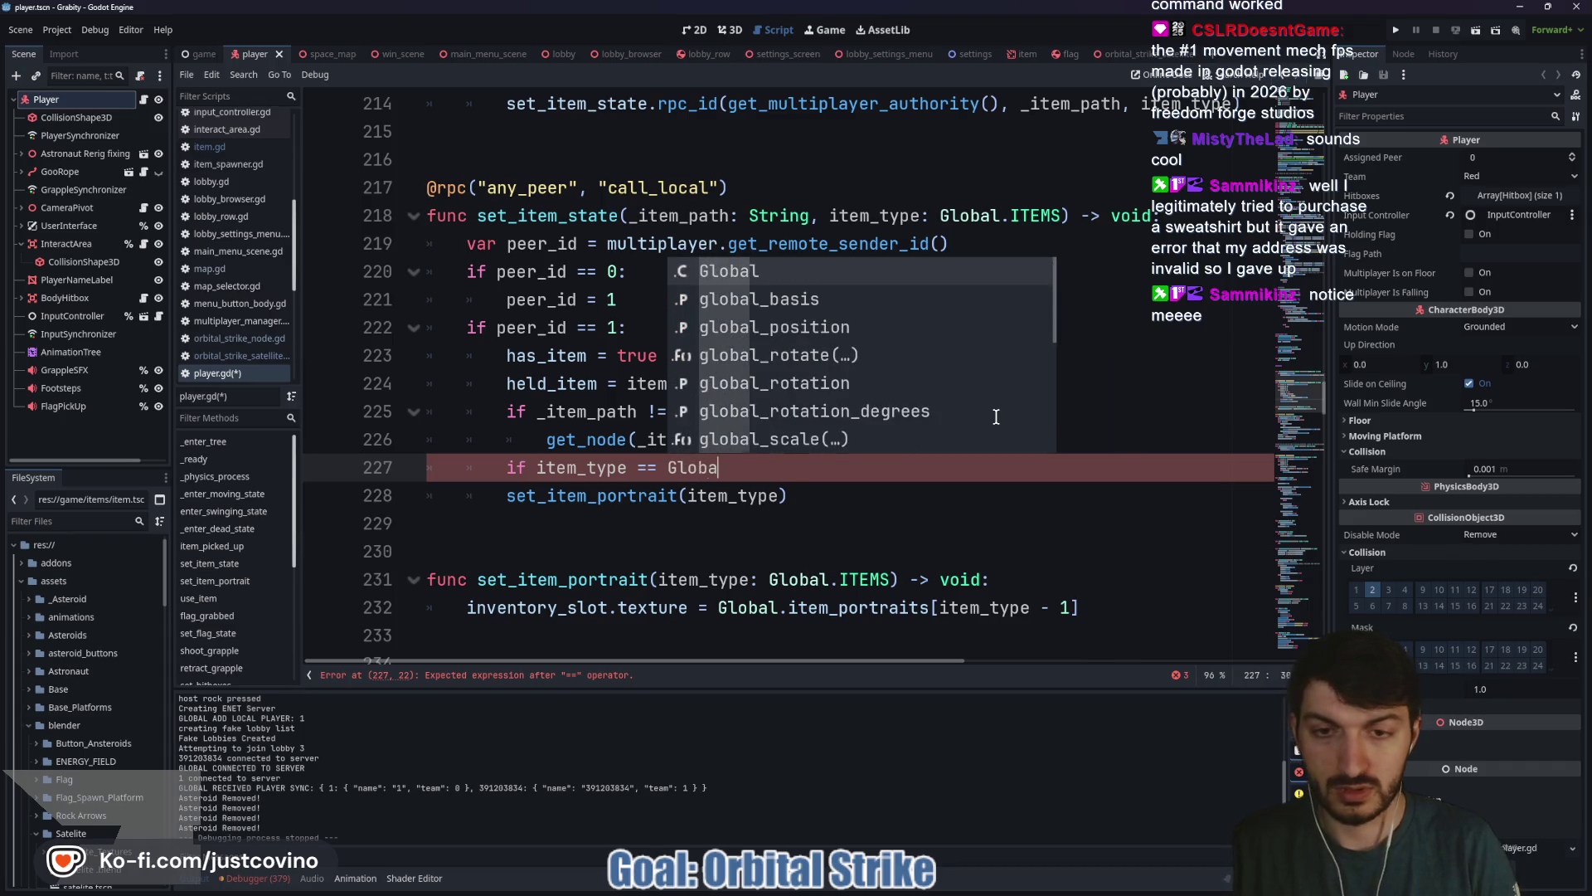
{"action": "type", "text": "Orbi"}
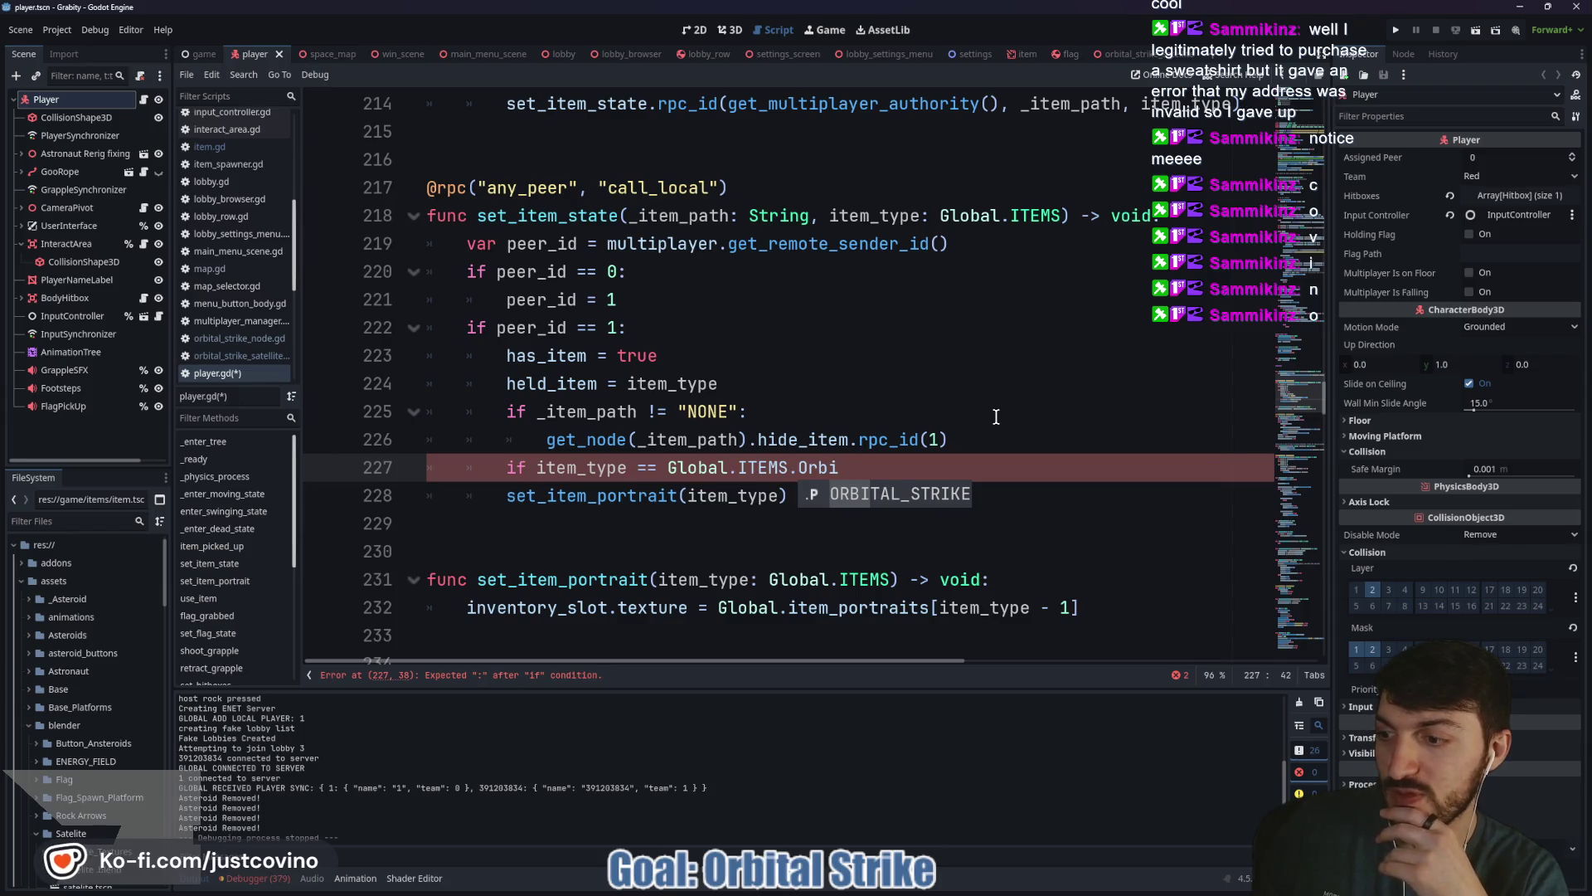
{"action": "key", "text": "Return"}
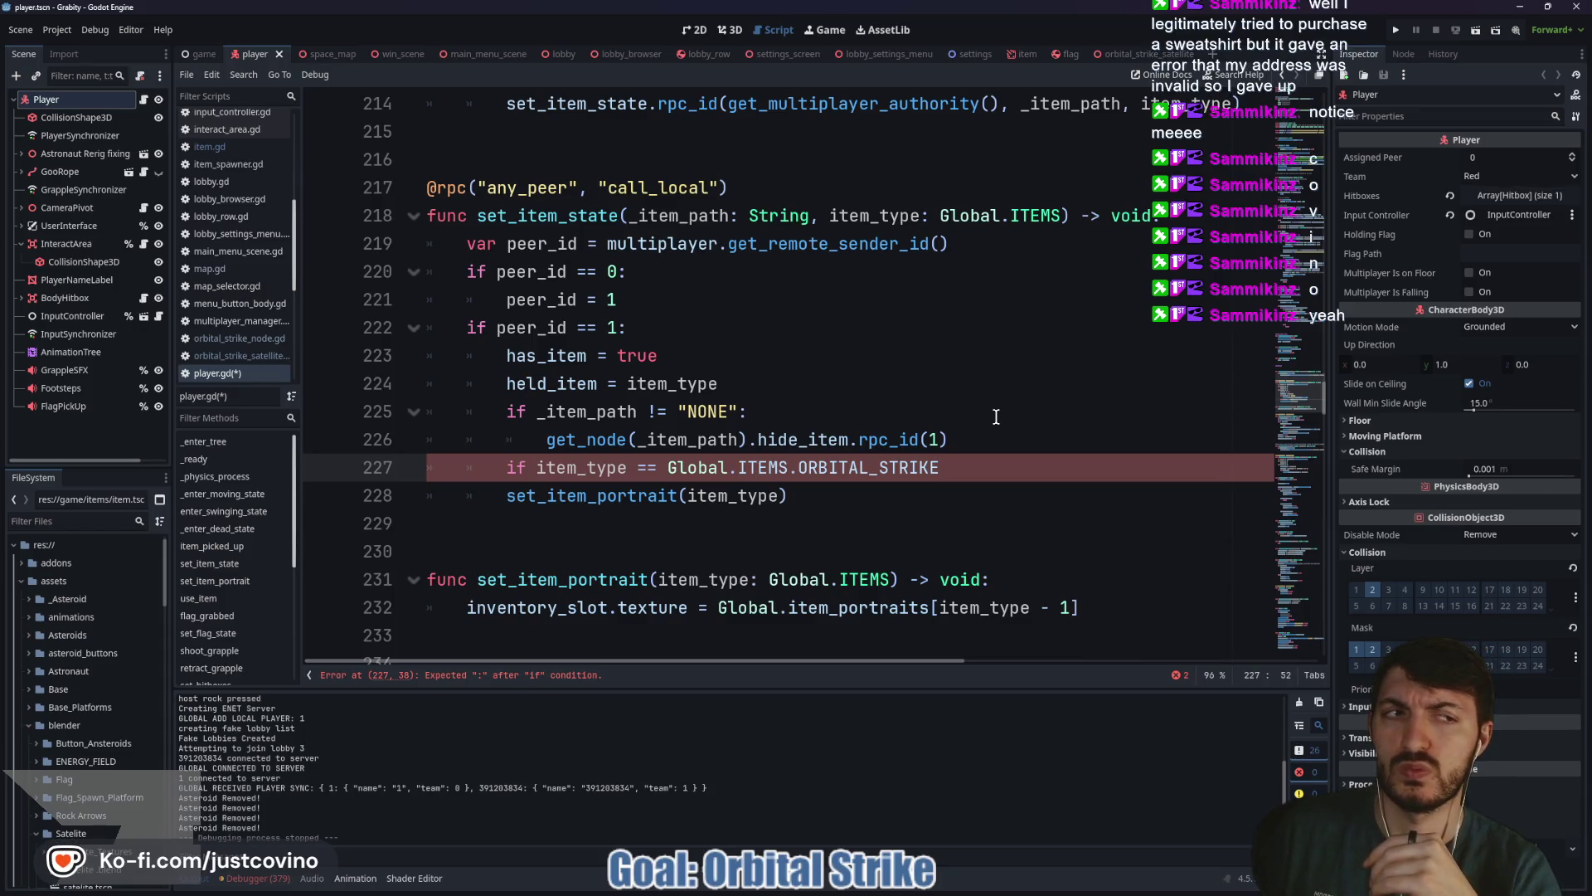
{"action": "type", "text": ":"}
{"action": "key", "text": "Return"}
{"action": "type", "text": "pass"}
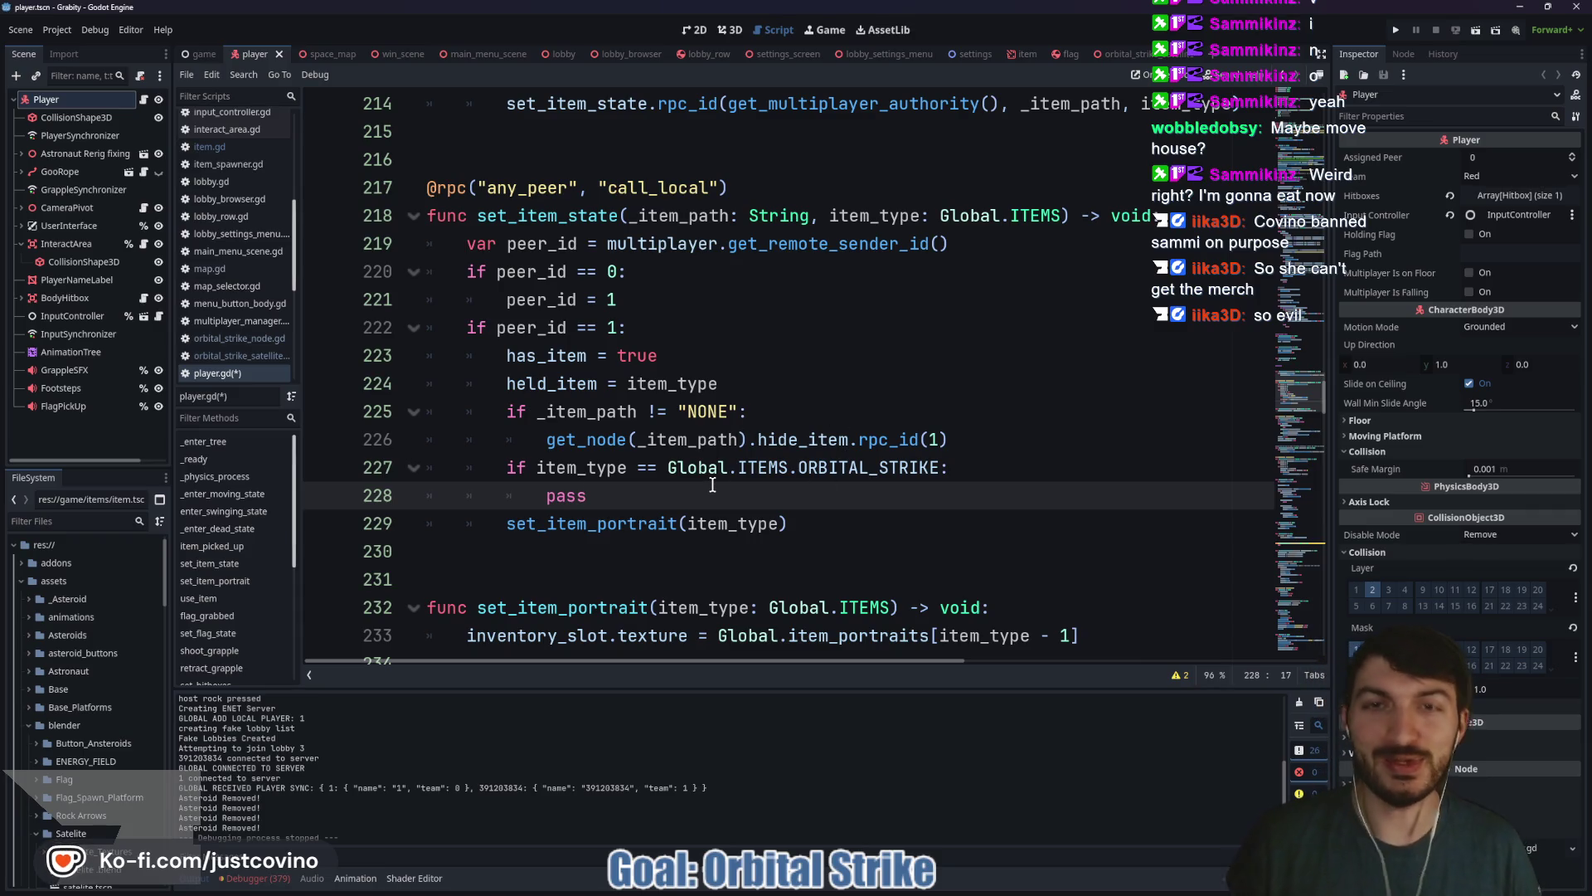
- Replace pass with Global.map.show_orbital_strike() and save player.gd
{"action": "key", "text": "BackSpace"}
{"action": "key", "text": "BackSpace"}
{"action": "key", "text": "BackSpace"}
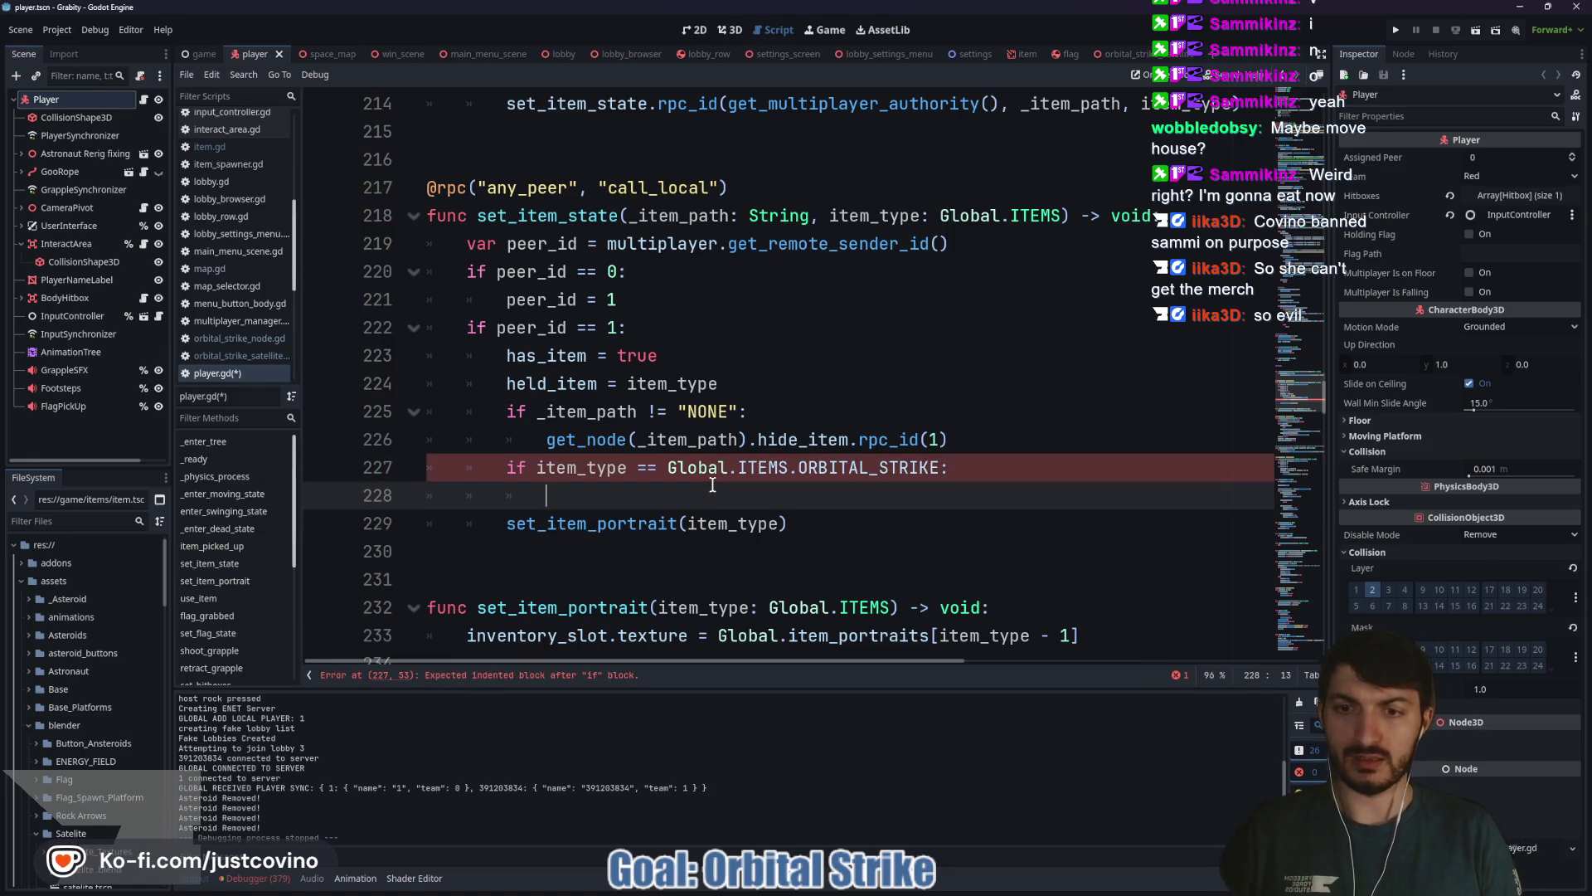
{"action": "type", "text": "Global.map"}
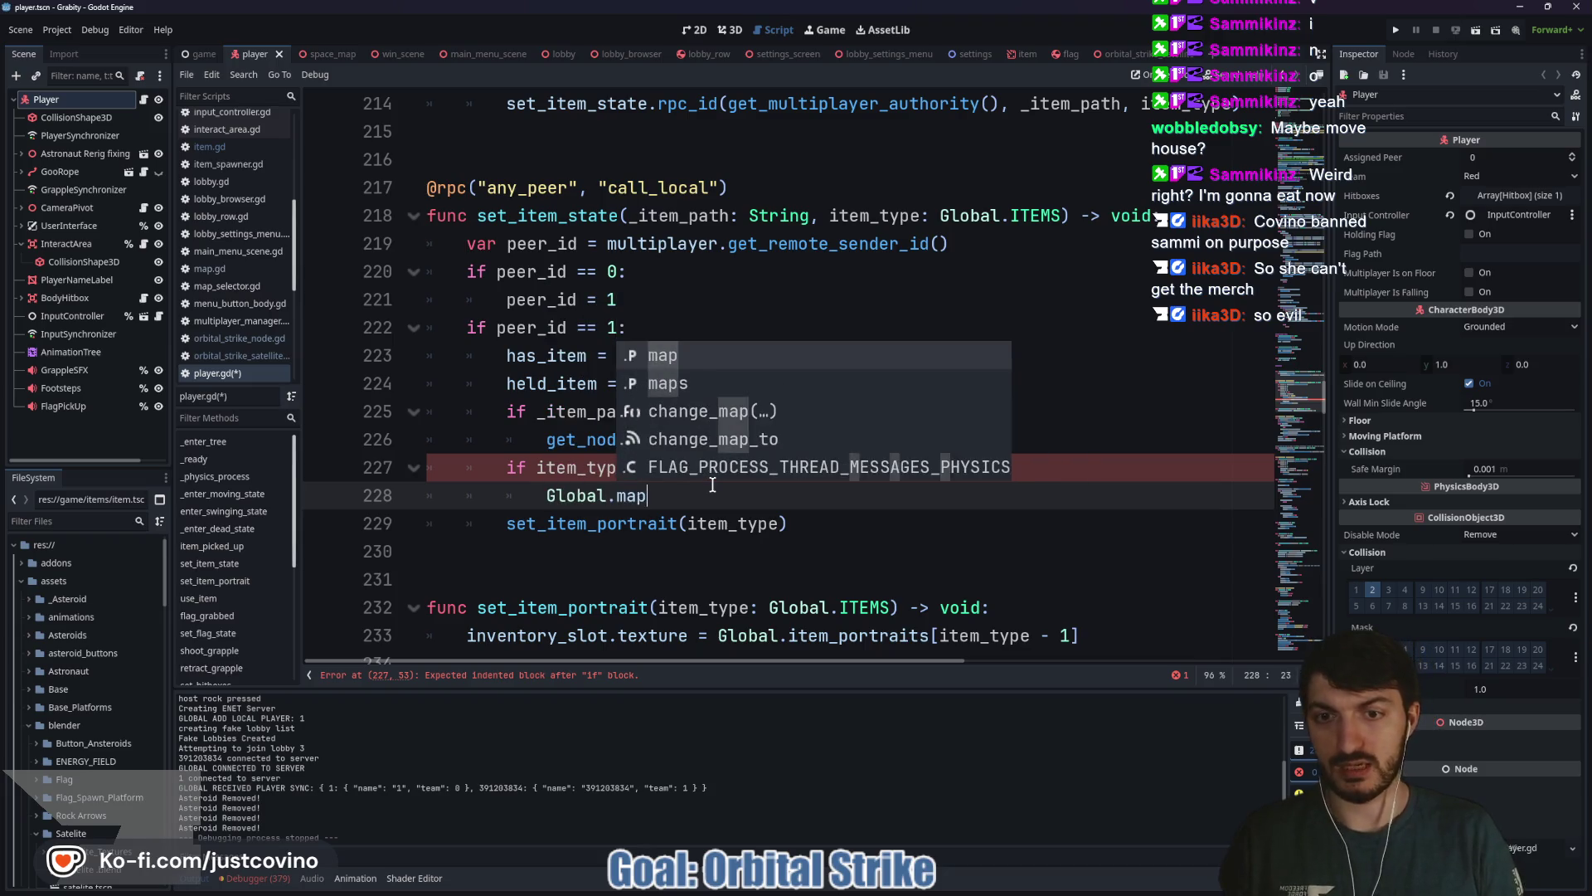
{"action": "type", "text": "."}
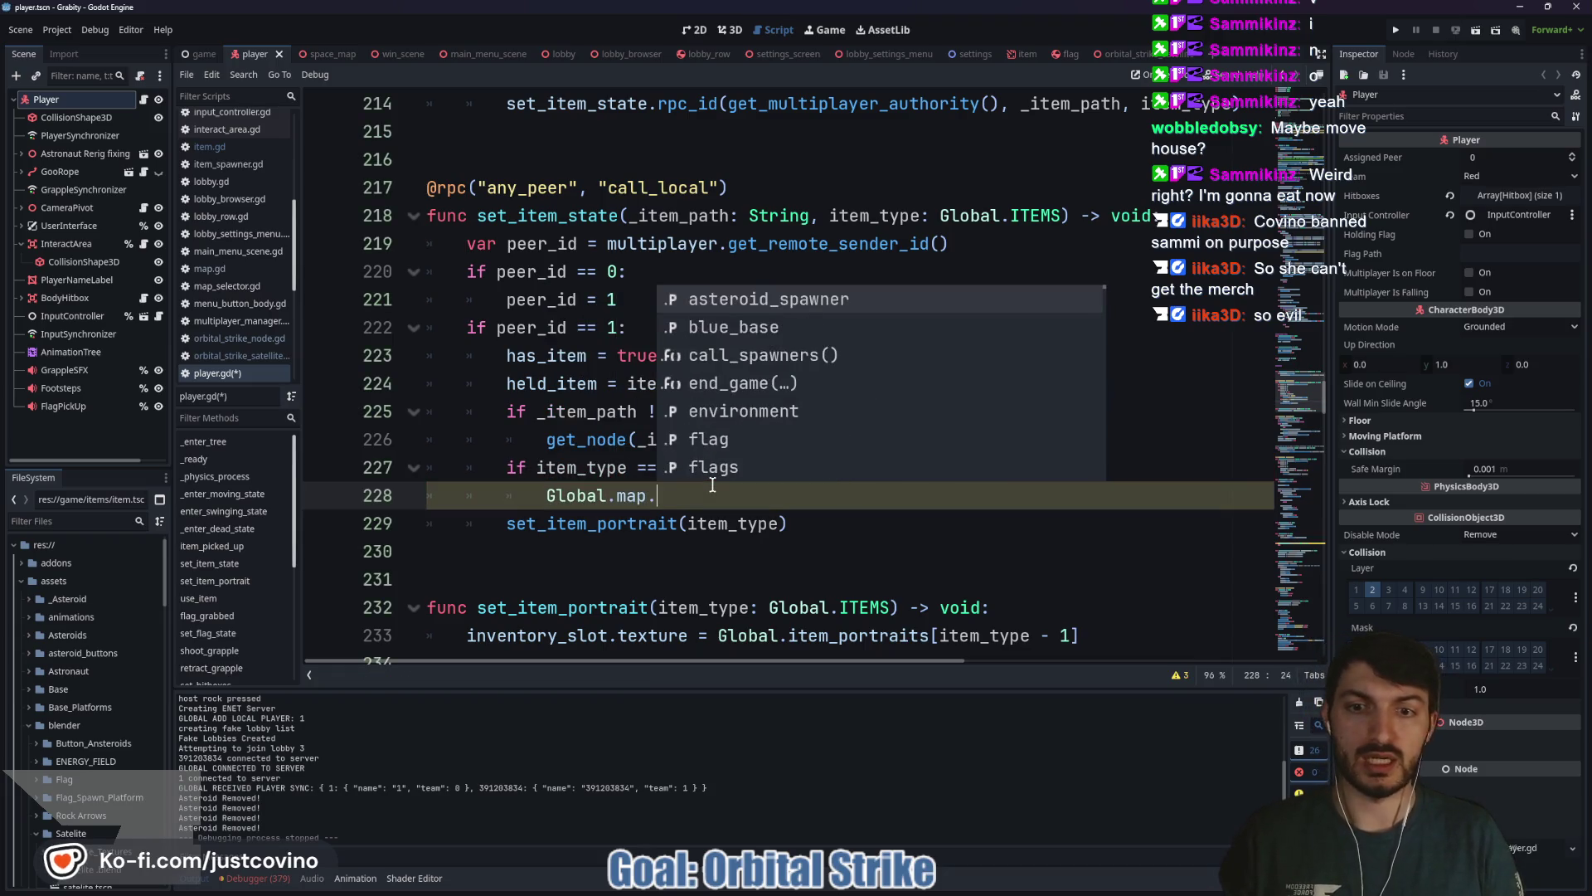
{"action": "type", "text": "show_orbi"}
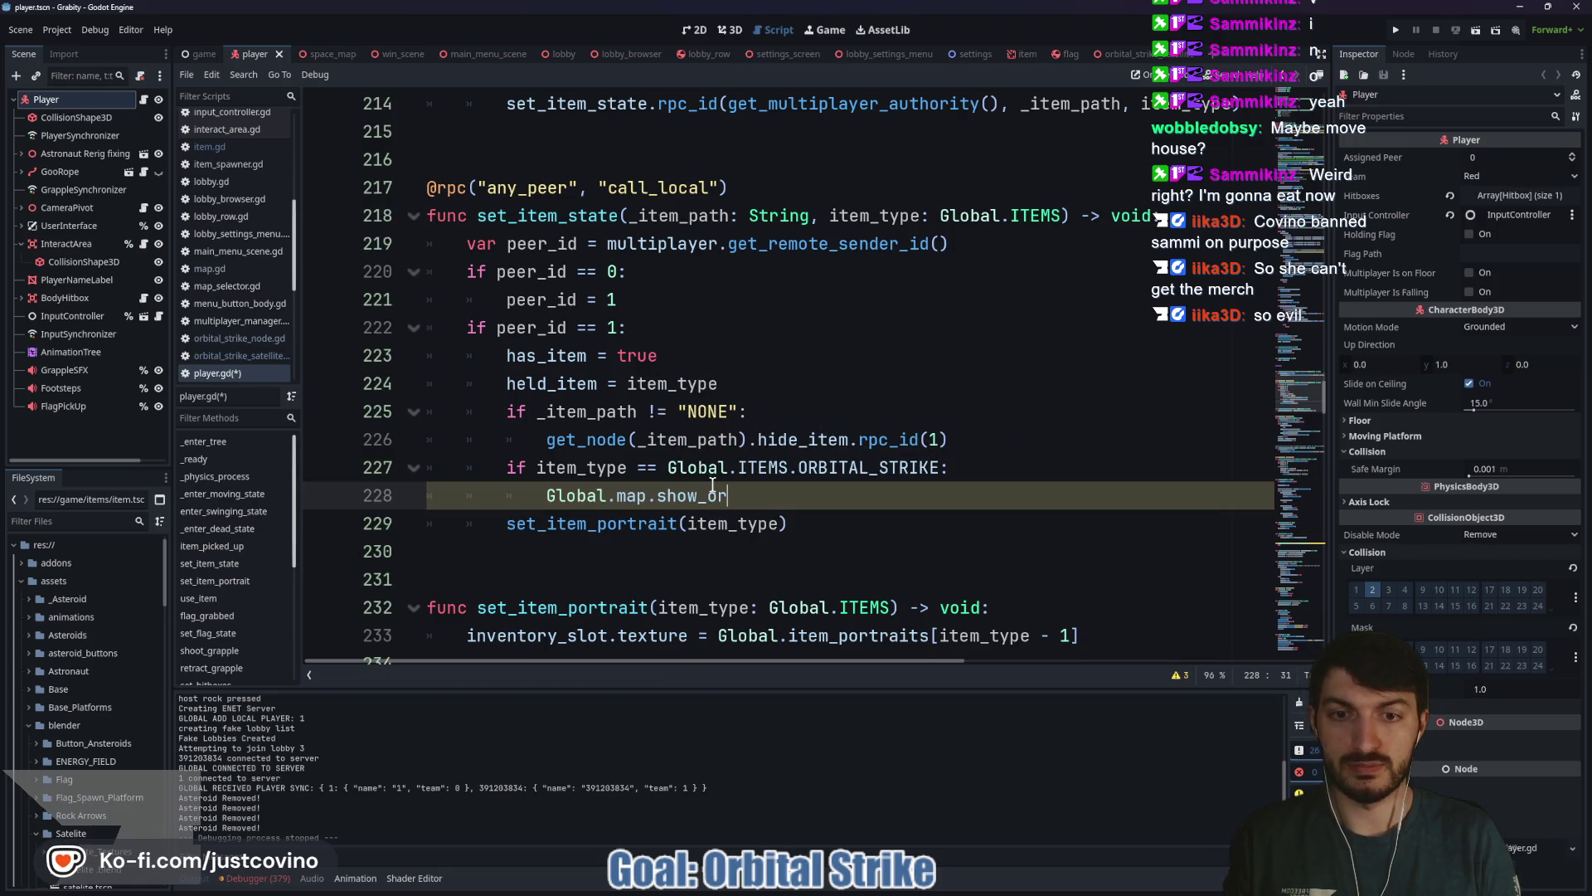
{"action": "type", "text": "tal_strike()"}
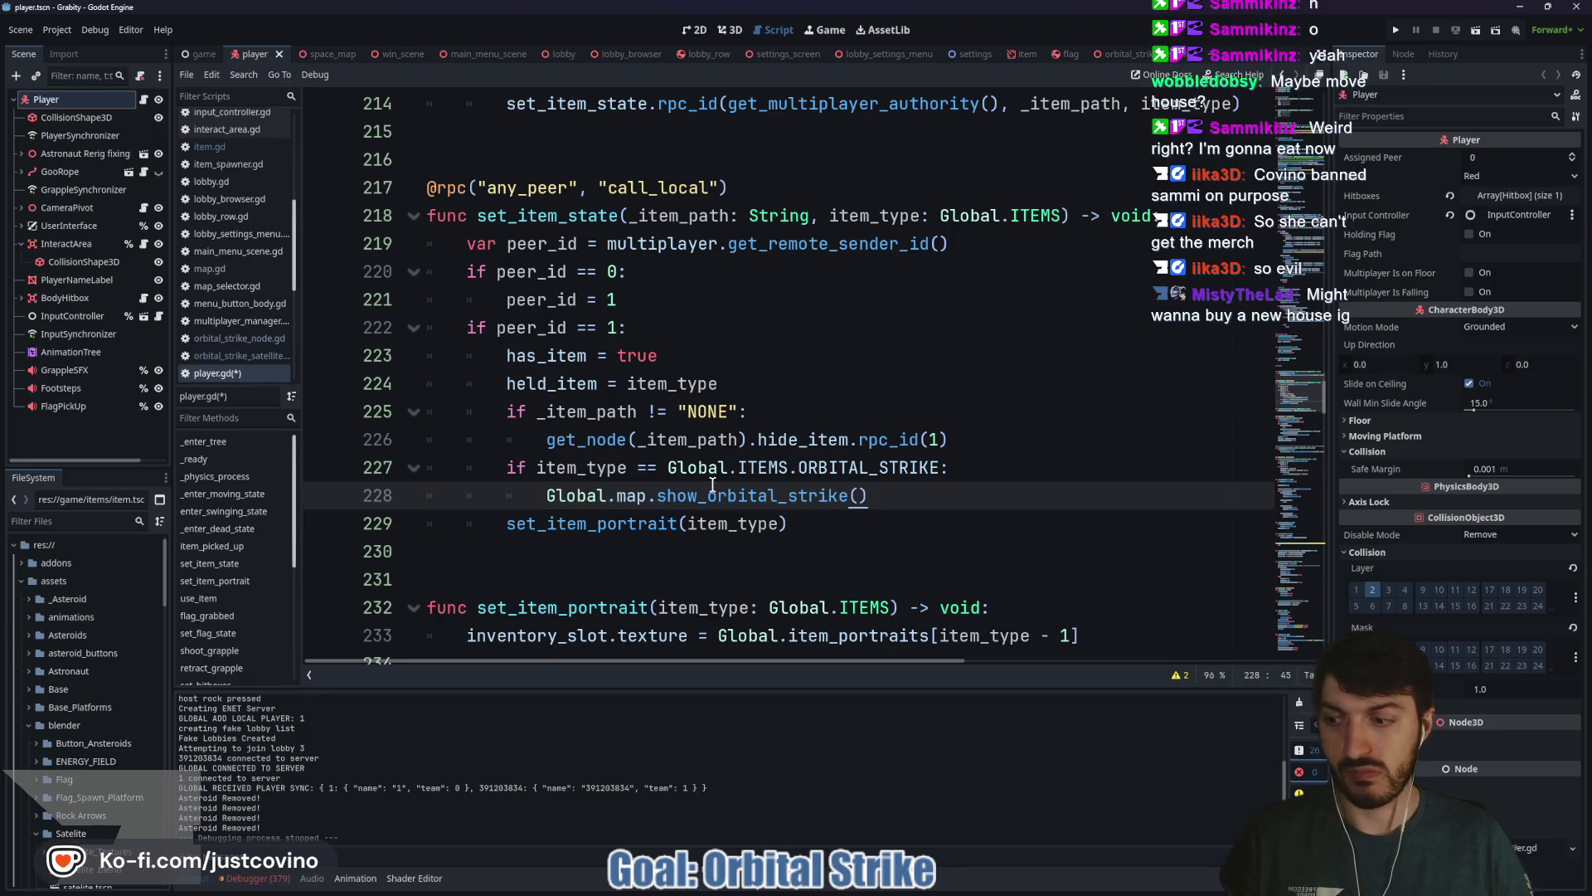
{"action": "key", "text": "ctrl+s"}
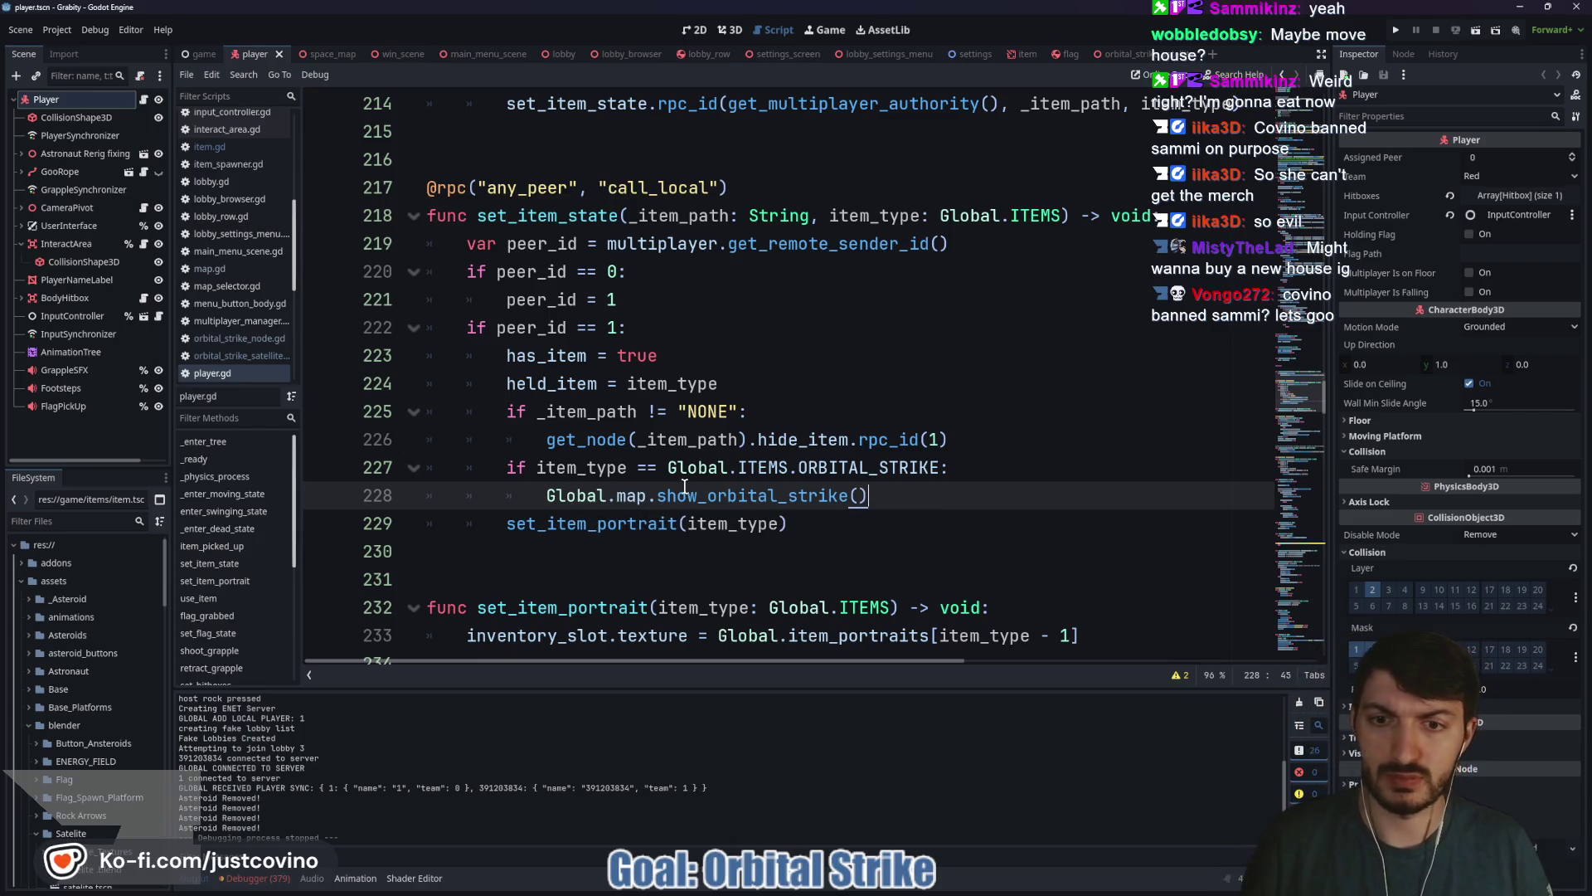
- Change the call to Global.map.show_orbital_strike.rpc_id(1) and save player.gd
{"action": "left_click_drag", "start_coordinate": [657, 495], "coordinate": [870, 495]}
{"action": "key", "text": "ctrl+c"}
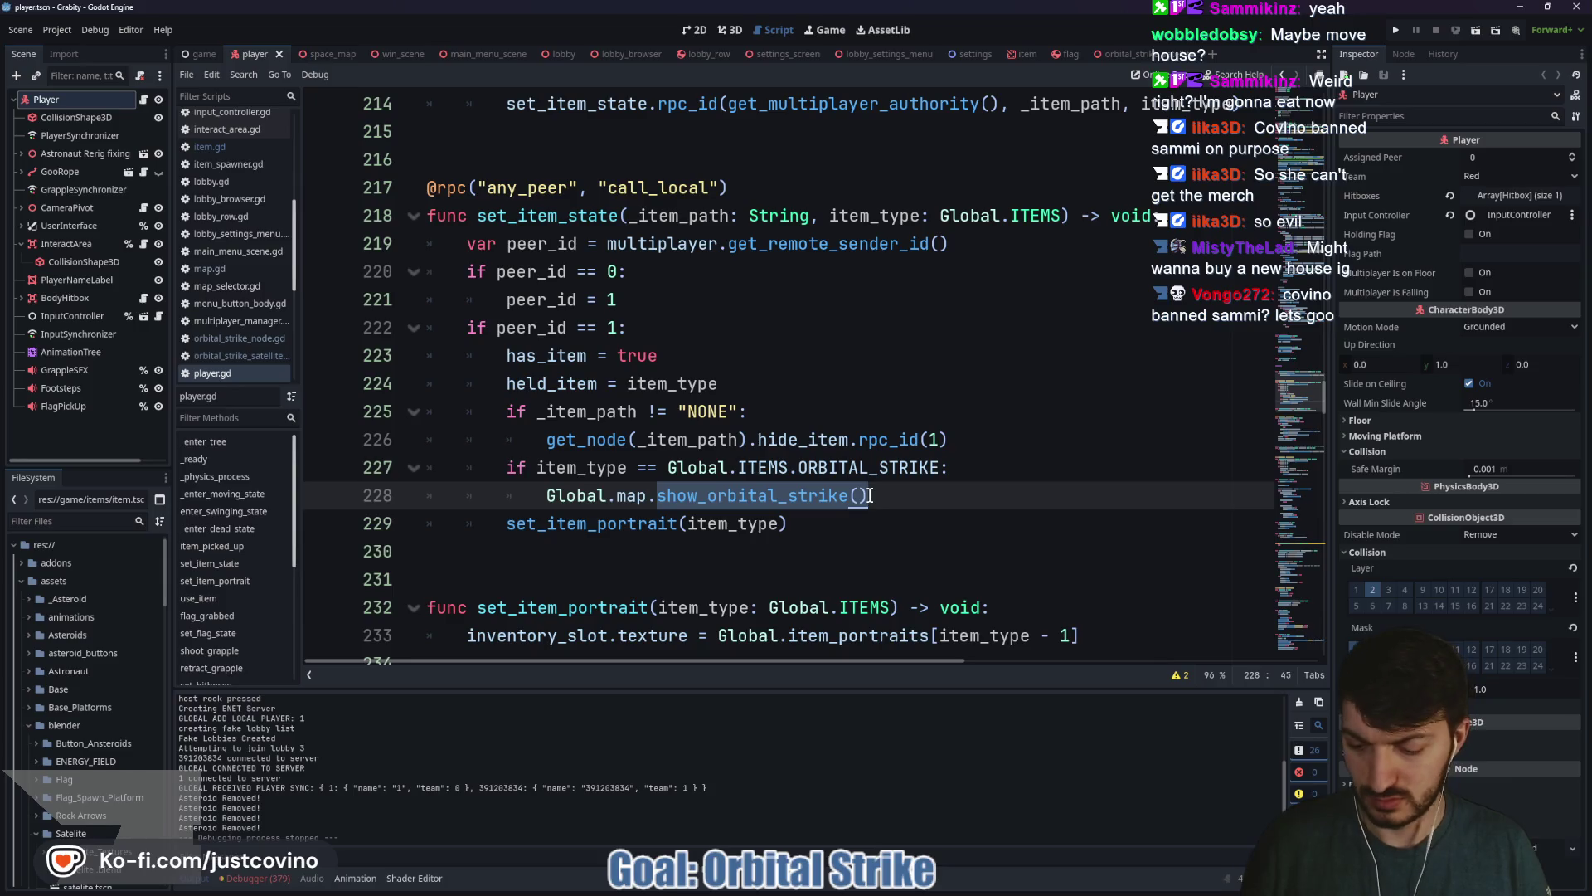
{"action": "left_click", "coordinate": [855, 495]}
{"action": "type", "text": ".rpc_"}
{"action": "type", "text": "id(1"}
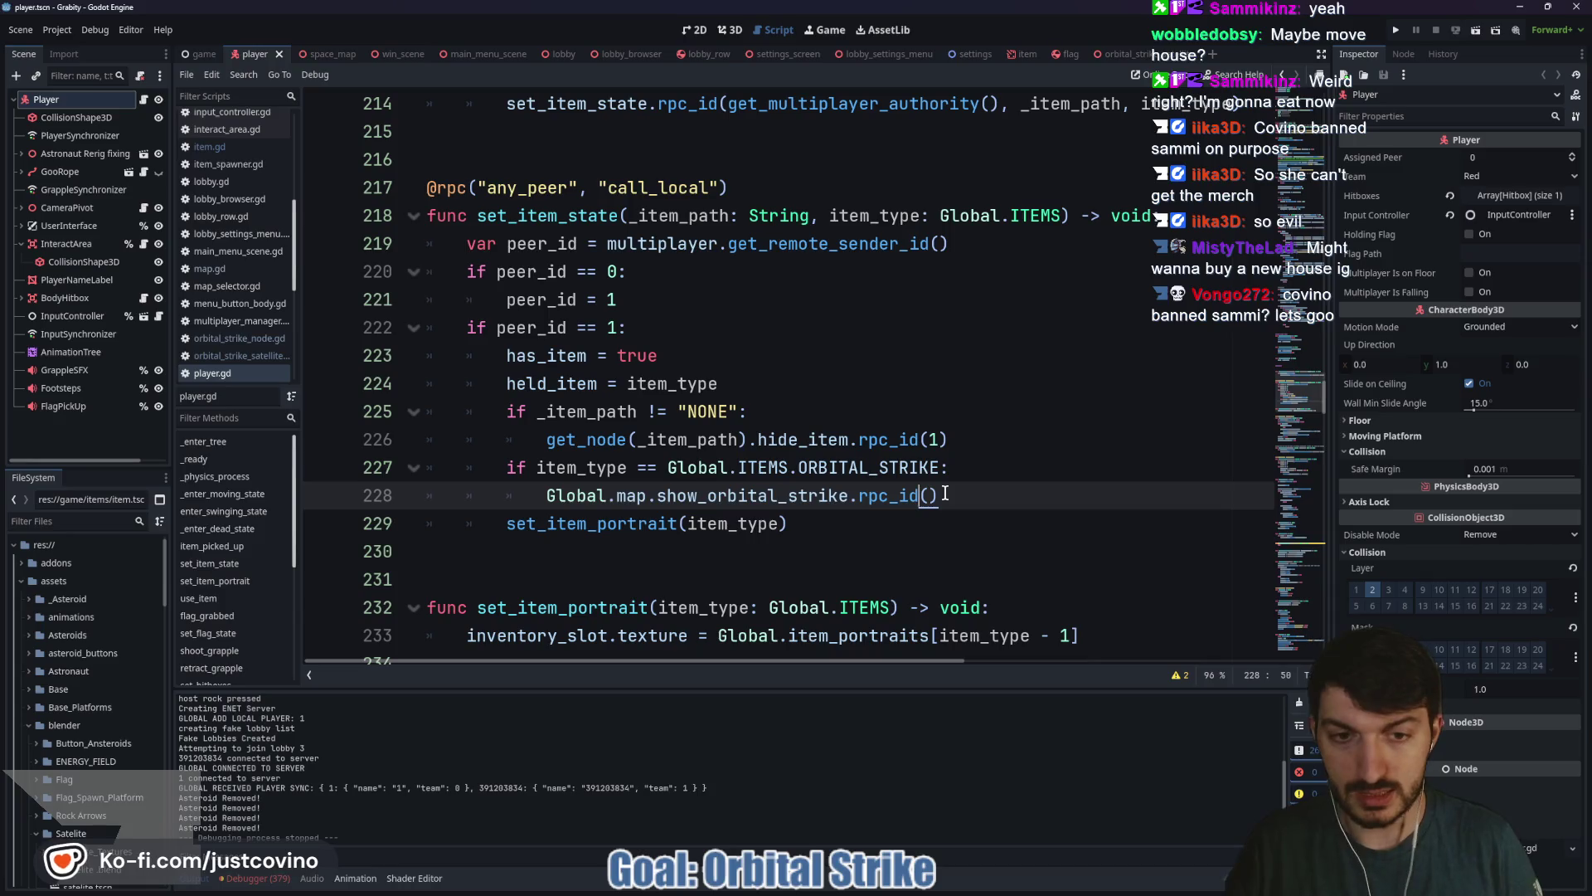
{"action": "key", "text": "ctrl+s"}
{"action": "left_click", "coordinate": [332, 54]}
- Add a show_orbital_strike() -> void function after get_players that calls orbital_strike_node.show()
{"action": "scroll", "coordinate": [124, 132], "scroll_direction": "up", "scroll_amount": 3}
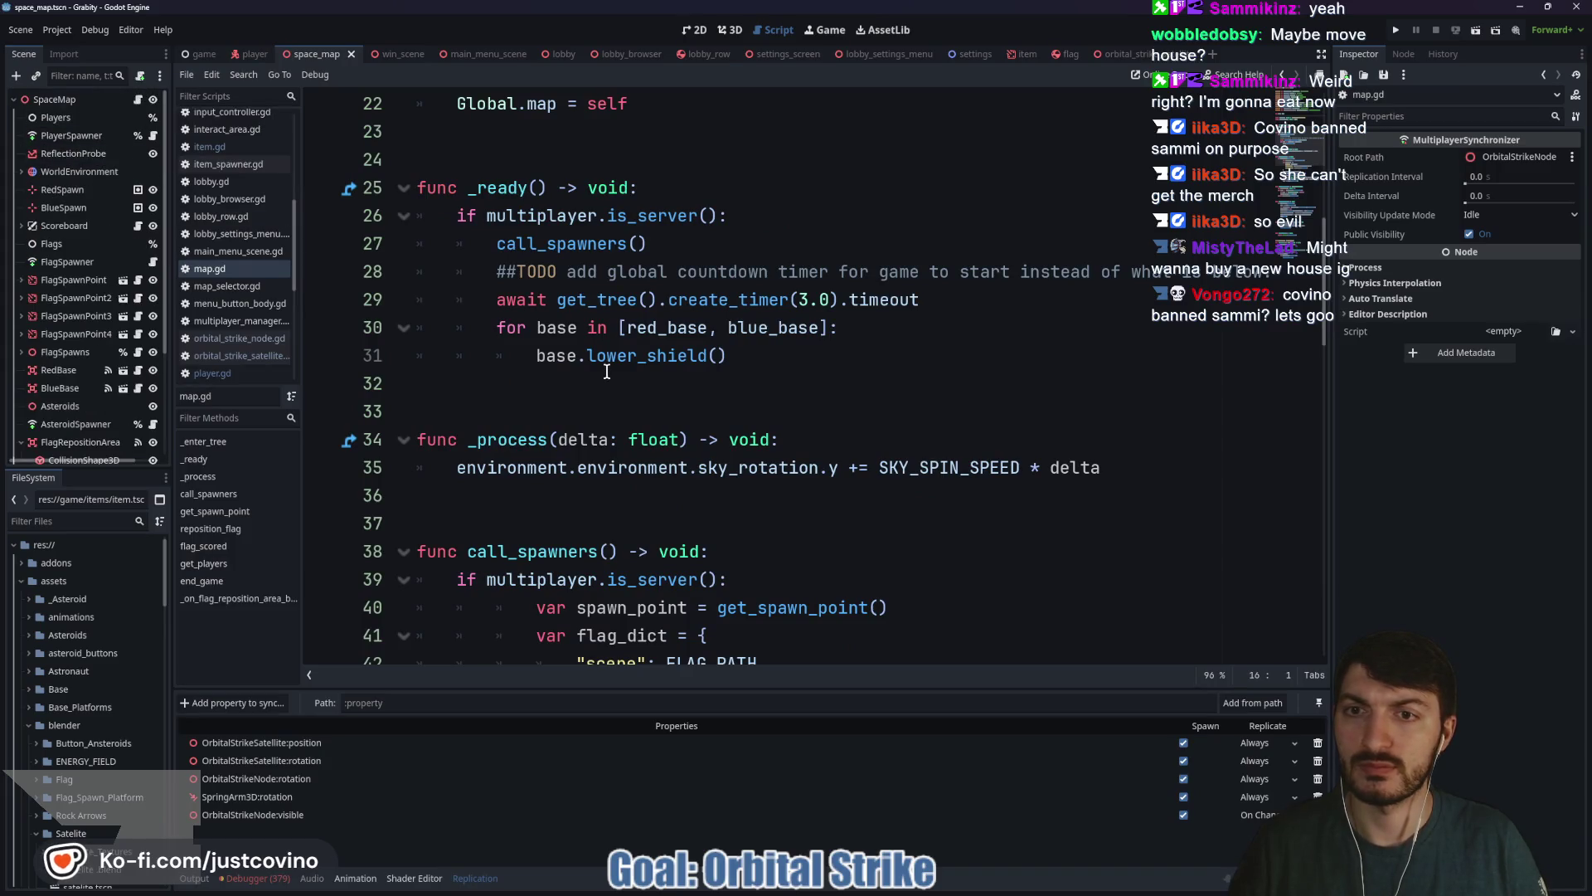
{"action": "scroll", "coordinate": [602, 368], "scroll_direction": "down", "scroll_amount": 14}
{"action": "scroll", "coordinate": [602, 367], "scroll_direction": "down", "scroll_amount": 3}
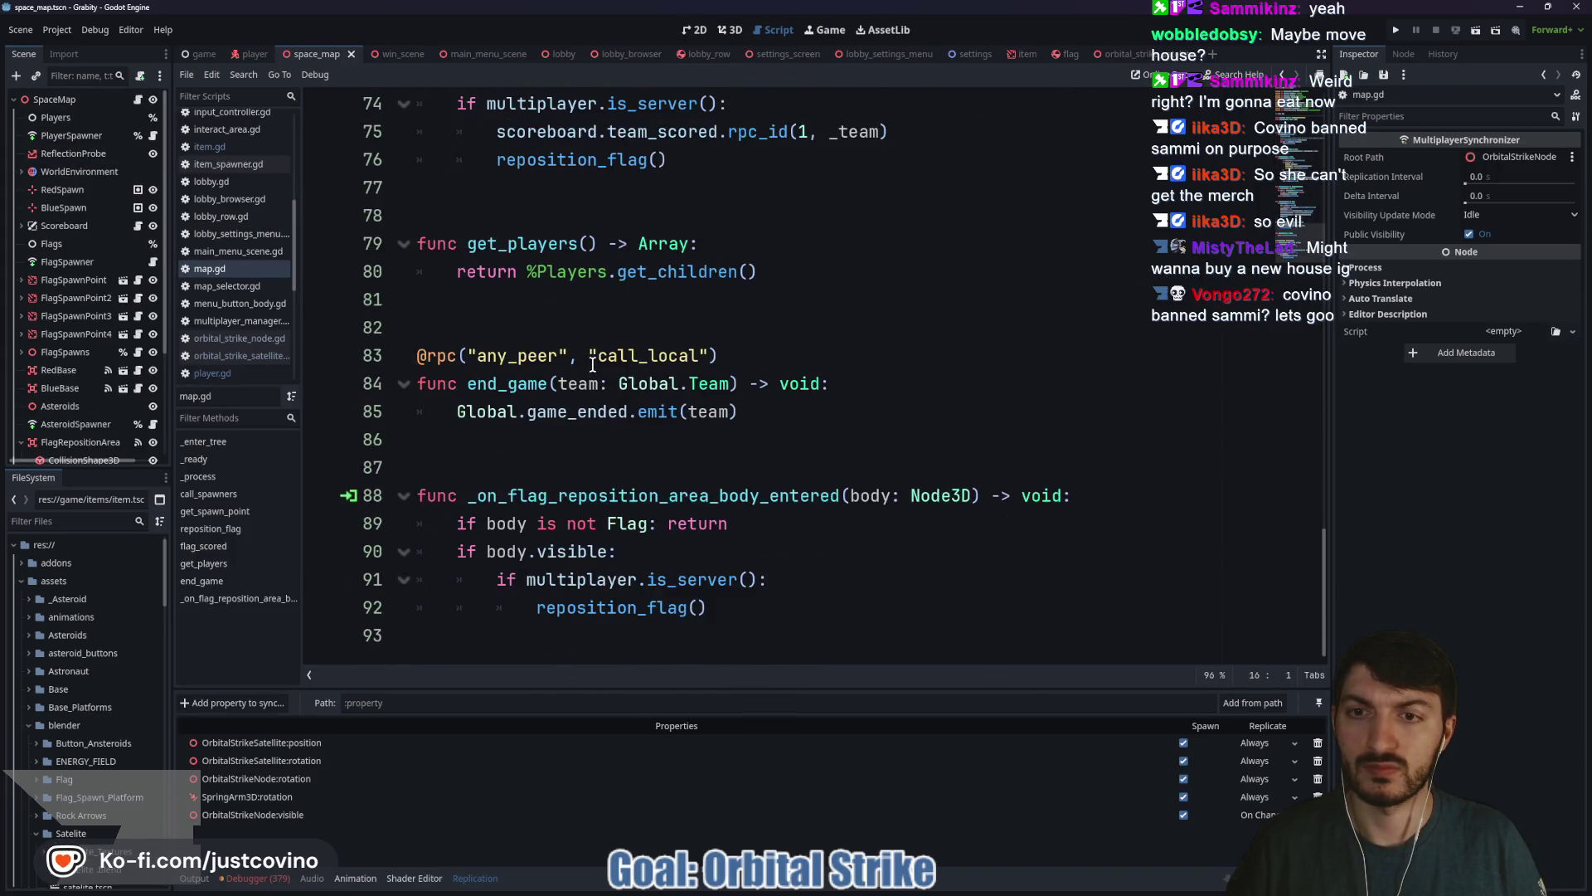
{"action": "left_click", "coordinate": [468, 319]}
{"action": "key", "text": "Return"}
{"action": "key", "text": "Return"}
{"action": "key", "text": "Return"}
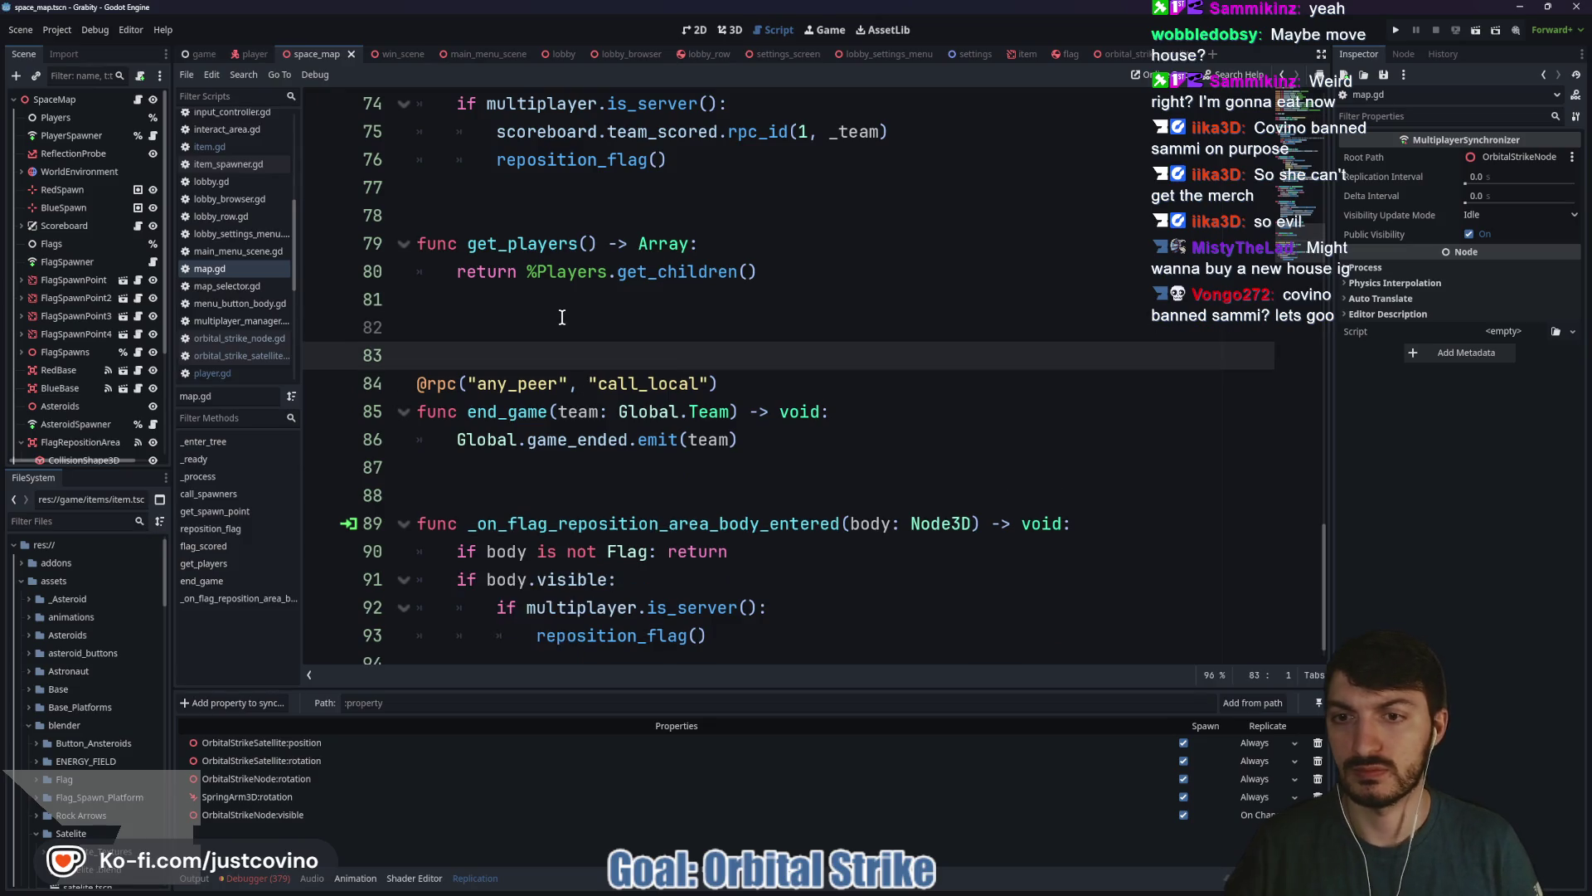
{"action": "key", "text": "Up"}
{"action": "key", "text": "Up"}
{"action": "type", "text": "func"}
{"action": "key", "text": "Escape"}
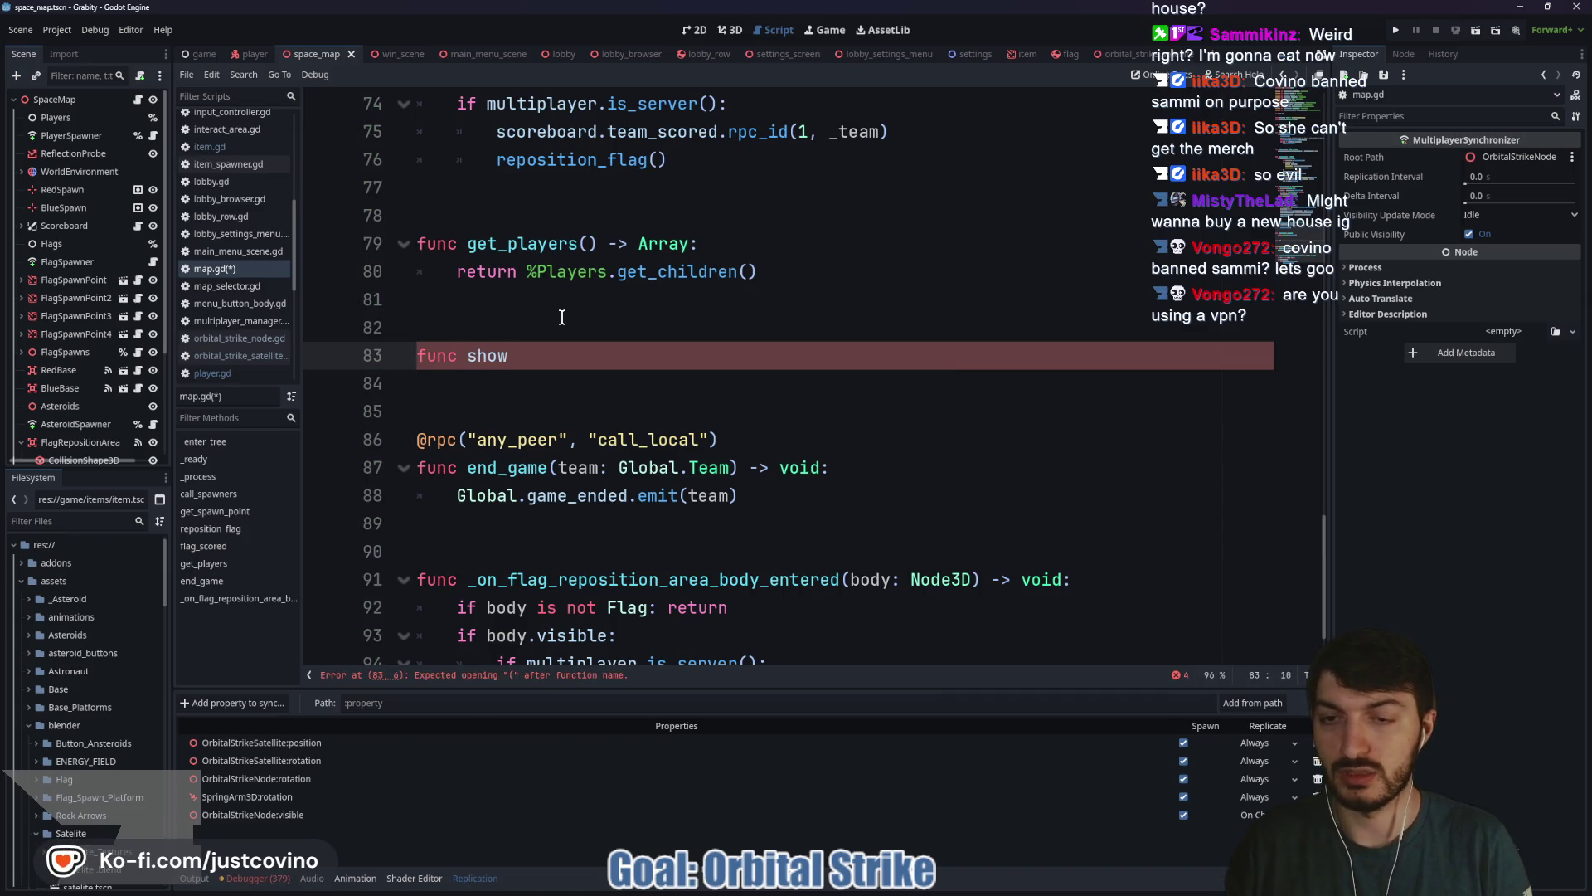
{"action": "key", "text": "BackSpace"}
{"action": "key", "text": "BackSpace"}
{"action": "key", "text": "BackSpace"}
{"action": "key", "text": "ctrl+v"}
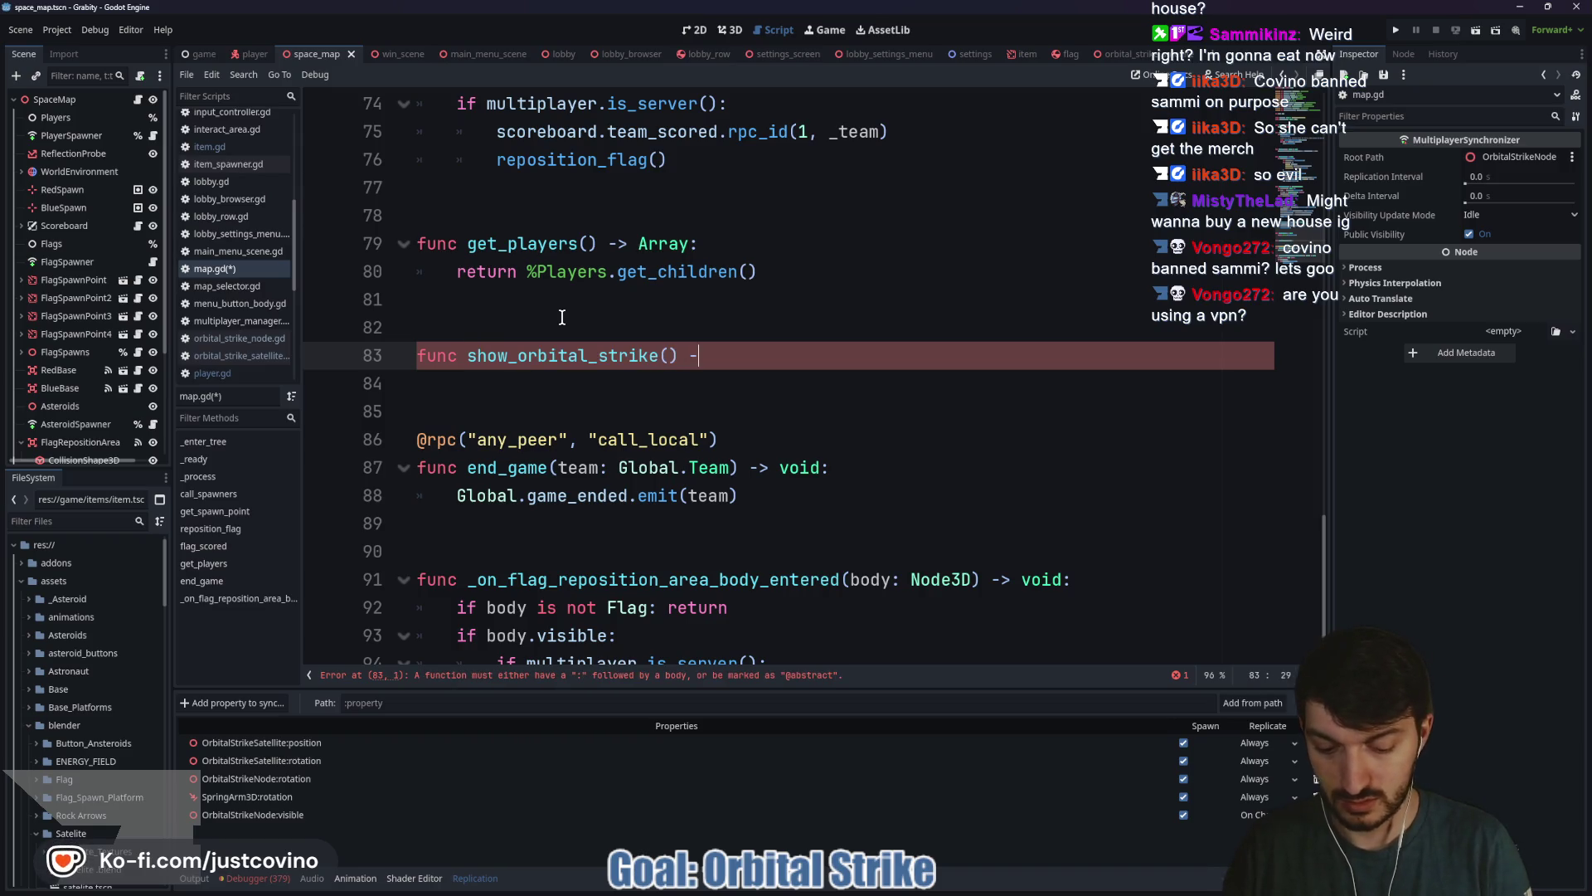
{"action": "type", "text": "oid:"}
{"action": "key", "text": "Return"}
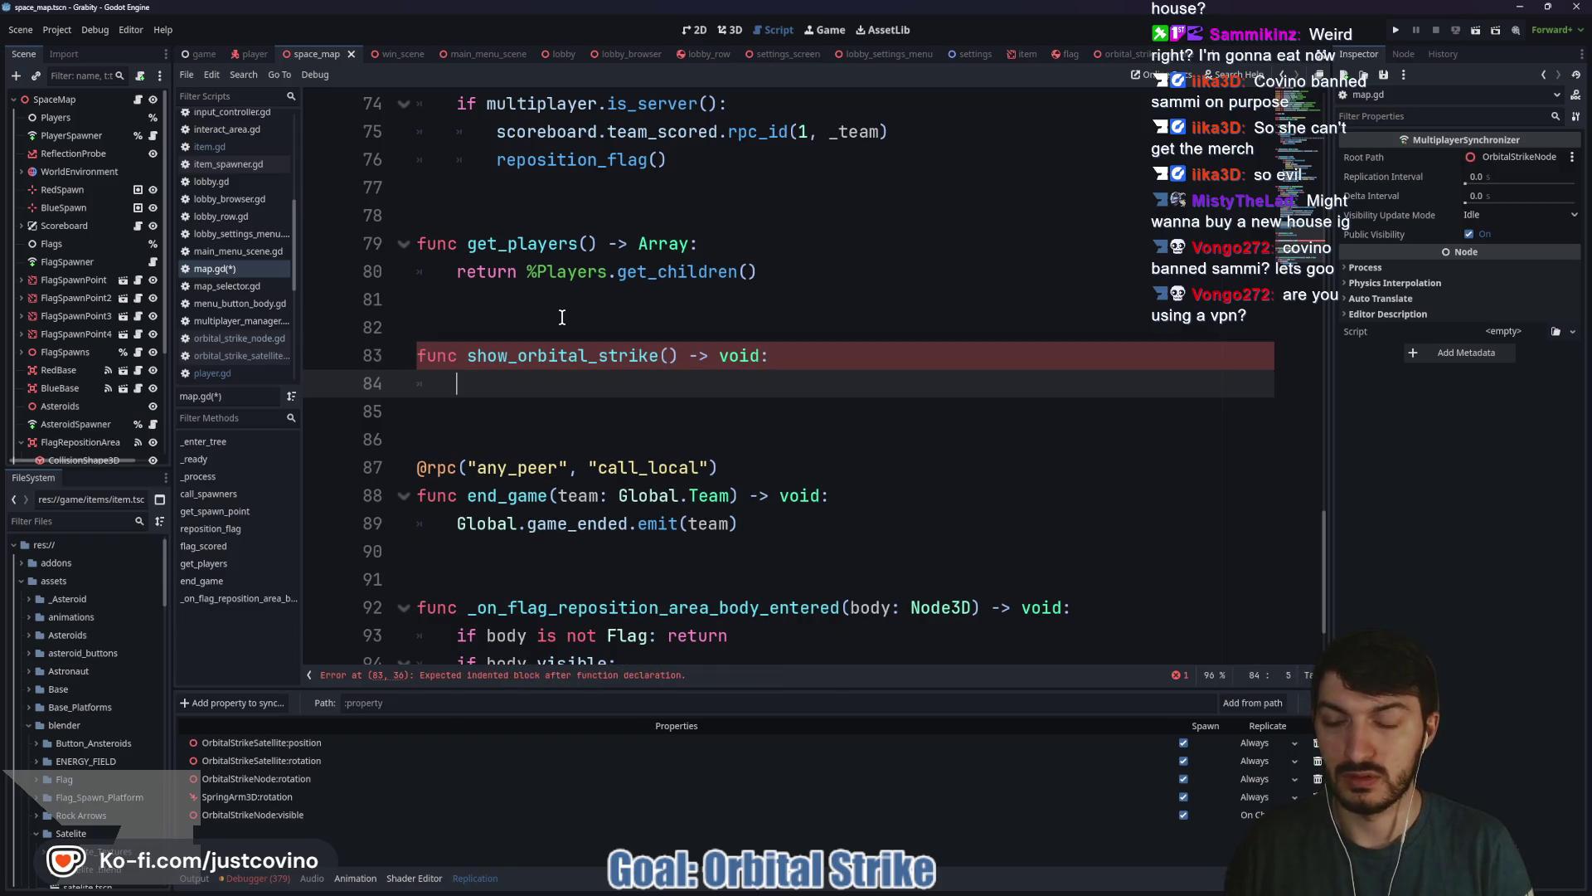
{"action": "type", "text": "orbi"}
{"action": "key", "text": "Return"}
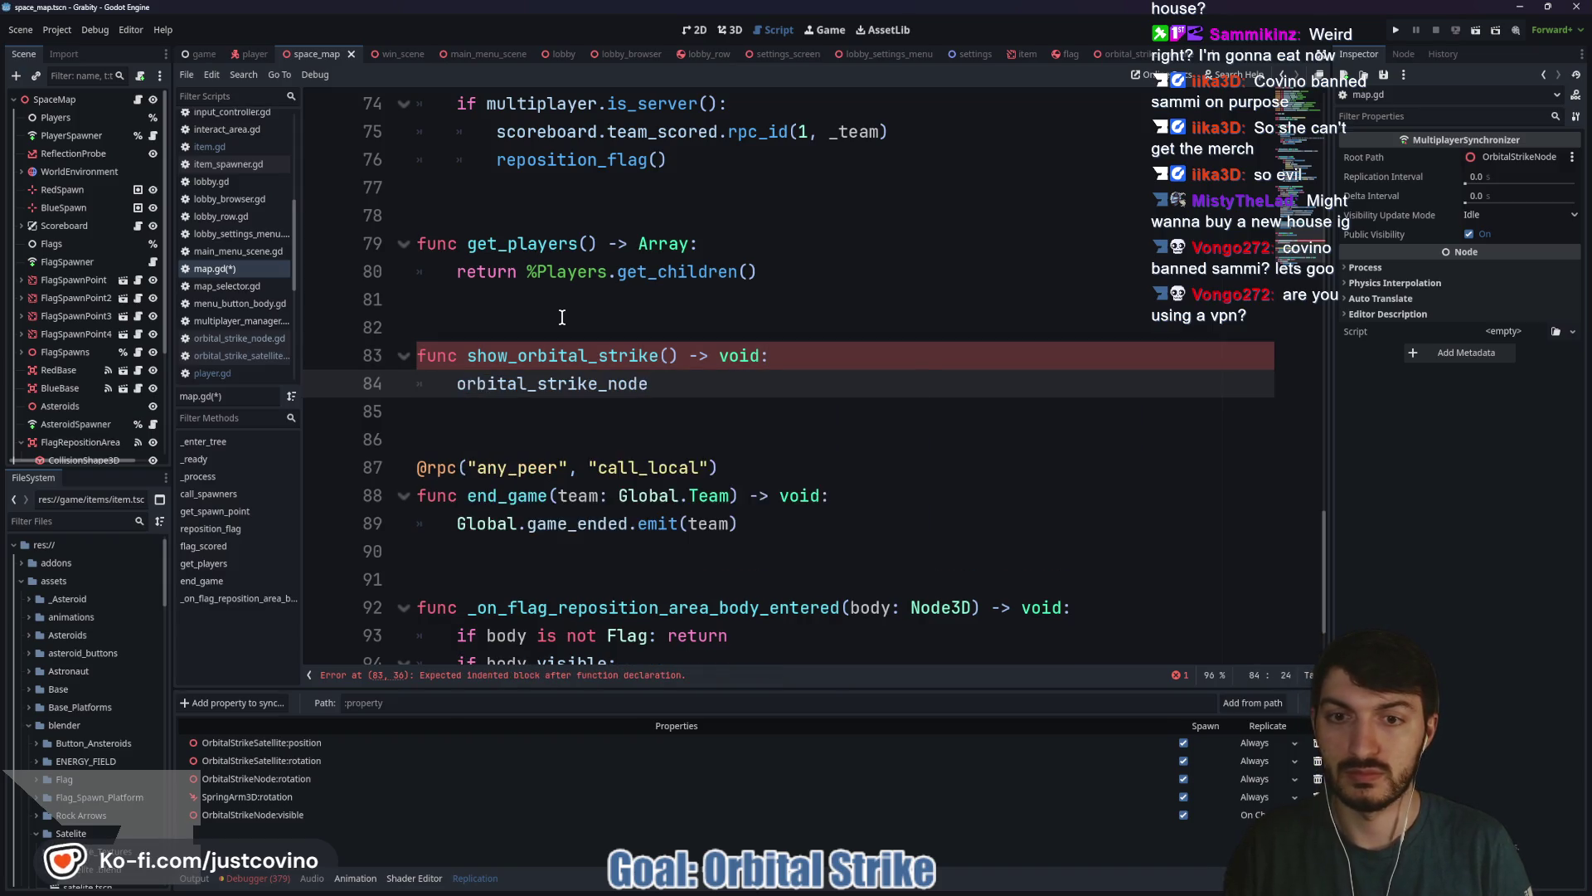
{"action": "type", "text": ".sho"}
{"action": "key", "text": "Return"}
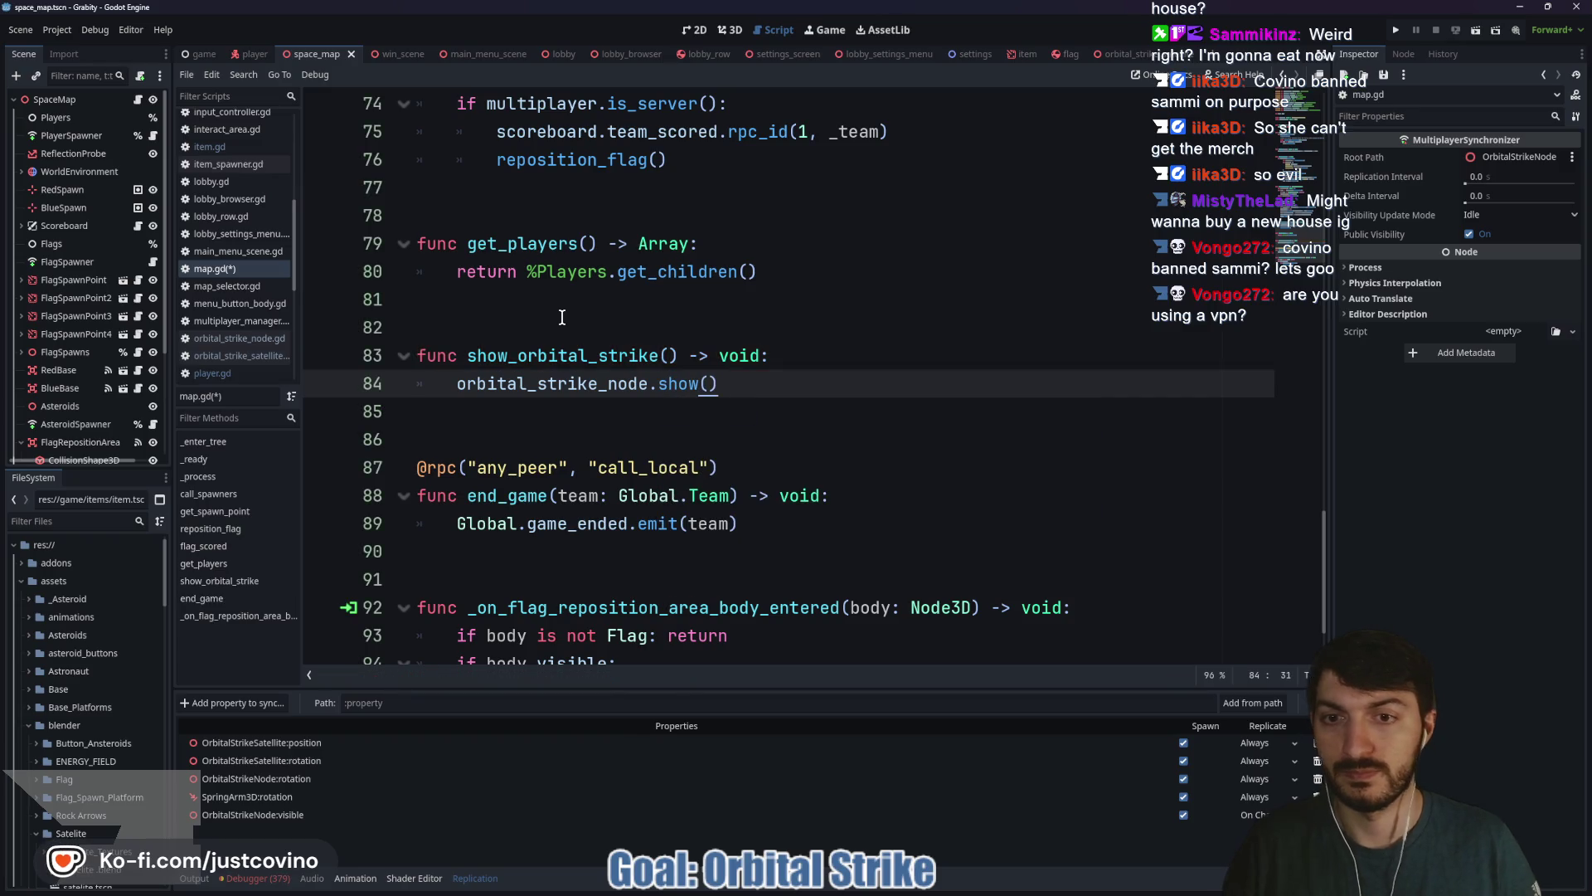
{"action": "left_click", "coordinate": [494, 343]}
{"action": "left_click", "coordinate": [433, 327]}
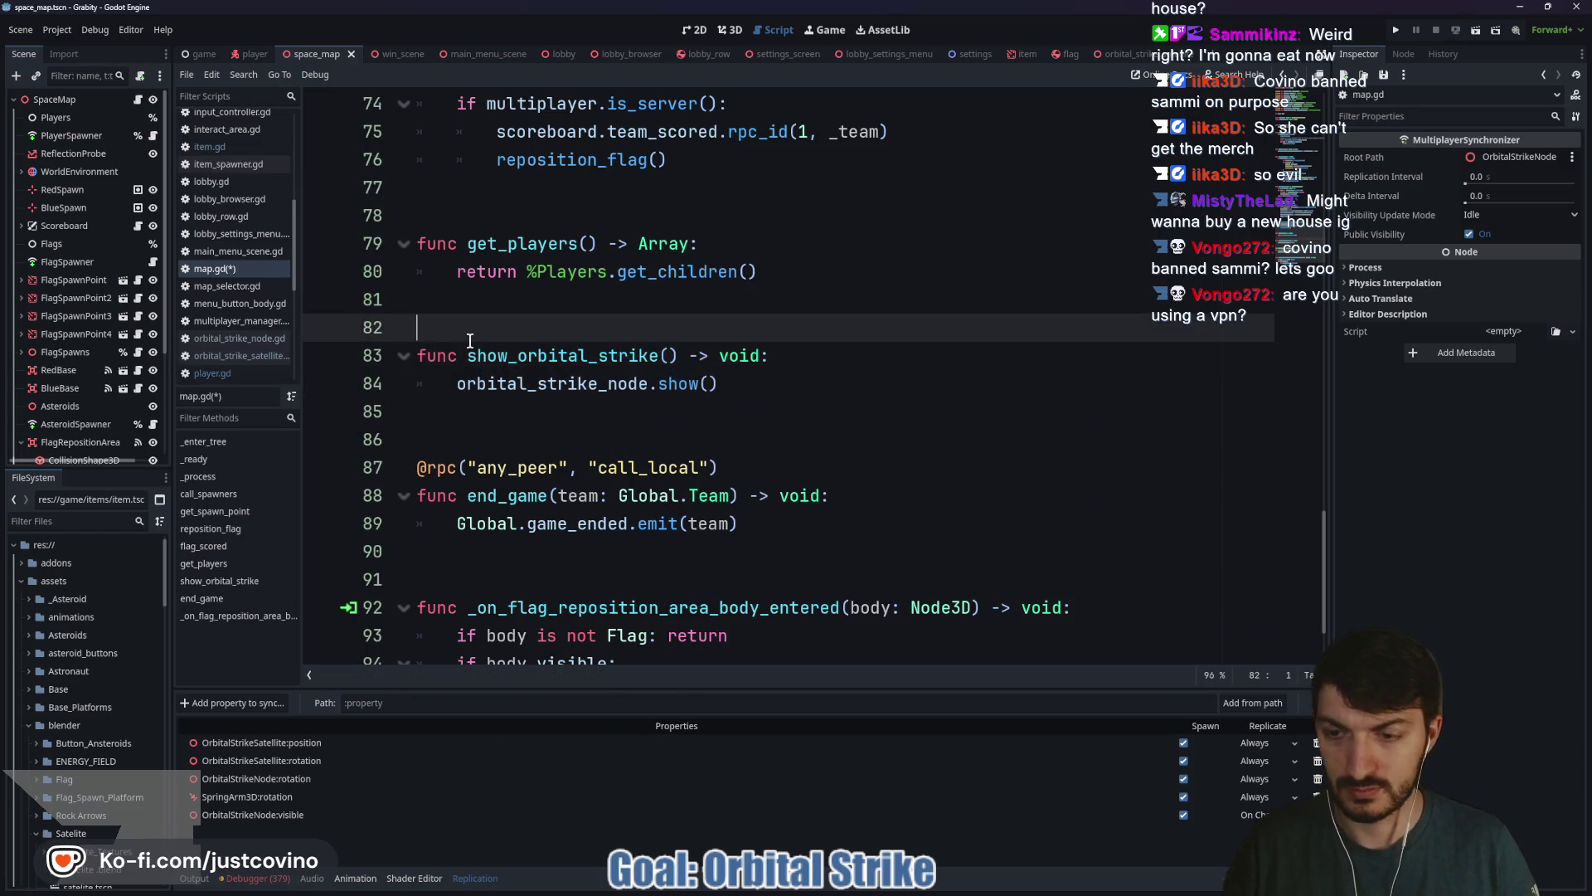
{"action": "type", "text": "@rpc("}
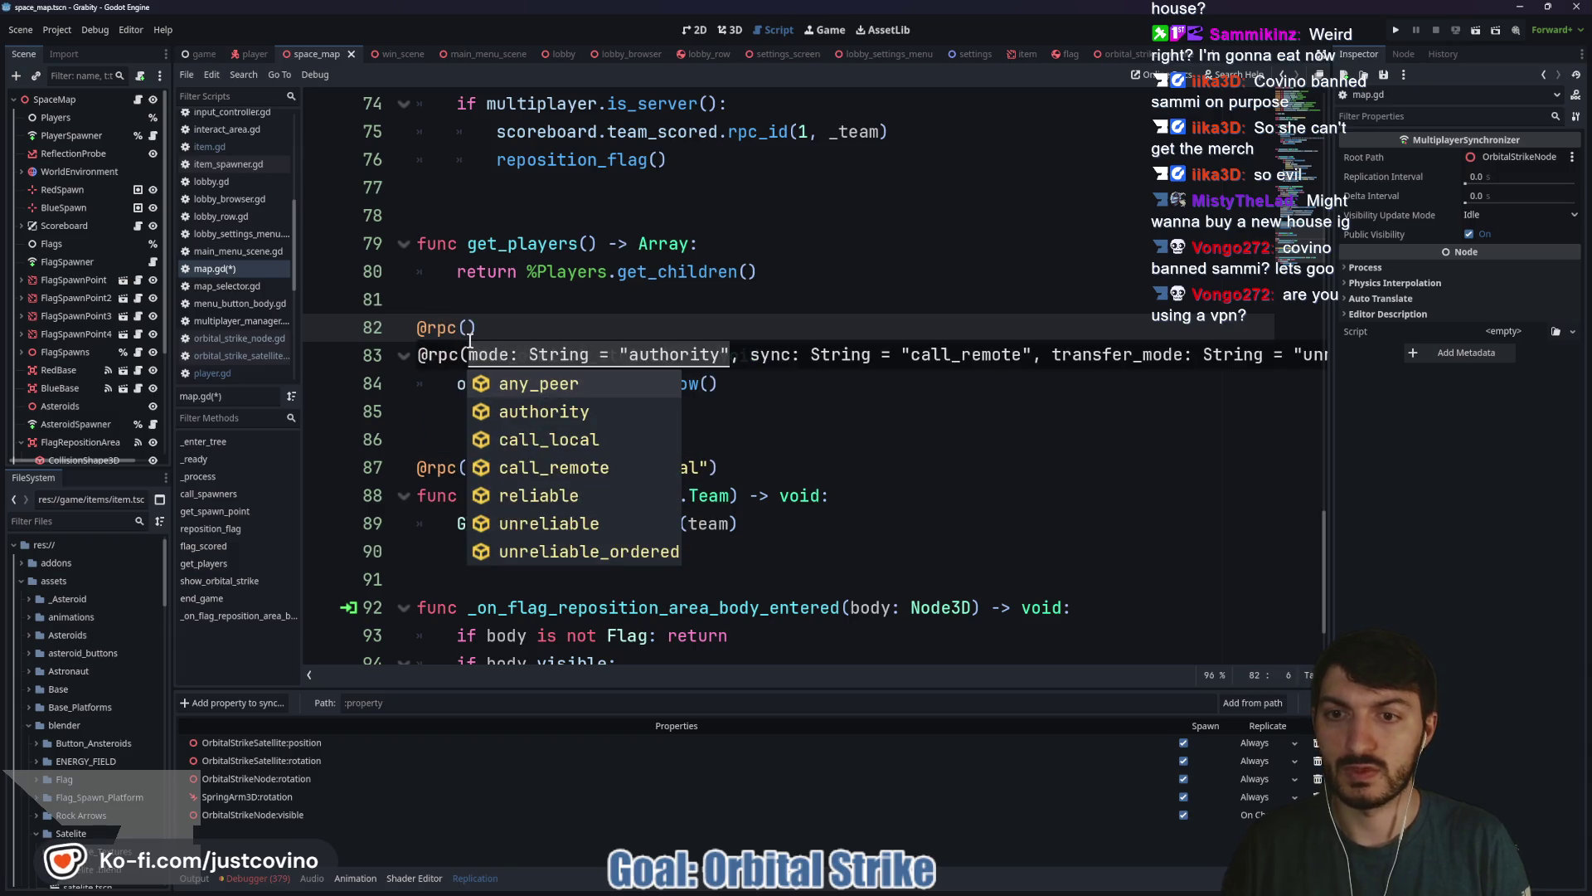
{"action": "key", "text": "Return"}
{"action": "type", "text": ","}
{"action": "key", "text": "Down"}
{"action": "key", "text": "Down"}
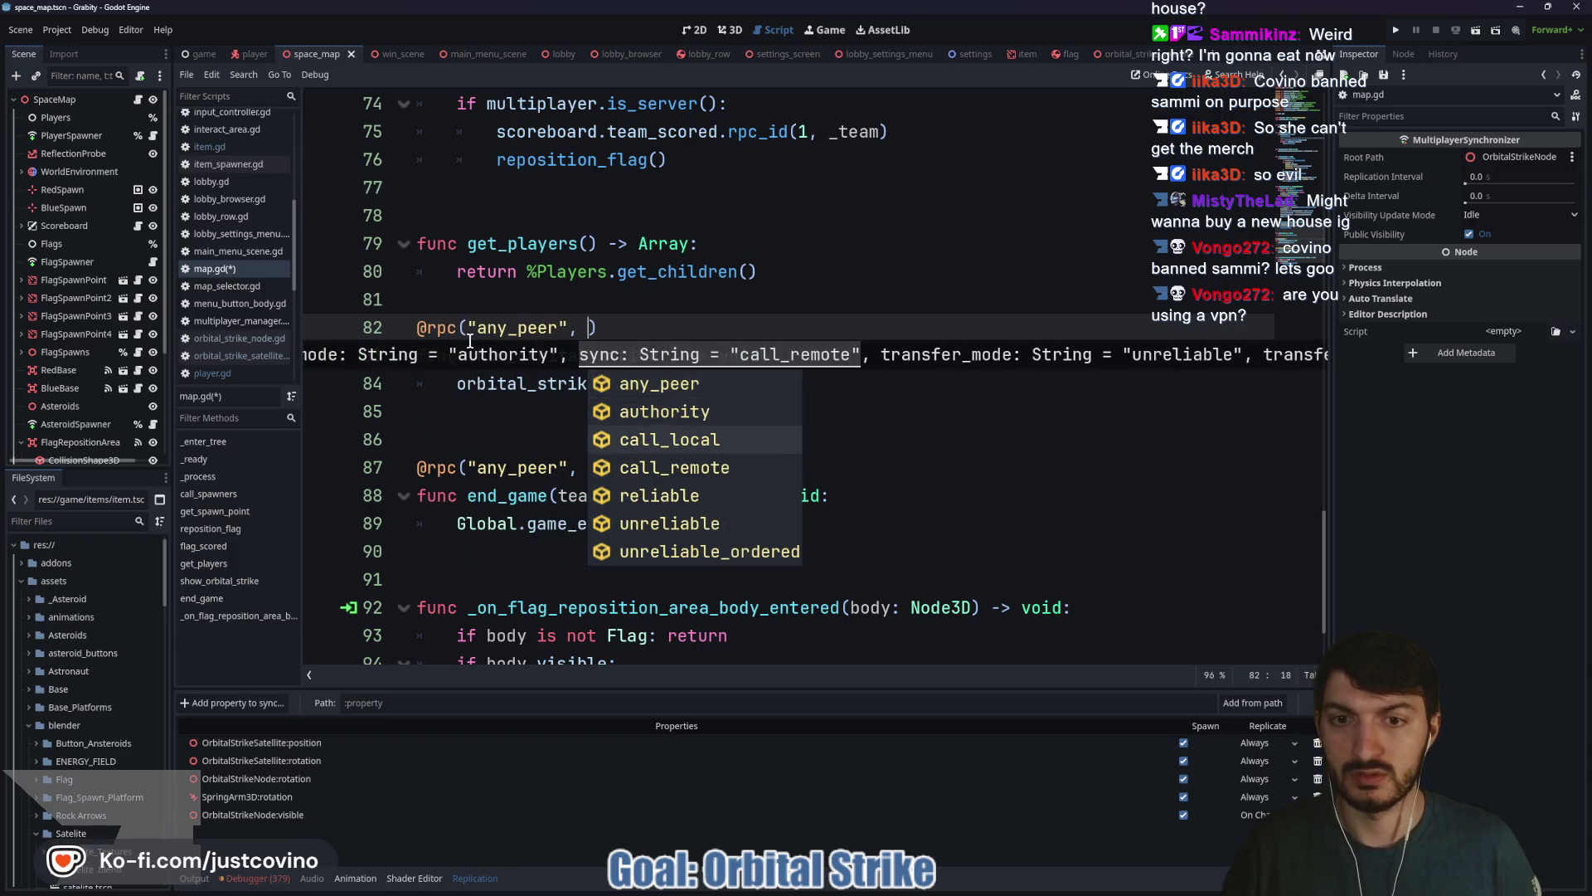
{"action": "key", "text": "Return"}
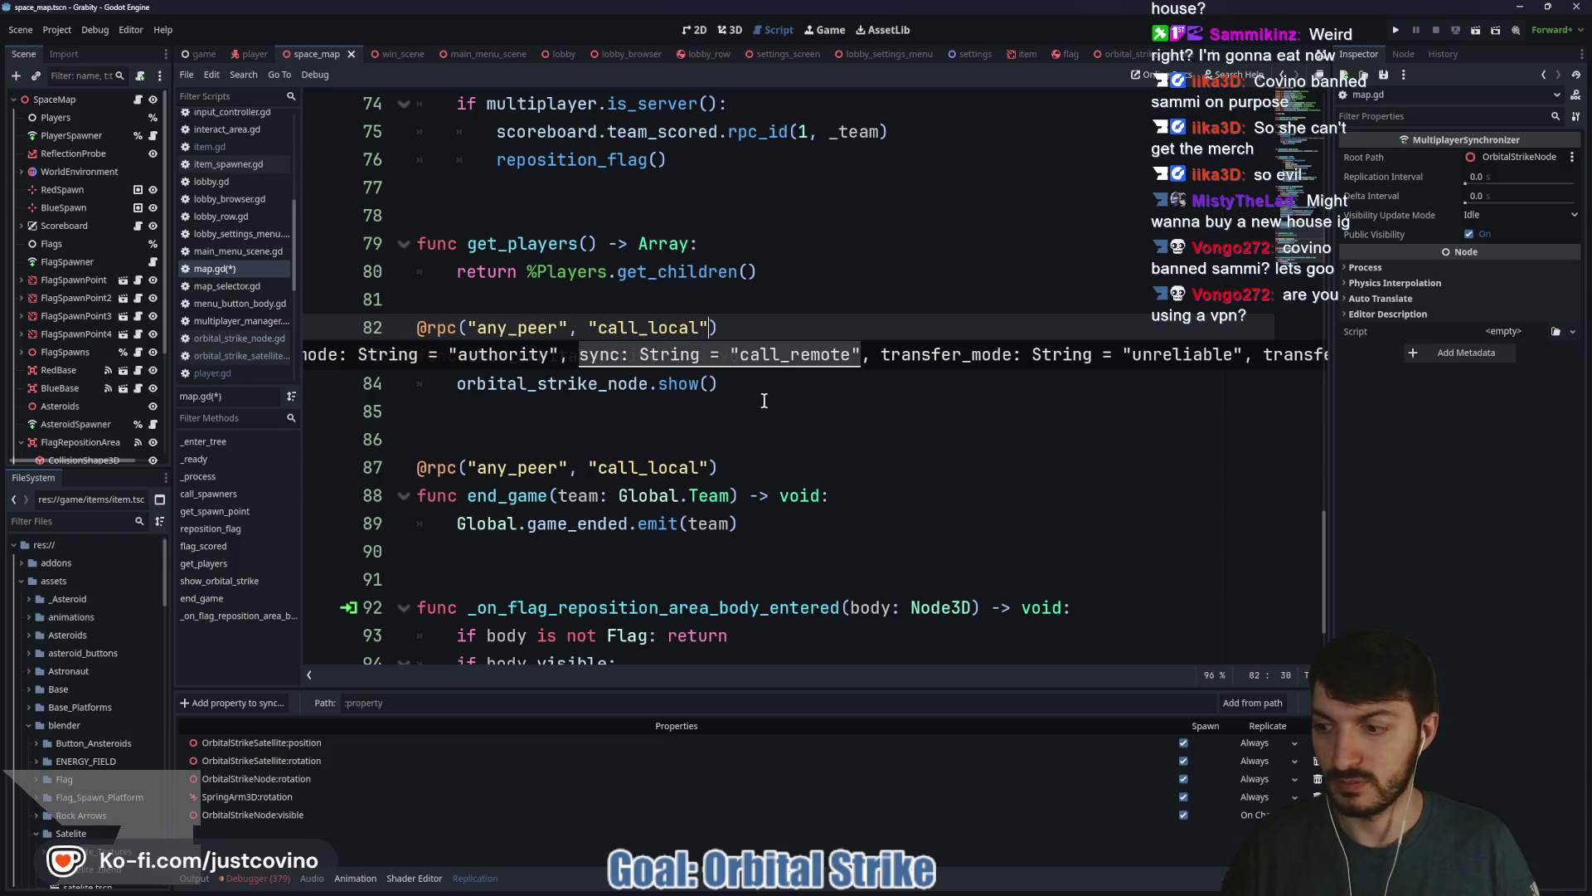
- Wrap the show() call in 'if multiplayer.is_server():' and save map.gd
{"action": "left_click", "coordinate": [764, 401]}
{"action": "left_click", "coordinate": [798, 362]}
{"action": "key", "text": "Return"}
{"action": "type", "text": "if "}
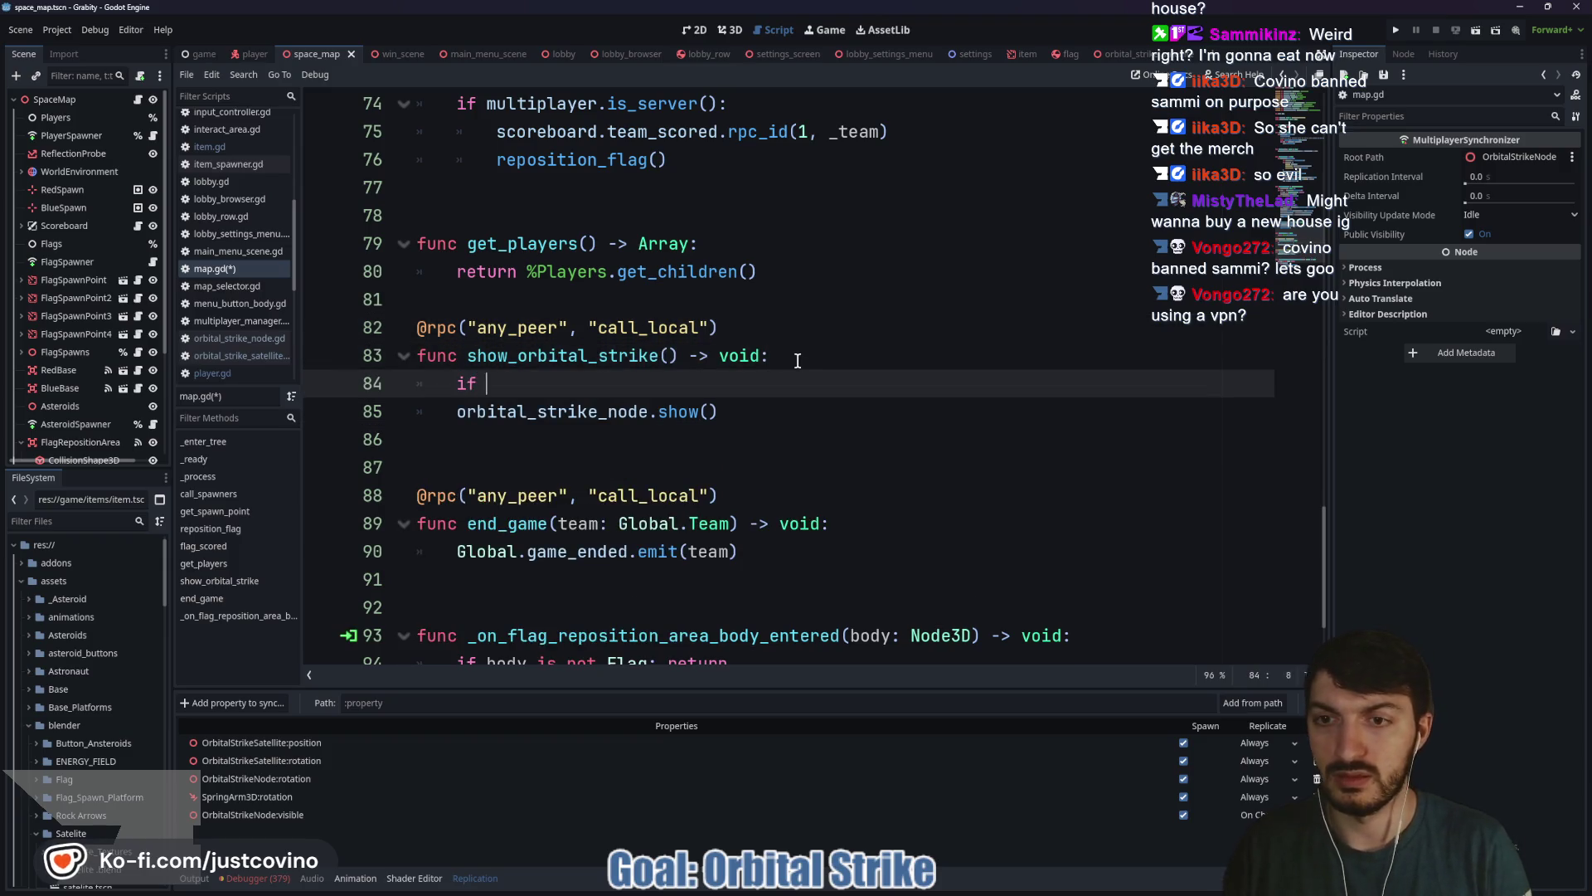
{"action": "type", "text": "multiplayer.is_"}
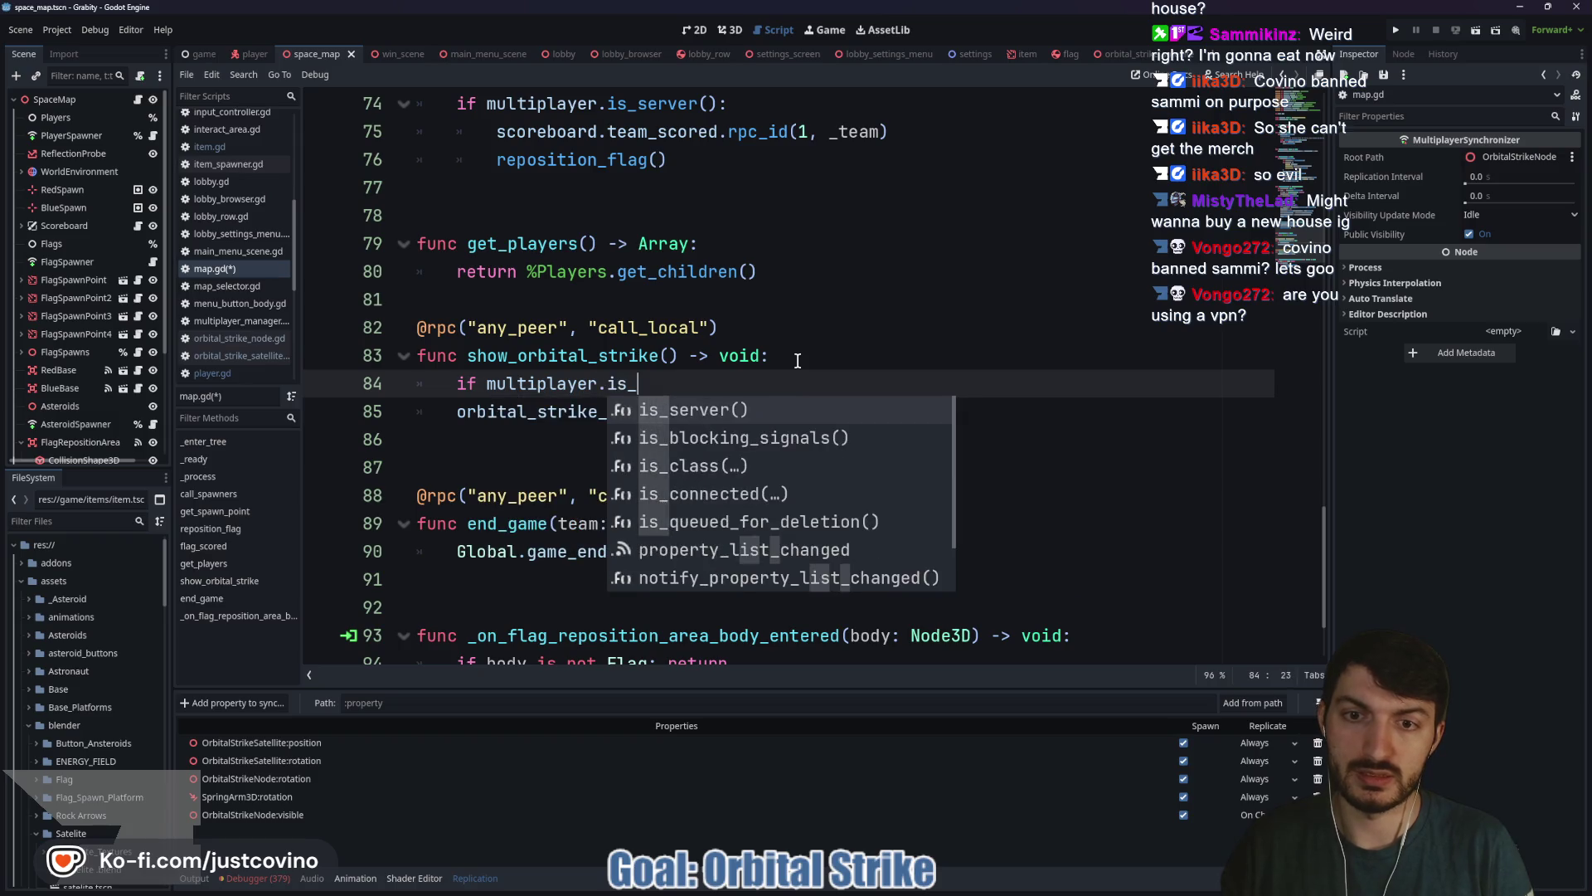
{"action": "key", "text": "Return"}
{"action": "left_click", "coordinate": [452, 412]}
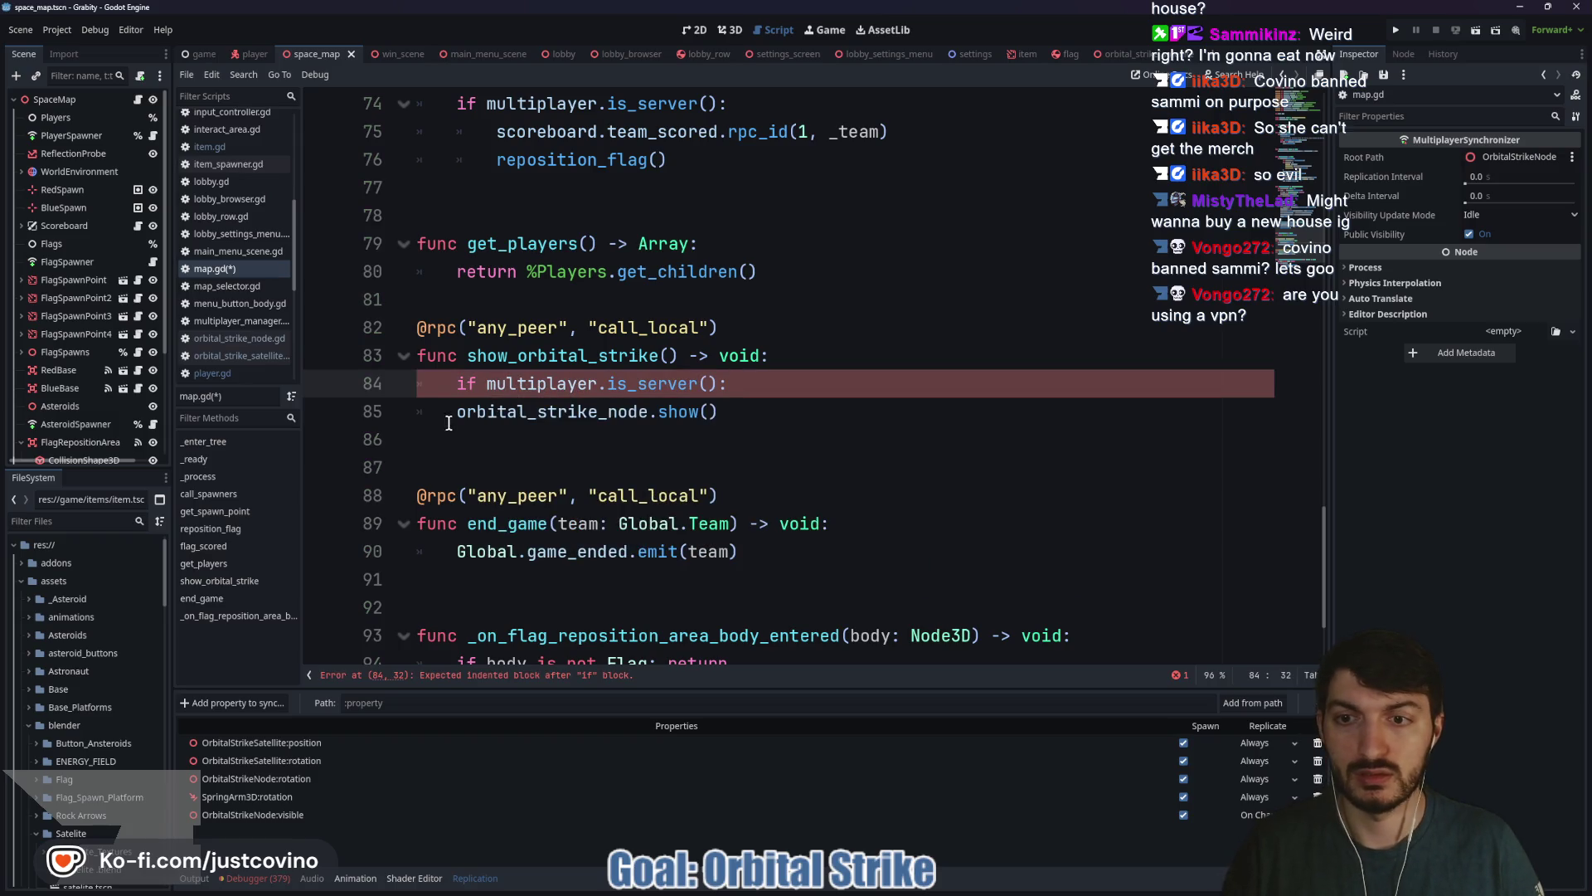
{"action": "key", "text": "Tab"}
{"action": "left_click", "coordinate": [541, 441]}
{"action": "key", "text": "ctrl+s"}
{"action": "scroll", "coordinate": [124, 407], "scroll_direction": "down", "scroll_amount": 4}
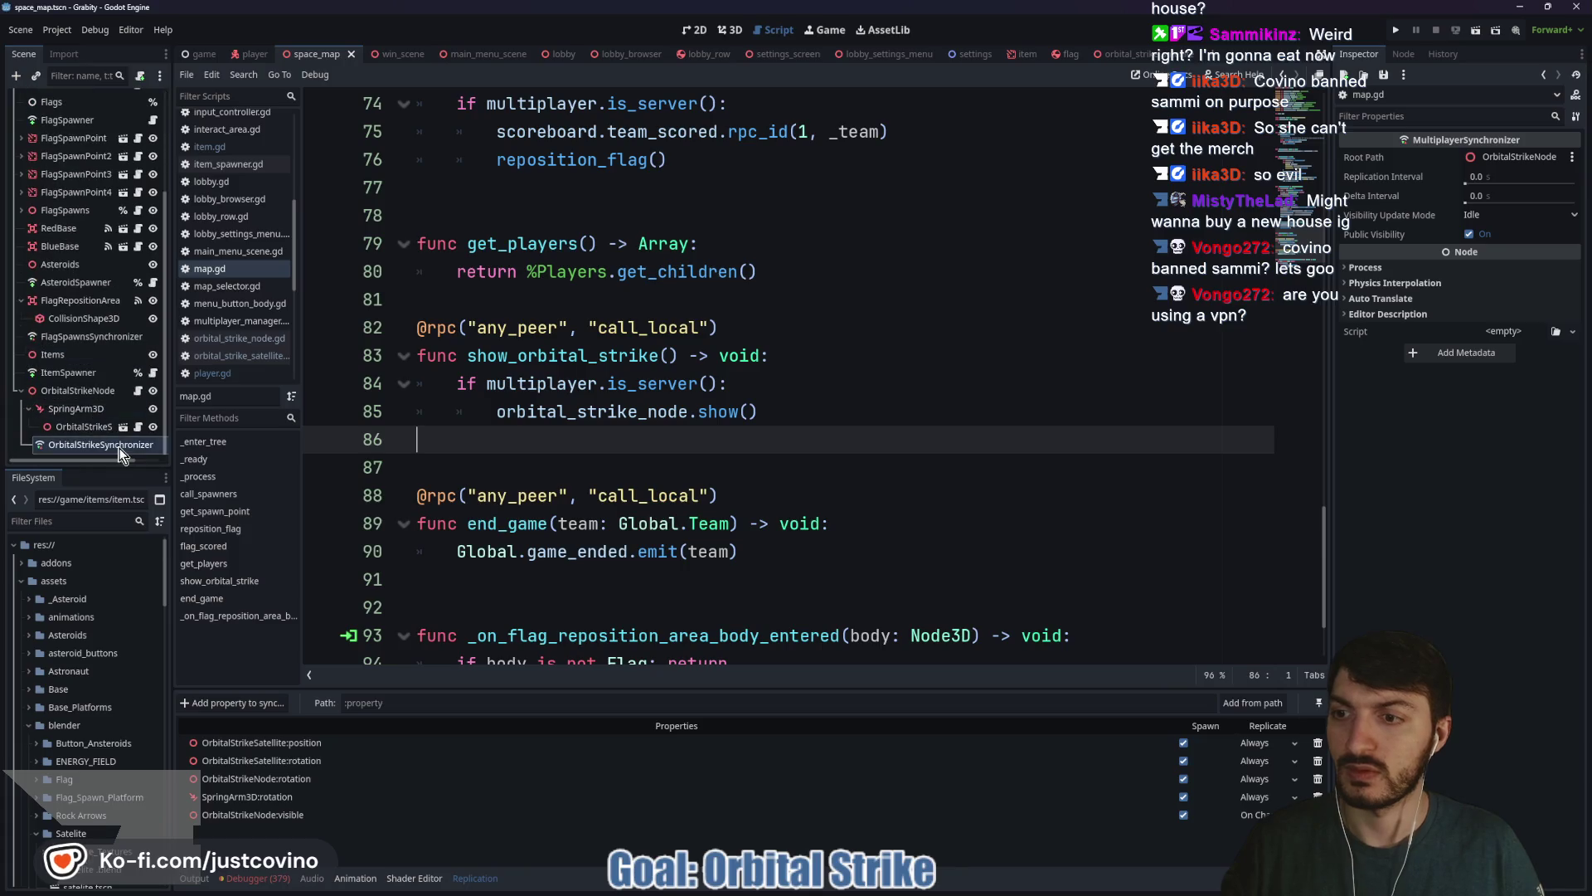
- Review the OrbitalStrikeNode script, return to the 3D view, and run the project
{"action": "left_click", "coordinate": [593, 462]}
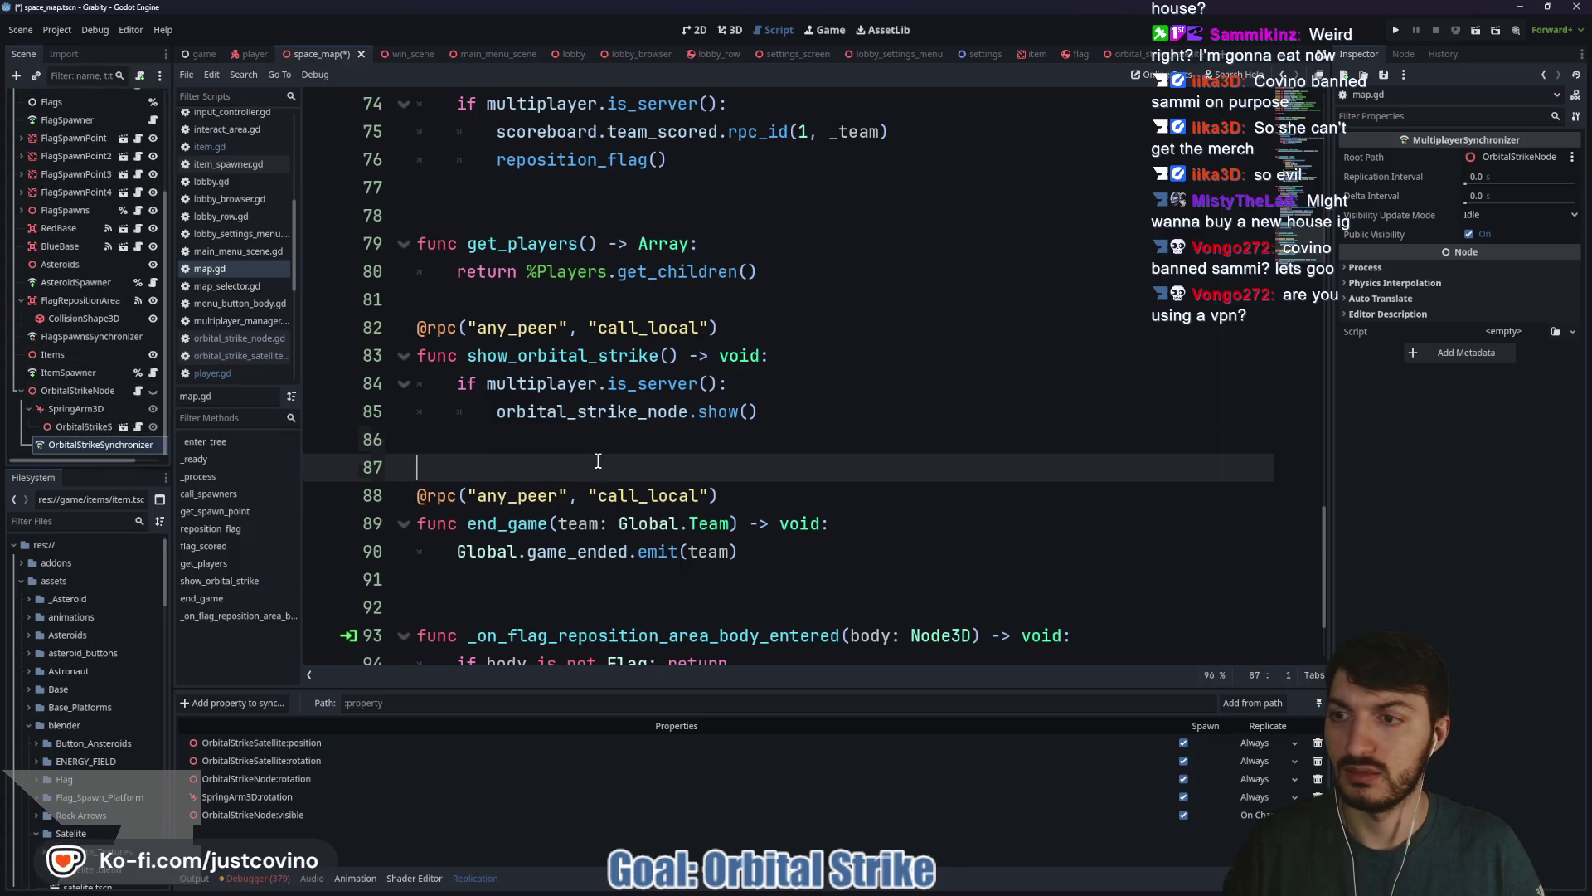
{"action": "left_click", "coordinate": [138, 390]}
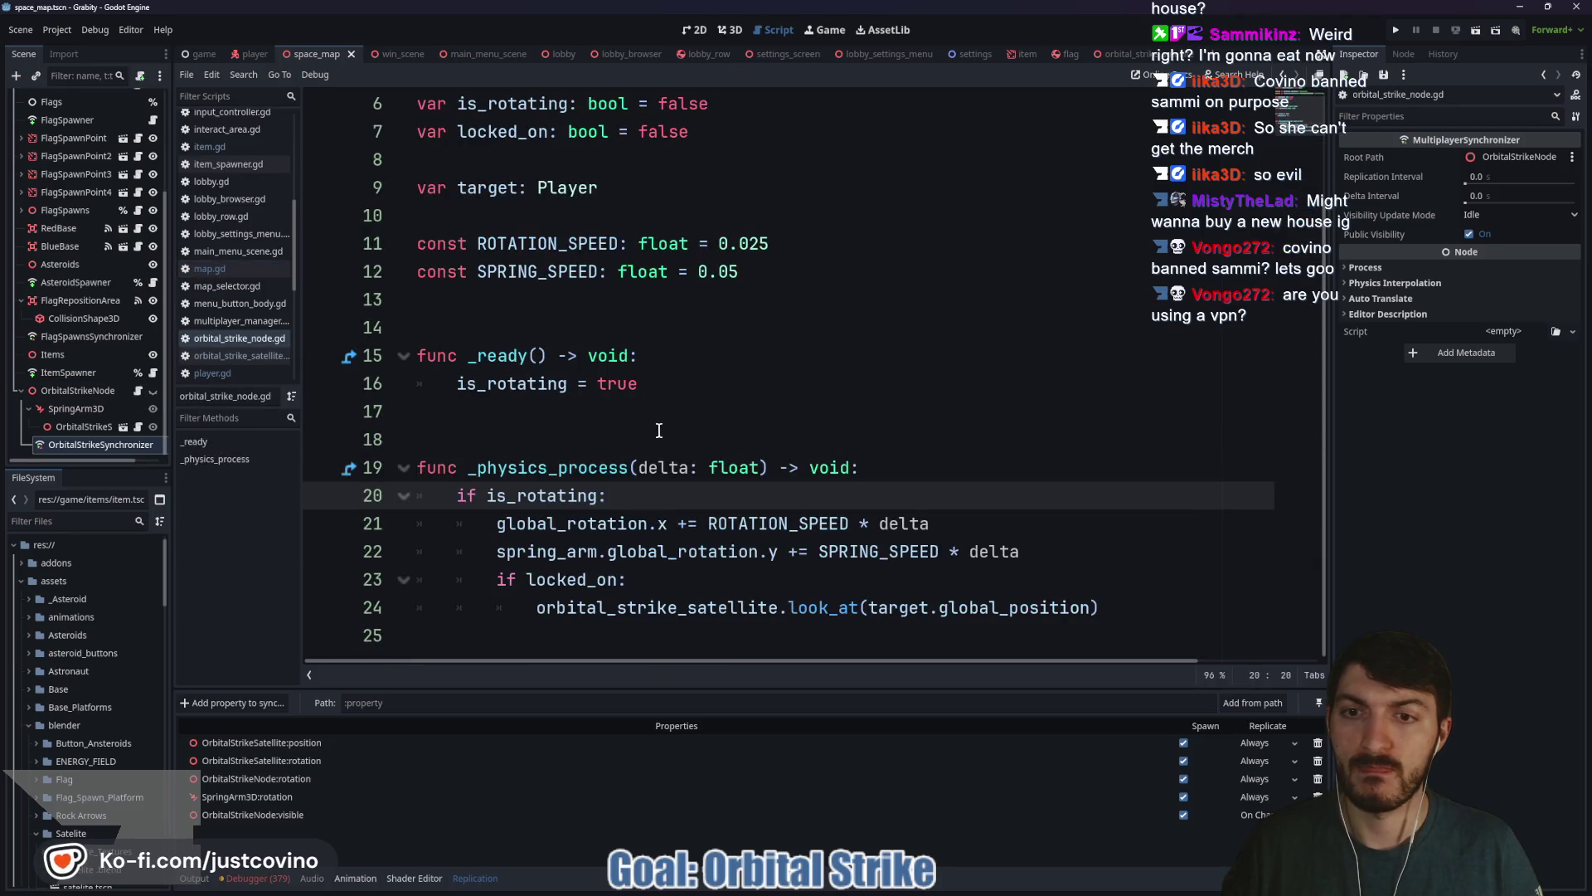
{"action": "left_click", "coordinate": [730, 30]}
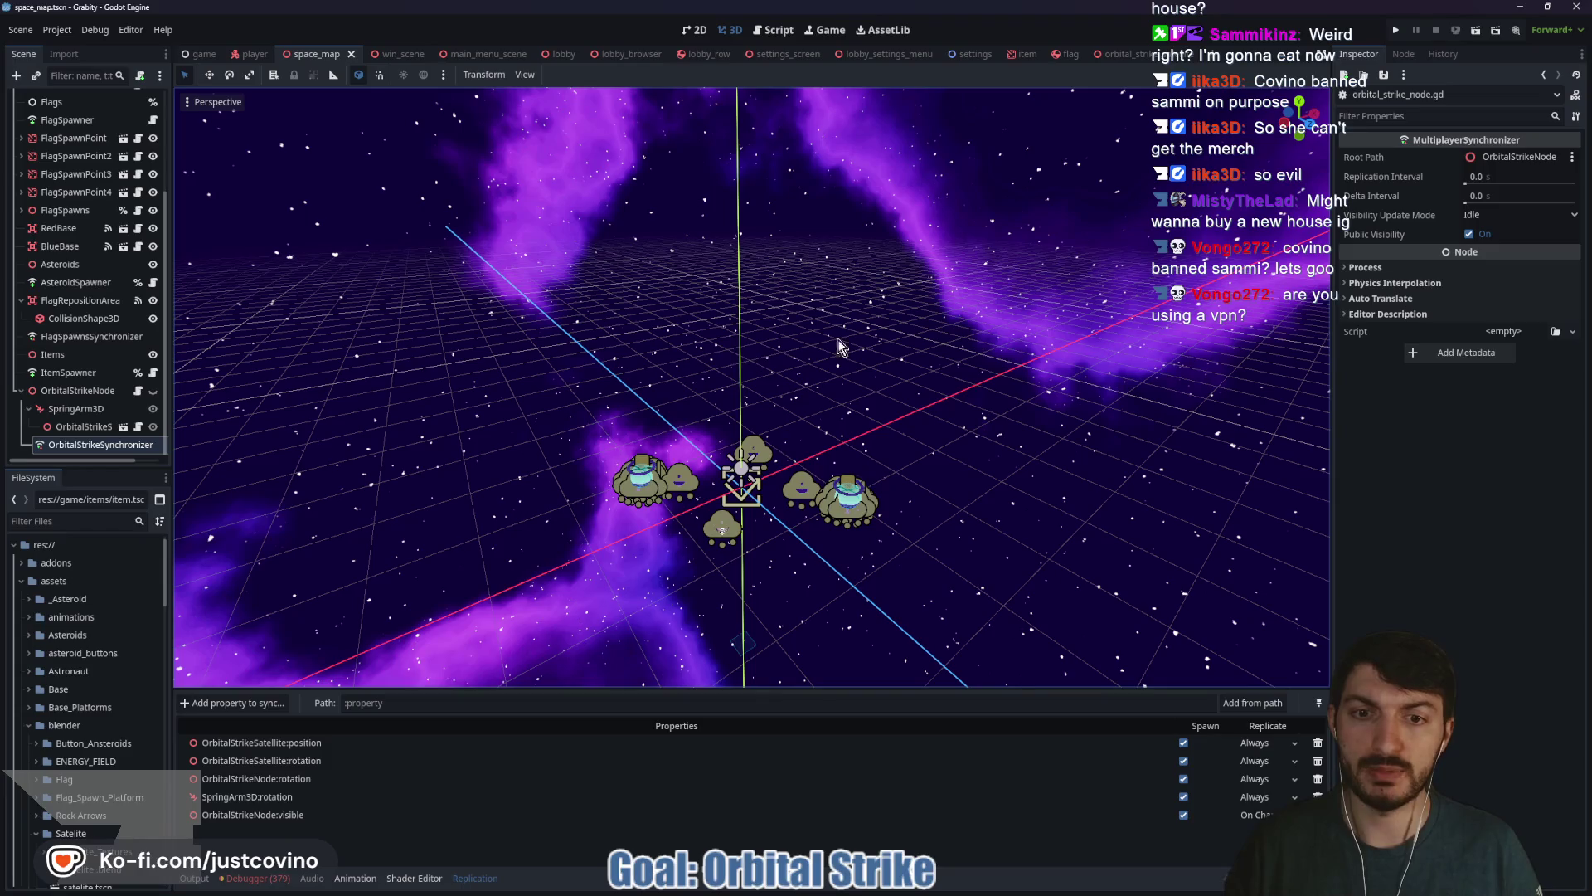
{"action": "left_click", "coordinate": [1395, 31]}
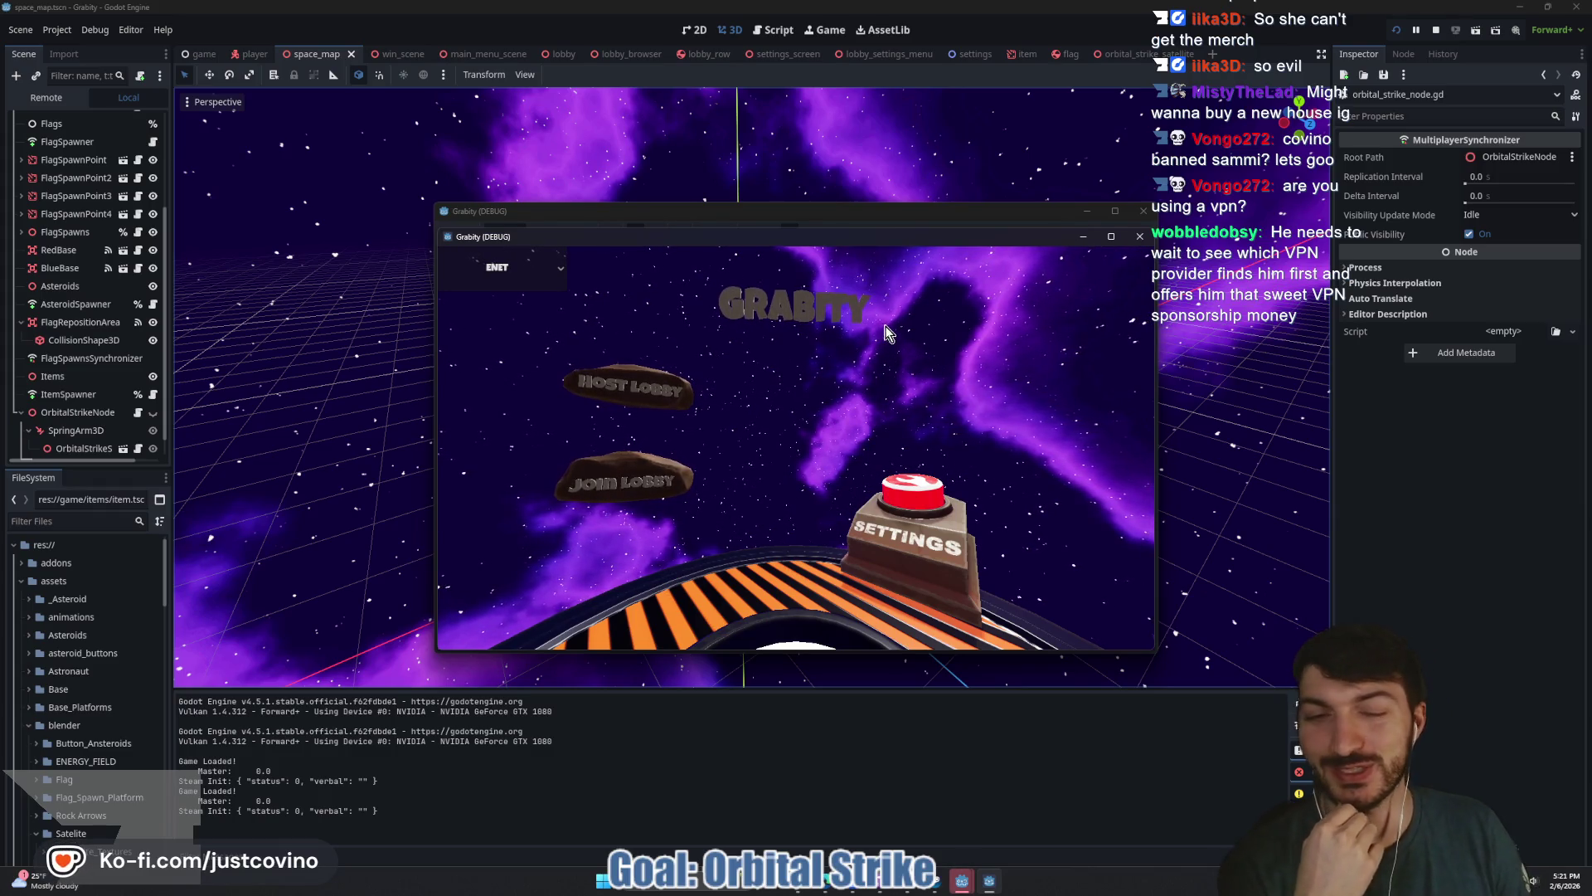
- Arrange the two game windows side by side, host a lobby, join it, and ready both players
{"action": "left_click_drag", "start_coordinate": [851, 219], "coordinate": [452, 208]}
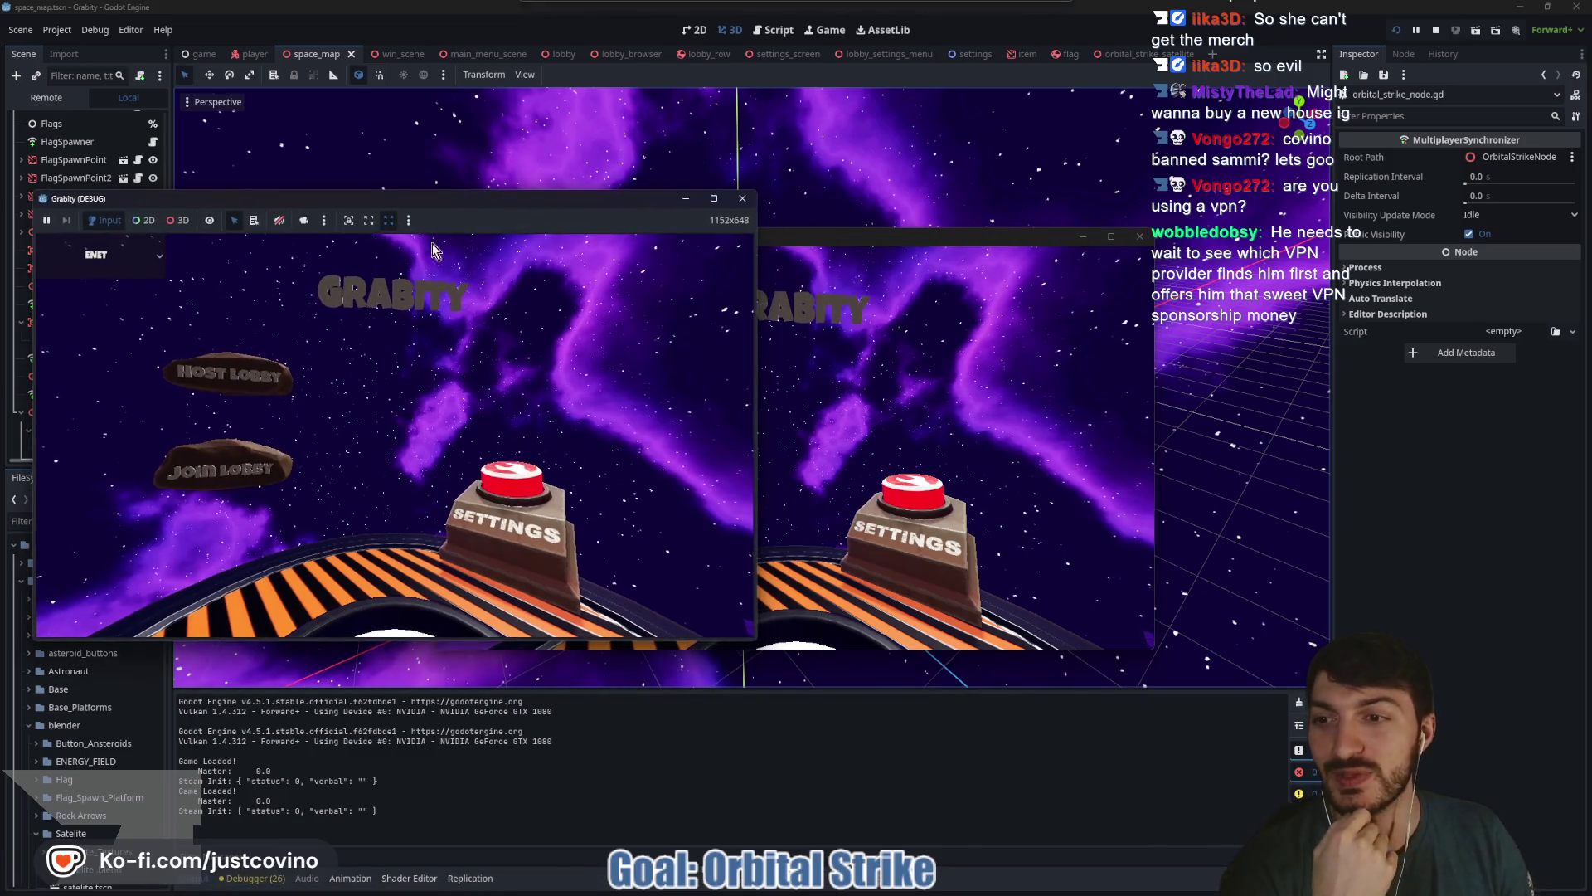
{"action": "left_click", "coordinate": [331, 374]}
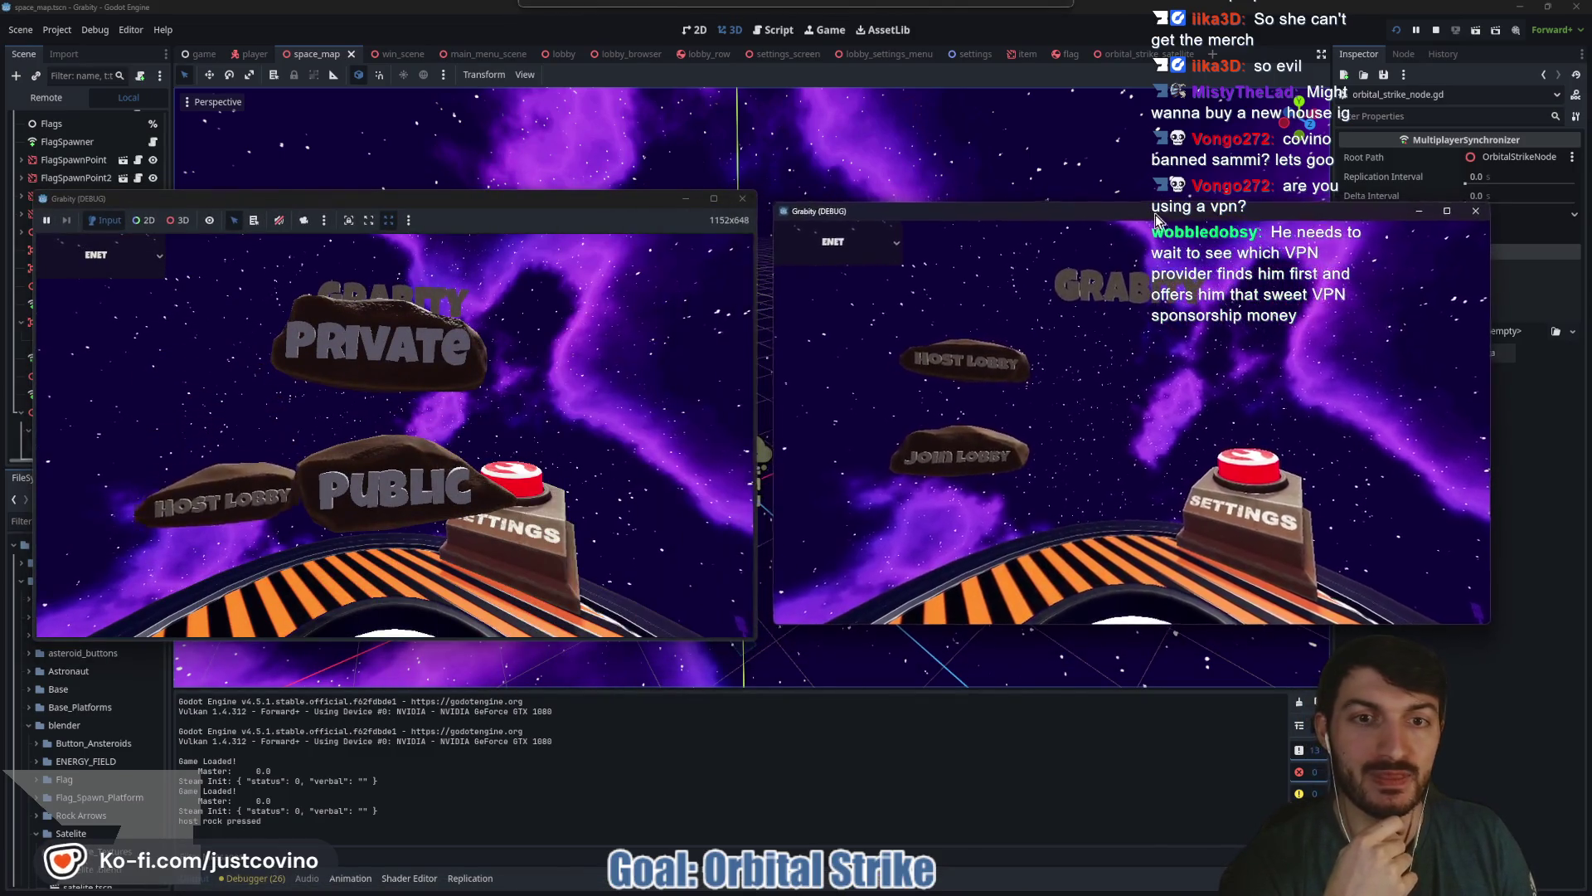
{"action": "left_click", "coordinate": [349, 372]}
{"action": "left_click", "coordinate": [944, 463]}
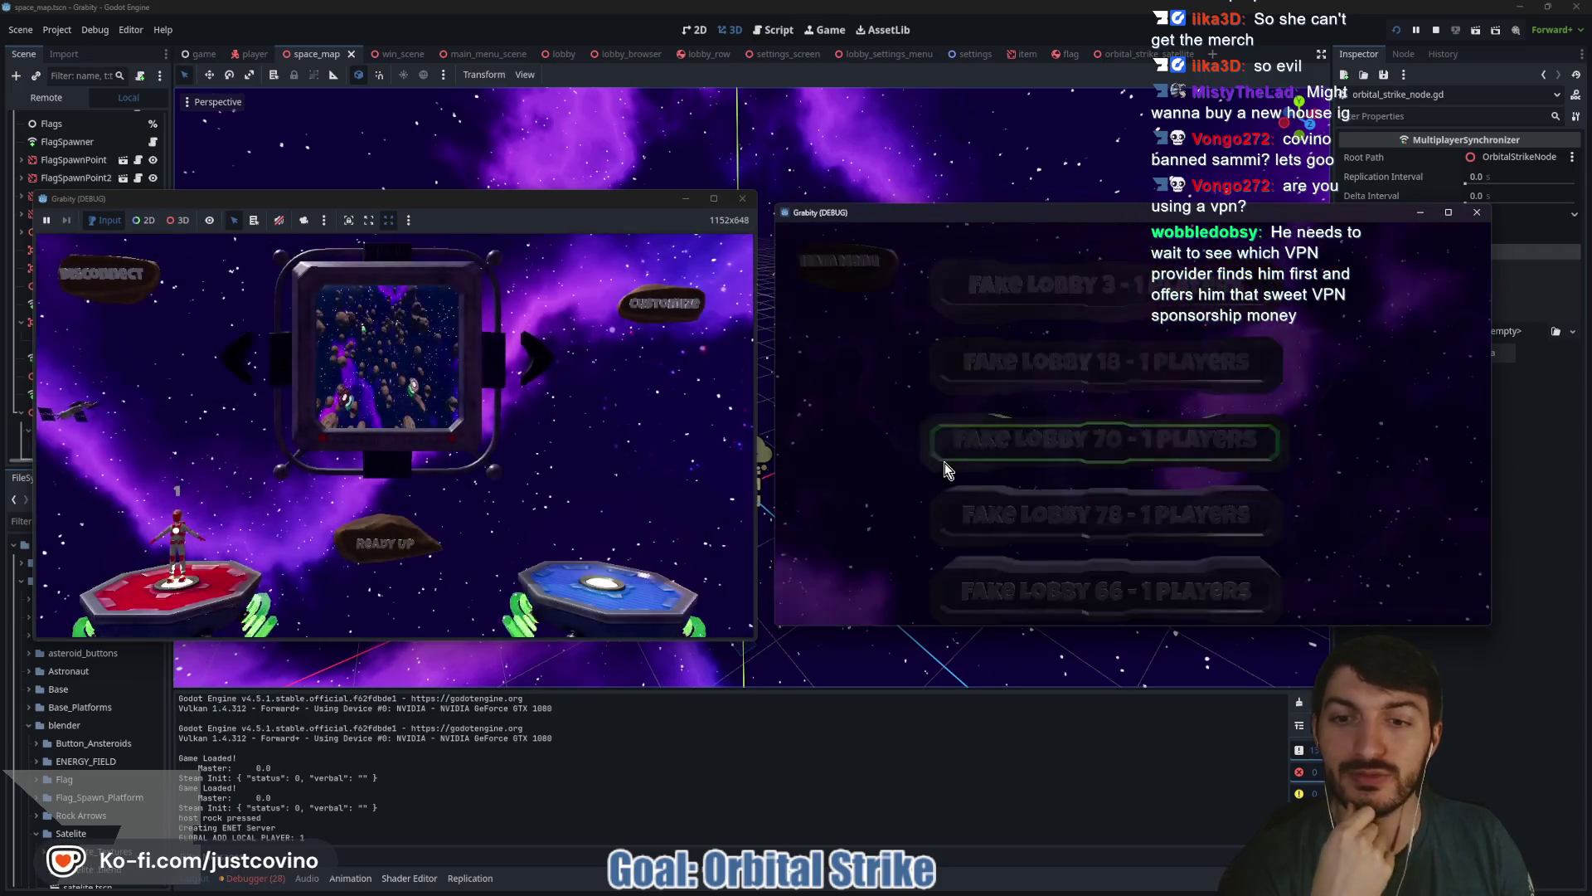
{"action": "left_click", "coordinate": [1044, 448]}
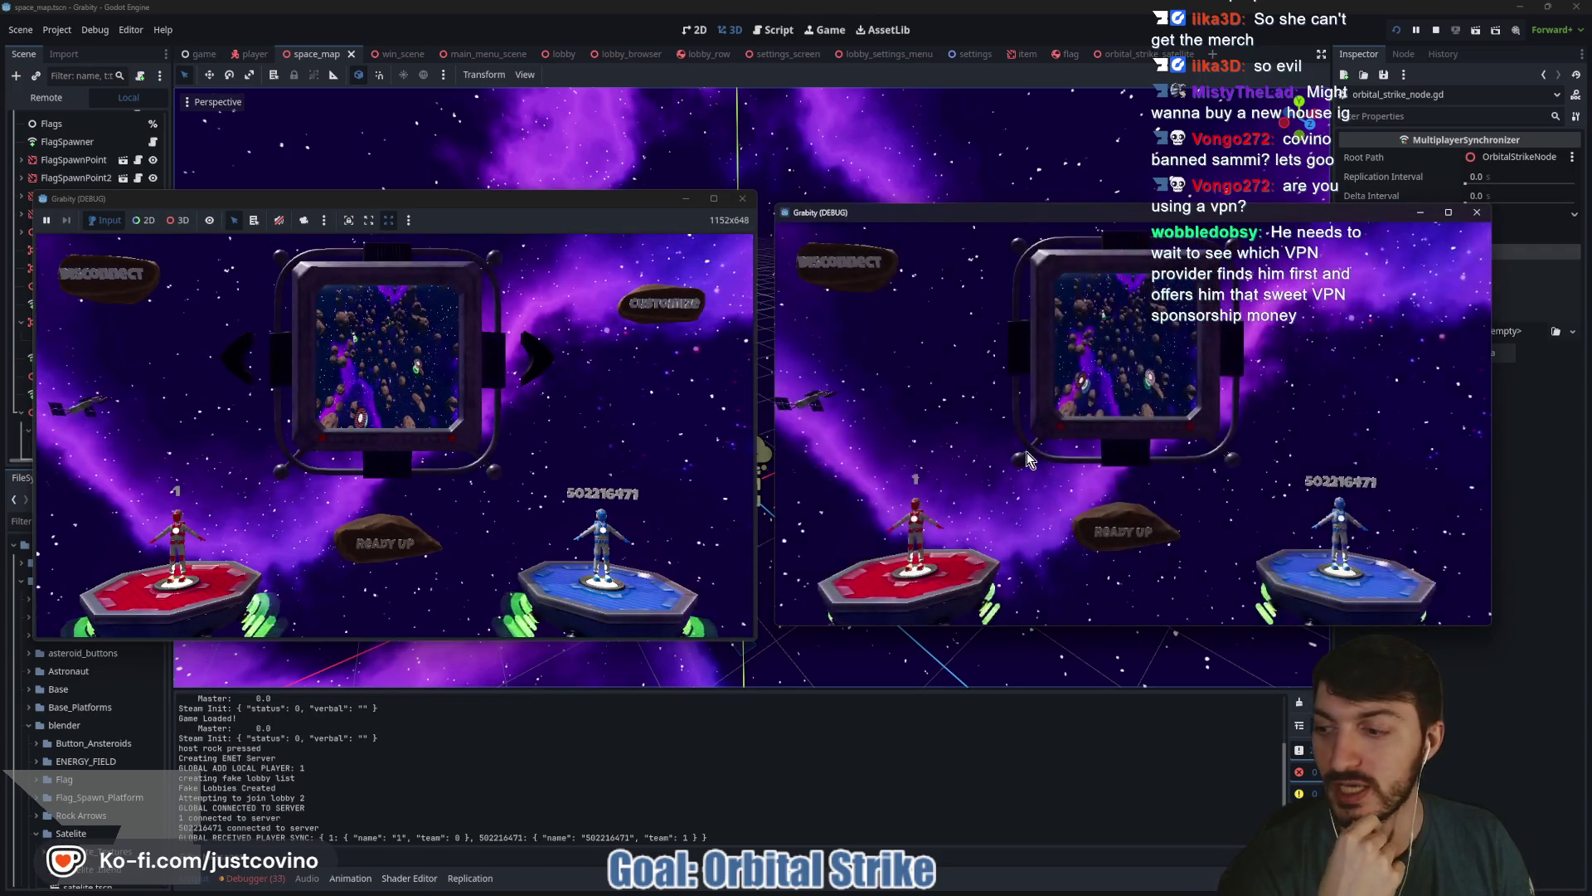
{"action": "left_click", "coordinate": [1128, 527]}
{"action": "left_click", "coordinate": [416, 543]}
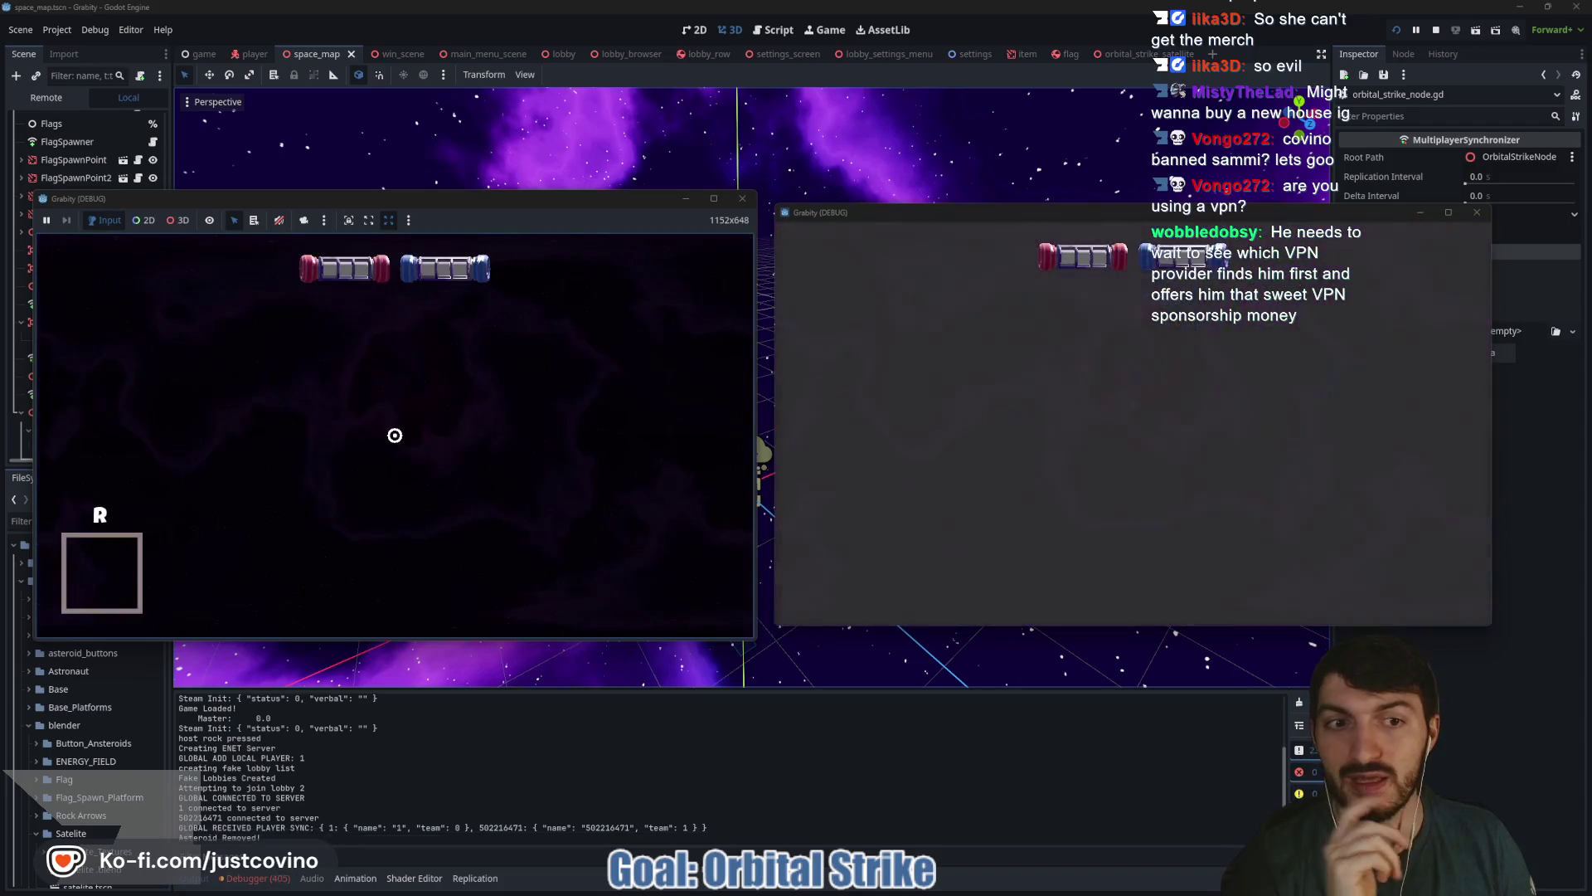
- Walk the red player along the platform, then close the right game instance with Alt+F4
{"action": "key", "text": "super"}
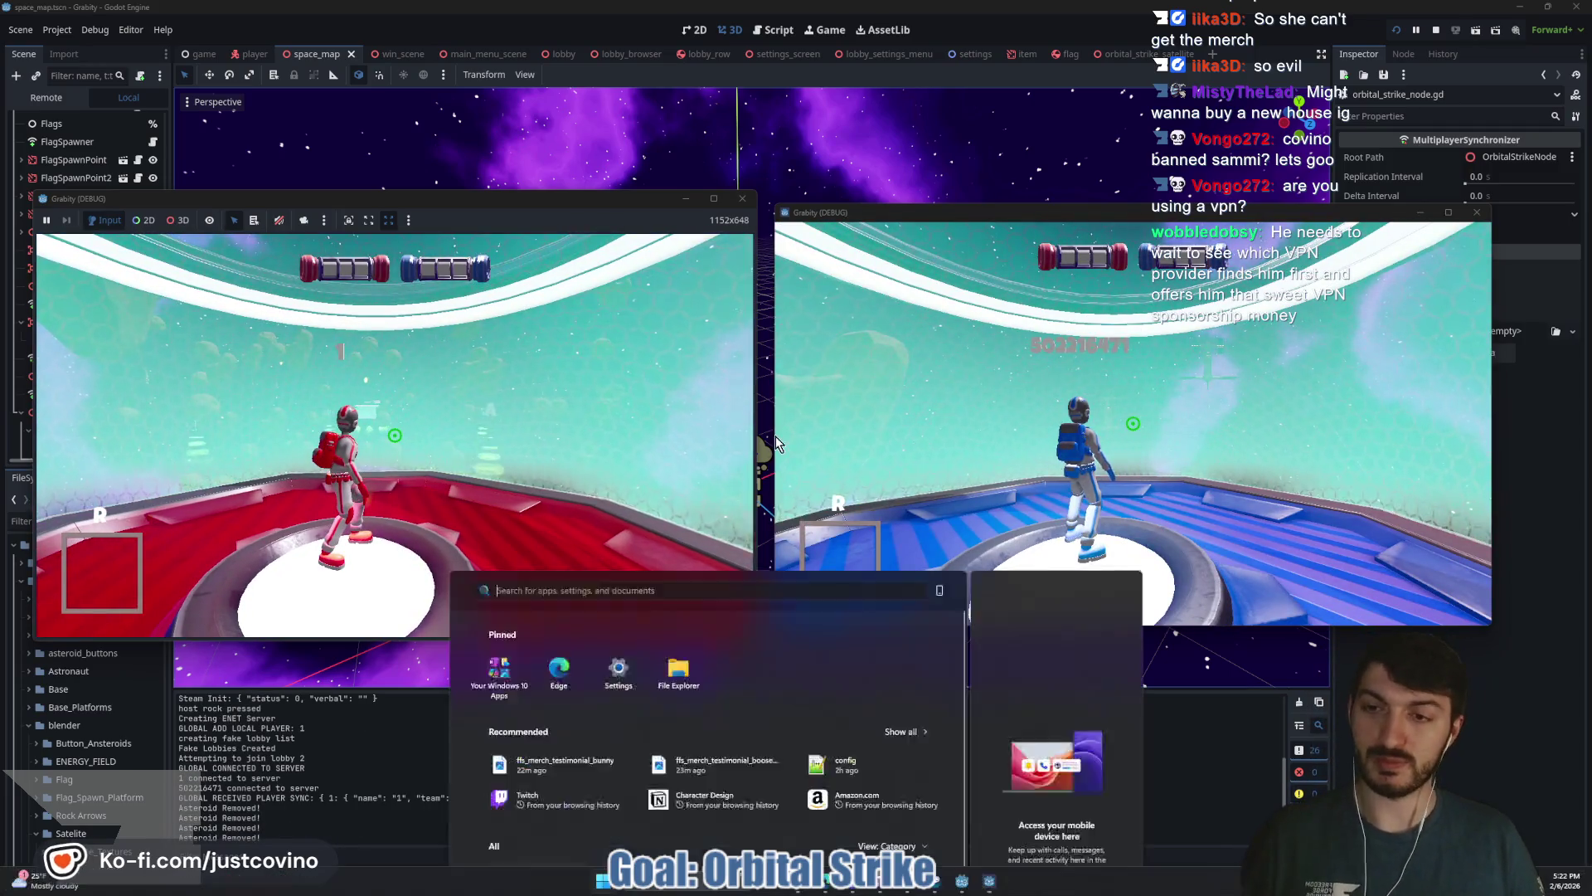
{"action": "key", "text": "super"}
{"action": "key", "text": "w"}
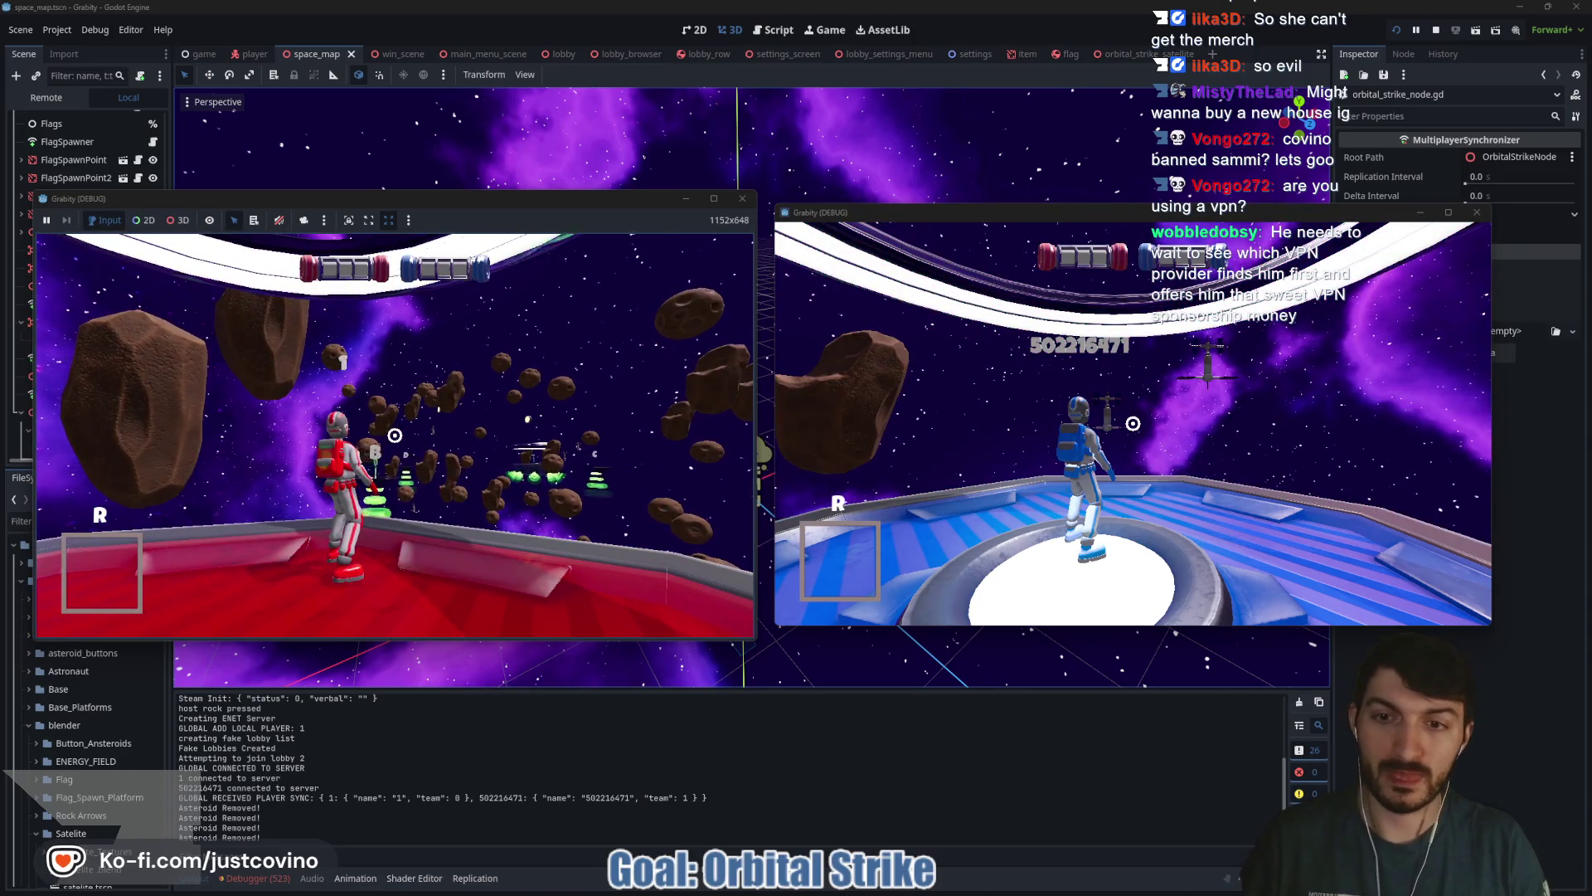
{"action": "key", "text": "w"}
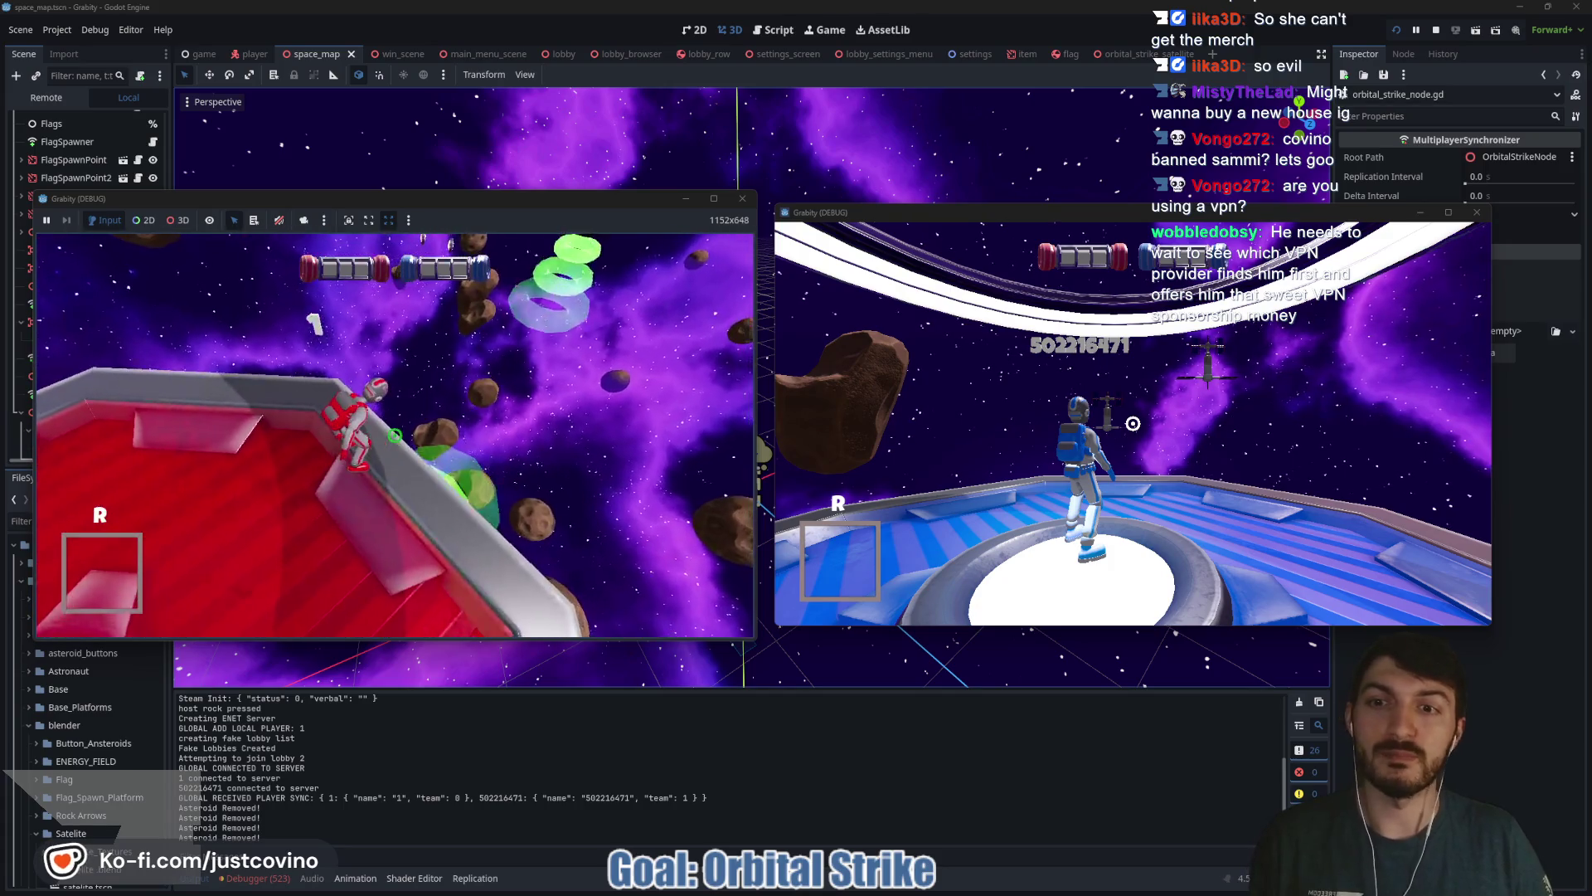
{"action": "key", "text": "w"}
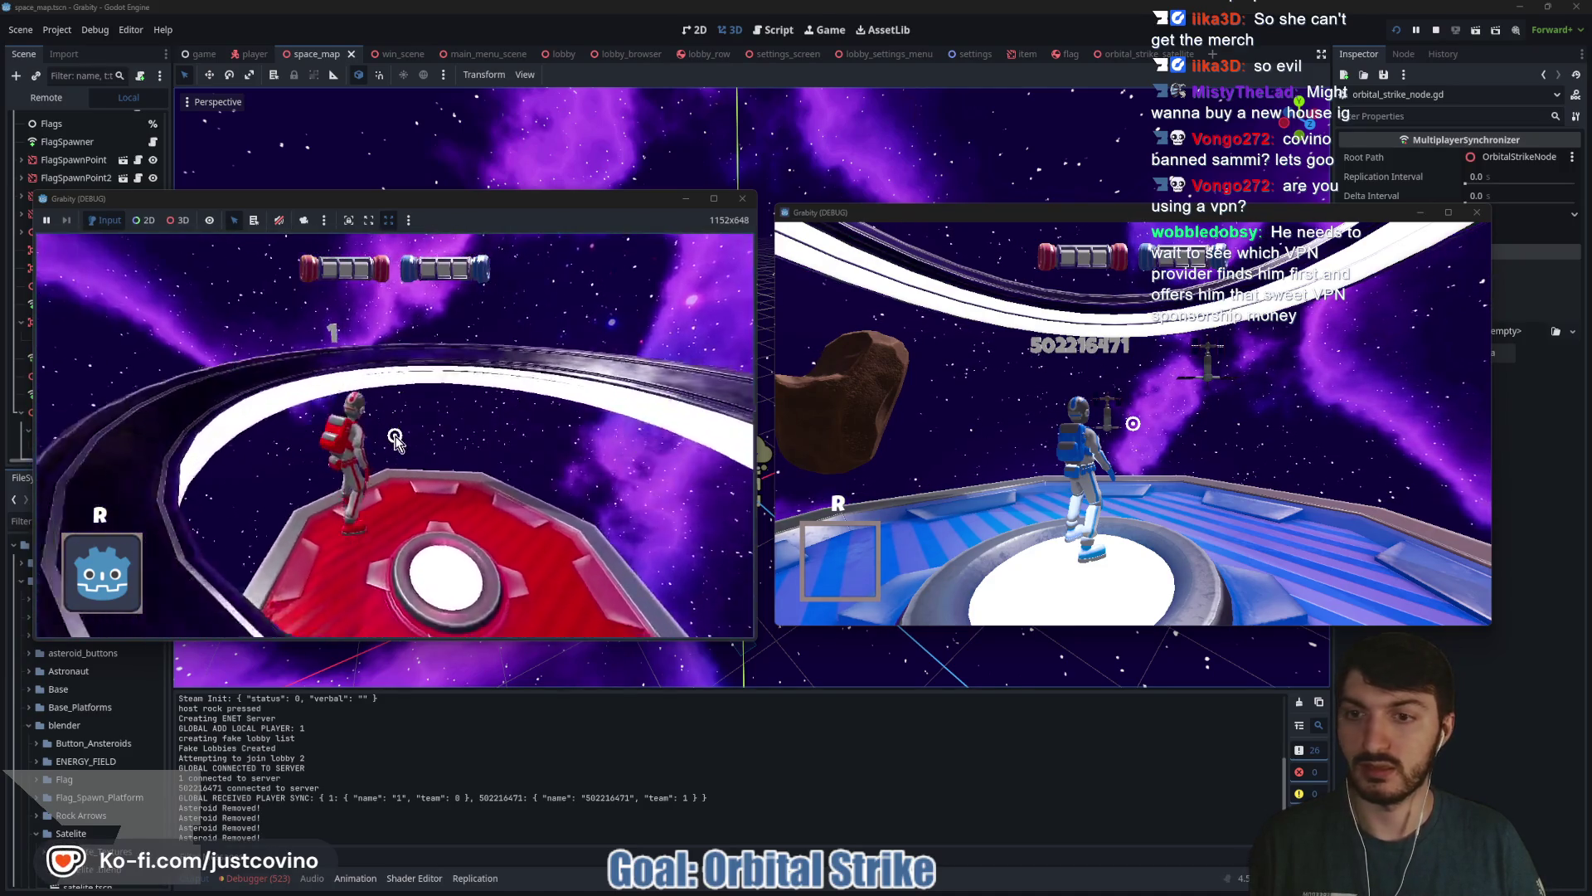
{"action": "left_click", "coordinate": [990, 886]}
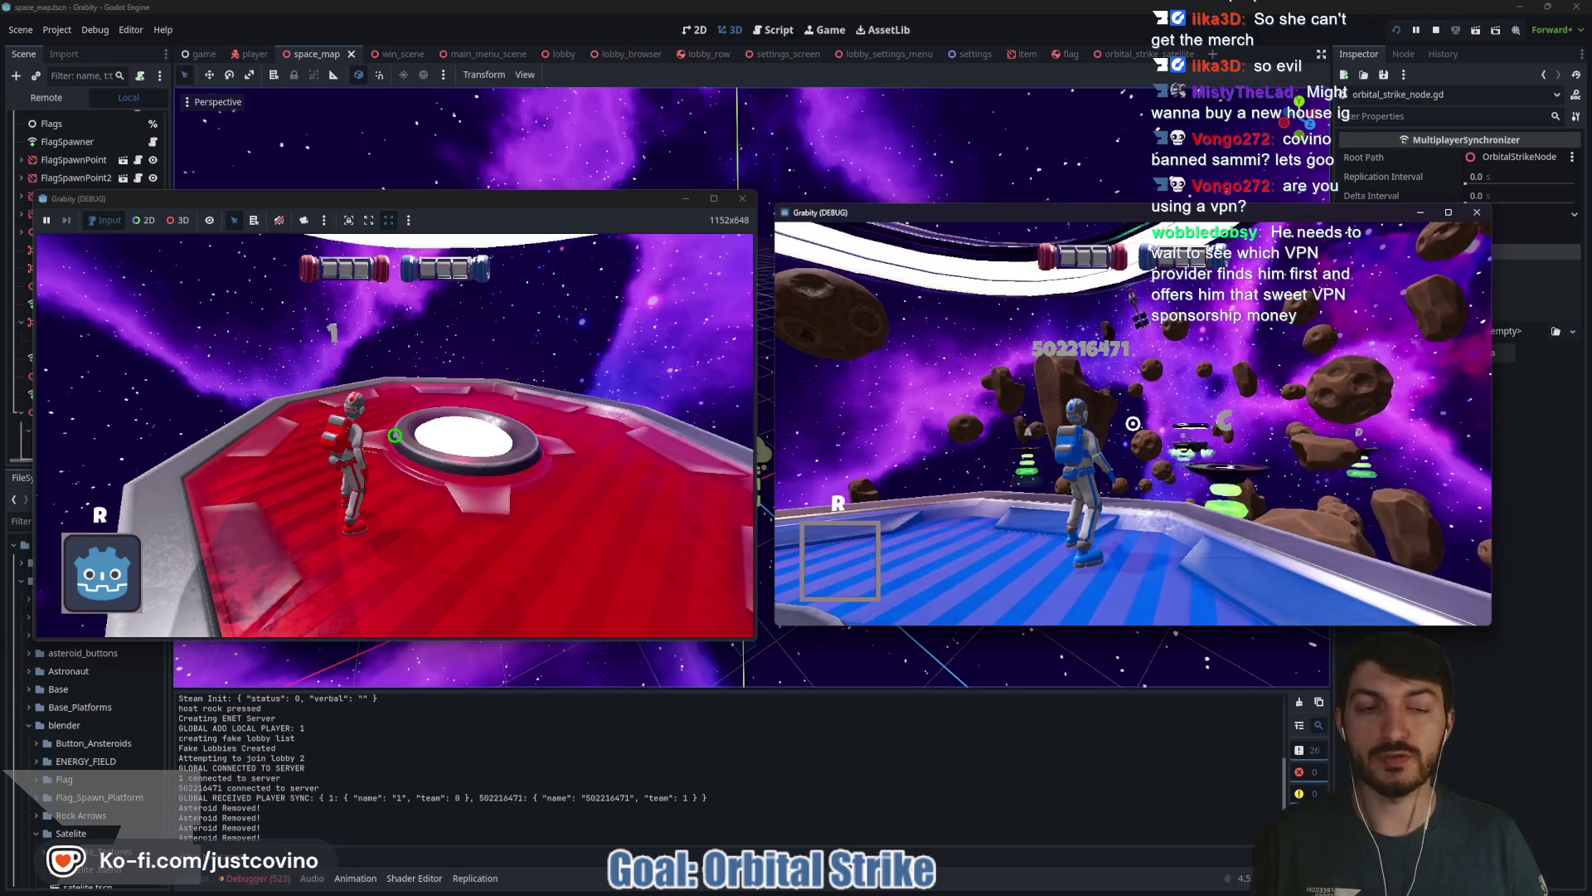
{"action": "key", "text": "alt+F4"}
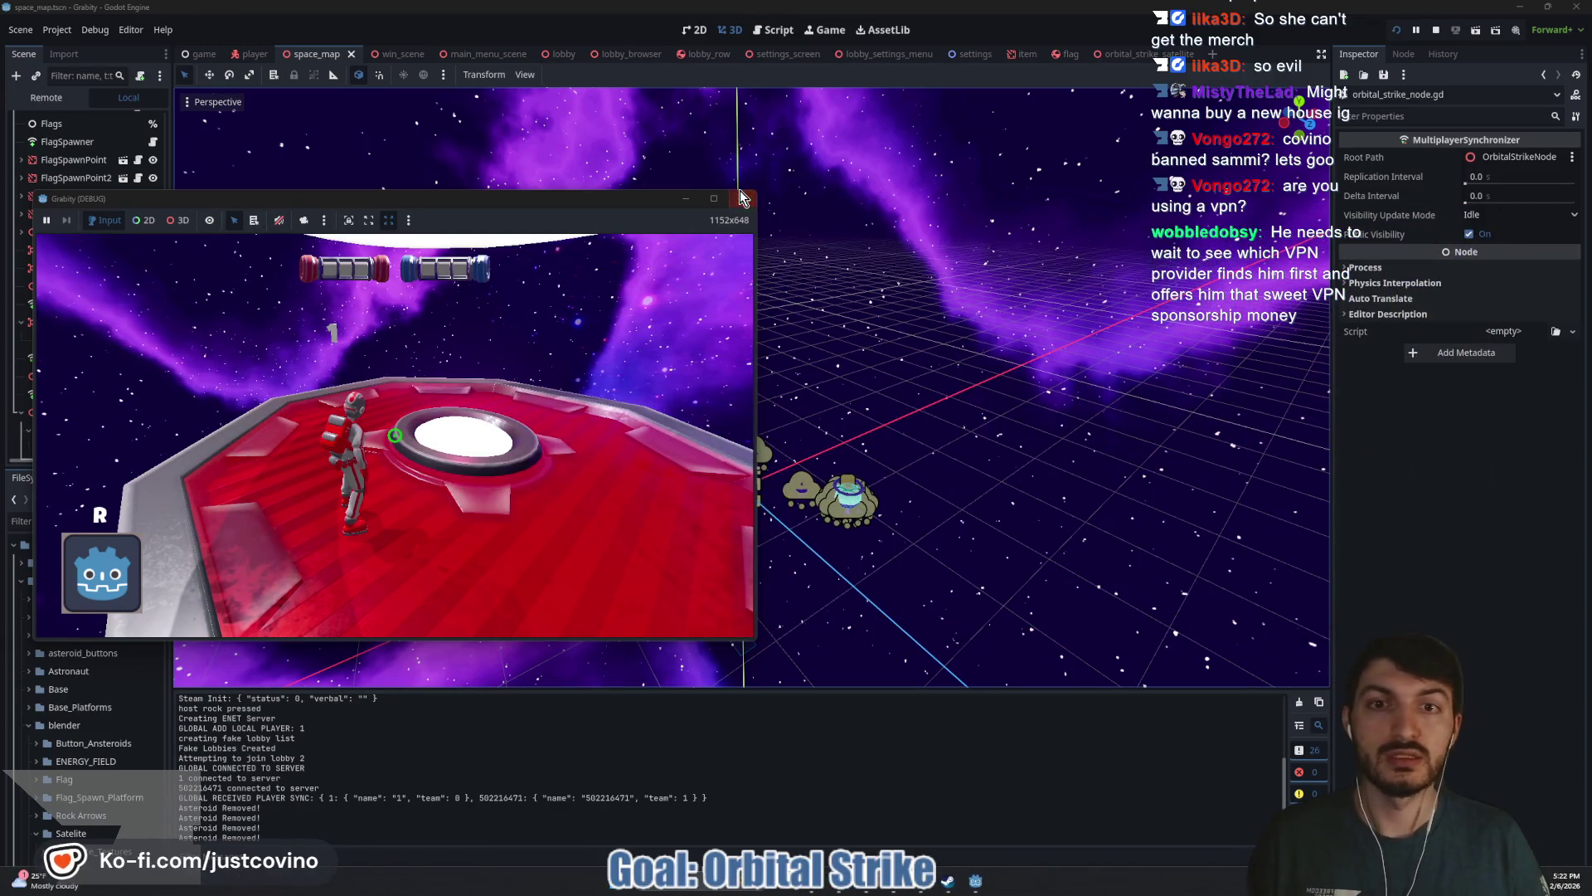
- Stop the remaining game and open map.gd from the orbital strike node's script list
{"action": "left_click", "coordinate": [740, 197]}
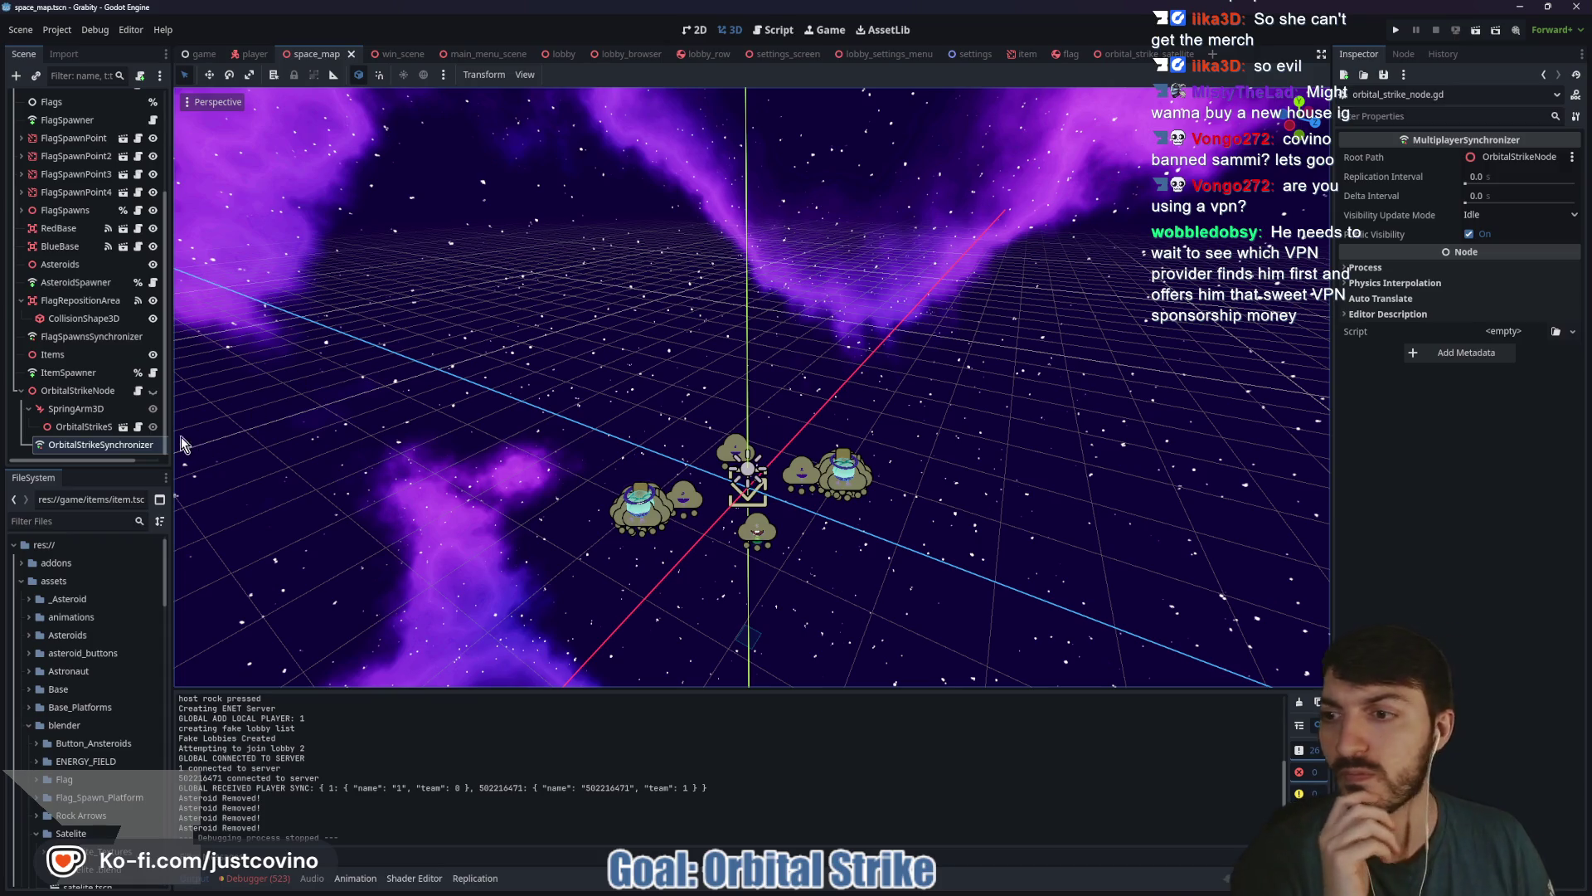
{"action": "left_click", "coordinate": [139, 390]}
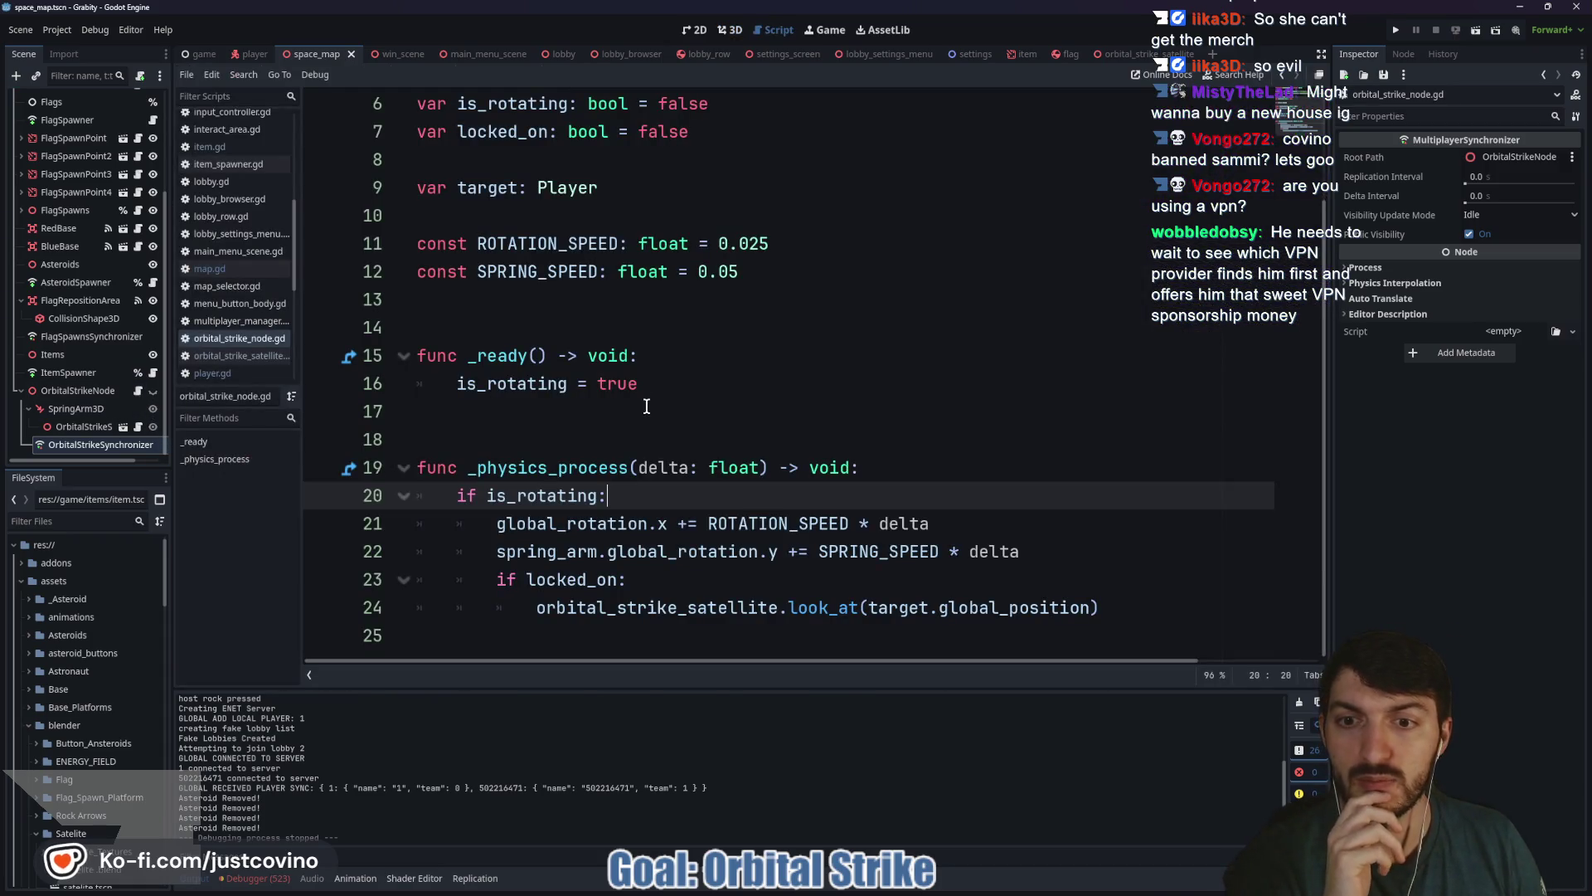
{"action": "scroll", "coordinate": [126, 190], "scroll_direction": "up", "scroll_amount": 3}
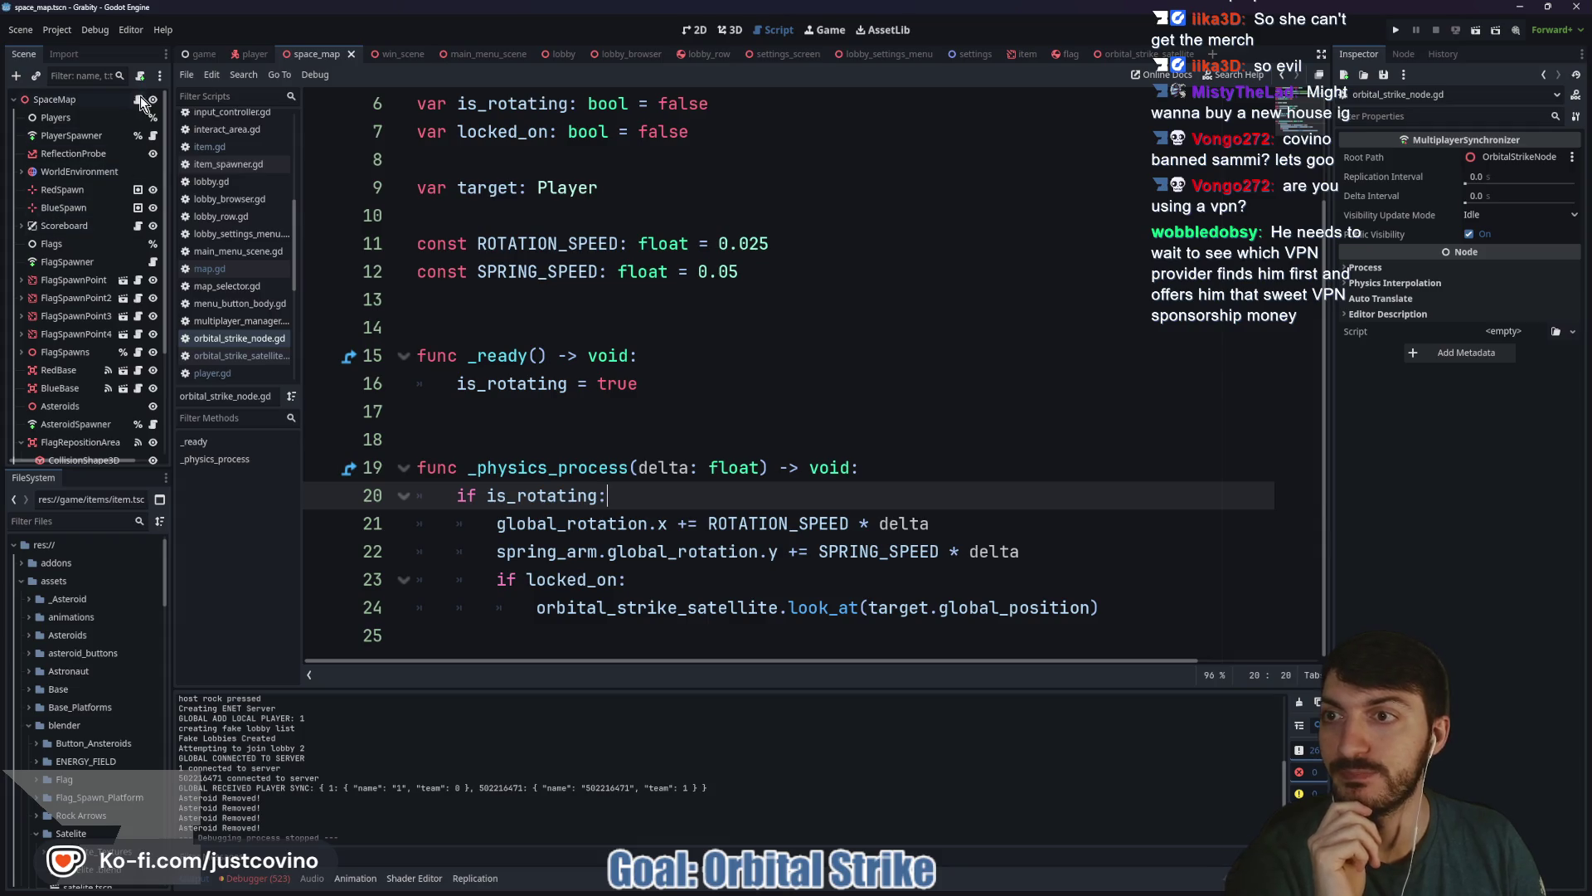
{"action": "left_click", "coordinate": [138, 100]}
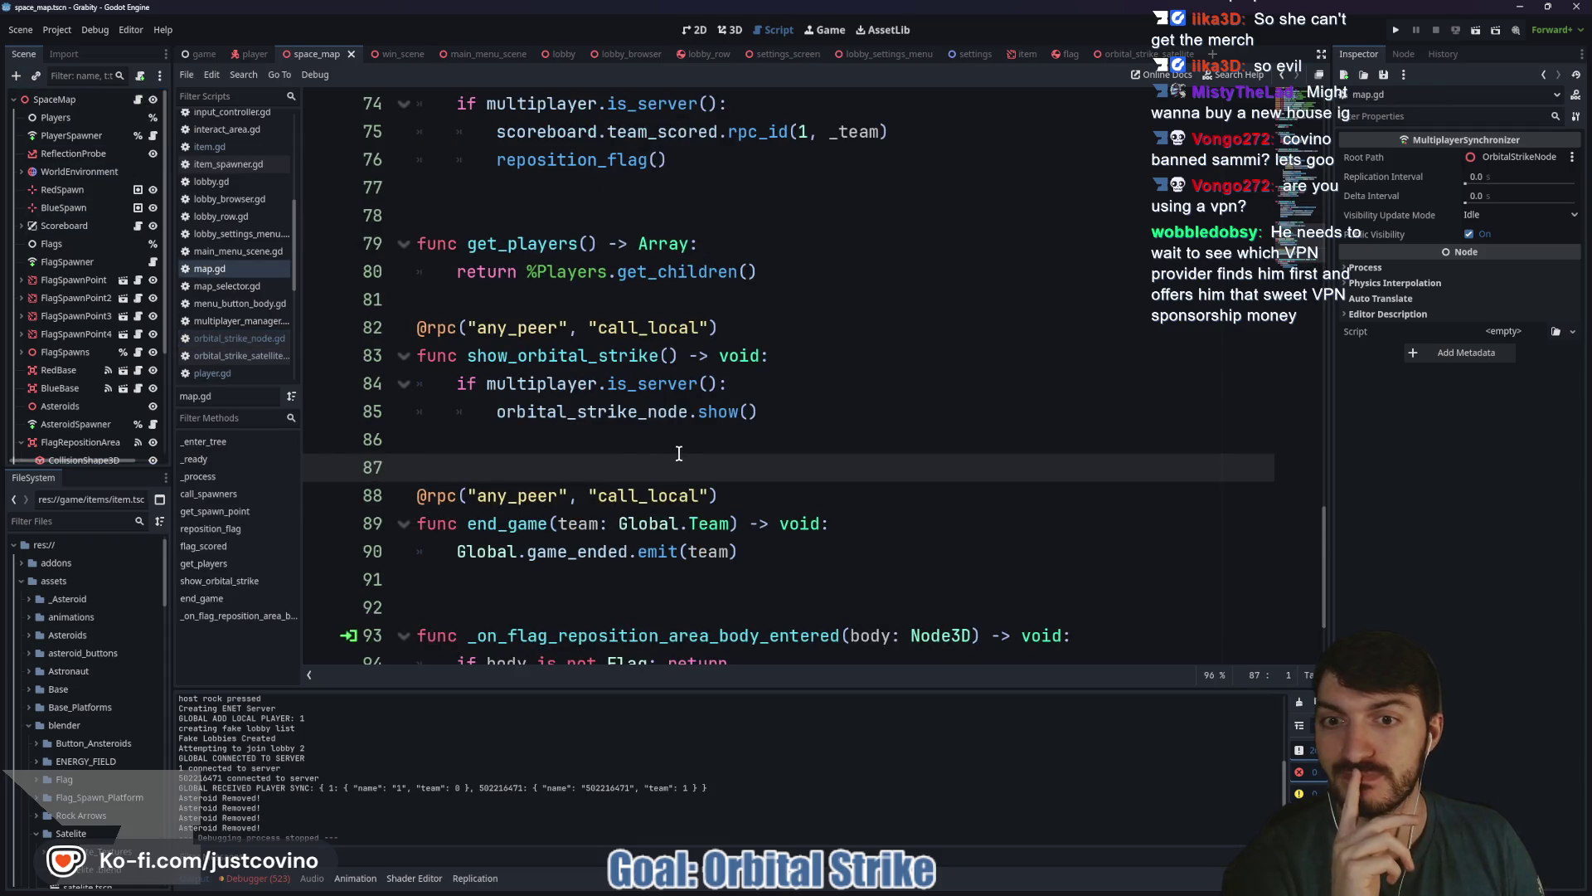
- Rename show_orbital_strike to toggle_orbital_strike and add a showing: bool parameter
{"action": "left_click", "coordinate": [467, 356]}
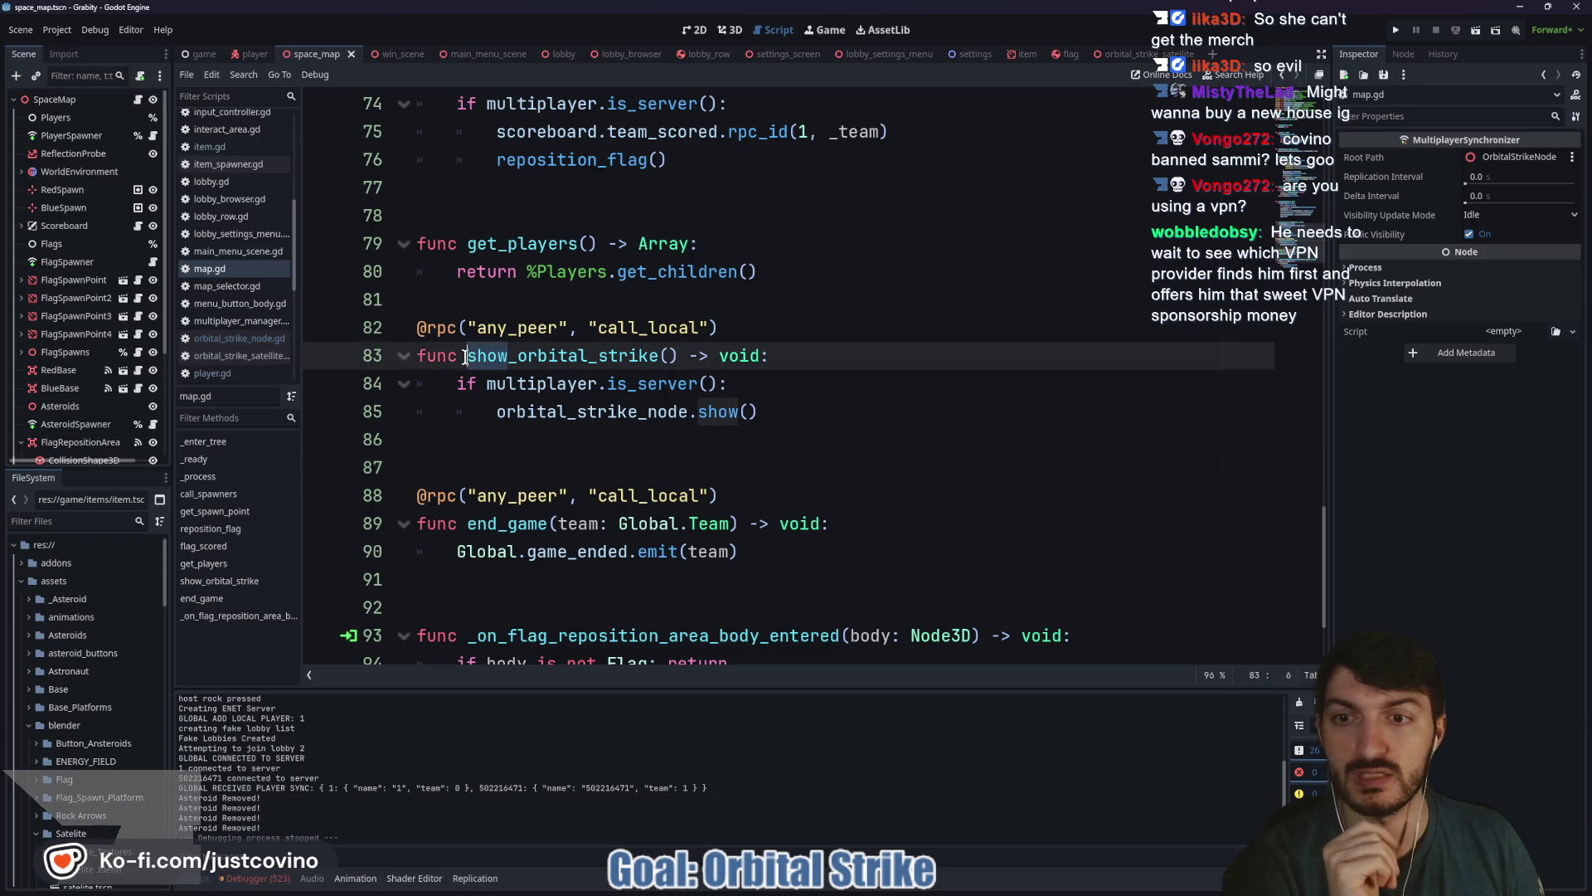
{"action": "key", "text": "Delete"}
{"action": "key", "text": "Delete"}
{"action": "key", "text": "Delete"}
{"action": "type", "text": "toggle"}
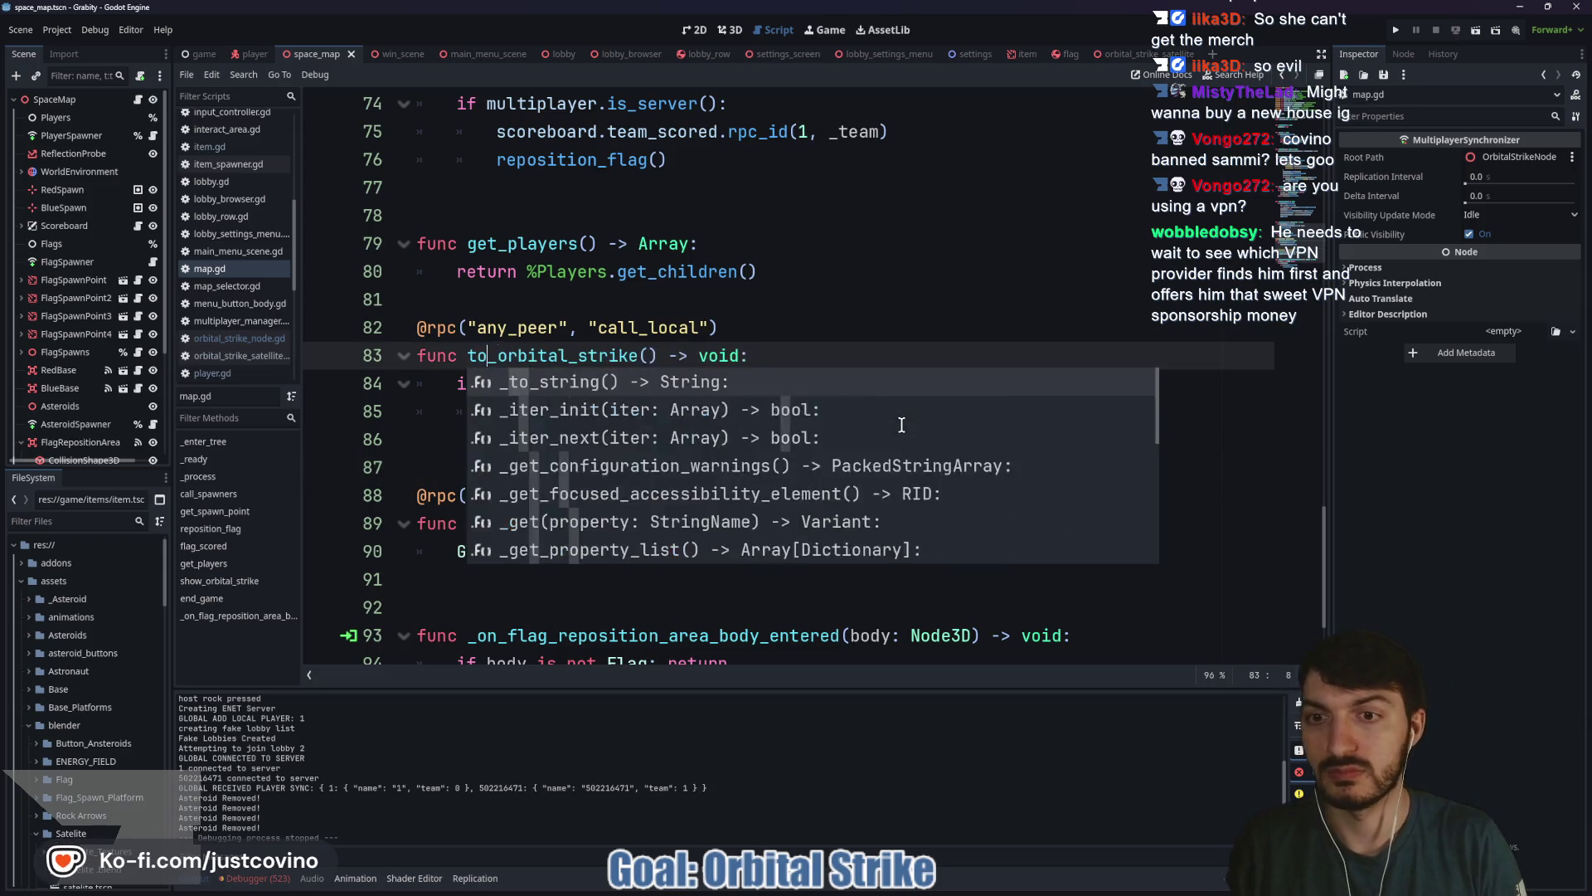
{"action": "left_click", "coordinate": [689, 355]}
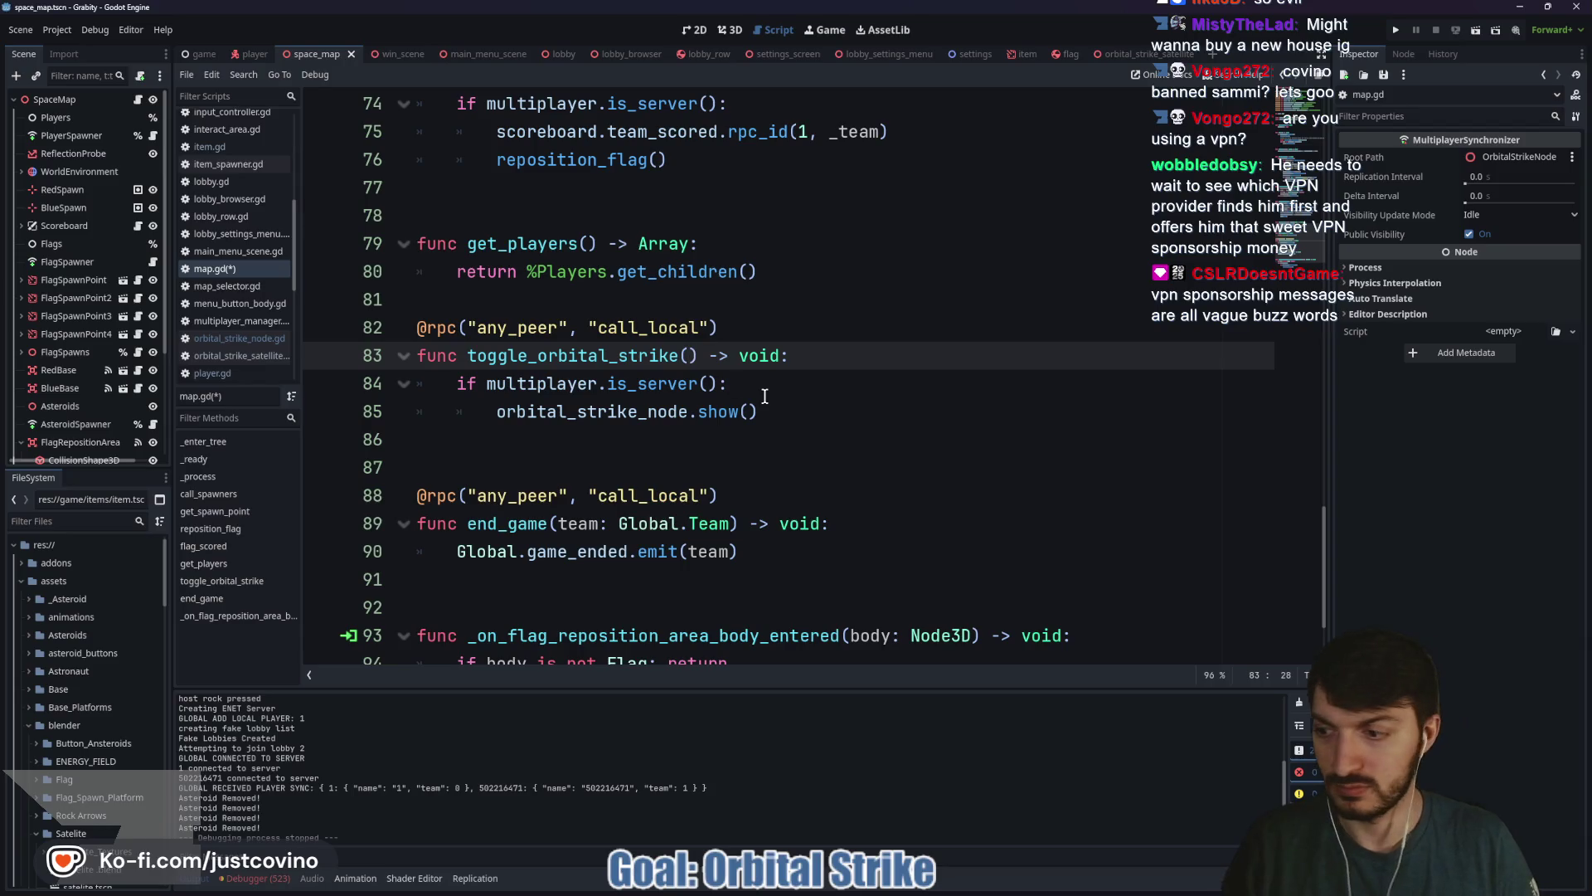
{"action": "type", "text": "showi"}
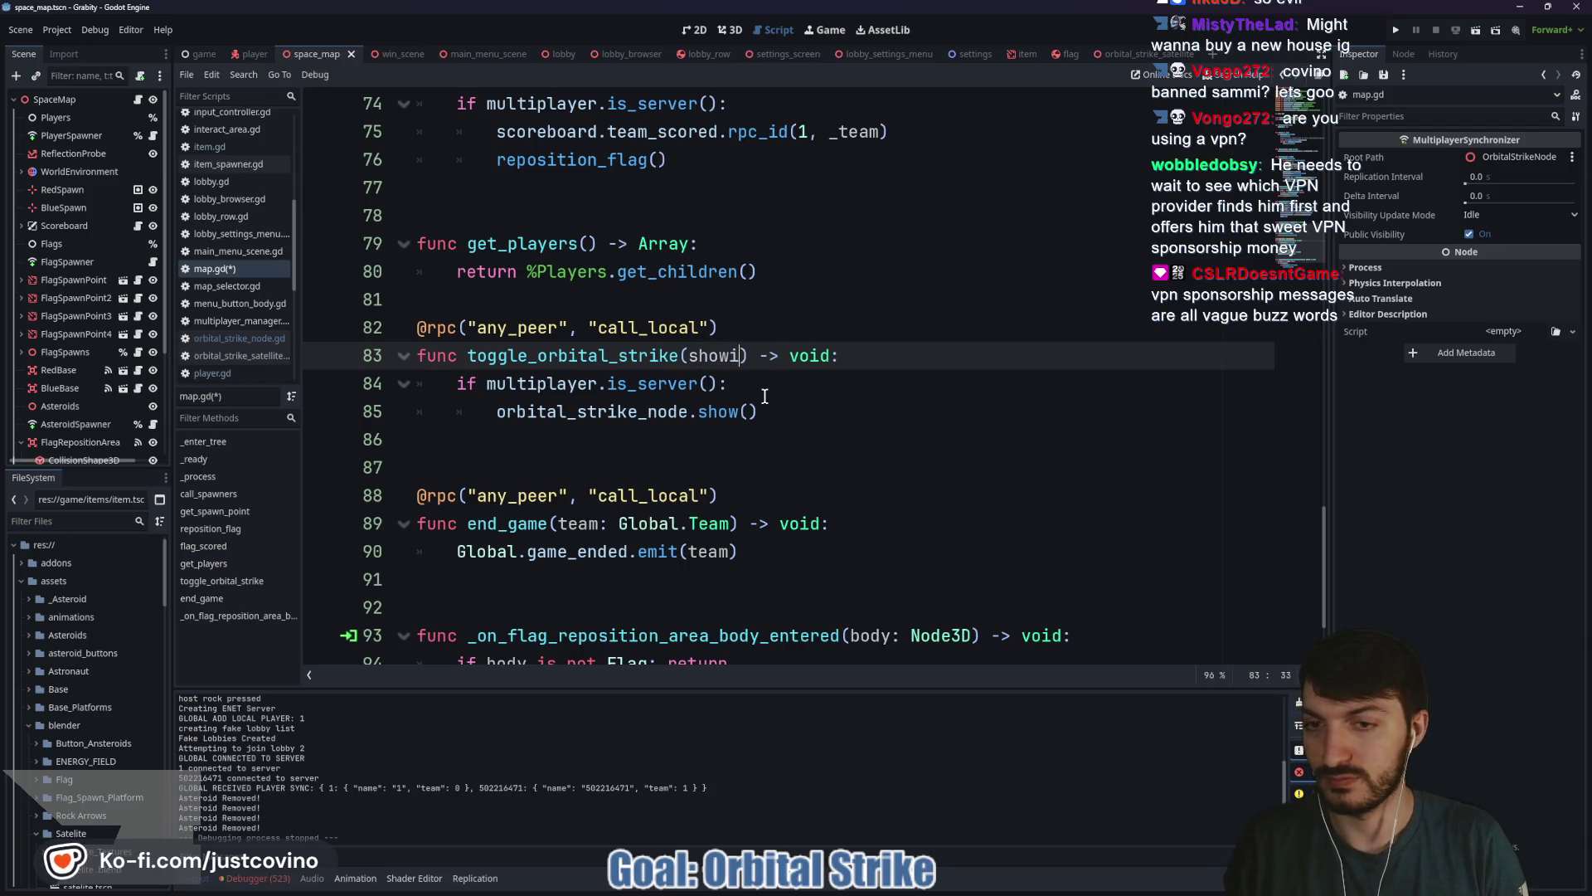
{"action": "type", "text": "ng: b"}
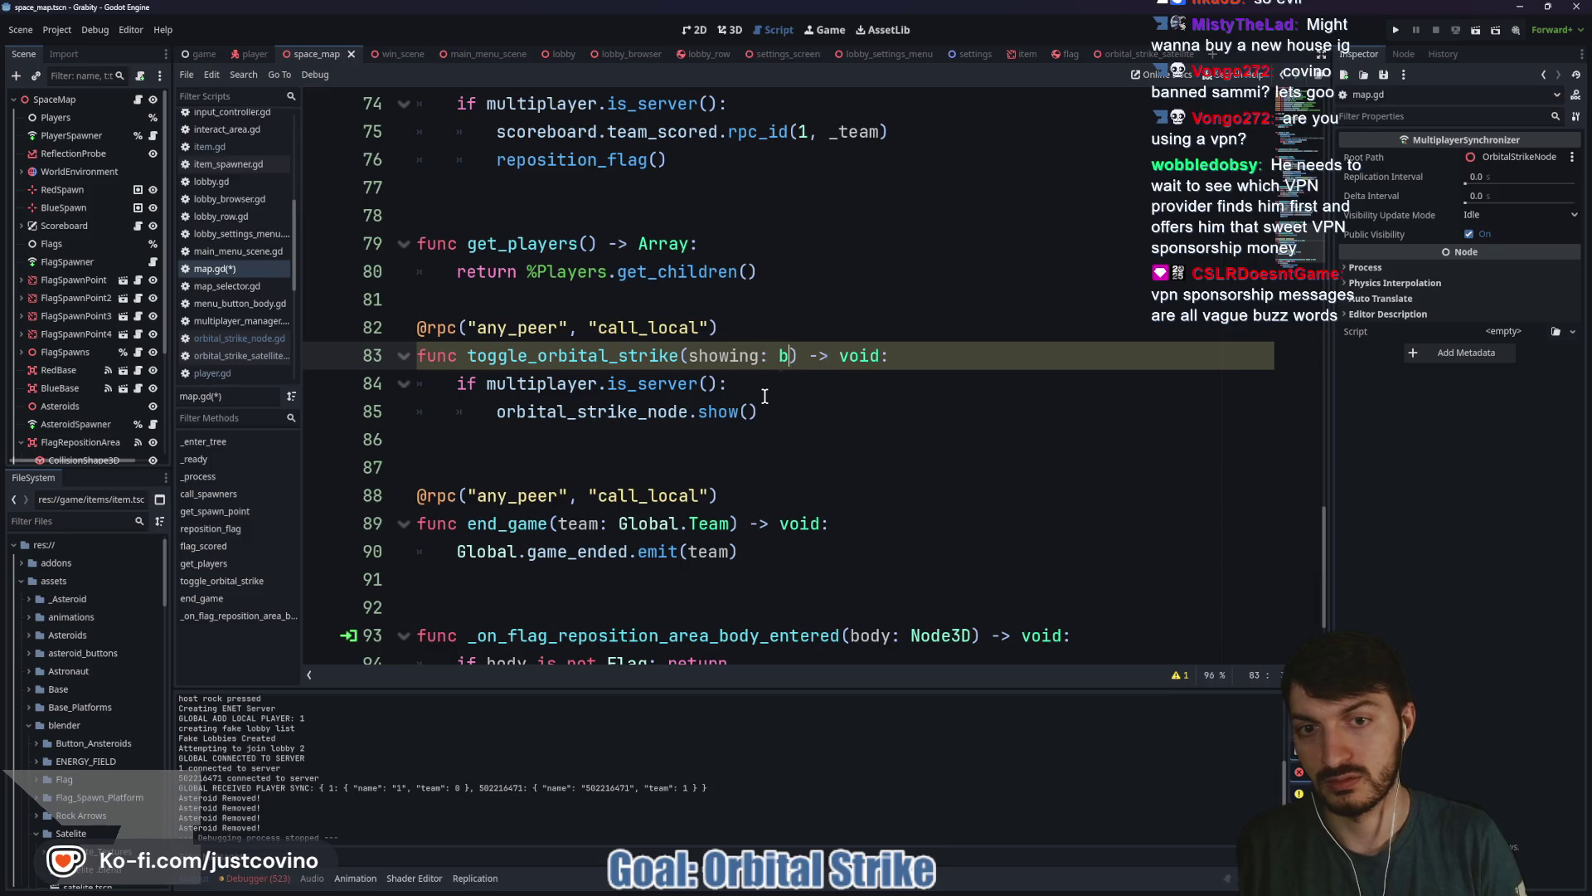
{"action": "type", "text": "ool"}
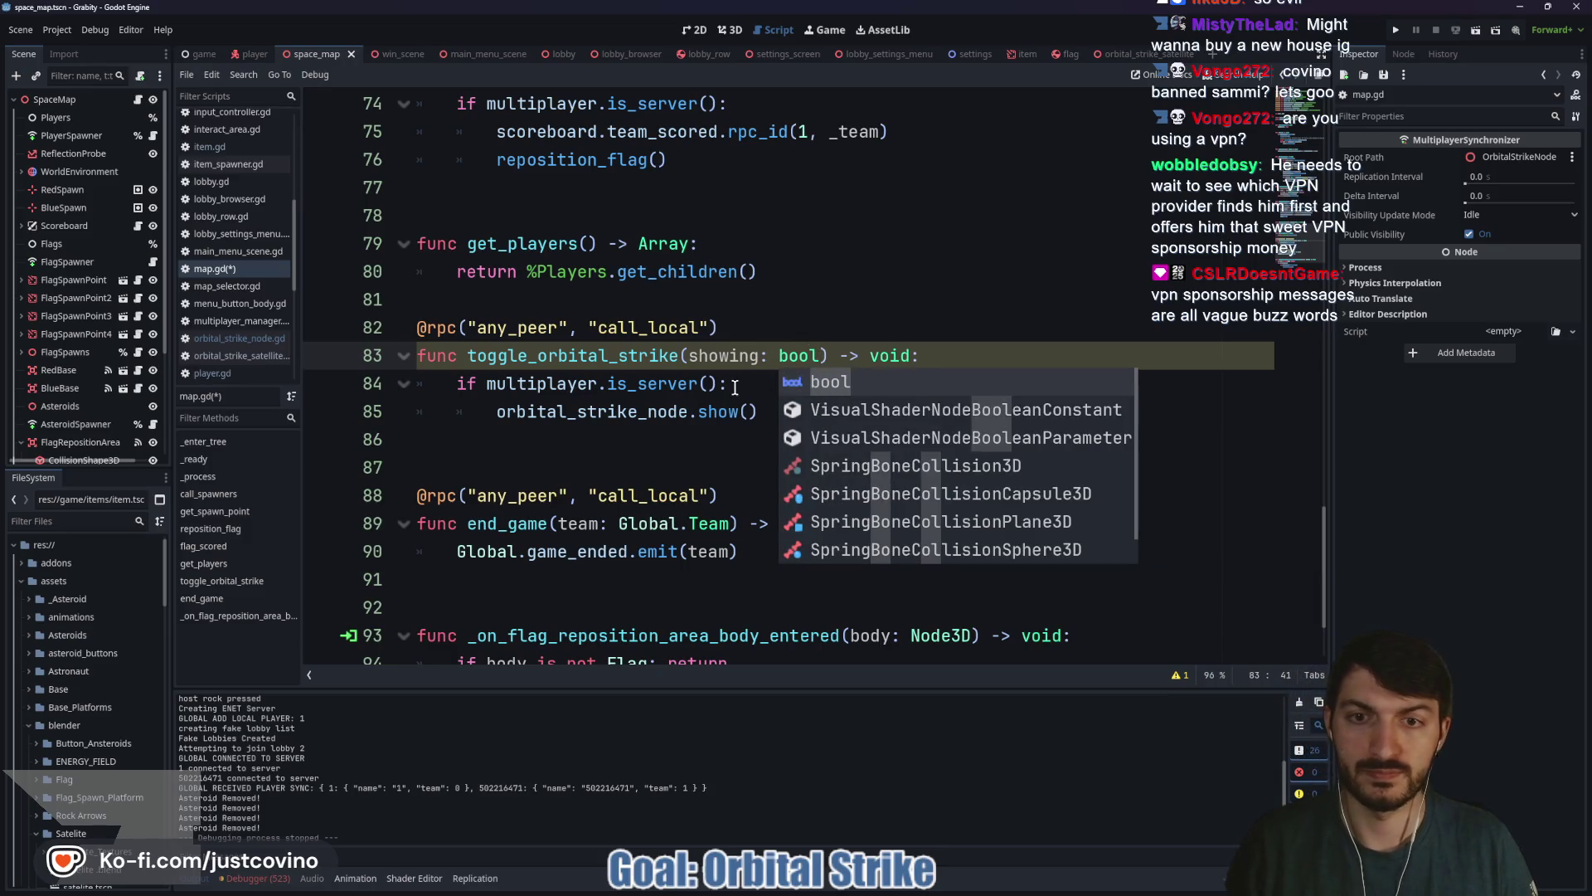
{"action": "left_click", "coordinate": [735, 387]}
- Replace the show() call with orbital_strike_node.visible = showing
{"action": "key", "text": "Return"}
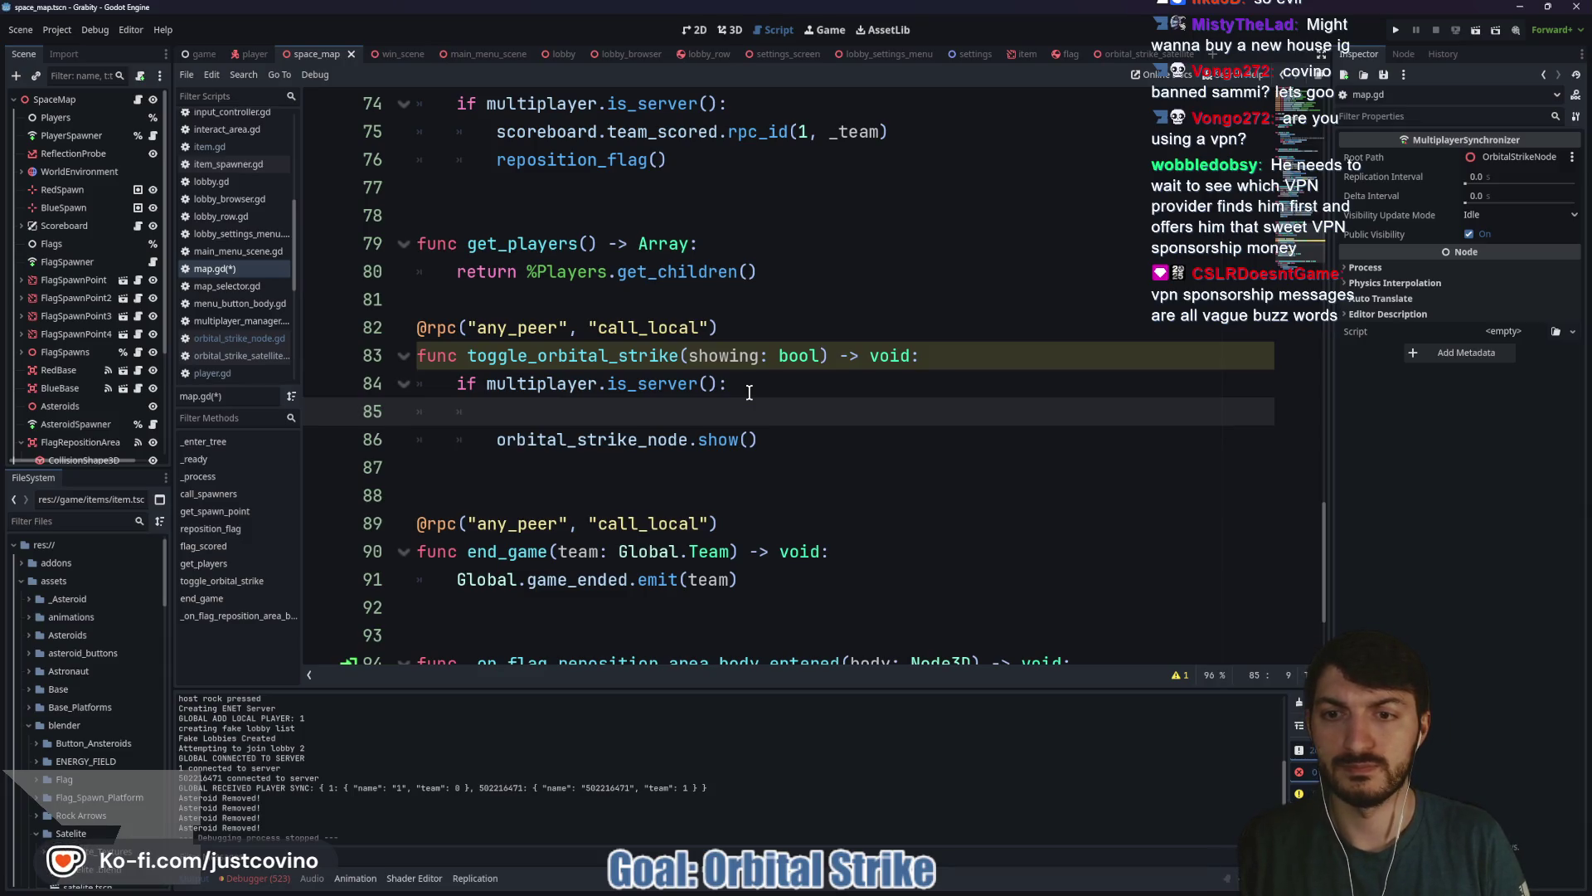
{"action": "key", "text": "BackSpace"}
{"action": "left_click_drag", "start_coordinate": [772, 413], "coordinate": [696, 406]}
{"action": "type", "text": "vis"}
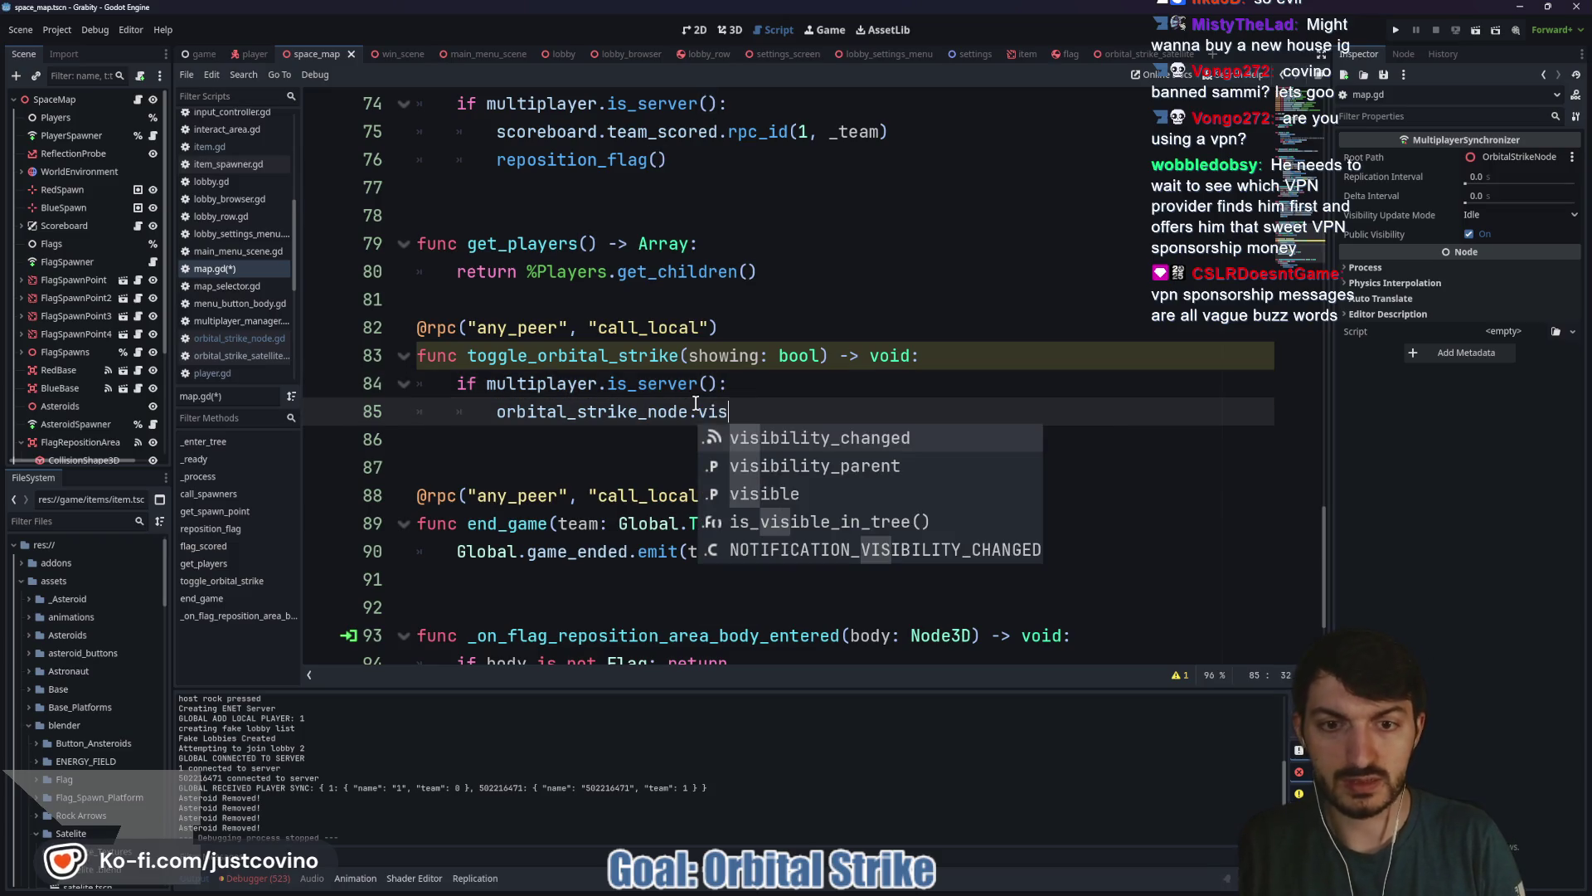
{"action": "key", "text": "Down"}
{"action": "key", "text": "Down"}
{"action": "key", "text": "Return"}
{"action": "type", "text": "= showing"}
{"action": "left_click", "coordinate": [712, 442]}
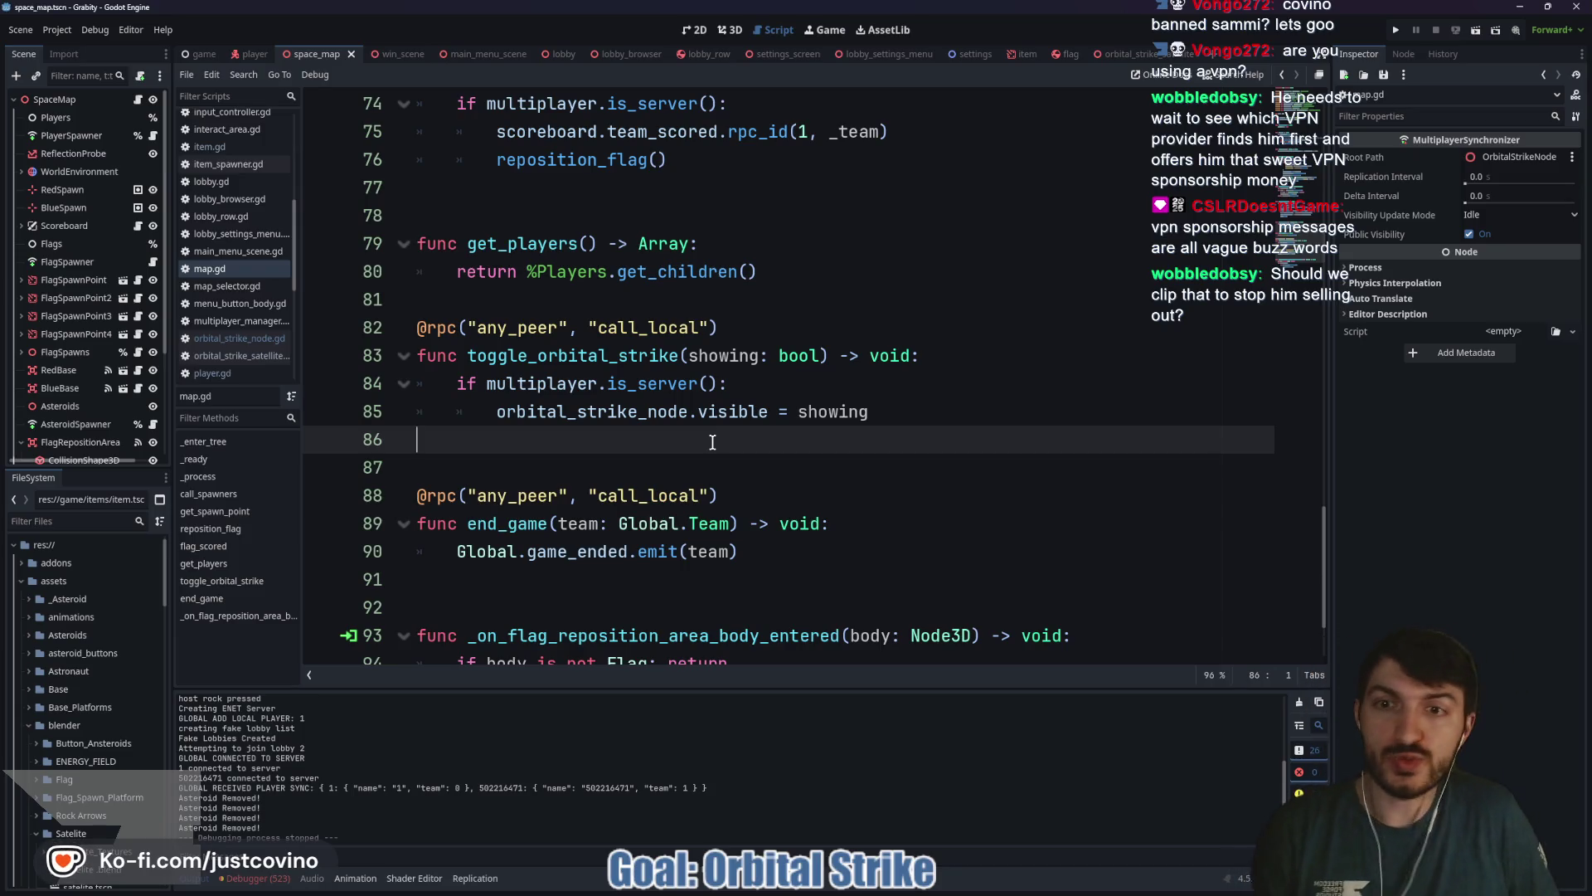
{"action": "left_click", "coordinate": [538, 302]}
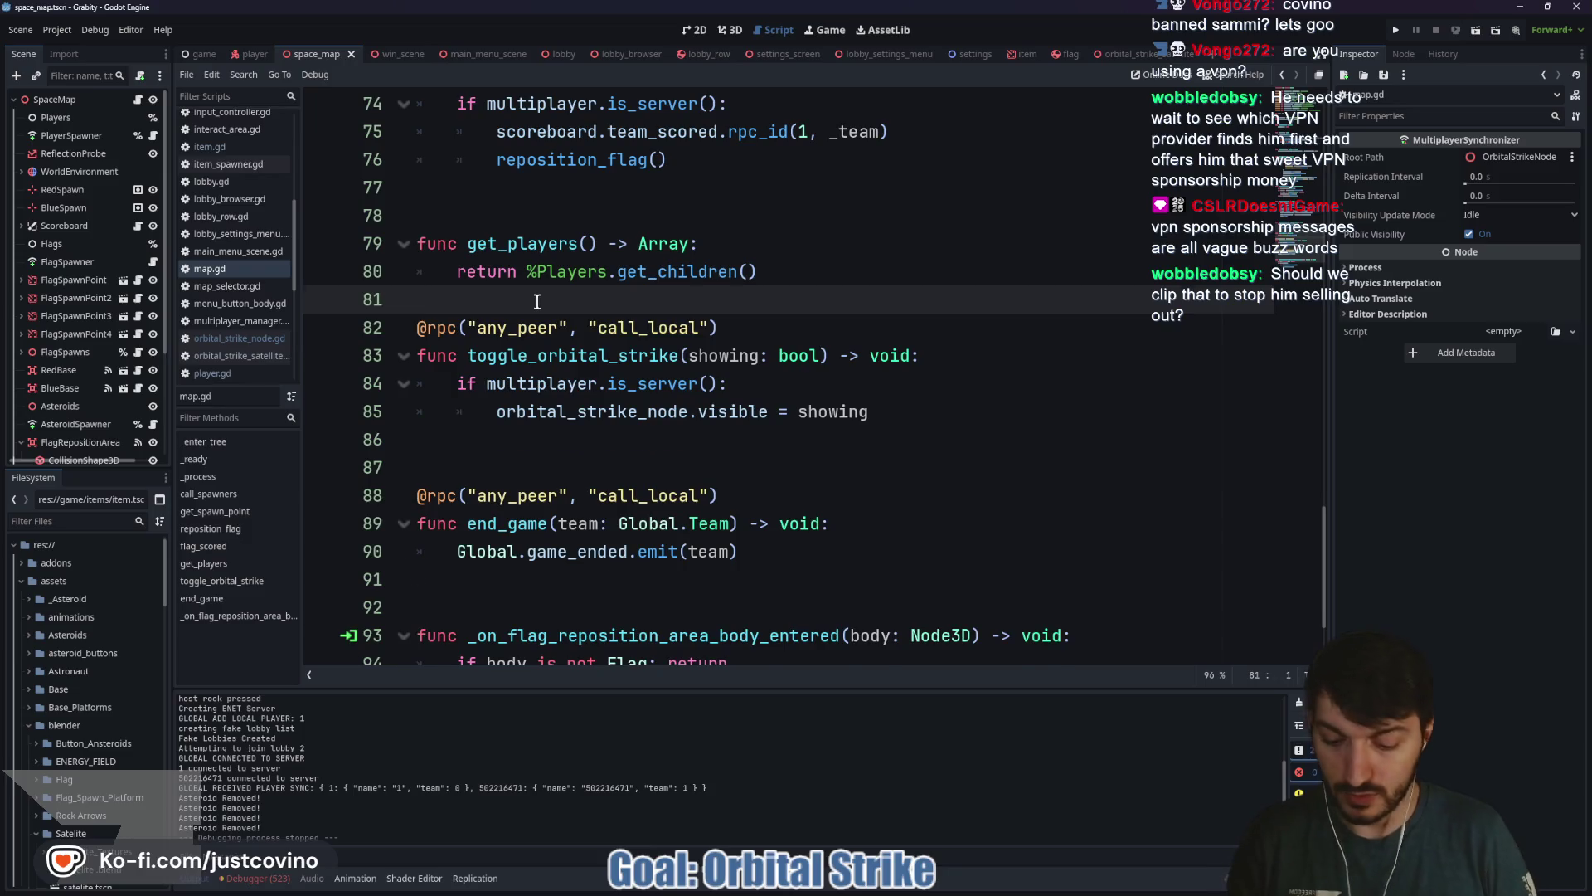
- Insert a blank line after get_players and box the get_players and toggle_orbital_strike code
{"action": "key", "text": "Return"}
{"action": "left_click", "coordinate": [525, 468]}
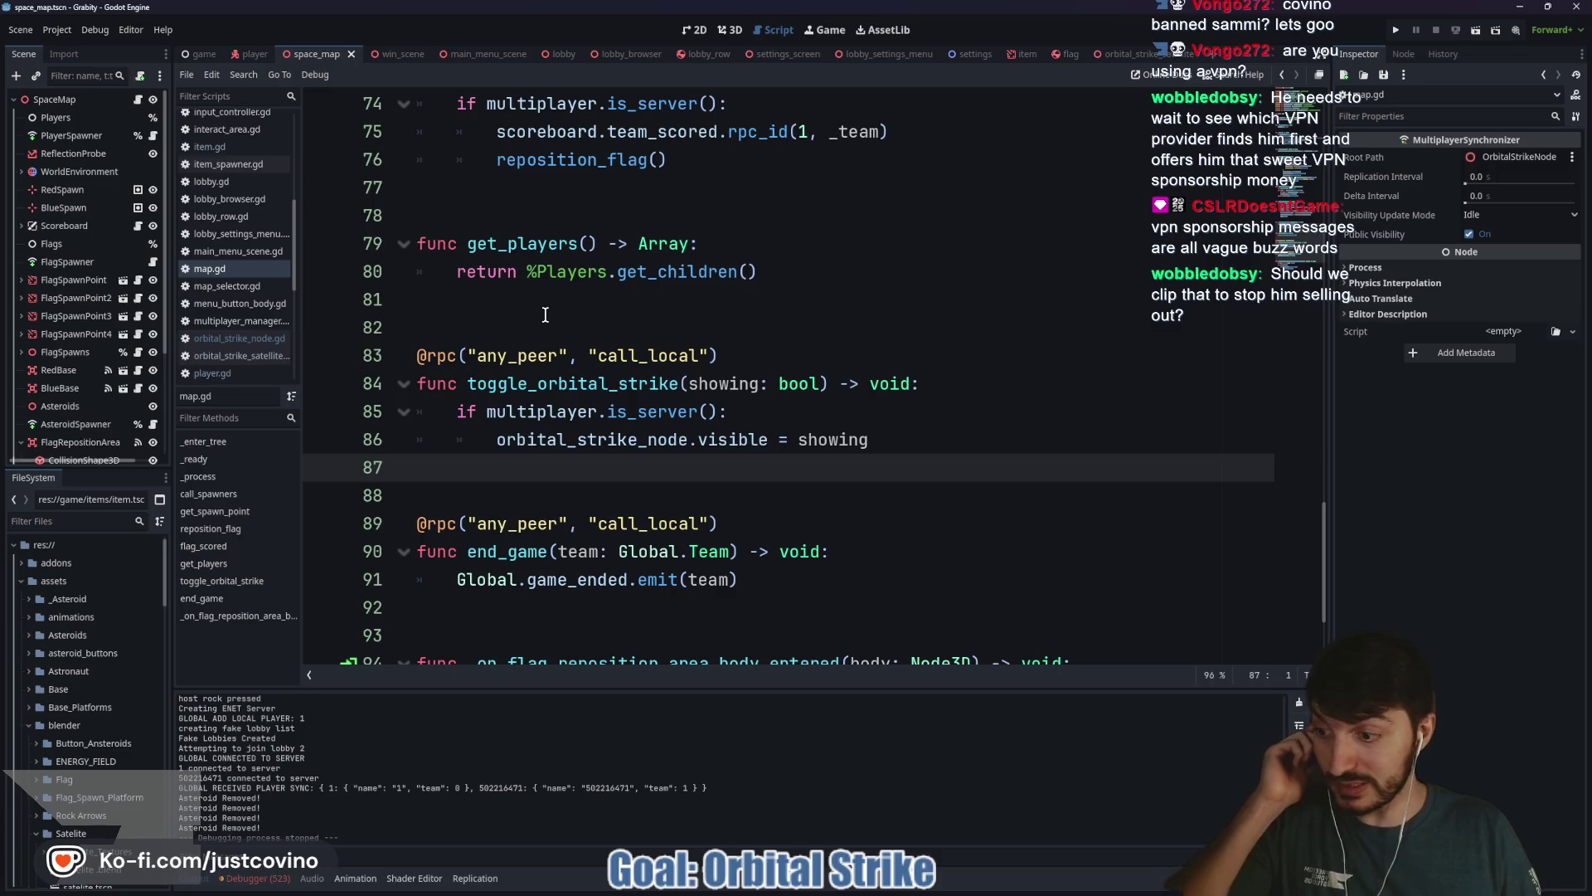
{"action": "mouse_move", "coordinate": [497, 182]}
{"action": "left_mouse_down"}
{"action": "mouse_move", "coordinate": [918, 332]}
{"action": "mouse_move", "coordinate": [918, 263]}
{"action": "mouse_move", "coordinate": [929, 282]}
{"action": "left_mouse_up"}
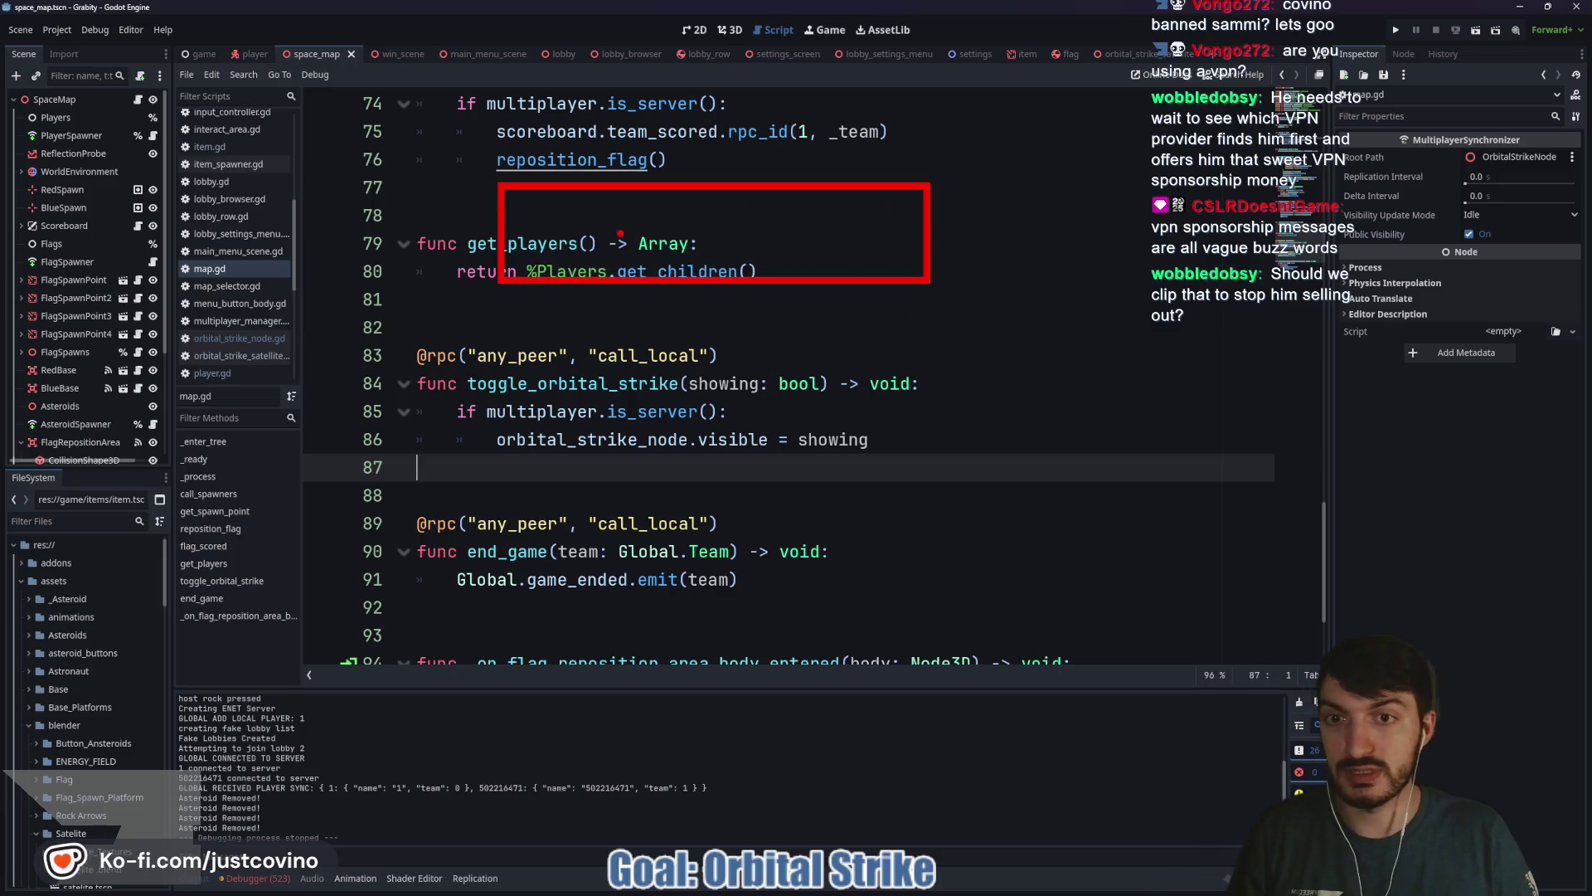
{"action": "left_click_drag", "start_coordinate": [513, 313], "coordinate": [940, 419]}
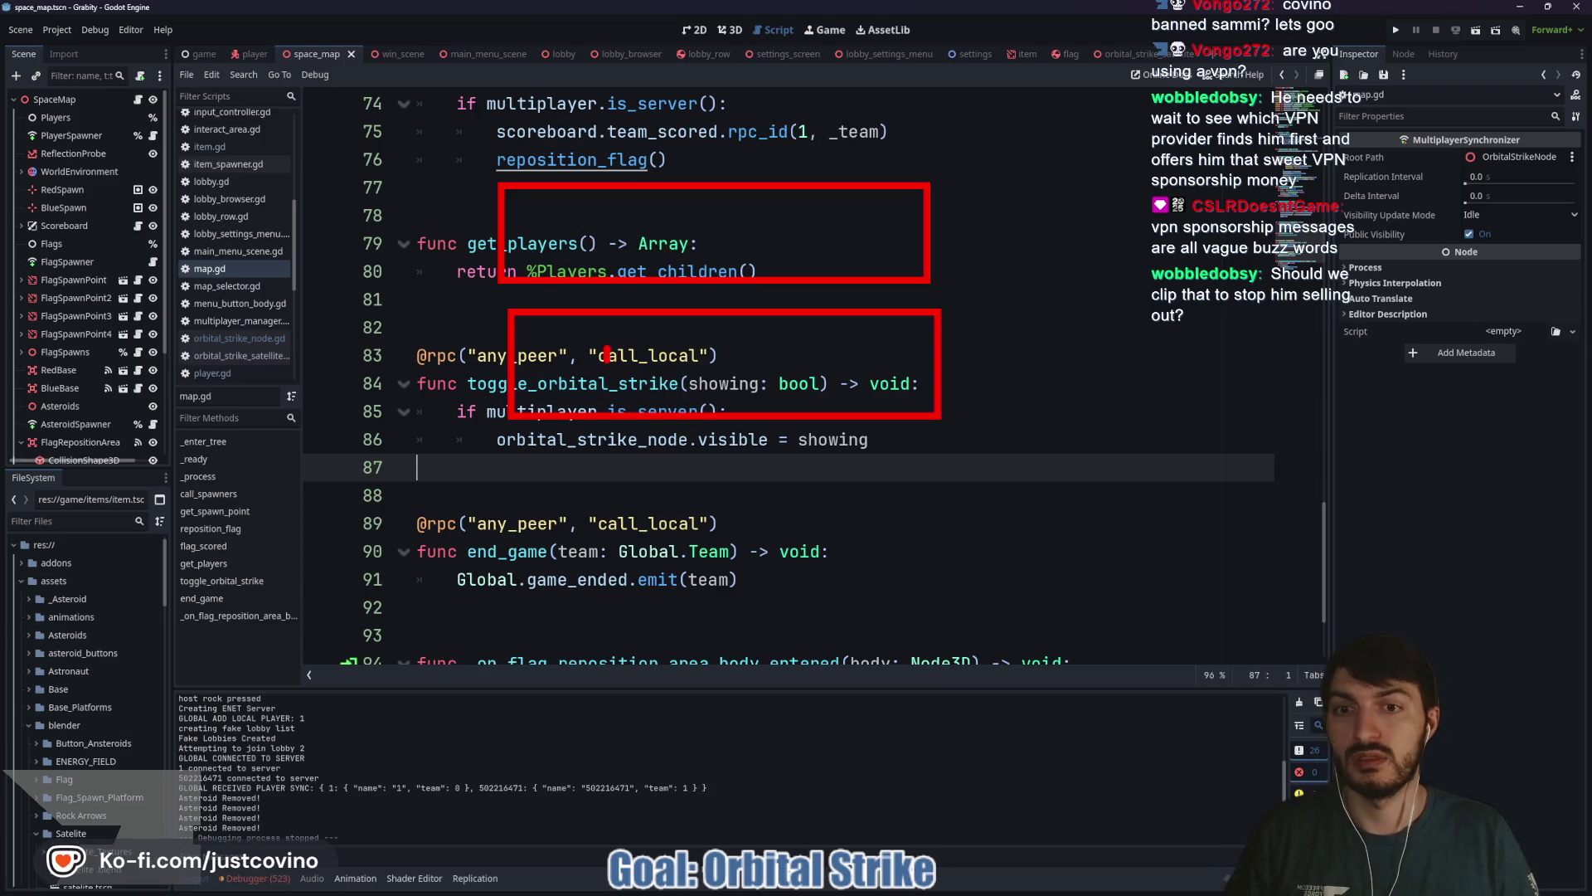
- Annotate the boxes with 'Rev', 'Player' and arrows, then undo all the annotations
{"action": "left_click_drag", "start_coordinate": [632, 358], "coordinate": [649, 397]}
{"action": "mouse_move", "coordinate": [661, 381]}
{"action": "left_mouse_down"}
{"action": "mouse_move", "coordinate": [682, 377]}
{"action": "mouse_move", "coordinate": [689, 398]}
{"action": "left_mouse_up"}
{"action": "mouse_move", "coordinate": [705, 378]}
{"action": "left_mouse_down"}
{"action": "mouse_move", "coordinate": [717, 405]}
{"action": "mouse_move", "coordinate": [755, 369]}
{"action": "left_mouse_up"}
{"action": "mouse_move", "coordinate": [575, 214]}
{"action": "left_mouse_down"}
{"action": "mouse_move", "coordinate": [586, 262]}
{"action": "mouse_move", "coordinate": [586, 238]}
{"action": "mouse_move", "coordinate": [682, 255]}
{"action": "left_mouse_up"}
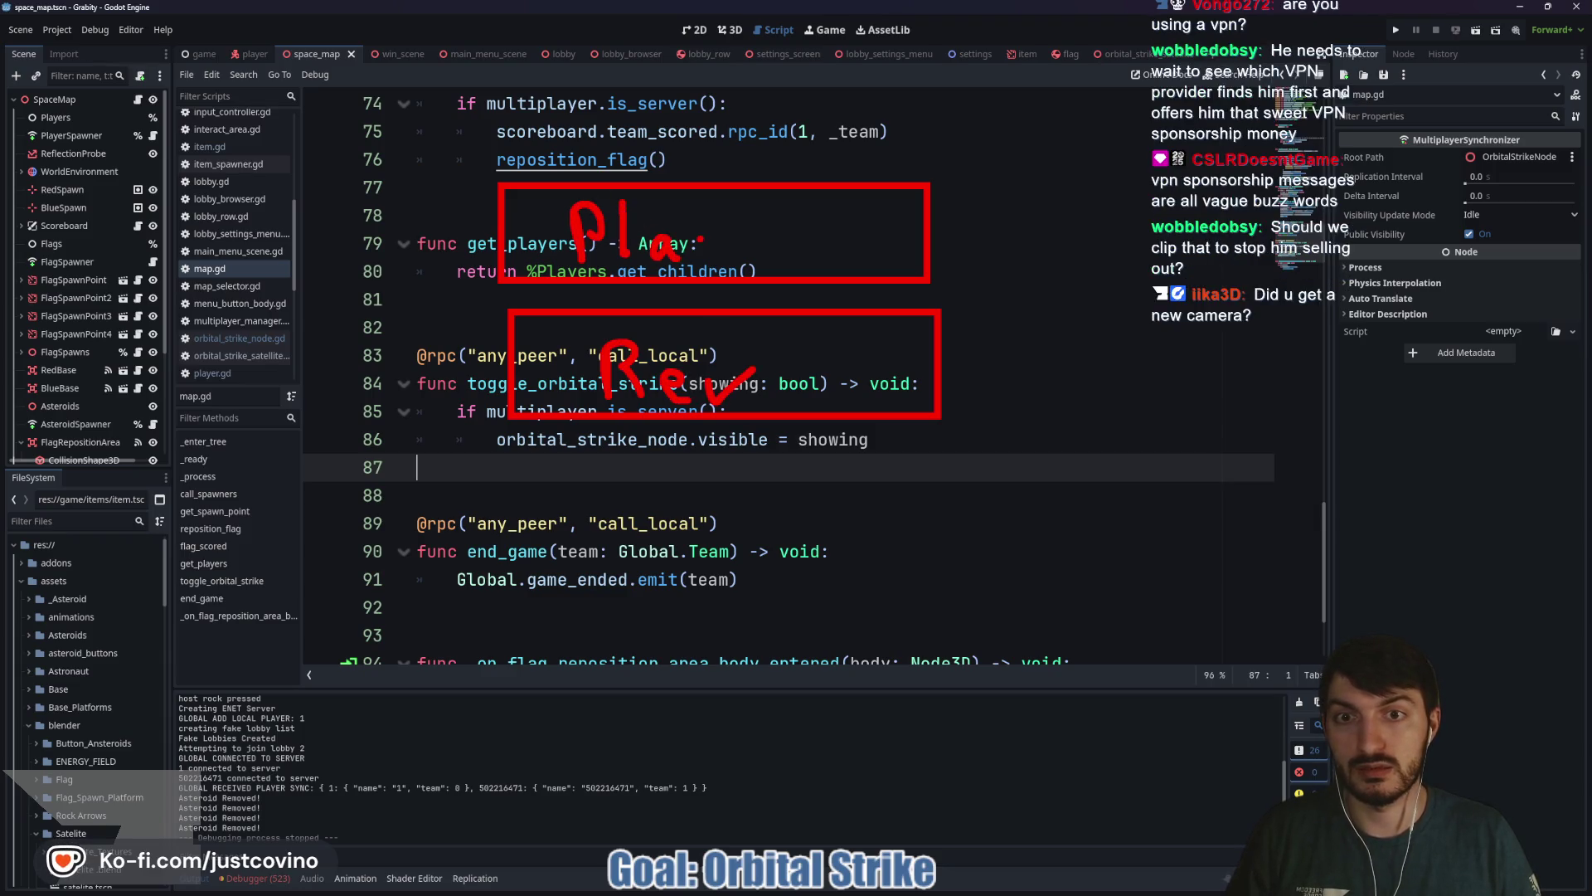
{"action": "left_click_drag", "start_coordinate": [781, 274], "coordinate": [869, 238]}
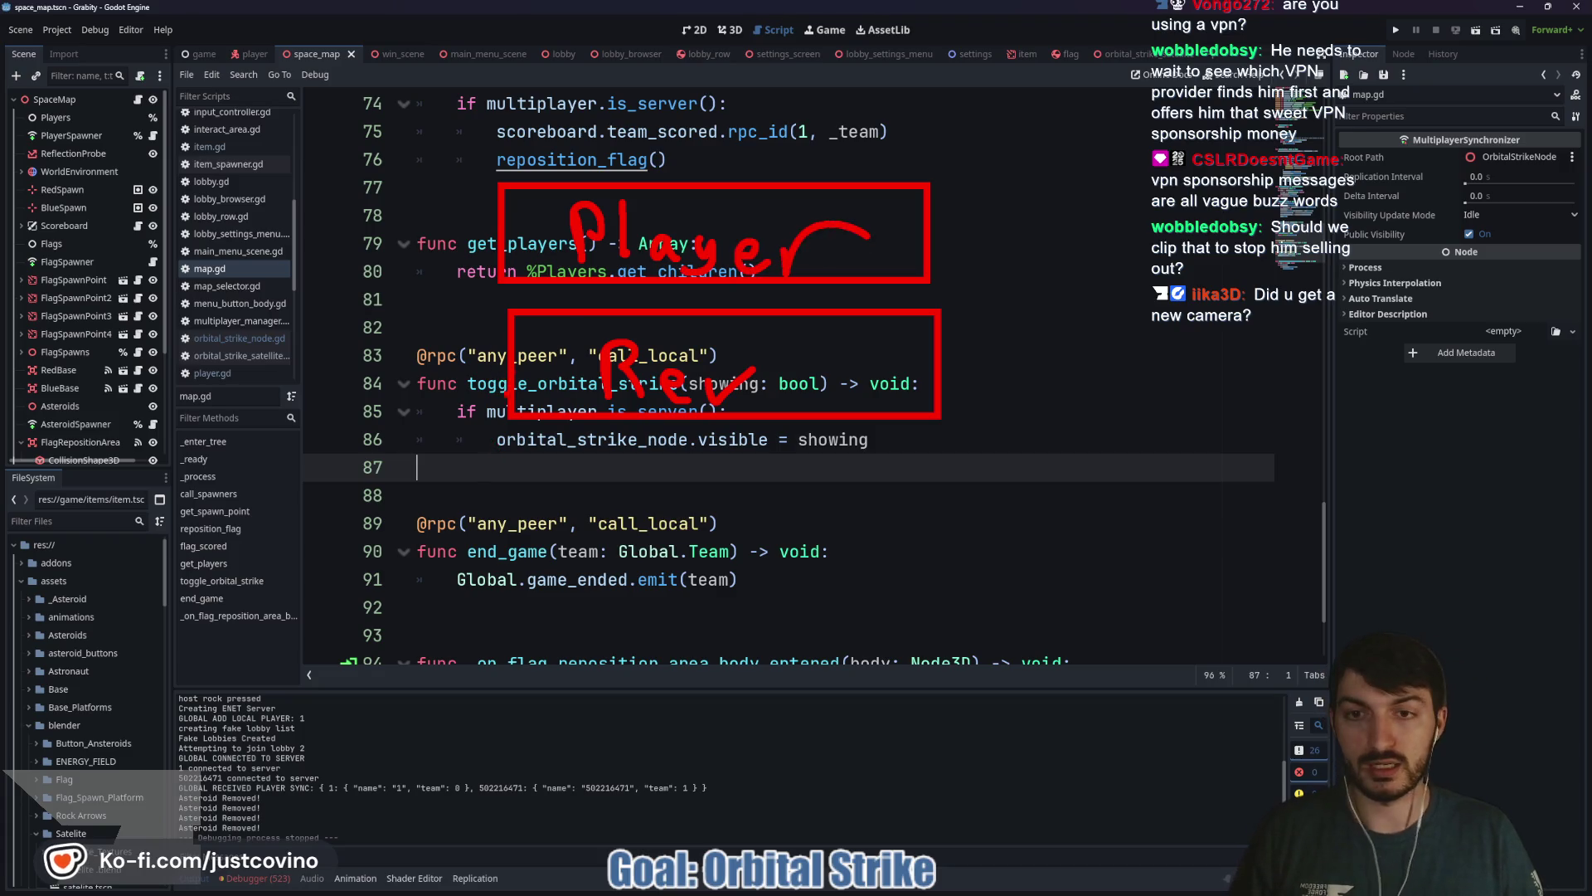
{"action": "left_click_drag", "start_coordinate": [479, 510], "coordinate": [502, 282]}
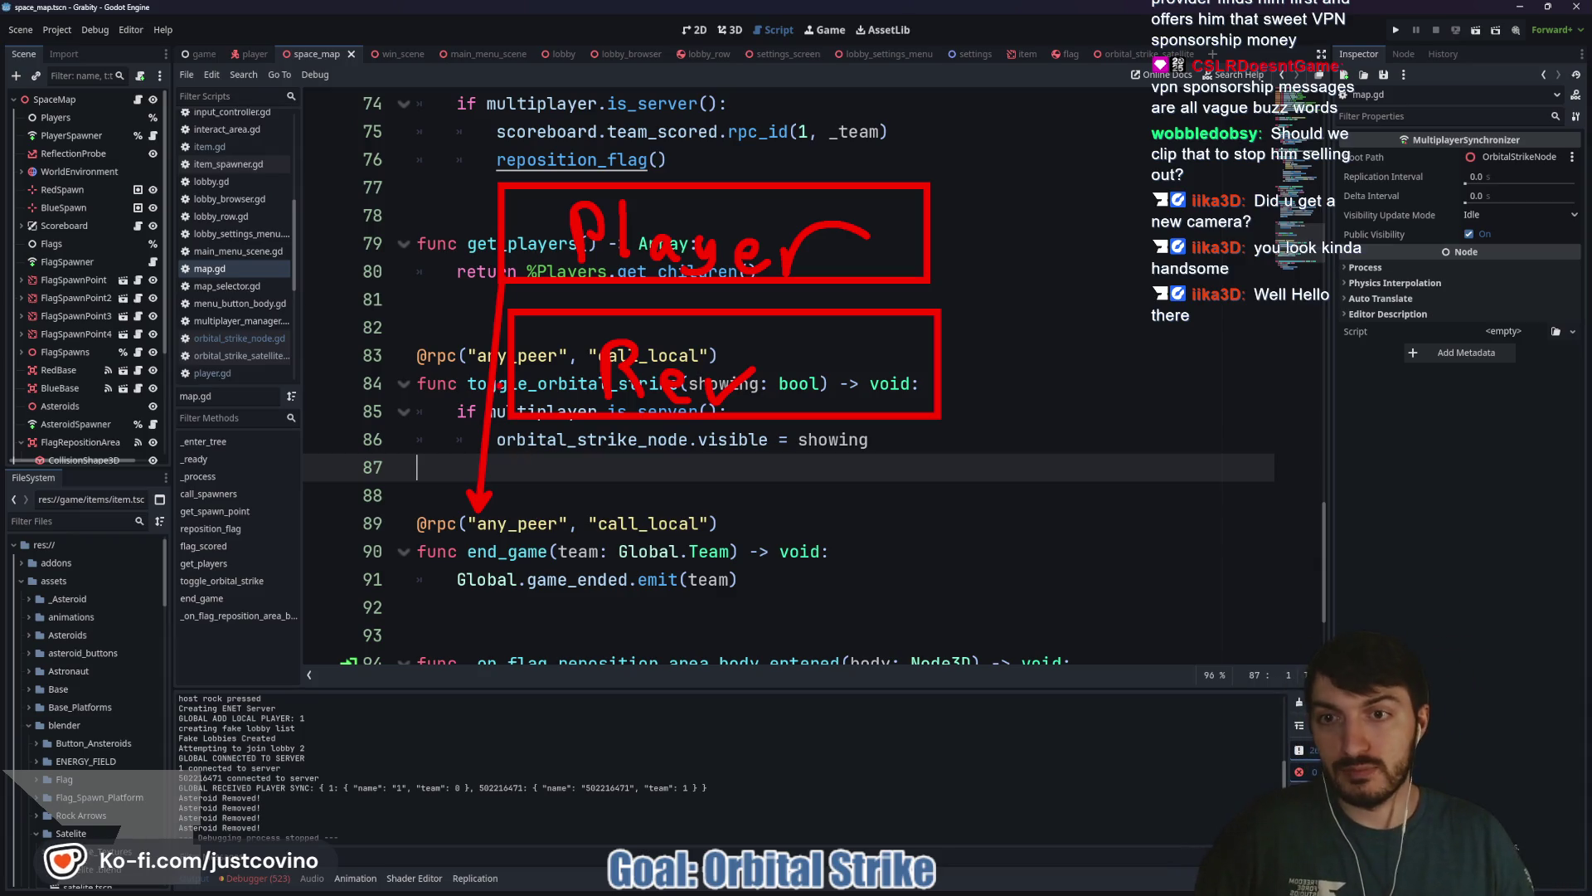
{"action": "left_click_drag", "start_coordinate": [475, 233], "coordinate": [212, 206]}
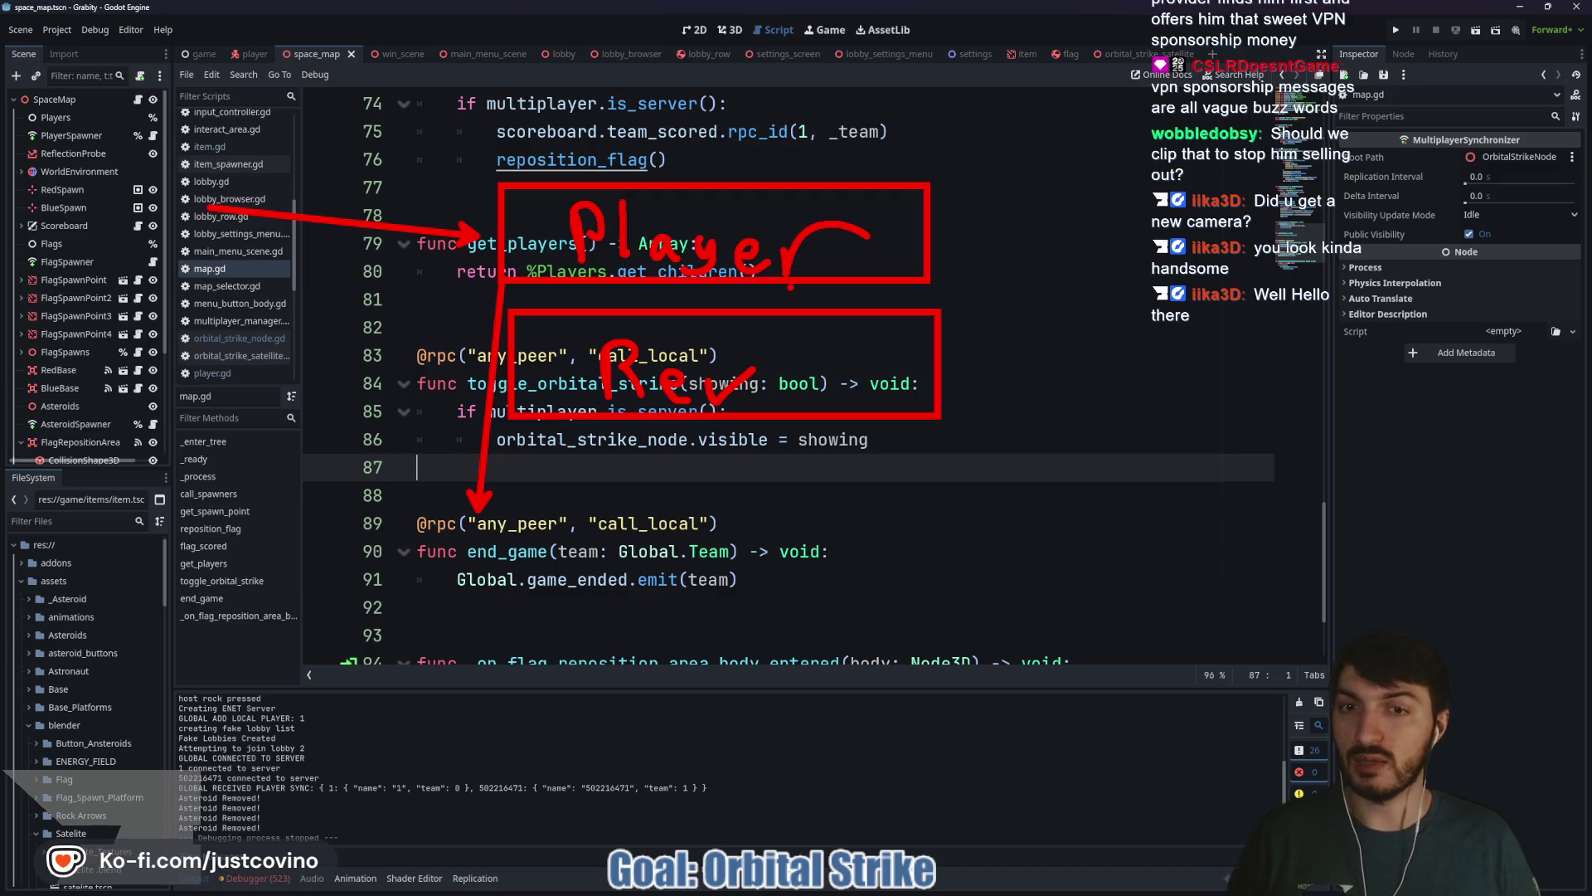
{"action": "key", "text": "ctrl+z"}
{"action": "key", "text": "ctrl+z"}
{"action": "key", "text": "ctrl+z"}
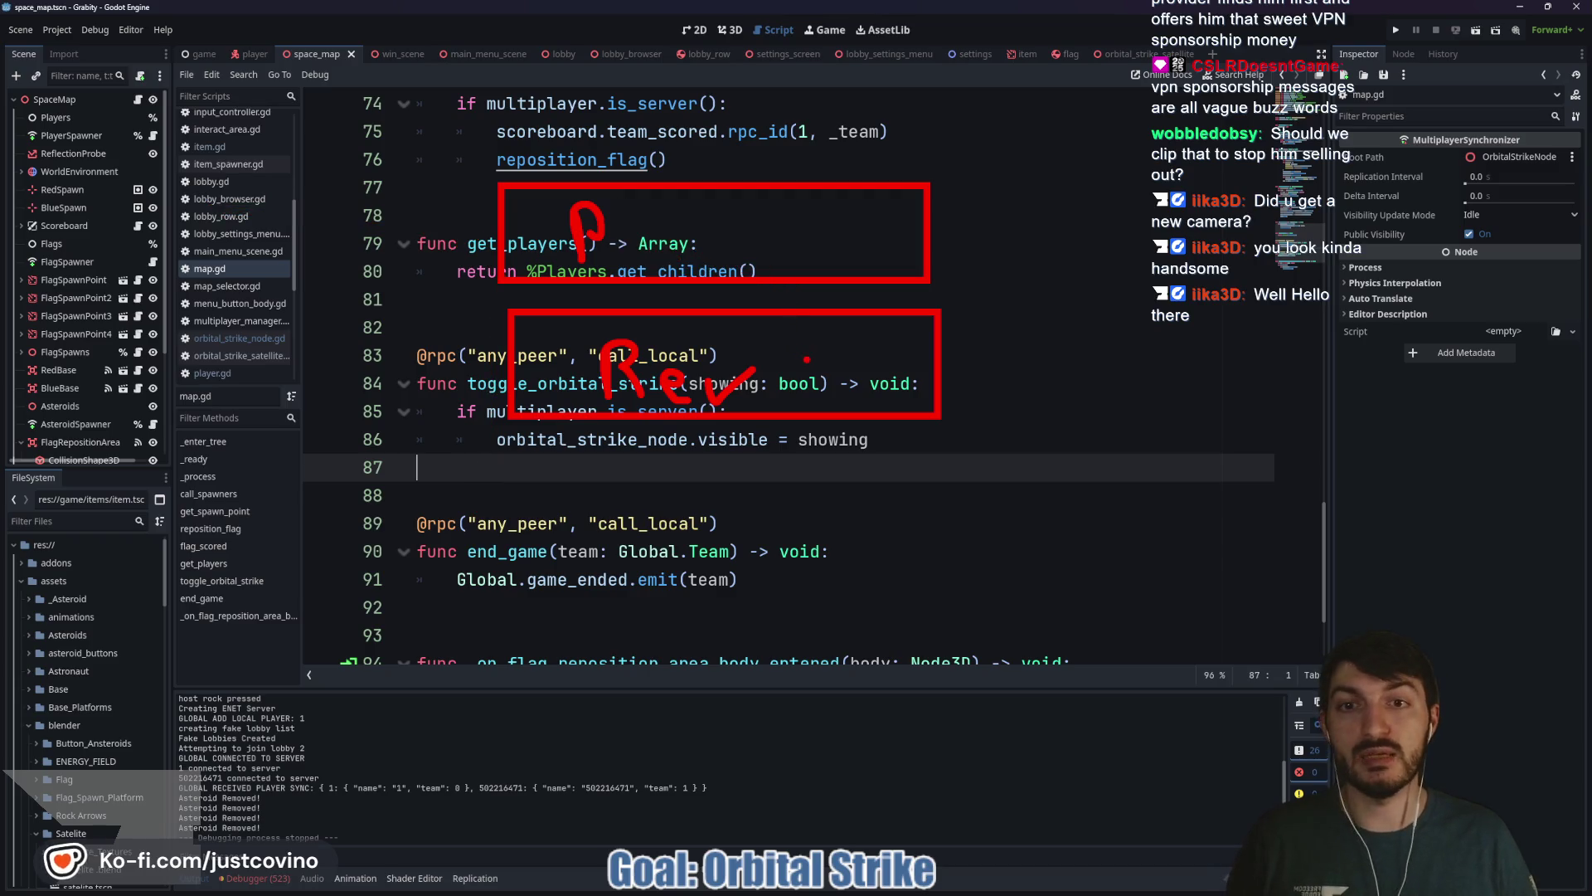
{"action": "key", "text": "ctrl+z"}
{"action": "key", "text": "ctrl+z"}
{"action": "key", "text": "ctrl+z"}
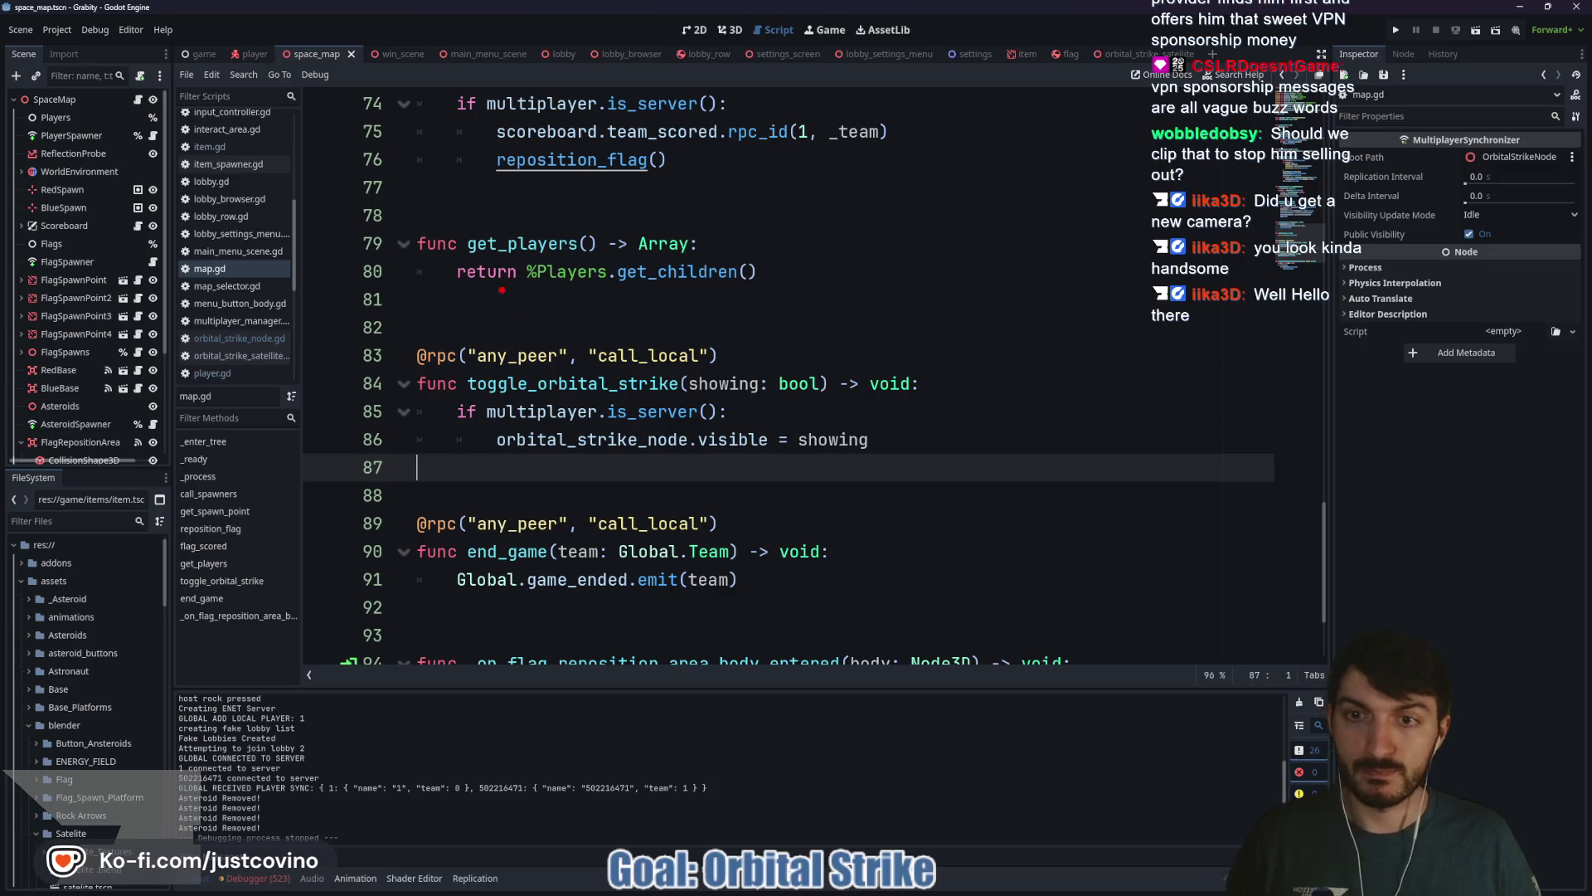
{"action": "key", "text": "ctrl+z"}
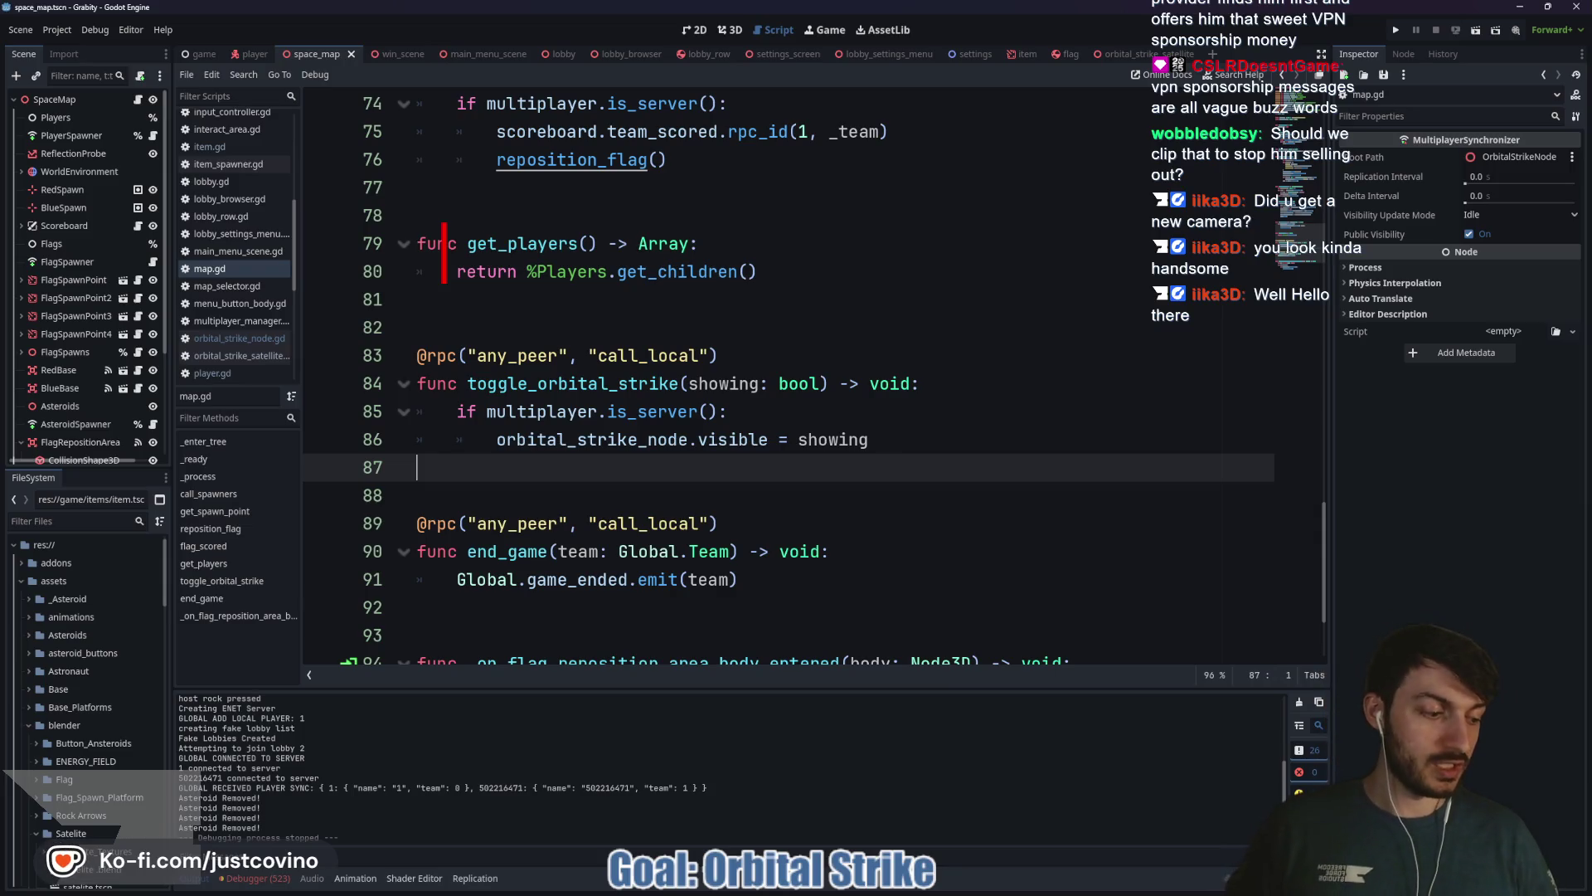
{"action": "type", "text": "Clash of Cl"}
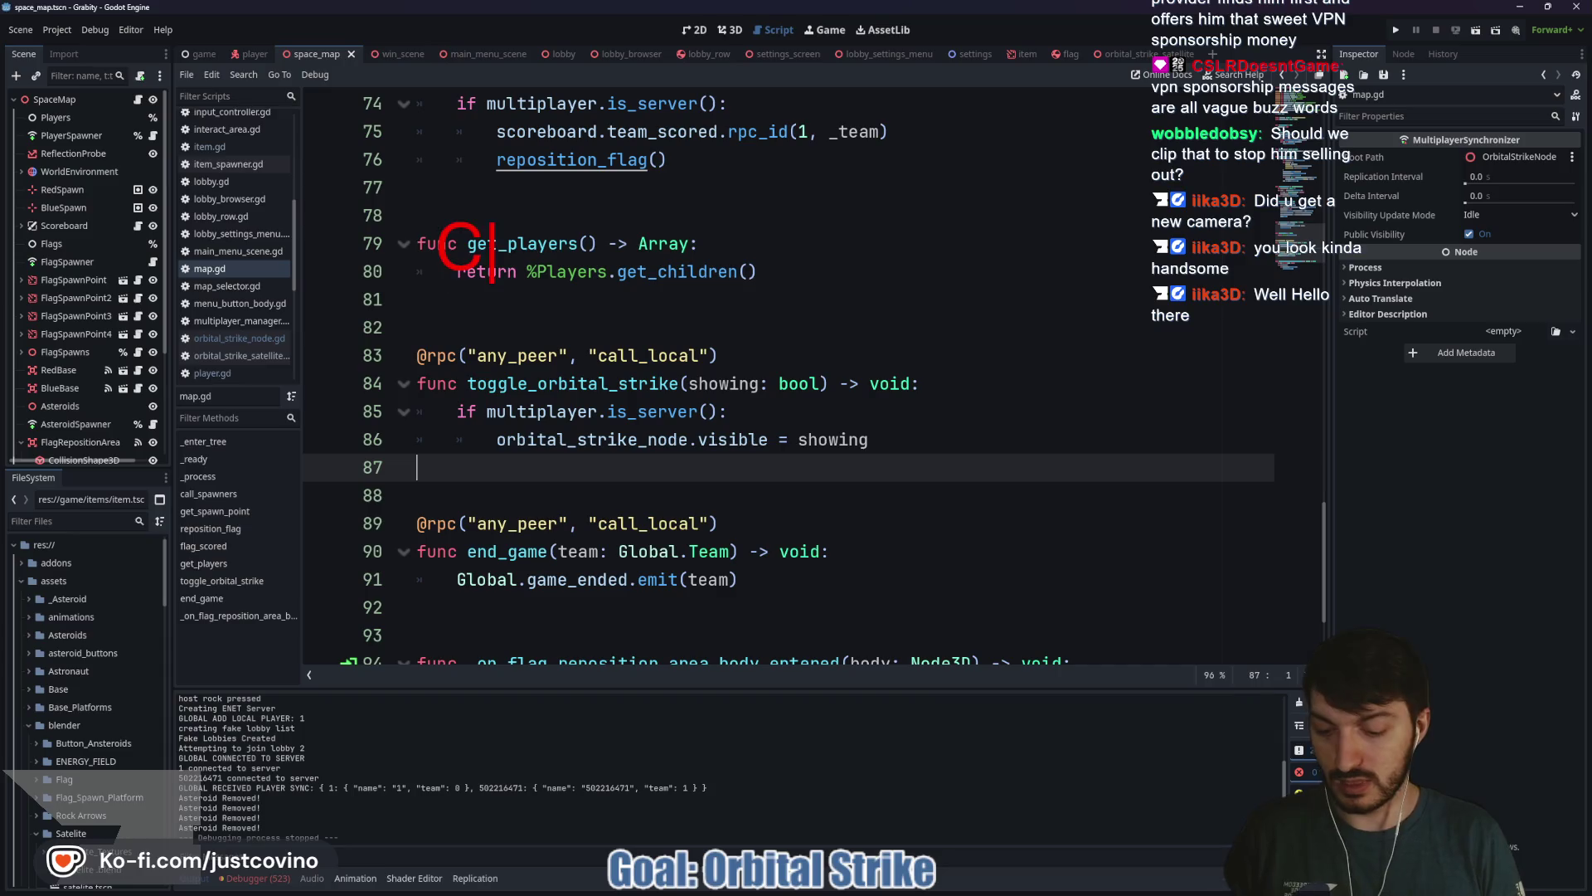
{"action": "type", "text": "ans"}
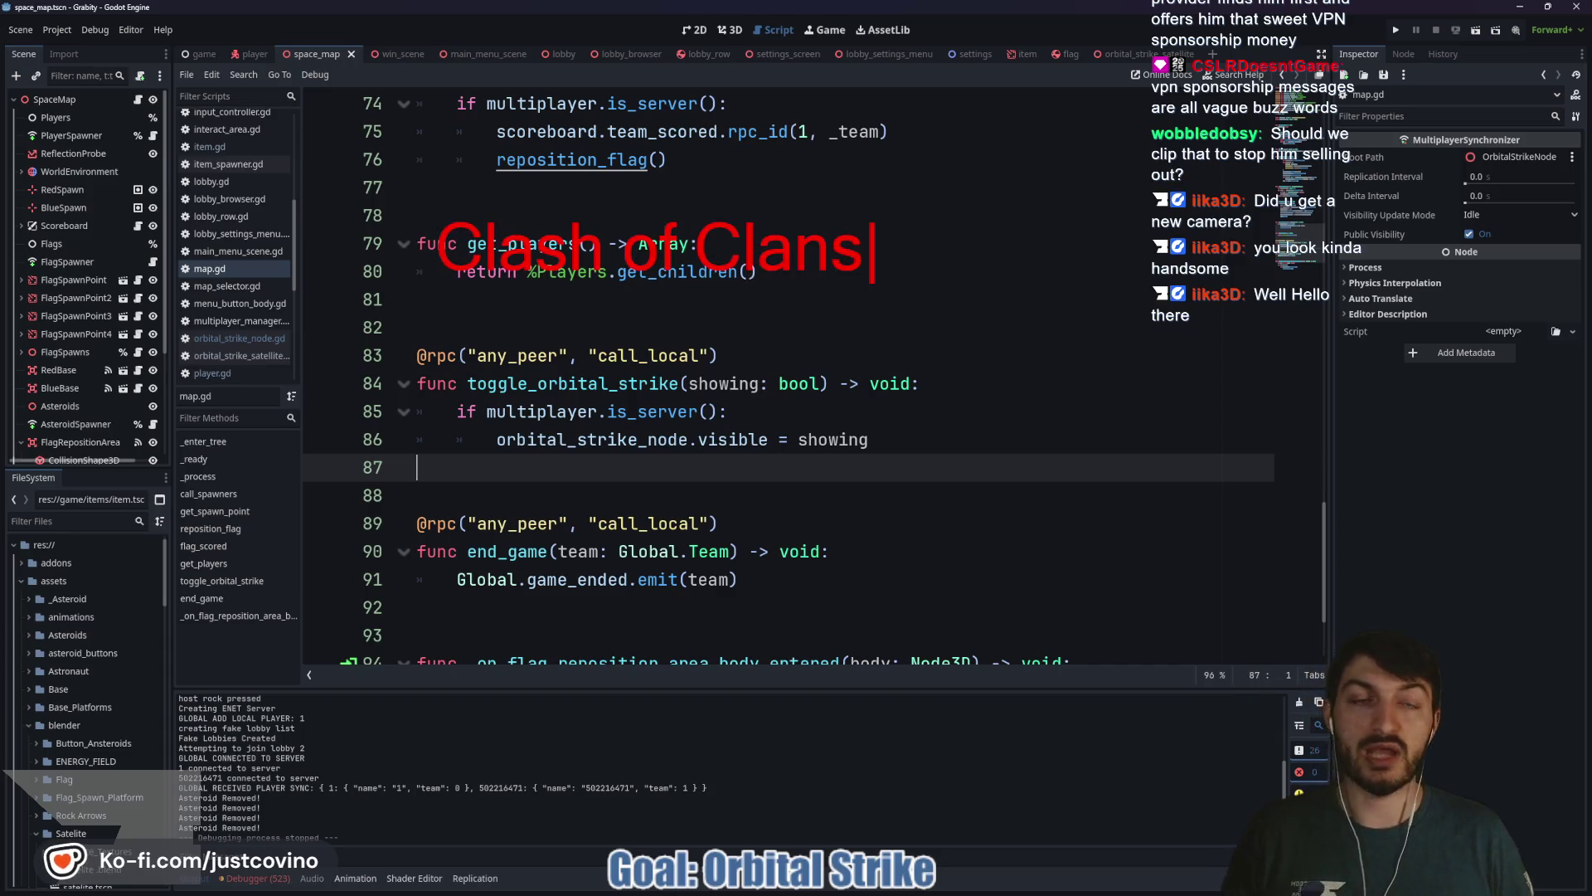
{"action": "key", "text": "Escape"}
{"action": "left_click_drag", "start_coordinate": [430, 284], "coordinate": [930, 288]}
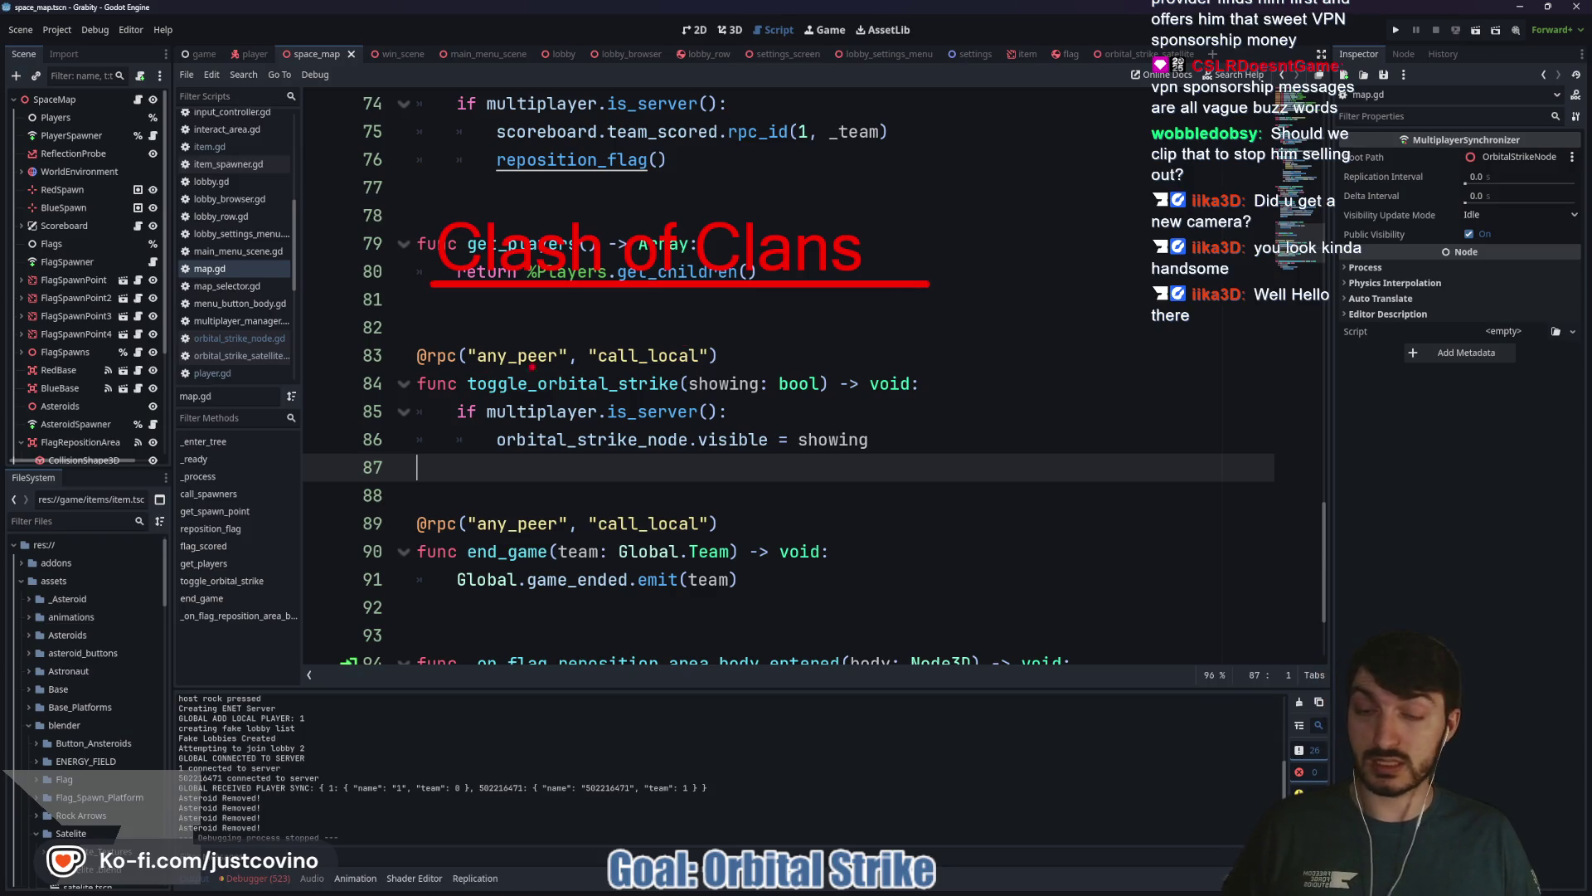
{"action": "mouse_move", "coordinate": [514, 325]}
{"action": "left_mouse_down"}
{"action": "mouse_move", "coordinate": [491, 332]}
{"action": "mouse_move", "coordinate": [488, 375]}
{"action": "left_mouse_up"}
{"action": "left_click_drag", "start_coordinate": [495, 317], "coordinate": [491, 394]}
{"action": "left_click_drag", "start_coordinate": [581, 322], "coordinate": [544, 363]}
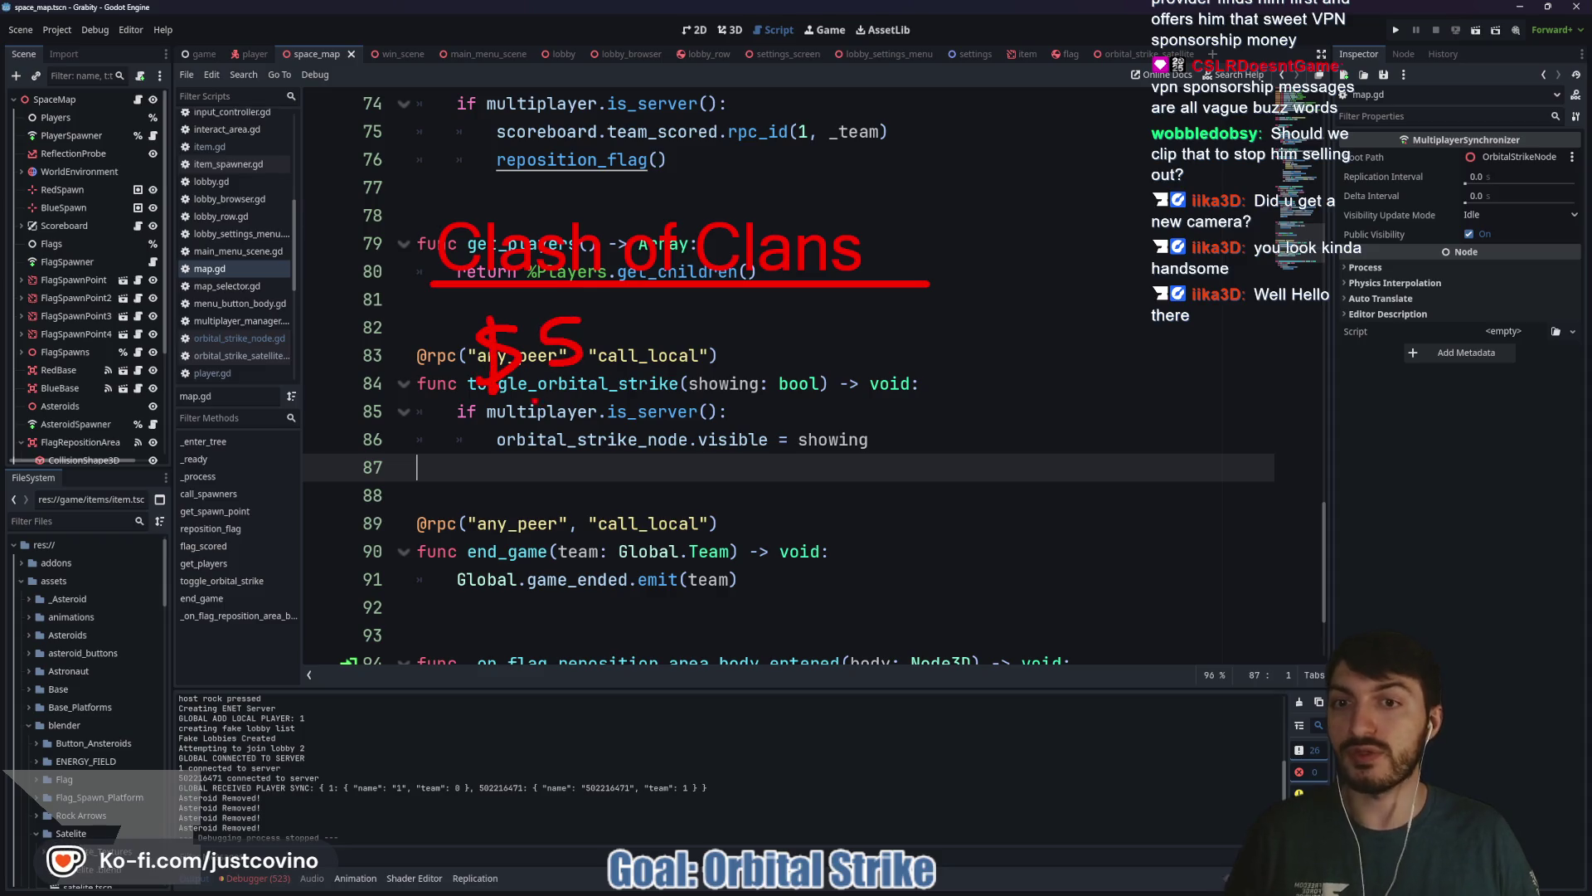
{"action": "mouse_move", "coordinate": [442, 305]}
{"action": "left_mouse_down"}
{"action": "mouse_move", "coordinate": [530, 524]}
{"action": "mouse_move", "coordinate": [954, 427]}
{"action": "left_mouse_up"}
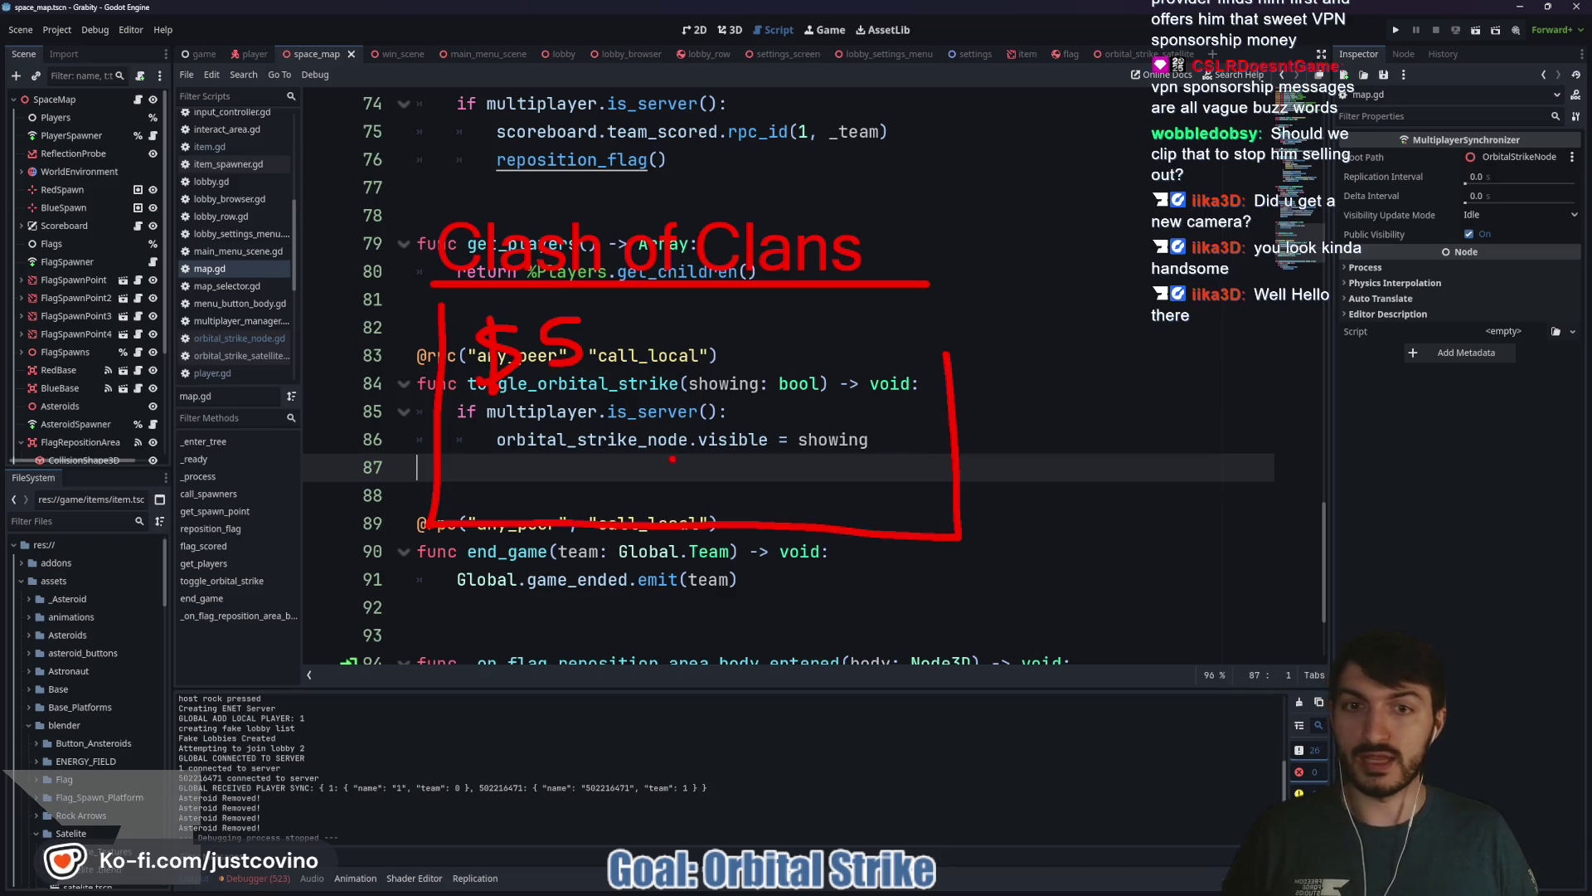
{"action": "key", "text": "ctrl+z"}
{"action": "key", "text": "ctrl+z"}
{"action": "key", "text": "ctrl+z"}
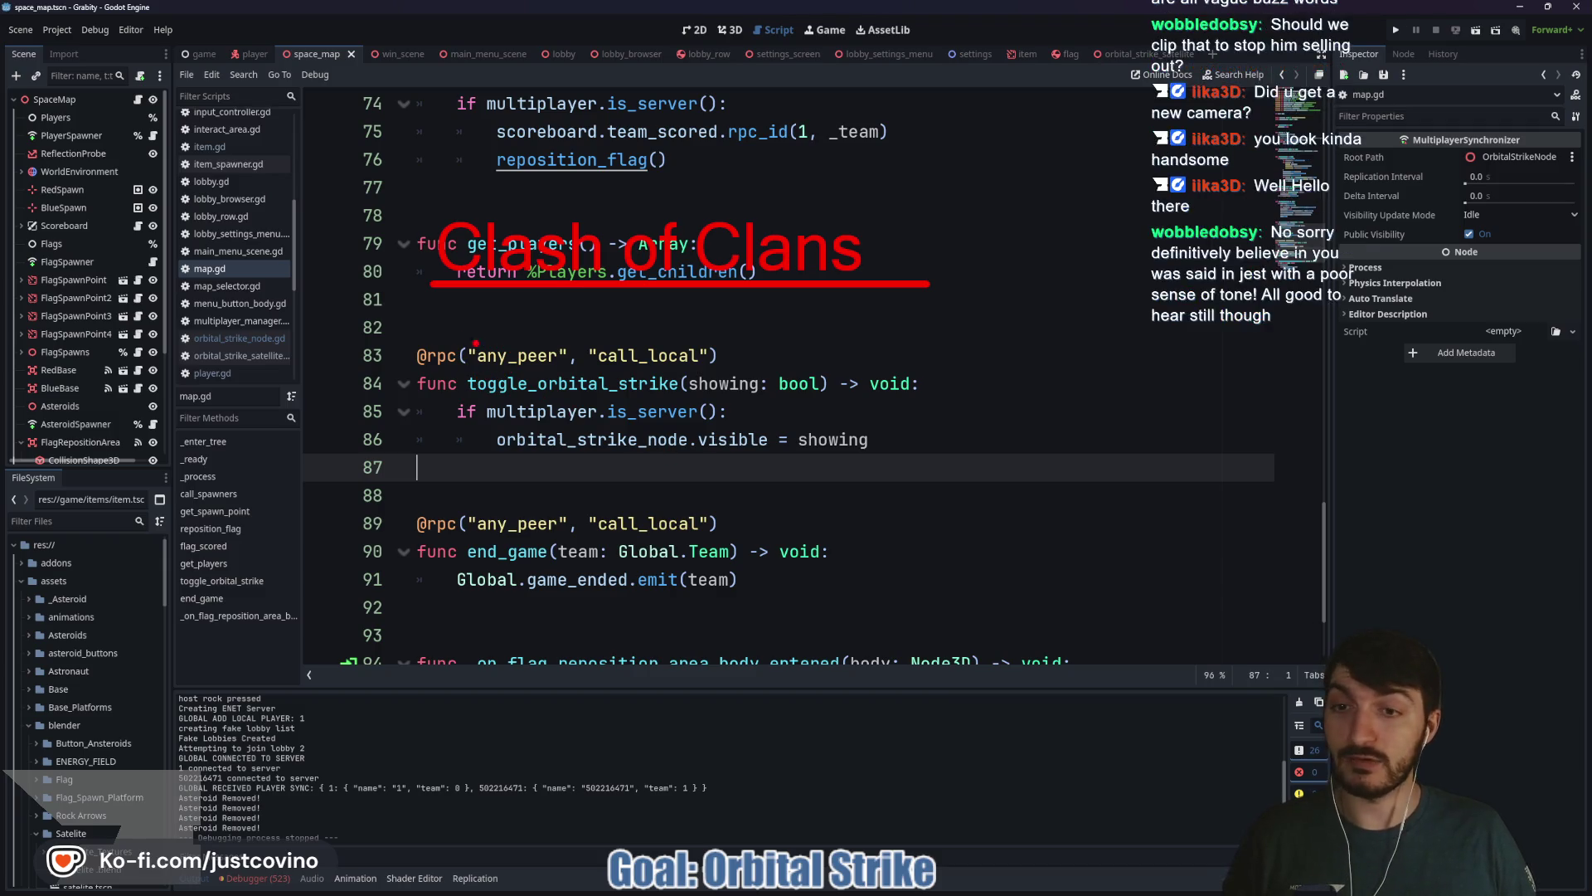
{"action": "left_click_drag", "start_coordinate": [515, 574], "coordinate": [517, 303]}
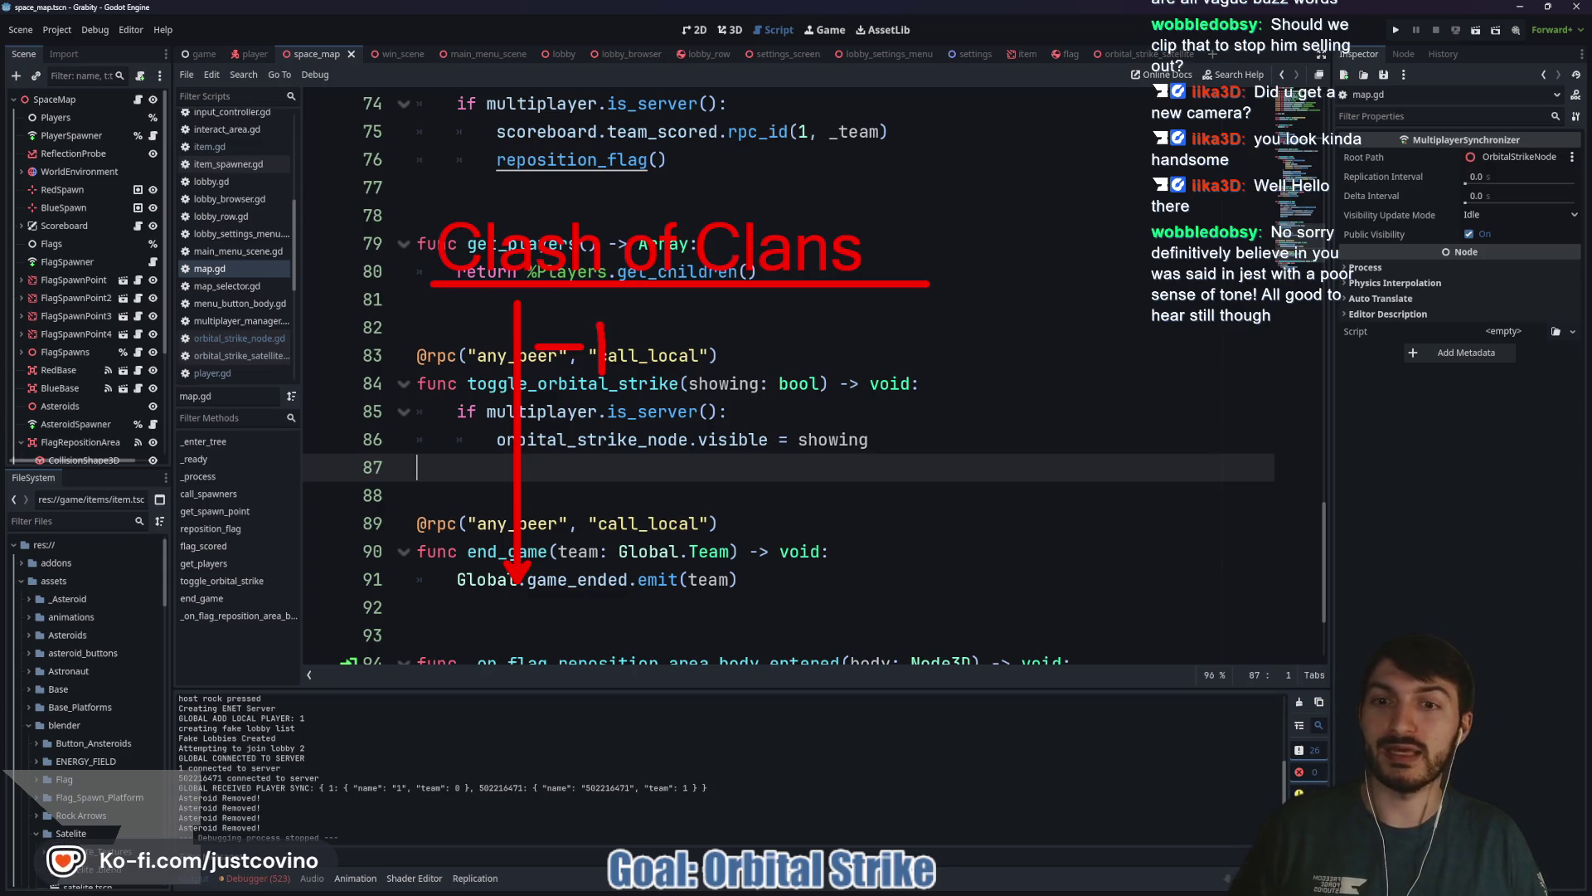
{"action": "key", "text": "Escape"}
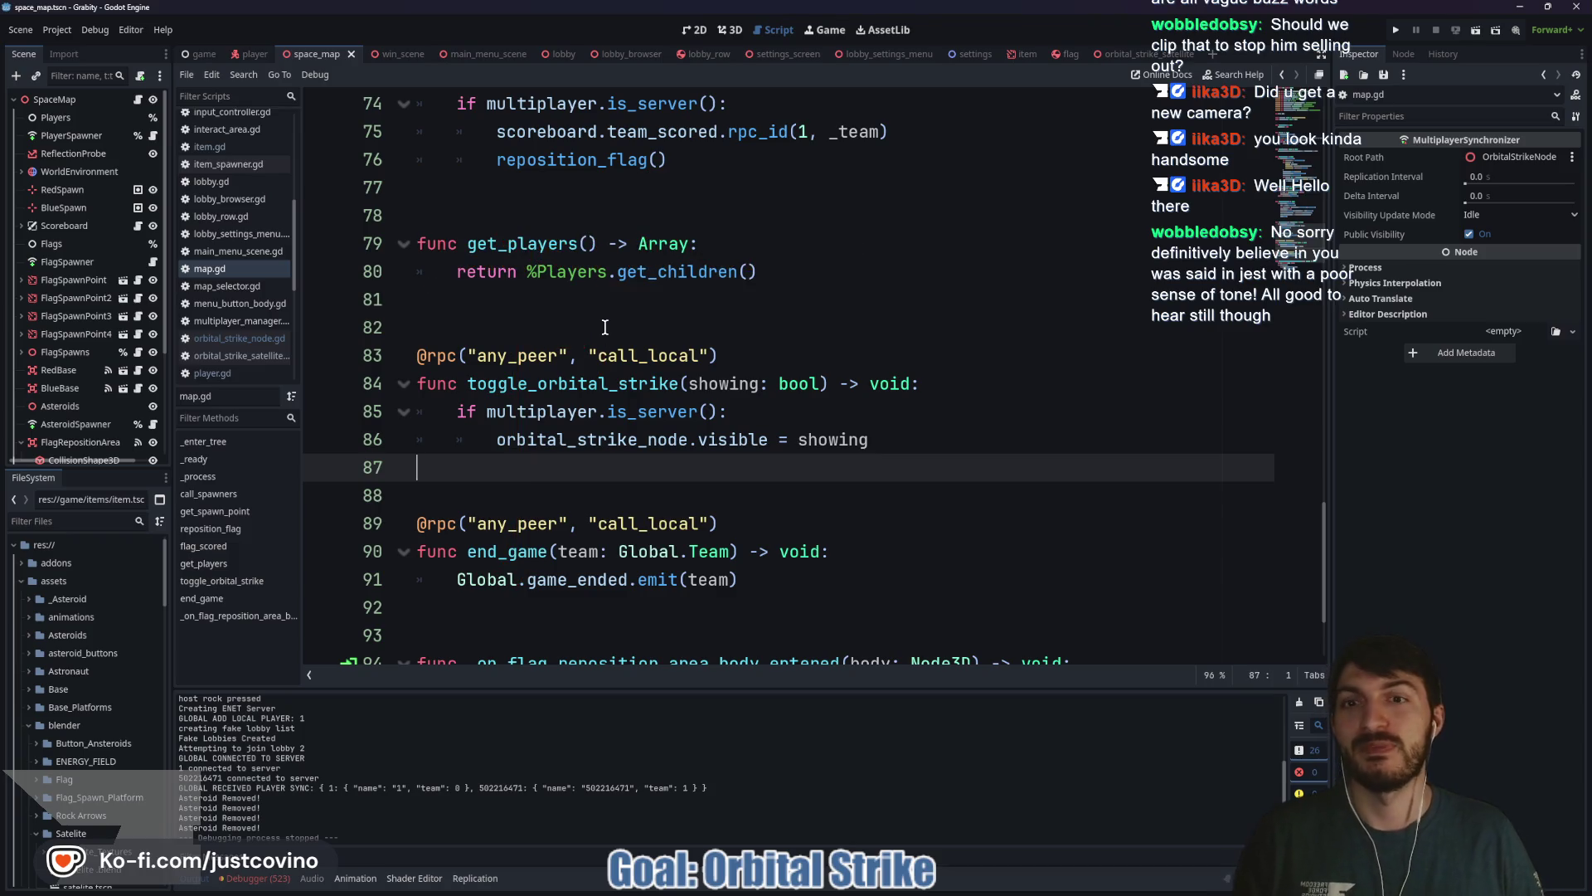
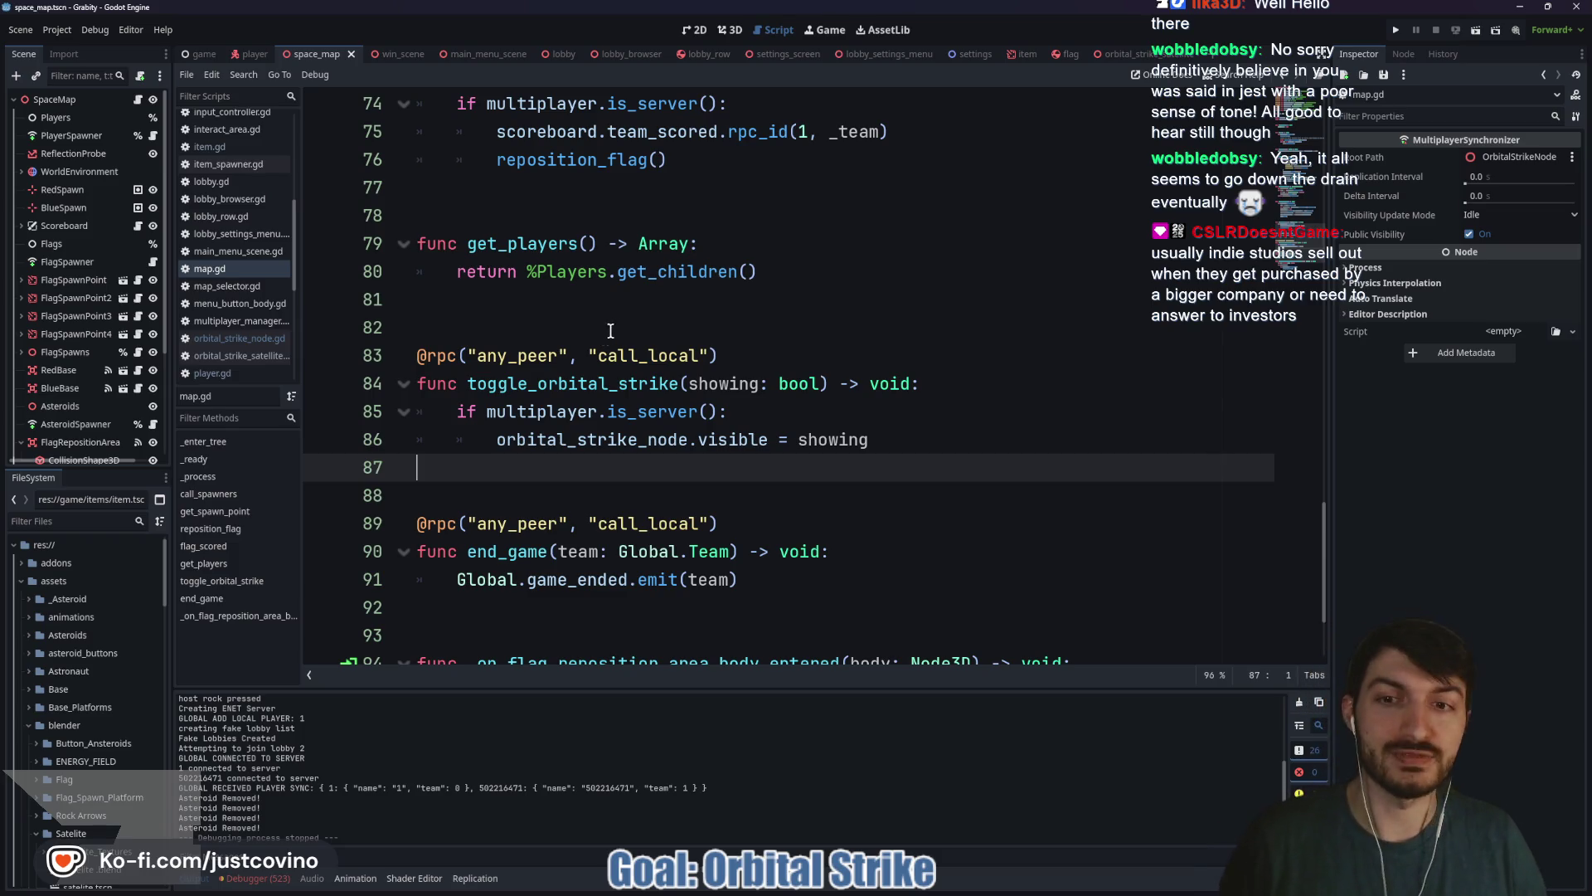
- Sketch $20m, $10, $100m and $1bn figures over the map.gd code near line 81
{"action": "left_click", "coordinate": [577, 308]}
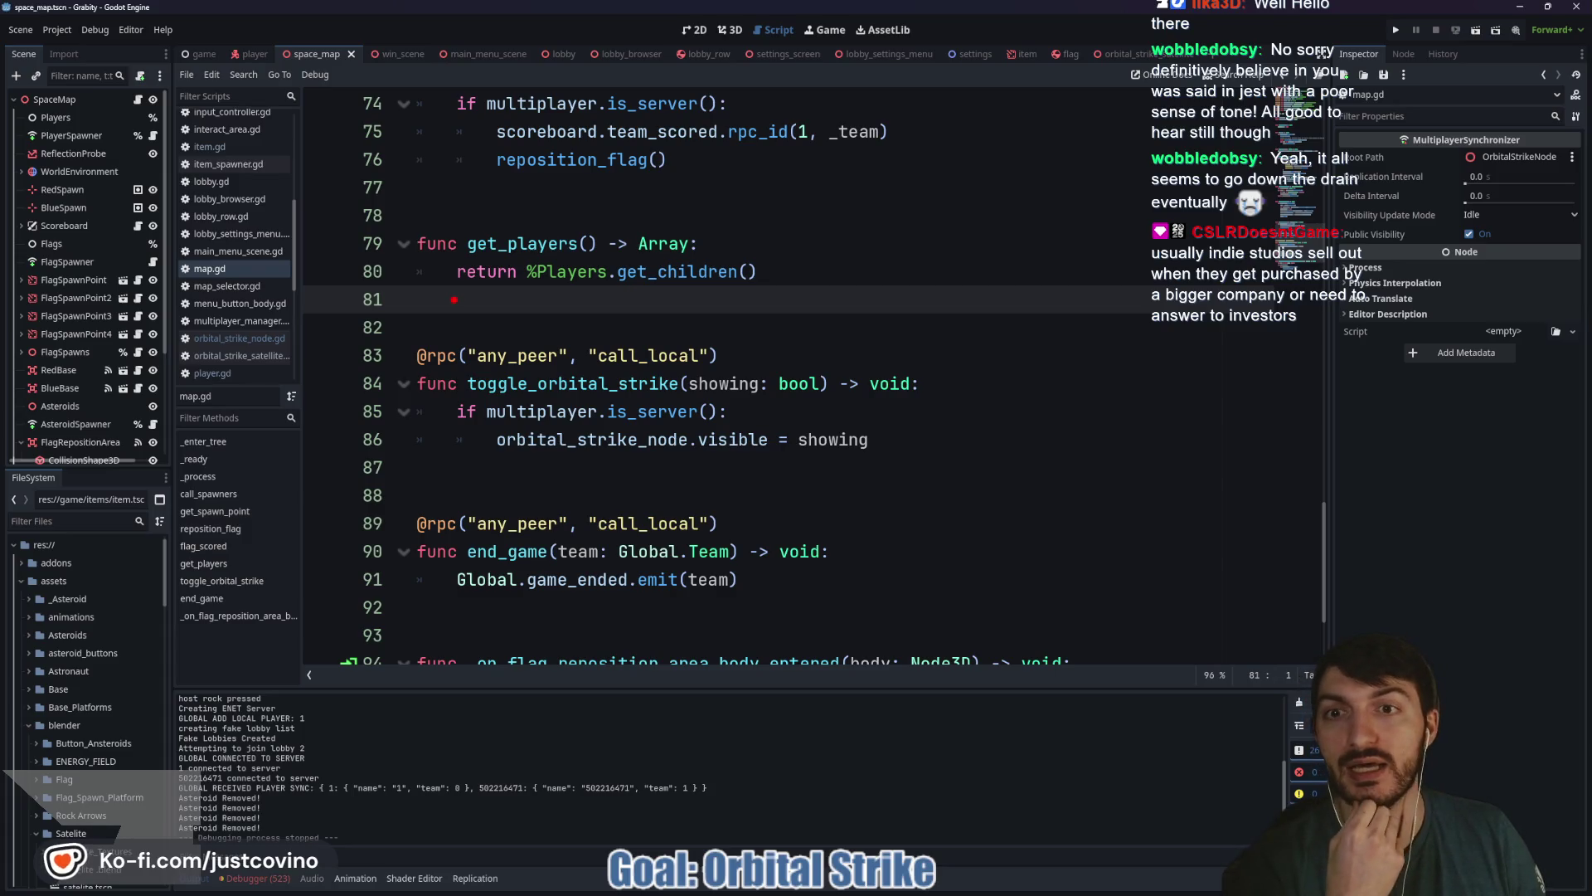
{"action": "left_click_drag", "start_coordinate": [501, 193], "coordinate": [423, 266]}
{"action": "left_click_drag", "start_coordinate": [458, 168], "coordinate": [458, 286]}
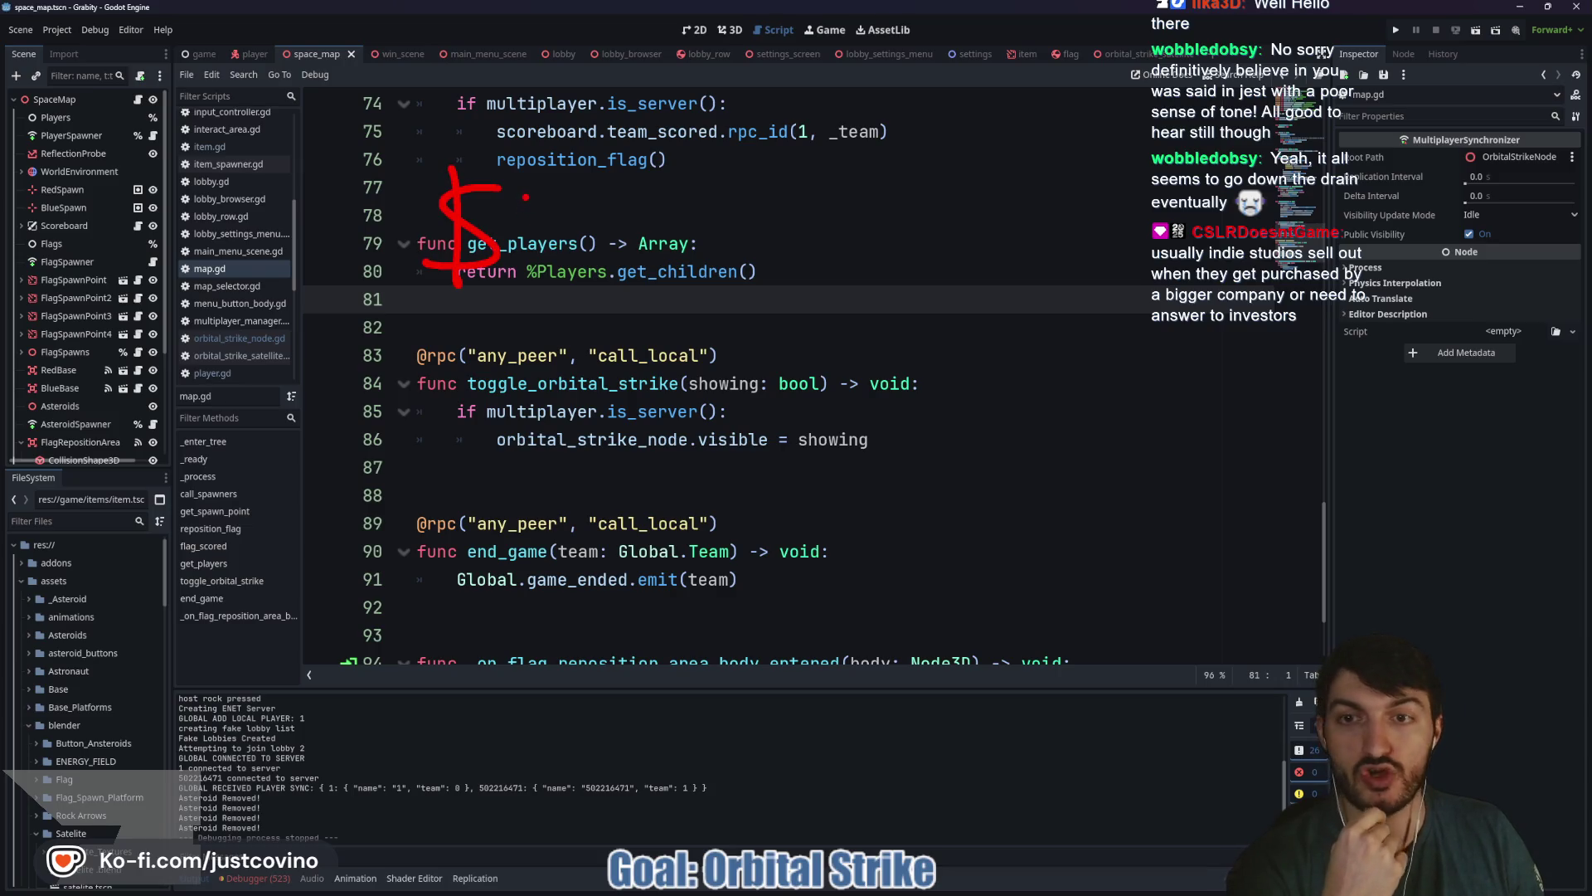
{"action": "left_click_drag", "start_coordinate": [524, 192], "coordinate": [572, 265]}
{"action": "left_click_drag", "start_coordinate": [655, 196], "coordinate": [651, 201]}
{"action": "mouse_move", "coordinate": [701, 274]}
{"action": "left_mouse_down"}
{"action": "mouse_move", "coordinate": [744, 241]}
{"action": "mouse_move", "coordinate": [821, 265]}
{"action": "left_mouse_up"}
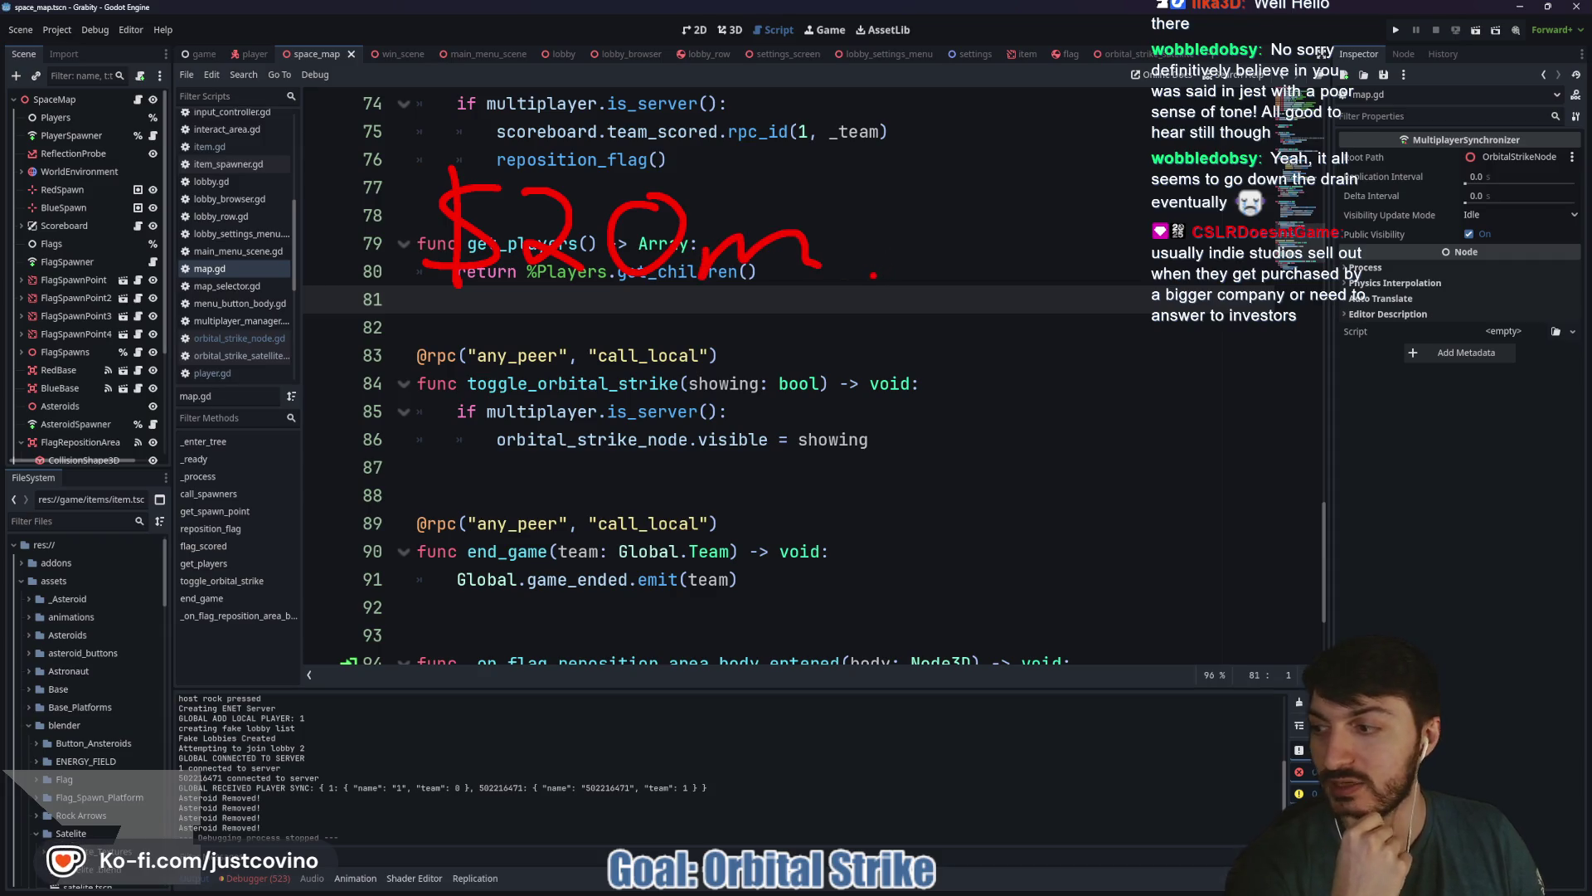
{"action": "left_click_drag", "start_coordinate": [495, 348], "coordinate": [431, 423]}
{"action": "left_click_drag", "start_coordinate": [448, 319], "coordinate": [448, 440]}
{"action": "left_click_drag", "start_coordinate": [528, 364], "coordinate": [535, 435]}
{"action": "left_click_drag", "start_coordinate": [602, 369], "coordinate": [698, 387]}
{"action": "mouse_move", "coordinate": [714, 444]}
{"action": "left_mouse_down"}
{"action": "mouse_move", "coordinate": [727, 421]}
{"action": "mouse_move", "coordinate": [811, 442]}
{"action": "left_mouse_up"}
{"action": "left_click_drag", "start_coordinate": [469, 499], "coordinate": [415, 581]}
{"action": "left_click_drag", "start_coordinate": [452, 486], "coordinate": [433, 632]}
{"action": "left_click_drag", "start_coordinate": [510, 502], "coordinate": [506, 614]}
{"action": "mouse_move", "coordinate": [557, 543]}
{"action": "left_mouse_down"}
{"action": "mouse_move", "coordinate": [554, 605]}
{"action": "mouse_move", "coordinate": [593, 612]}
{"action": "left_mouse_up"}
{"action": "mouse_move", "coordinate": [607, 614]}
{"action": "left_mouse_down"}
{"action": "mouse_move", "coordinate": [609, 584]}
{"action": "mouse_move", "coordinate": [645, 620]}
{"action": "left_mouse_up"}
- Box the $1bn, $100m and $20m figures, then clear all sketches
{"action": "mouse_move", "coordinate": [768, 685]}
{"action": "left_mouse_down"}
{"action": "mouse_move", "coordinate": [597, 690]}
{"action": "mouse_move", "coordinate": [634, 137]}
{"action": "mouse_move", "coordinate": [942, 692]}
{"action": "mouse_move", "coordinate": [644, 710]}
{"action": "left_mouse_up"}
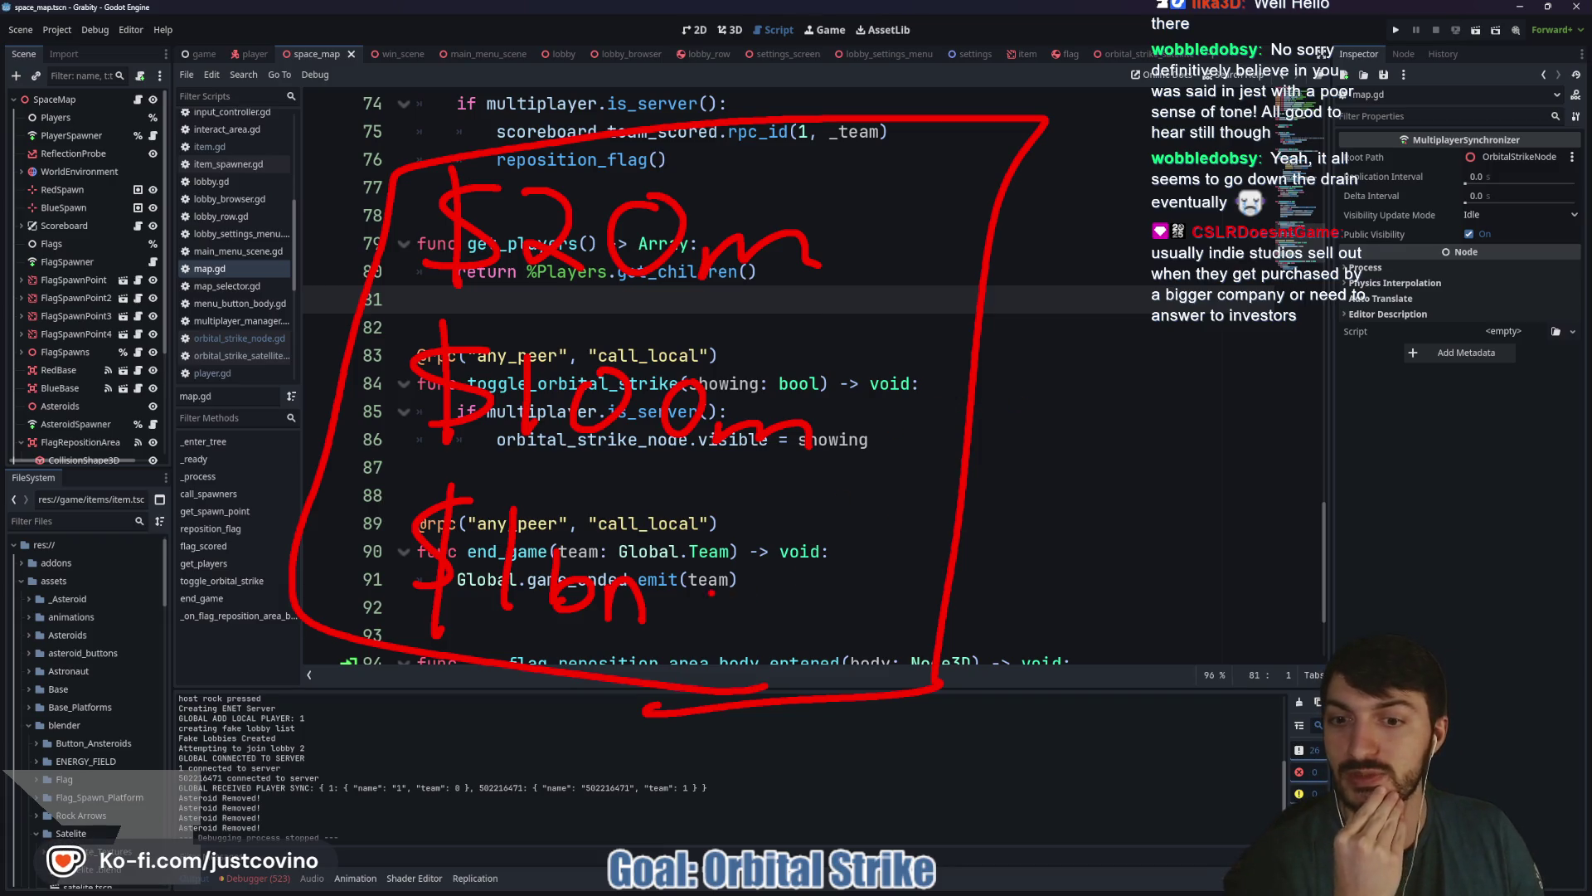
{"action": "mouse_move", "coordinate": [697, 641]}
{"action": "left_mouse_down"}
{"action": "mouse_move", "coordinate": [439, 632]}
{"action": "mouse_move", "coordinate": [702, 572]}
{"action": "mouse_move", "coordinate": [712, 659]}
{"action": "left_mouse_up"}
{"action": "mouse_move", "coordinate": [390, 303]}
{"action": "left_mouse_down"}
{"action": "mouse_move", "coordinate": [634, 460]}
{"action": "mouse_move", "coordinate": [398, 303]}
{"action": "mouse_move", "coordinate": [427, 170]}
{"action": "left_mouse_up"}
{"action": "mouse_move", "coordinate": [506, 314]}
{"action": "left_mouse_down"}
{"action": "mouse_move", "coordinate": [549, 124]}
{"action": "mouse_move", "coordinate": [415, 178]}
{"action": "left_mouse_up"}
{"action": "key", "text": "Escape"}
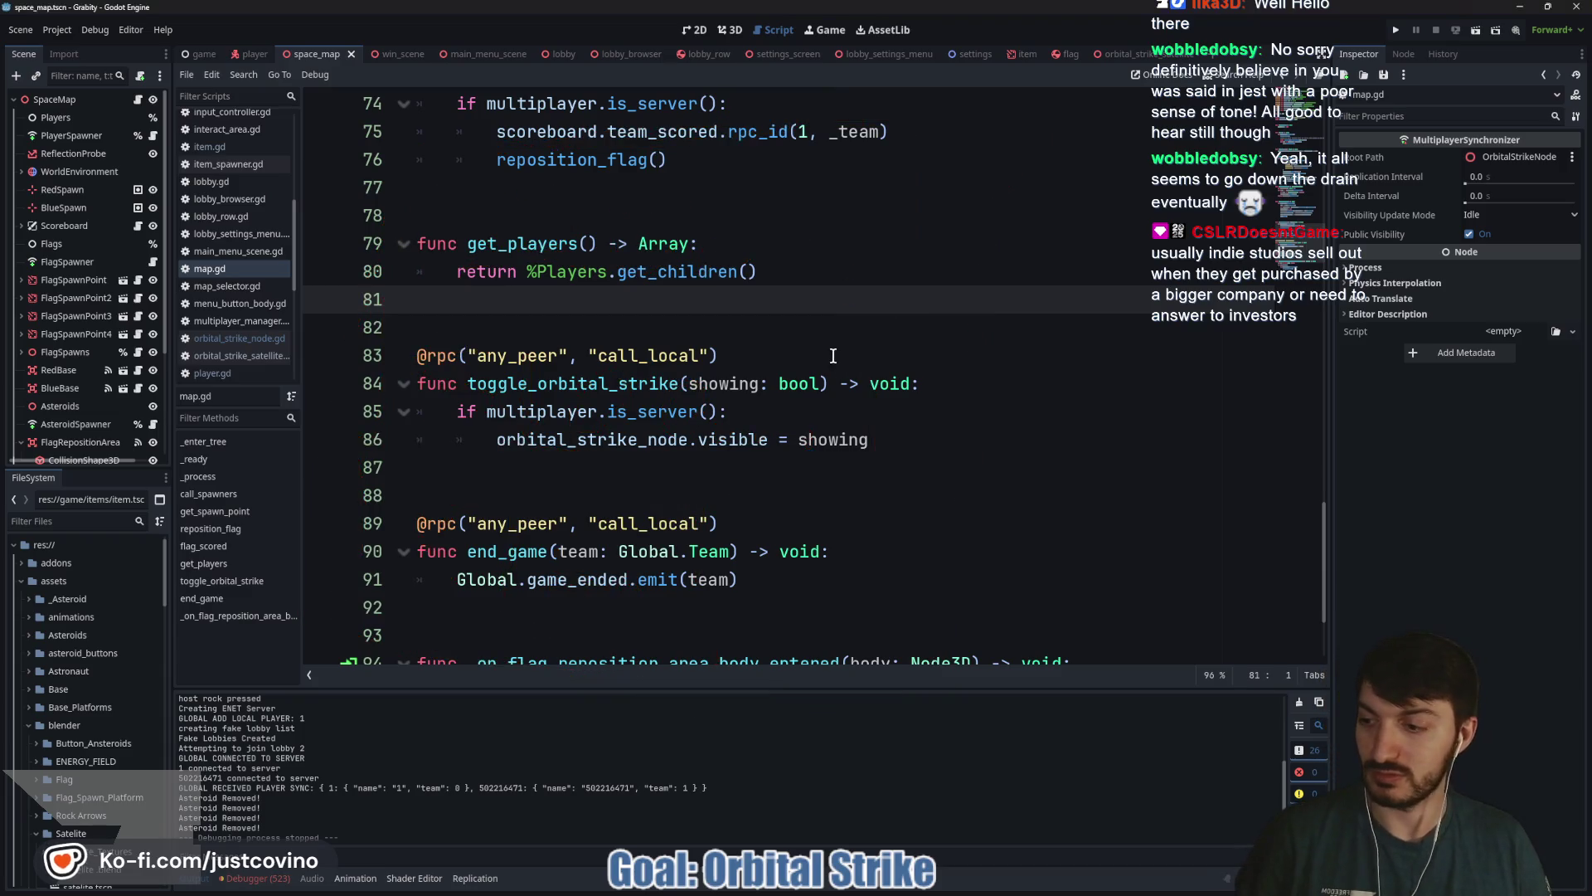
- Review map.gd lines 82–87 around toggle_orbital_strike and sketch an arrow toward the Player 1st note
{"action": "left_click", "coordinate": [572, 325]}
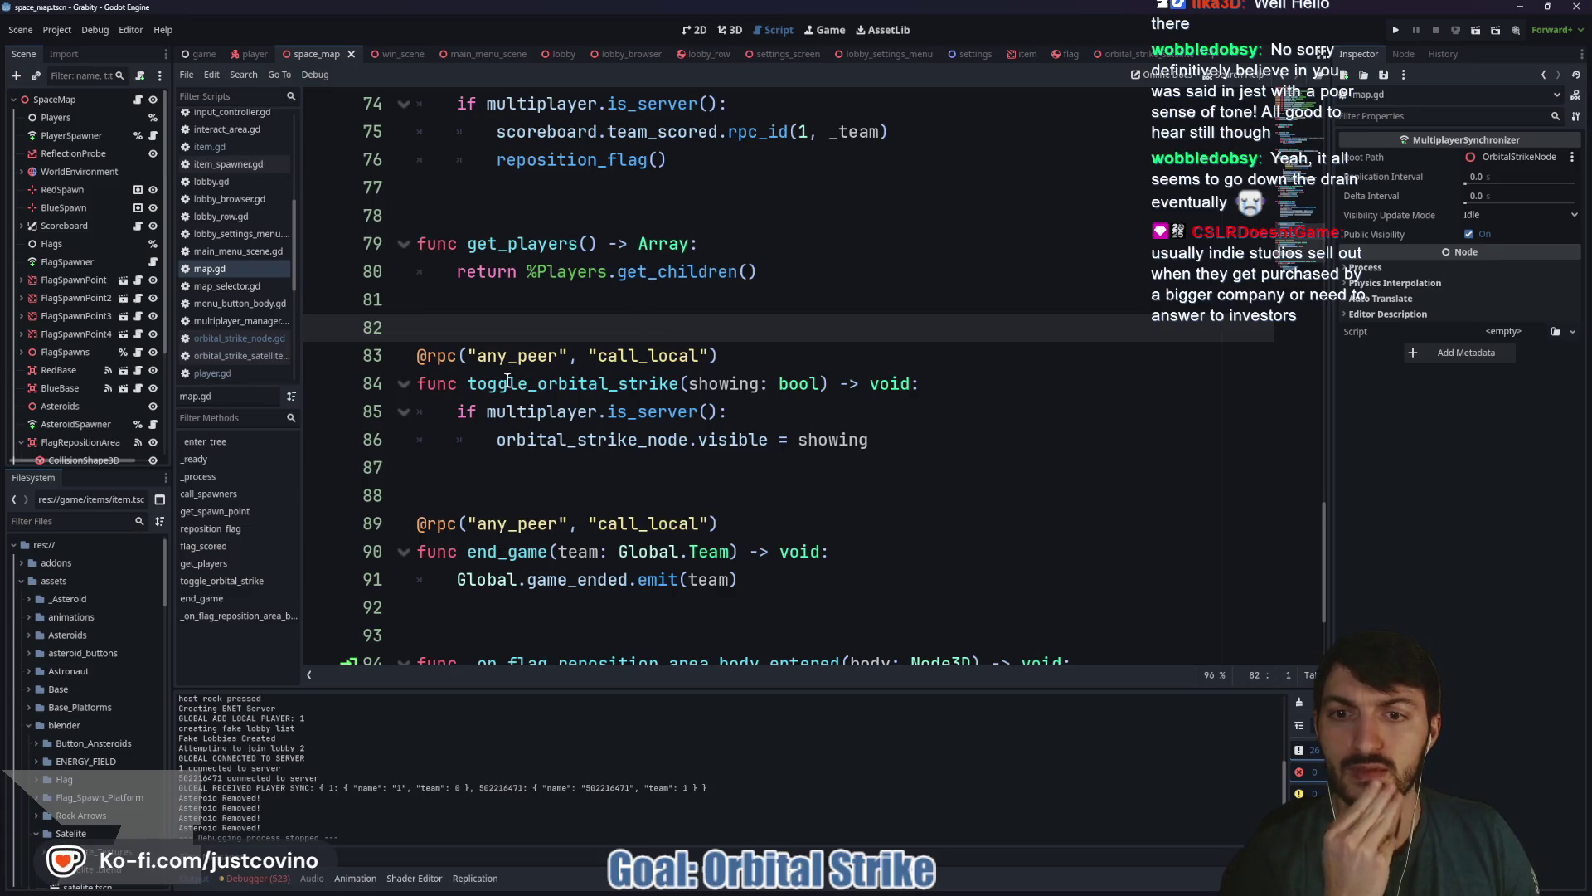
{"action": "scroll", "coordinate": [507, 379], "scroll_direction": "down", "scroll_amount": 1}
{"action": "left_click", "coordinate": [579, 390]}
{"action": "left_click", "coordinate": [566, 400]}
{"action": "left_click", "coordinate": [531, 387]}
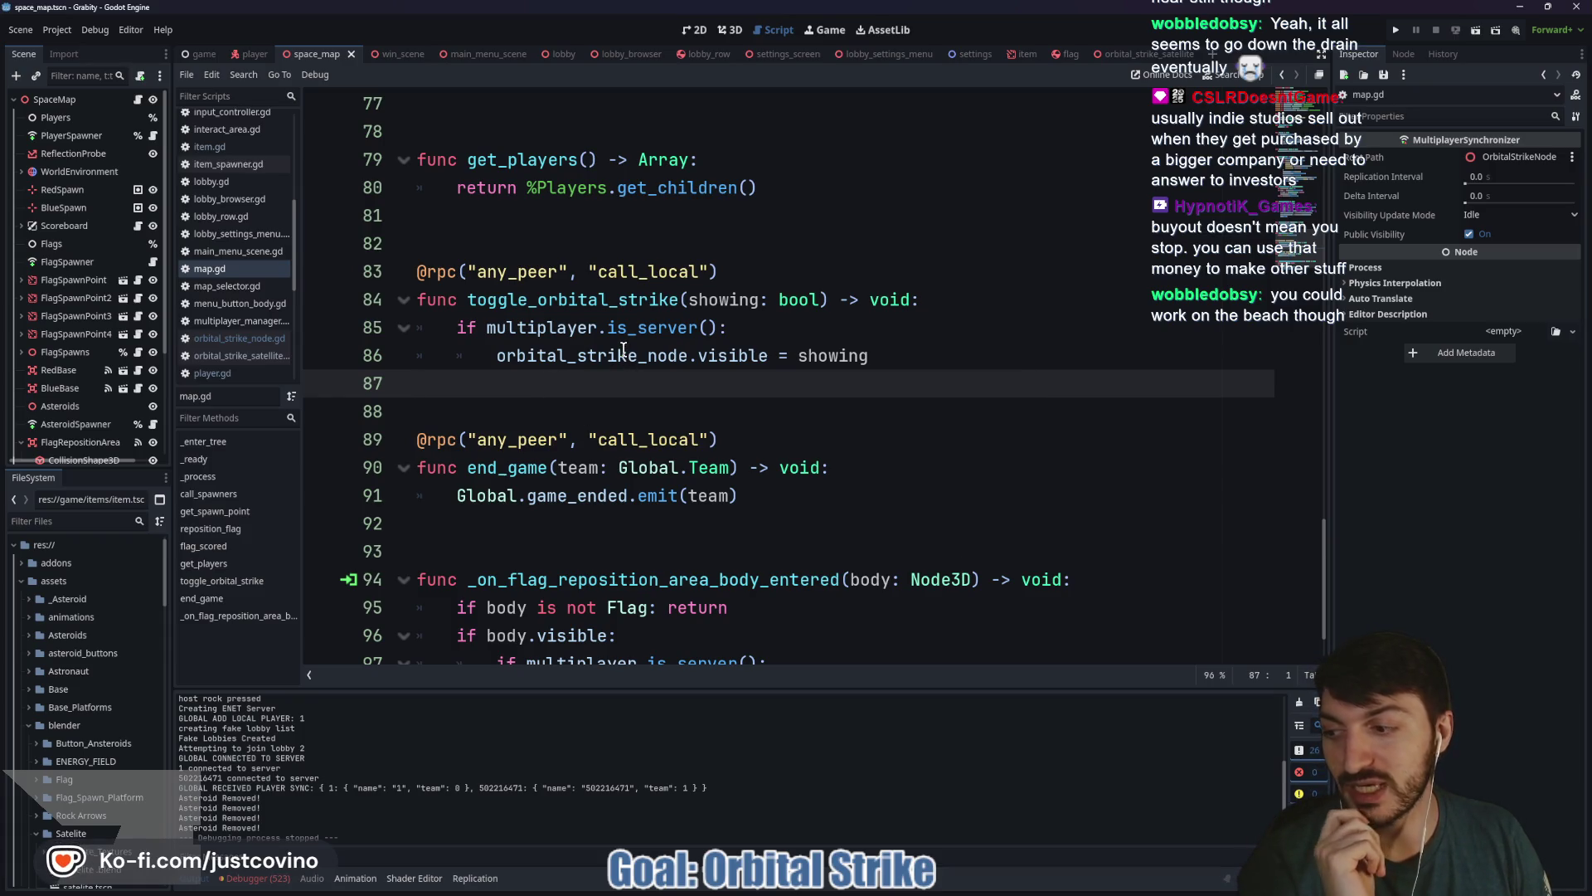
{"action": "left_click", "coordinate": [546, 234]}
{"action": "left_click", "coordinate": [520, 394]}
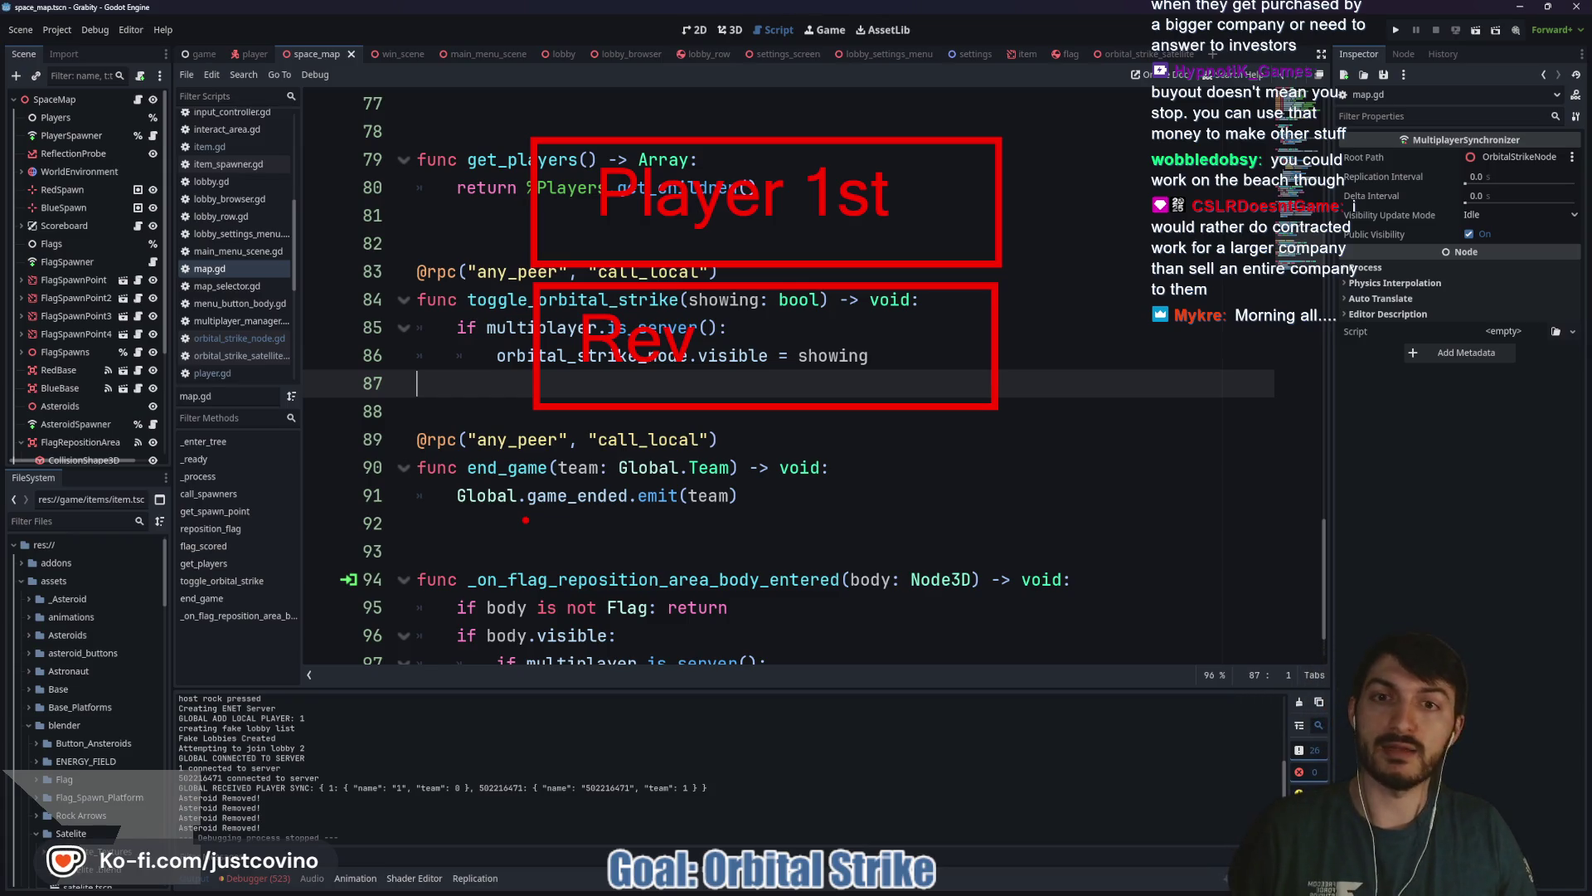
{"action": "left_click_drag", "start_coordinate": [502, 220], "coordinate": [223, 220]}
{"action": "key", "text": "Escape"}
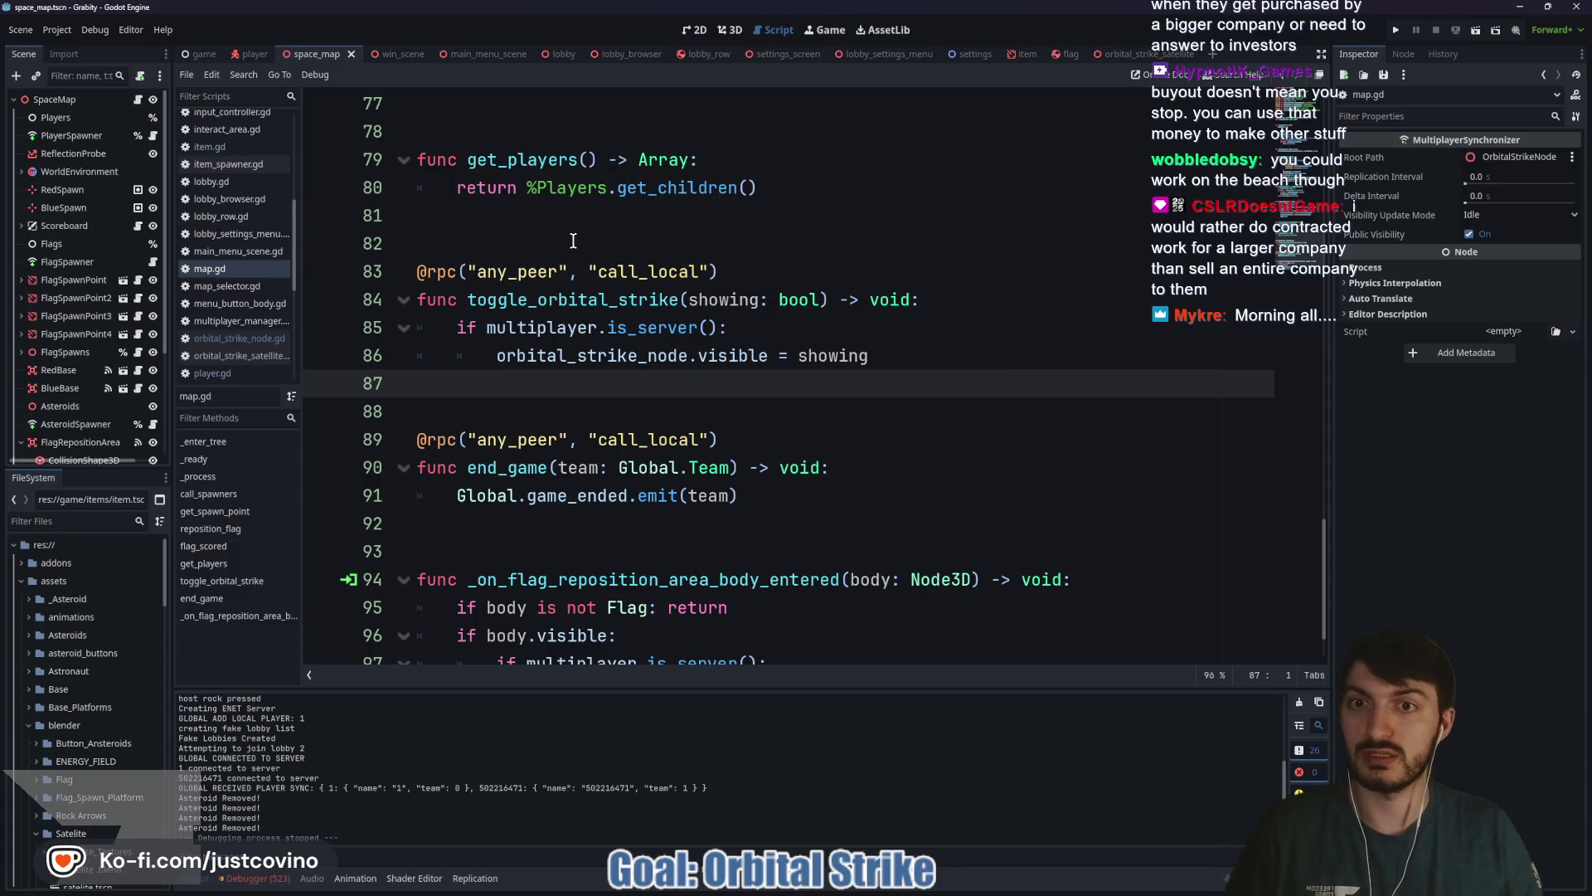
- Go over blank lines 78–88 in map.gd around toggle_orbital_strike
{"action": "left_click", "coordinate": [573, 241]}
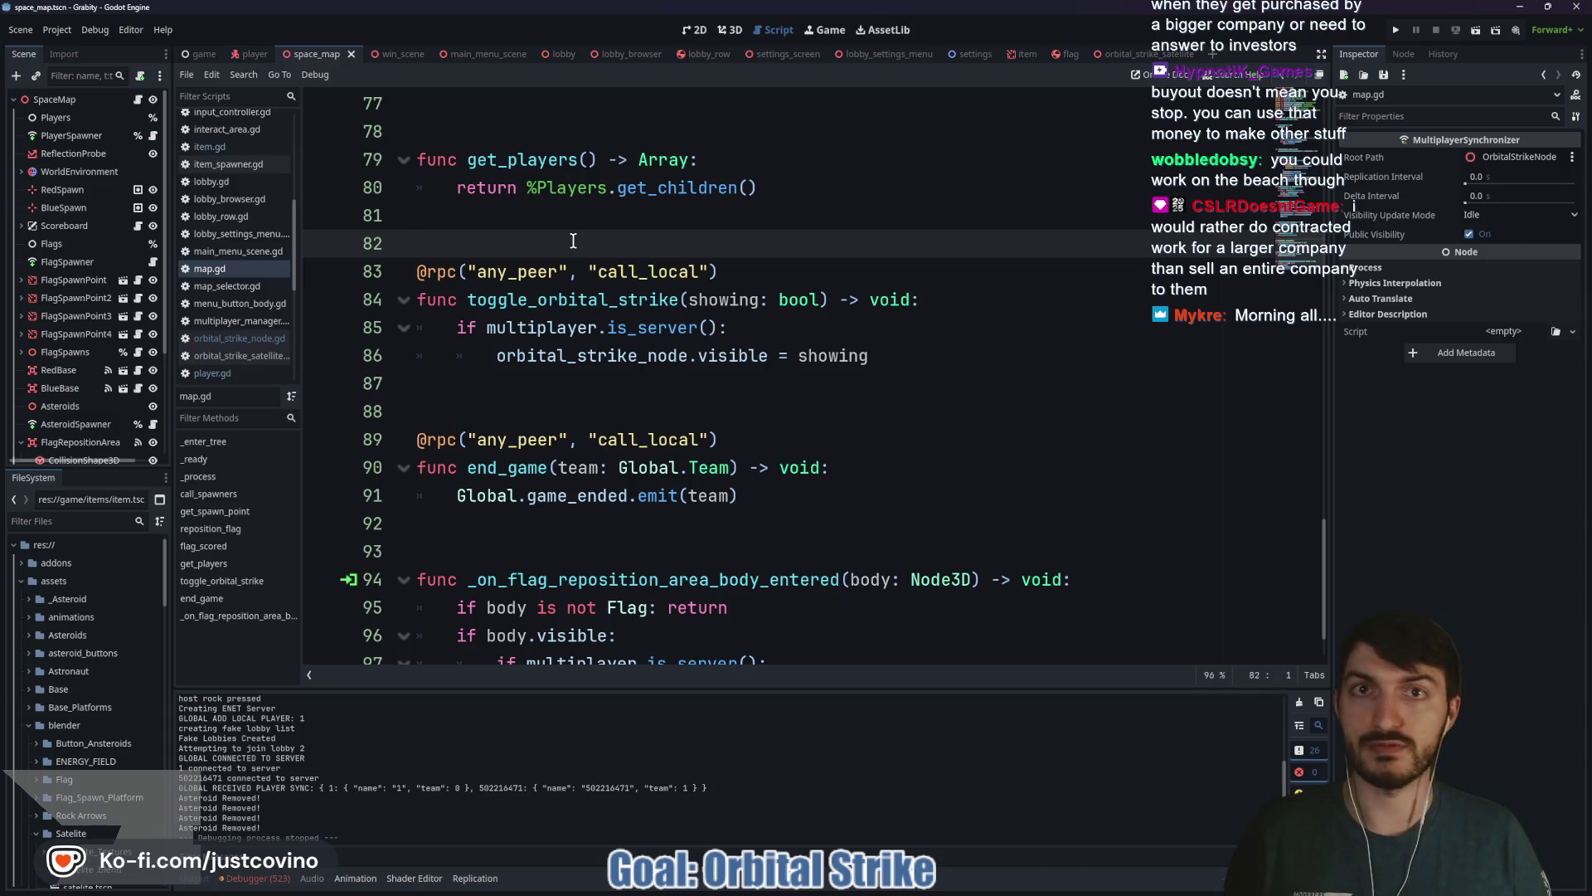
{"action": "left_click", "coordinate": [528, 401]}
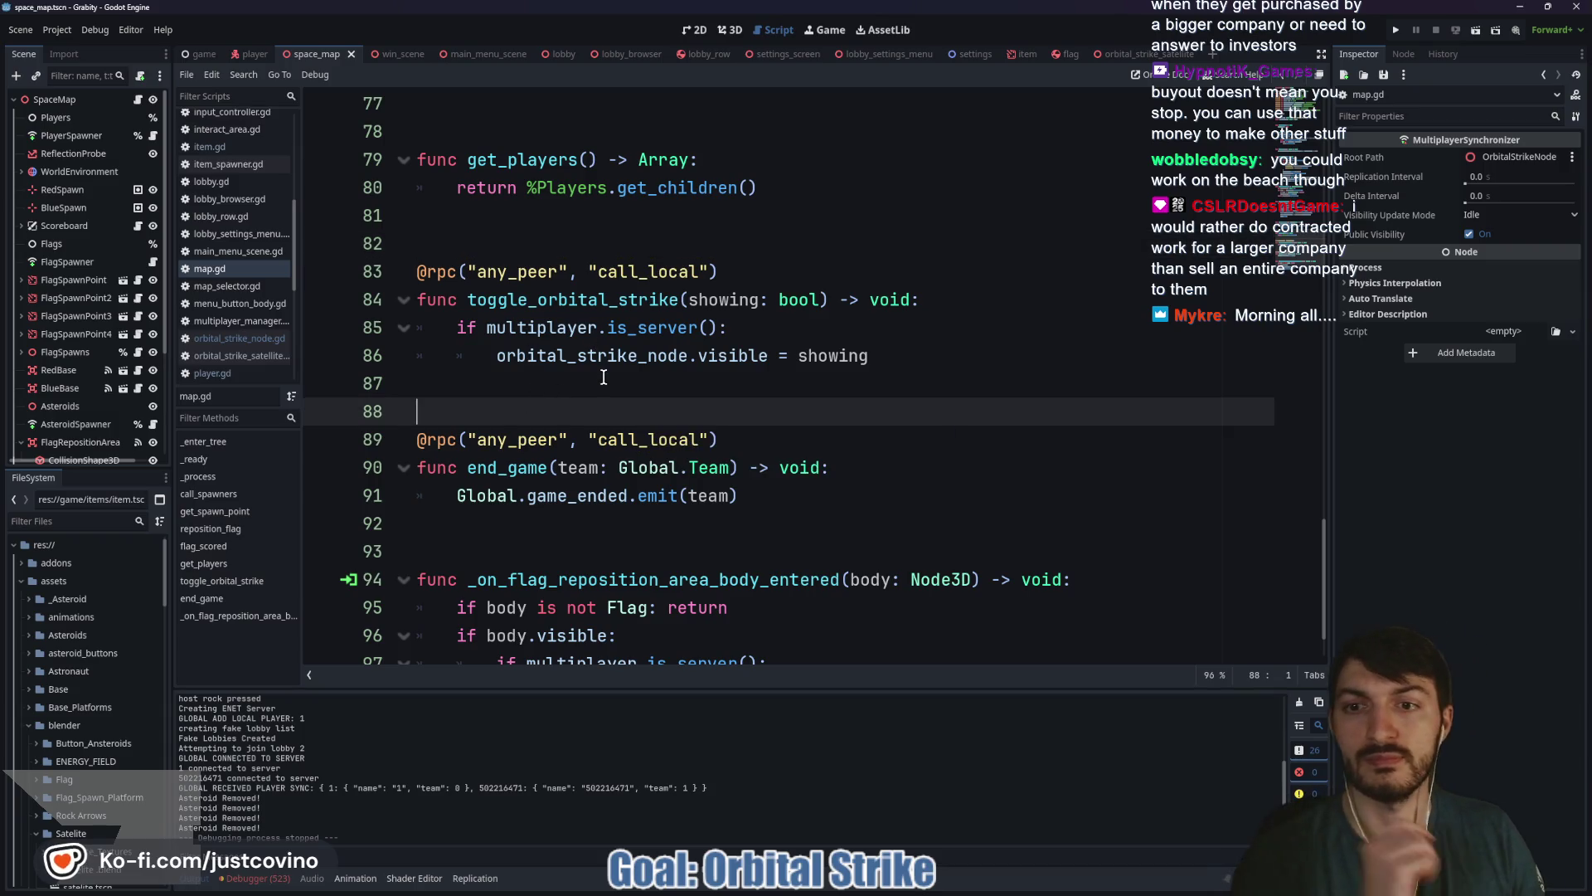
{"action": "scroll", "coordinate": [604, 395], "scroll_direction": "down", "scroll_amount": 1}
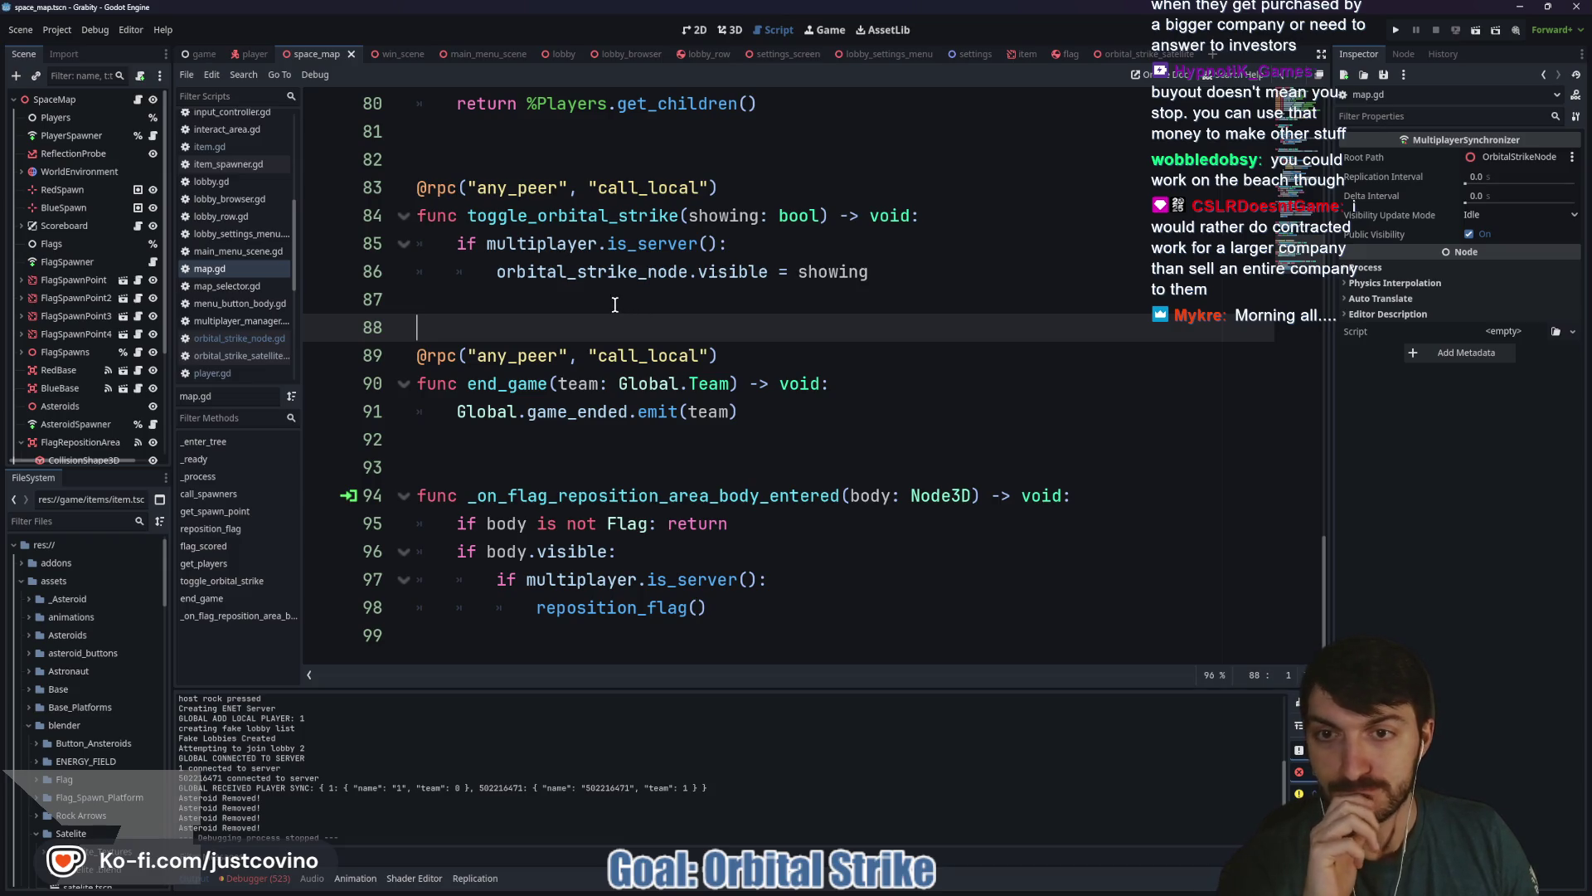
{"action": "left_click", "coordinate": [613, 303]}
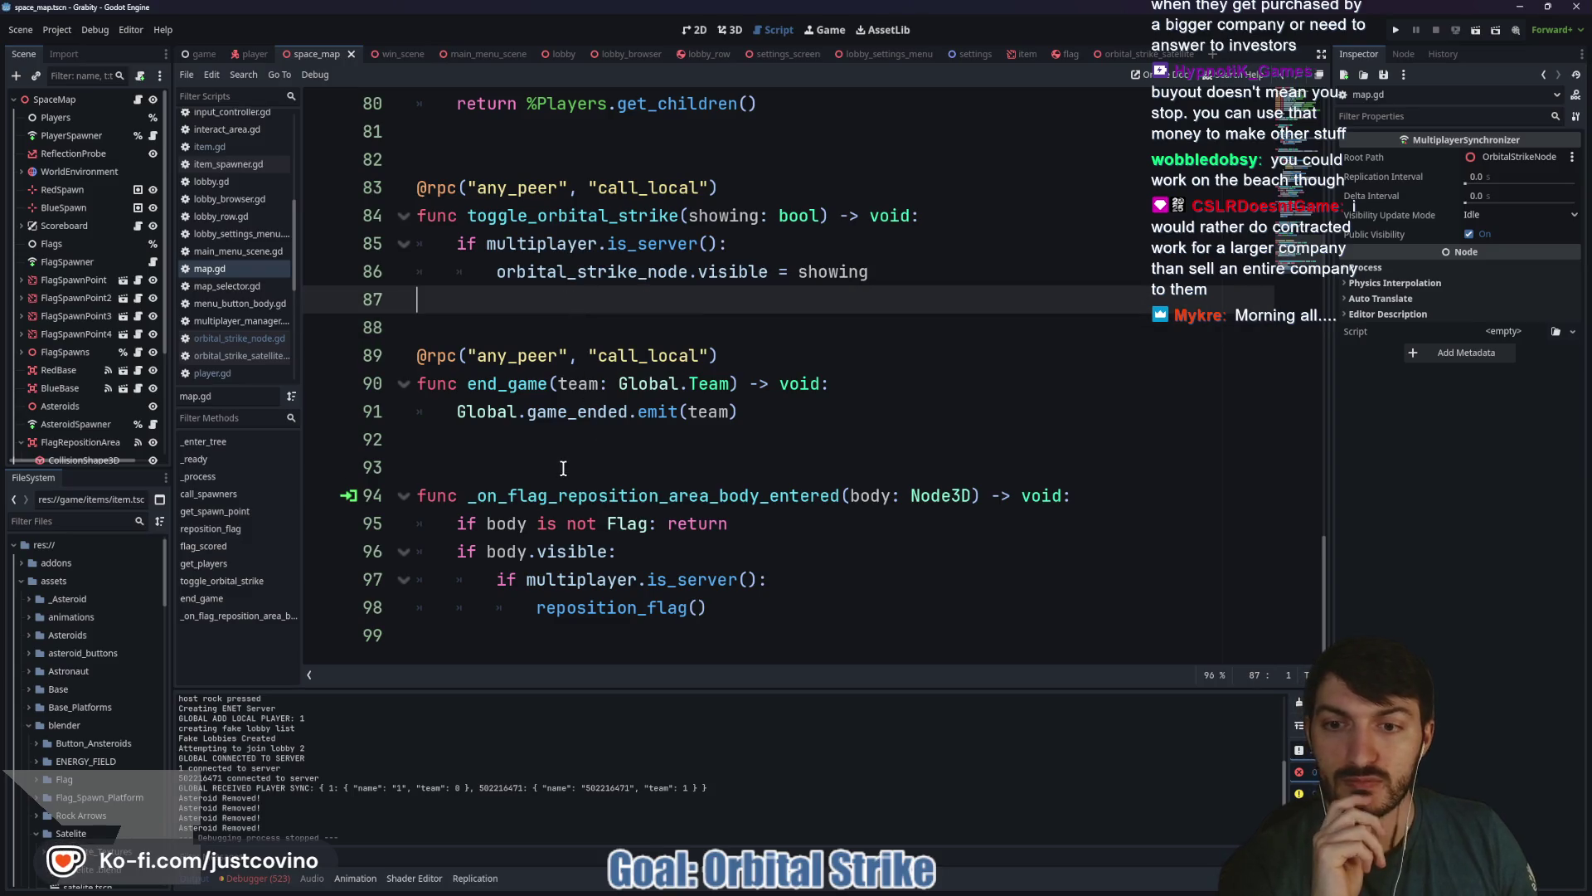
{"action": "scroll", "coordinate": [673, 441], "scroll_direction": "up", "scroll_amount": 2}
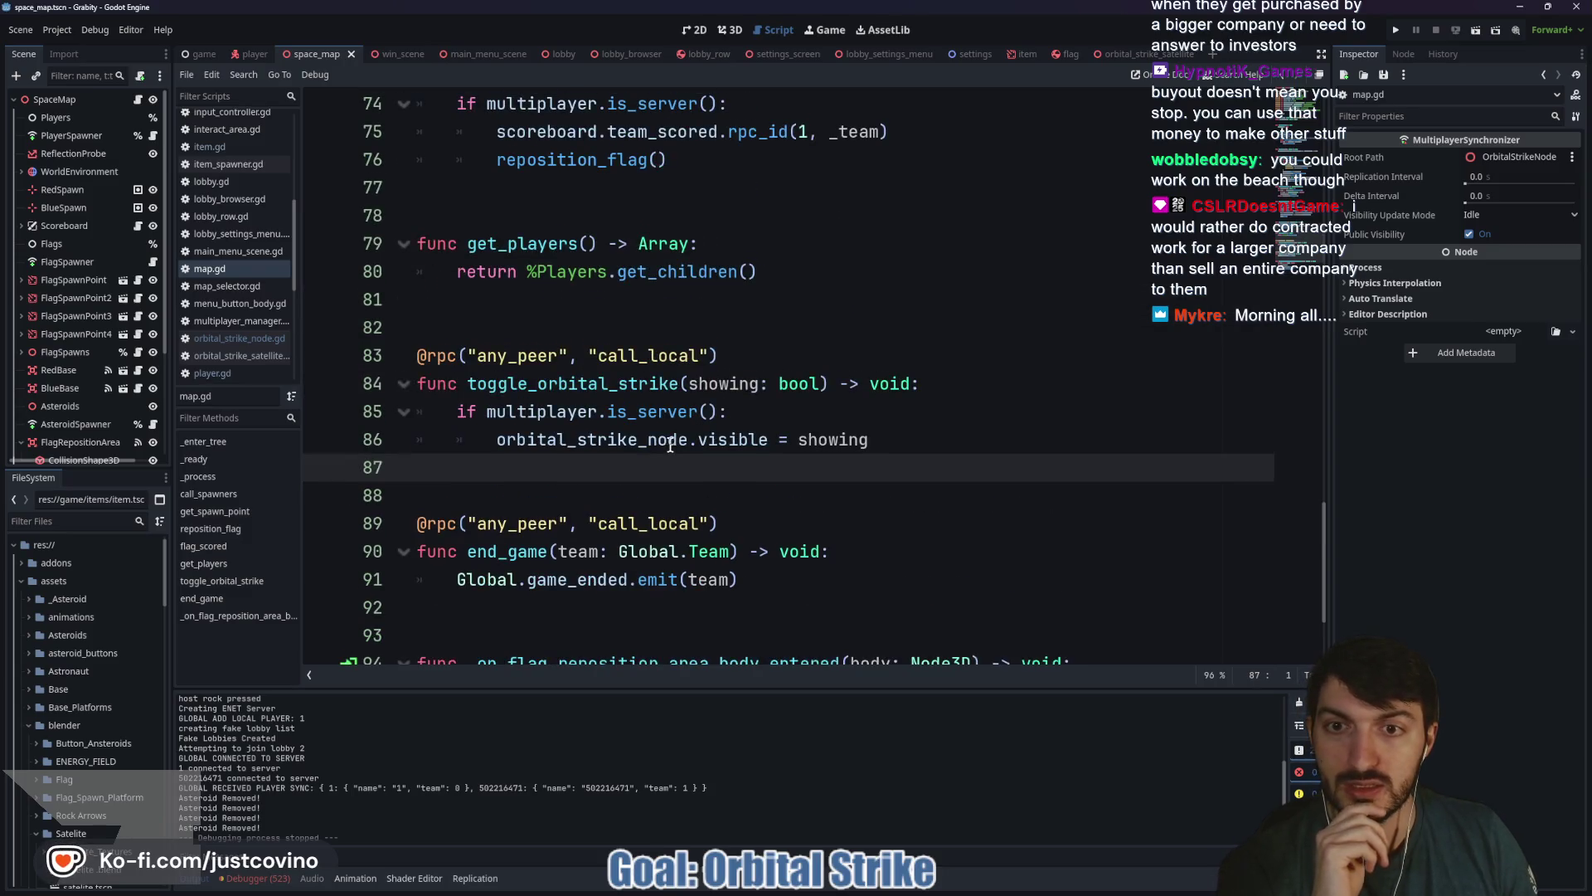
{"action": "left_click", "coordinate": [512, 313]}
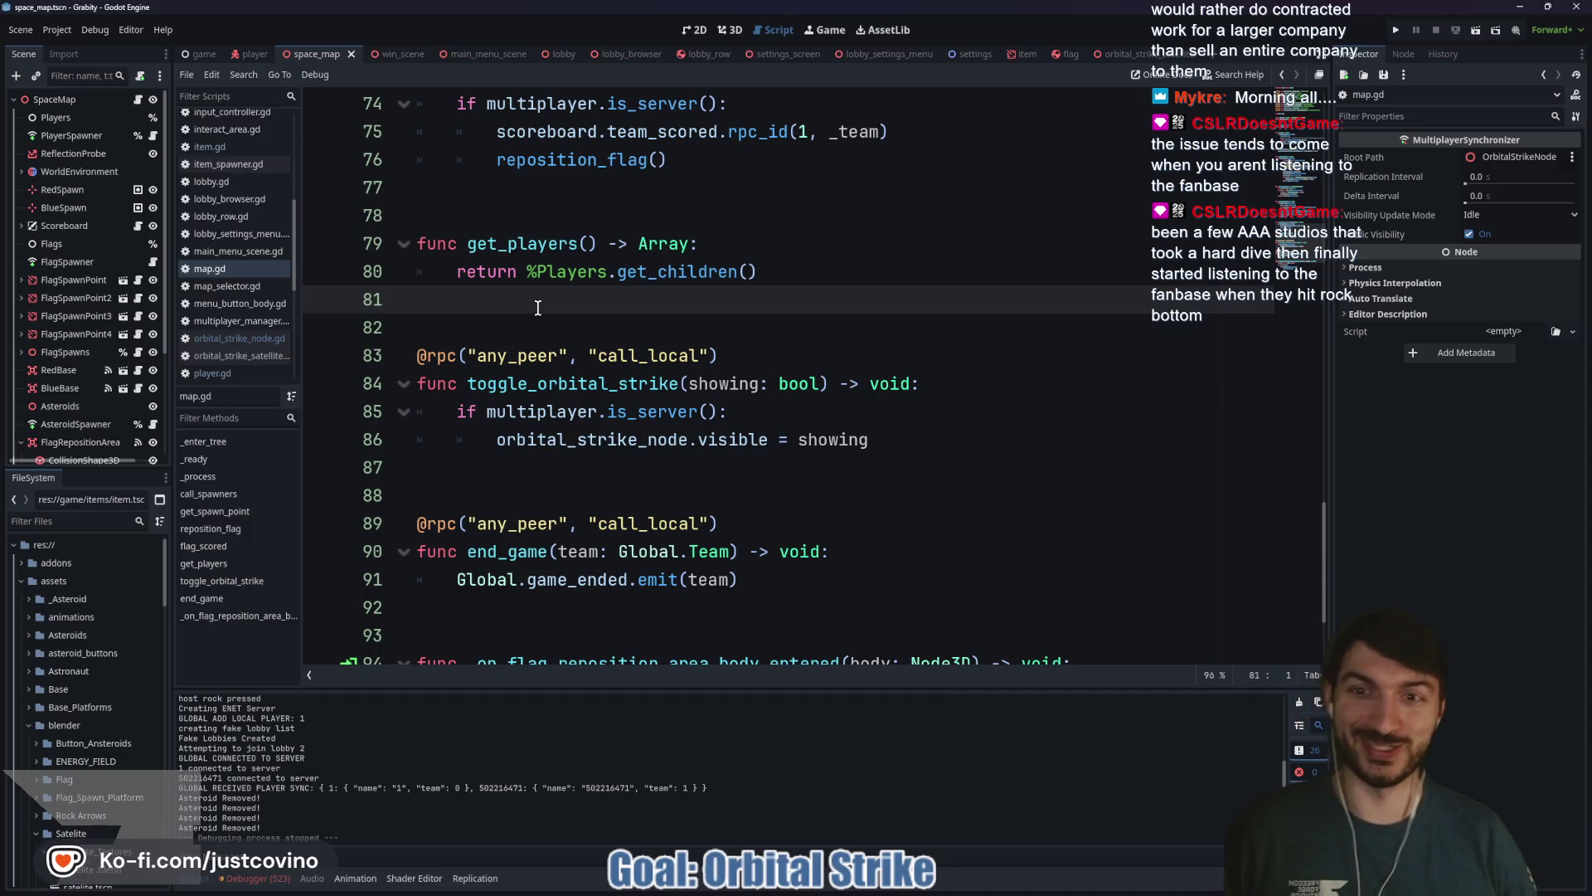
{"action": "left_click", "coordinate": [529, 217]}
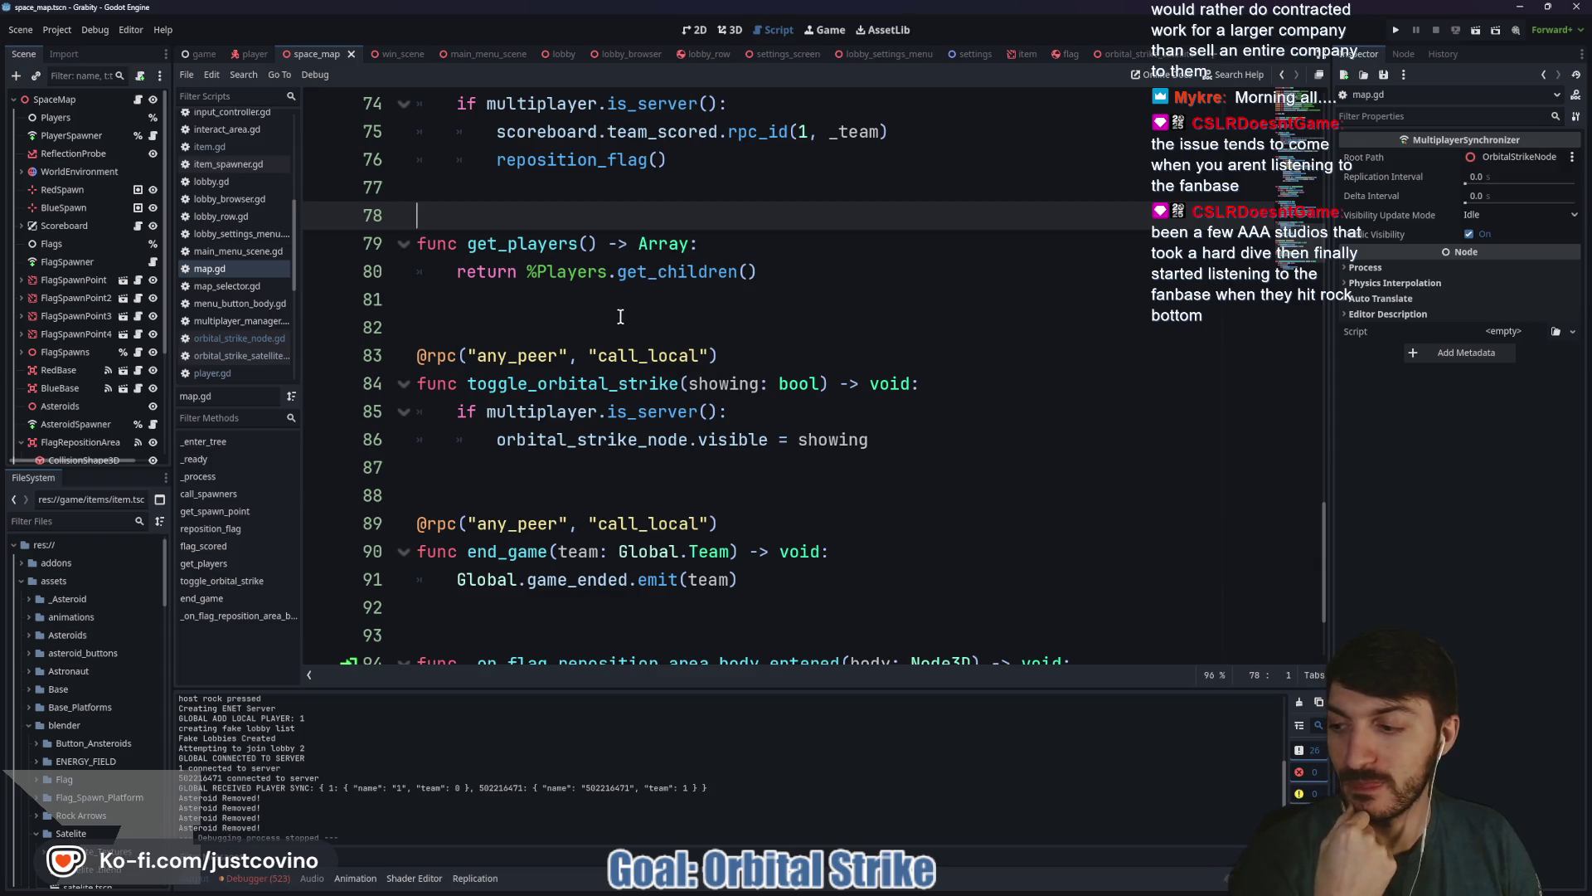
- Inspect map.gd lines 81–92, including the code after end_game
{"action": "left_click", "coordinate": [612, 290]}
{"action": "scroll", "coordinate": [610, 289], "scroll_direction": "up", "scroll_amount": 1}
{"action": "left_click", "coordinate": [519, 297]}
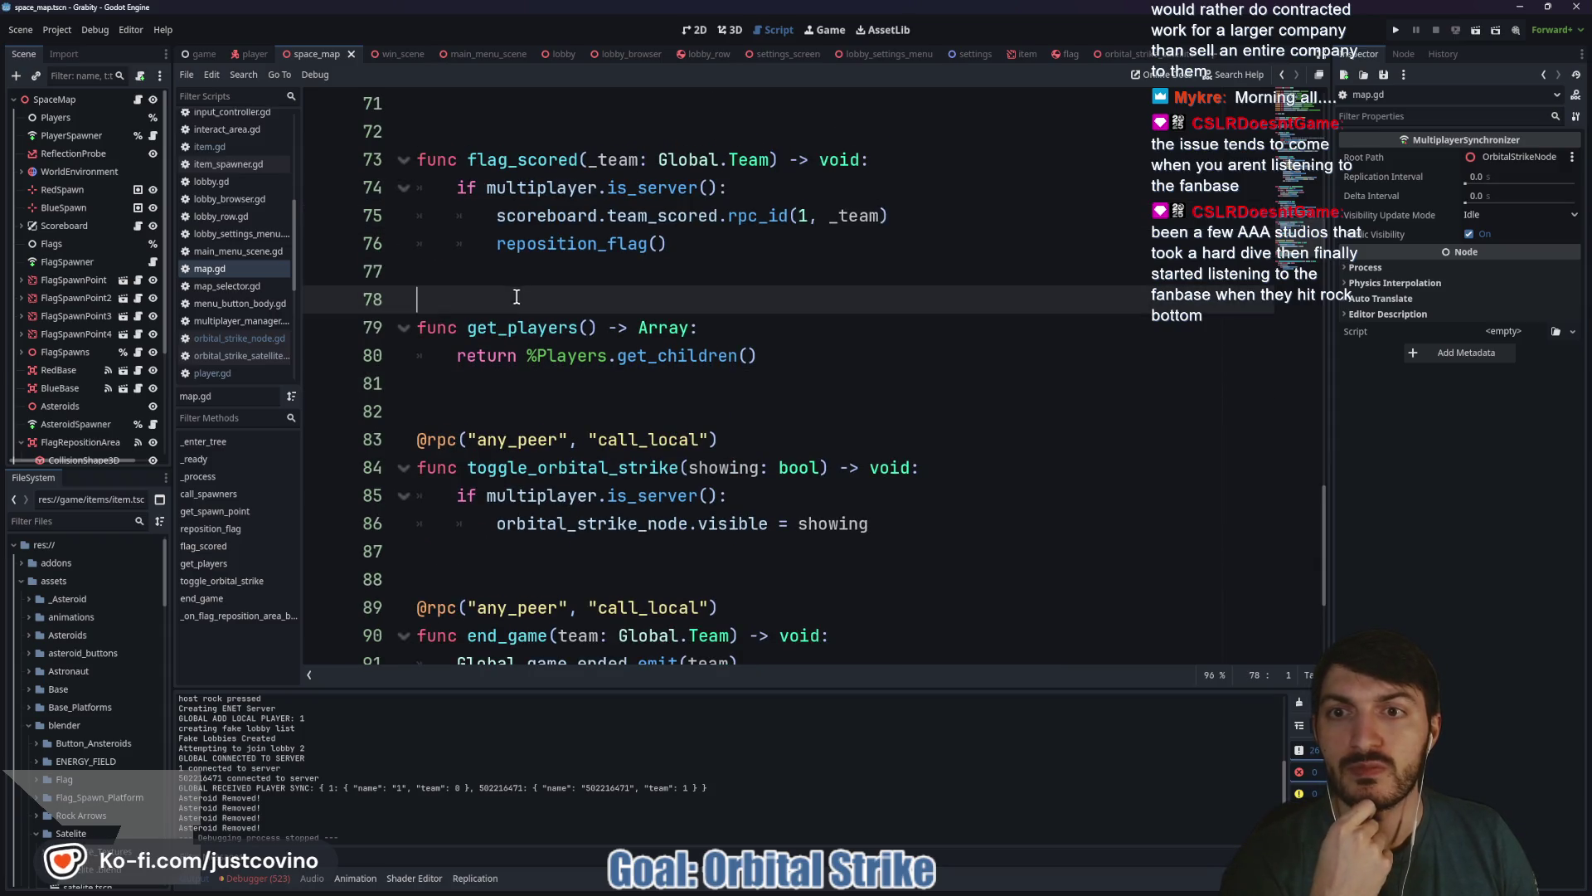
{"action": "scroll", "coordinate": [564, 332], "scroll_direction": "down", "scroll_amount": 1}
{"action": "left_click", "coordinate": [530, 325]}
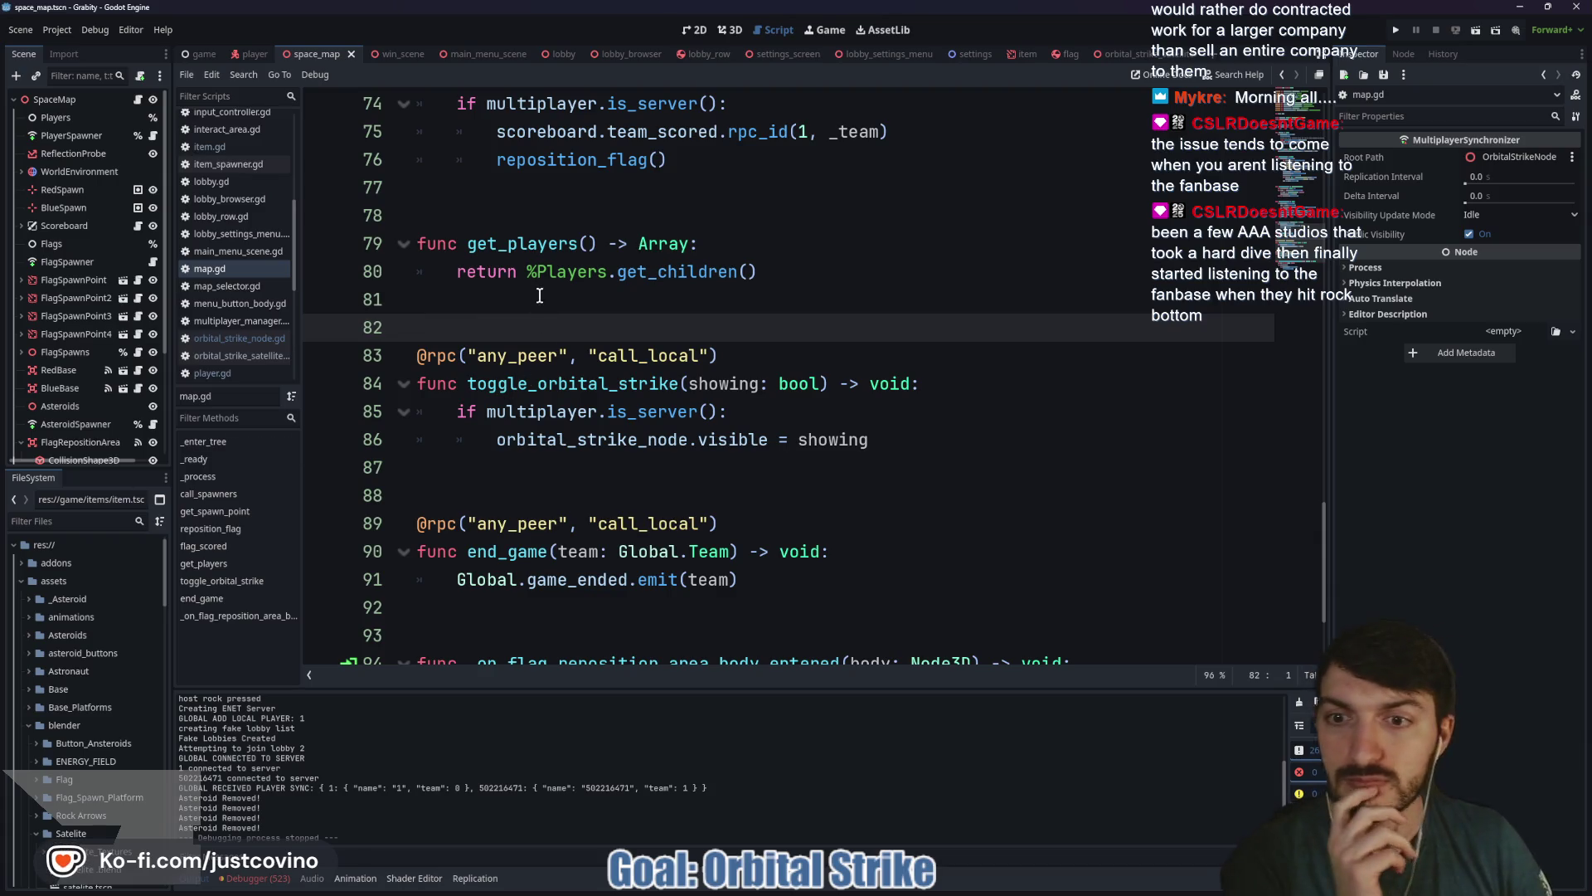
{"action": "scroll", "coordinate": [604, 324], "scroll_direction": "down", "scroll_amount": 1}
{"action": "left_click", "coordinate": [554, 383]}
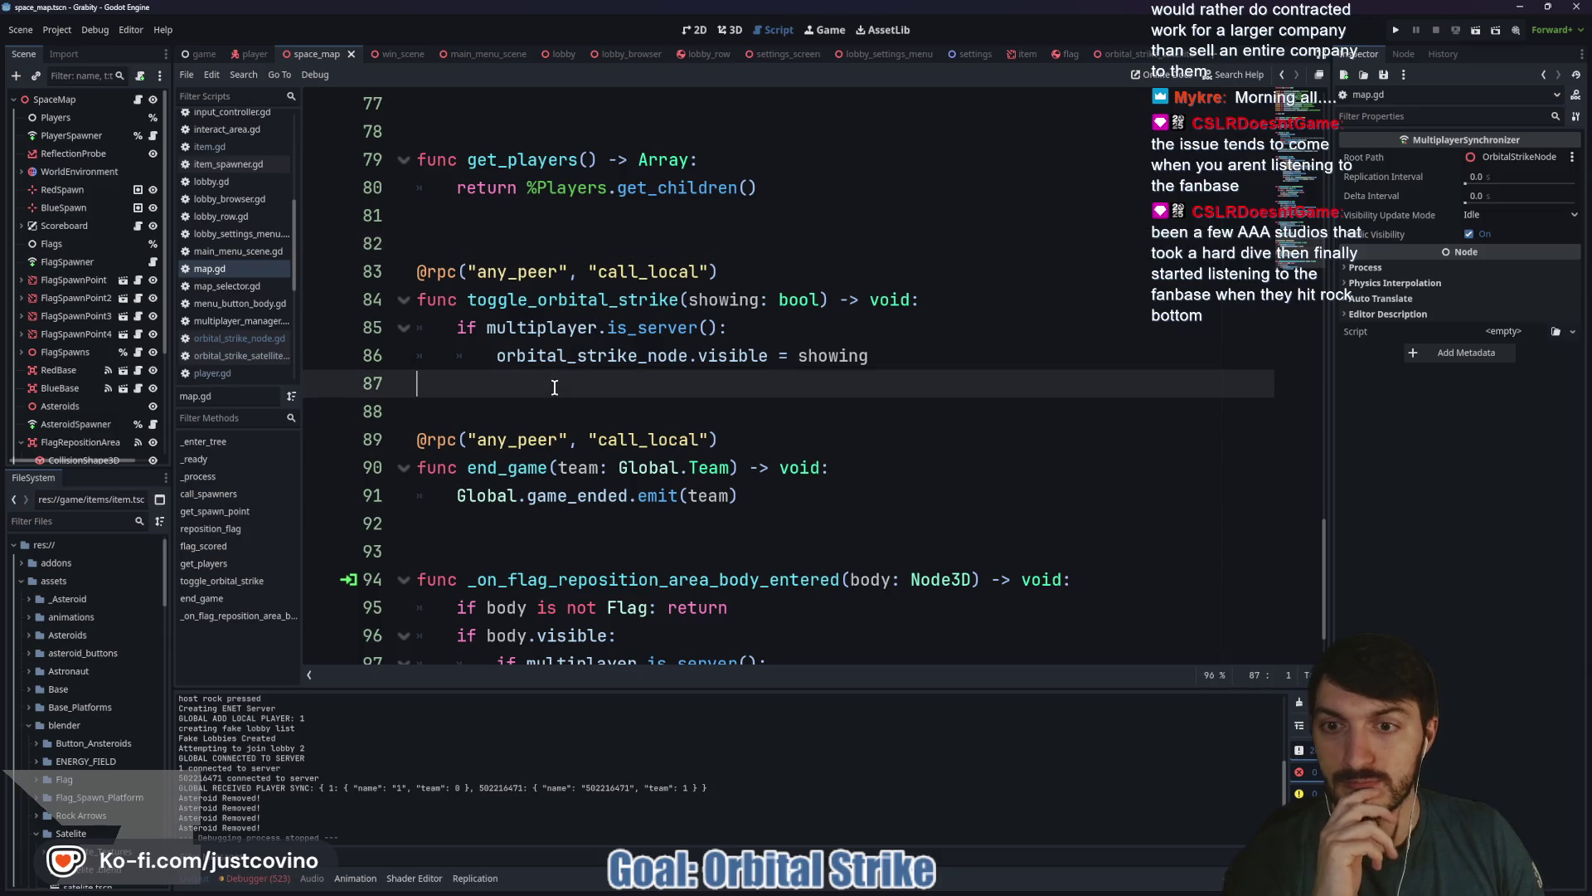
{"action": "left_click", "coordinate": [515, 431]}
{"action": "left_click", "coordinate": [467, 541]}
{"action": "left_click", "coordinate": [475, 518]}
{"action": "scroll", "coordinate": [494, 517], "scroll_direction": "down", "scroll_amount": 1}
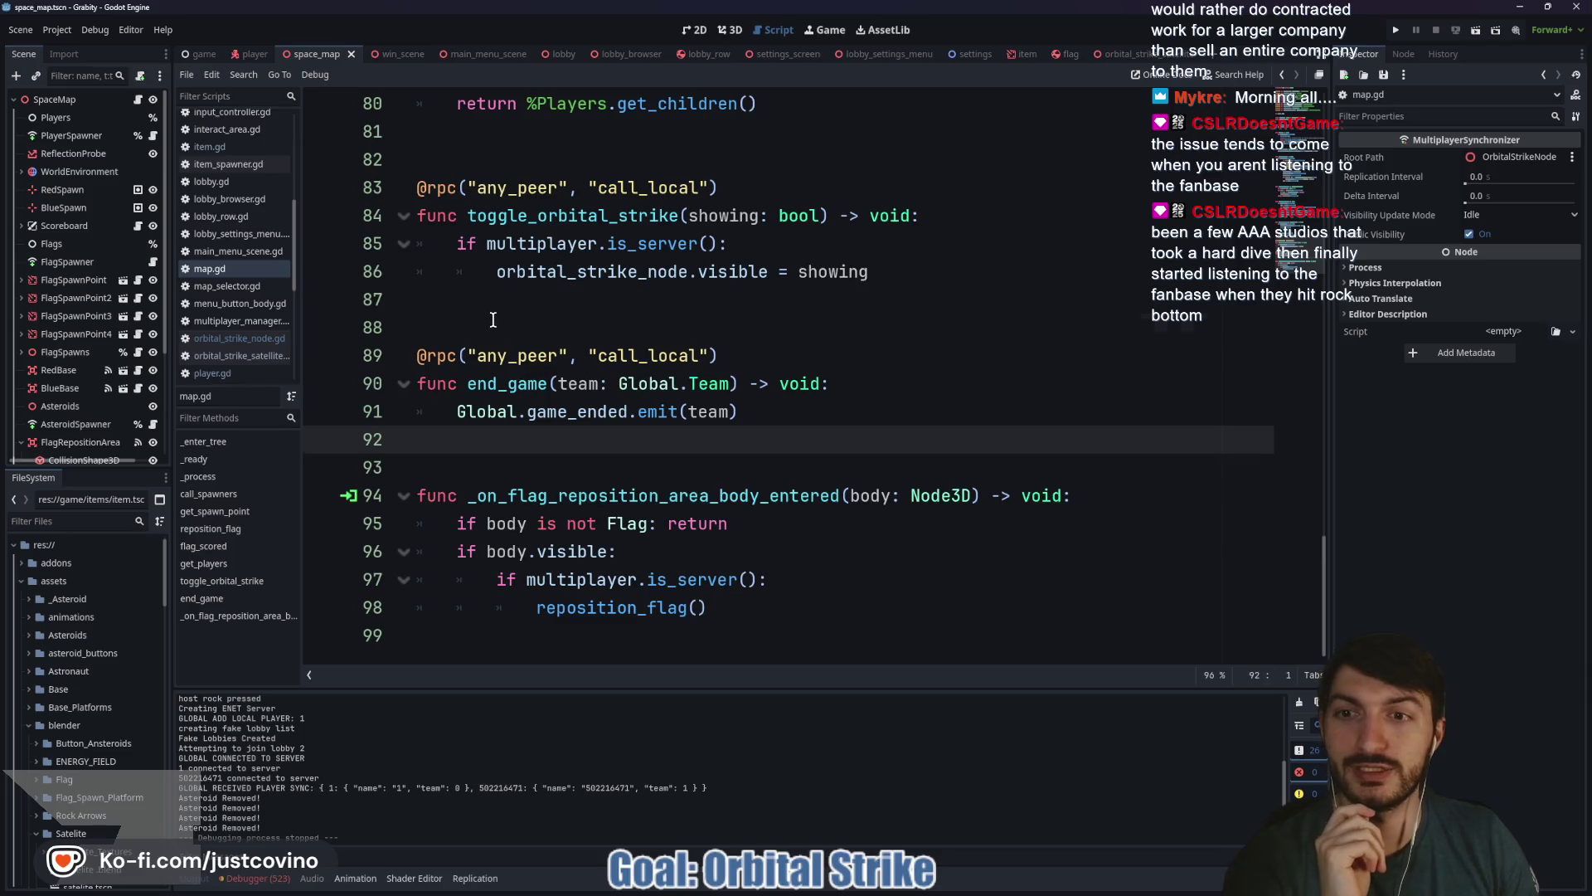
{"action": "left_click", "coordinate": [469, 297]}
{"action": "scroll", "coordinate": [464, 299], "scroll_direction": "up", "scroll_amount": 2}
{"action": "left_click", "coordinate": [453, 302]}
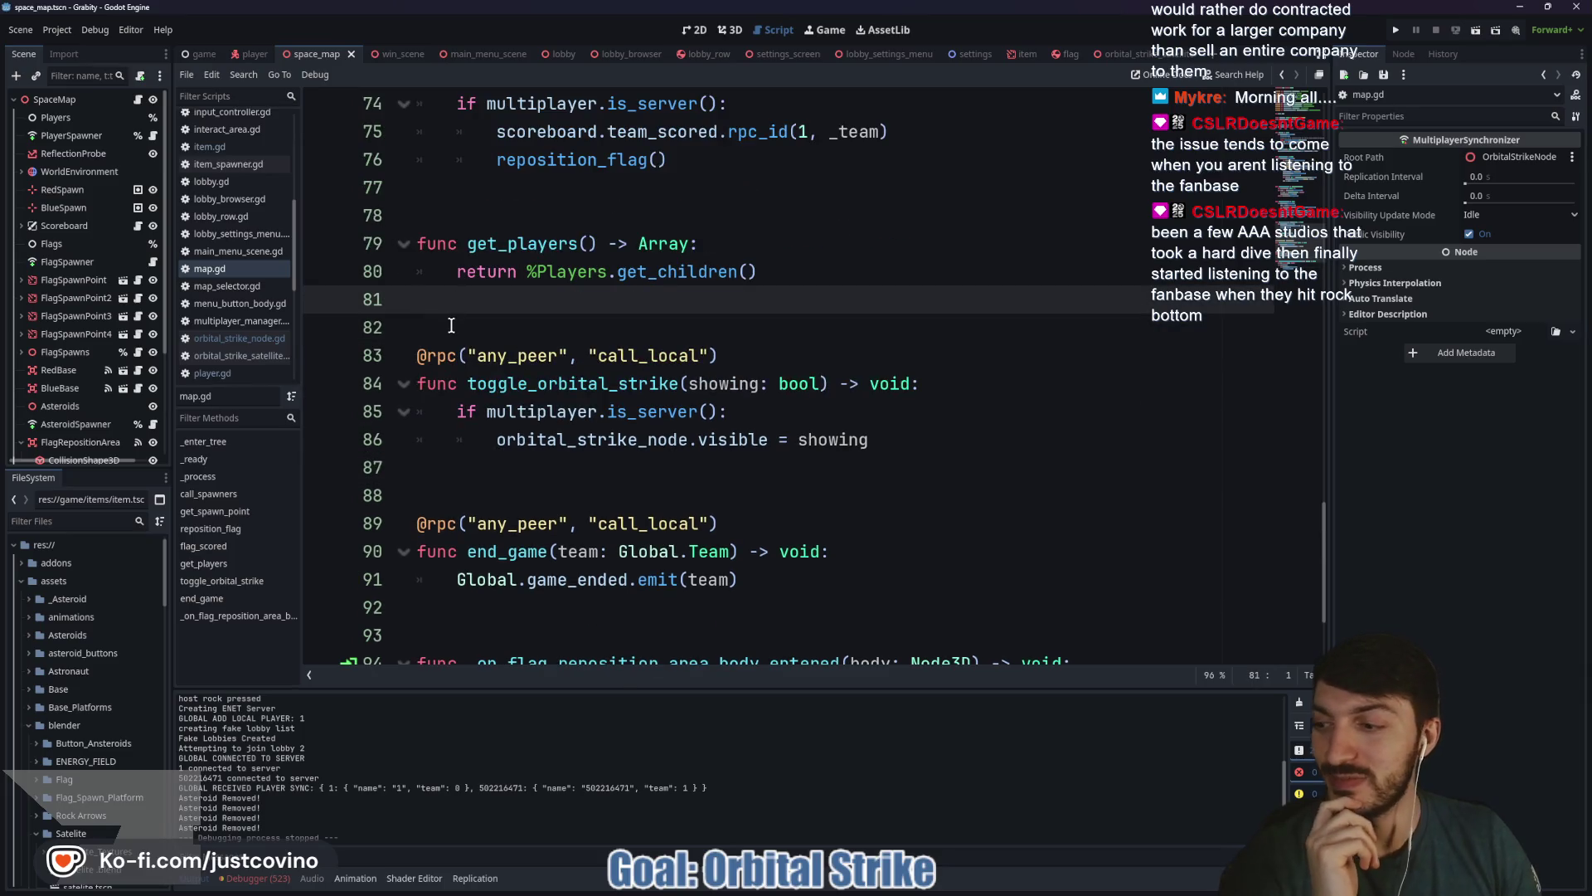
- Scroll map.gd up to line 37 above call_spawners, then back down
{"action": "scroll", "coordinate": [460, 315], "scroll_direction": "up", "scroll_amount": 1}
{"action": "left_click", "coordinate": [459, 307]}
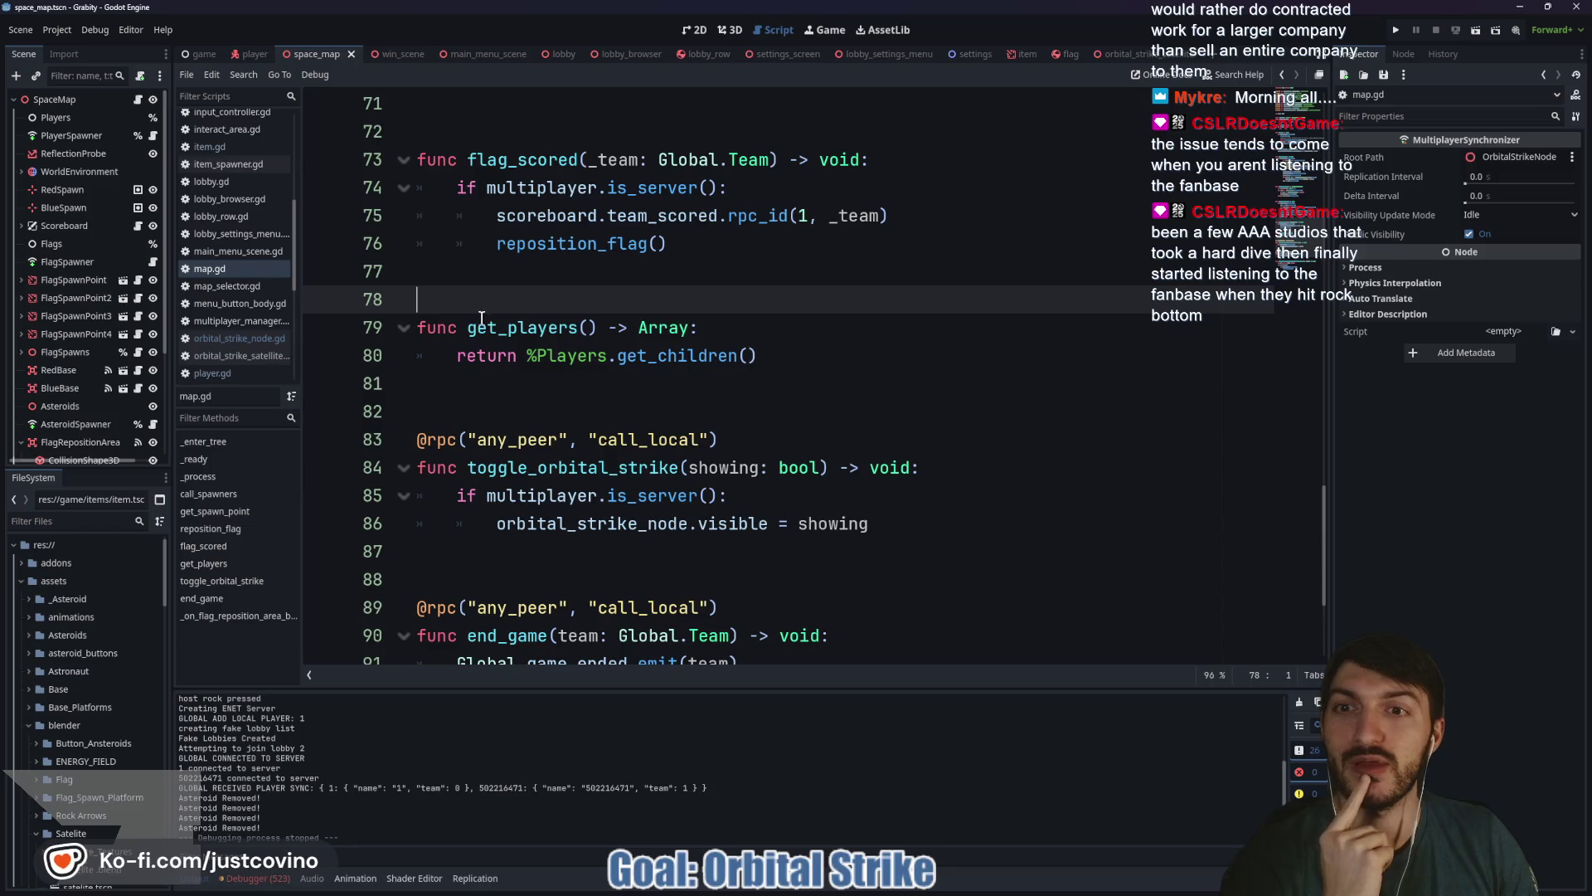
{"action": "left_click", "coordinate": [465, 284]}
{"action": "scroll", "coordinate": [467, 298], "scroll_direction": "up", "scroll_amount": 2}
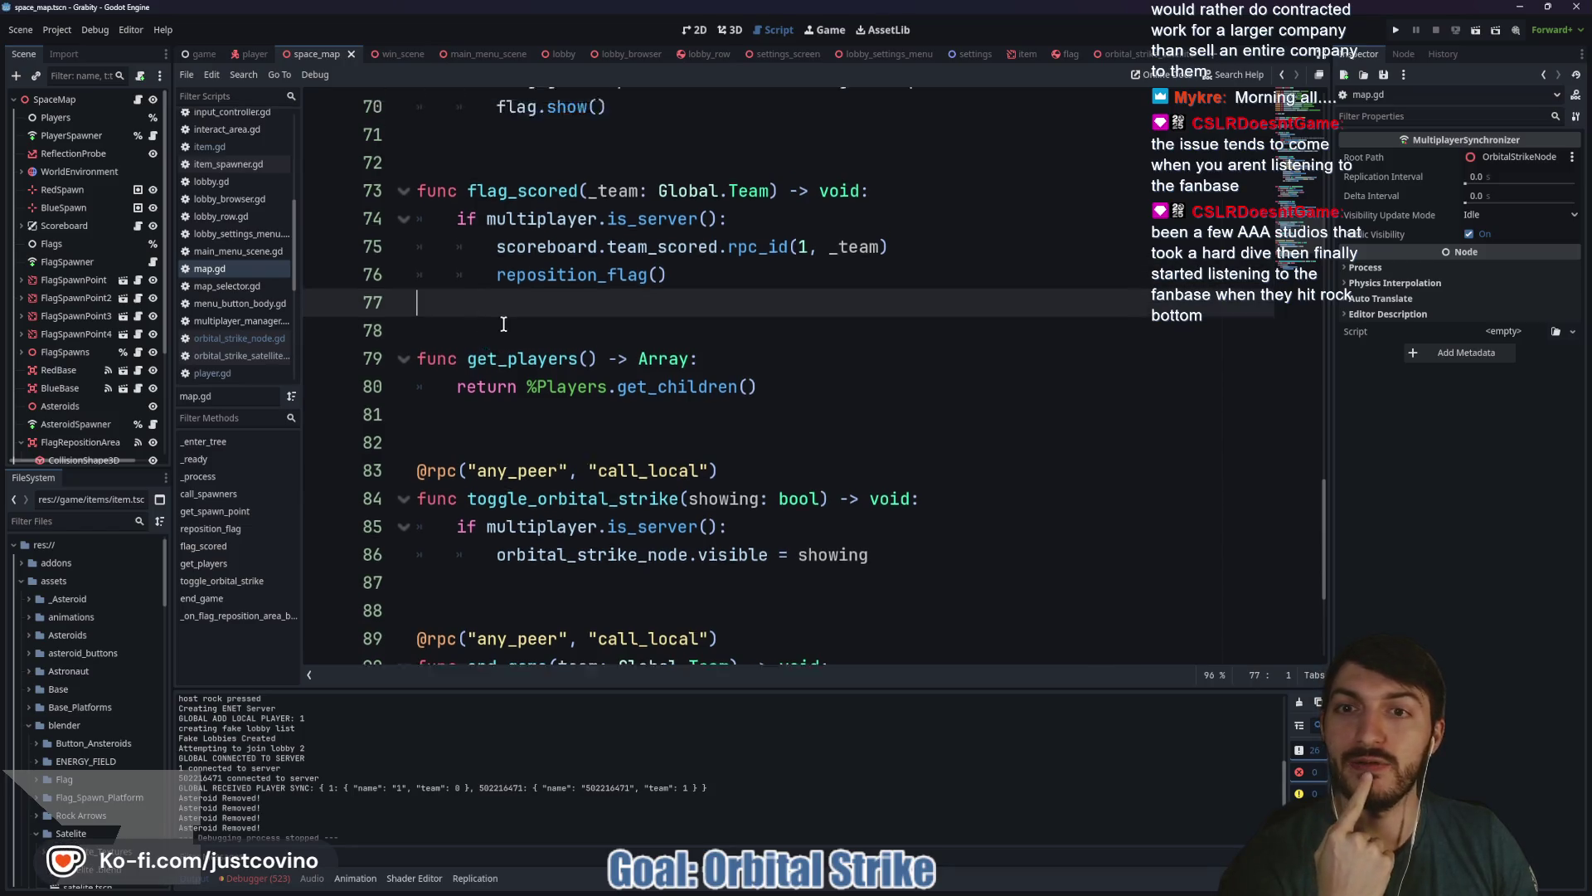
{"action": "left_click", "coordinate": [462, 276]}
{"action": "scroll", "coordinate": [503, 317], "scroll_direction": "up", "scroll_amount": 5}
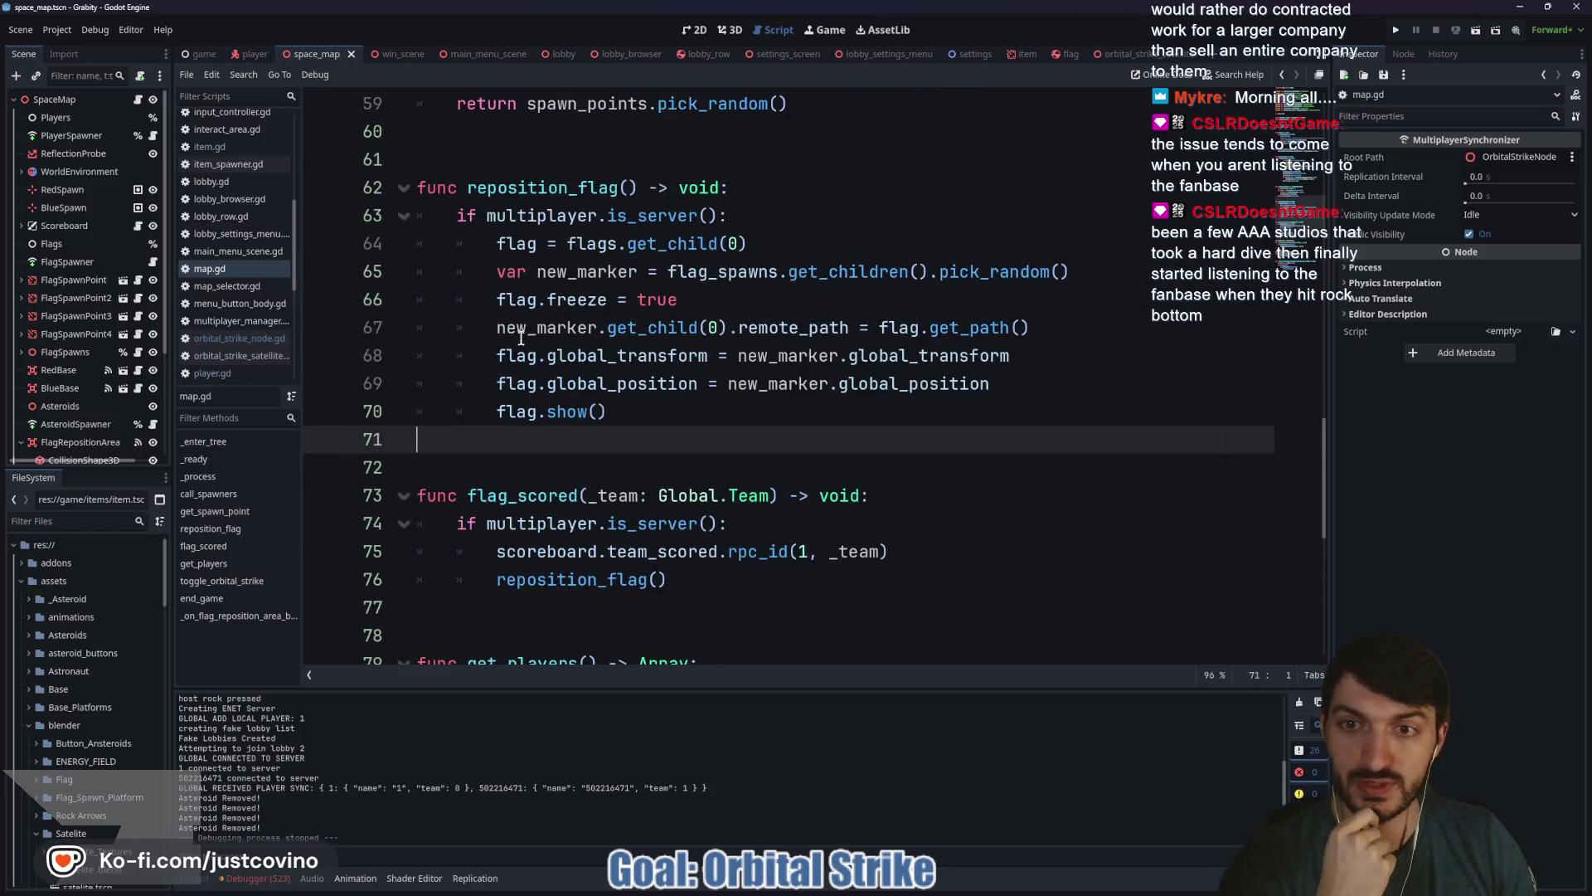
{"action": "left_click", "coordinate": [458, 390]}
{"action": "key", "text": "Down"}
{"action": "scroll", "coordinate": [474, 346], "scroll_direction": "up", "scroll_amount": 2}
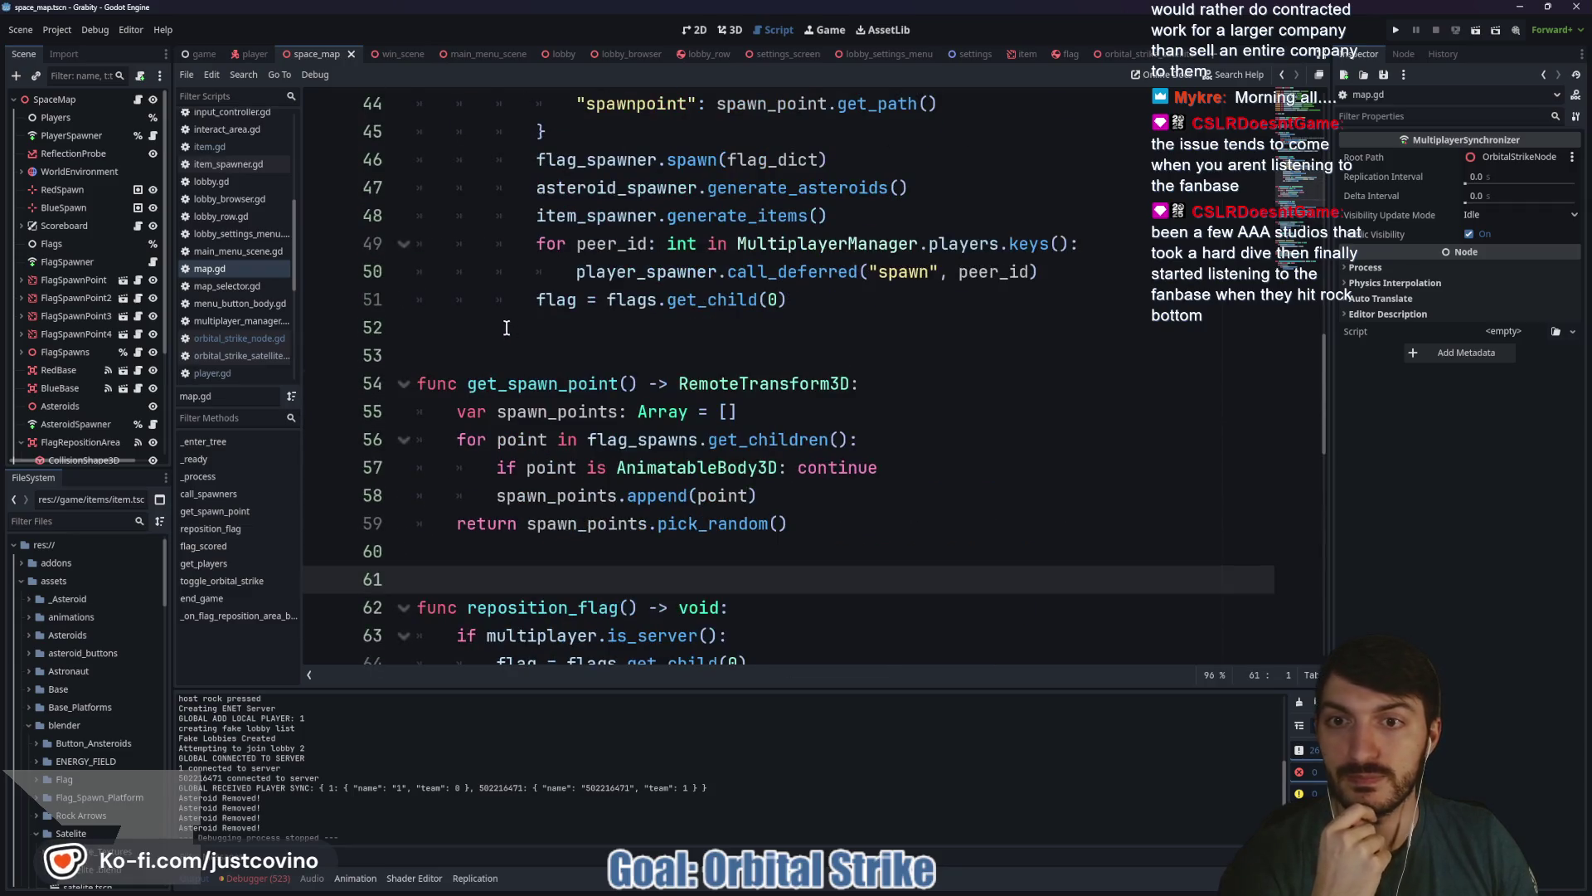
{"action": "left_click", "coordinate": [480, 329]}
{"action": "key", "text": "Down"}
{"action": "scroll", "coordinate": [481, 333], "scroll_direction": "up", "scroll_amount": 5}
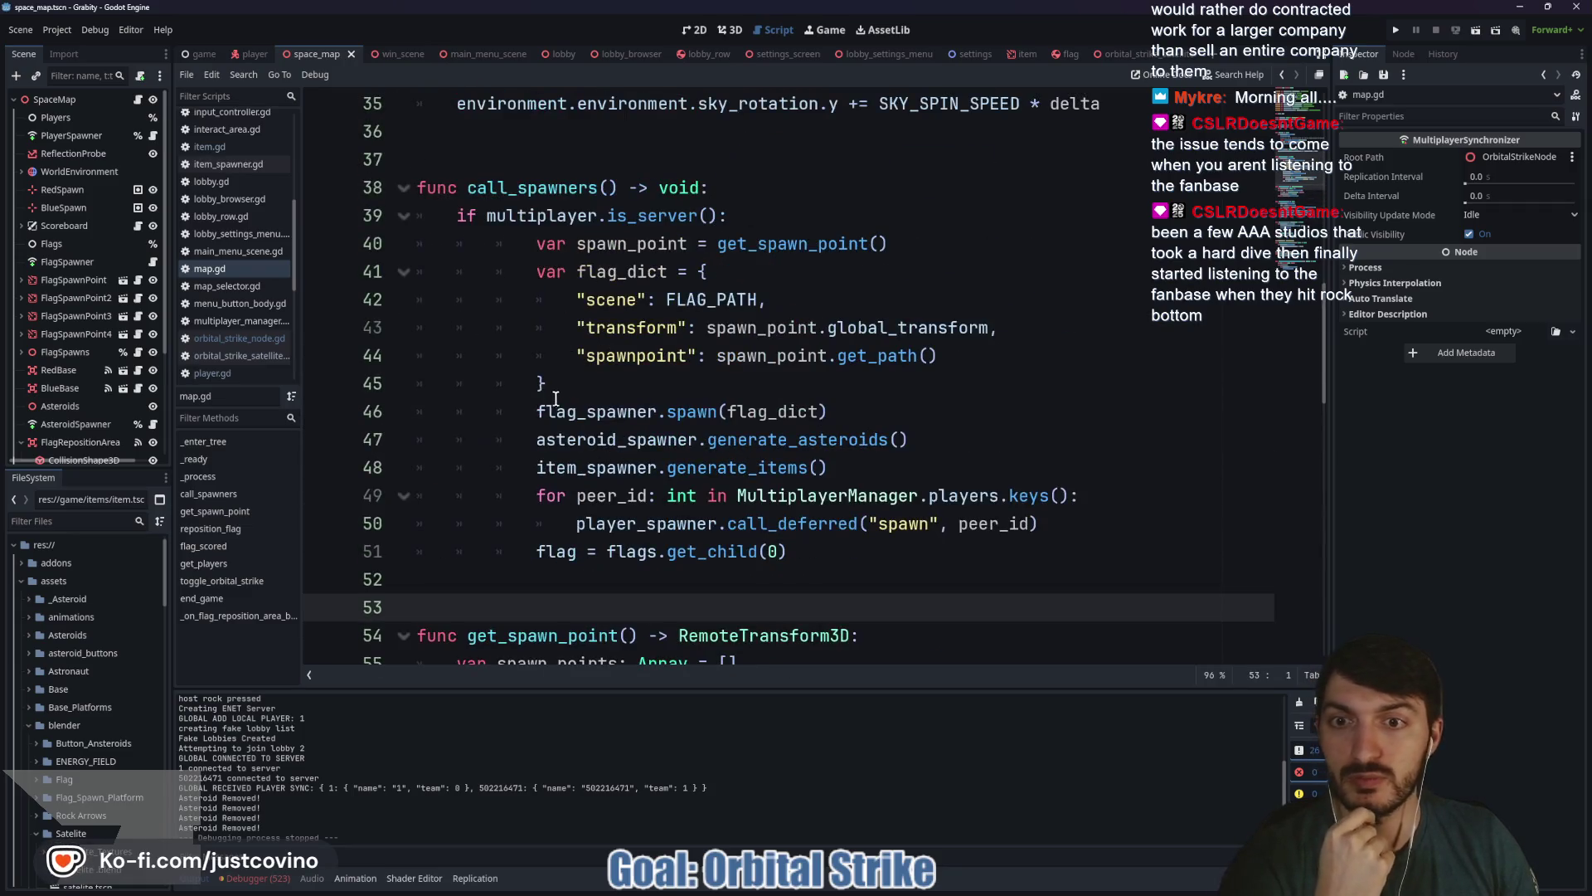
{"action": "left_click", "coordinate": [474, 321]}
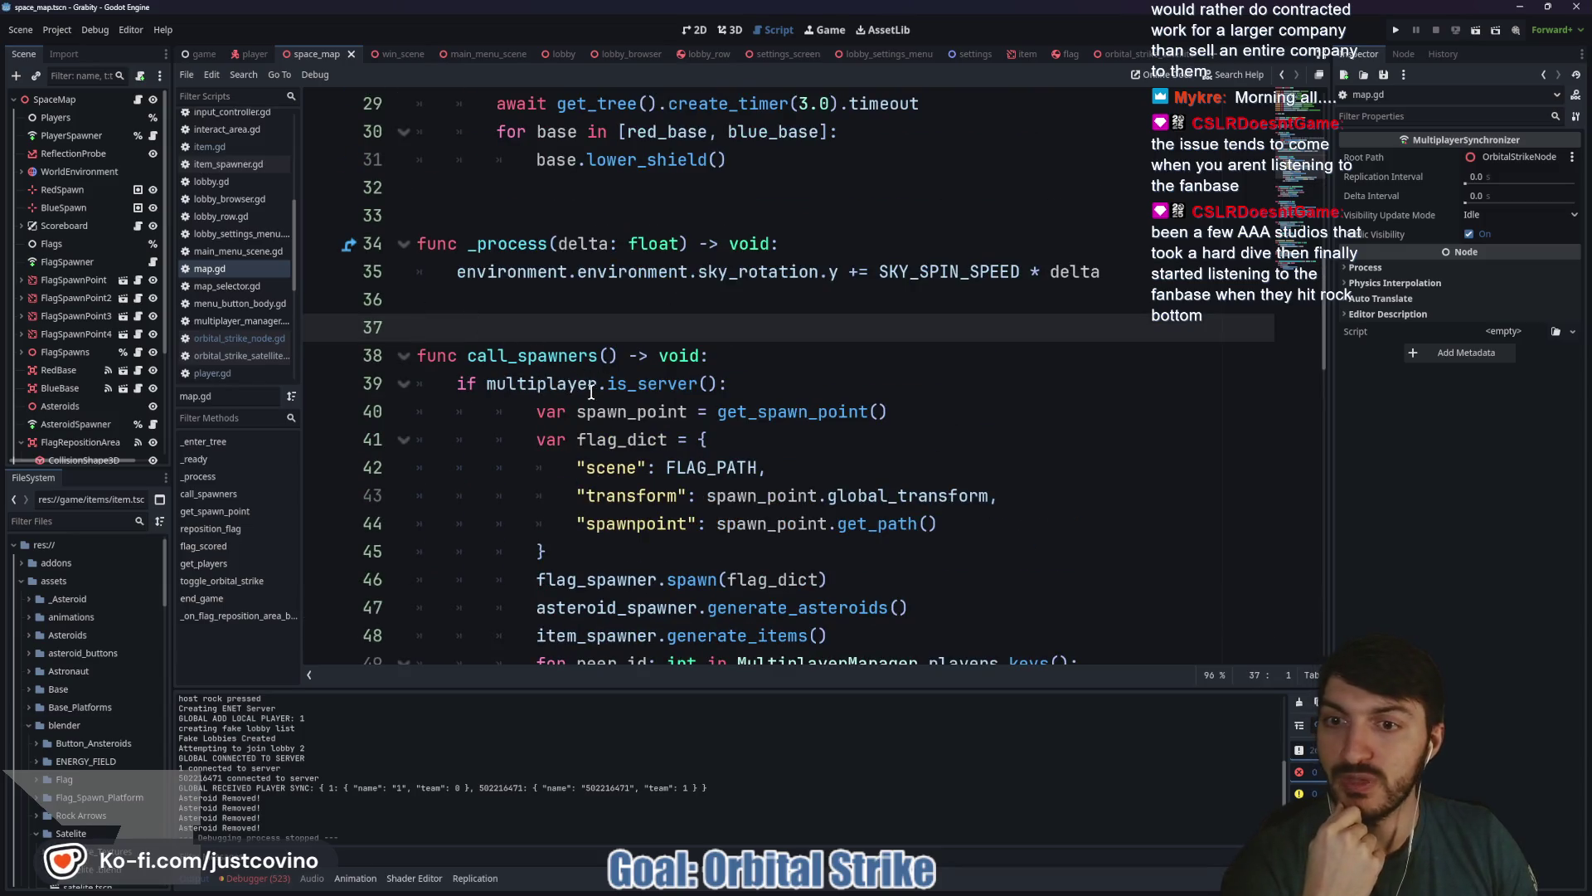
{"action": "scroll", "coordinate": [606, 354], "scroll_direction": "down", "scroll_amount": 2}
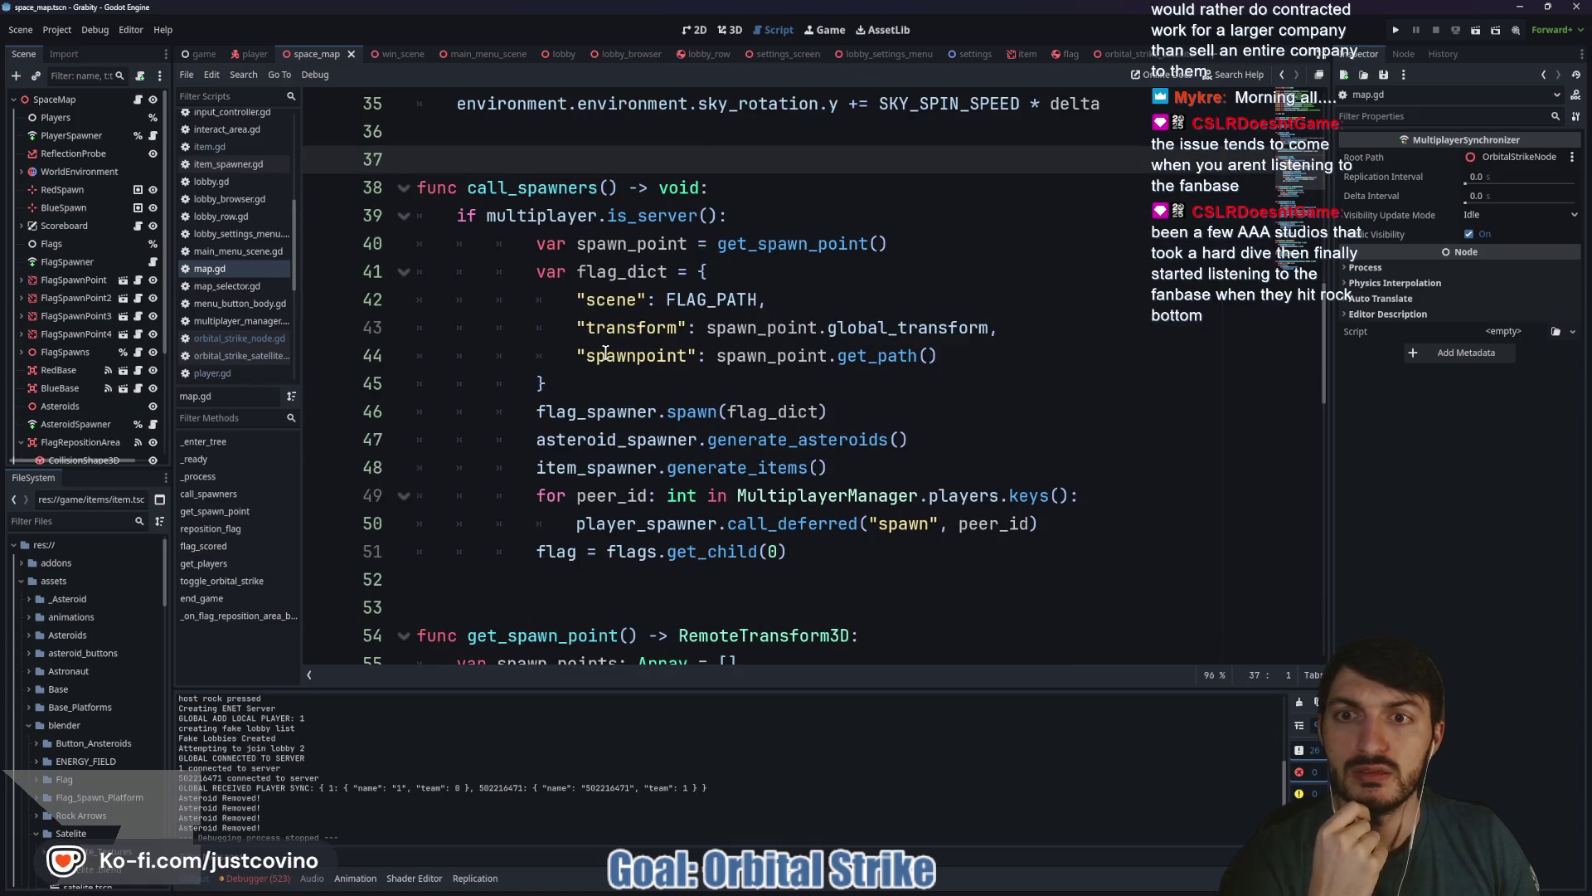
{"action": "scroll", "coordinate": [646, 350], "scroll_direction": "down", "scroll_amount": 1}
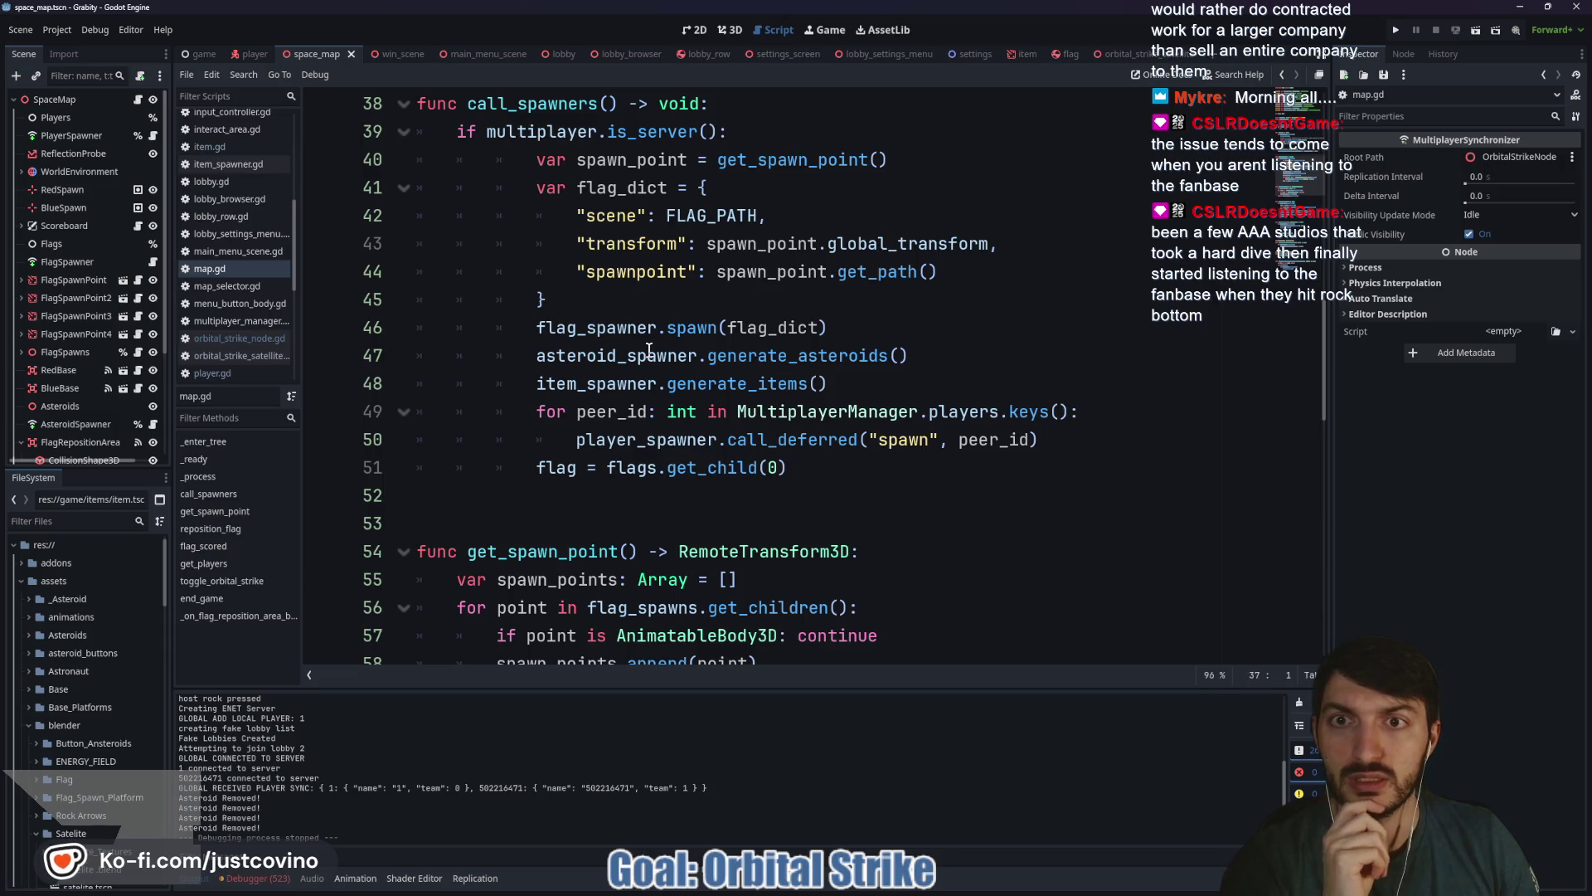
{"action": "scroll", "coordinate": [650, 349], "scroll_direction": "down", "scroll_amount": 2}
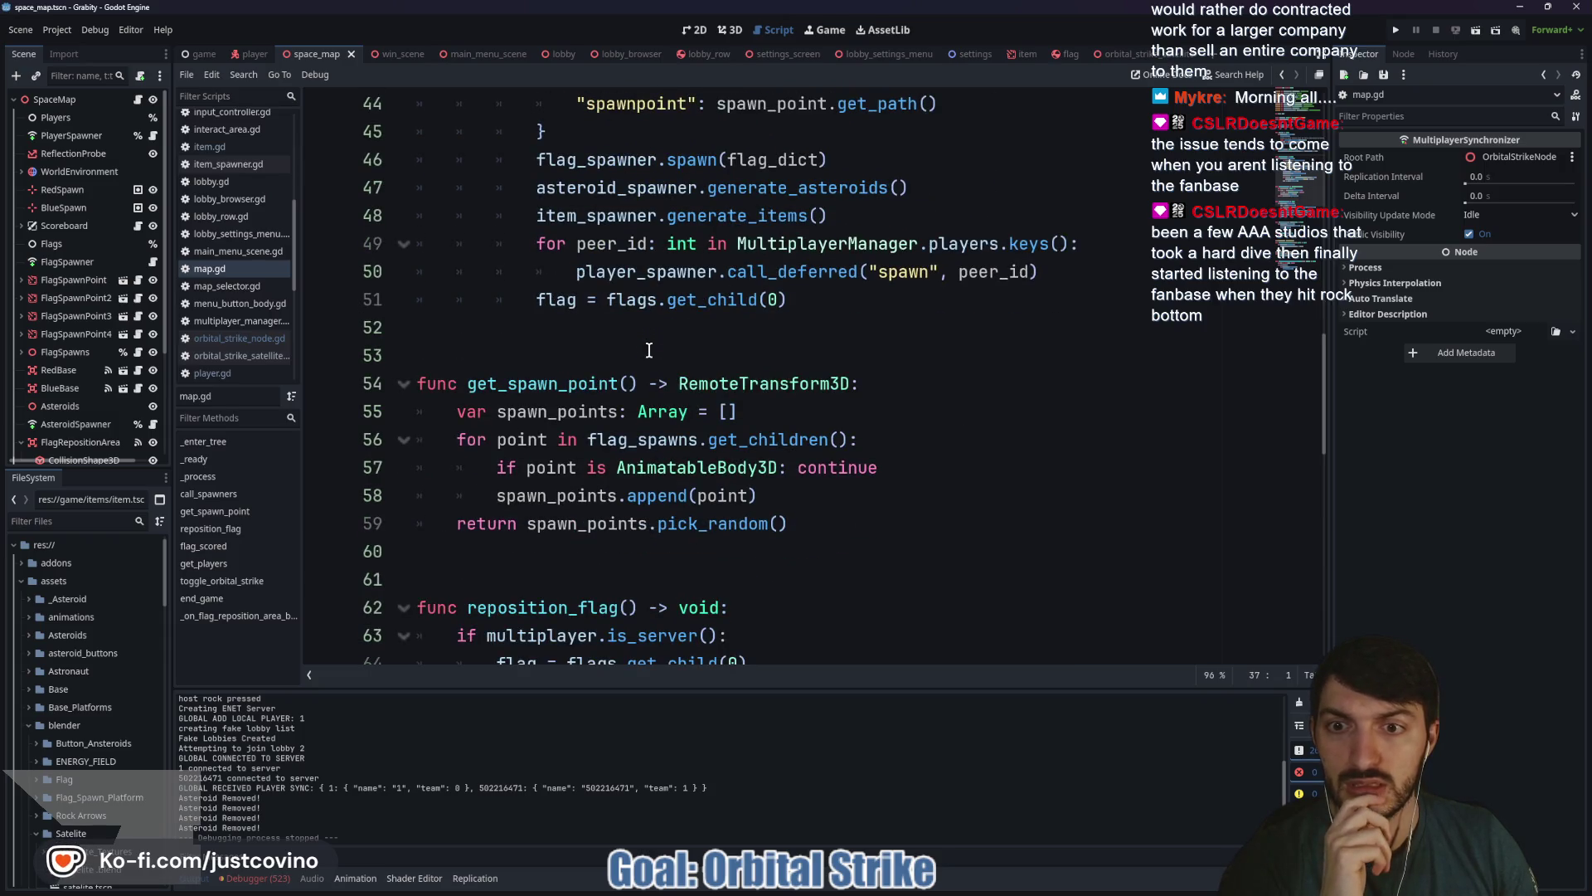
{"action": "scroll", "coordinate": [649, 349], "scroll_direction": "down", "scroll_amount": 10}
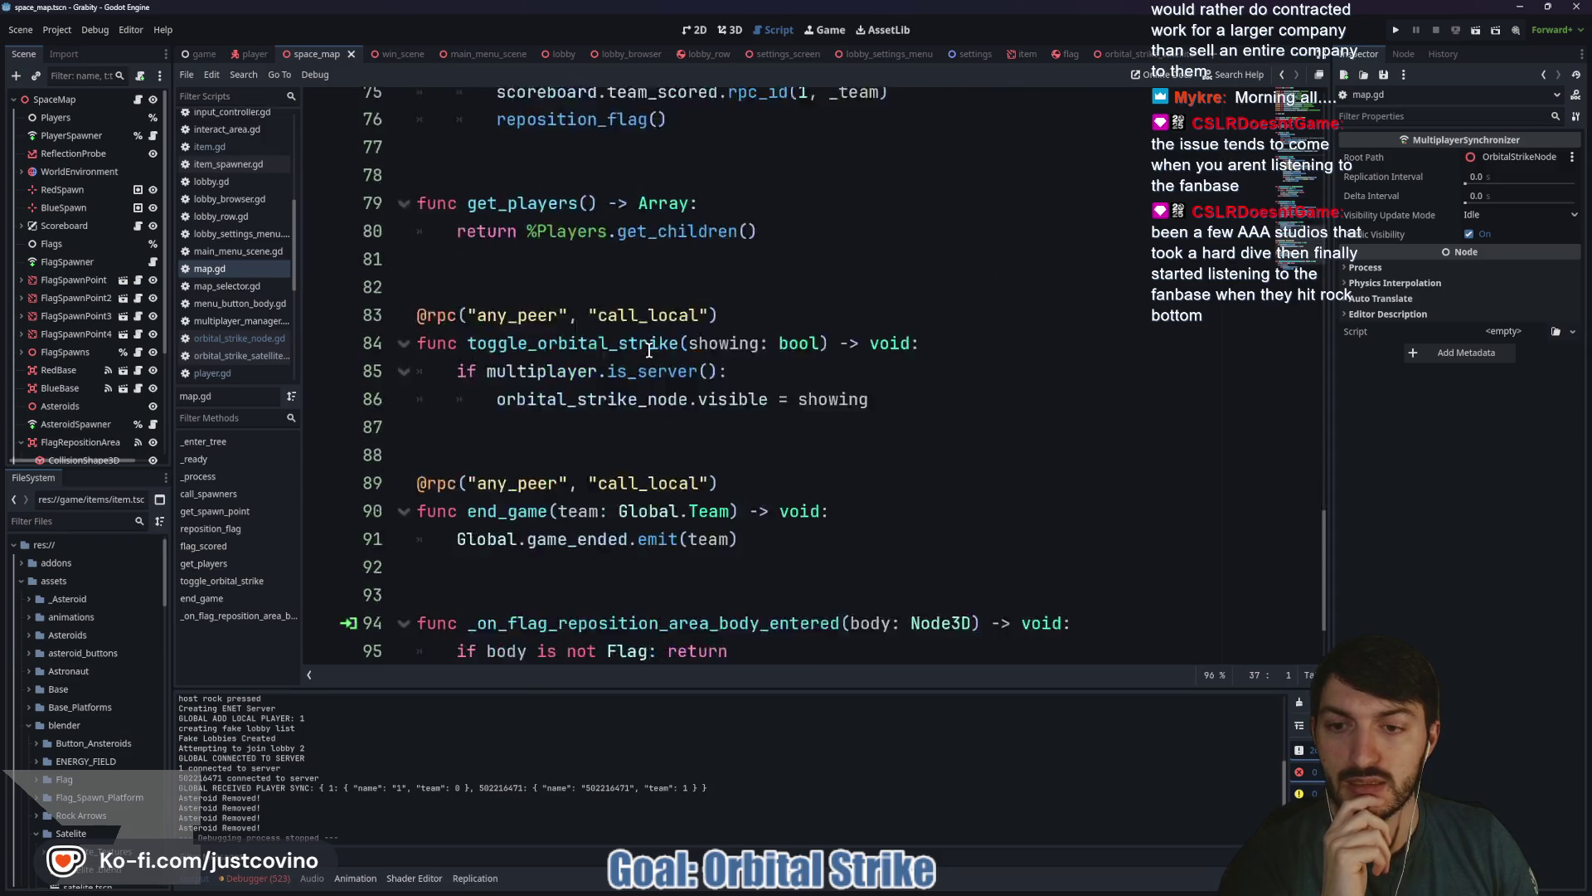
{"action": "scroll", "coordinate": [650, 349], "scroll_direction": "down", "scroll_amount": 2}
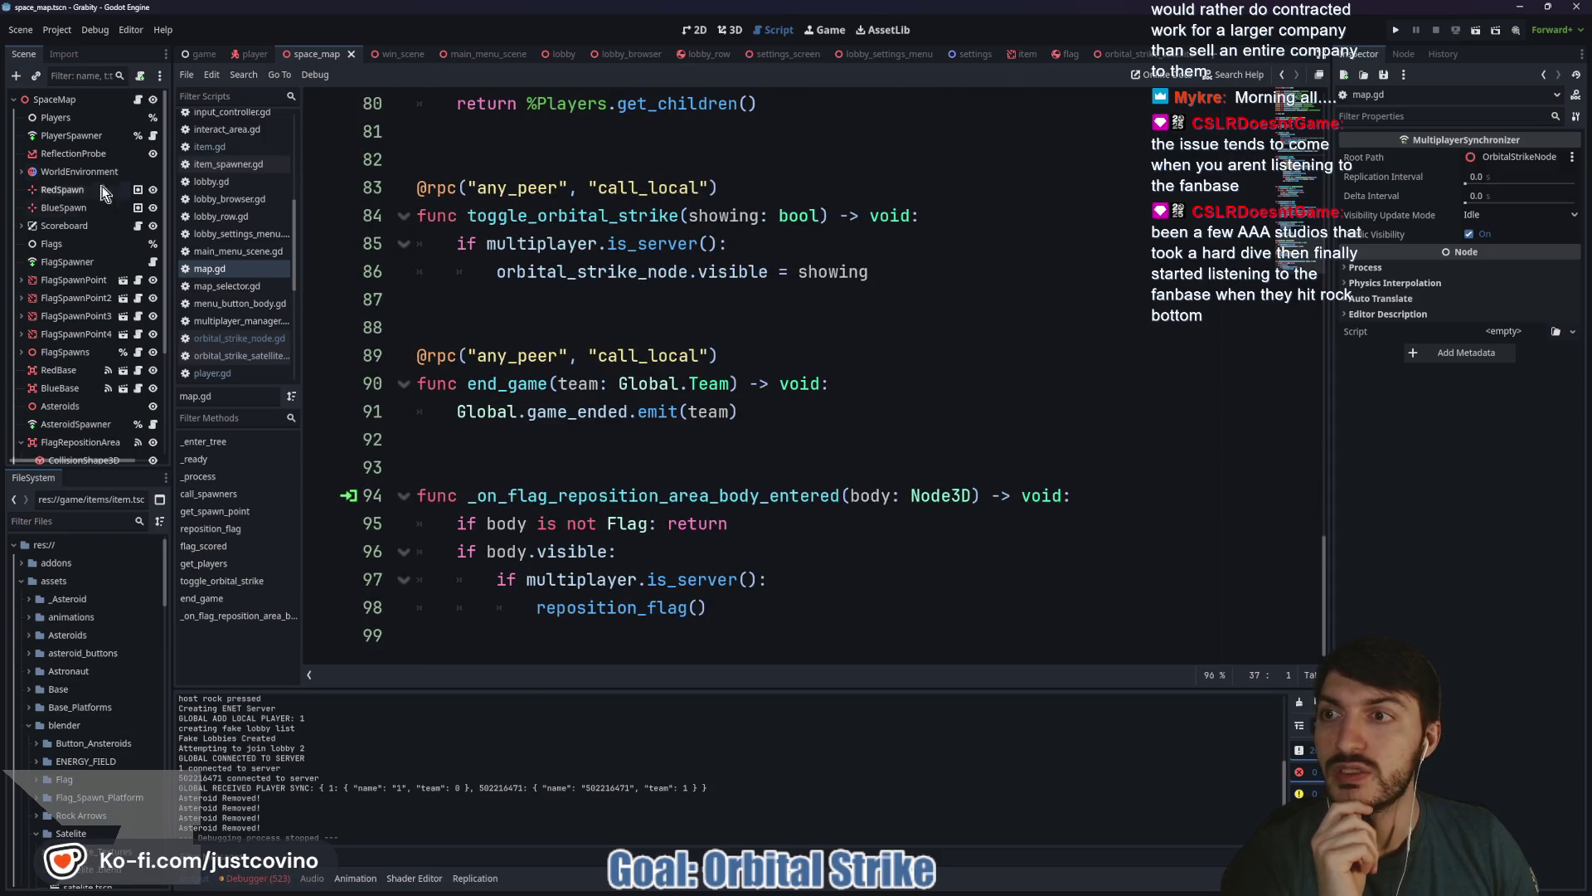
- In player.gd, replace show on line 228 with toggle_orbital_strike(..., true) and save
{"action": "left_click", "coordinate": [251, 54]}
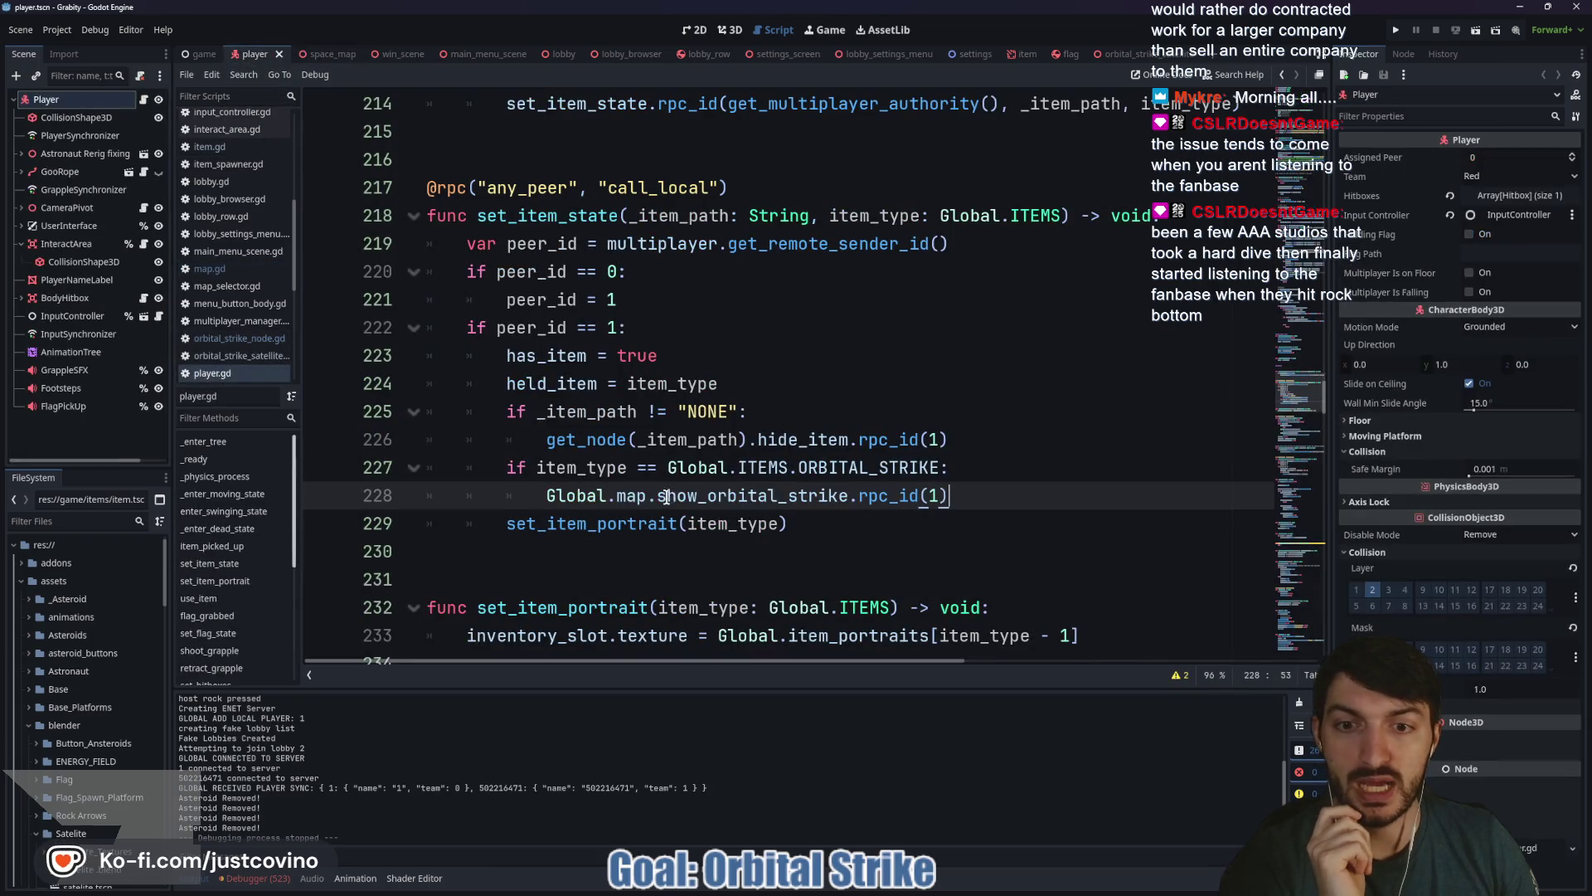
{"action": "left_click_drag", "start_coordinate": [694, 495], "coordinate": [658, 495]}
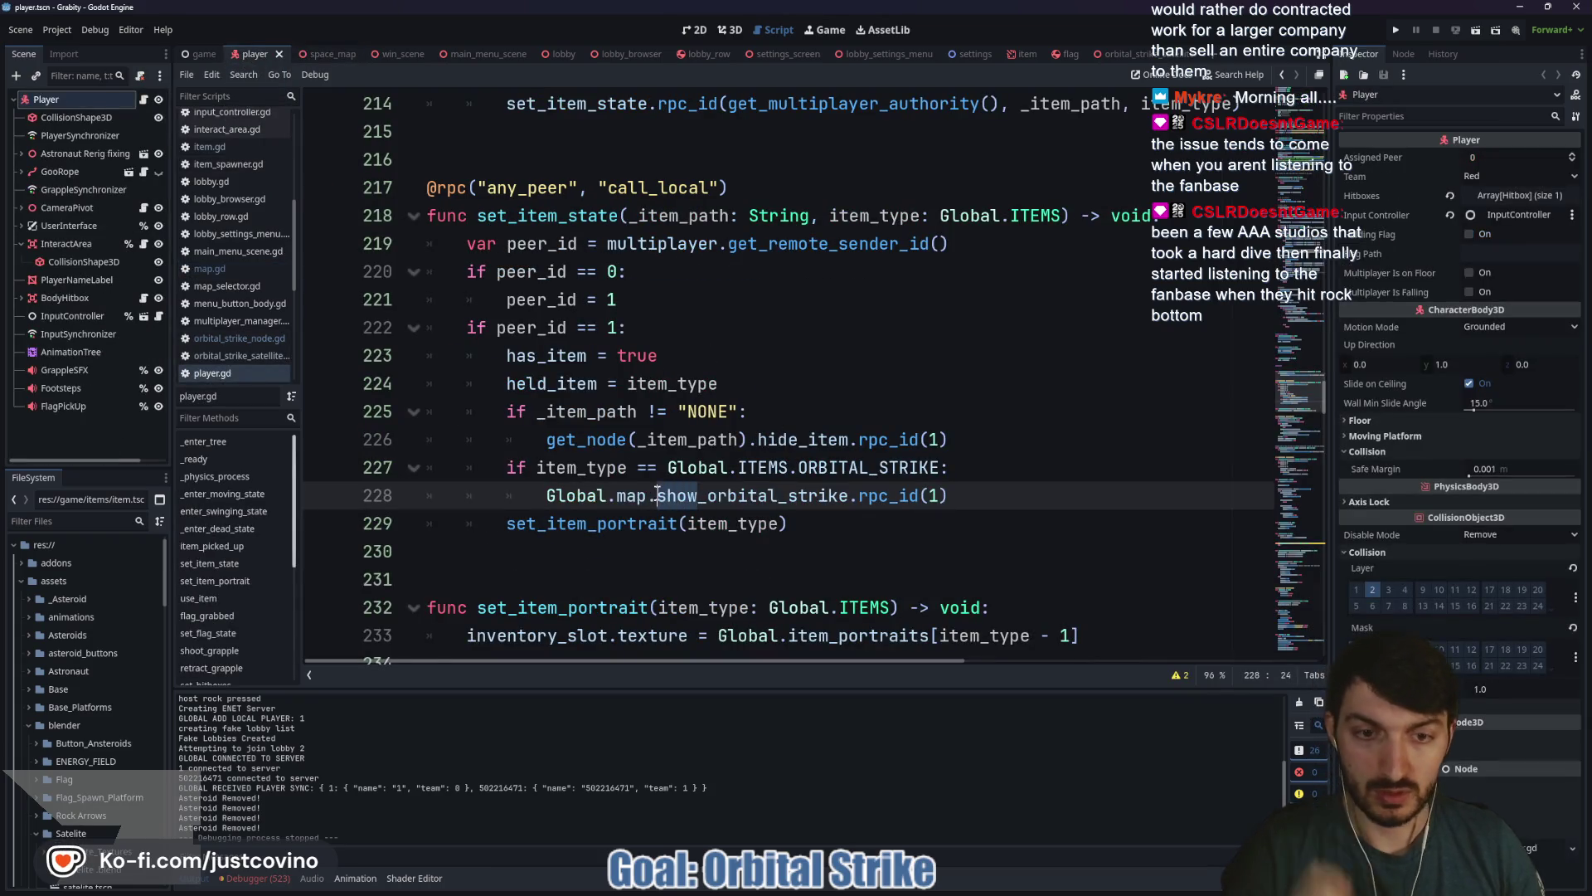
{"action": "type", "text": "toggle"}
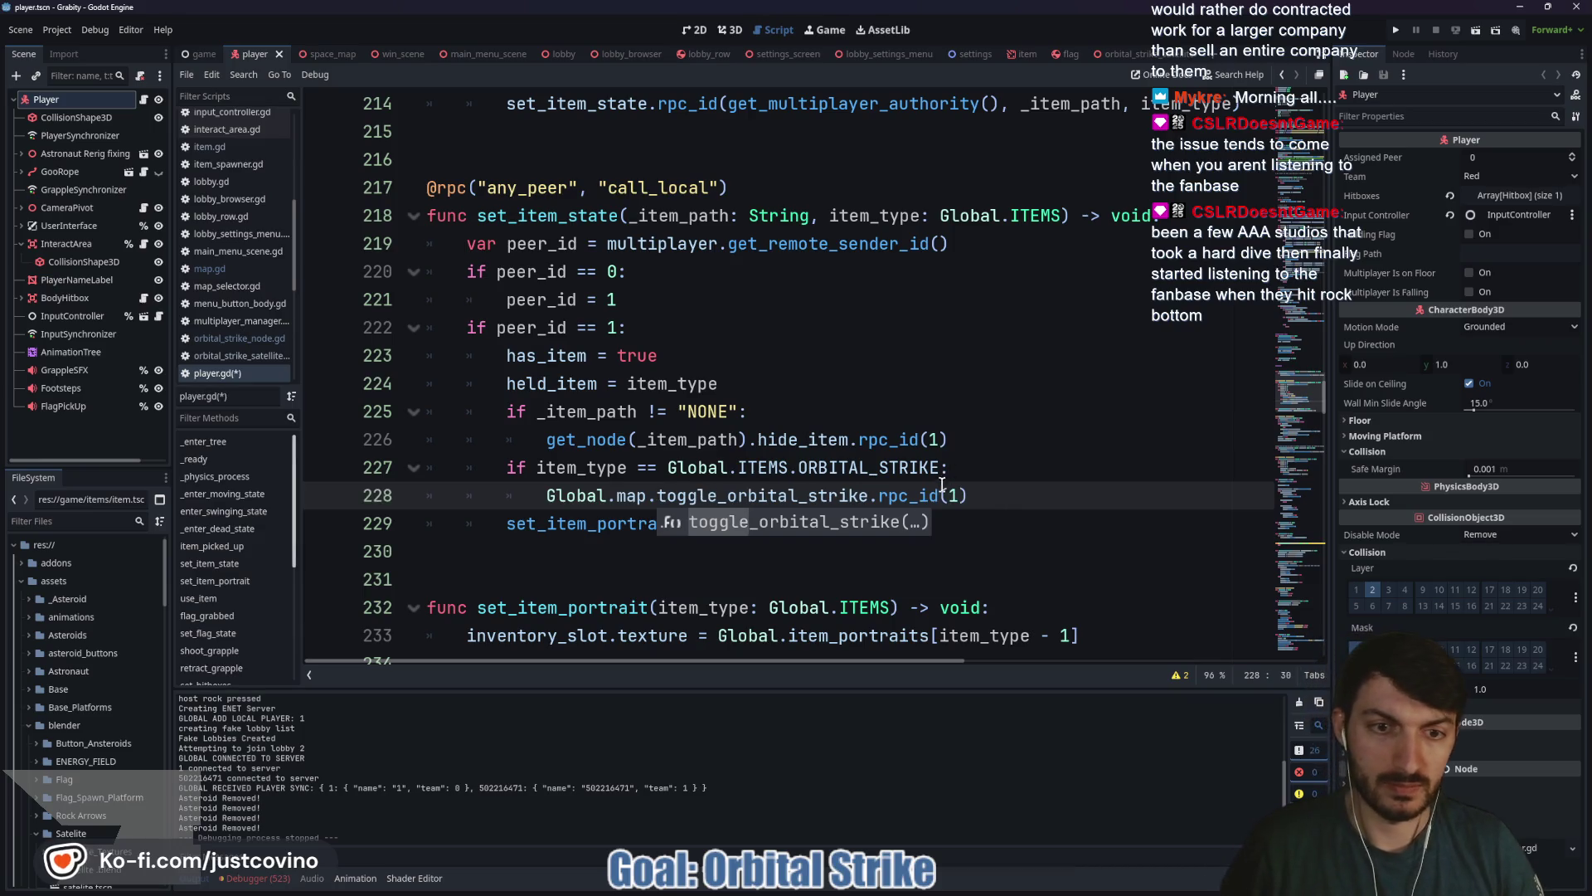
{"action": "left_click", "coordinate": [985, 485]}
{"action": "type", "text": ", true)"}
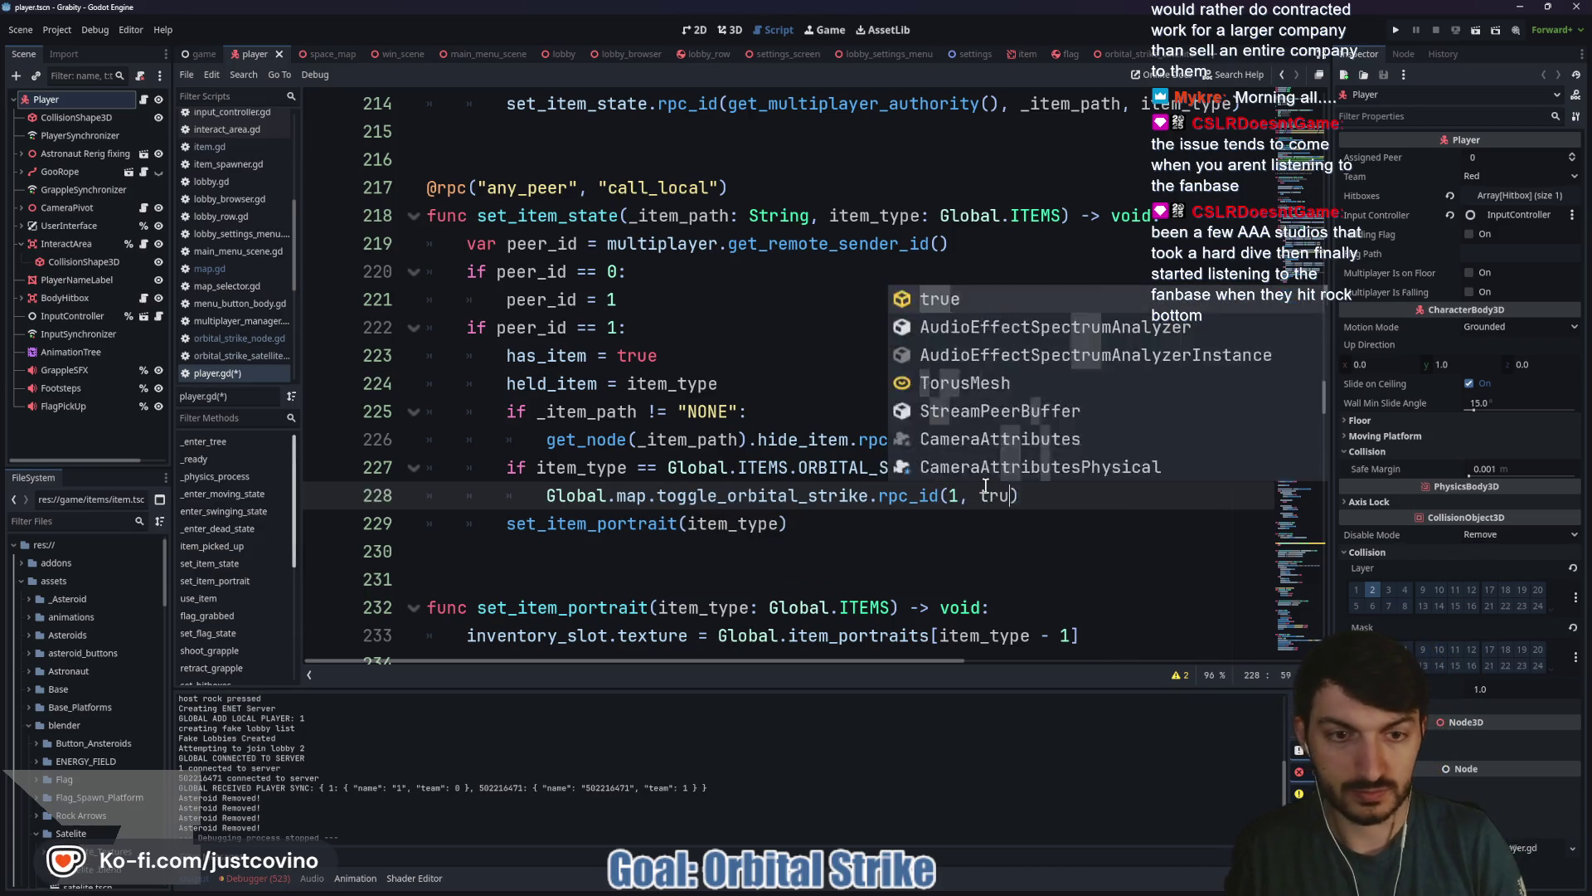
{"action": "key", "text": "ctrl+s"}
- Add toggle_orbital_strike(..., false) on line 392 after the print statement and save
{"action": "left_click_drag", "start_coordinate": [1063, 497], "coordinate": [545, 496]}
{"action": "key", "text": "ctrl+c"}
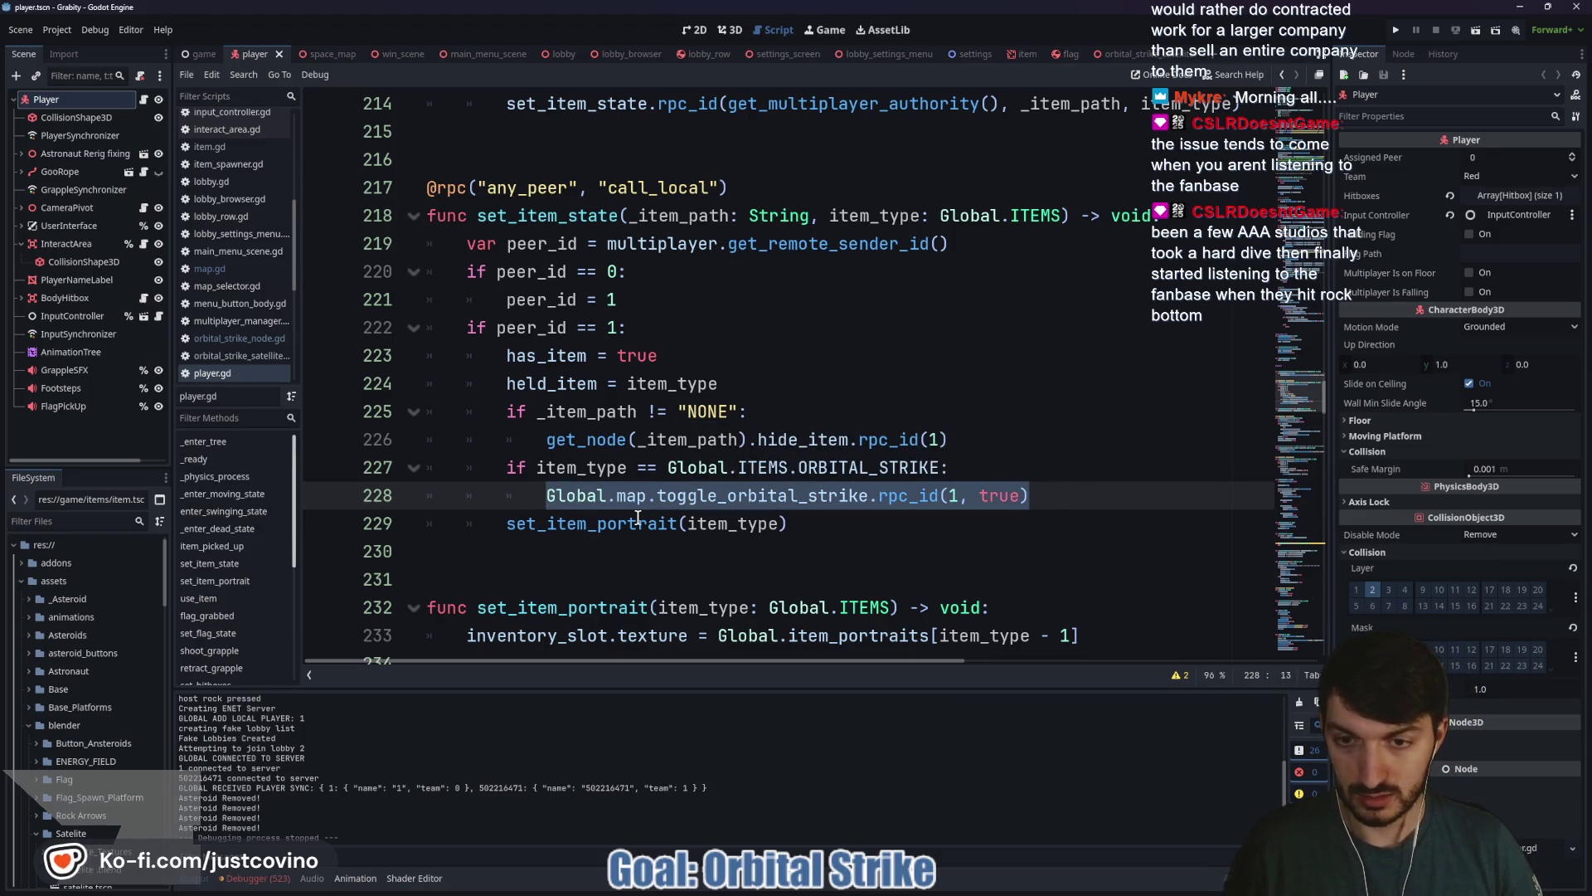
{"action": "scroll", "coordinate": [673, 454], "scroll_direction": "down", "scroll_amount": 6}
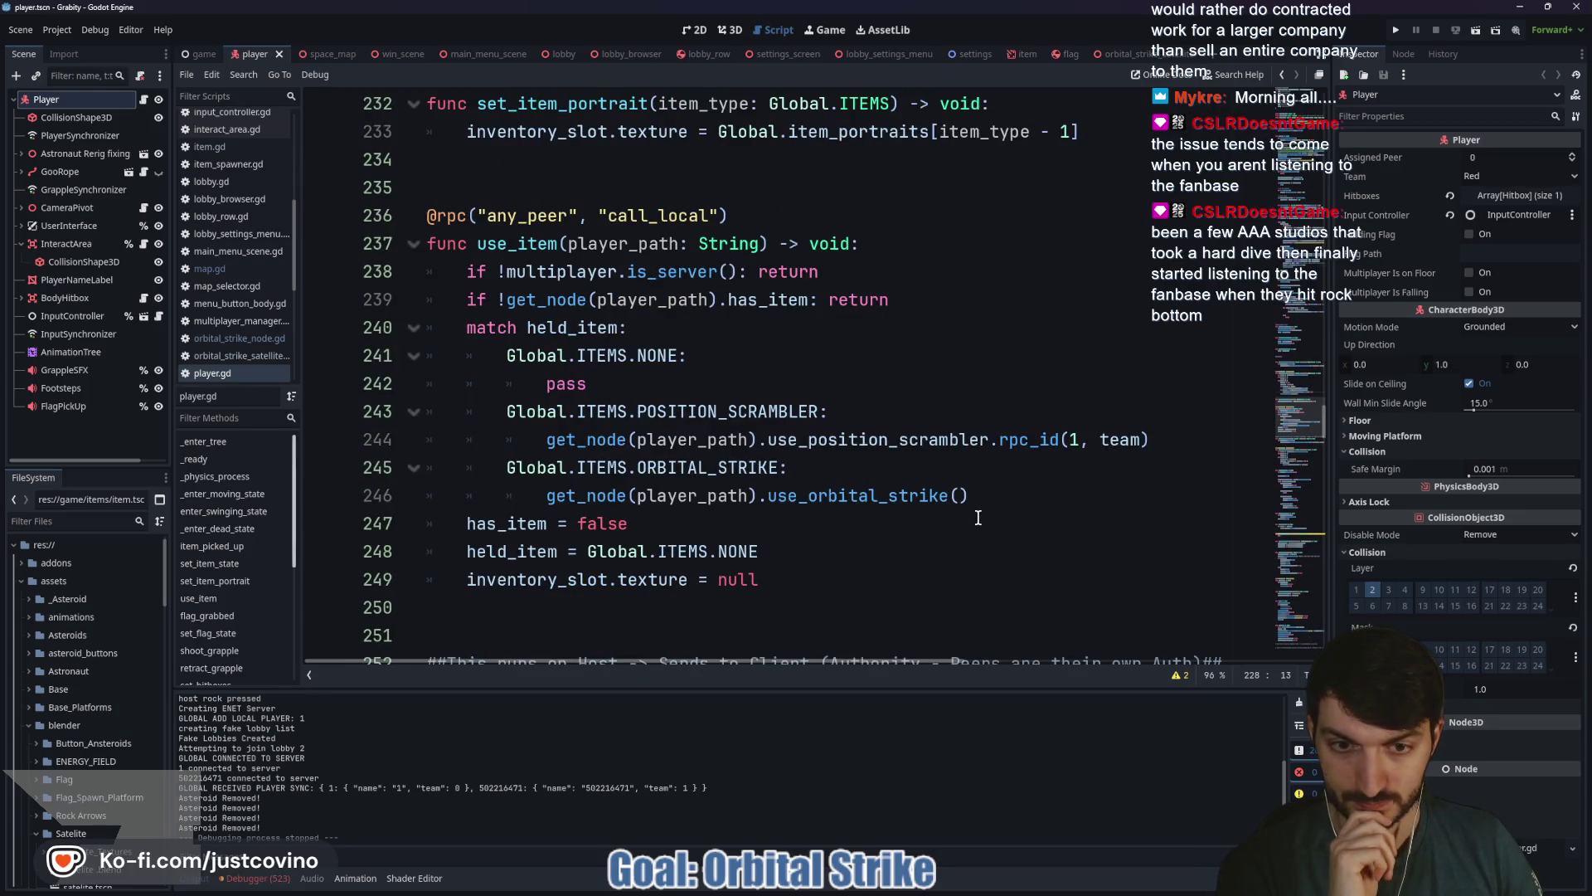
{"action": "double_click", "coordinate": [869, 496]}
{"action": "scroll", "coordinate": [862, 499], "scroll_direction": "down", "scroll_amount": 15}
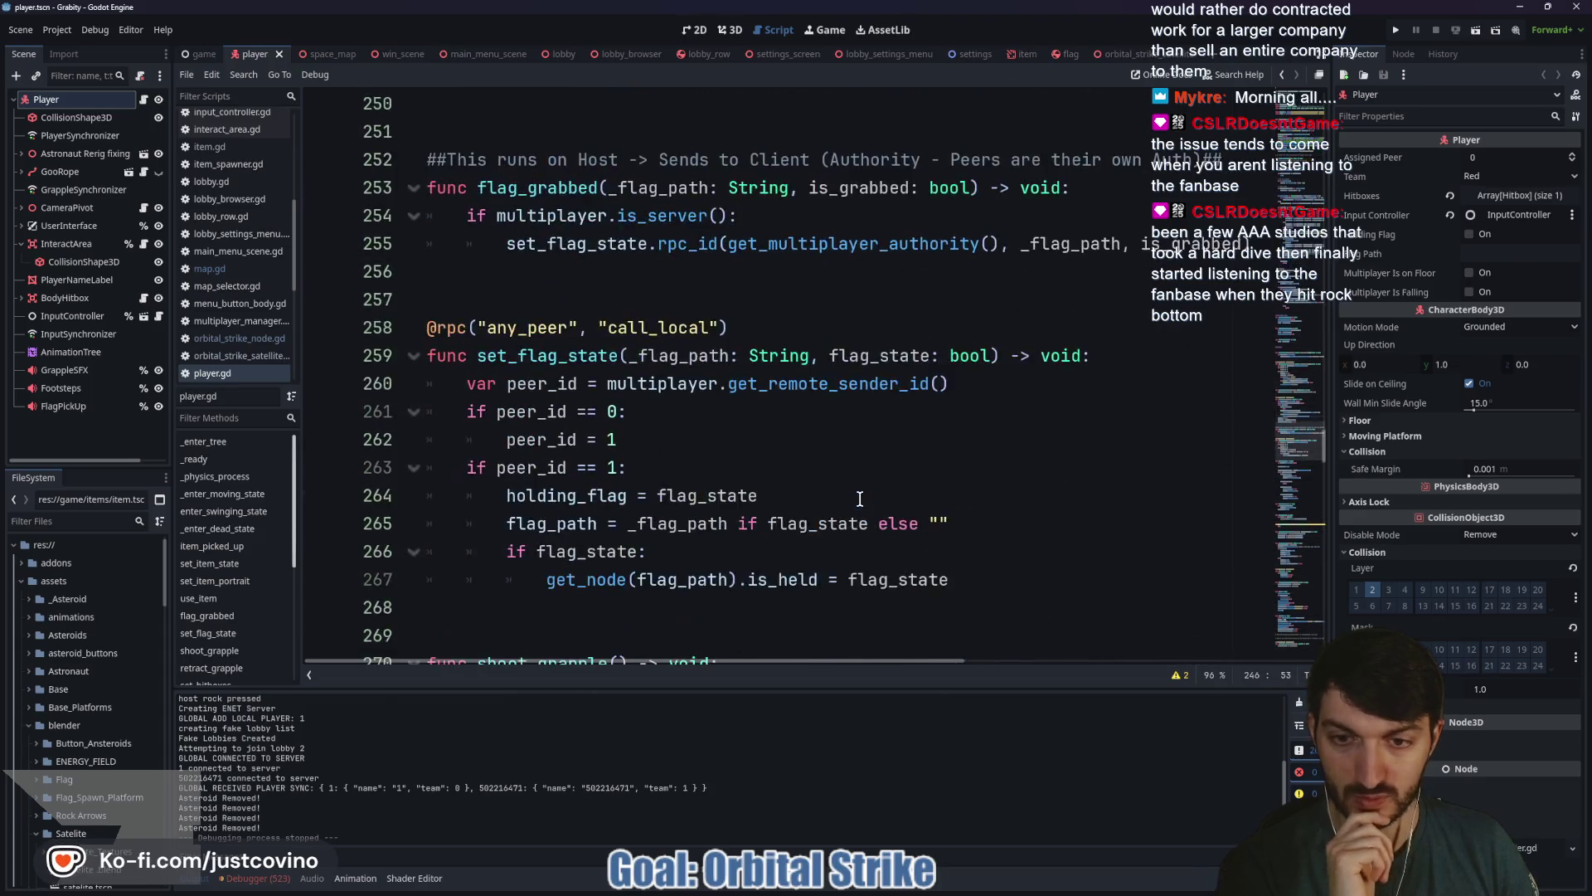
{"action": "scroll", "coordinate": [860, 497], "scroll_direction": "down", "scroll_amount": 20}
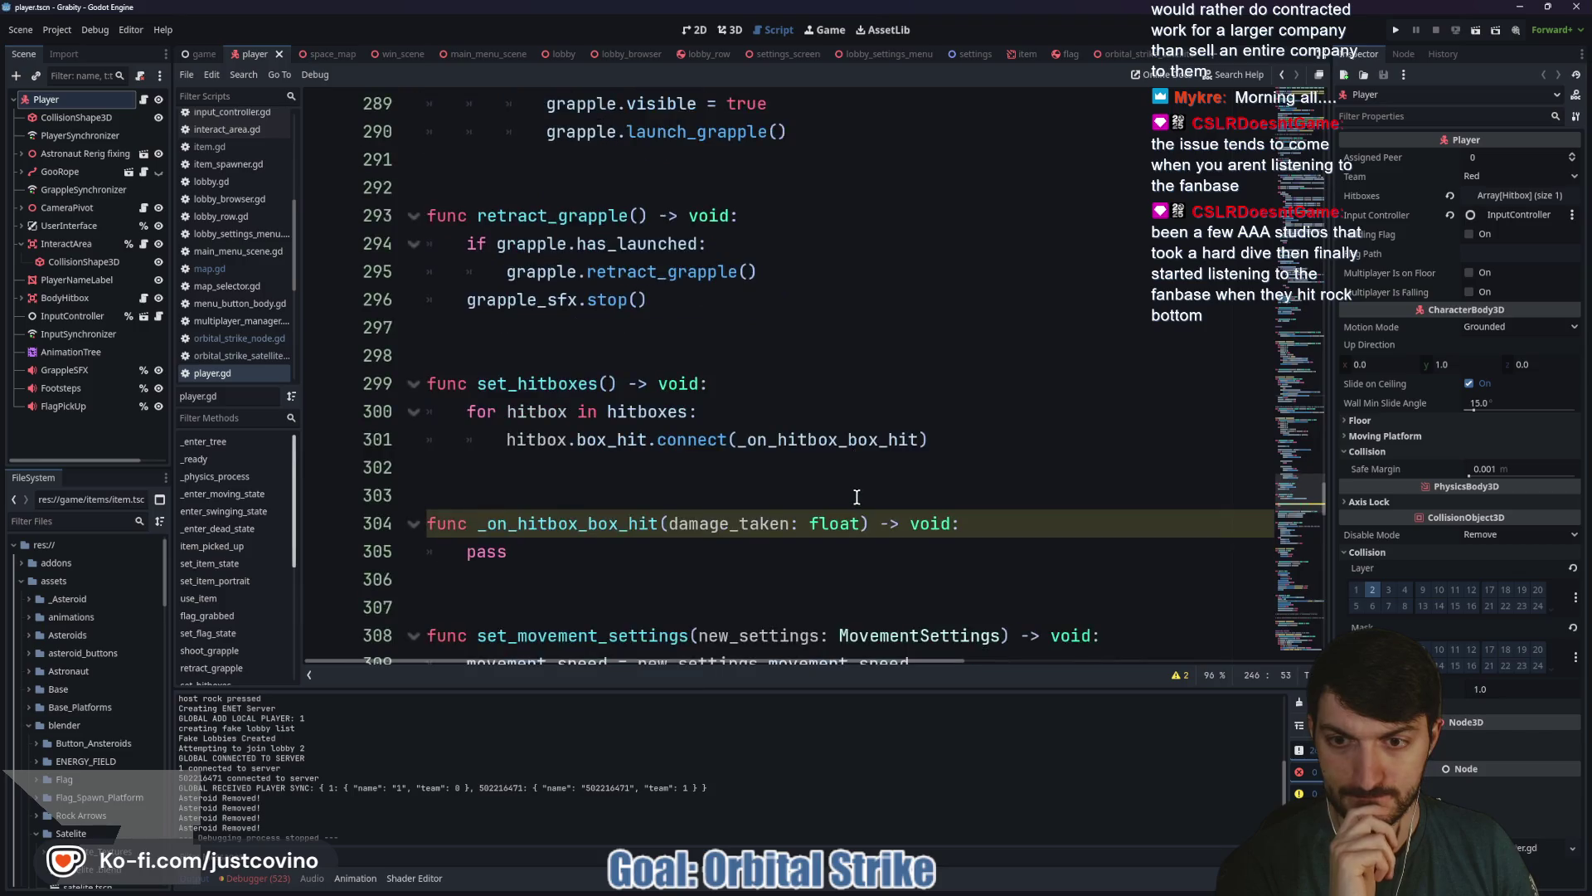
{"action": "scroll", "coordinate": [849, 494], "scroll_direction": "down", "scroll_amount": 14}
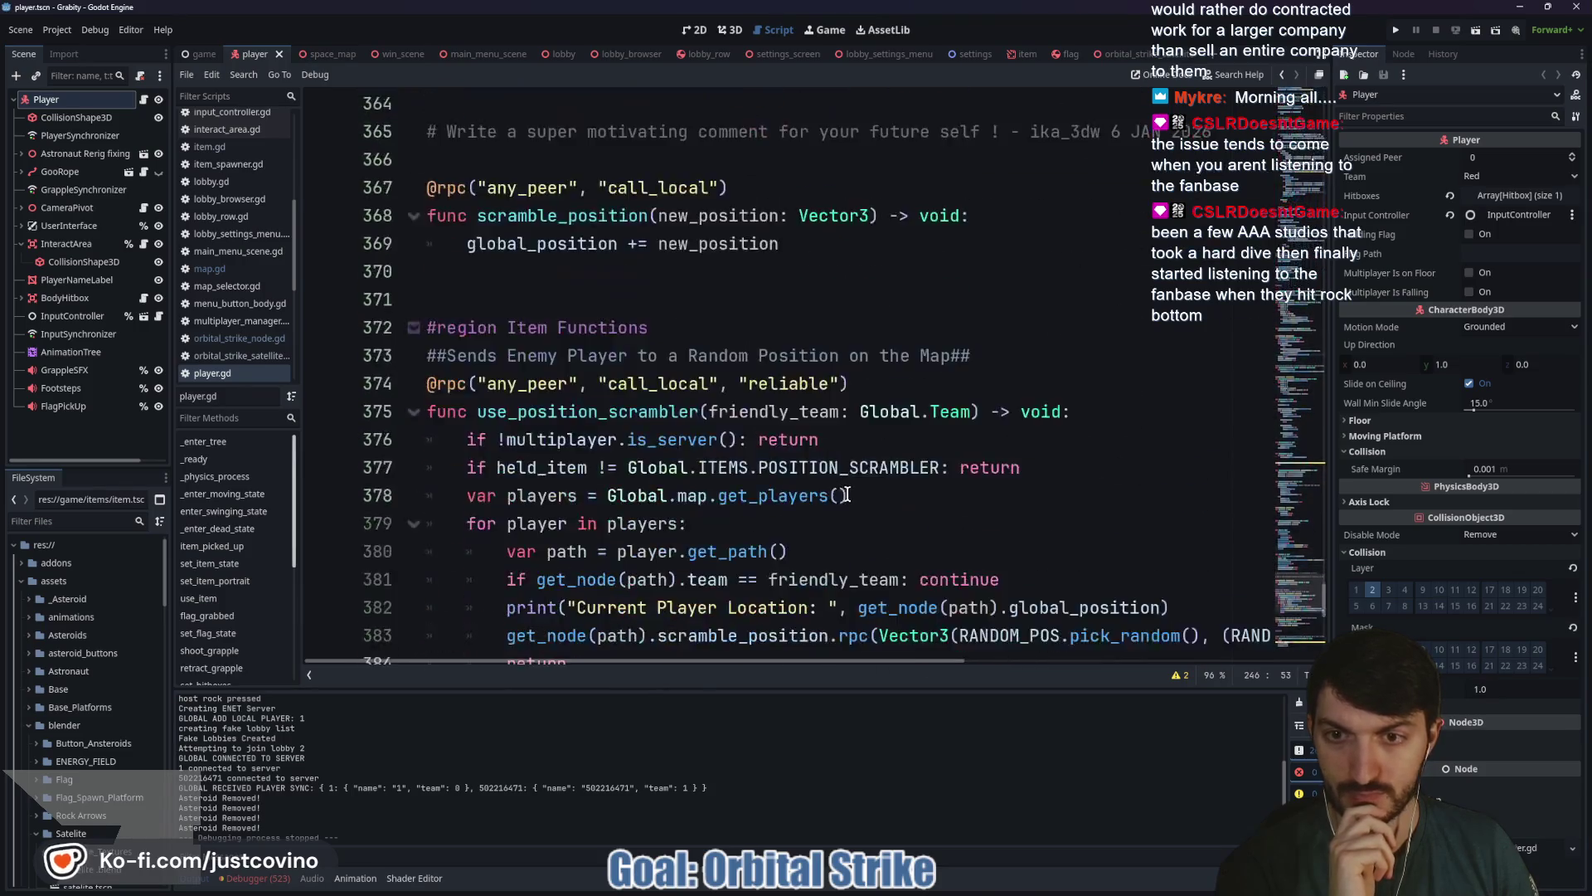
{"action": "scroll", "coordinate": [787, 504], "scroll_direction": "up", "scroll_amount": 3}
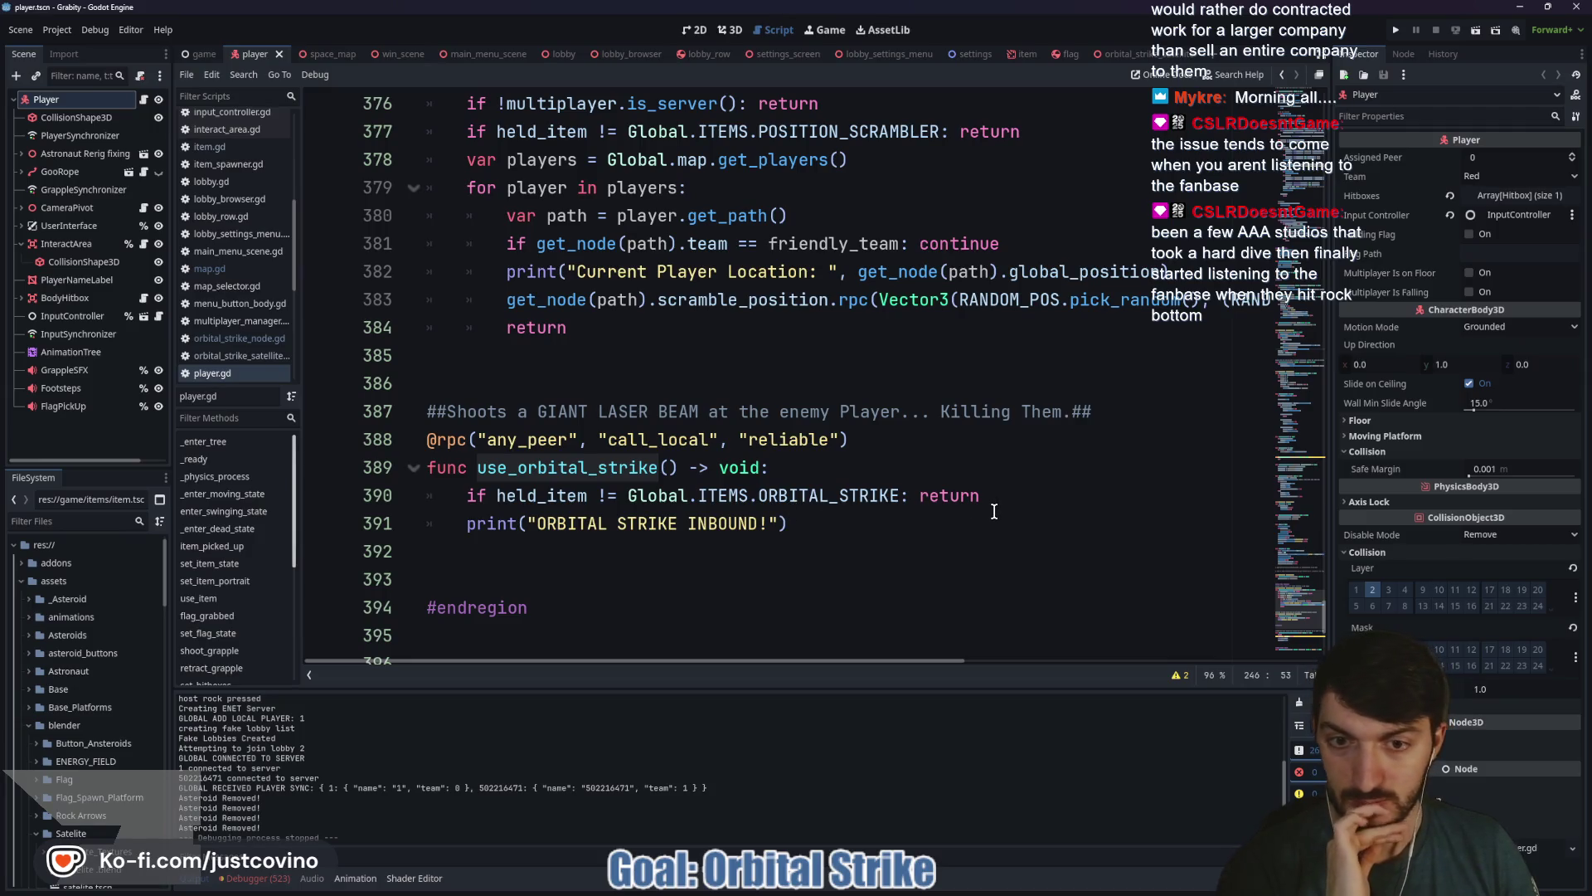
{"action": "left_click", "coordinate": [853, 522]}
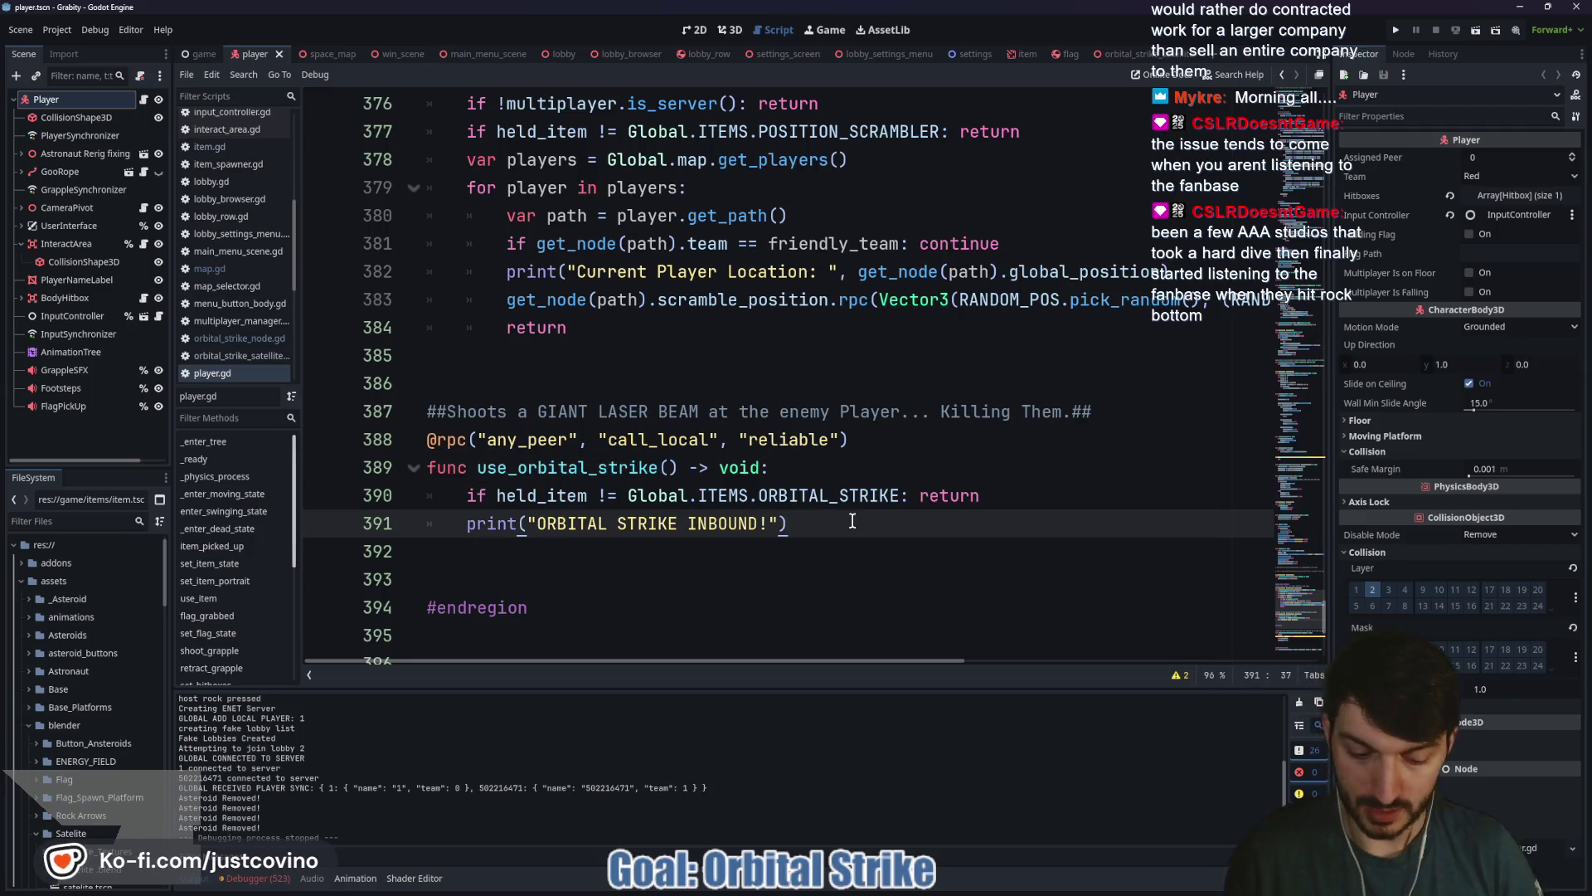
{"action": "key", "text": "Return"}
{"action": "key", "text": "ctrl+v"}
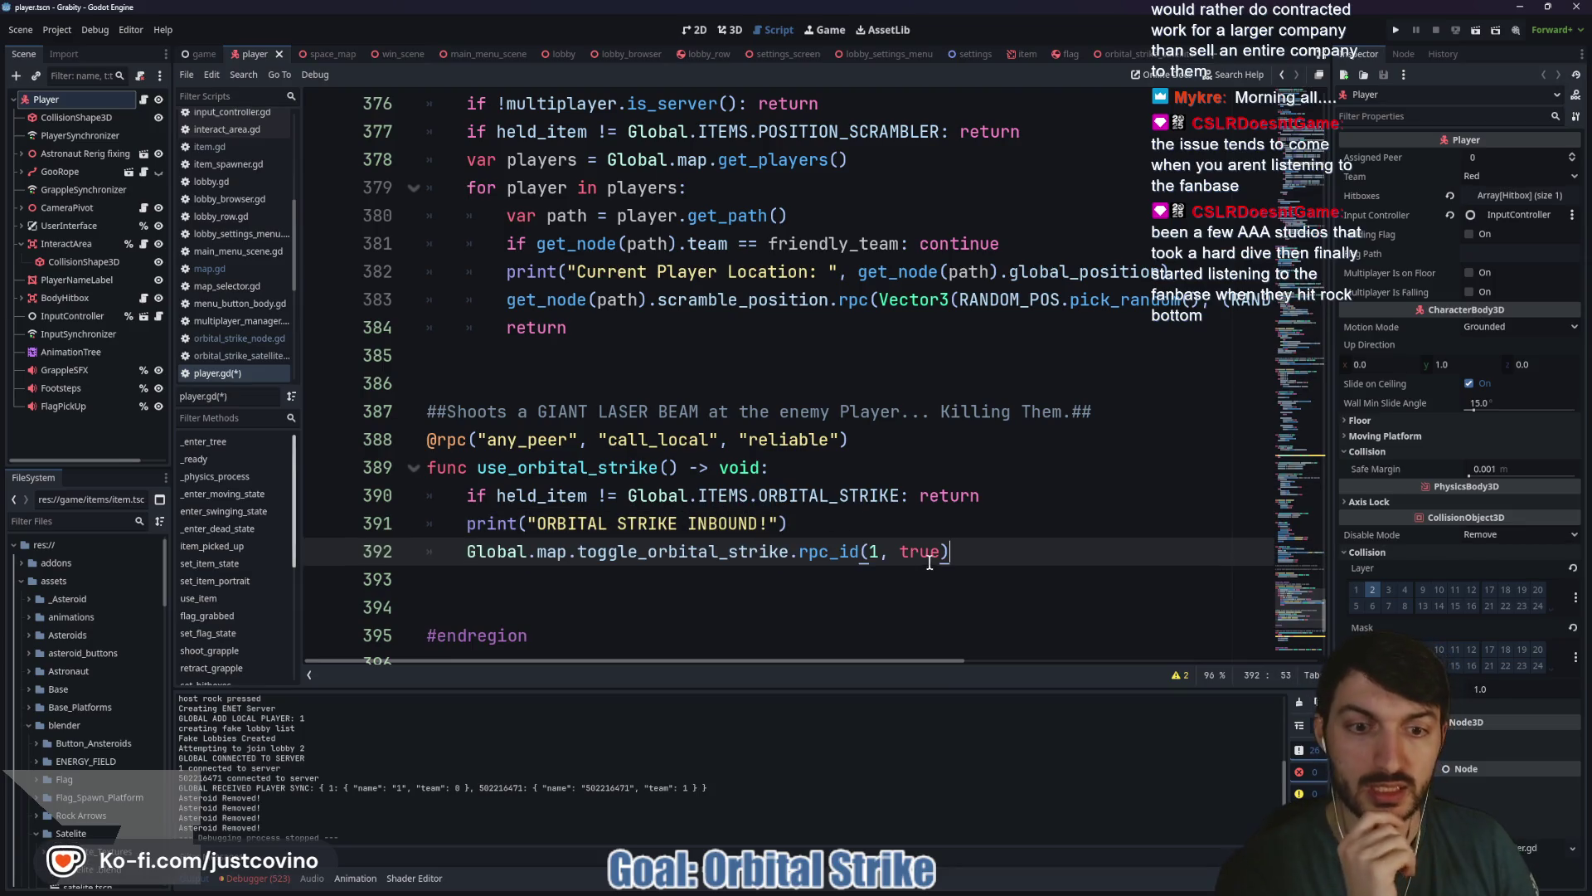
{"action": "double_click", "coordinate": [901, 552]}
{"action": "type", "text": "false"}
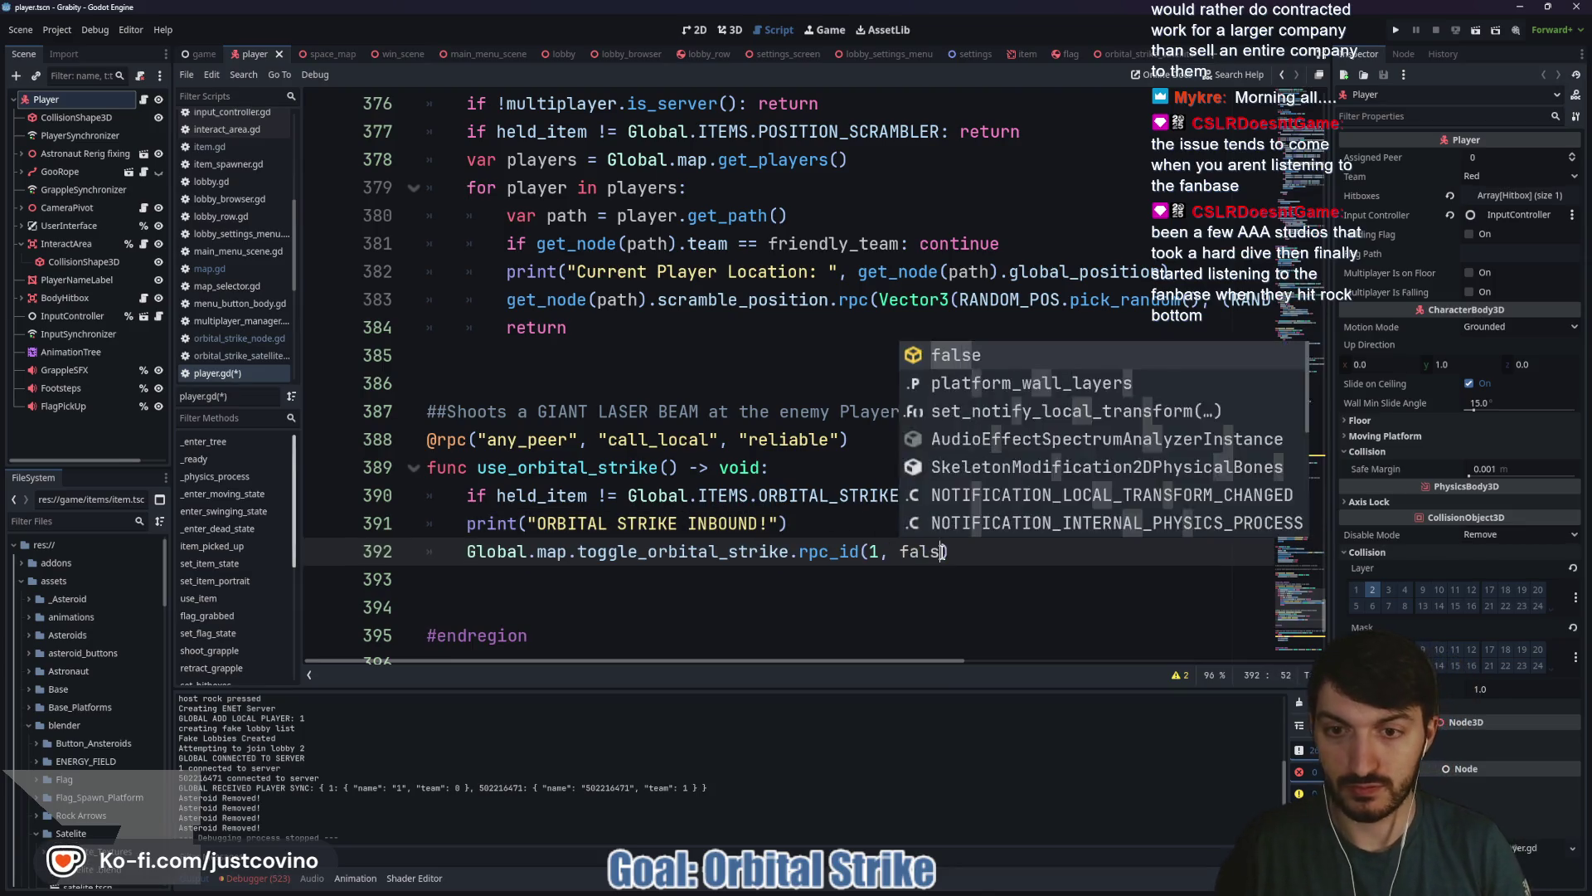
{"action": "key", "text": "ctrl+s"}
- Make line 246 call use_orbital_strike.rpc_id(1), save, and run the project
{"action": "double_click", "coordinate": [580, 468]}
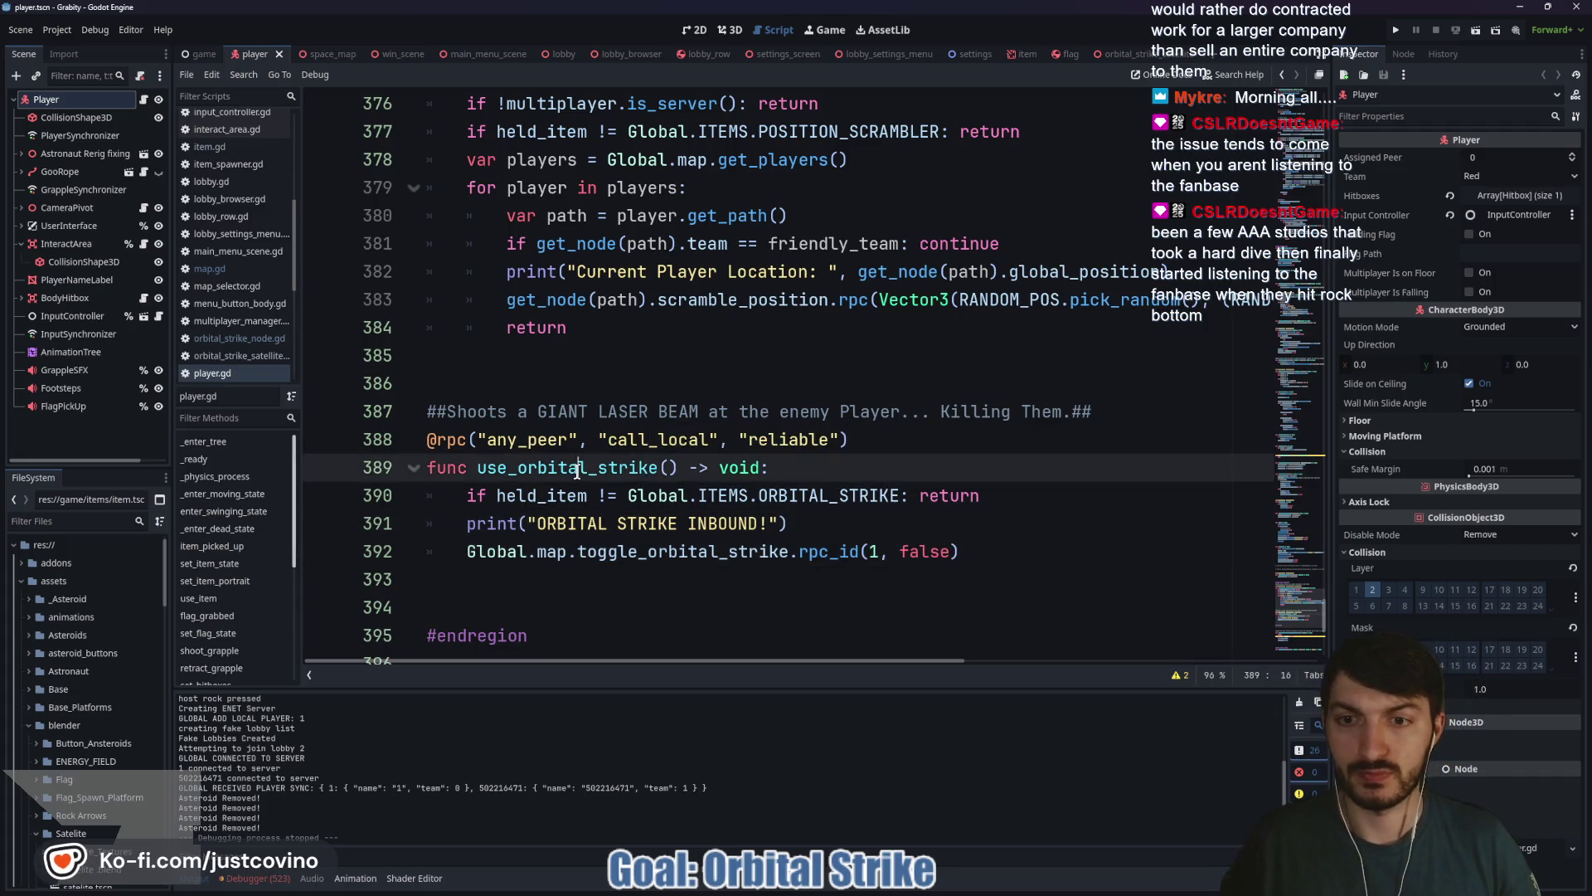
{"action": "scroll", "coordinate": [780, 554], "scroll_direction": "up", "scroll_amount": 20}
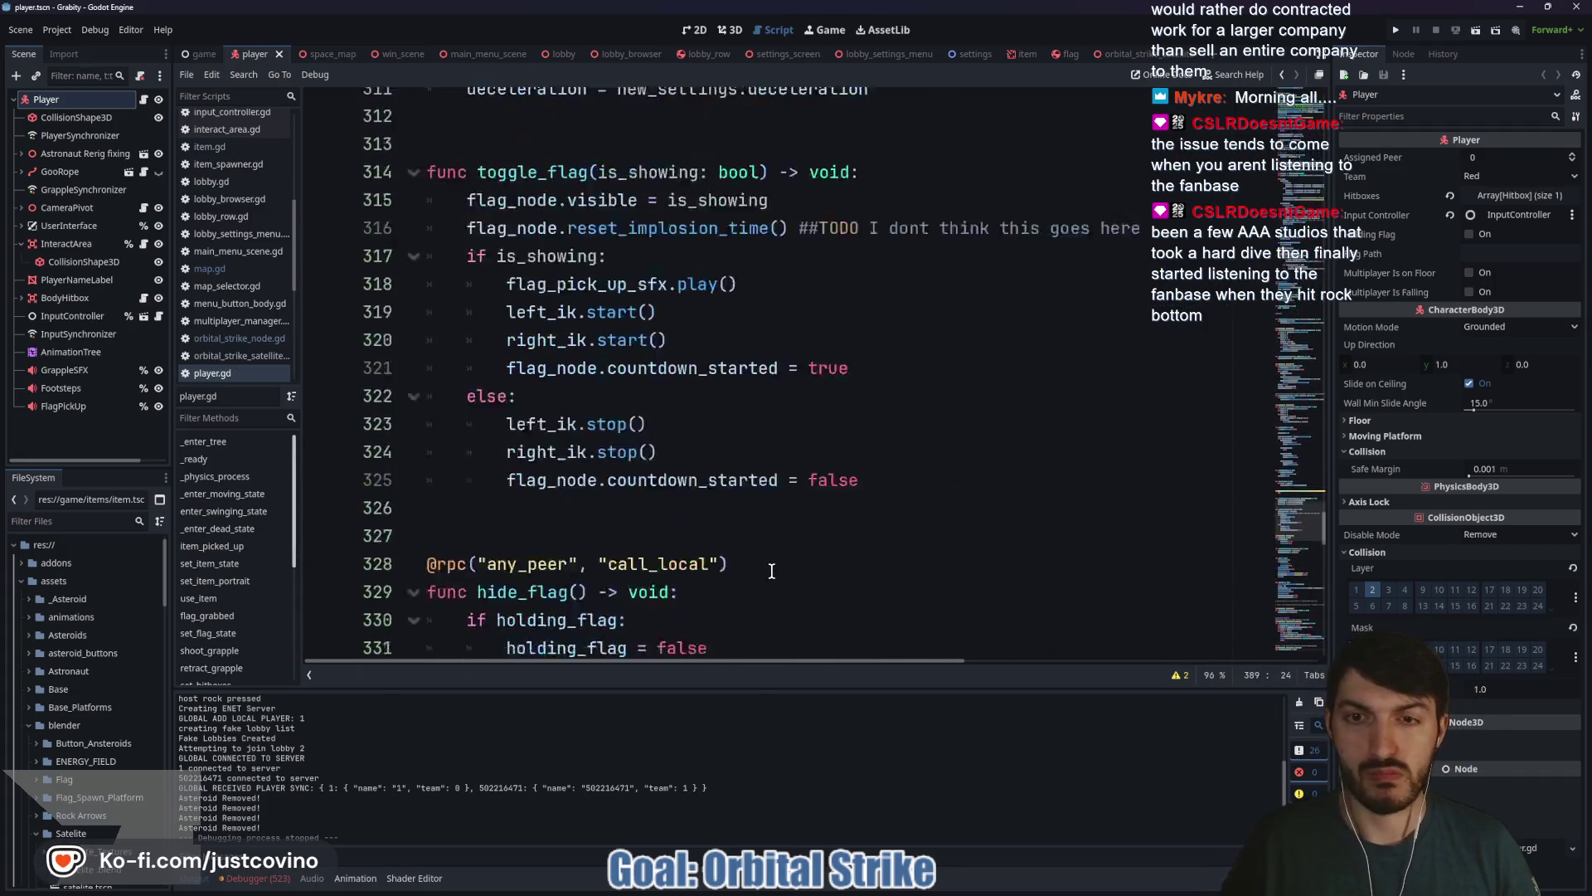
{"action": "scroll", "coordinate": [771, 573], "scroll_direction": "up", "scroll_amount": 12}
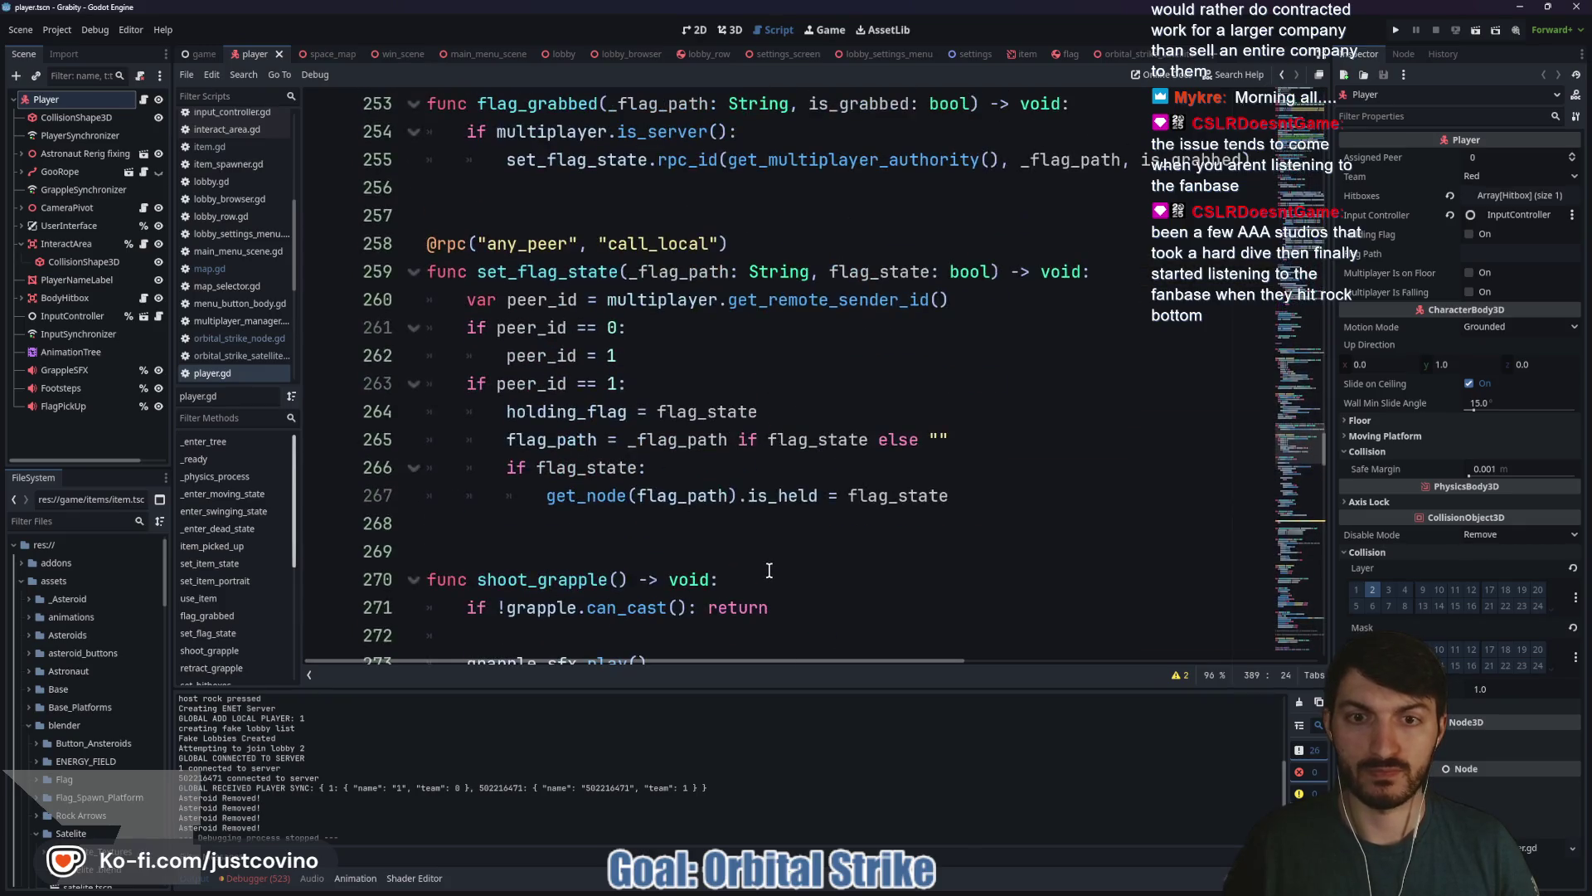
{"action": "scroll", "coordinate": [769, 571], "scroll_direction": "up", "scroll_amount": 6}
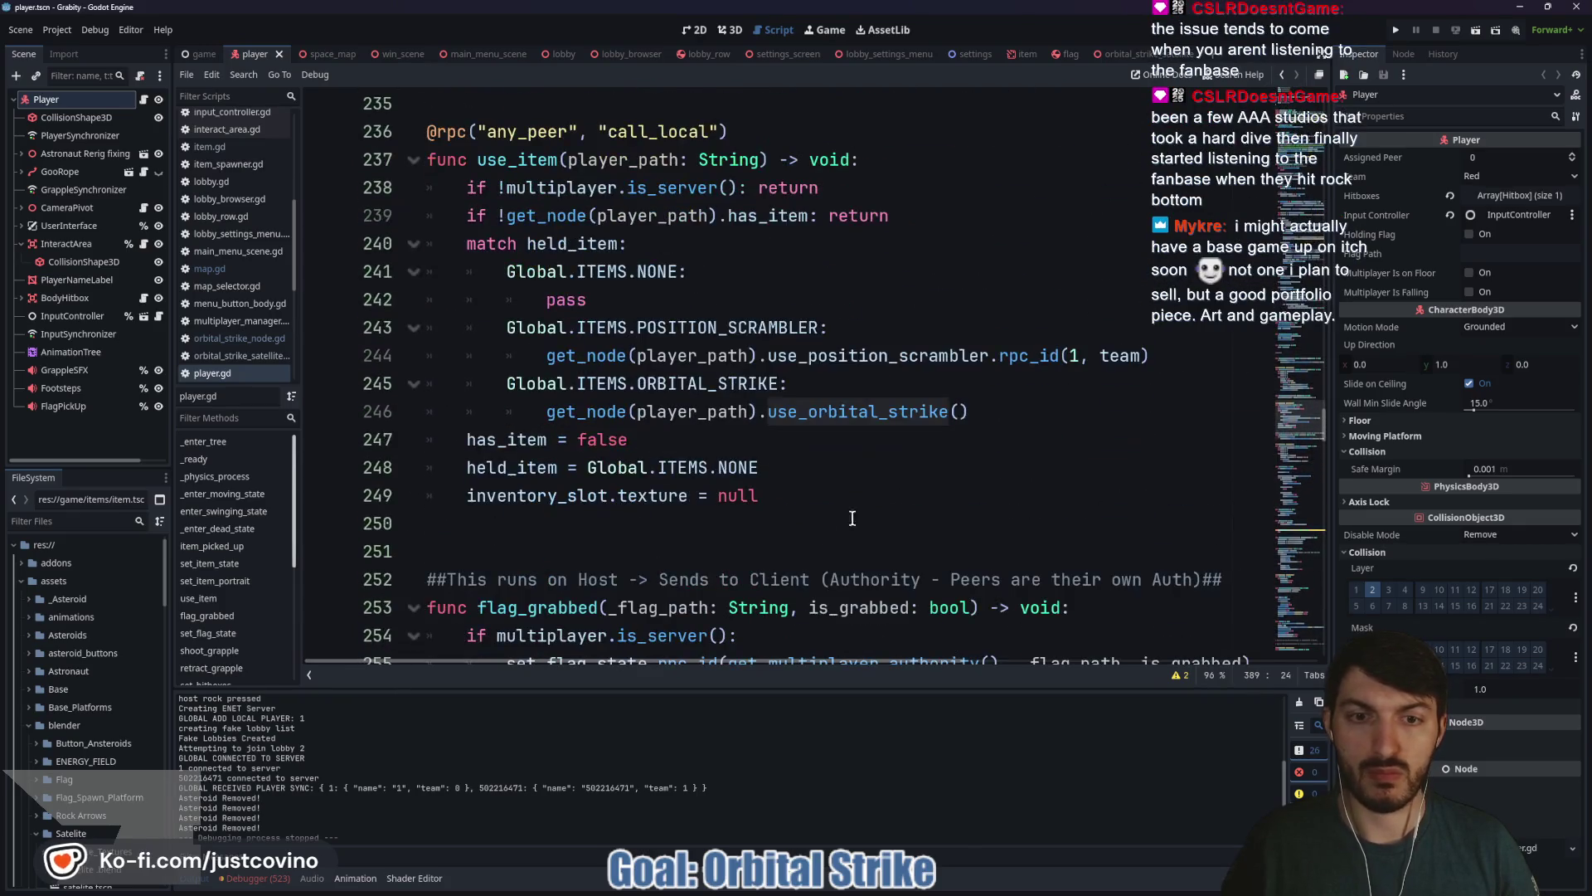
{"action": "left_click", "coordinate": [946, 412]}
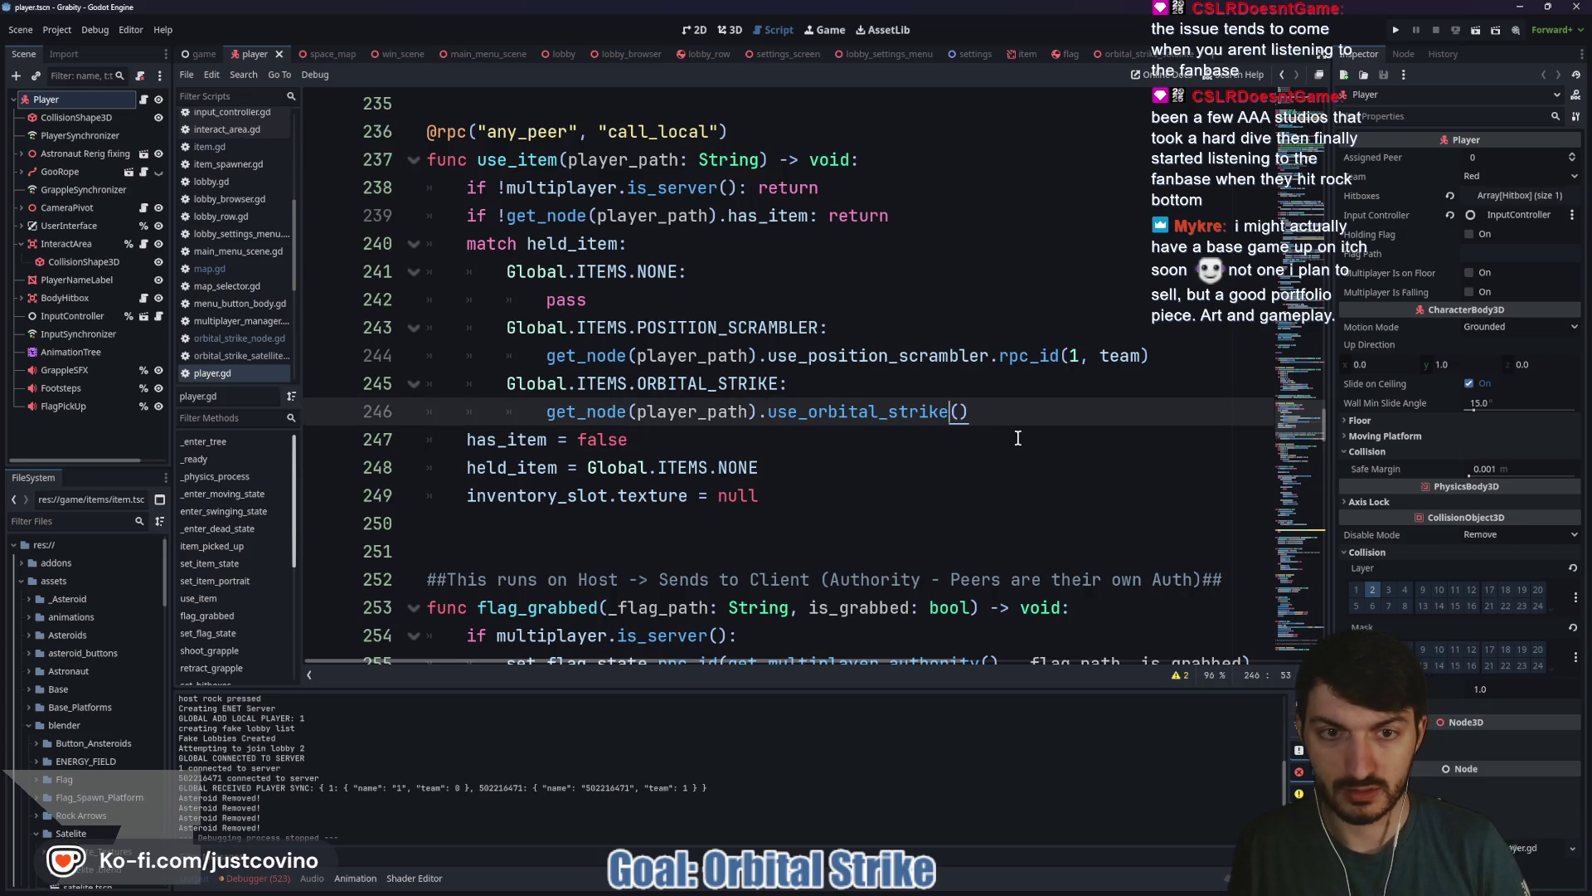
{"action": "type", "text": ".rpc_"}
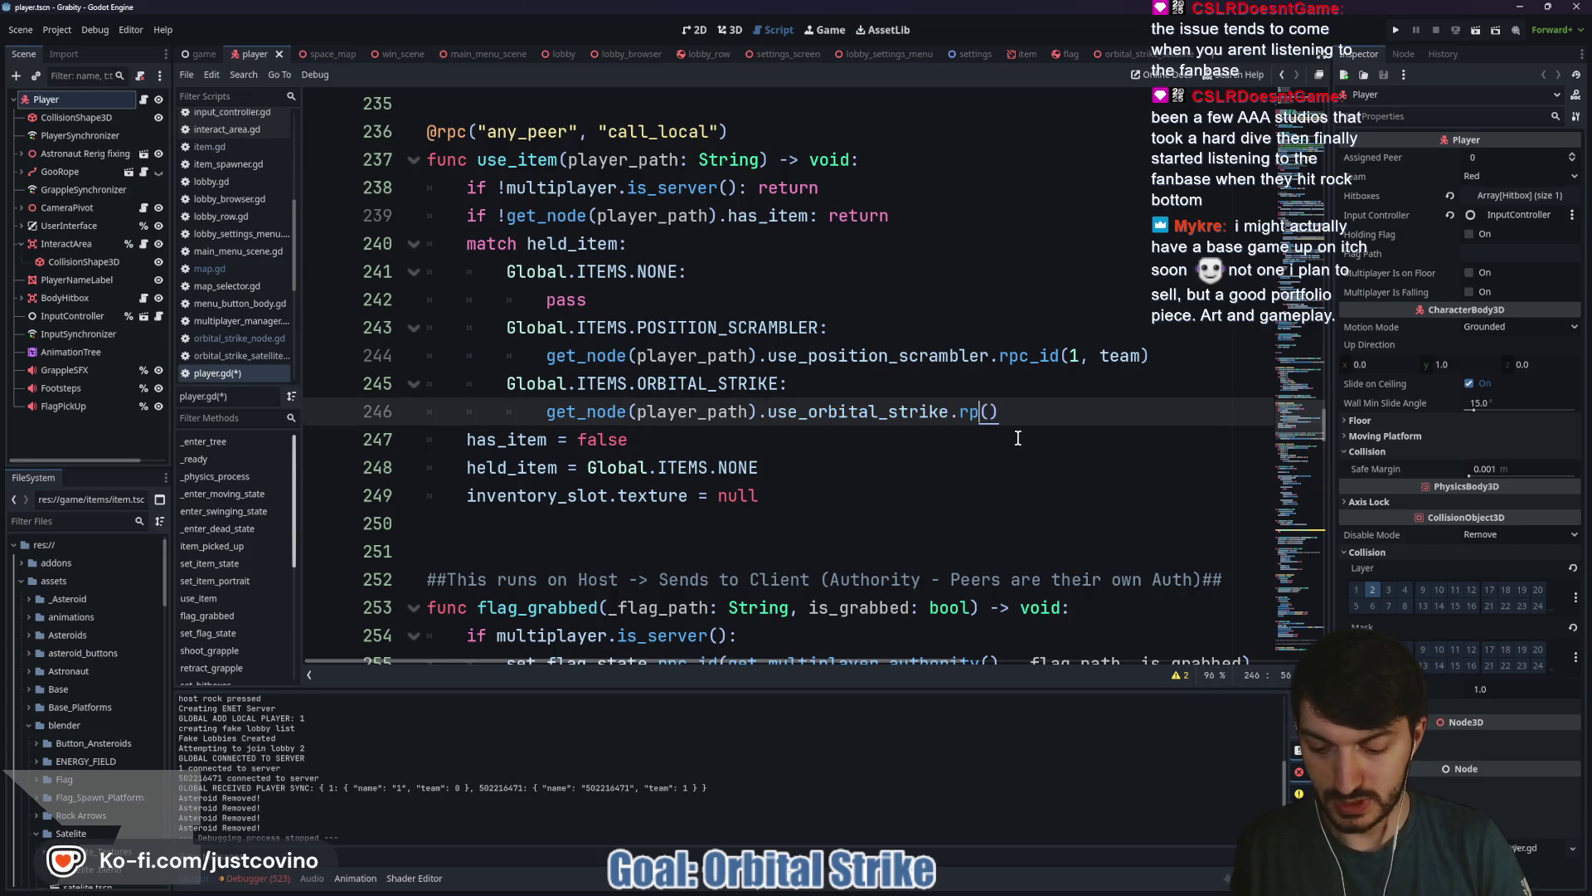
{"action": "type", "text": "id(1"}
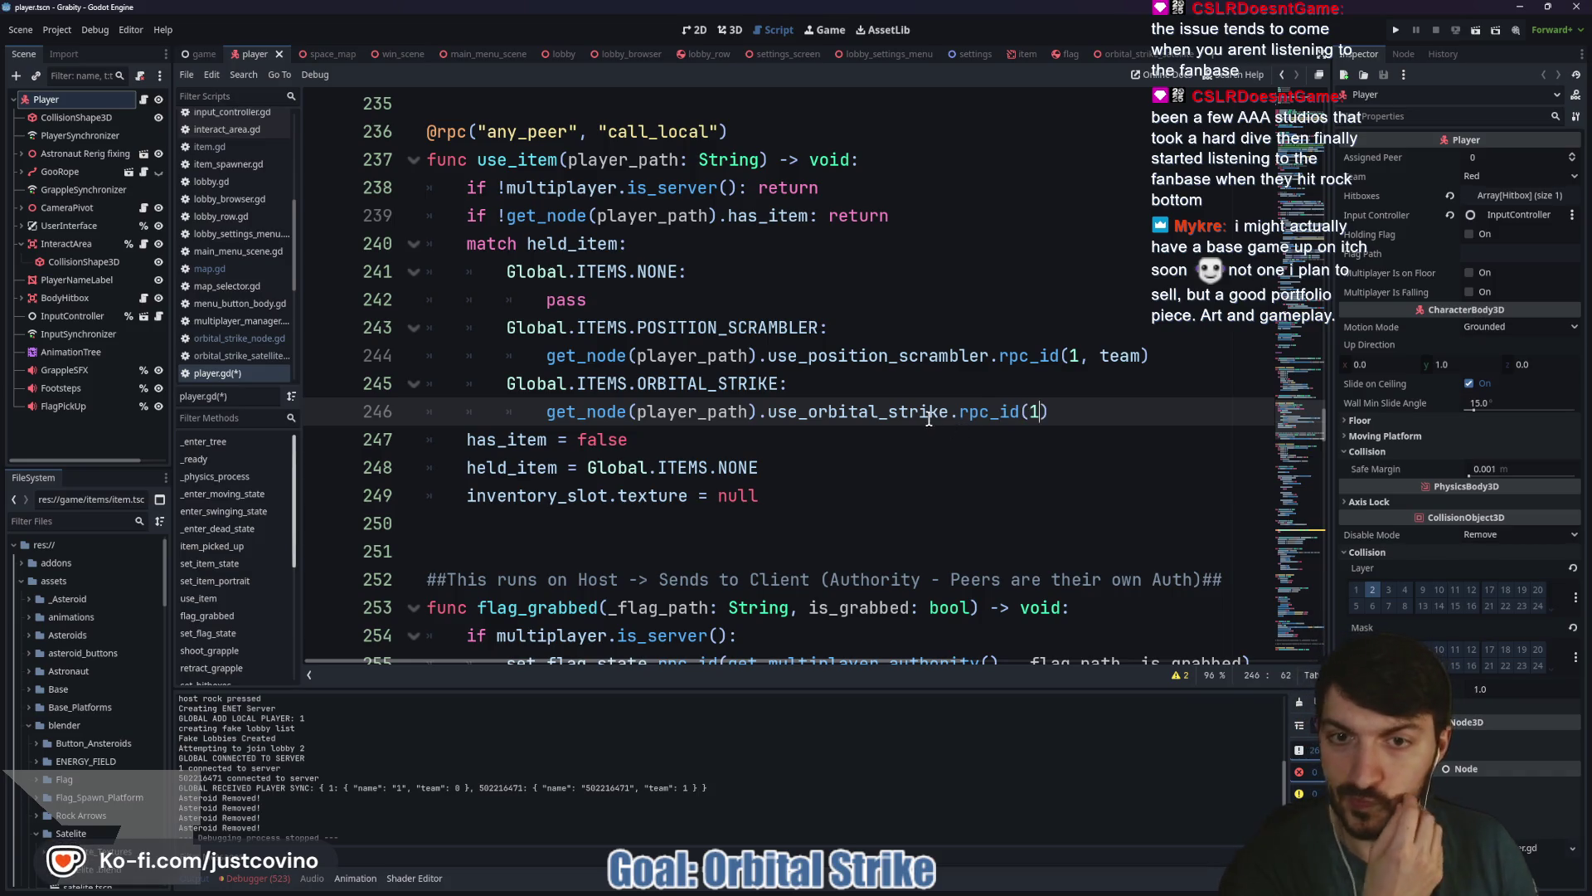
{"action": "left_click", "coordinate": [859, 447]}
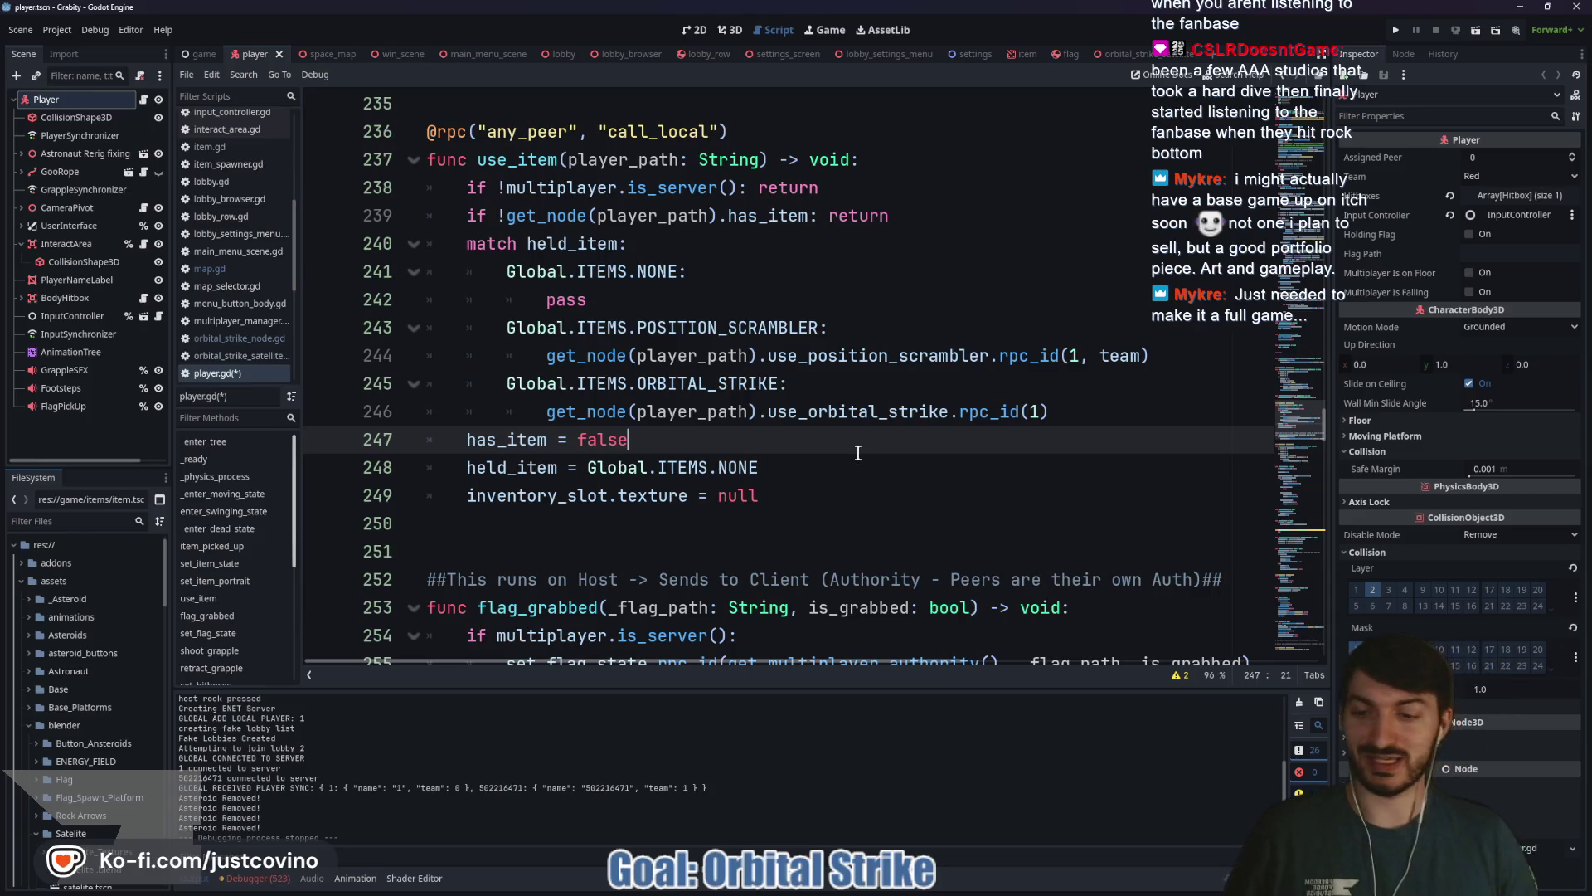
{"action": "key", "text": "ctrl+s"}
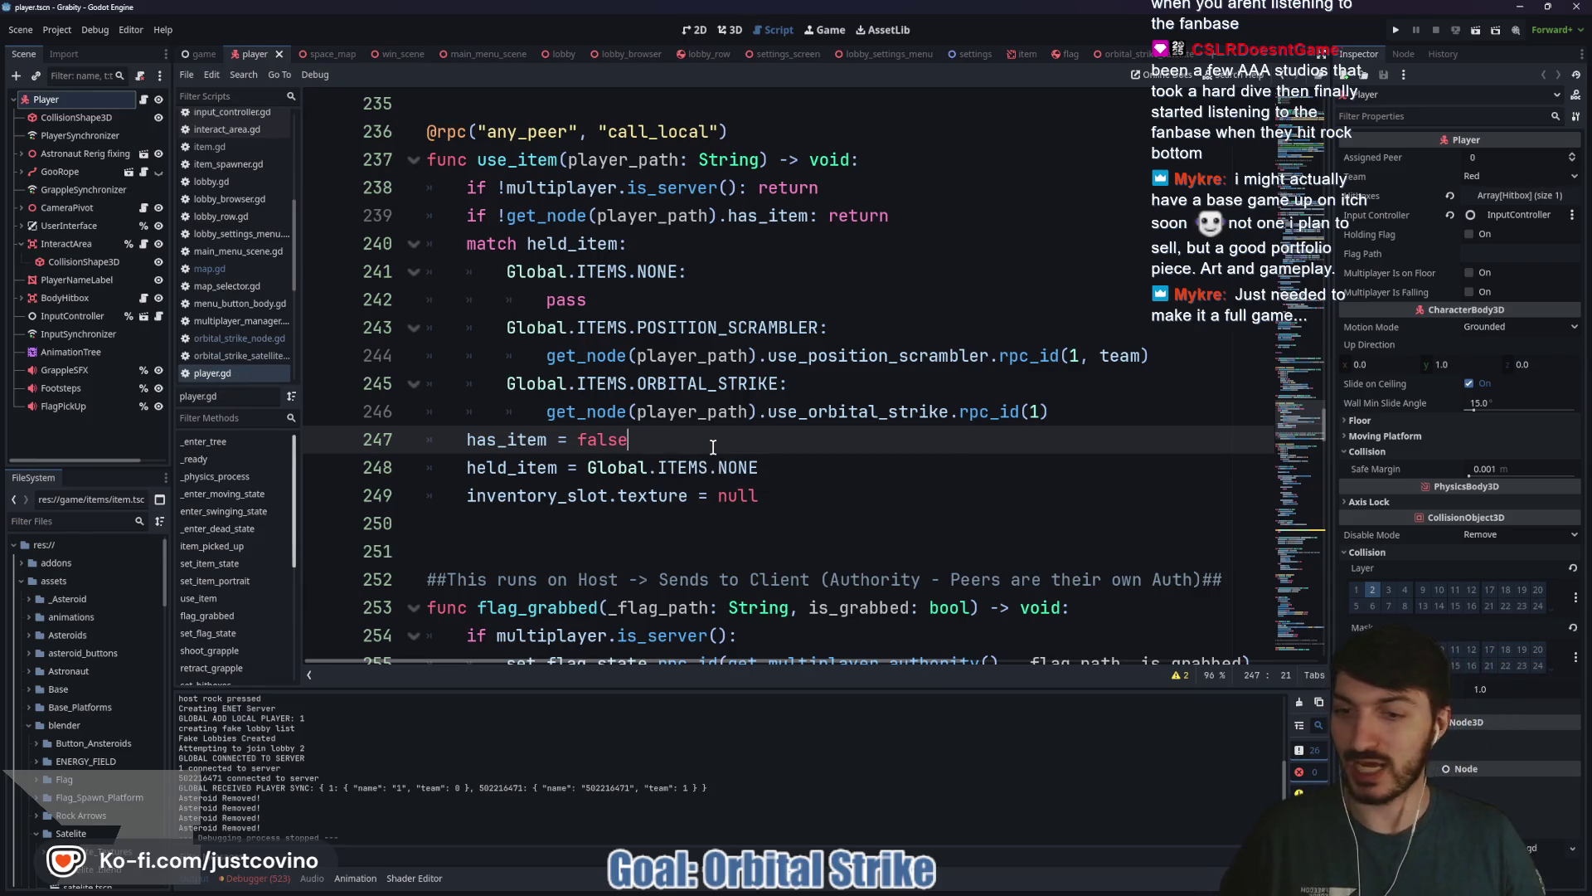
{"action": "left_click", "coordinate": [758, 468]}
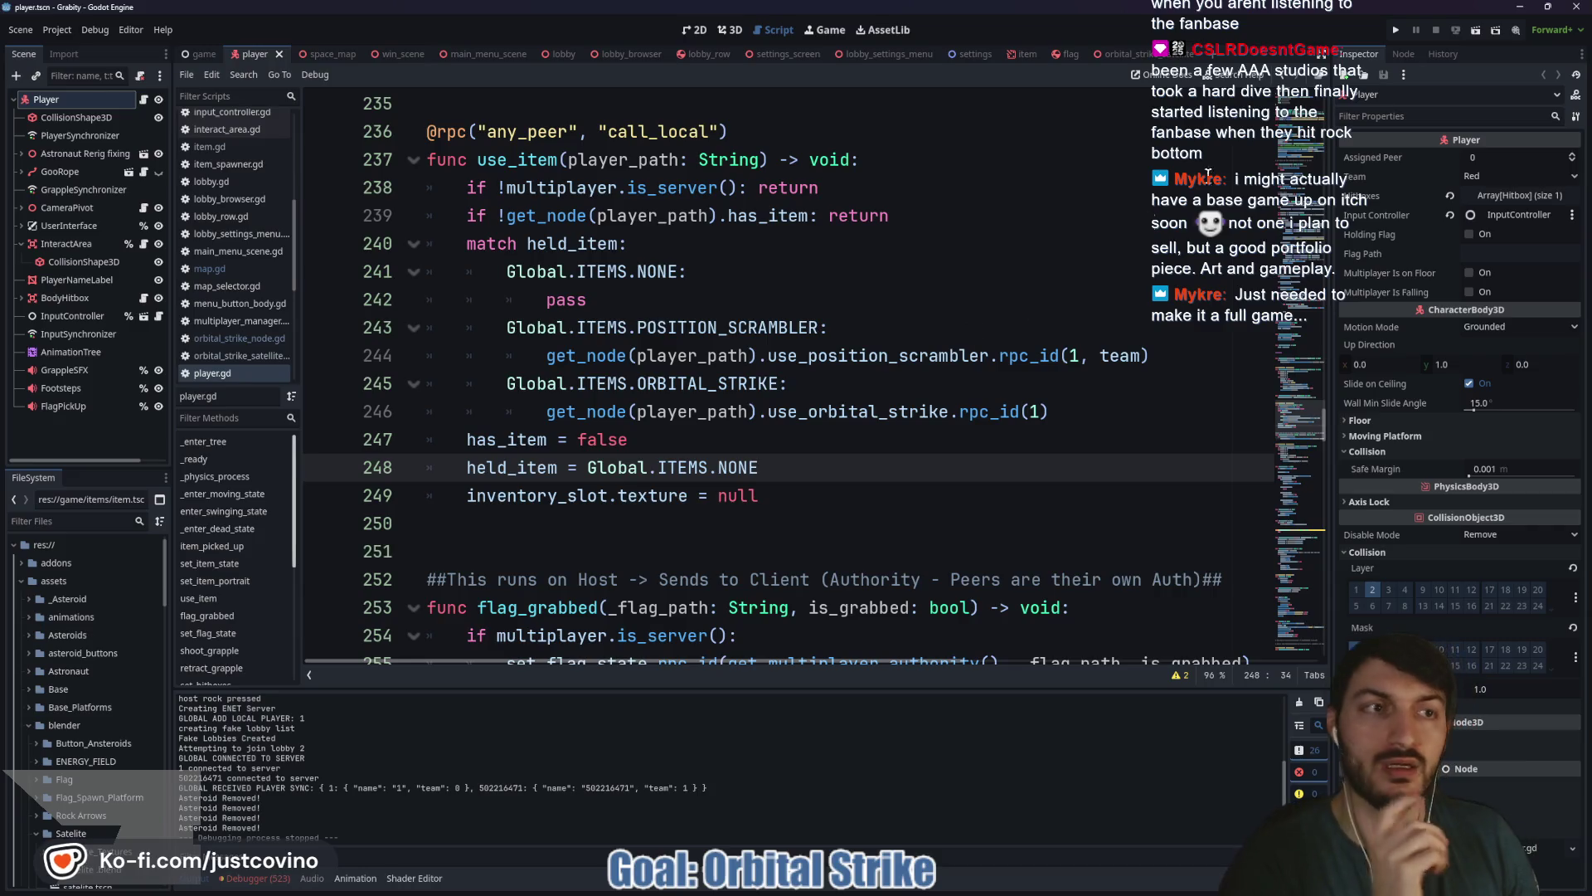
{"action": "left_click", "coordinate": [1397, 30]}
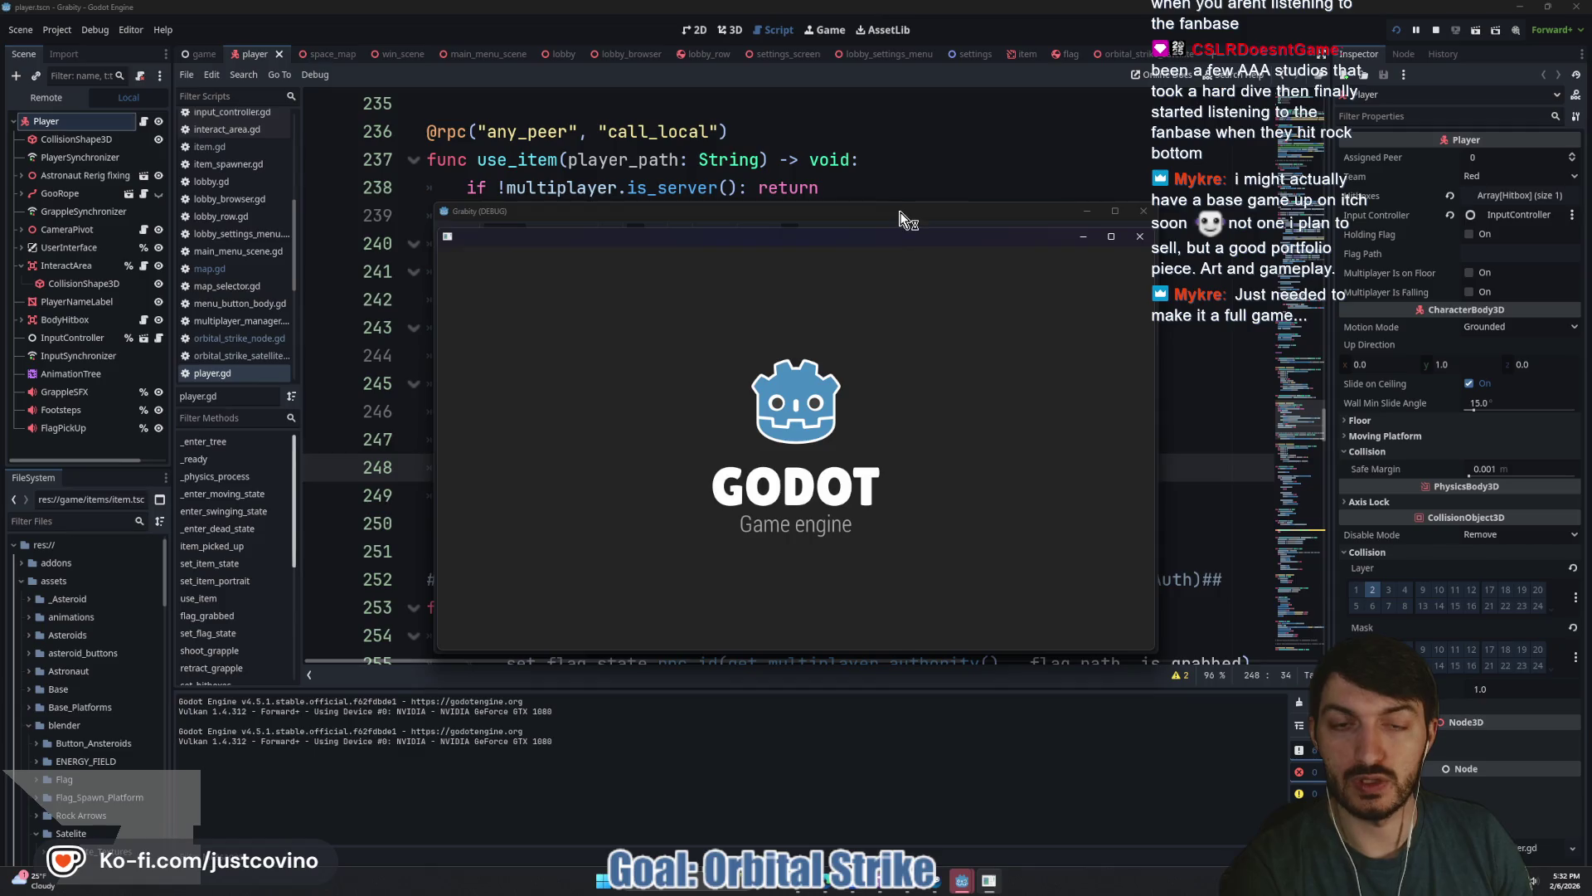
- Host a public lobby, join Fake Lobby 28 from the second instance, ready up and start
{"action": "mouse_move", "coordinate": [907, 219]}
{"action": "left_mouse_down"}
{"action": "mouse_move", "coordinate": [559, 200]}
{"action": "mouse_move", "coordinate": [495, 215]}
{"action": "left_mouse_up"}
{"action": "left_click", "coordinate": [273, 370]}
{"action": "left_click", "coordinate": [406, 464]}
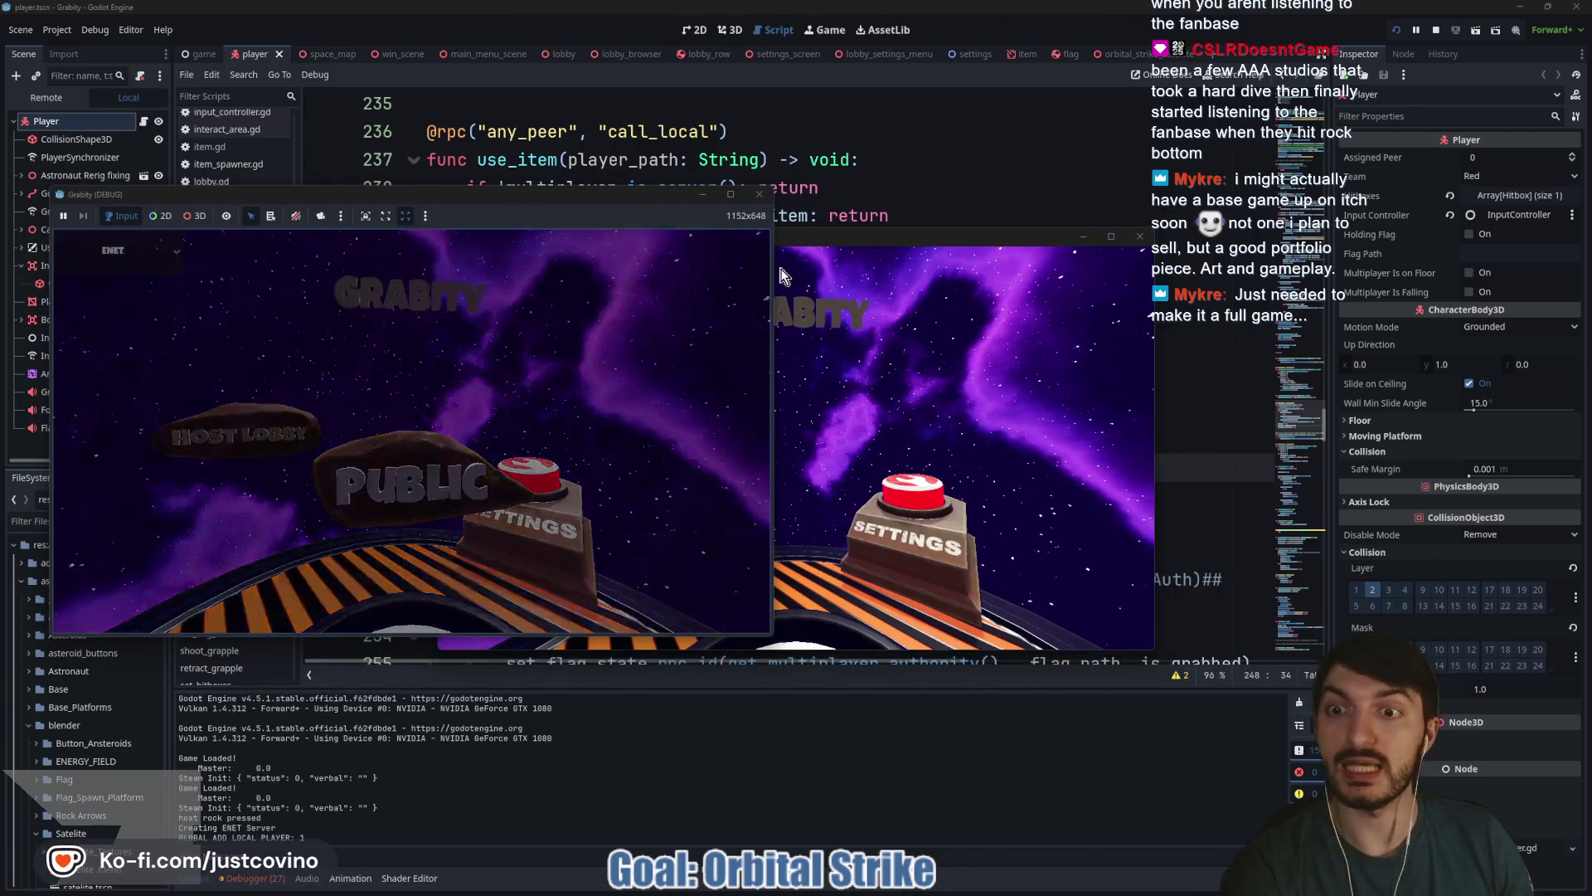
{"action": "left_click_drag", "start_coordinate": [835, 240], "coordinate": [1167, 183]}
{"action": "left_click", "coordinate": [932, 435]}
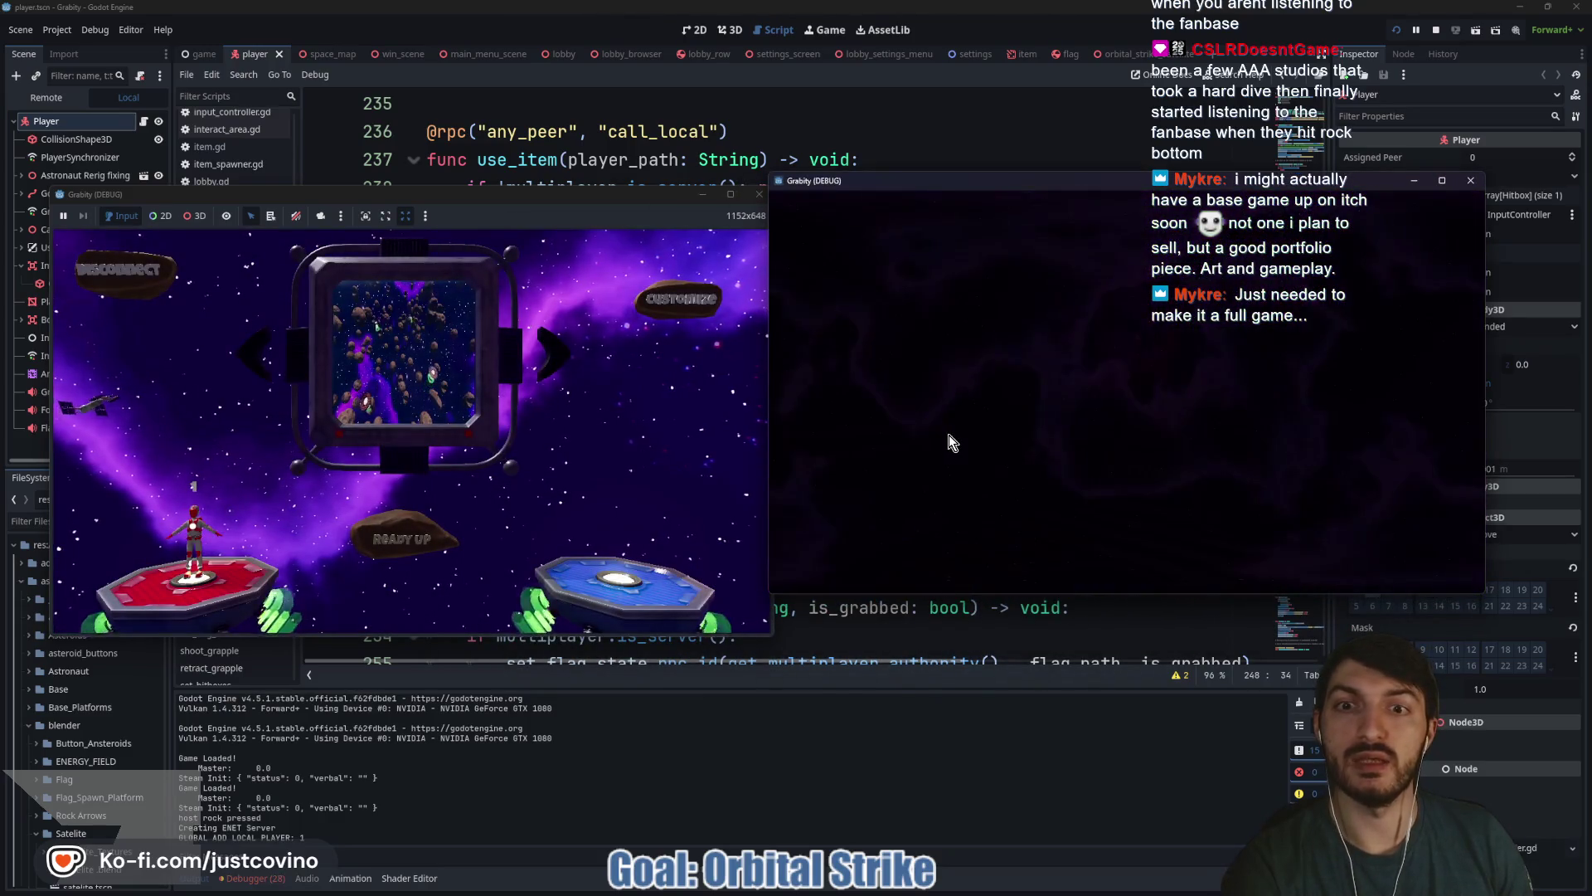
{"action": "left_click", "coordinate": [1045, 464]}
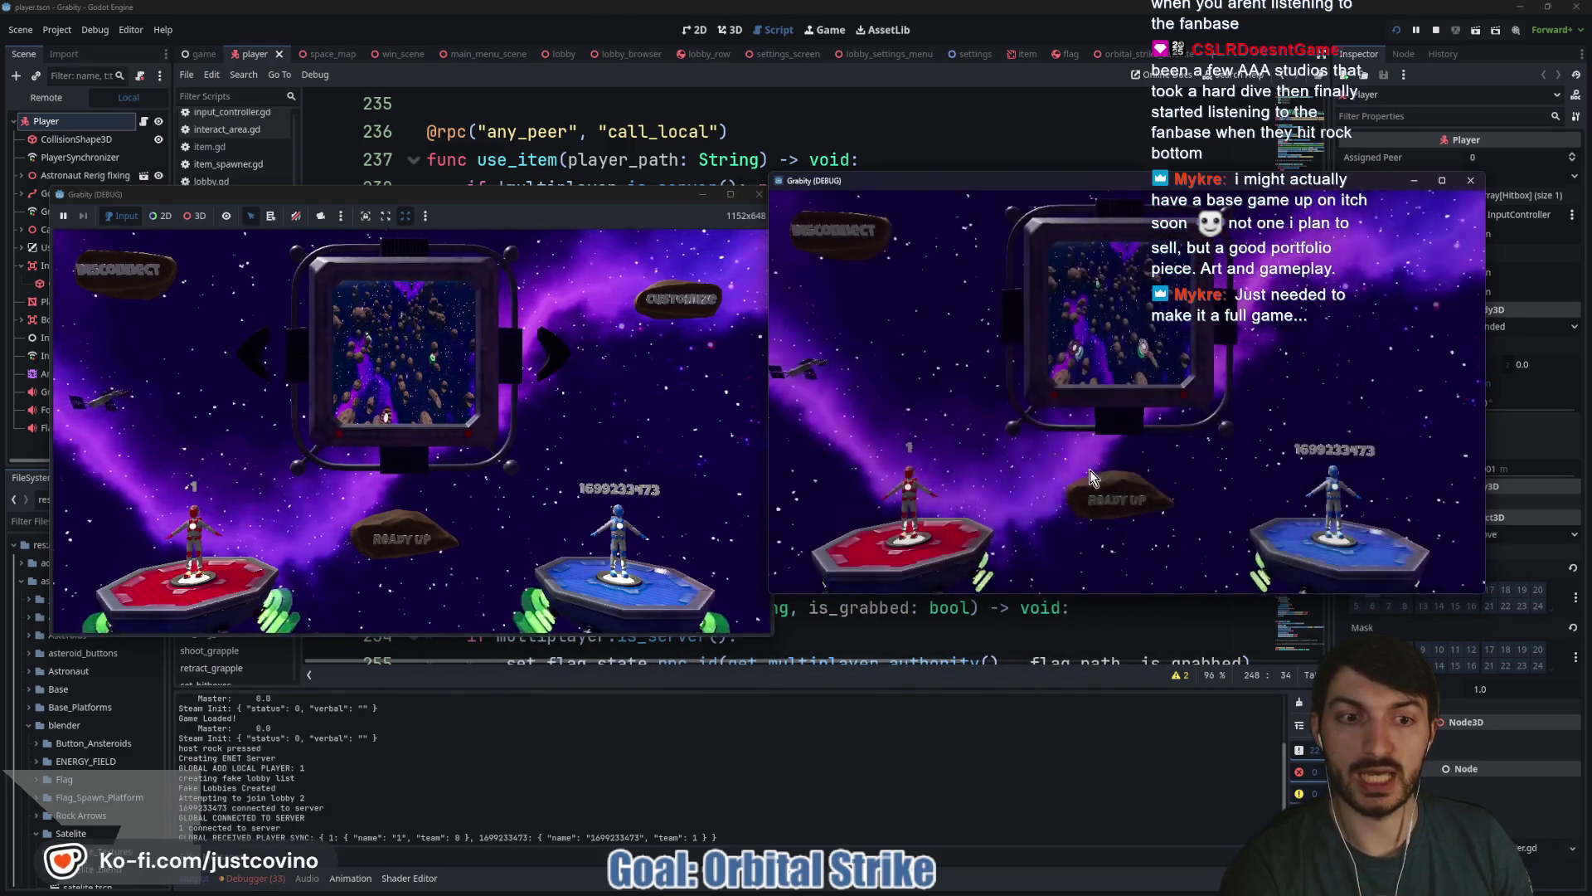
{"action": "left_click", "coordinate": [1117, 497]}
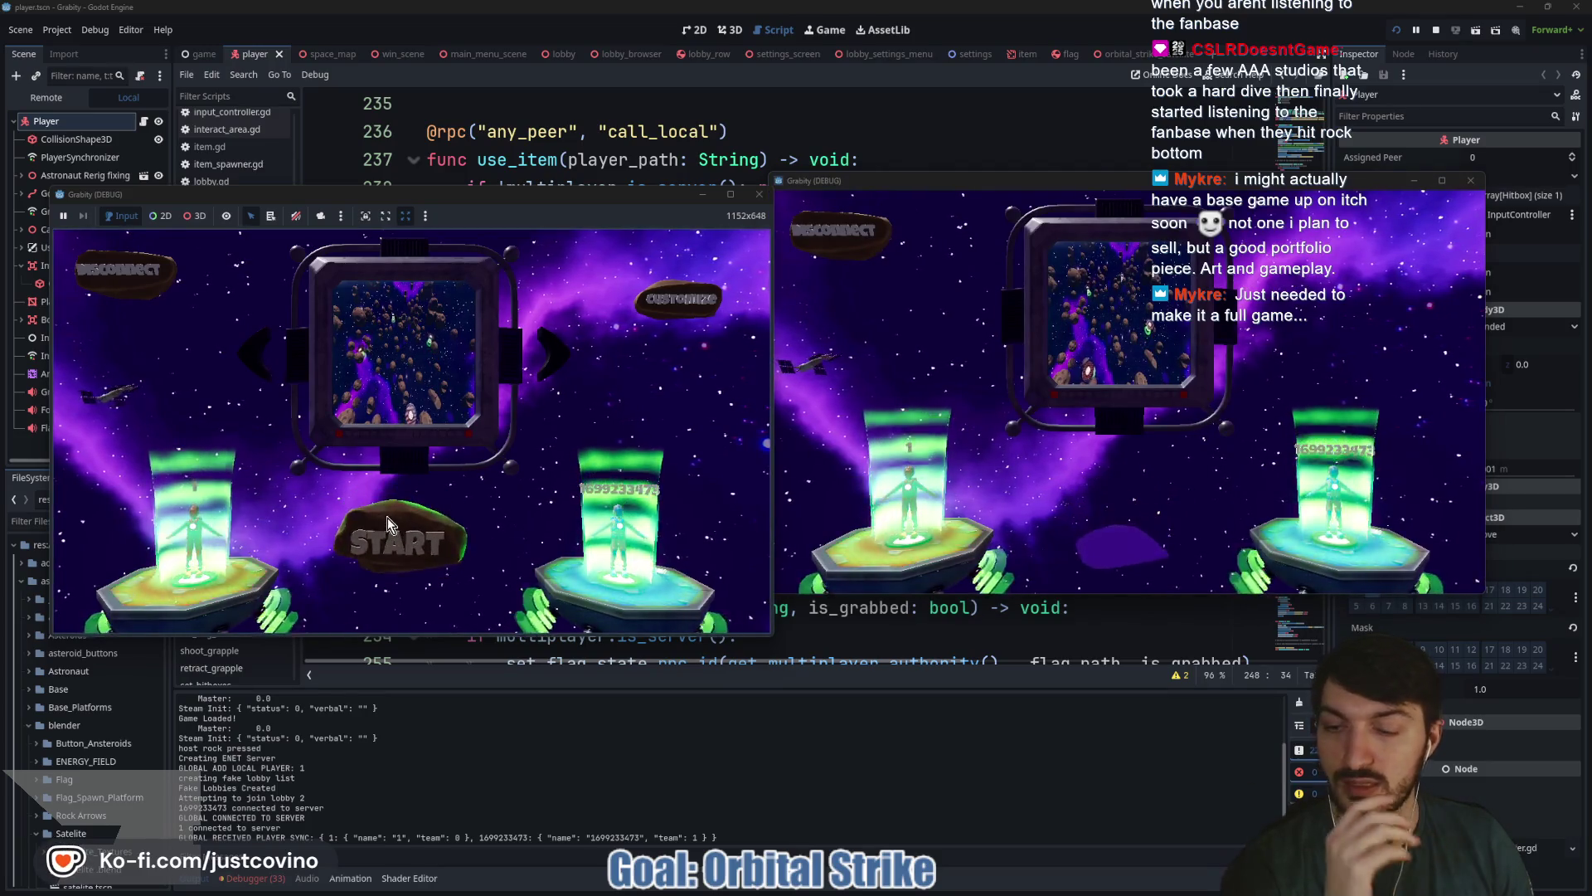
{"action": "left_click", "coordinate": [416, 539]}
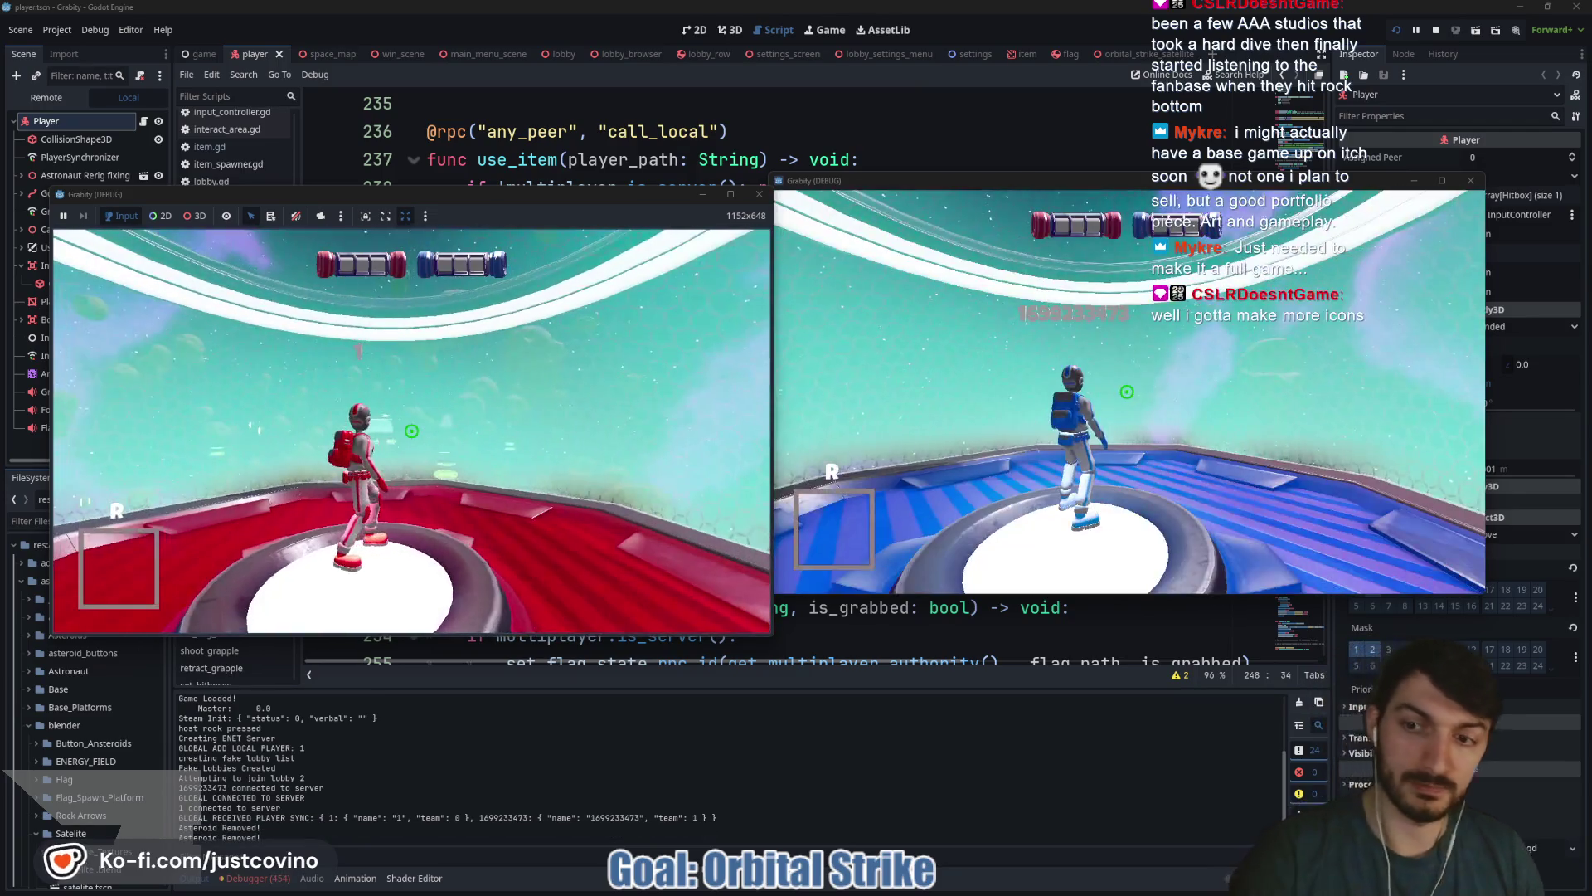
- Run the red player forward and jump it off the red platform
{"action": "key", "text": "super"}
{"action": "key", "text": "Escape"}
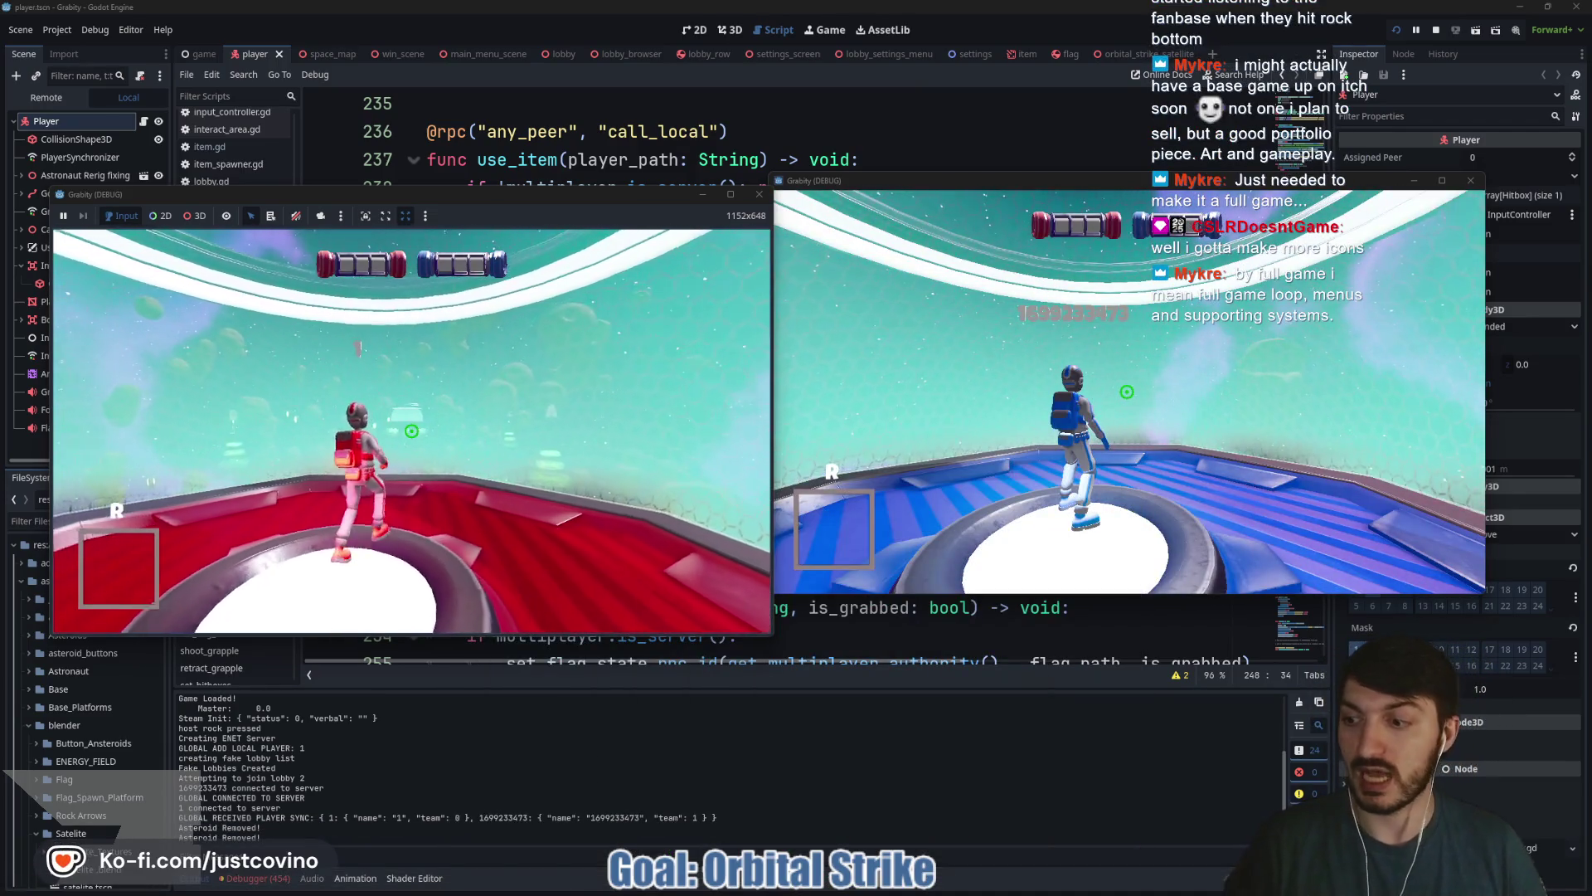
{"action": "key", "text": "space"}
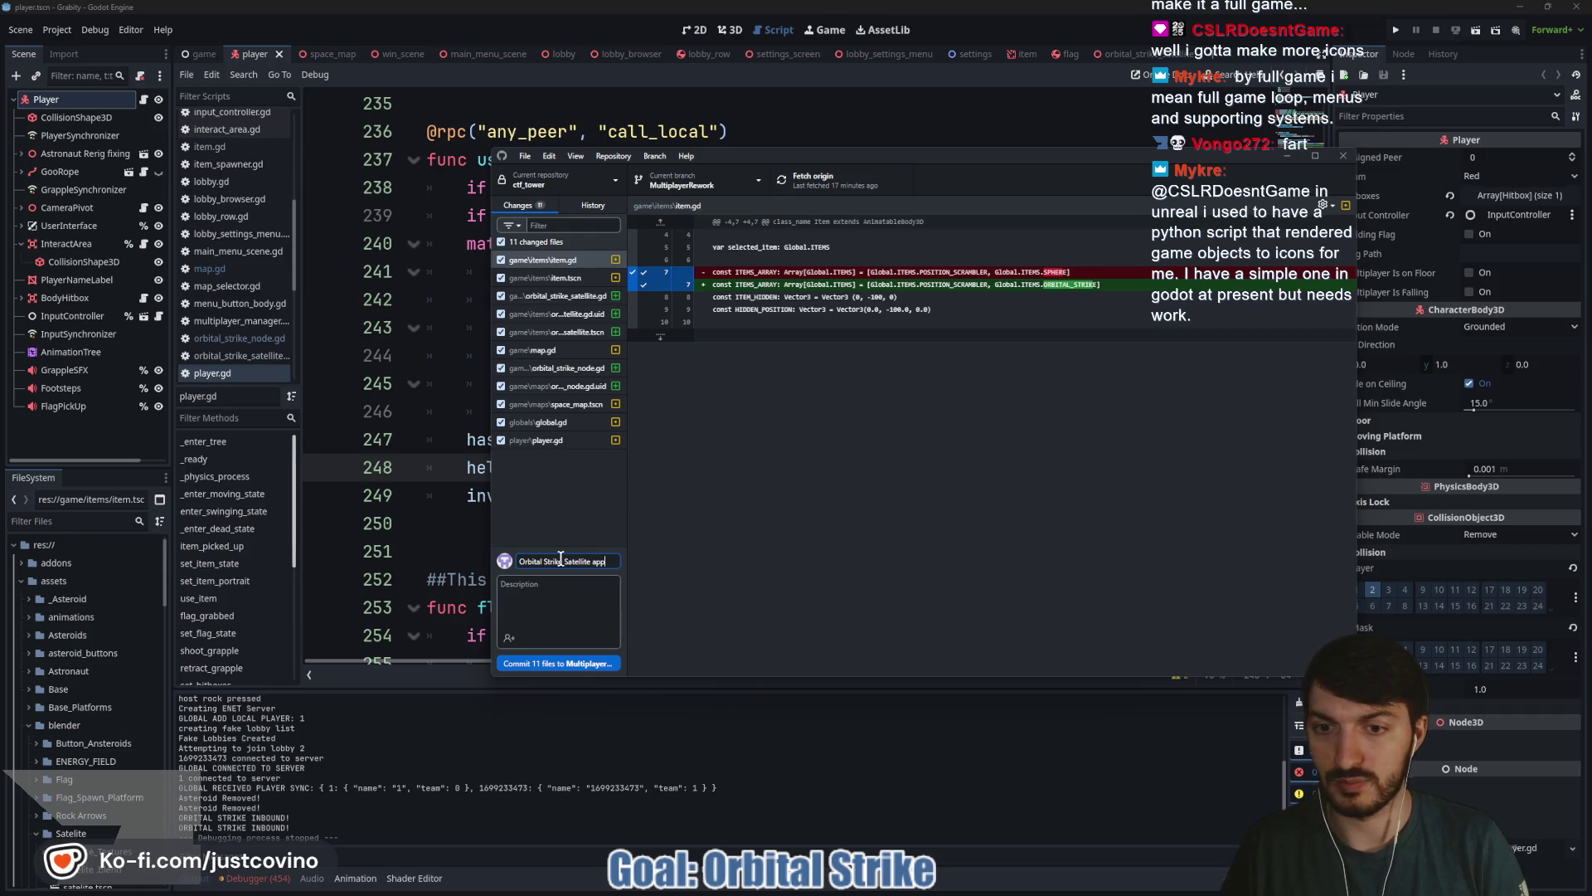
- Commit the 11 files with a summary about the satellite appearing when a player holds the powerup
{"action": "type", "text": "appea"}
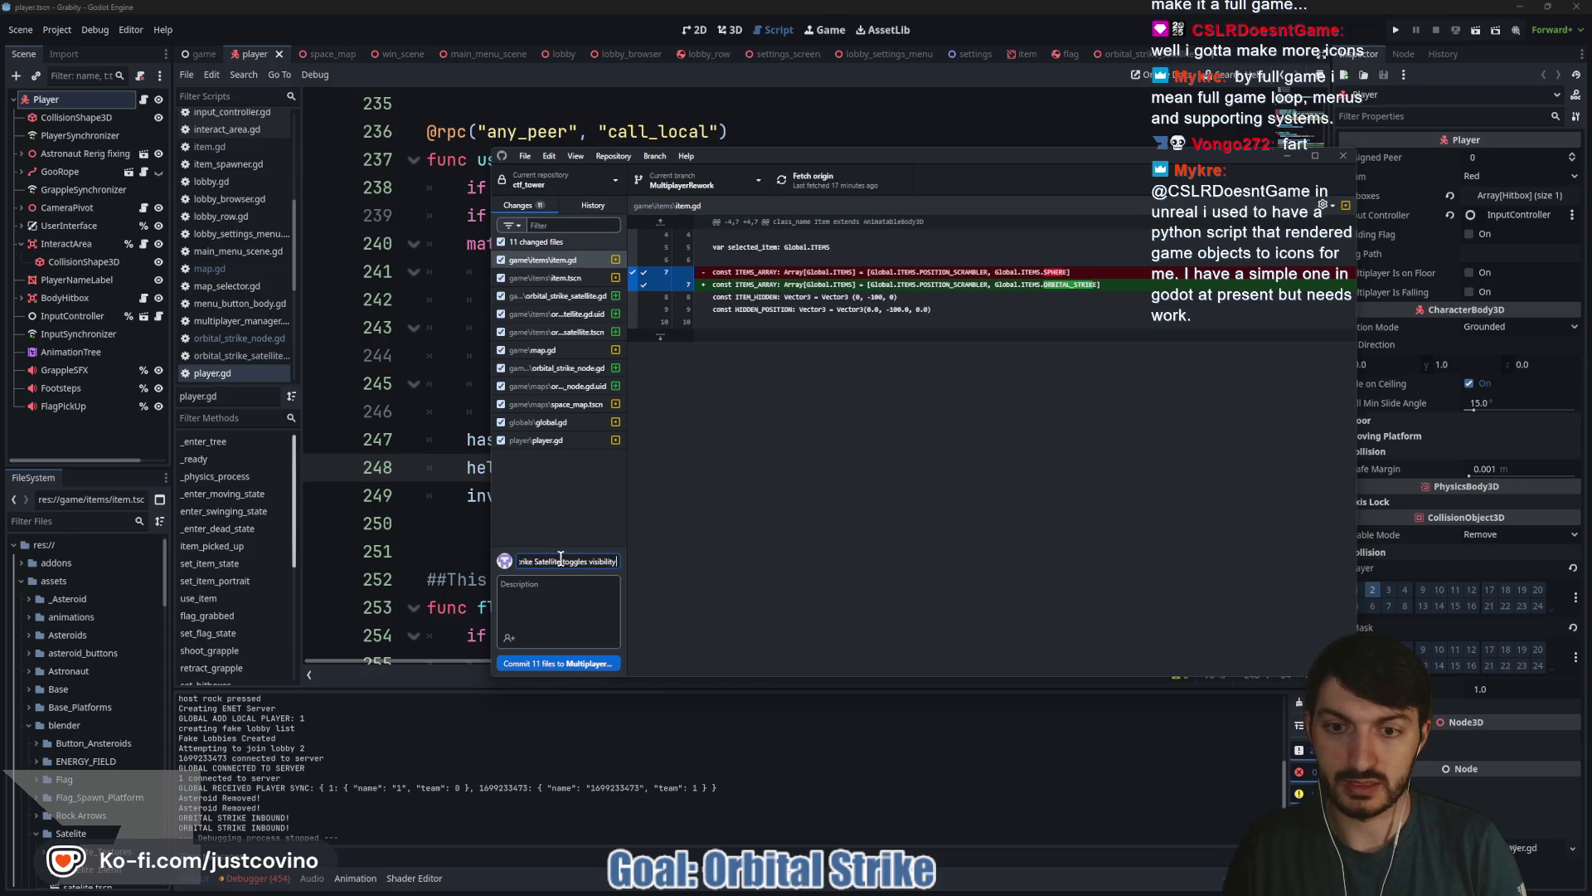
{"action": "type", "text": "ding on player holding"}
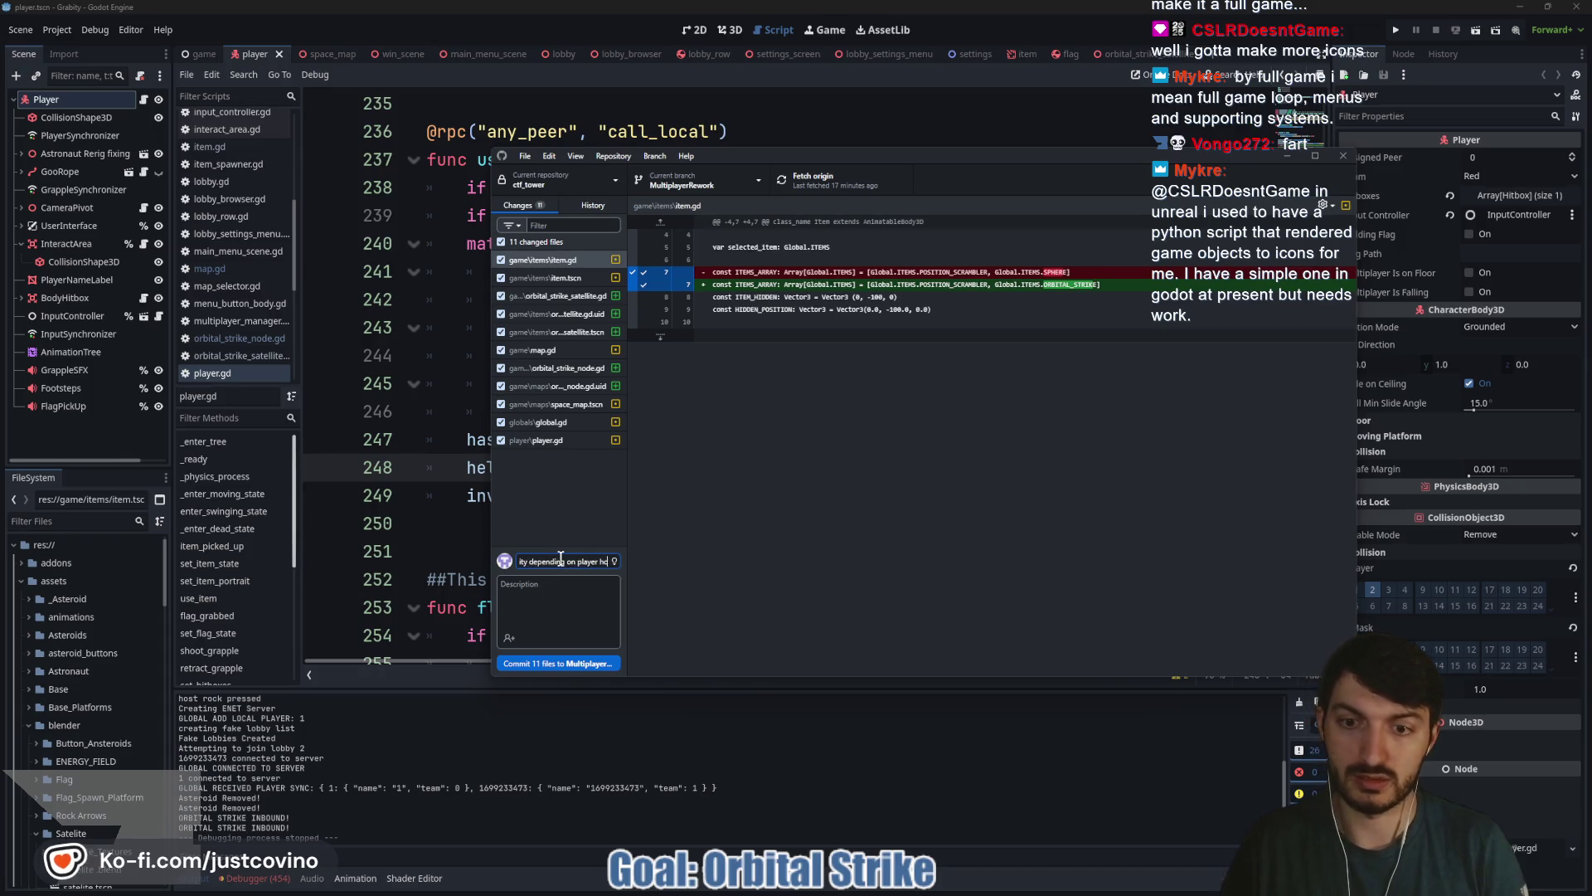
{"action": "type", "text": " powerup"}
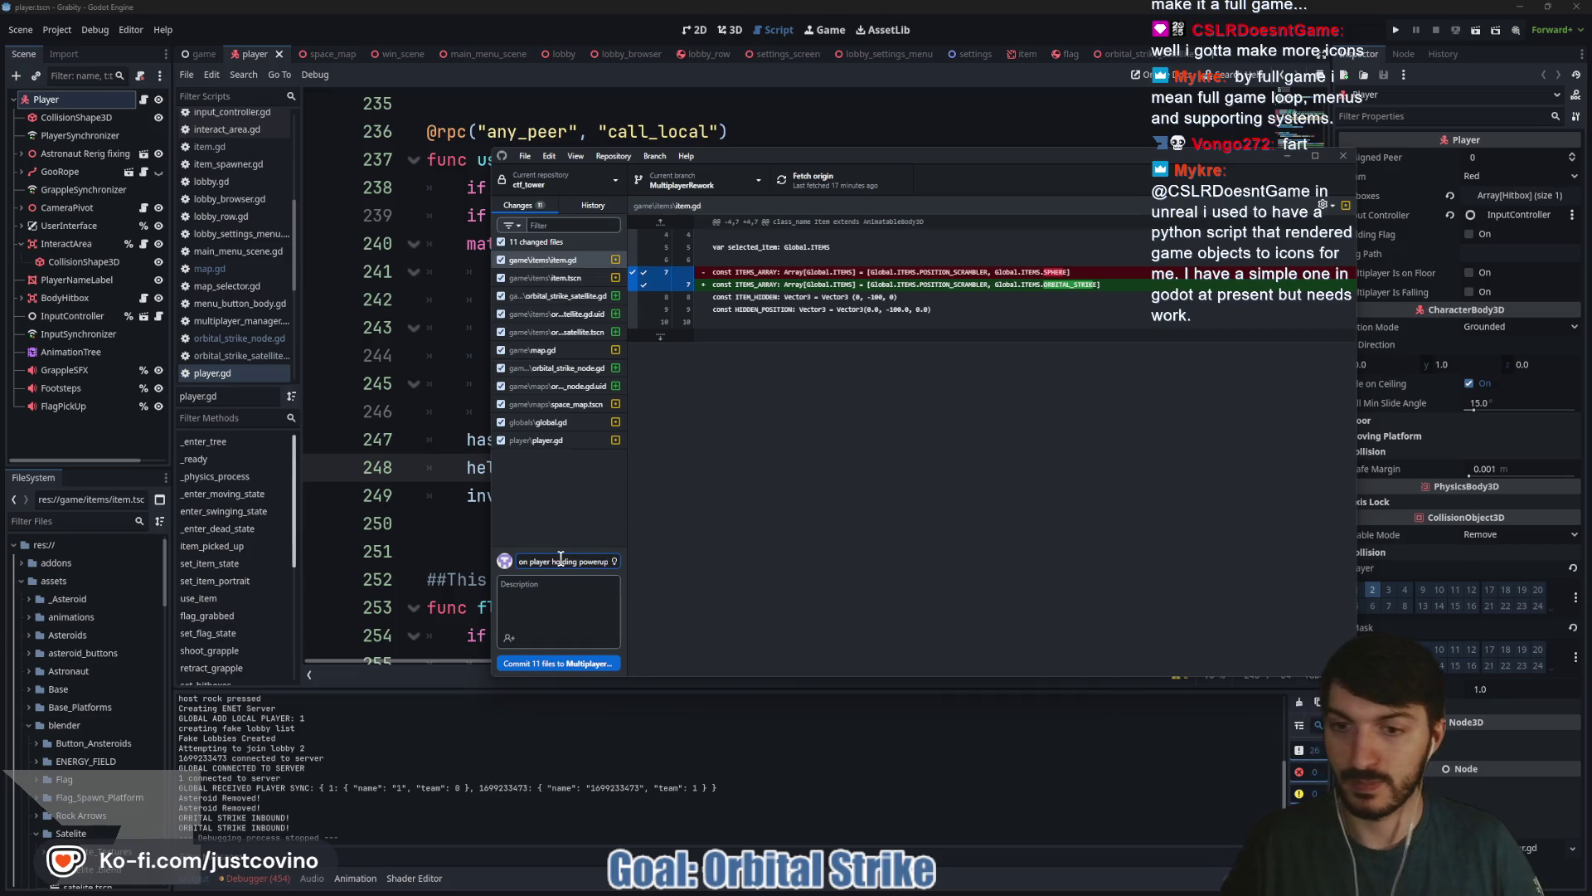
{"action": "left_click", "coordinate": [585, 666]}
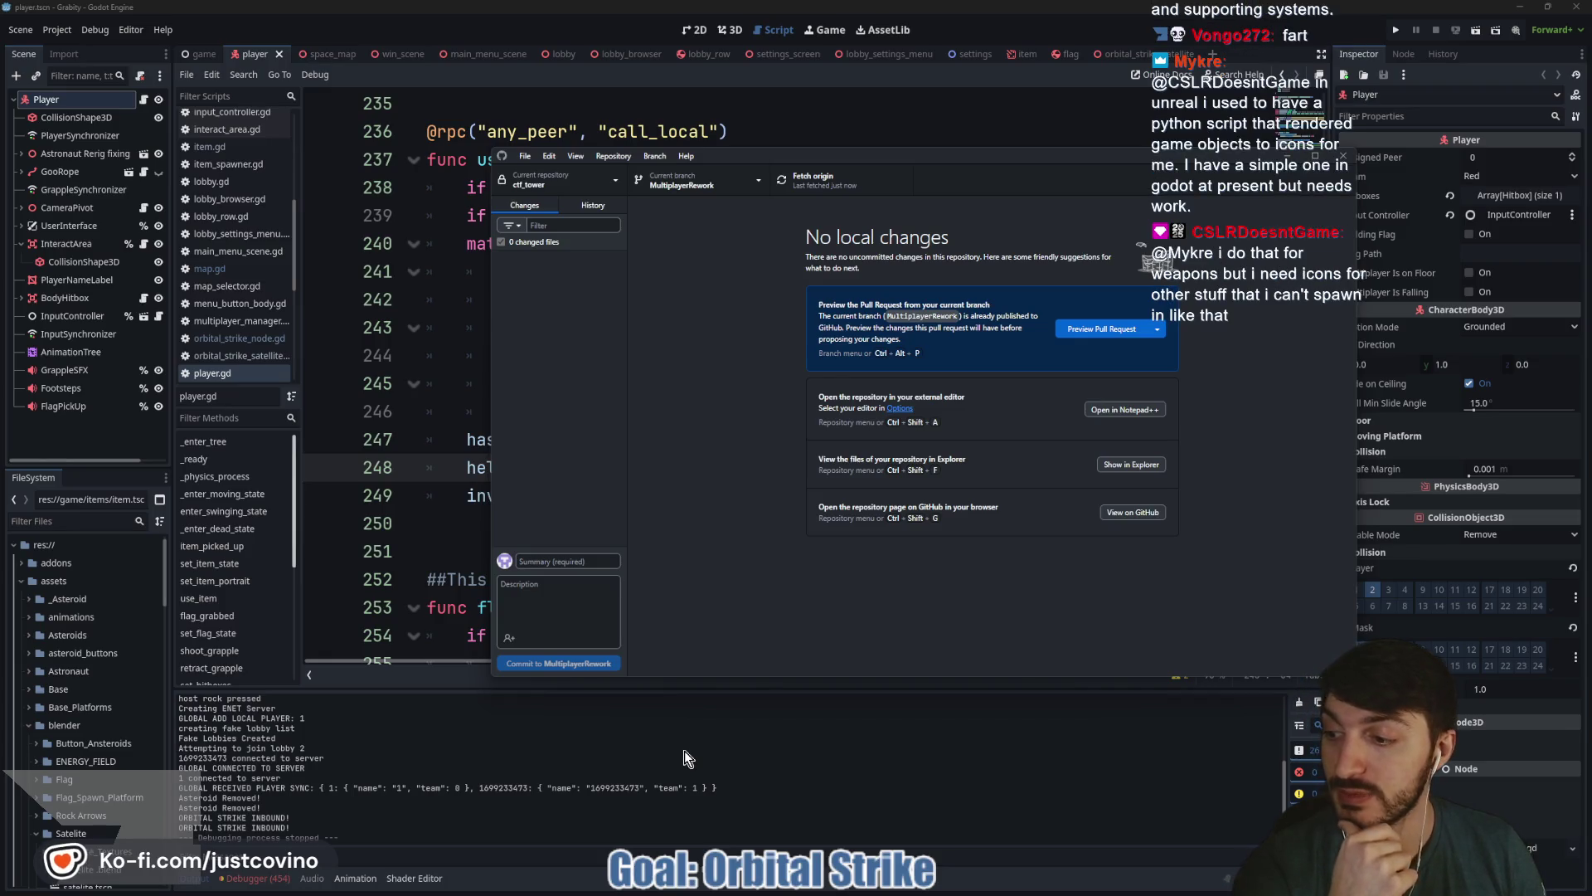
- Return to player.gd and review lines 221–249 around use_item
{"action": "left_click", "coordinate": [622, 757]}
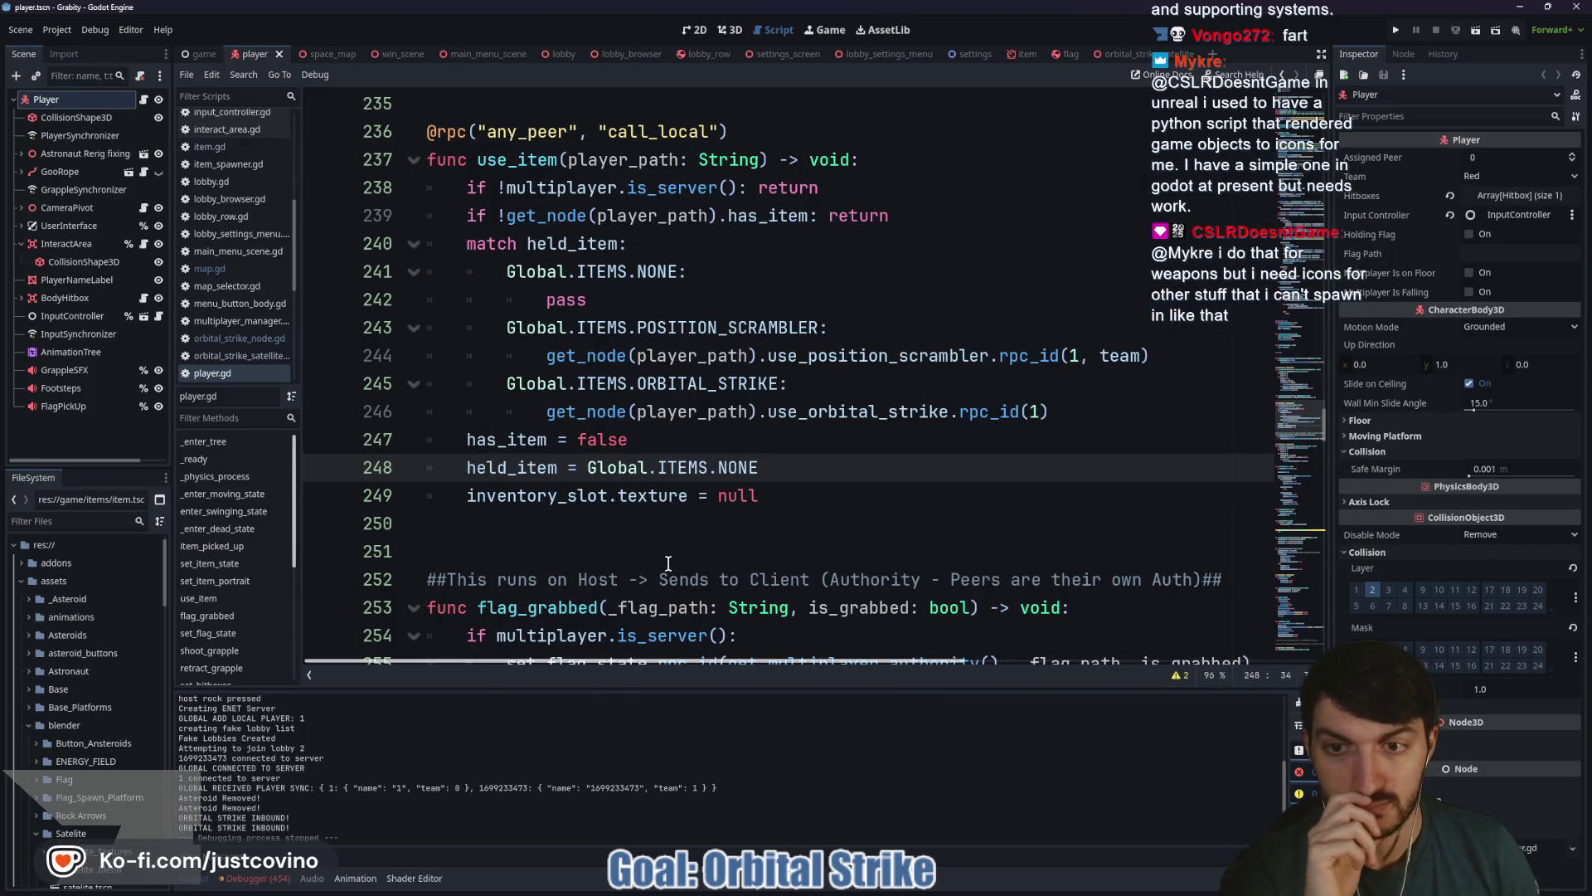
{"action": "left_click", "coordinate": [684, 446]}
{"action": "left_click", "coordinate": [831, 495]}
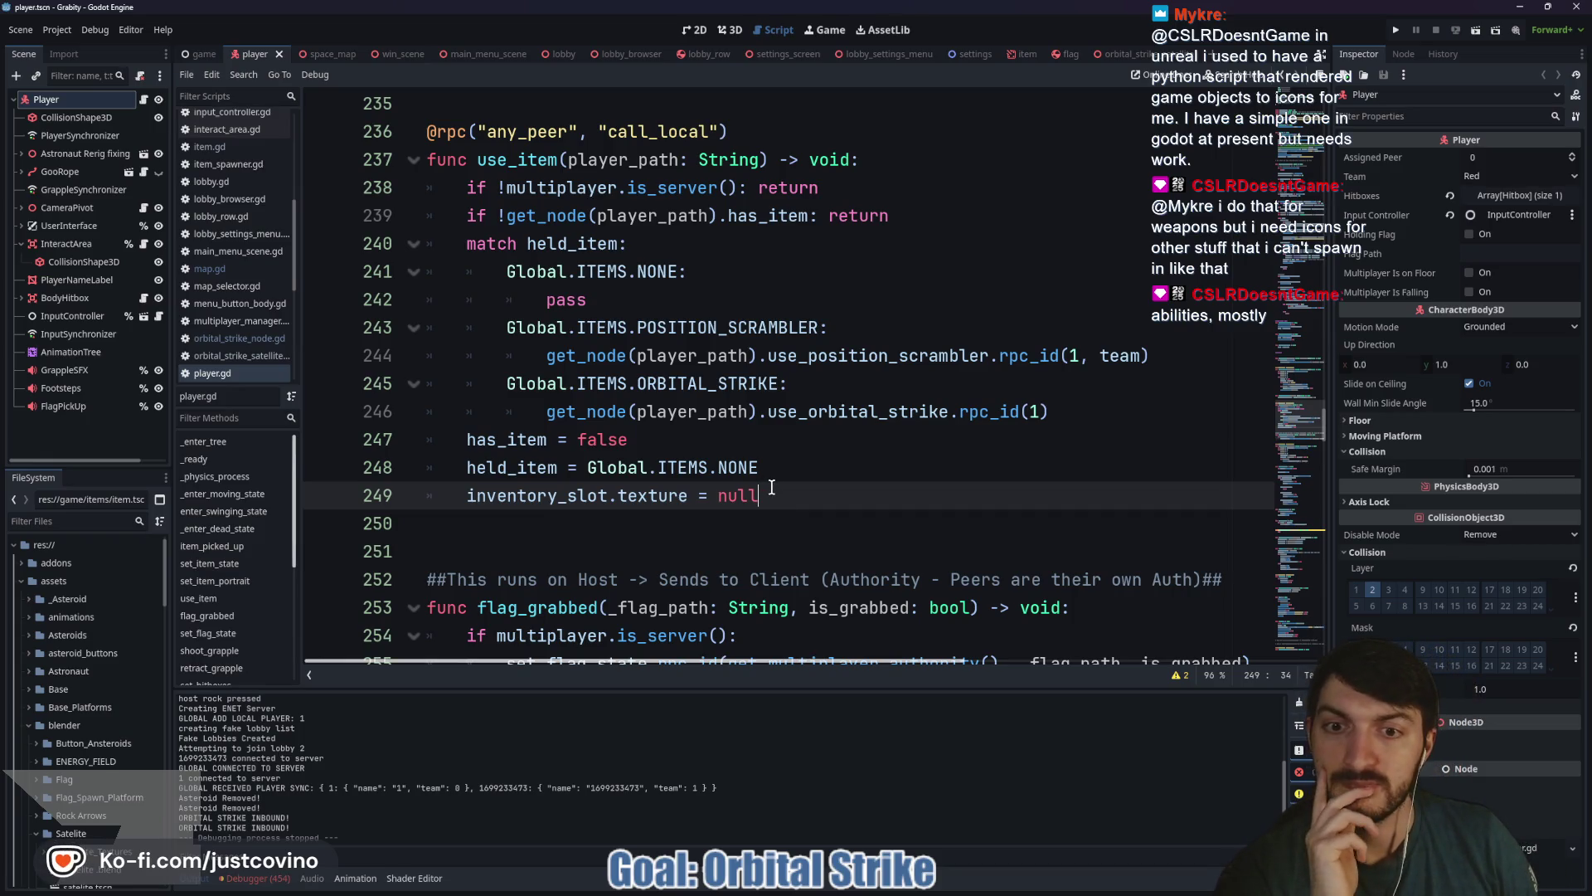
{"action": "scroll", "coordinate": [772, 488], "scroll_direction": "up", "scroll_amount": 3}
{"action": "left_click", "coordinate": [678, 357]}
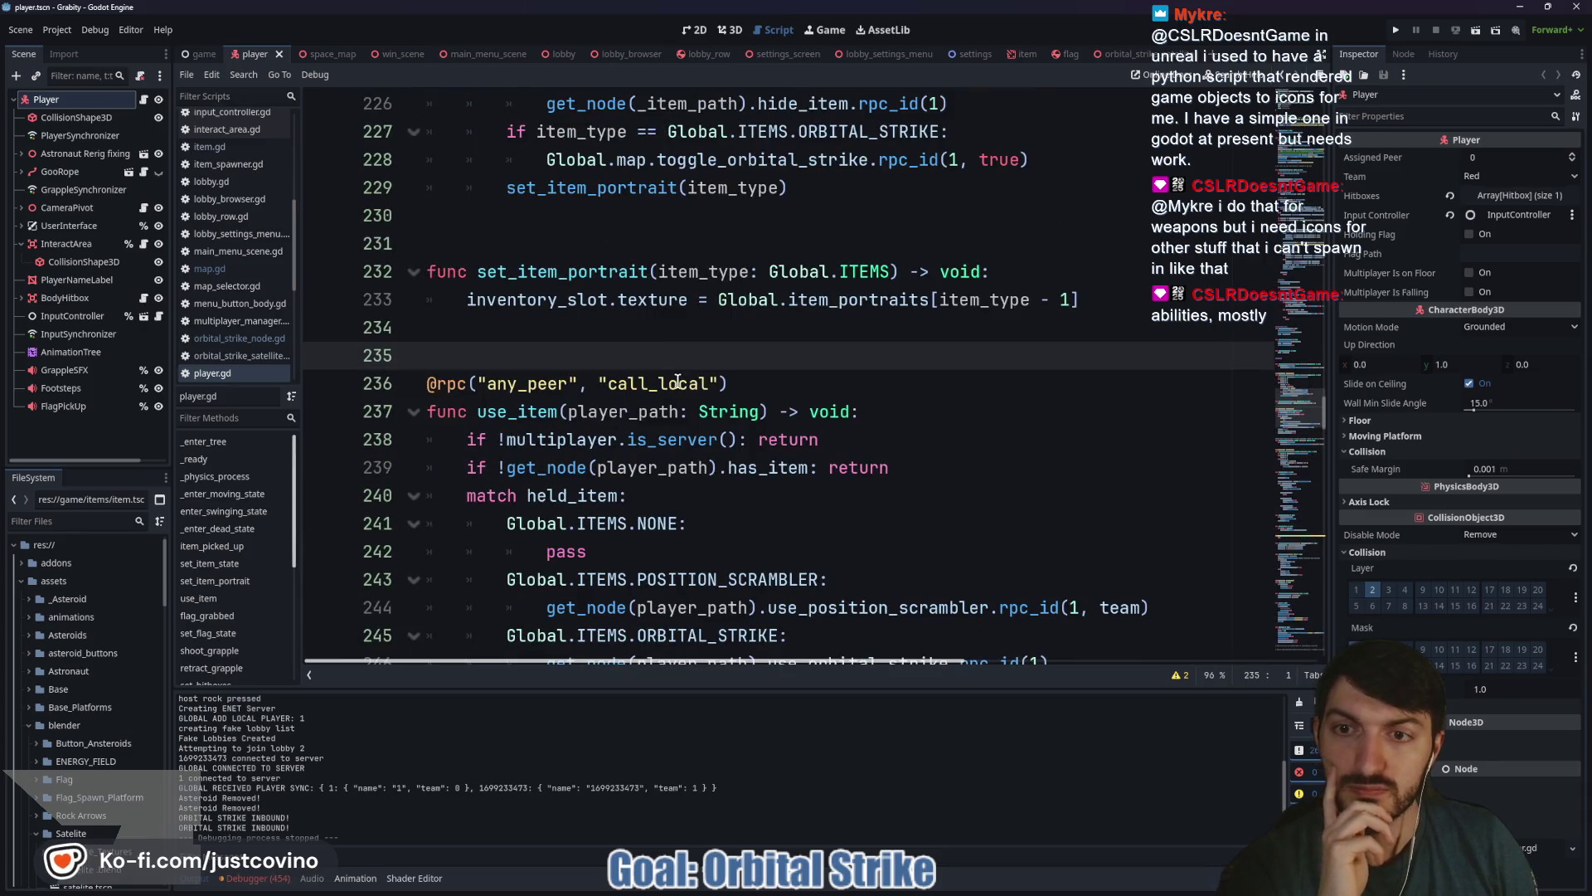
{"action": "scroll", "coordinate": [759, 305], "scroll_direction": "up", "scroll_amount": 4}
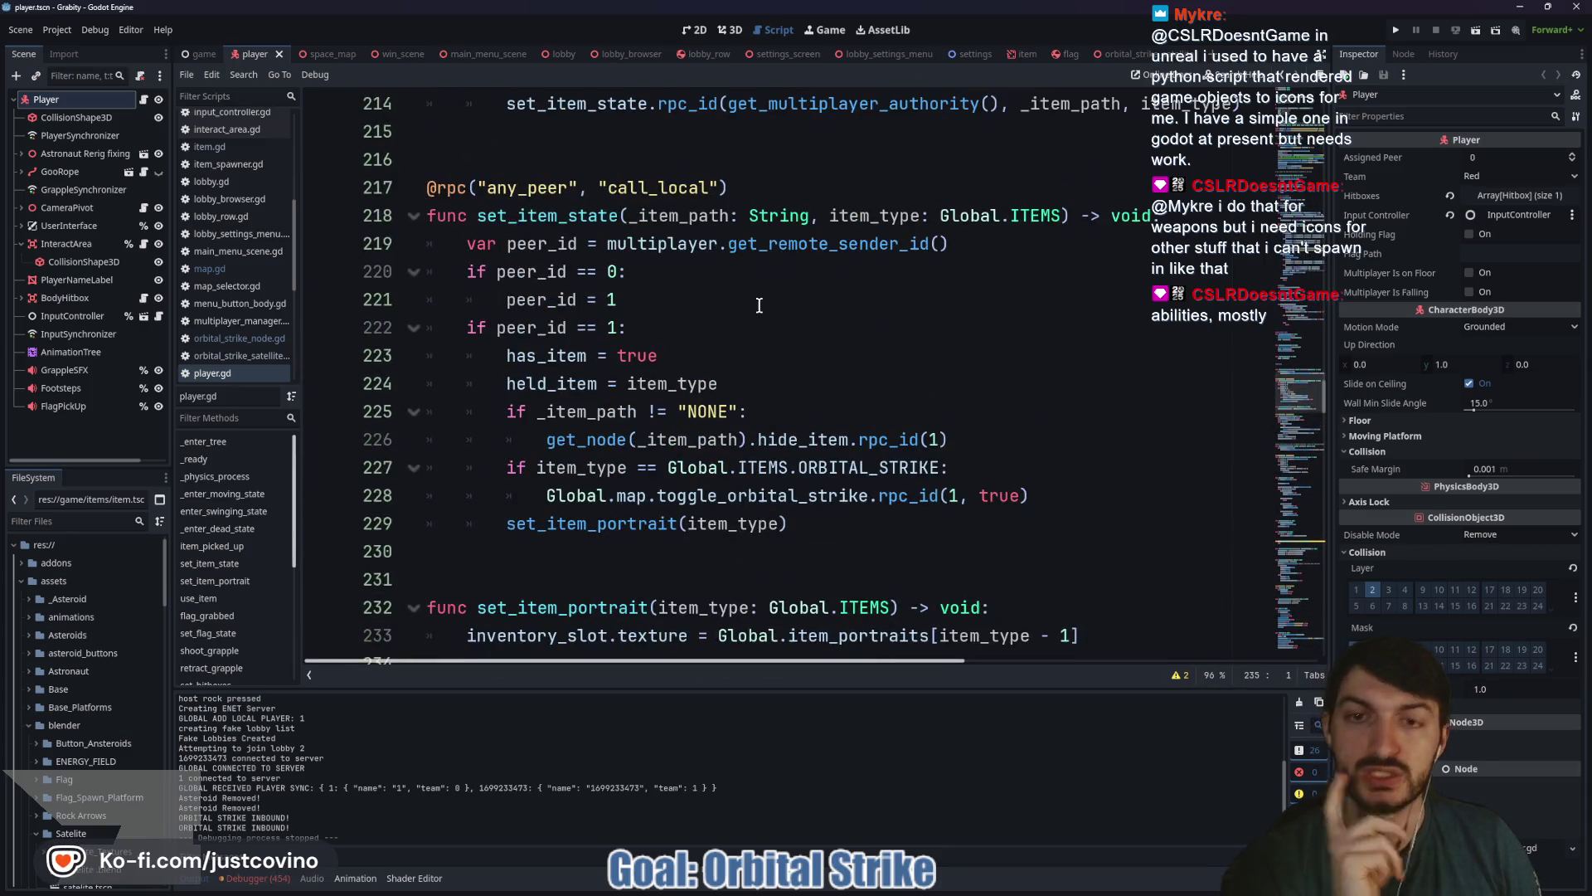
{"action": "left_click", "coordinate": [756, 309]}
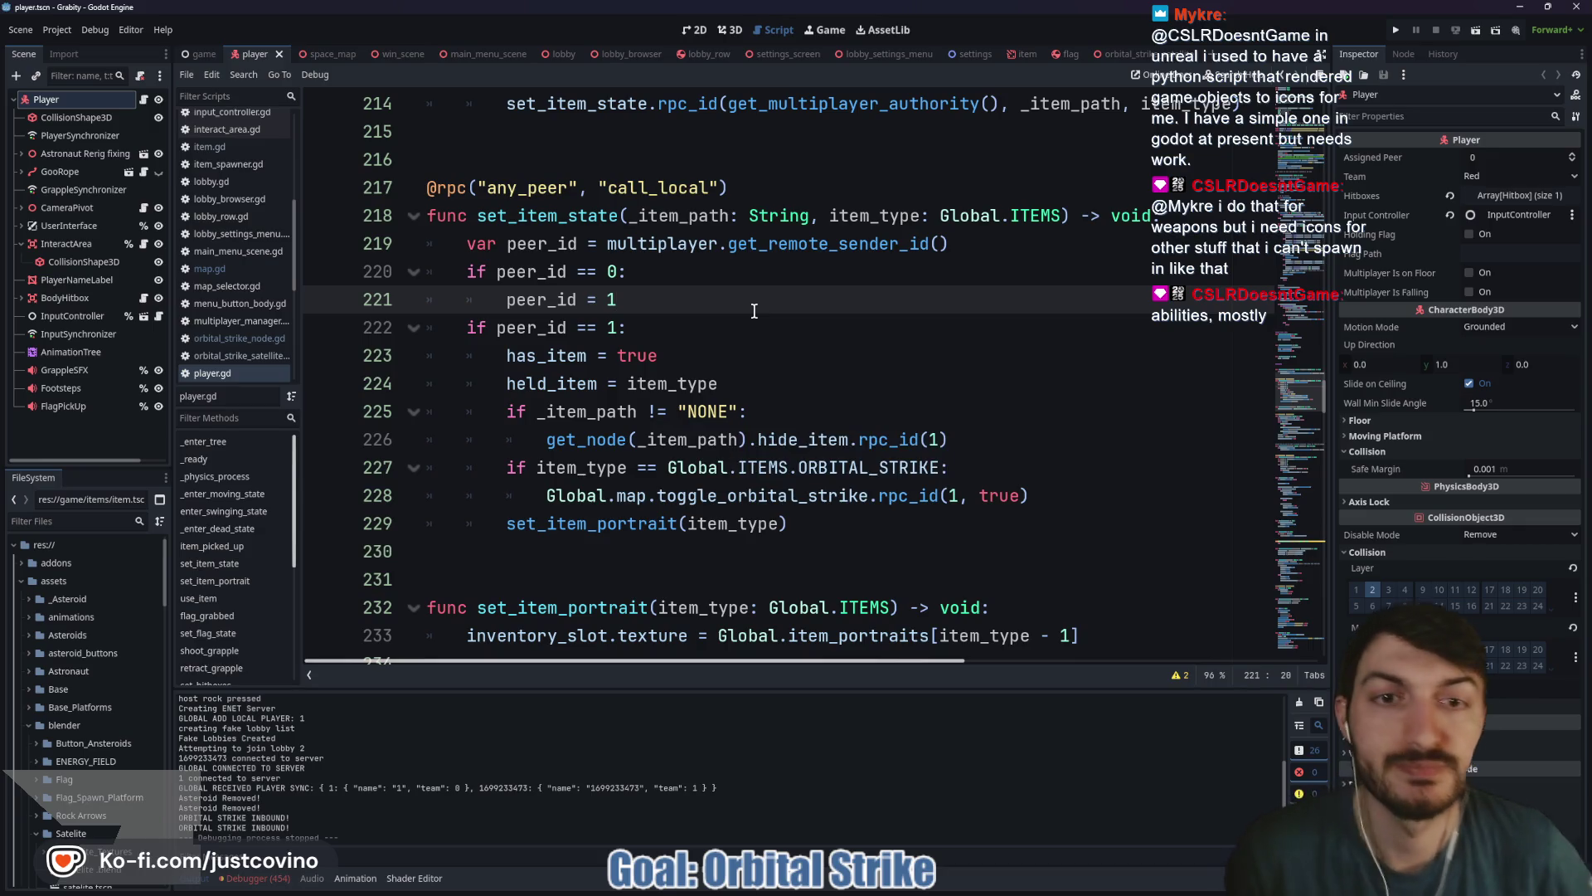
- Scroll up through player.gd lines 166–208, then back down to line 333
{"action": "scroll", "coordinate": [757, 324], "scroll_direction": "up", "scroll_amount": 2}
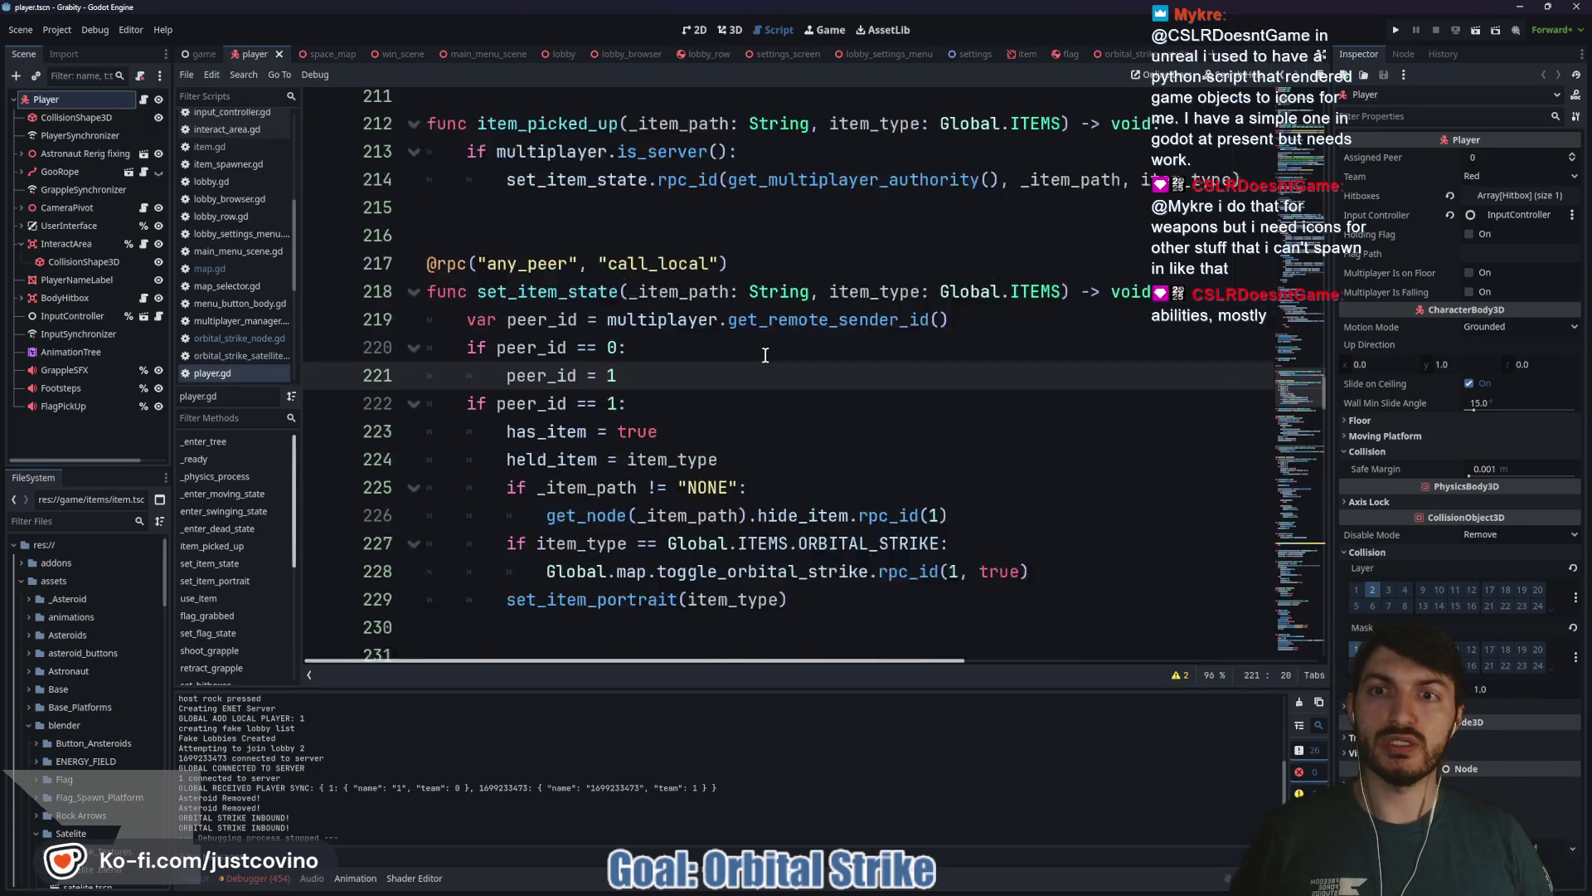
{"action": "scroll", "coordinate": [608, 328], "scroll_direction": "up", "scroll_amount": 3}
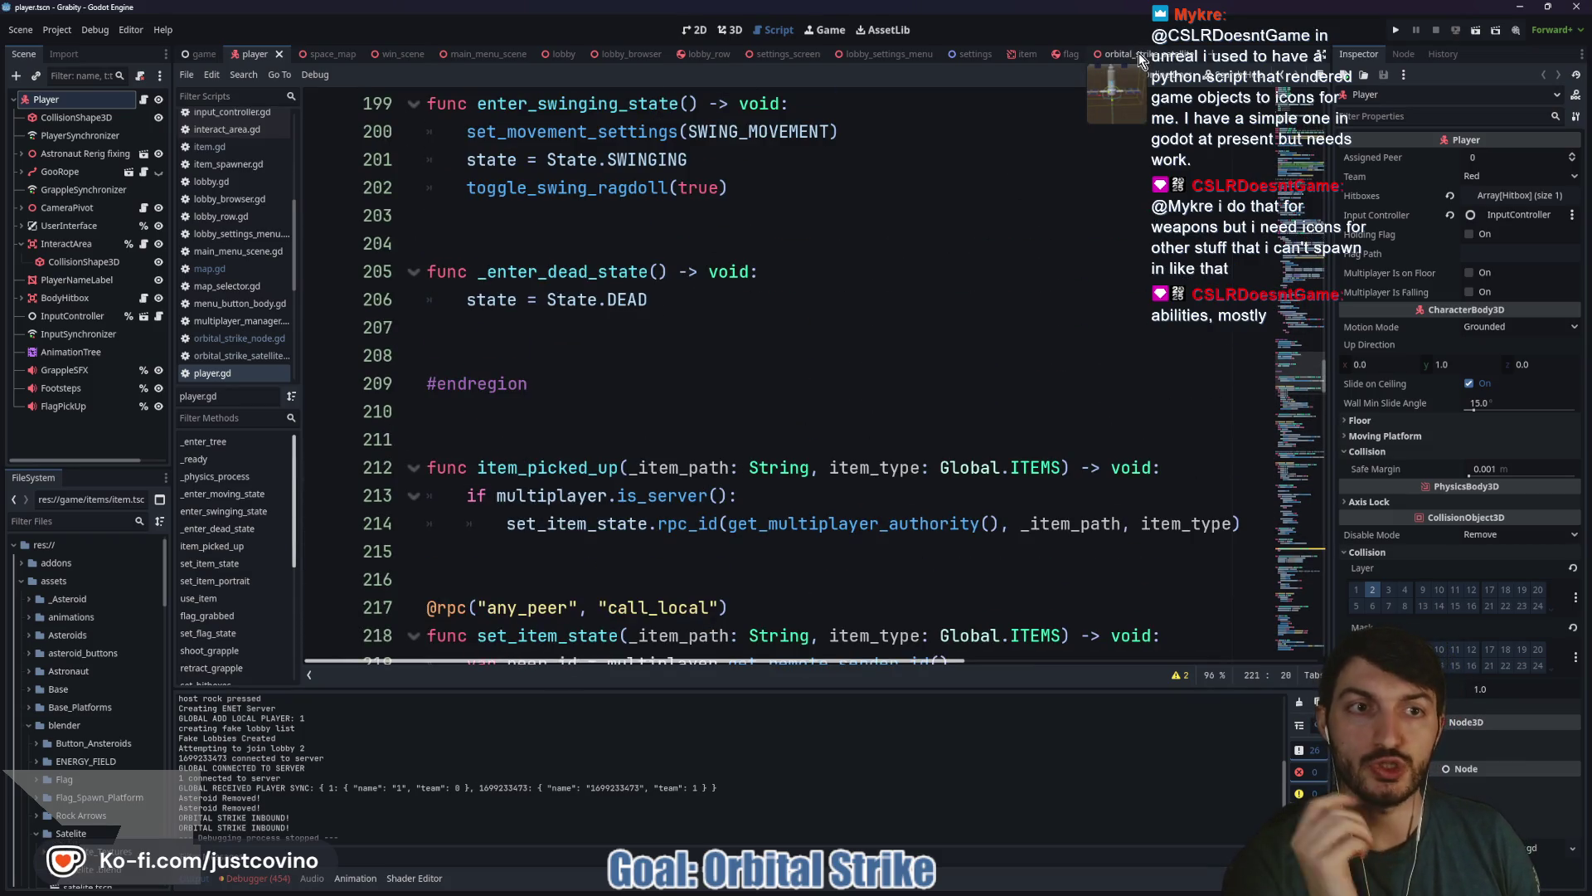
{"action": "left_click", "coordinate": [540, 355]}
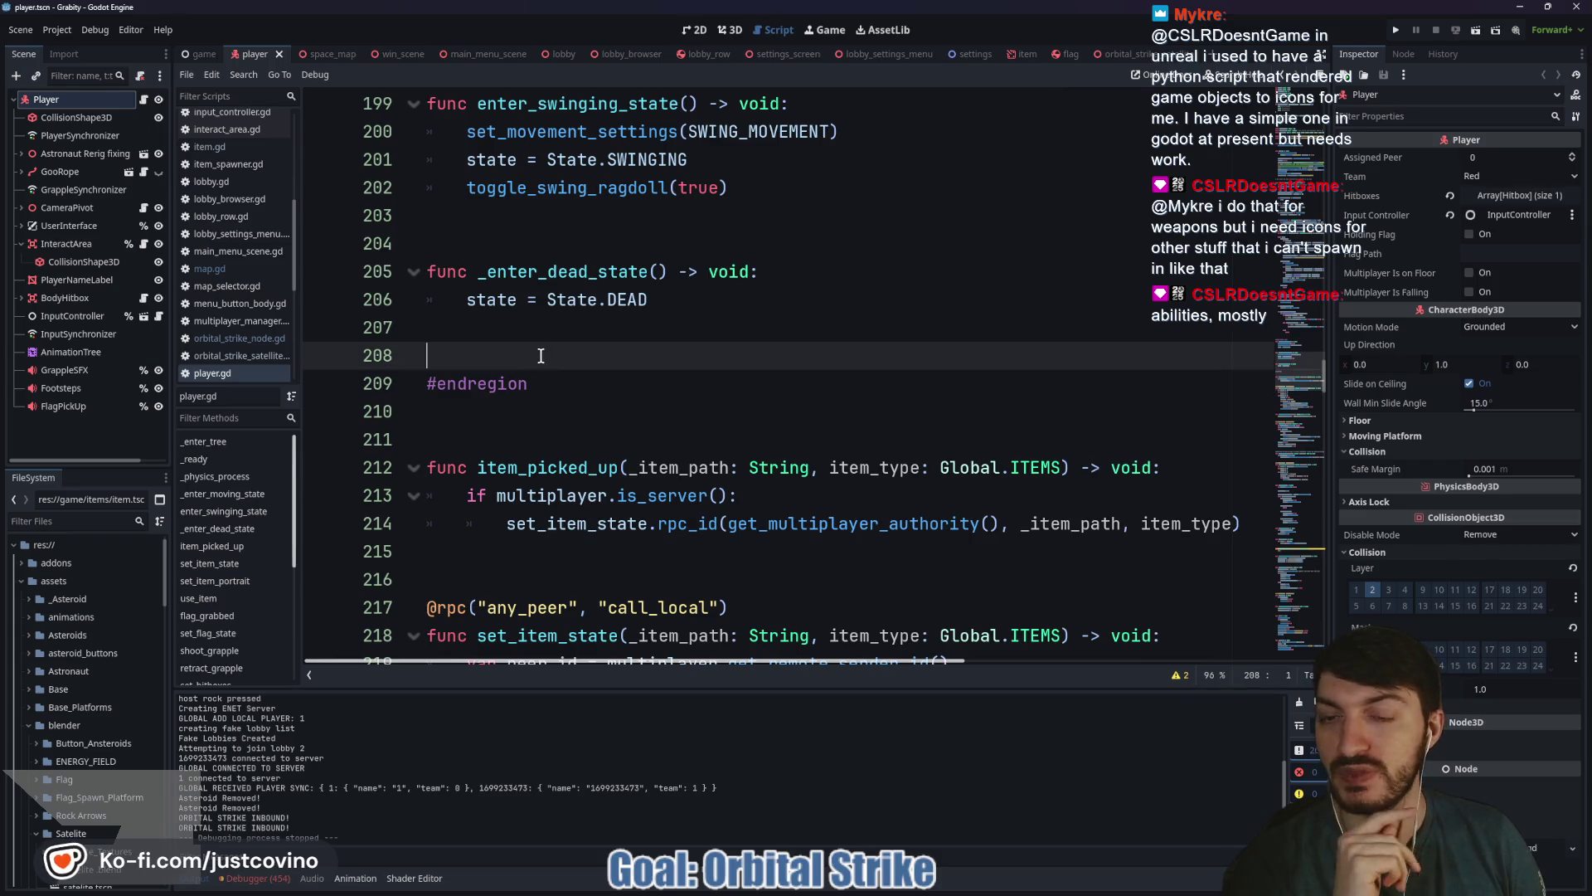
{"action": "scroll", "coordinate": [708, 374], "scroll_direction": "up", "scroll_amount": 4}
{"action": "left_click", "coordinate": [597, 409]}
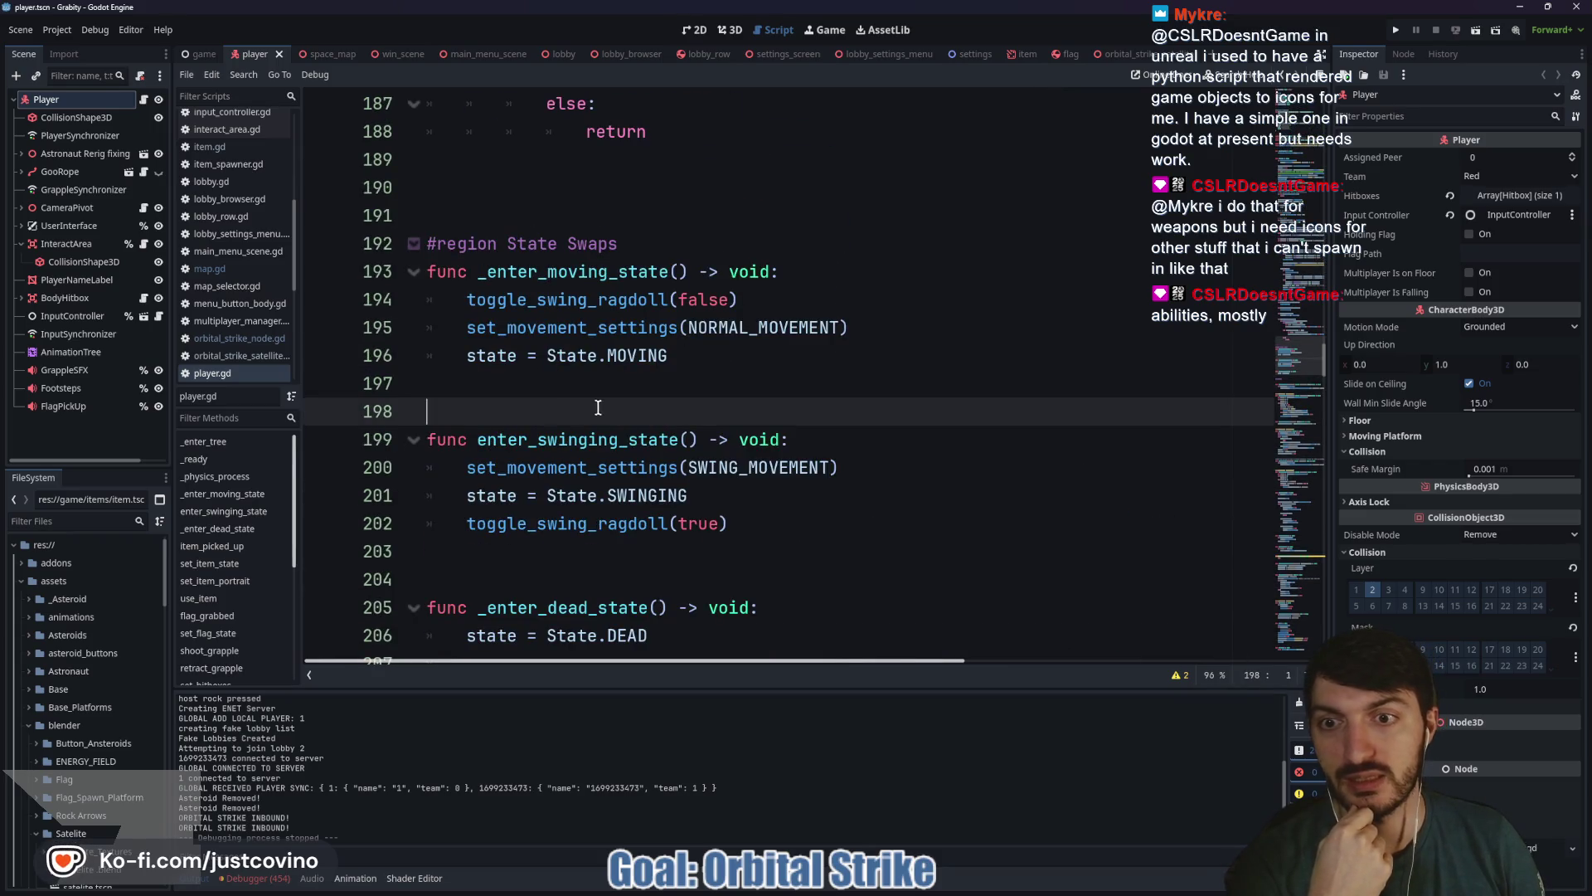
{"action": "scroll", "coordinate": [611, 410], "scroll_direction": "up", "scroll_amount": 4}
{"action": "scroll", "coordinate": [678, 451], "scroll_direction": "up", "scroll_amount": 5}
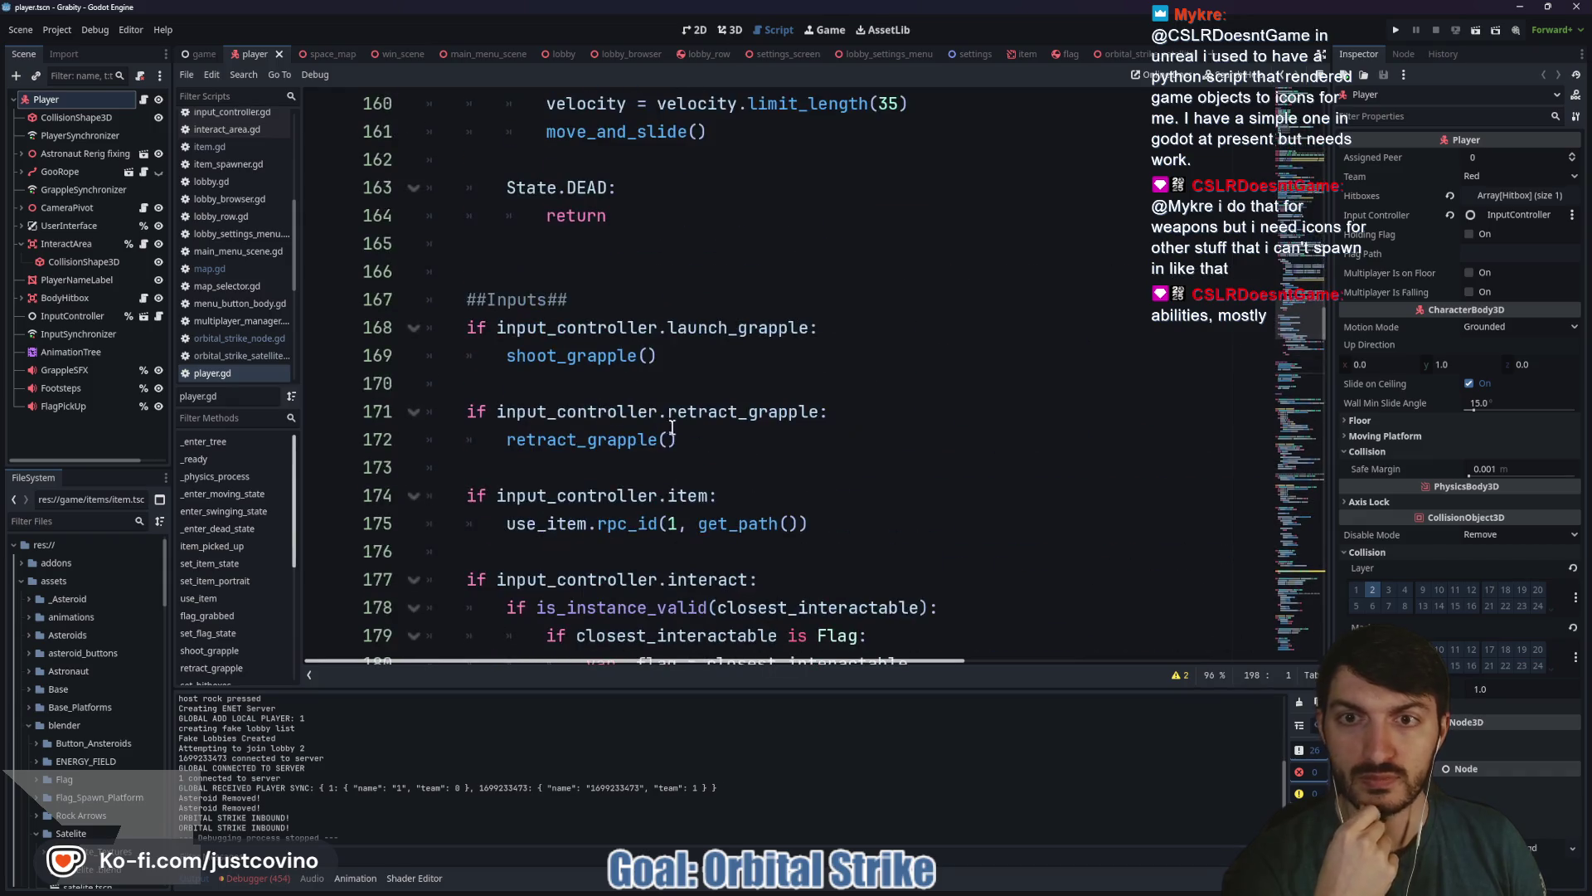
{"action": "left_click", "coordinate": [587, 262]}
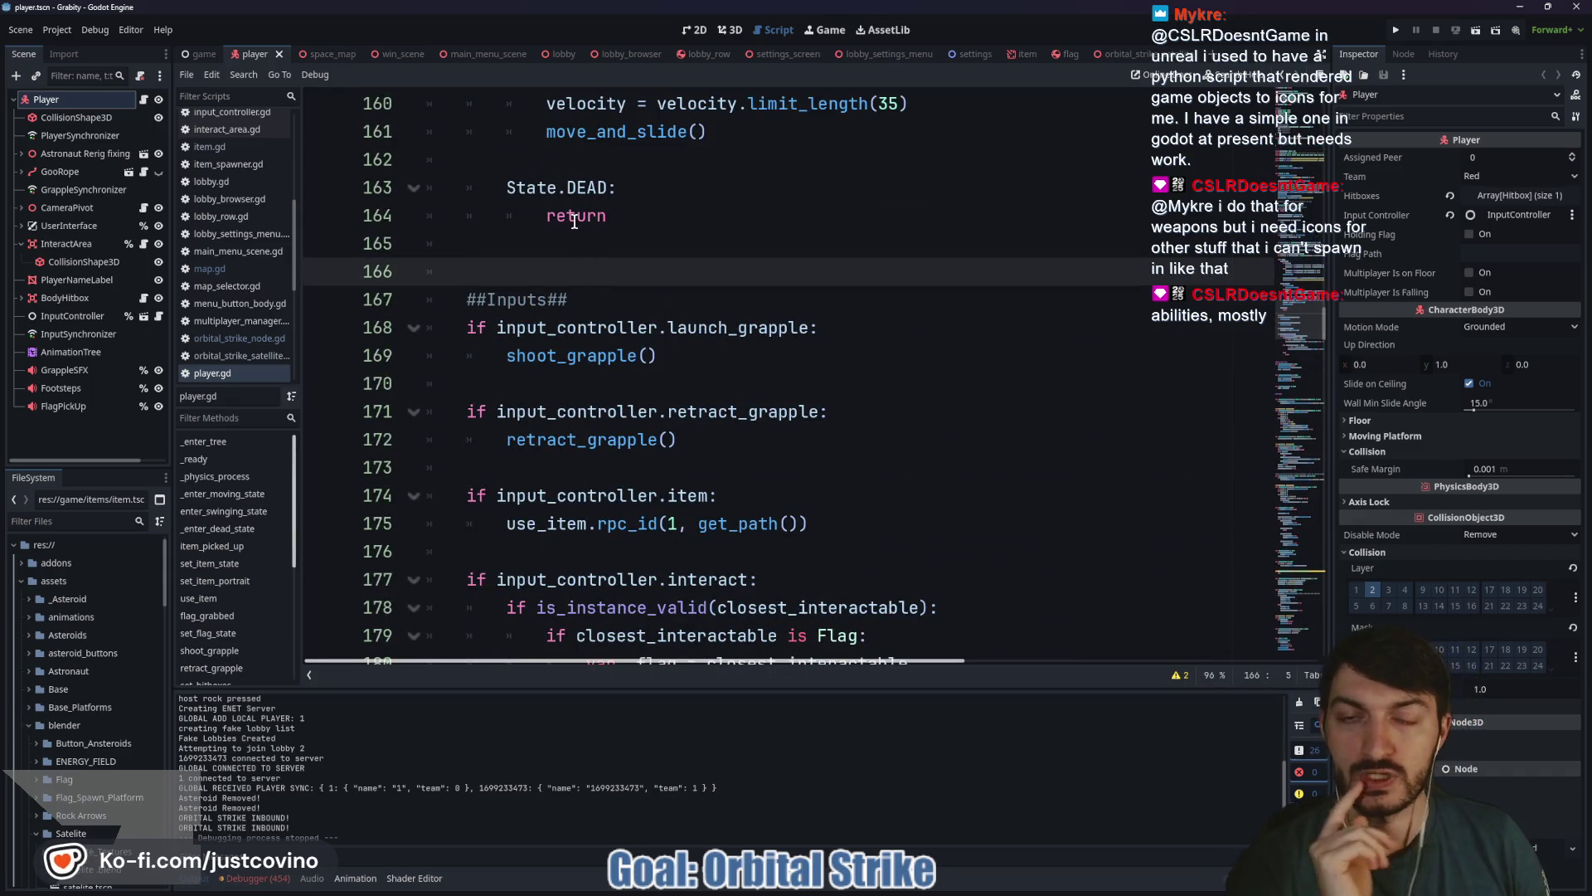
{"action": "scroll", "coordinate": [721, 352], "scroll_direction": "down", "scroll_amount": 17}
{"action": "scroll", "coordinate": [720, 351], "scroll_direction": "down", "scroll_amount": 20}
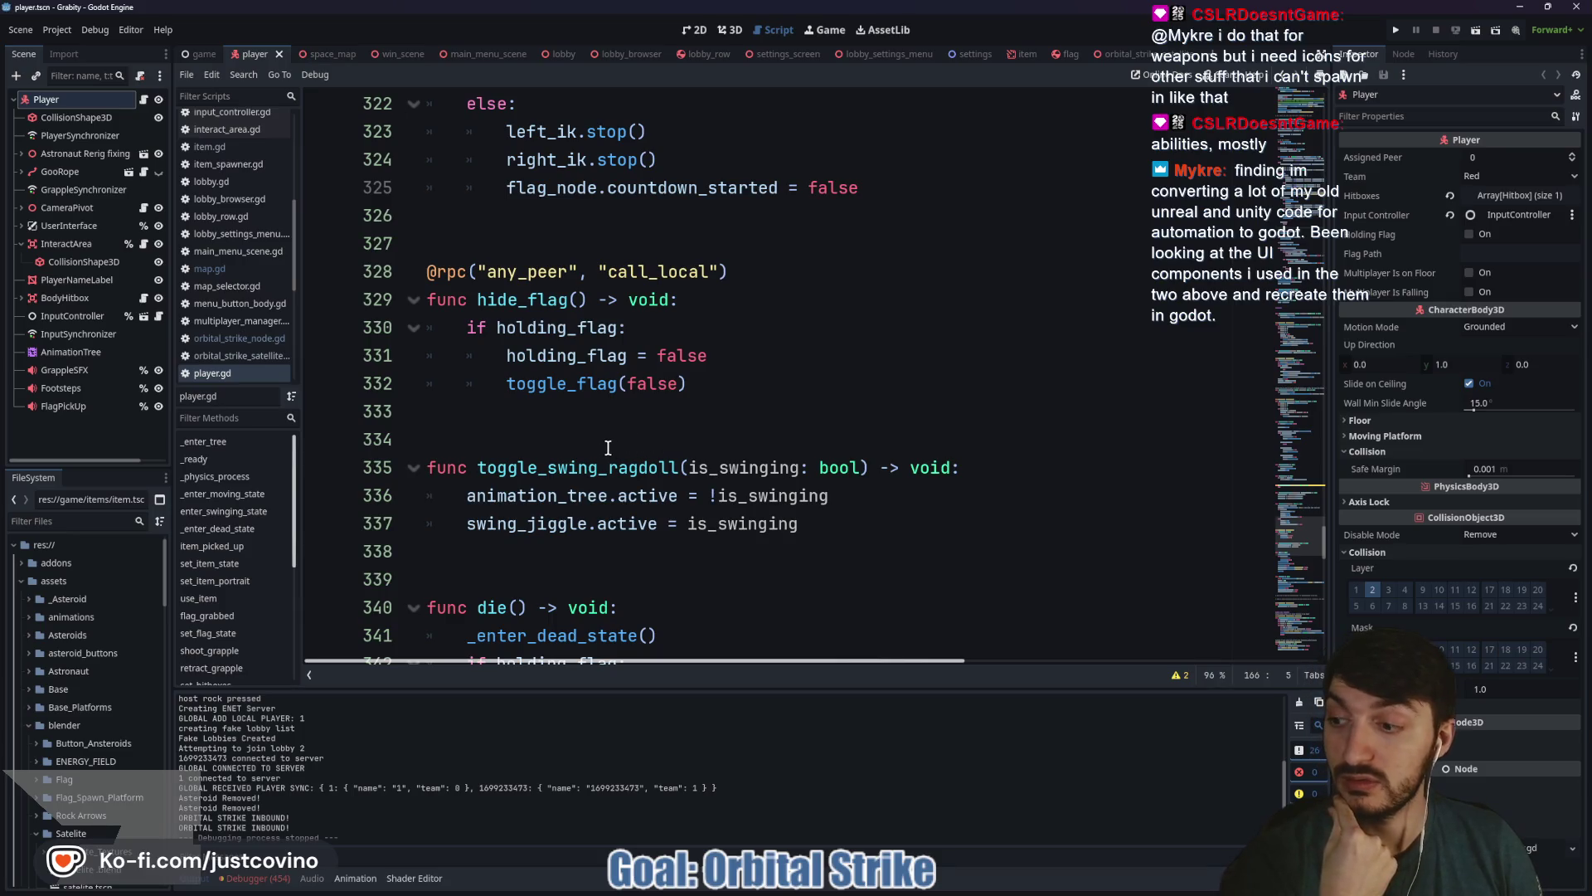
{"action": "left_click", "coordinate": [554, 419]}
- Collapse sound_effects, expand the tools folder and open the new_project.gd editor script
{"action": "scroll", "coordinate": [572, 460], "scroll_direction": "down", "scroll_amount": 2}
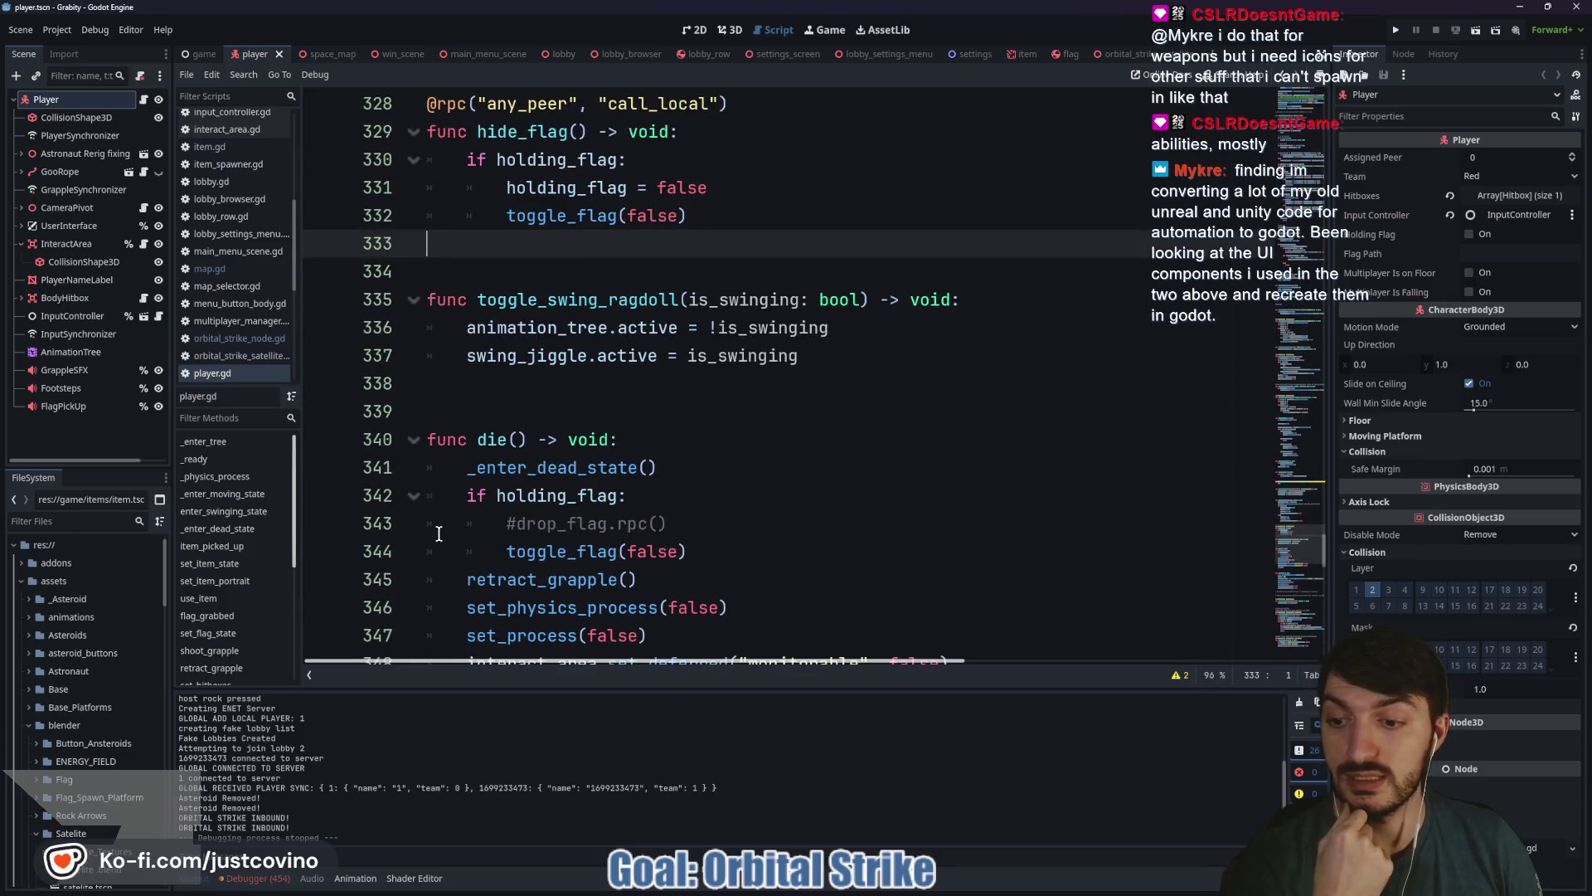
{"action": "scroll", "coordinate": [43, 627], "scroll_direction": "down", "scroll_amount": 5}
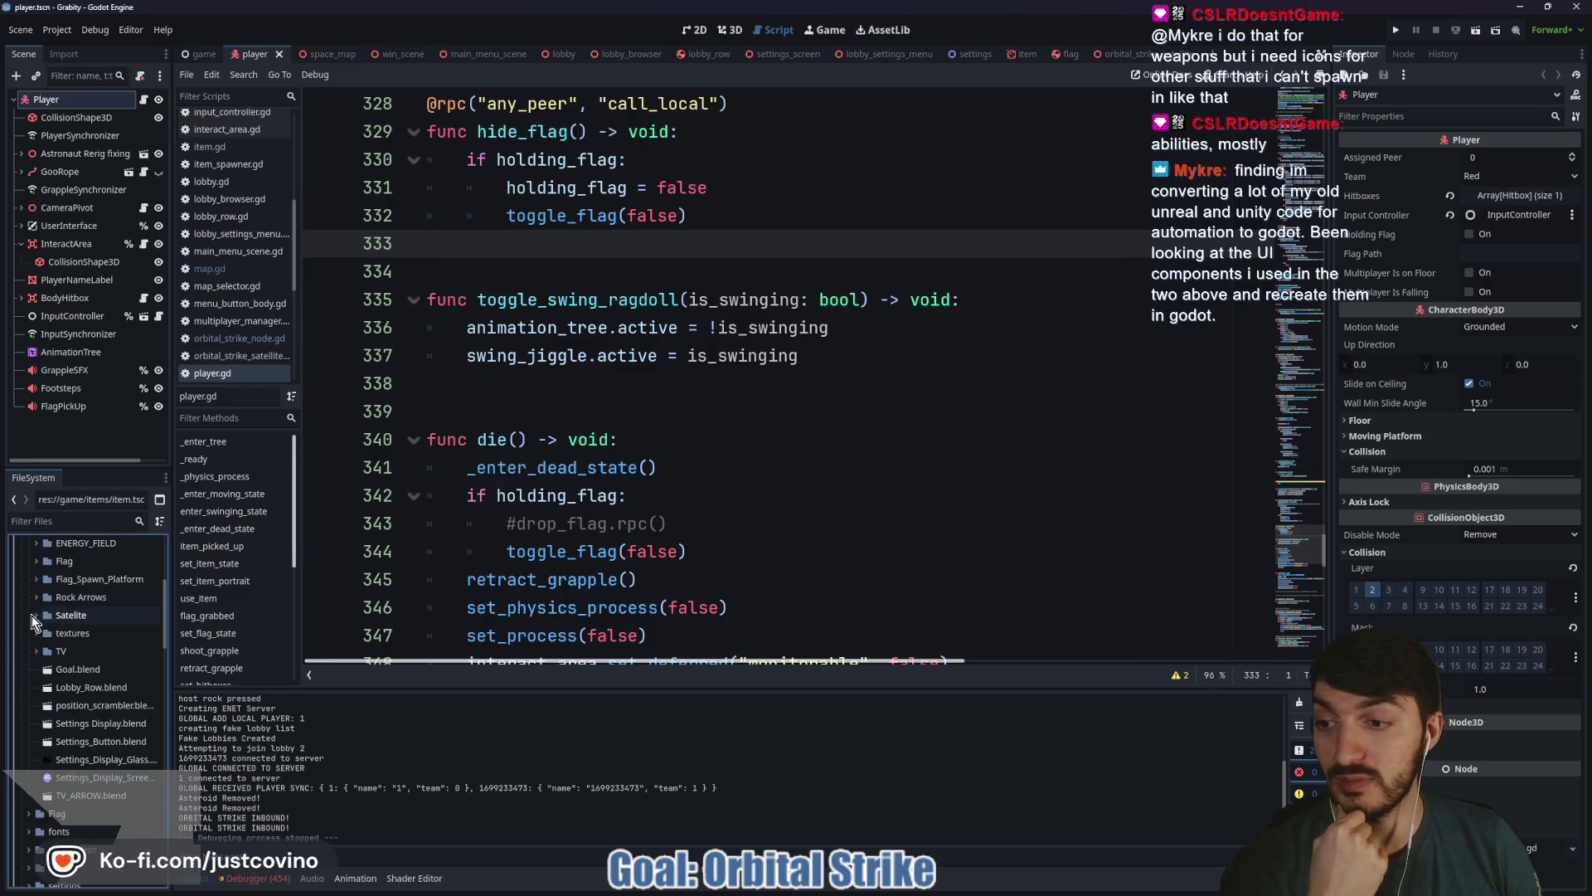
{"action": "scroll", "coordinate": [45, 680], "scroll_direction": "down", "scroll_amount": 5}
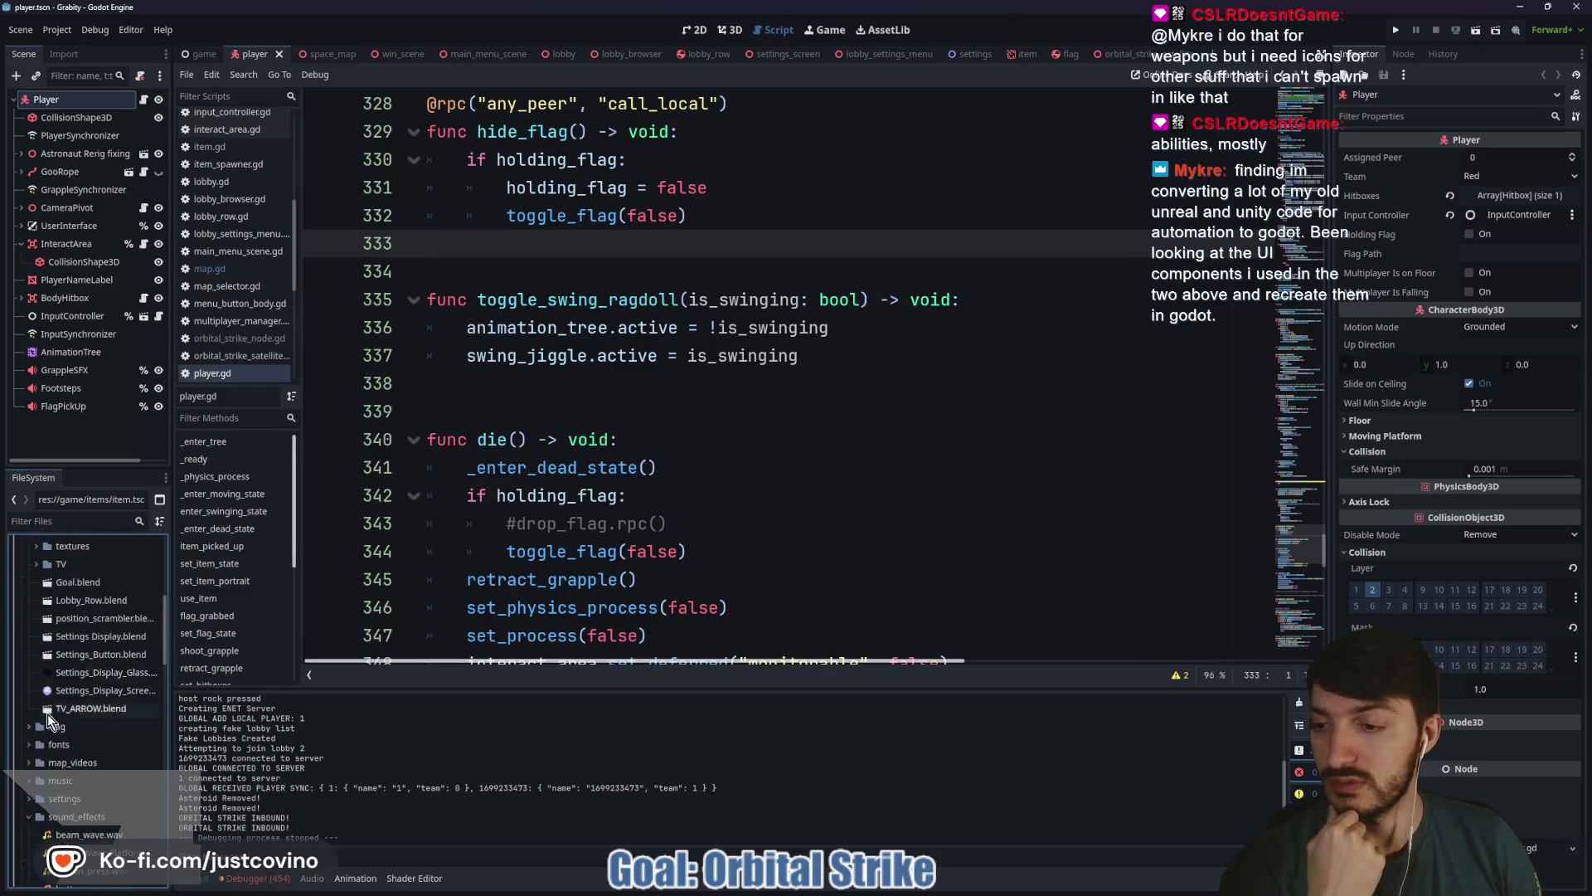
{"action": "scroll", "coordinate": [27, 728], "scroll_direction": "down", "scroll_amount": 4}
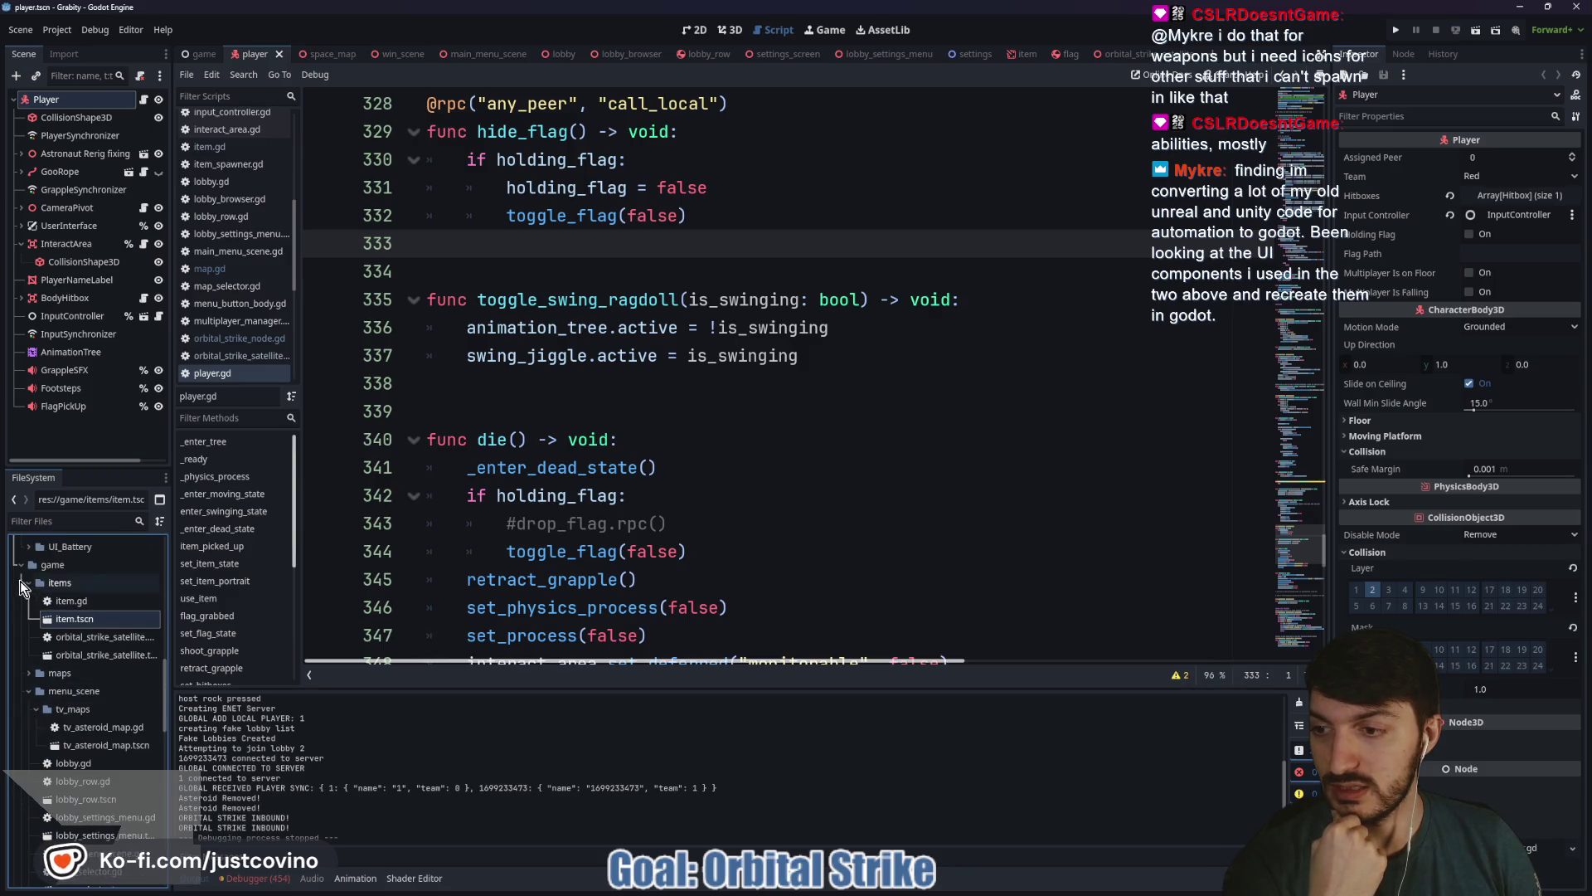
{"action": "left_click", "coordinate": [22, 572]}
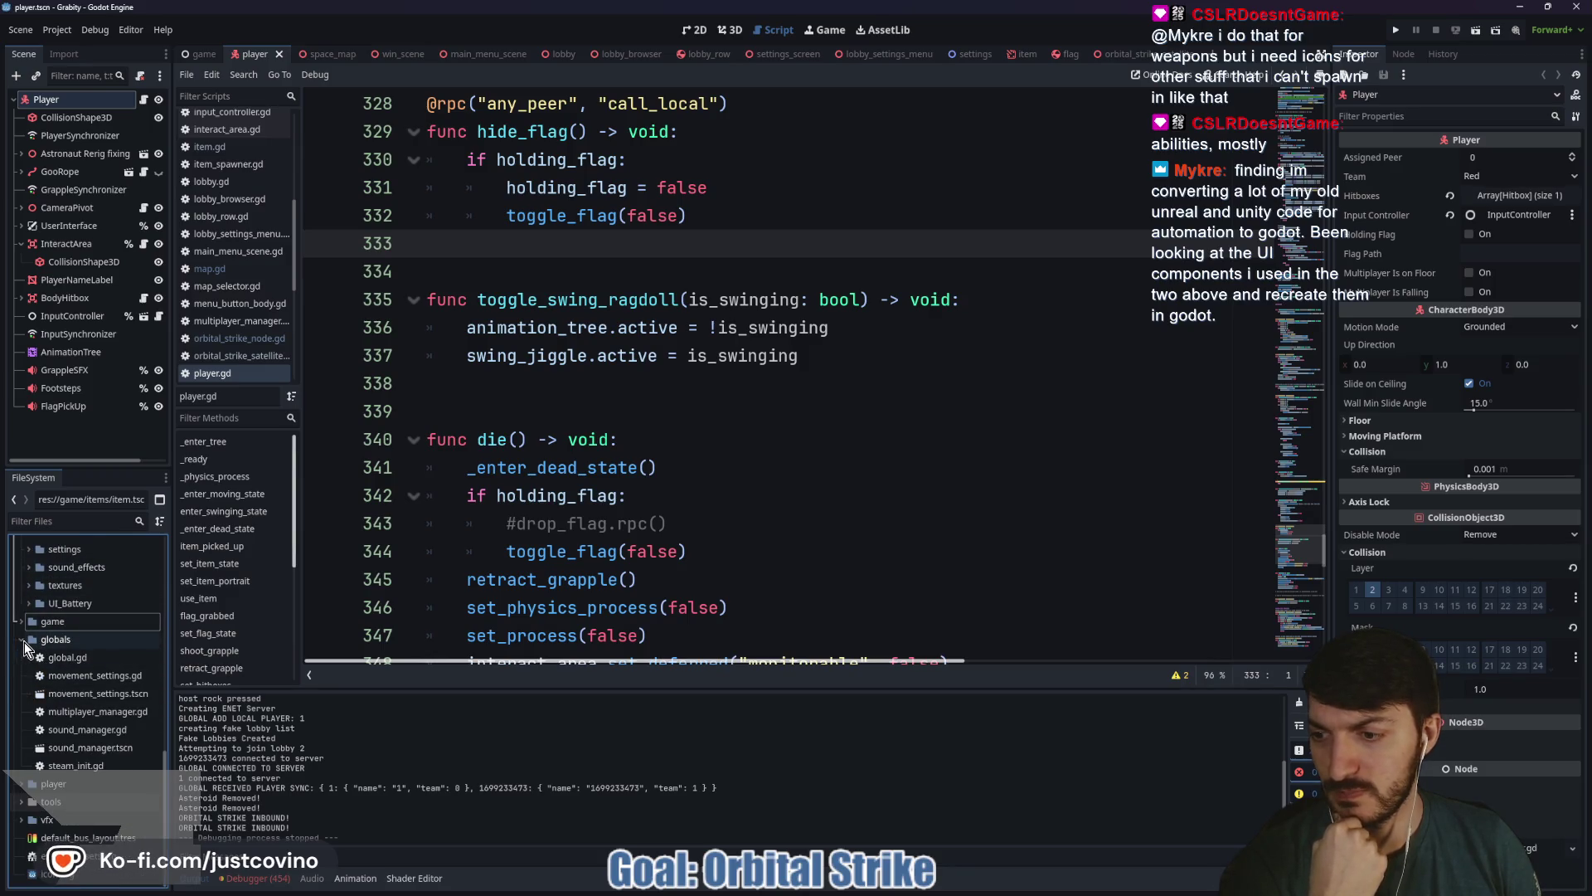
{"action": "left_click", "coordinate": [21, 801]}
{"action": "scroll", "coordinate": [66, 703], "scroll_direction": "down", "scroll_amount": 3}
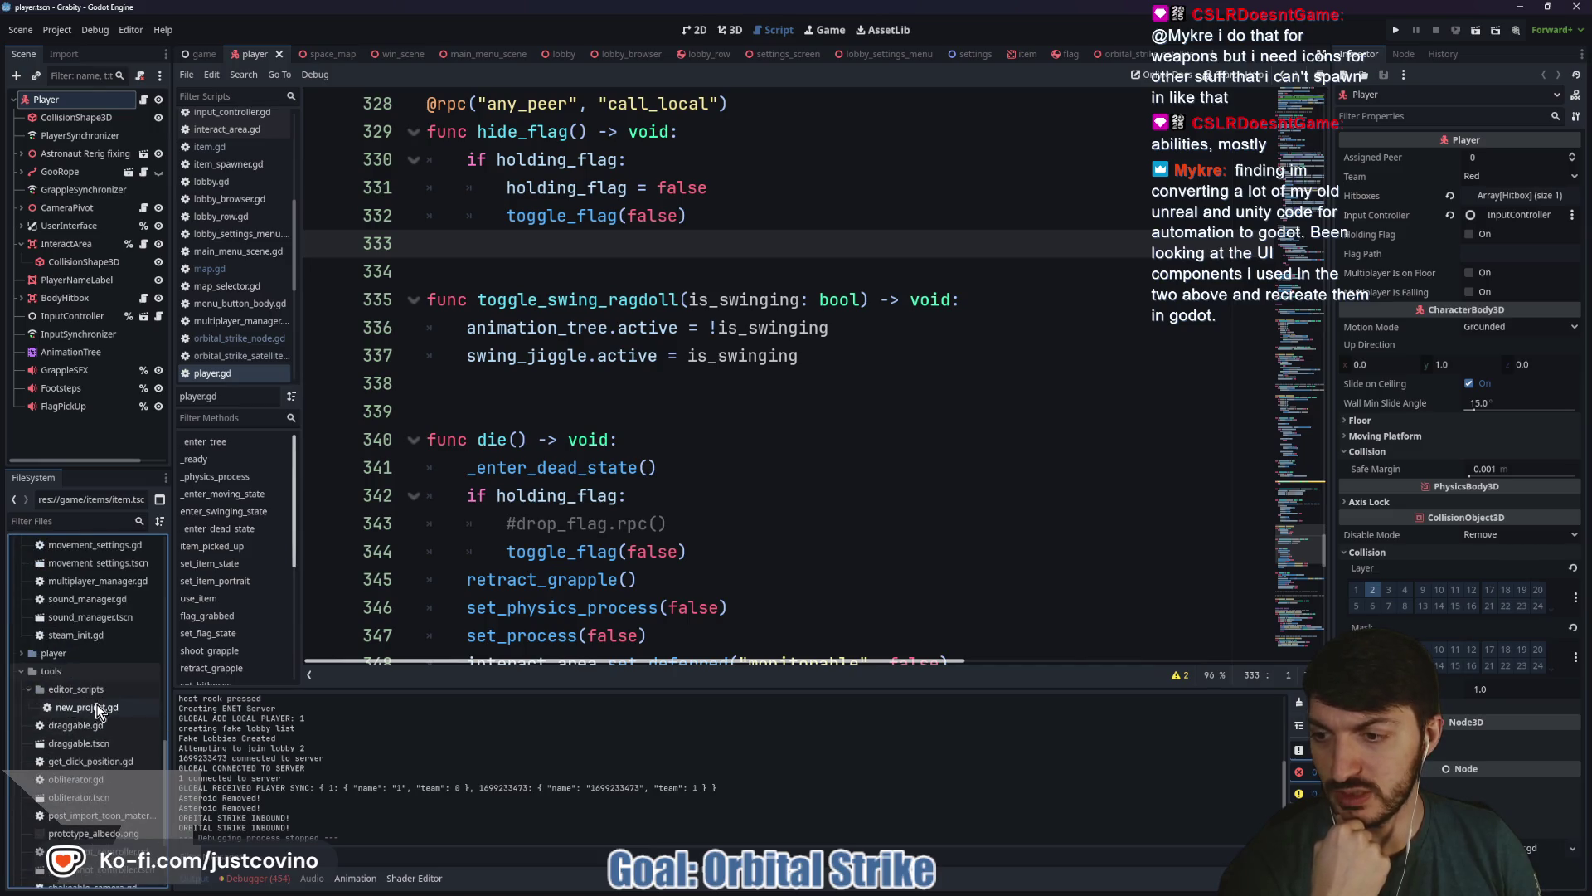
{"action": "double_click", "coordinate": [93, 713]}
- Read through new_project.gd's folder-creation code, then show the space_map scene in 3D
{"action": "scroll", "coordinate": [776, 365], "scroll_direction": "down", "scroll_amount": 4}
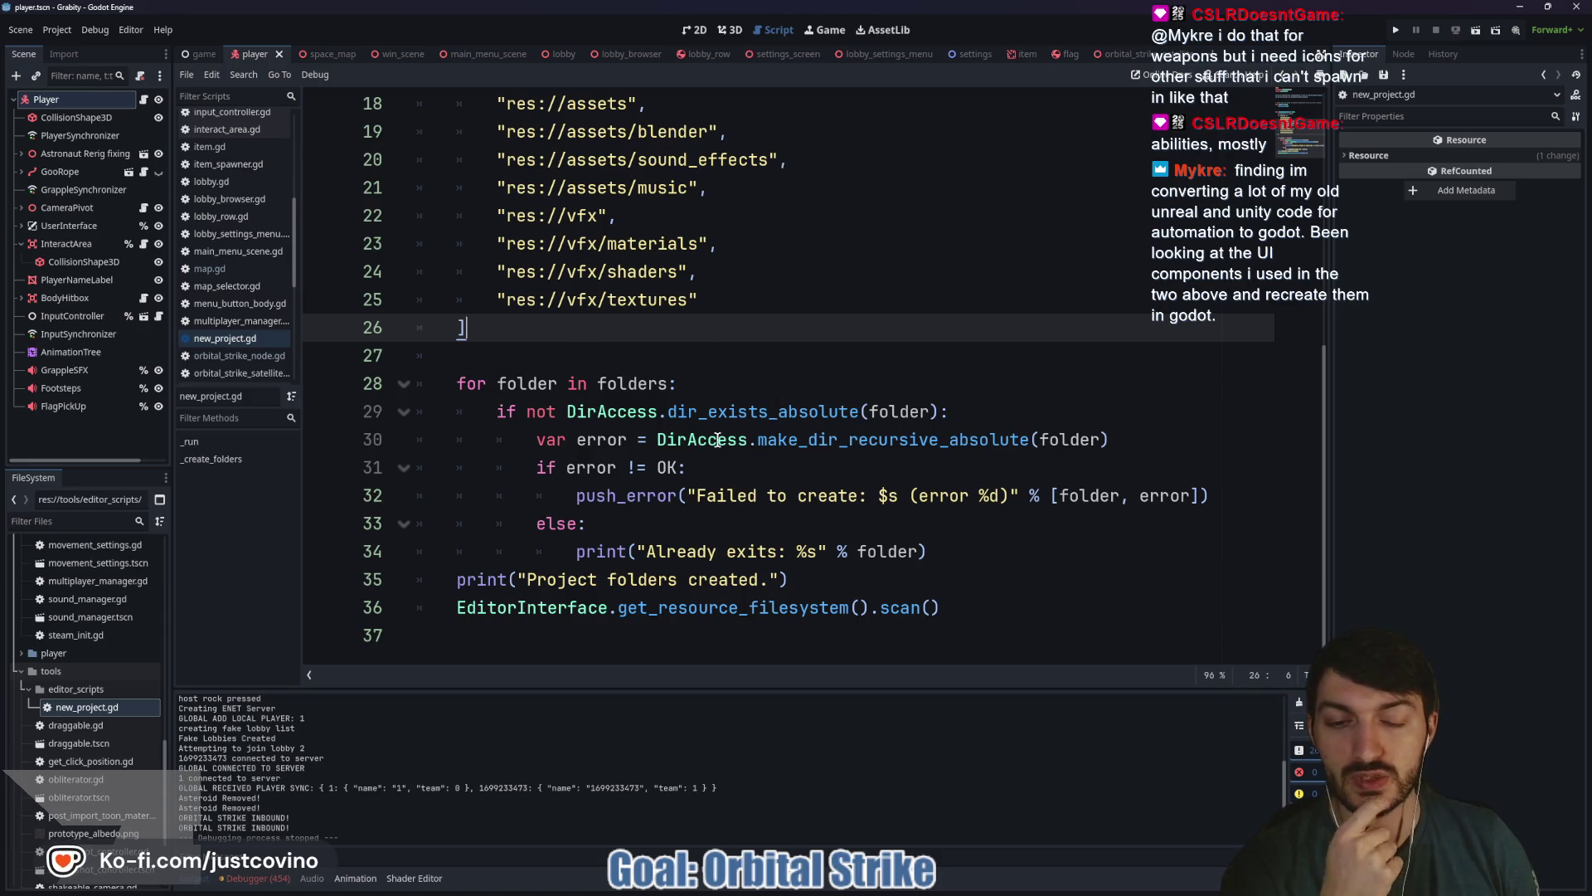
{"action": "scroll", "coordinate": [747, 509], "scroll_direction": "up", "scroll_amount": 4}
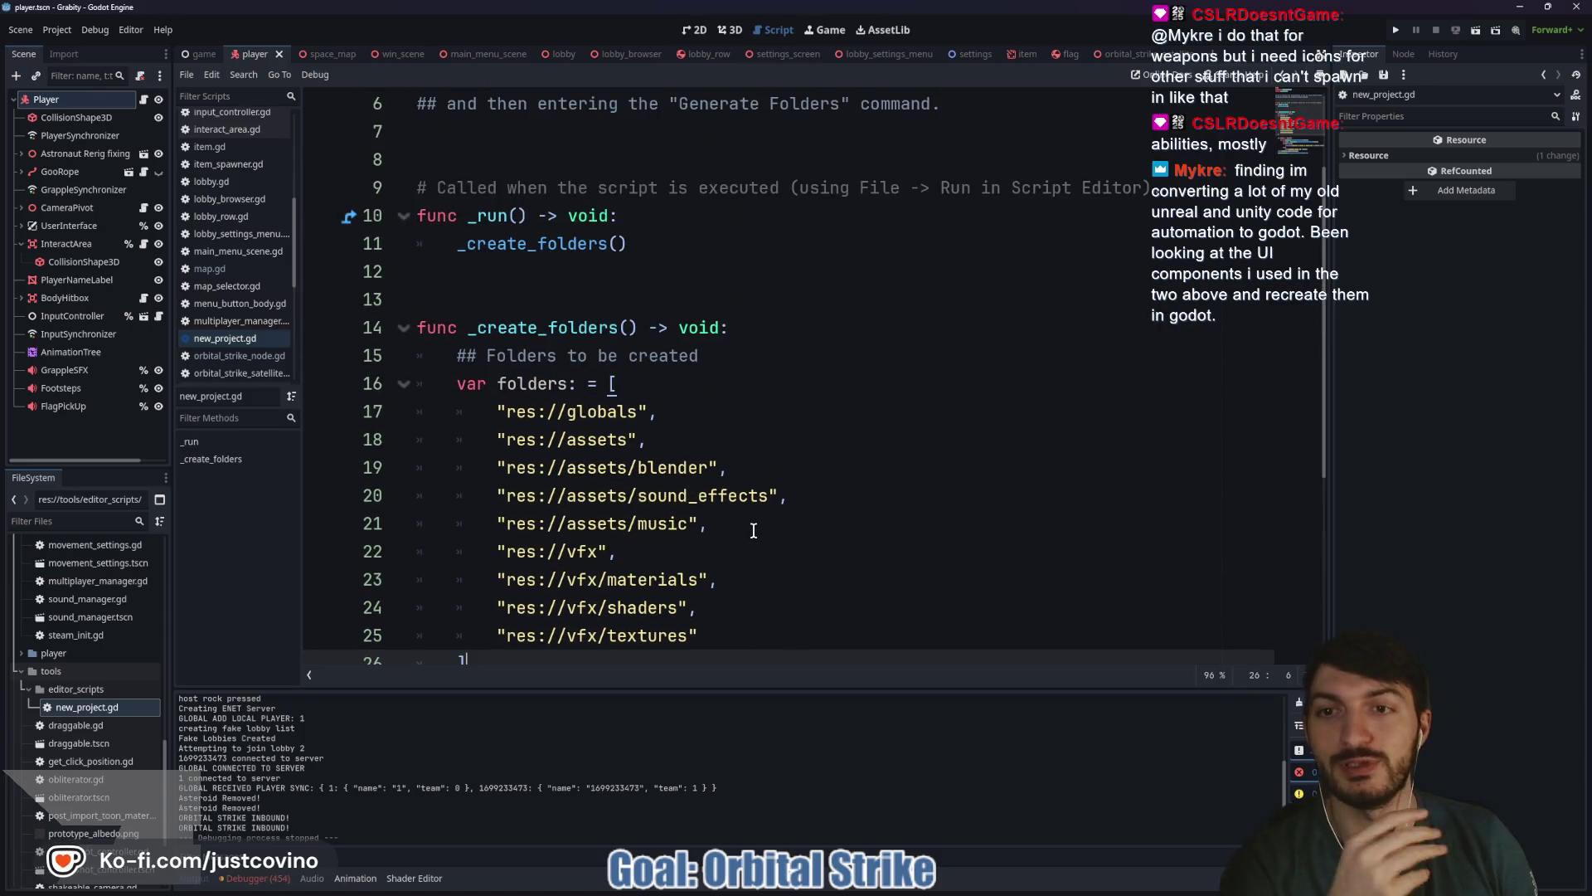
{"action": "scroll", "coordinate": [754, 531], "scroll_direction": "up", "scroll_amount": 2}
{"action": "scroll", "coordinate": [842, 501], "scroll_direction": "down", "scroll_amount": 6}
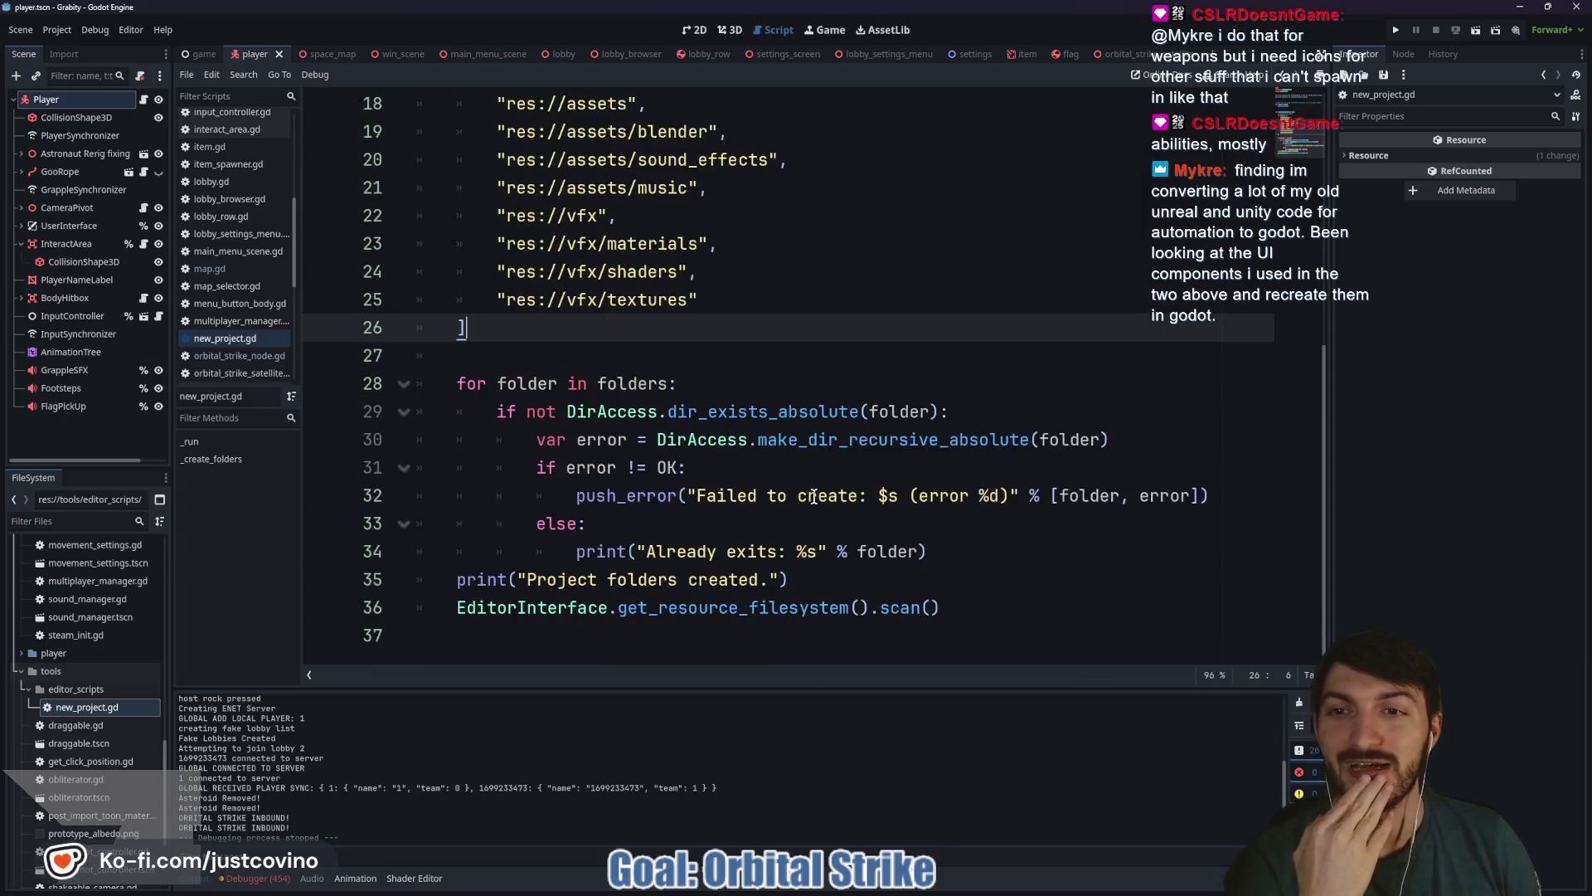
{"action": "scroll", "coordinate": [798, 462], "scroll_direction": "up", "scroll_amount": 1}
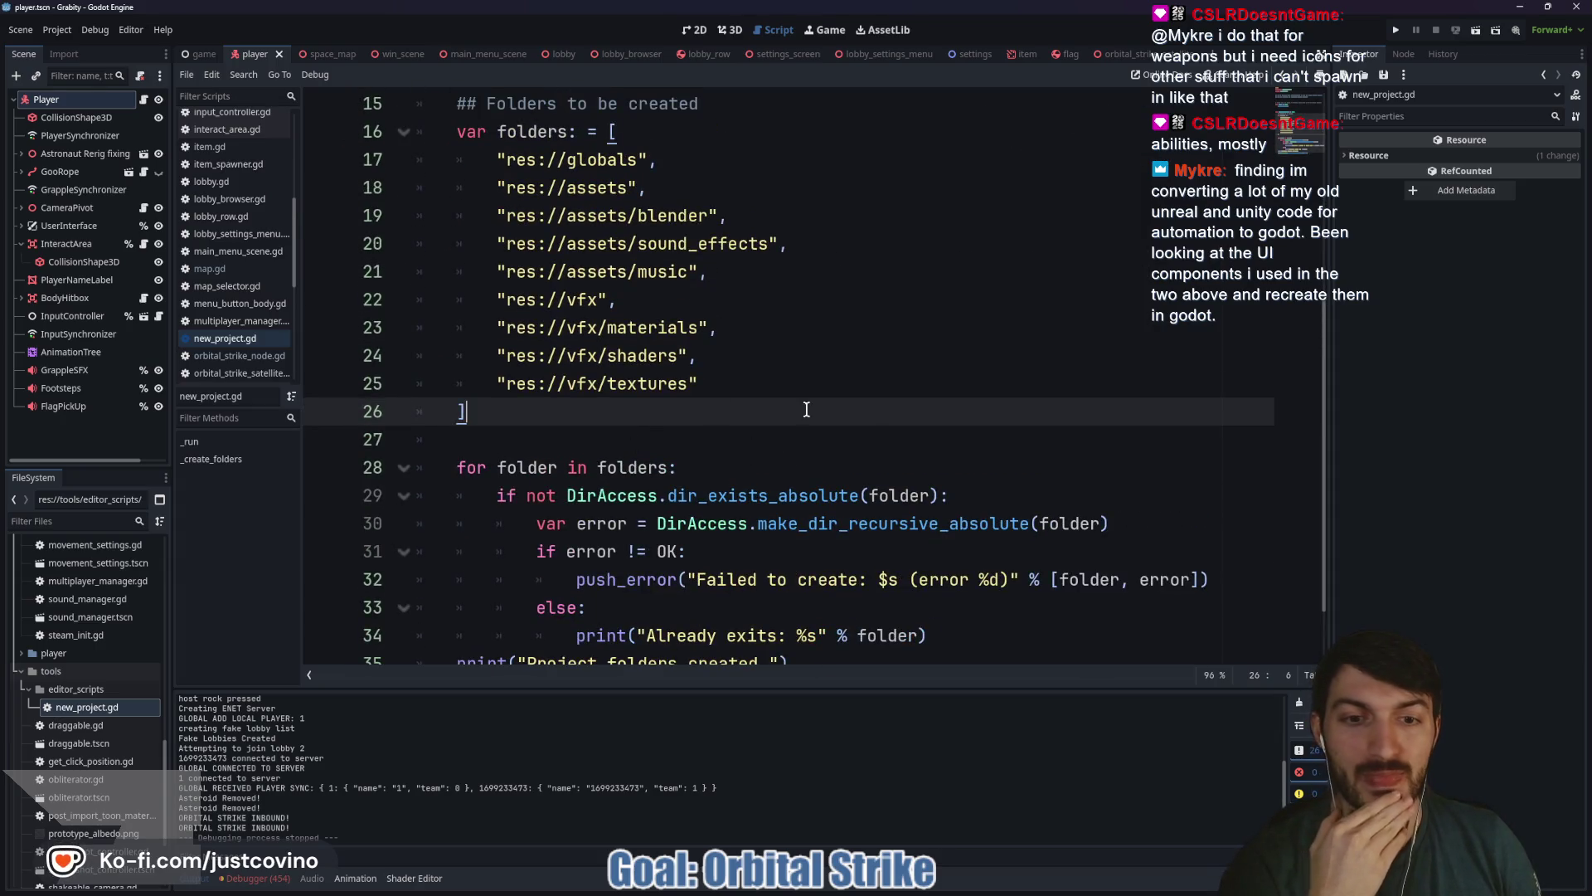
{"action": "scroll", "coordinate": [837, 454], "scroll_direction": "down", "scroll_amount": 1}
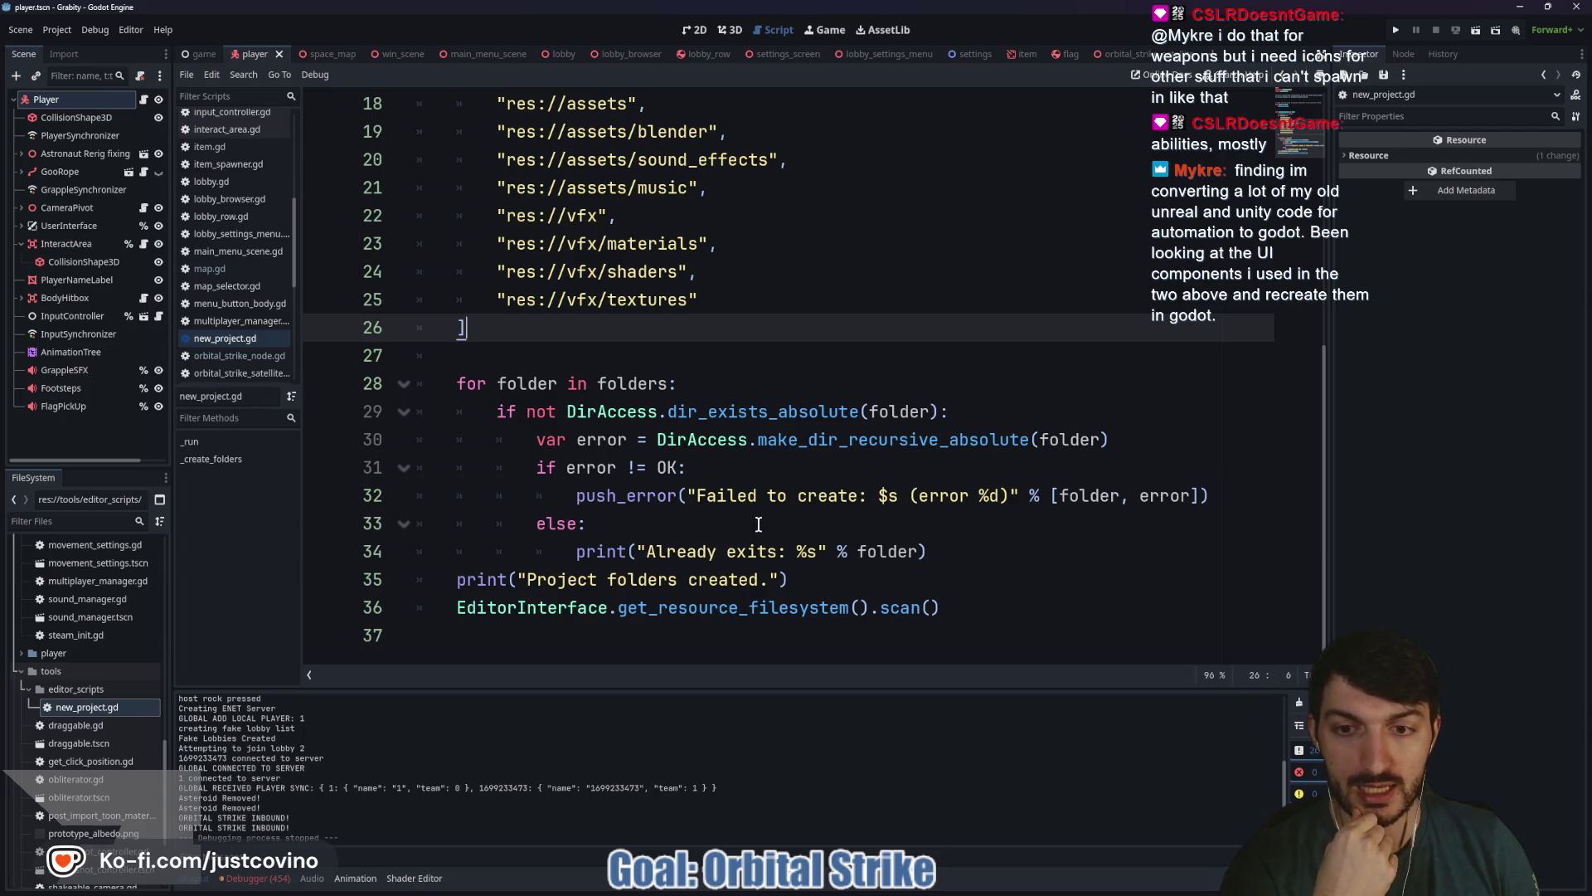
{"action": "scroll", "coordinate": [854, 497], "scroll_direction": "up", "scroll_amount": 4}
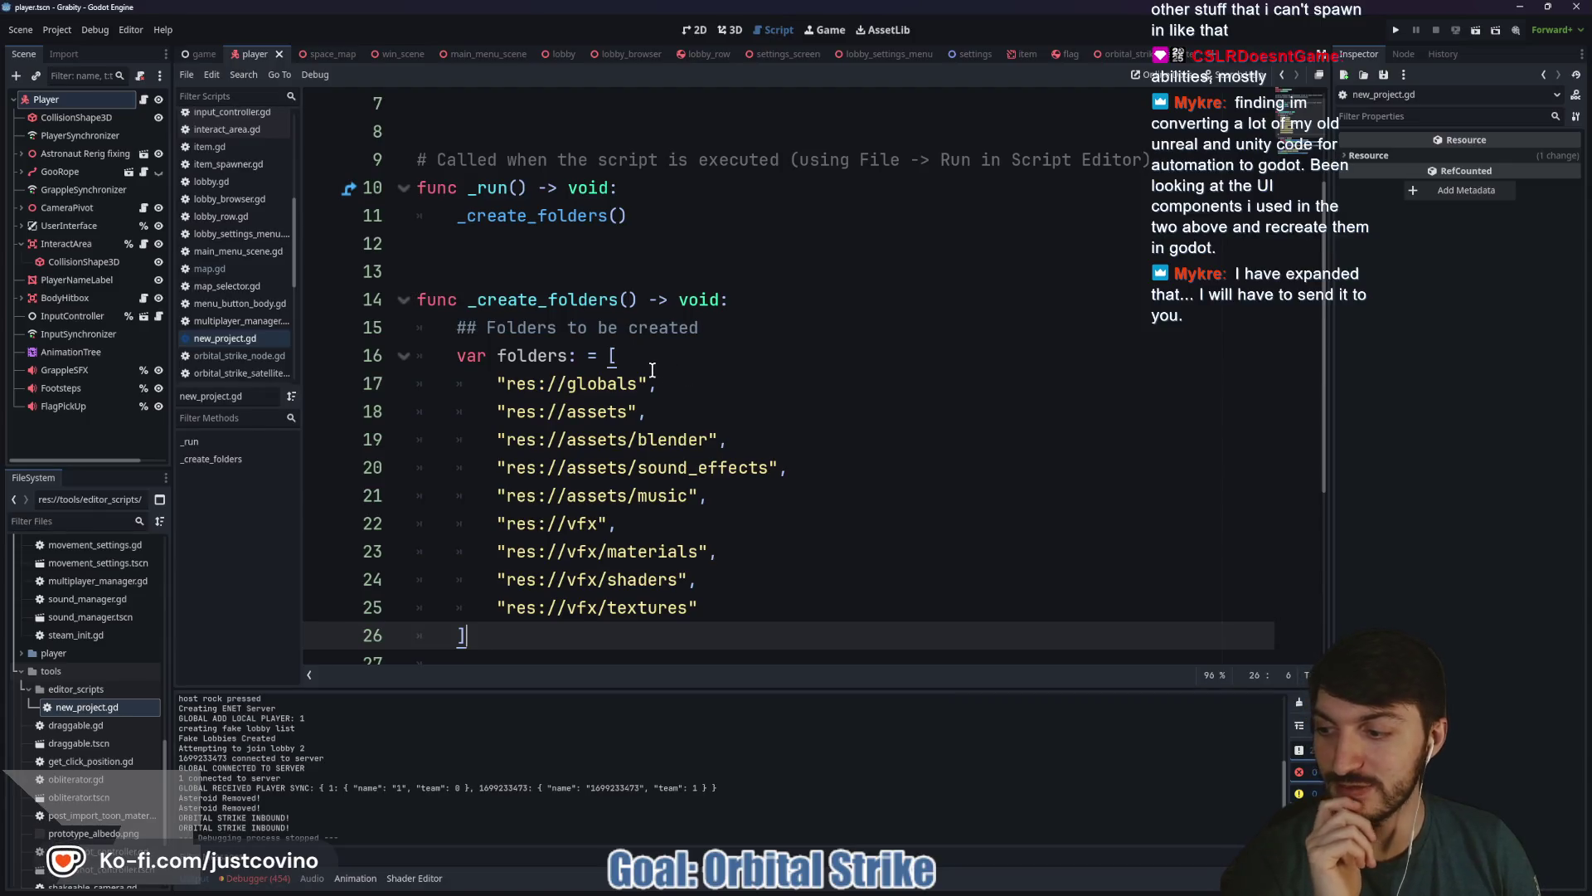
{"action": "scroll", "coordinate": [653, 370], "scroll_direction": "down", "scroll_amount": 4}
{"action": "scroll", "coordinate": [671, 375], "scroll_direction": "up", "scroll_amount": 2}
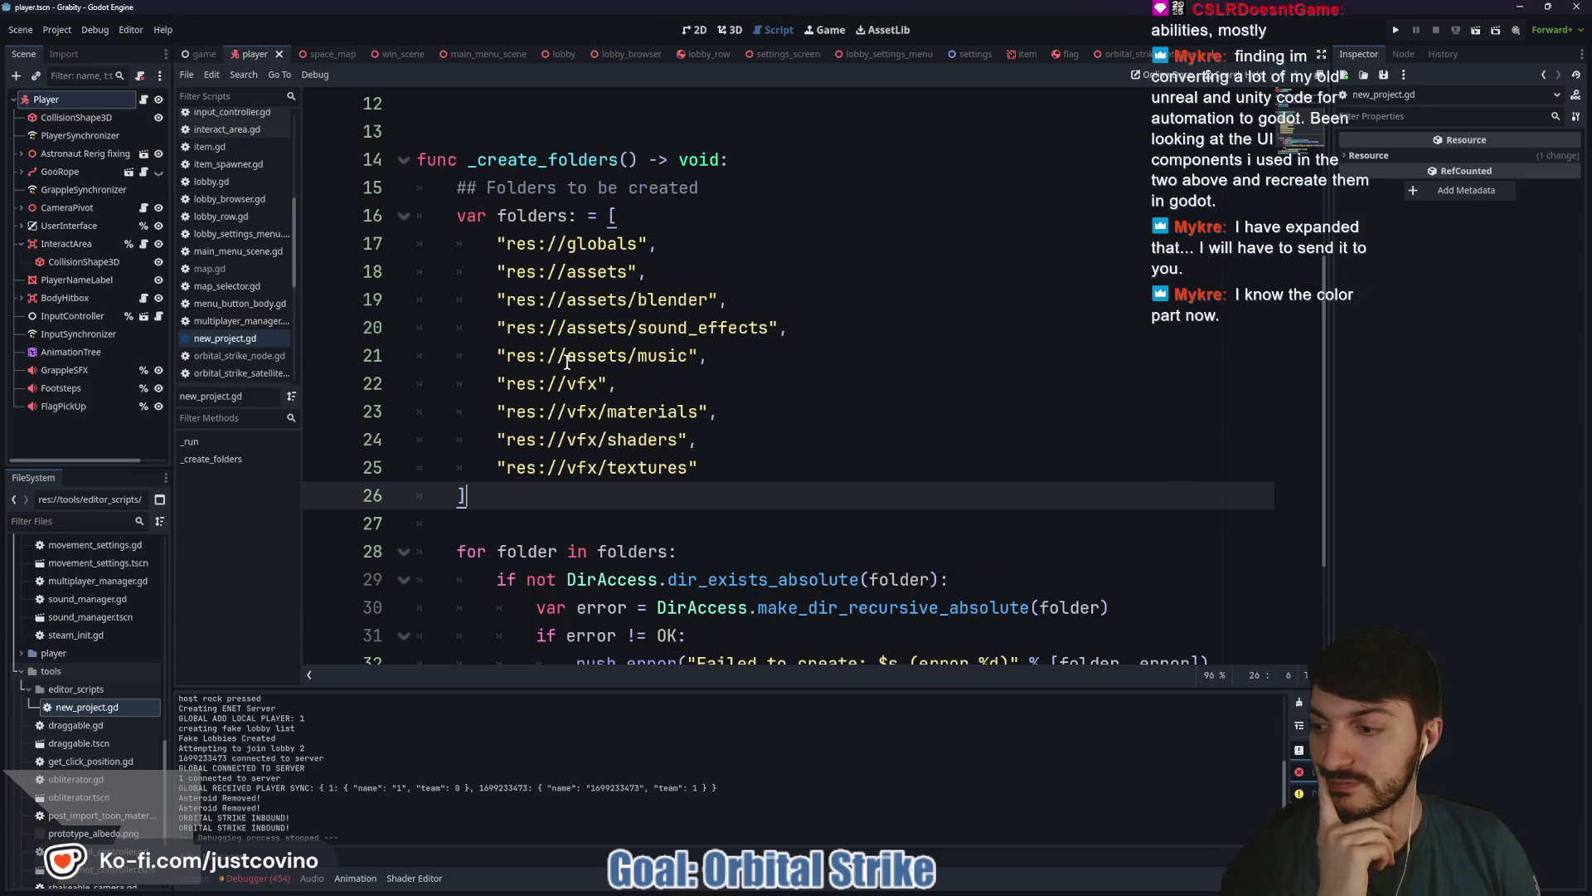
{"action": "mouse_move", "coordinate": [583, 361]}
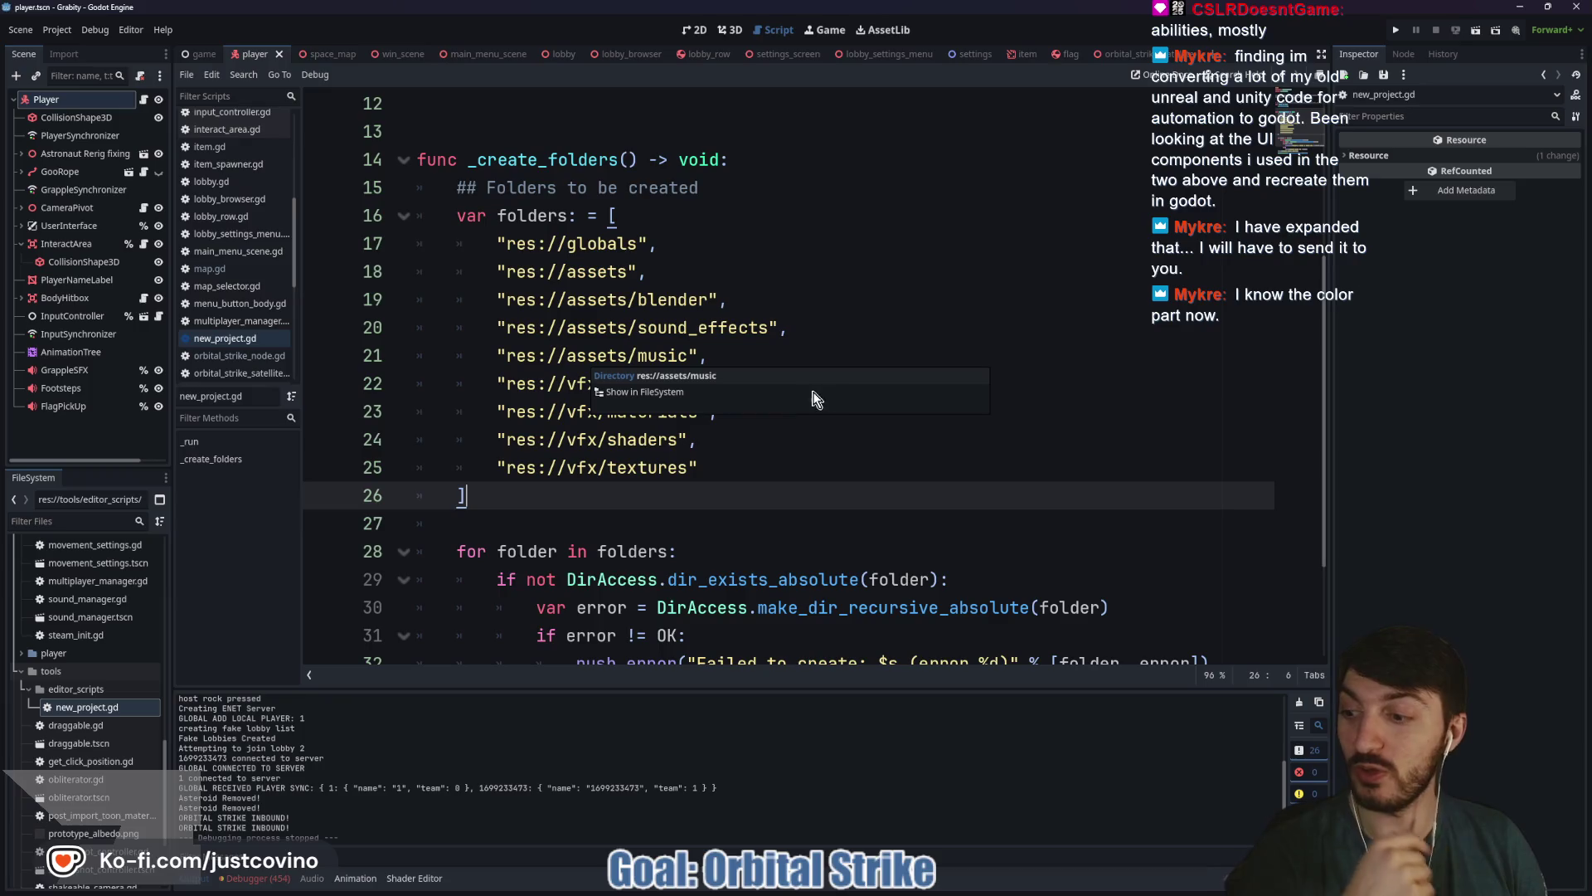
{"action": "left_click", "coordinate": [737, 468]}
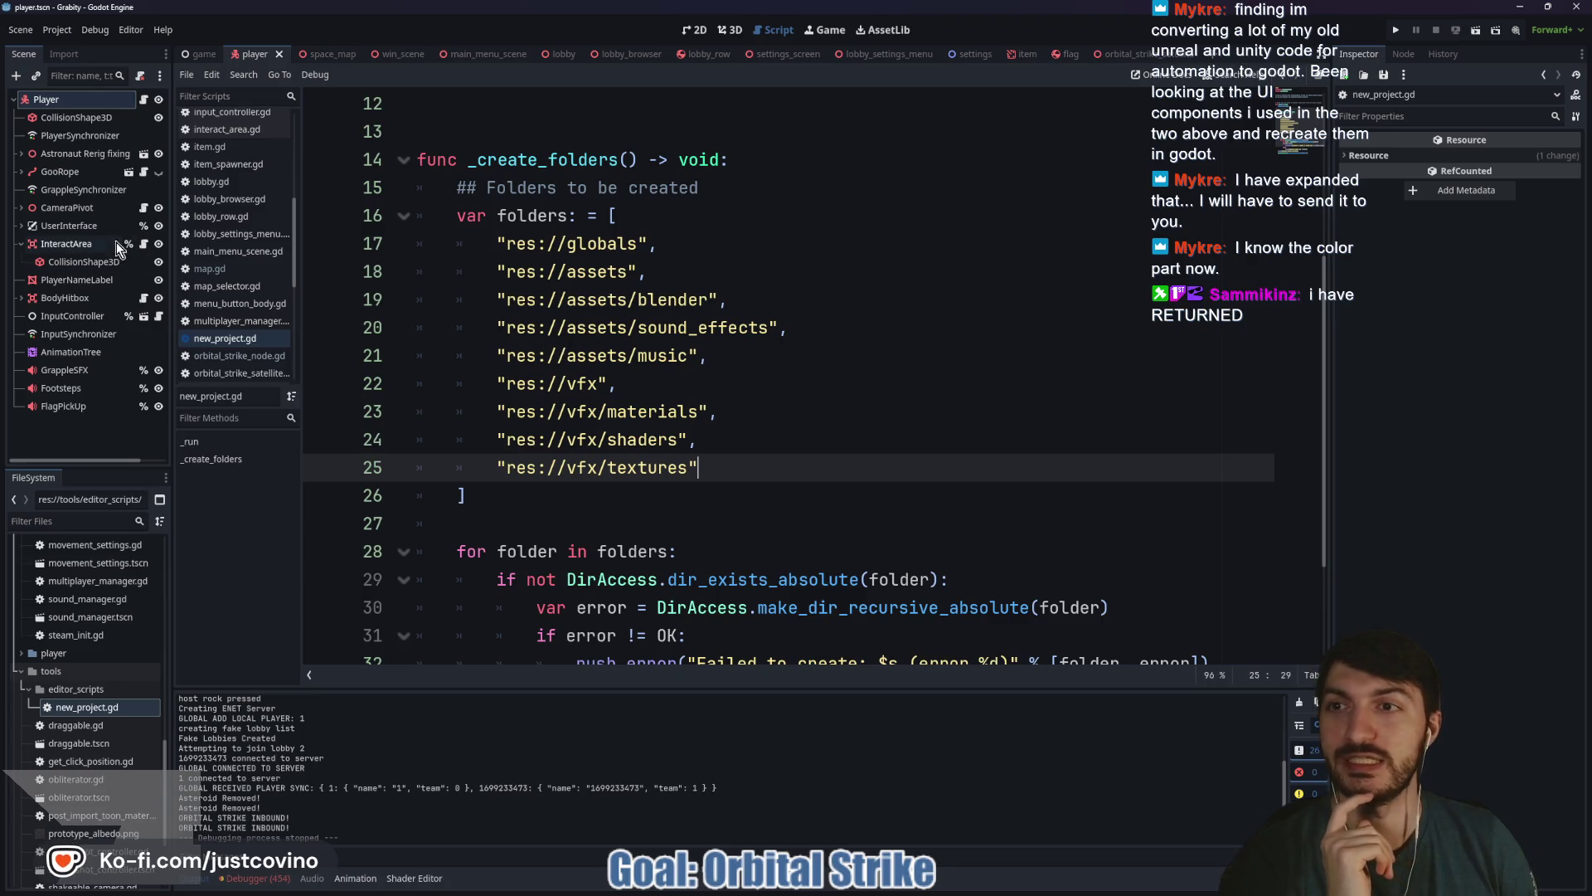
{"action": "scroll", "coordinate": [556, 300], "scroll_direction": "up", "scroll_amount": 4}
{"action": "left_click", "coordinate": [547, 422]}
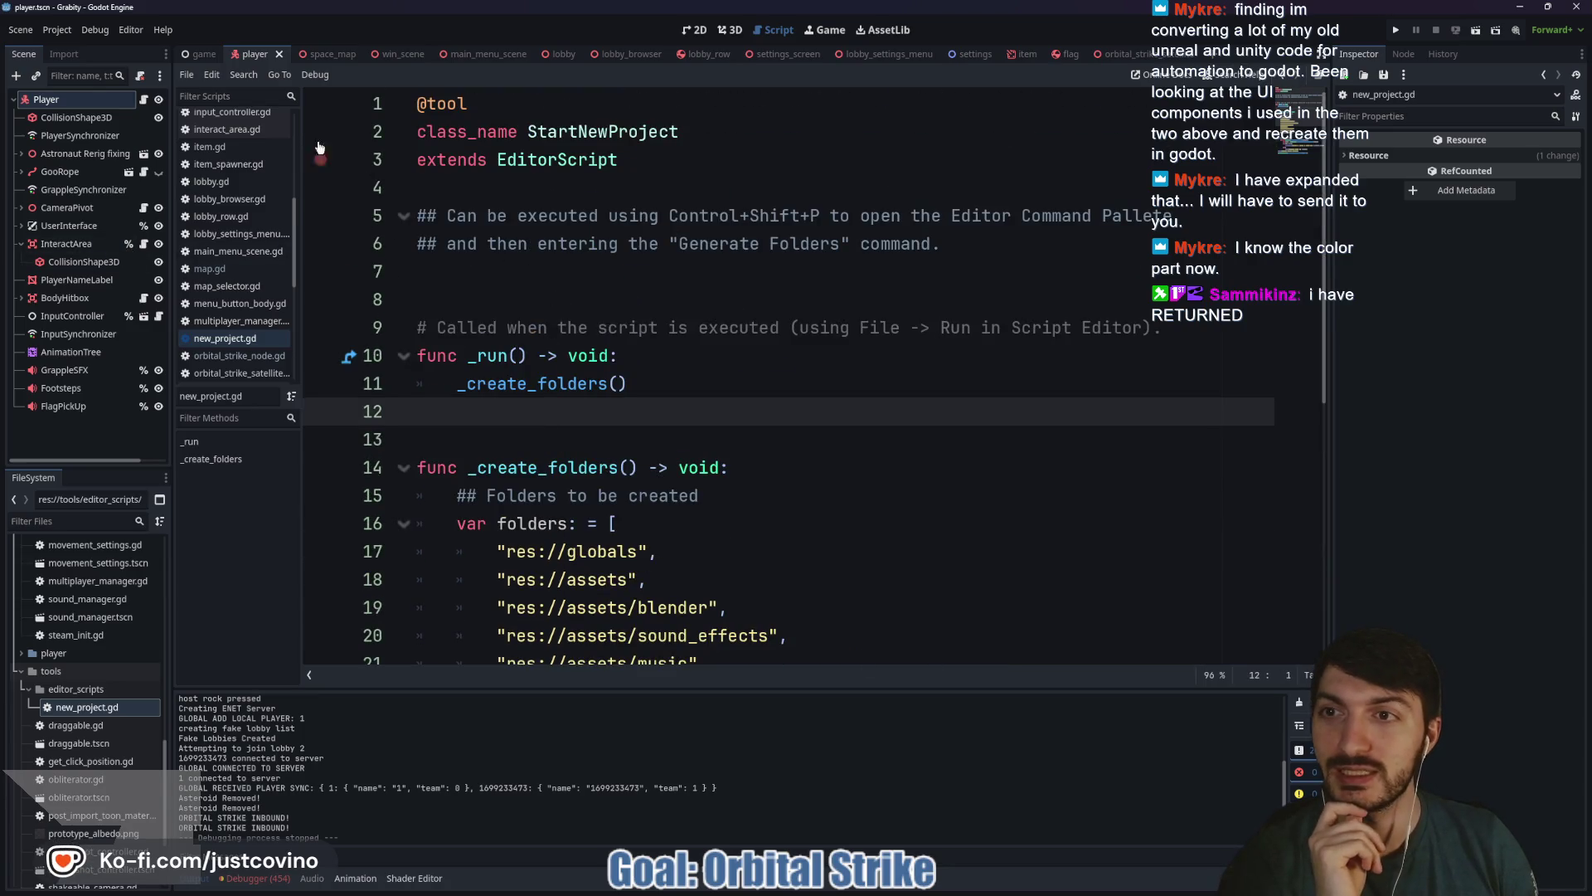
{"action": "left_click", "coordinate": [324, 55]}
{"action": "left_click", "coordinate": [723, 32]}
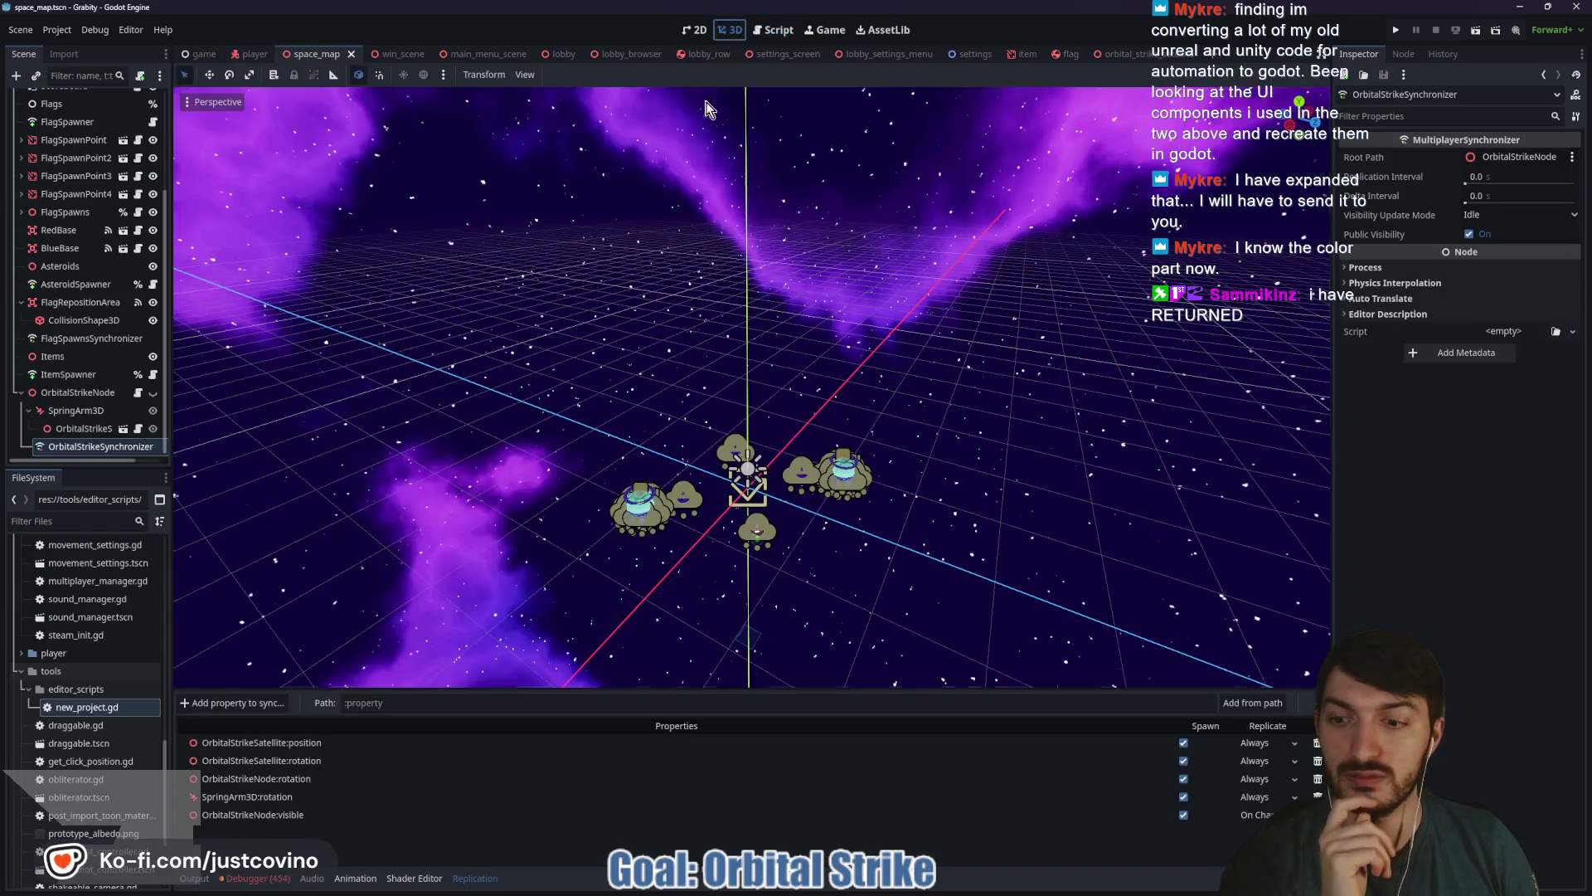
- Check the Debugger's Errors list, then hide the bottom panel to enlarge the viewport
{"action": "left_click", "coordinate": [258, 878]}
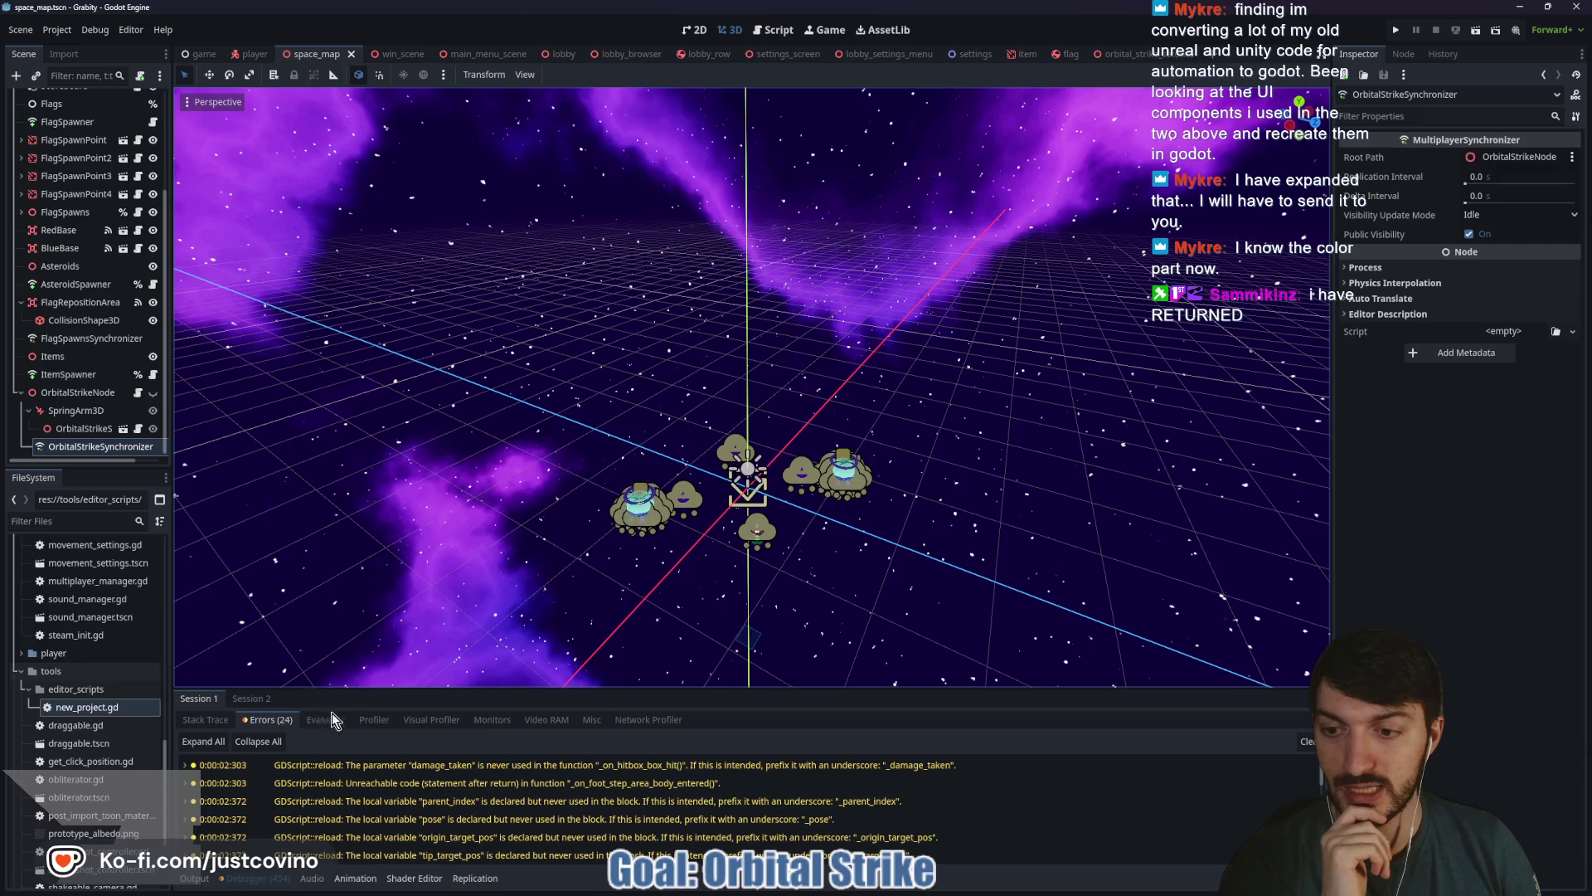
{"action": "left_click", "coordinate": [270, 720]}
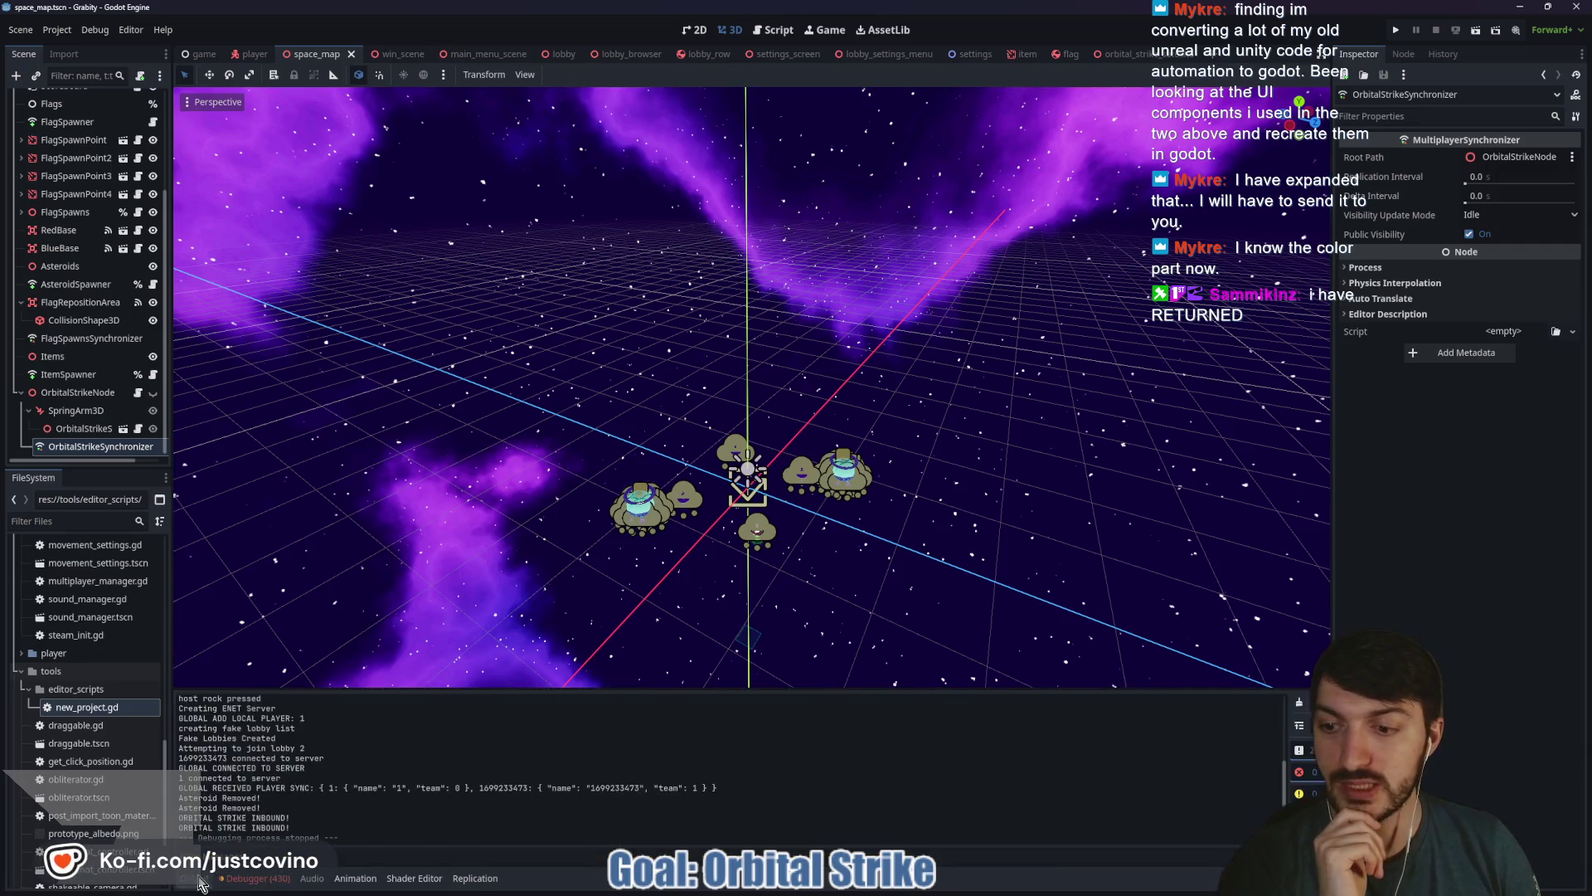
{"action": "left_click", "coordinate": [258, 878]}
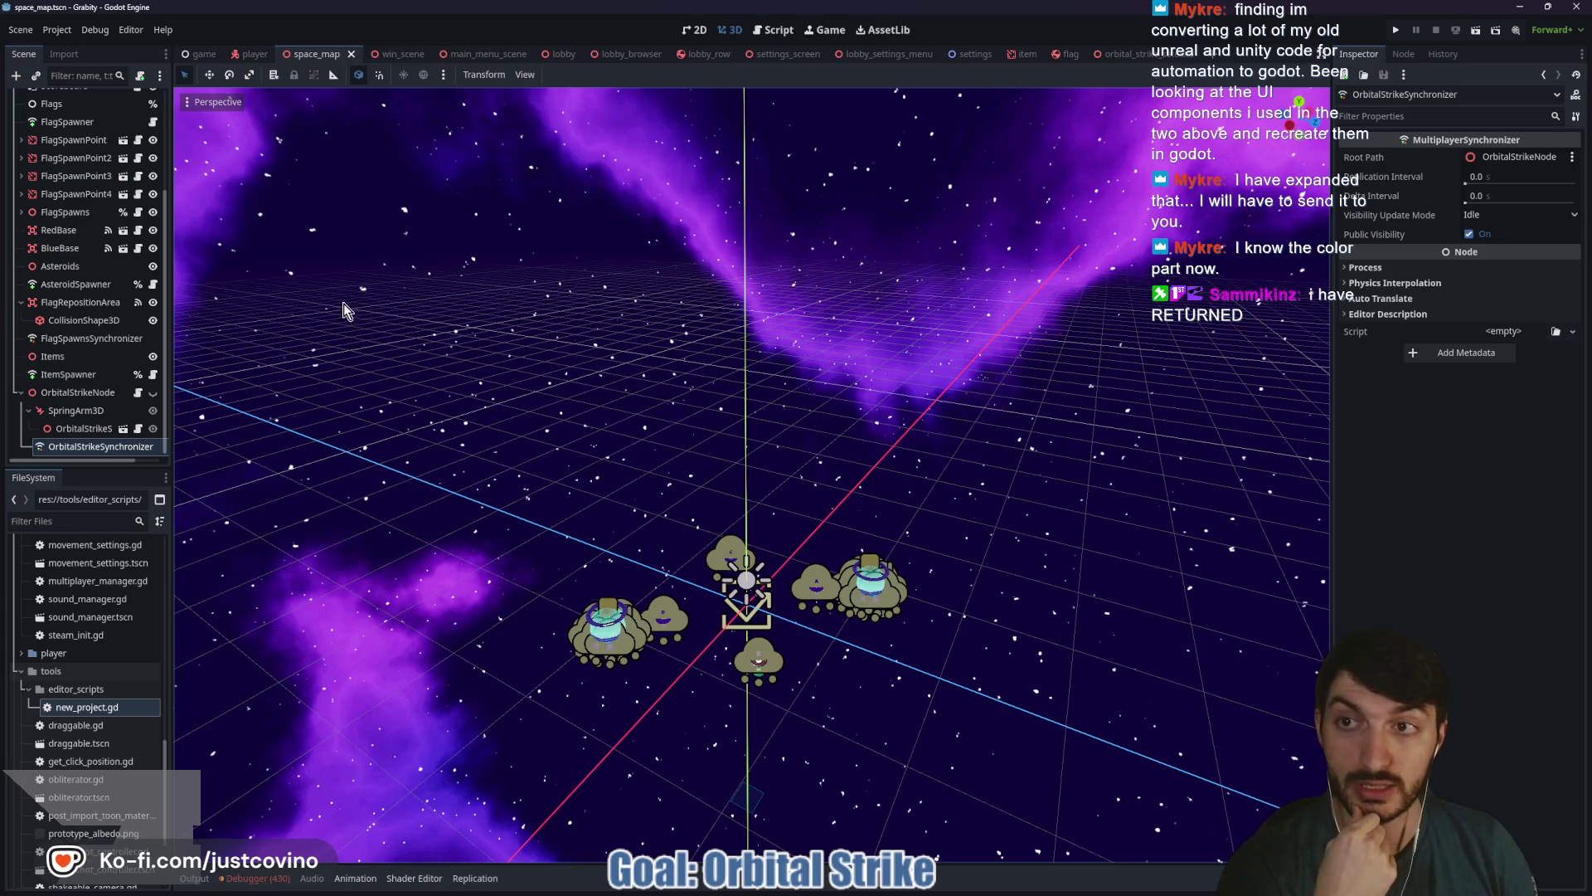
{"action": "scroll", "coordinate": [61, 345], "scroll_direction": "up", "scroll_amount": 5}
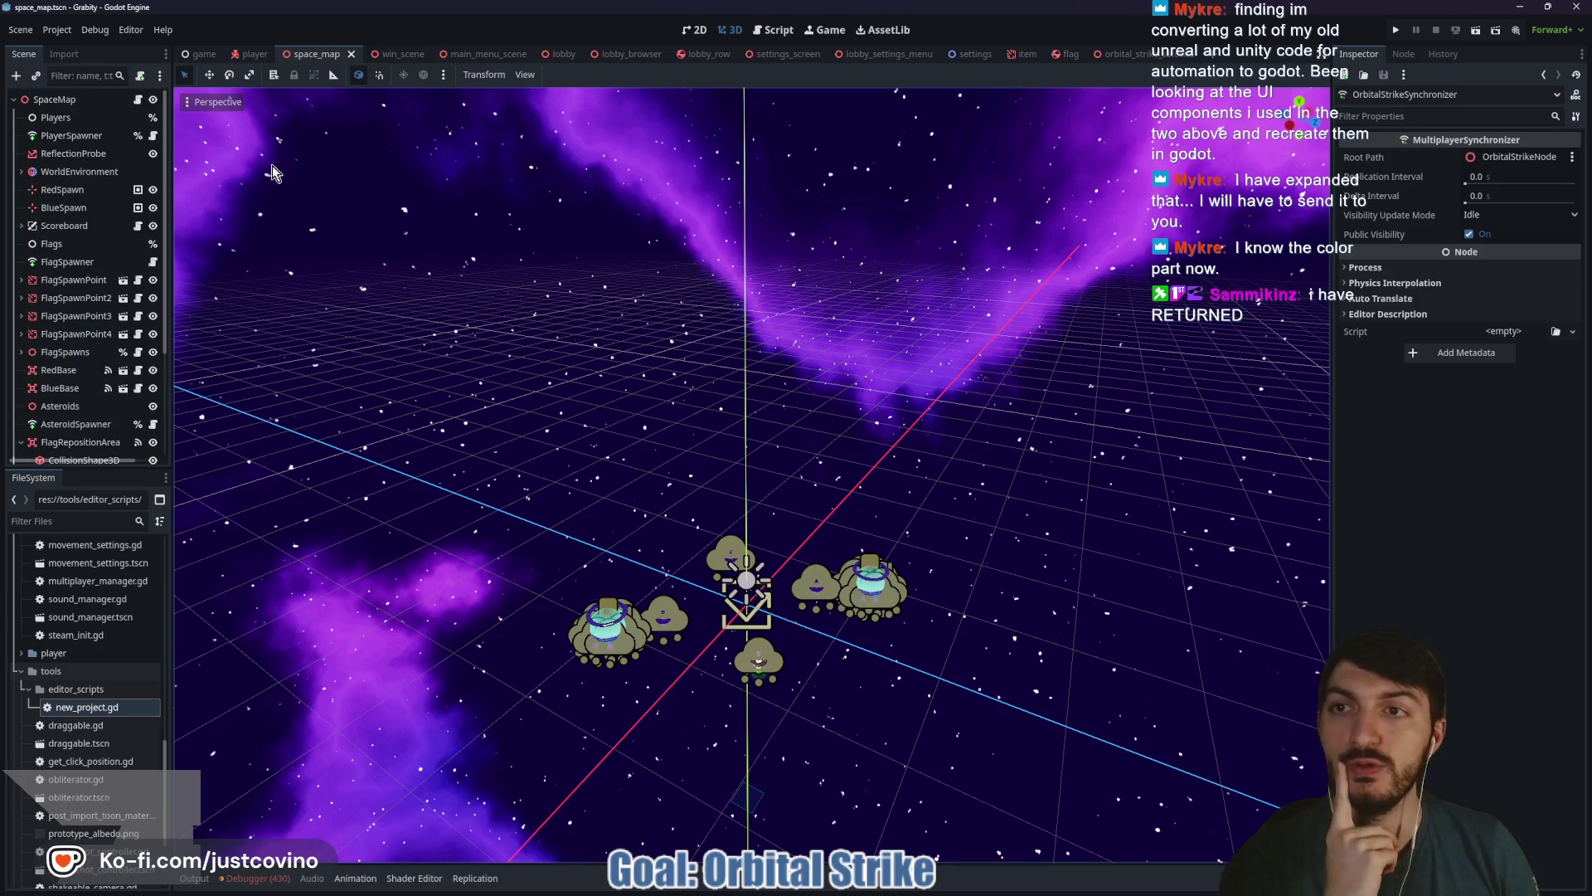
- Switch to the player scene, orbit around the Player, and open its player.gd script
{"action": "left_click", "coordinate": [254, 55]}
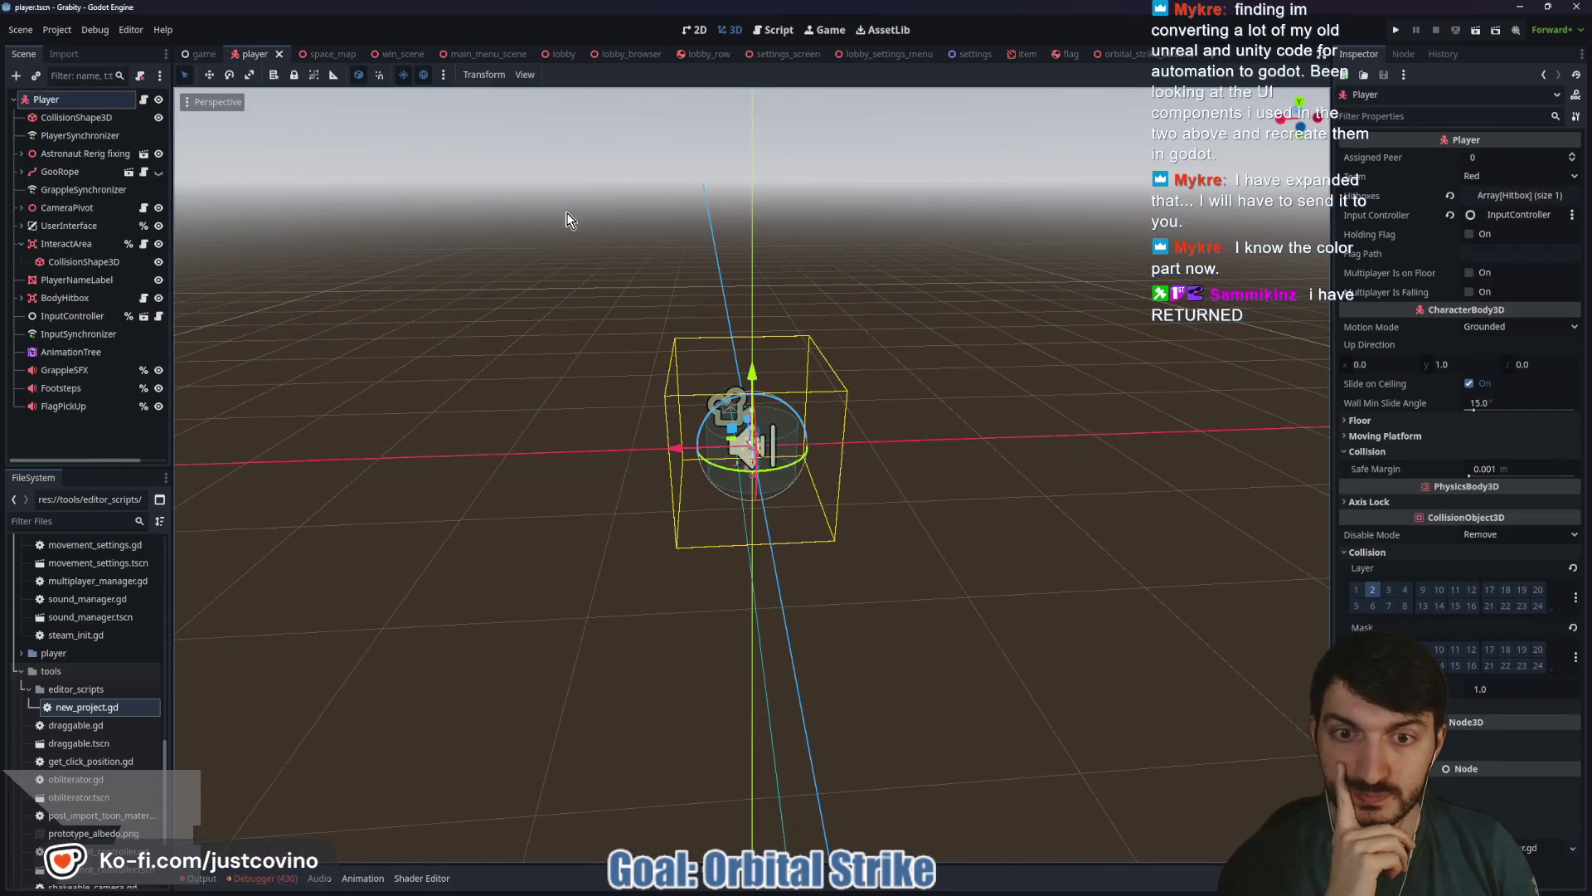
{"action": "scroll", "coordinate": [556, 435], "scroll_direction": "up", "scroll_amount": 3}
{"action": "scroll", "coordinate": [508, 439], "scroll_direction": "up", "scroll_amount": 2}
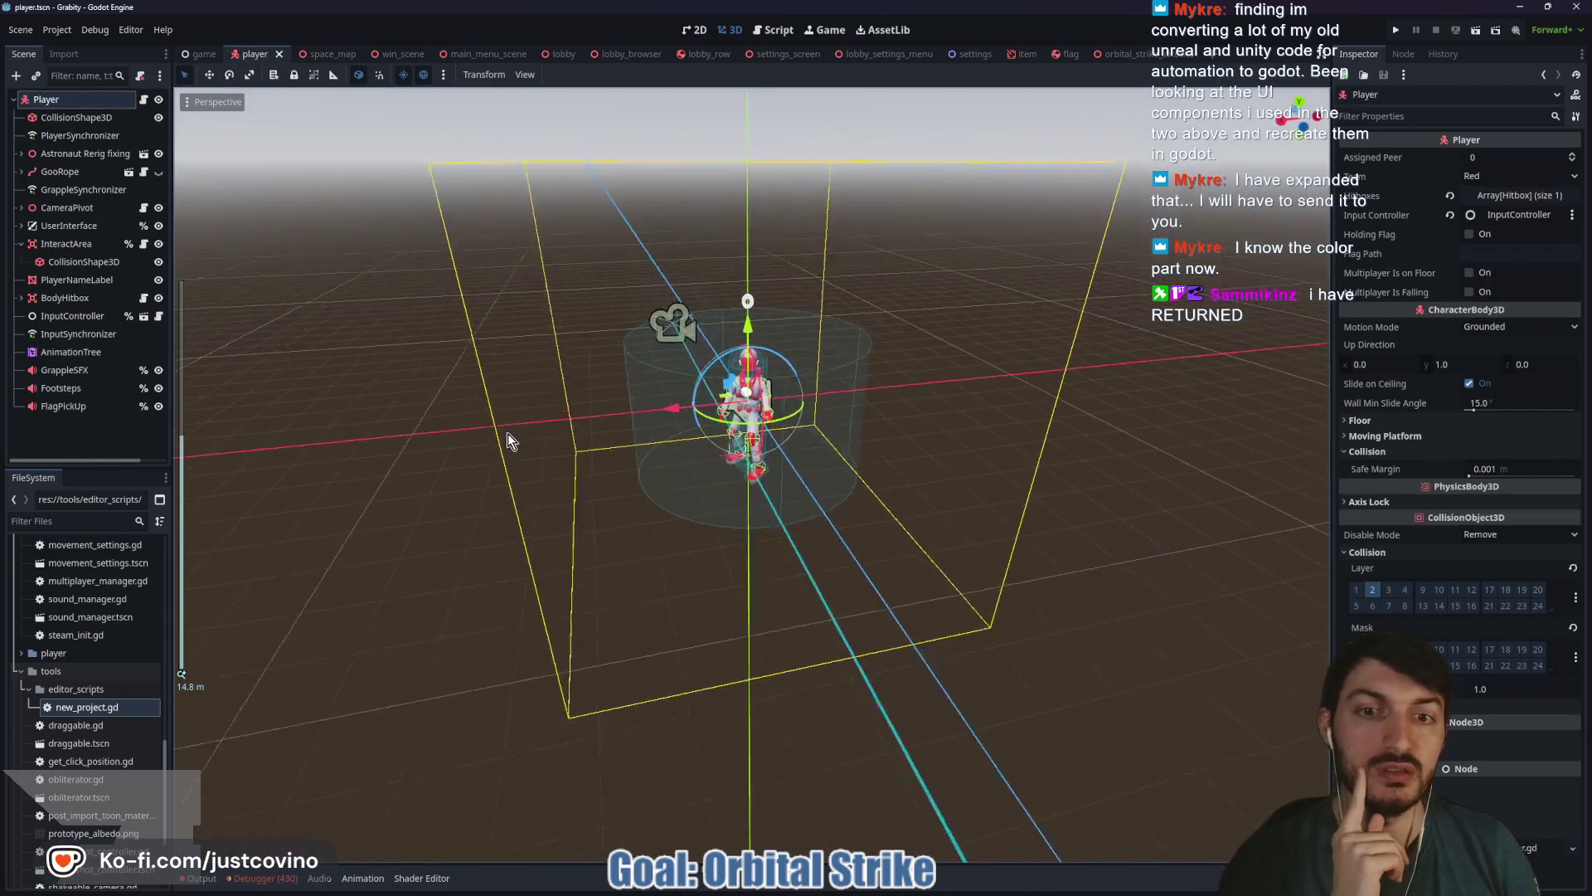
{"action": "left_click_drag", "start_coordinate": [507, 433], "coordinate": [618, 422]}
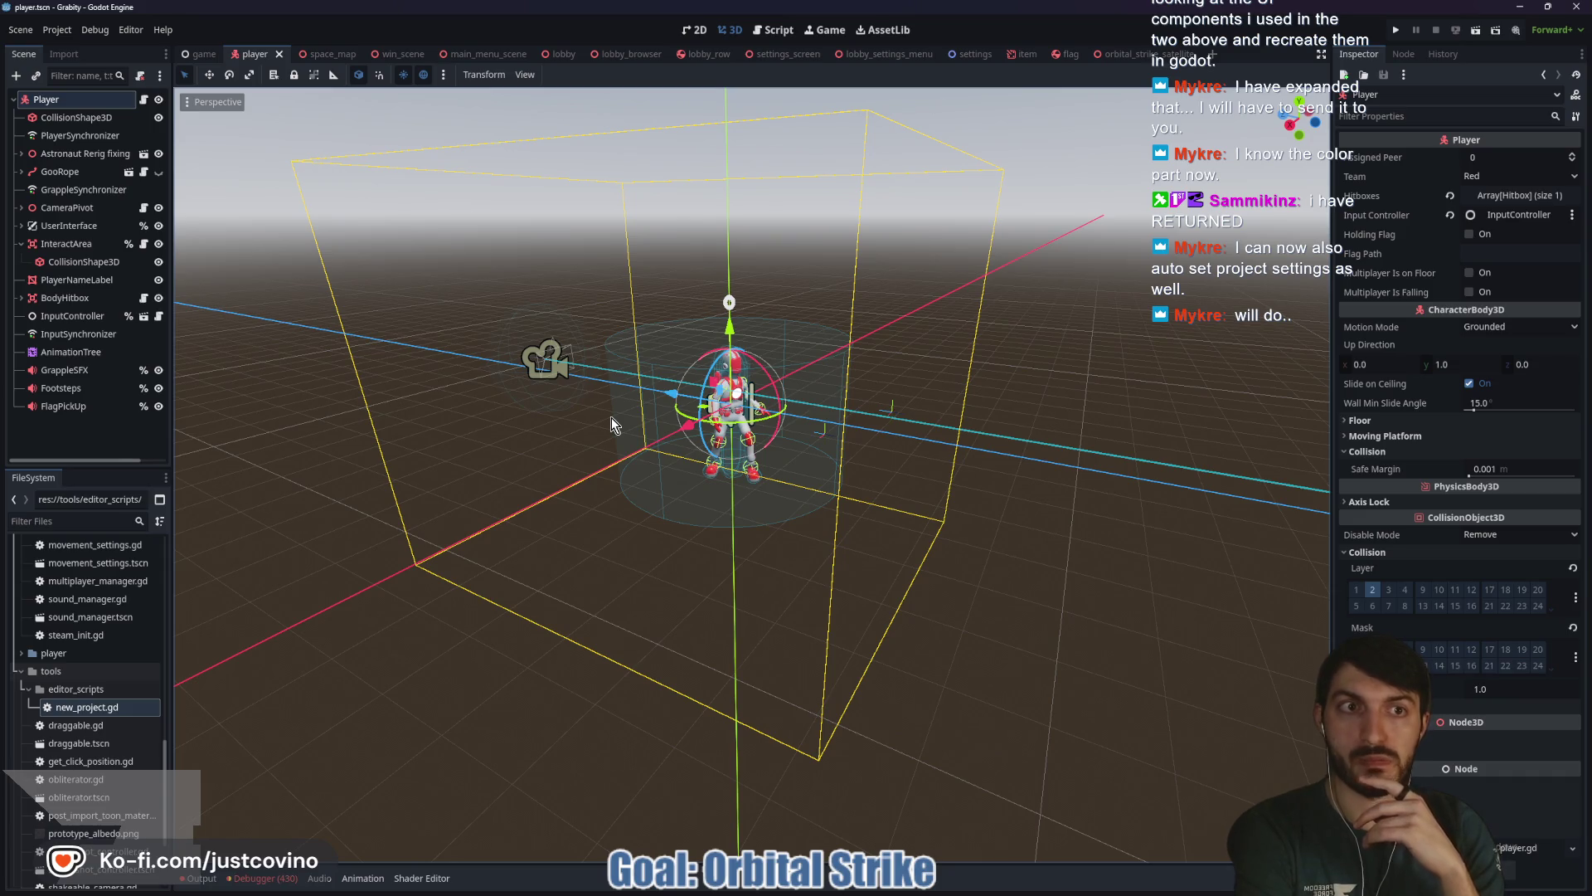
{"action": "left_click", "coordinate": [144, 98]}
{"action": "left_click", "coordinate": [575, 385]}
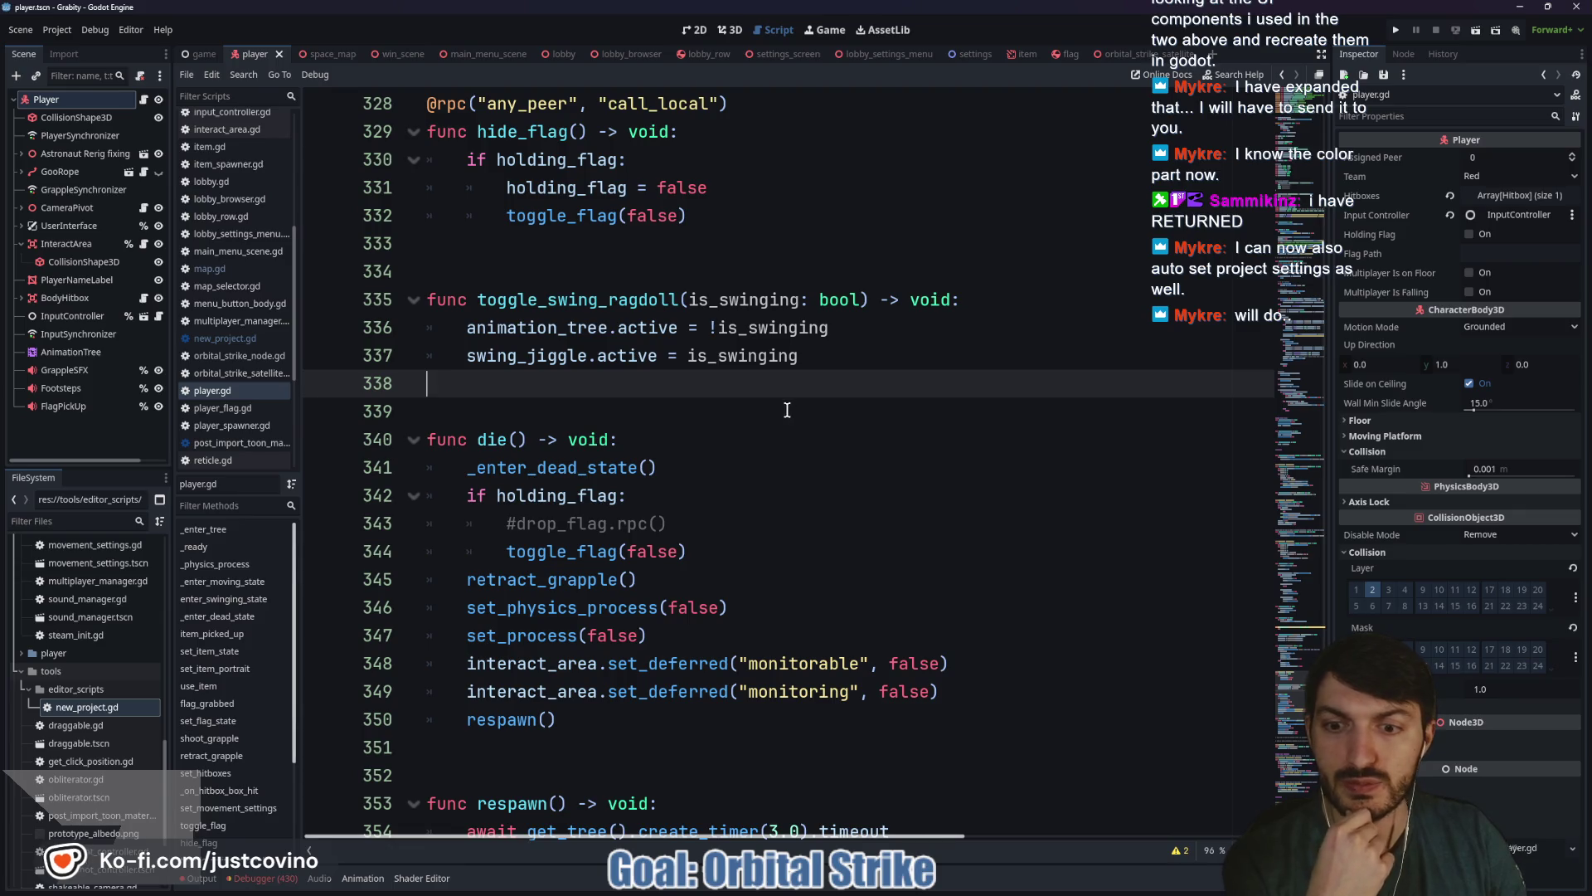
{"action": "scroll", "coordinate": [784, 408], "scroll_direction": "down", "scroll_amount": 1}
{"action": "scroll", "coordinate": [780, 416], "scroll_direction": "up", "scroll_amount": 4}
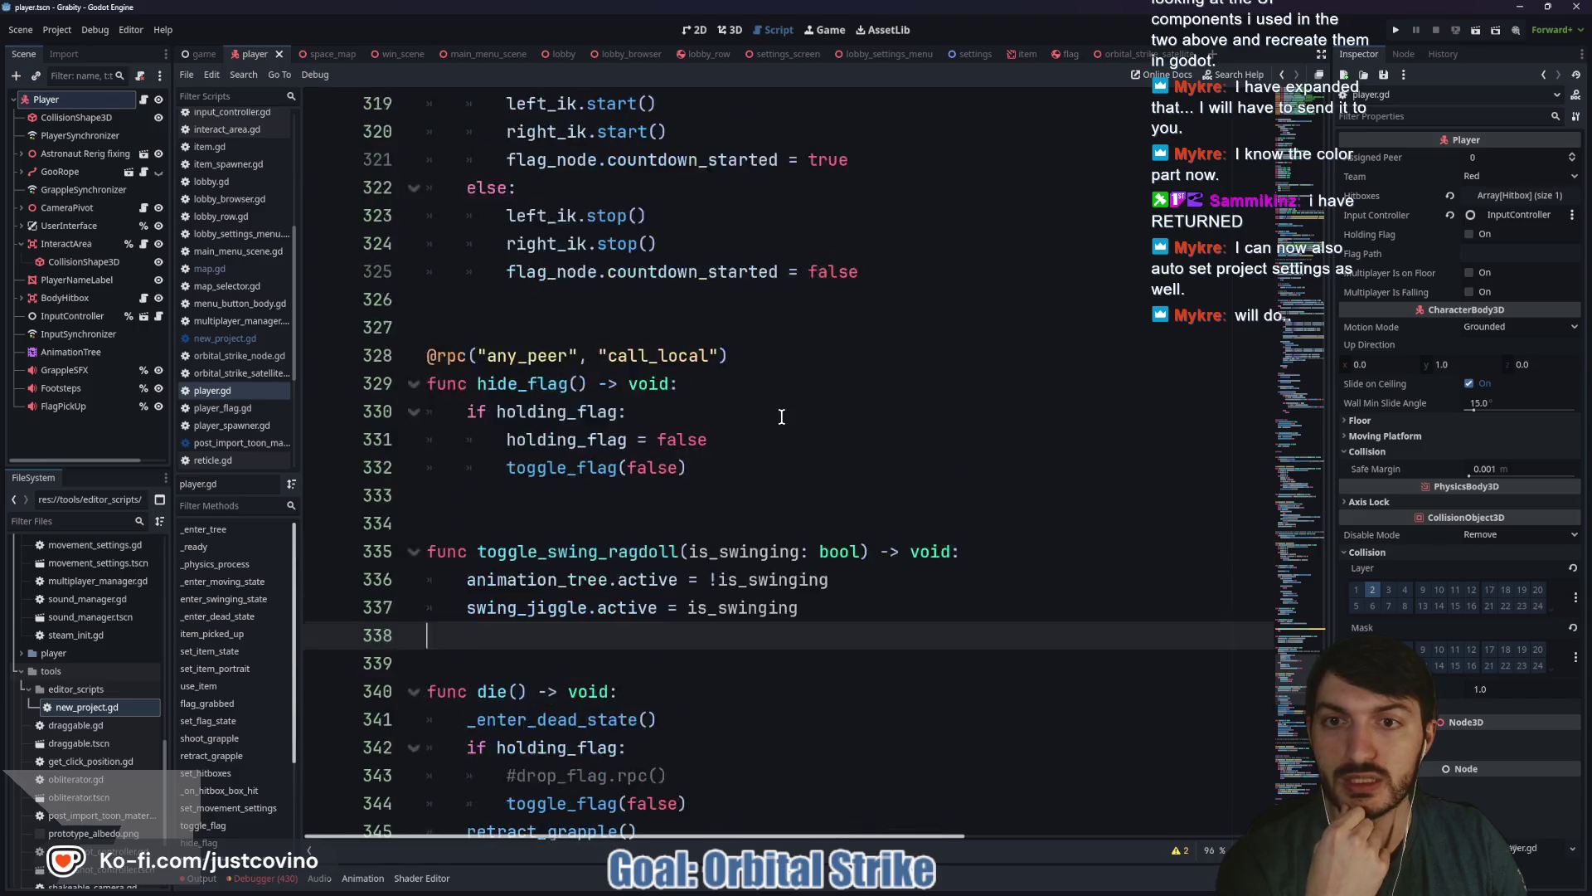
{"action": "scroll", "coordinate": [782, 417], "scroll_direction": "up", "scroll_amount": 5}
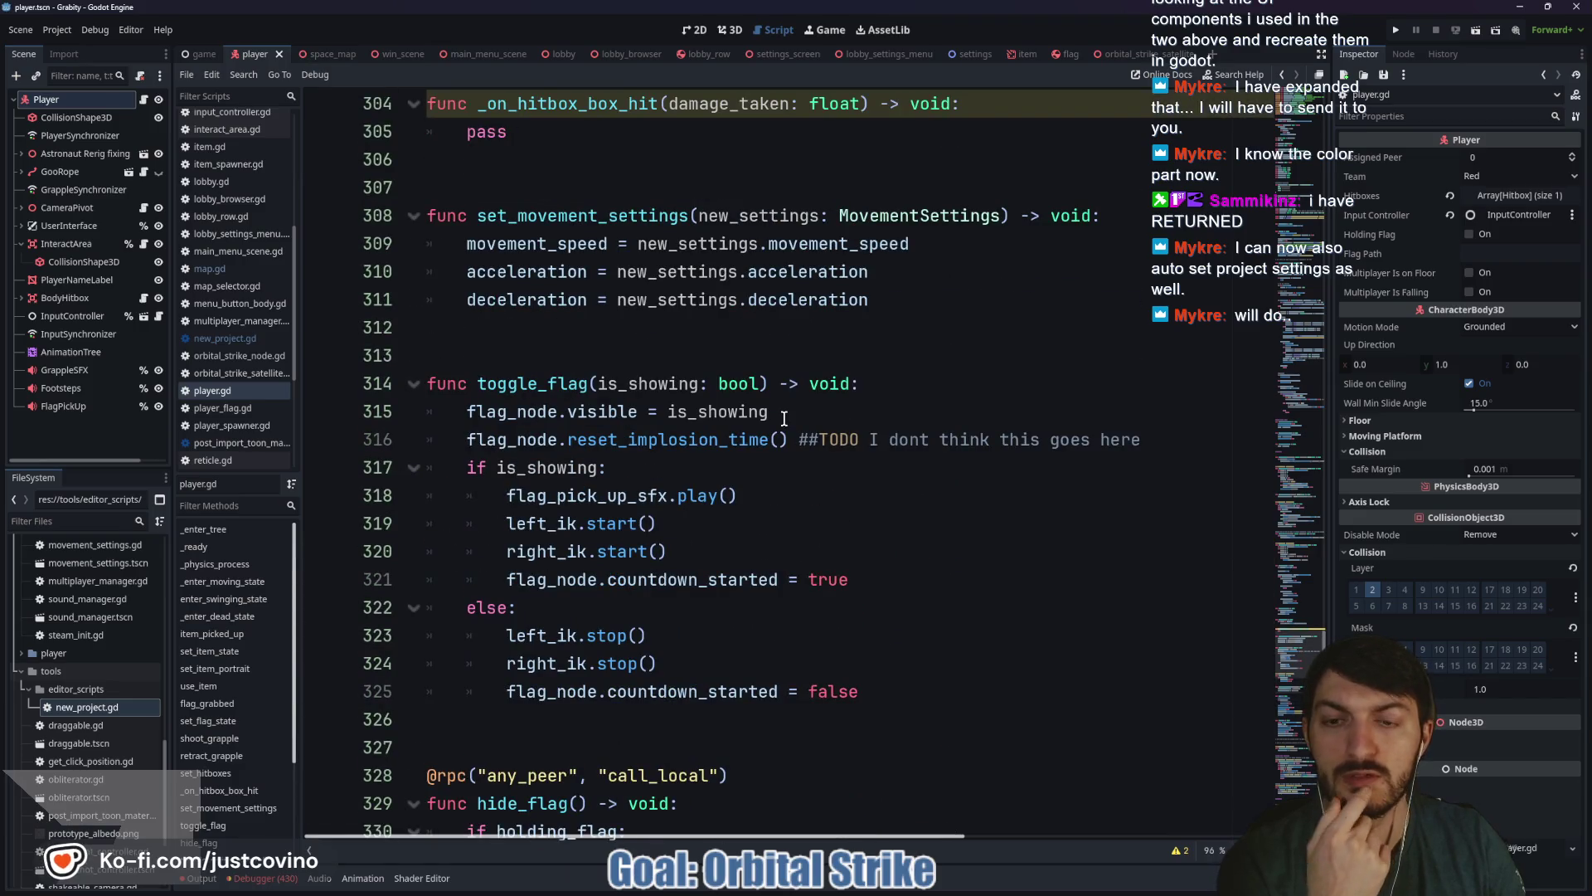
{"action": "scroll", "coordinate": [779, 419], "scroll_direction": "up", "scroll_amount": 7}
{"action": "scroll", "coordinate": [761, 424], "scroll_direction": "up", "scroll_amount": 9}
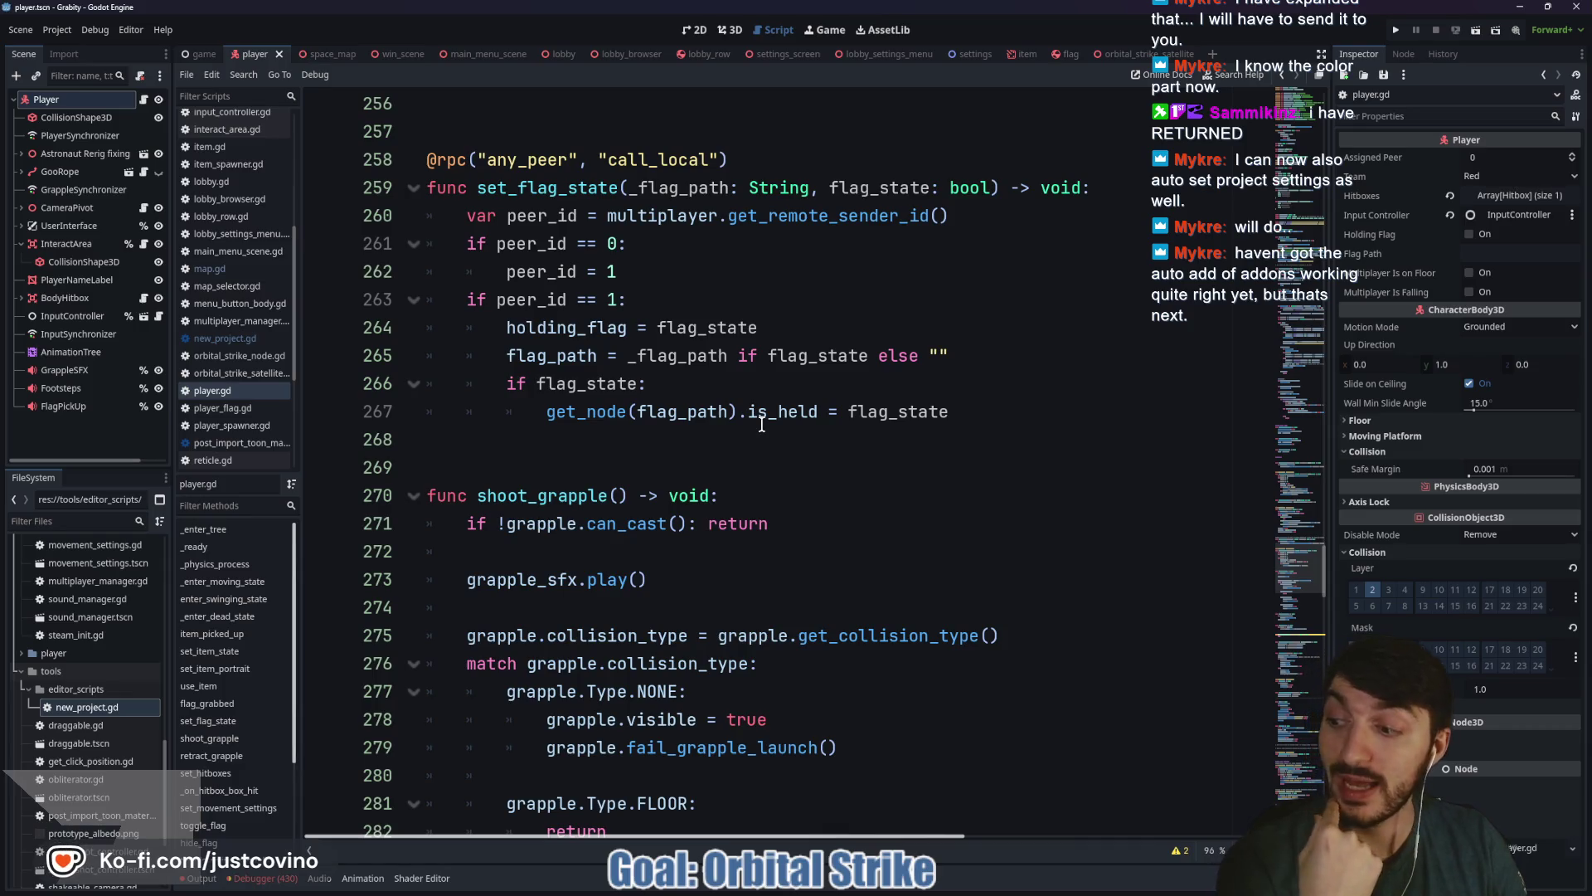
{"action": "scroll", "coordinate": [770, 424], "scroll_direction": "up", "scroll_amount": 2}
{"action": "left_click", "coordinate": [732, 441]}
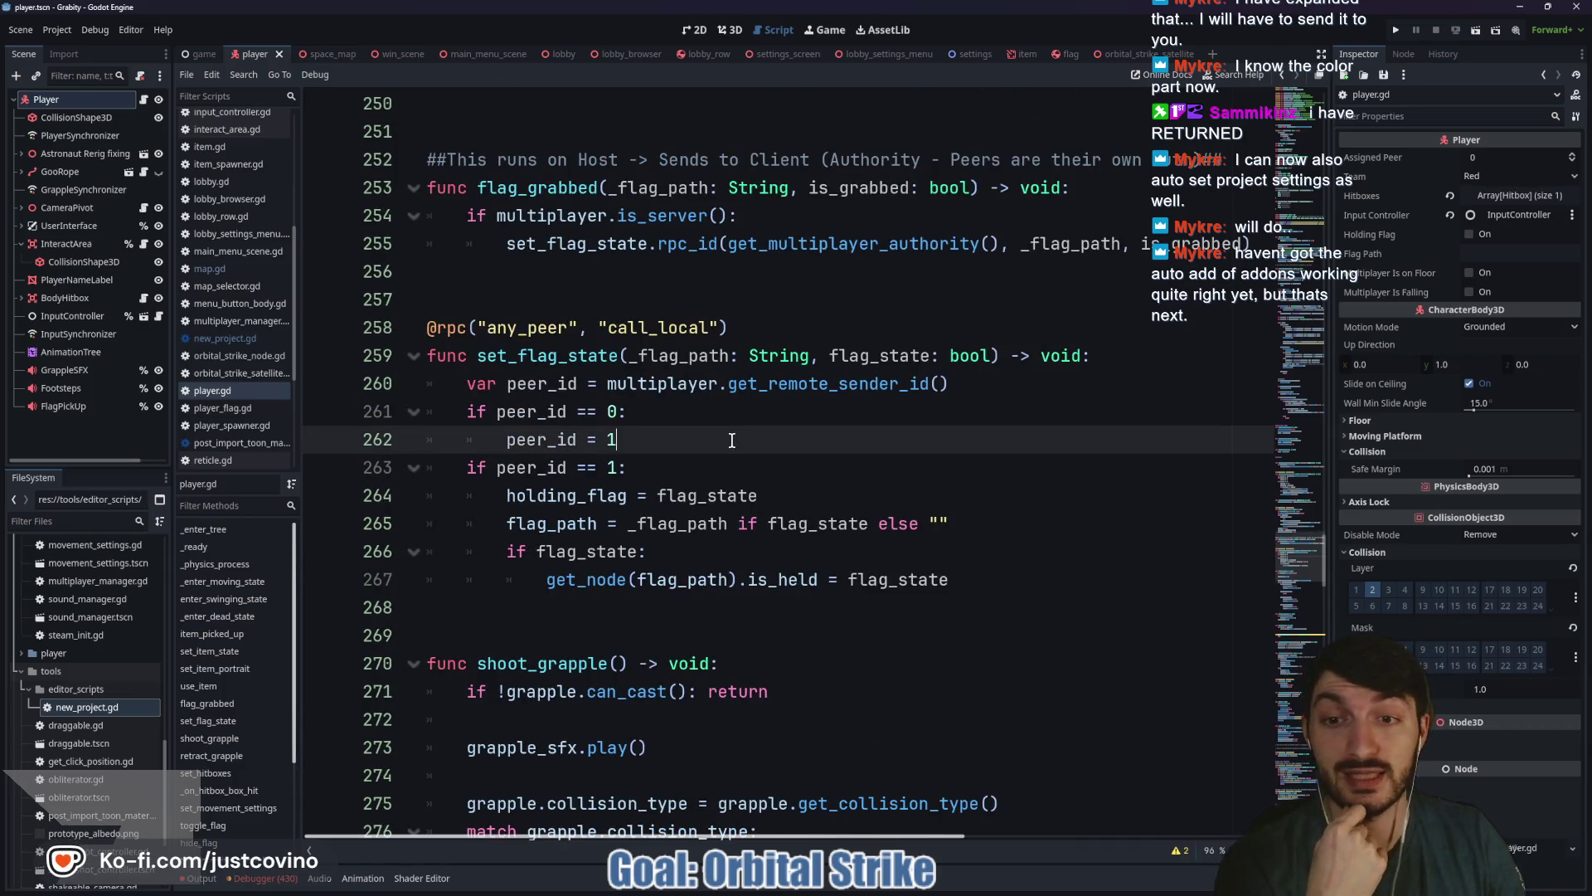
{"action": "scroll", "coordinate": [730, 439], "scroll_direction": "up", "scroll_amount": 4}
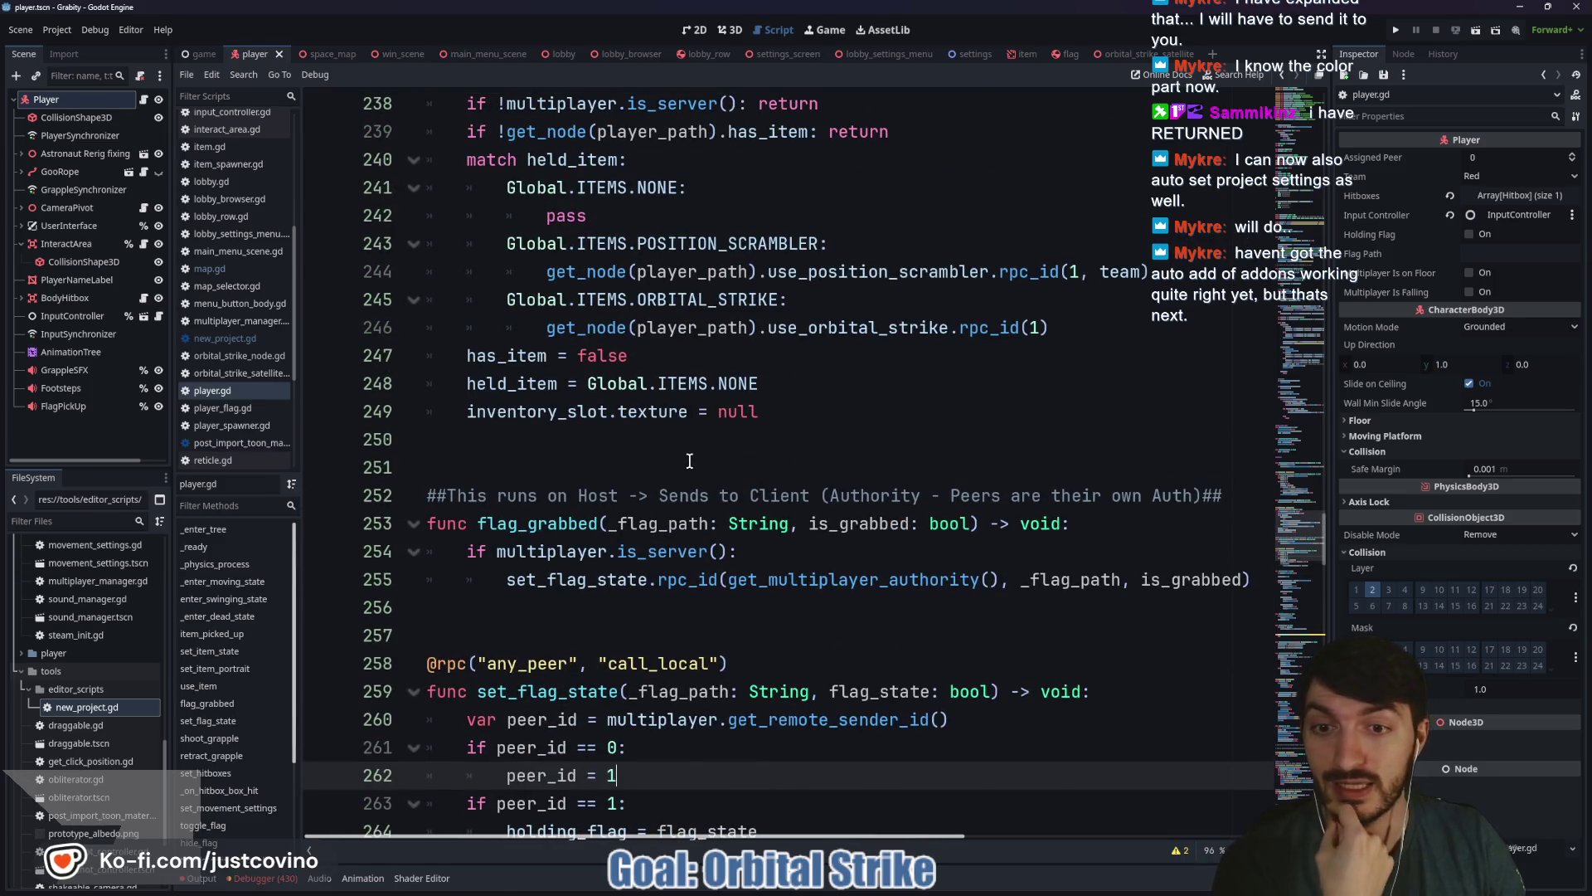
{"action": "left_click", "coordinate": [691, 463]}
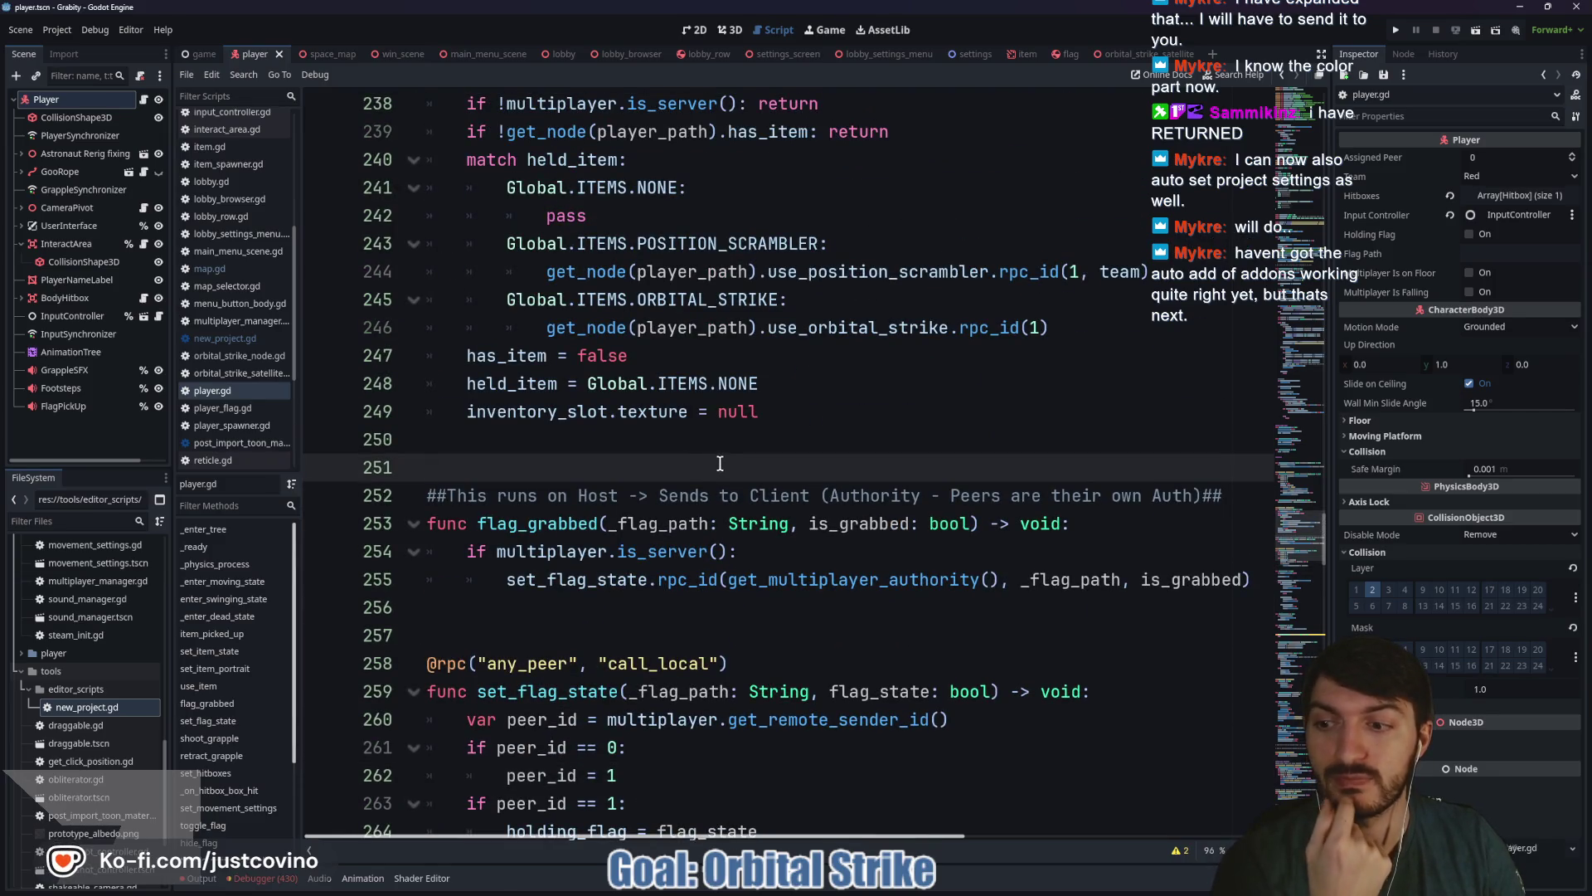
{"action": "scroll", "coordinate": [697, 448], "scroll_direction": "up", "scroll_amount": 2}
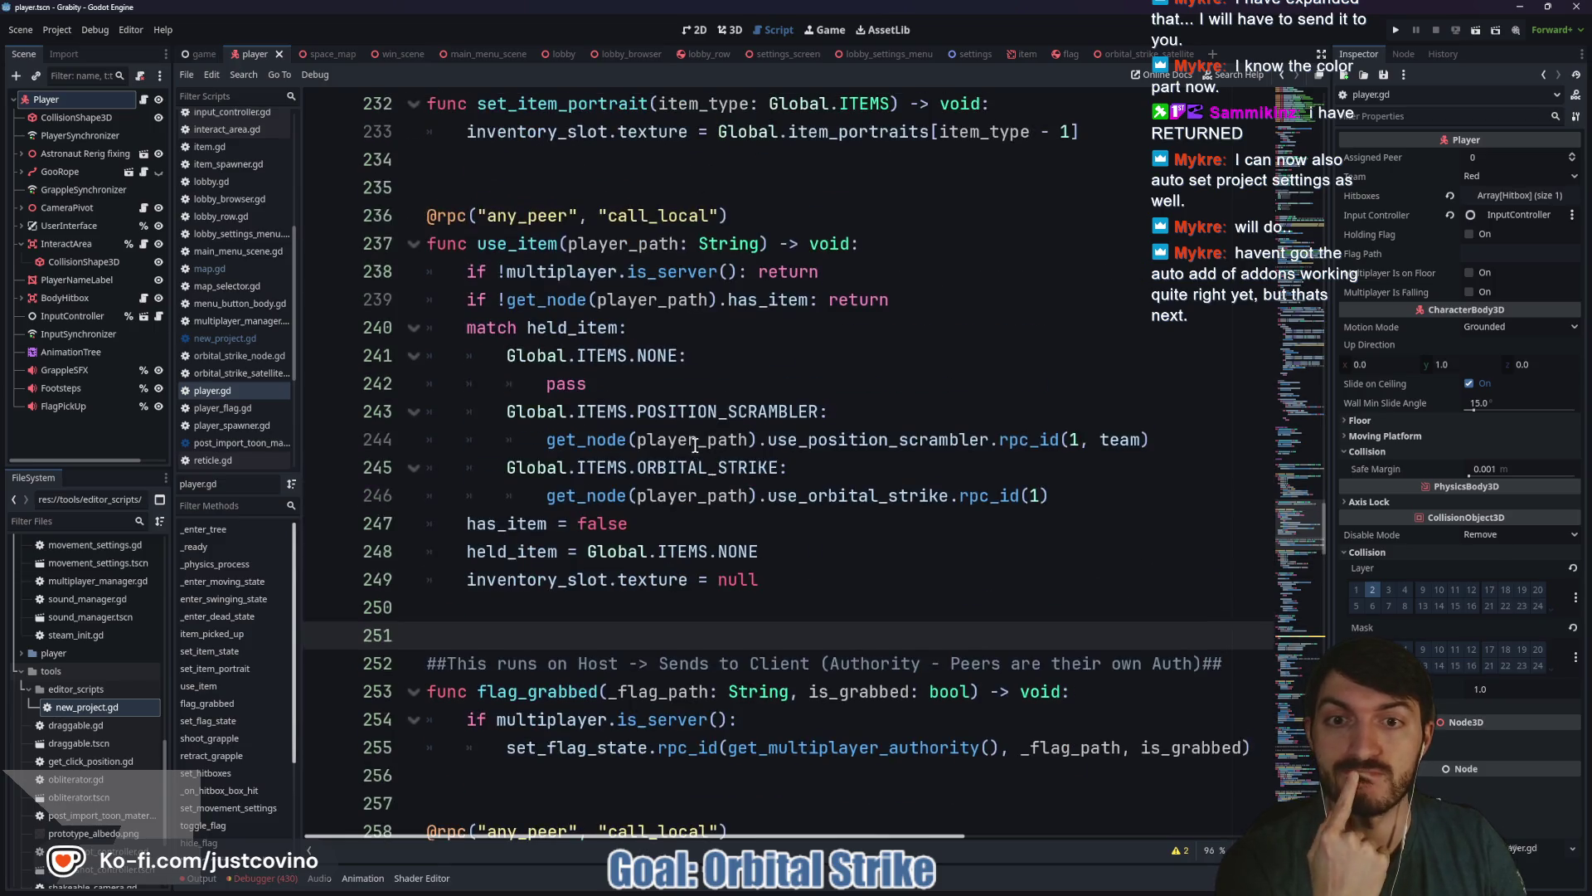
{"action": "scroll", "coordinate": [691, 439], "scroll_direction": "up", "scroll_amount": 4}
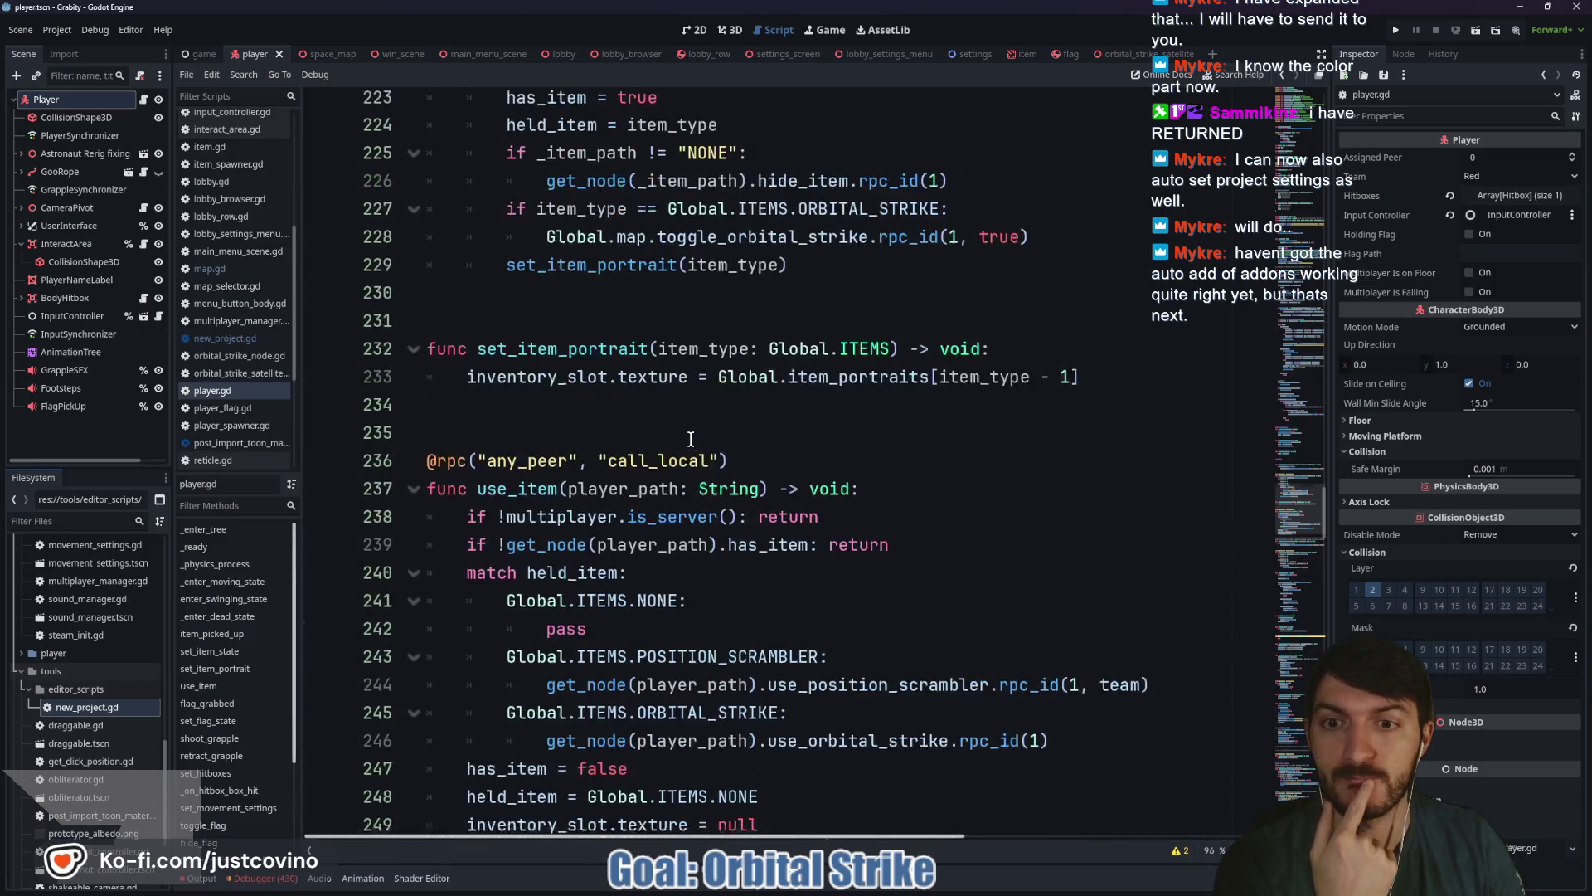
{"action": "scroll", "coordinate": [617, 423], "scroll_direction": "up", "scroll_amount": 4}
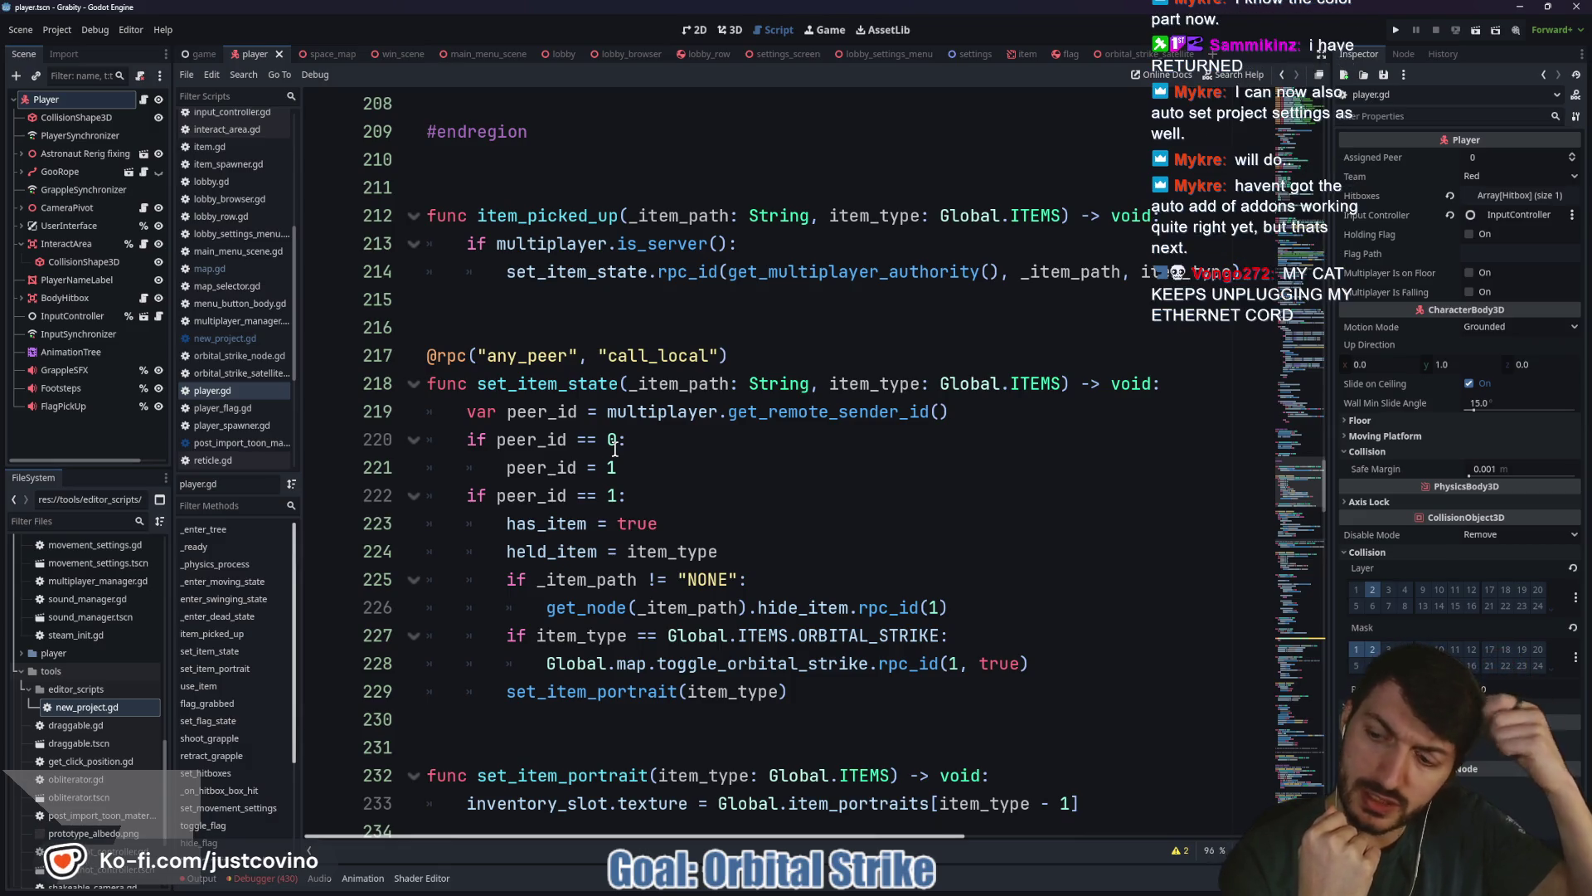
{"action": "left_click", "coordinate": [551, 327]}
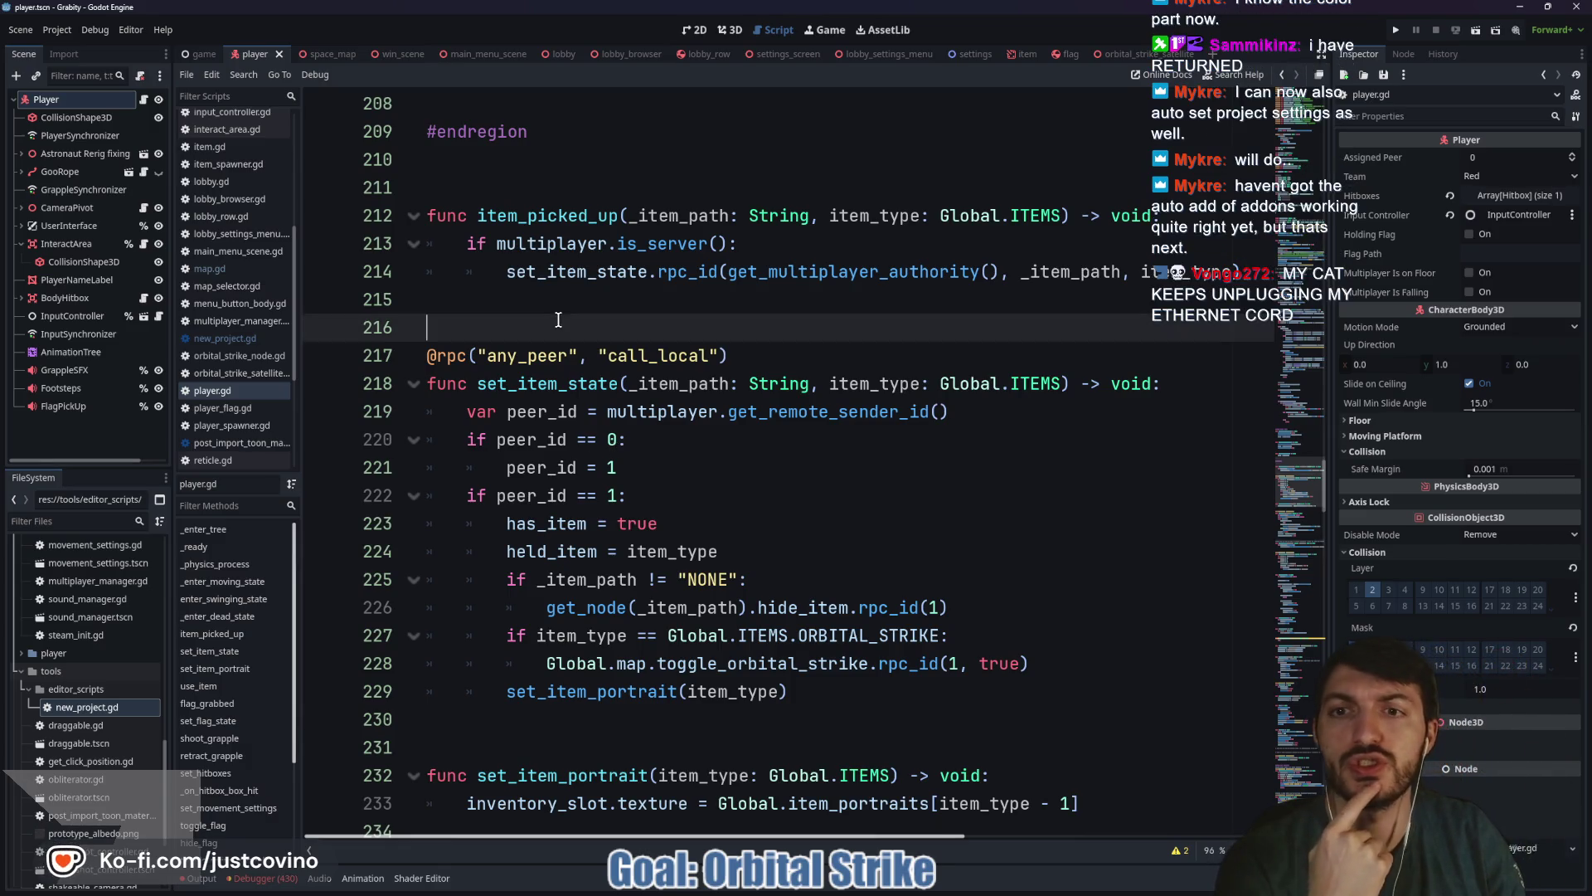
{"action": "scroll", "coordinate": [552, 349], "scroll_direction": "up", "scroll_amount": 4}
{"action": "left_click", "coordinate": [541, 509]}
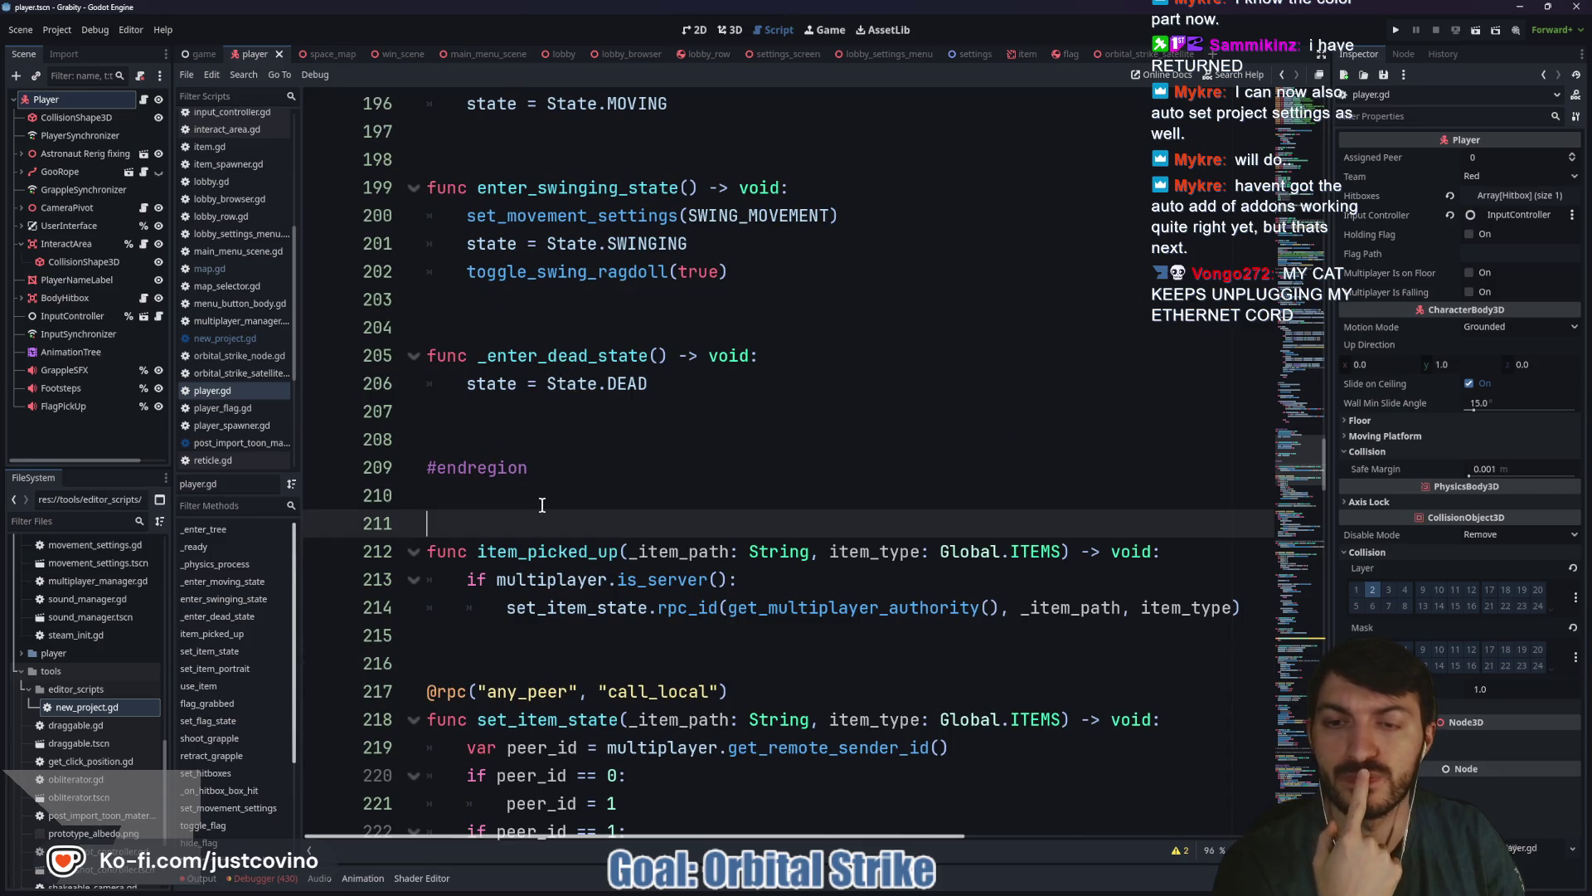
{"action": "left_click", "coordinate": [587, 495]}
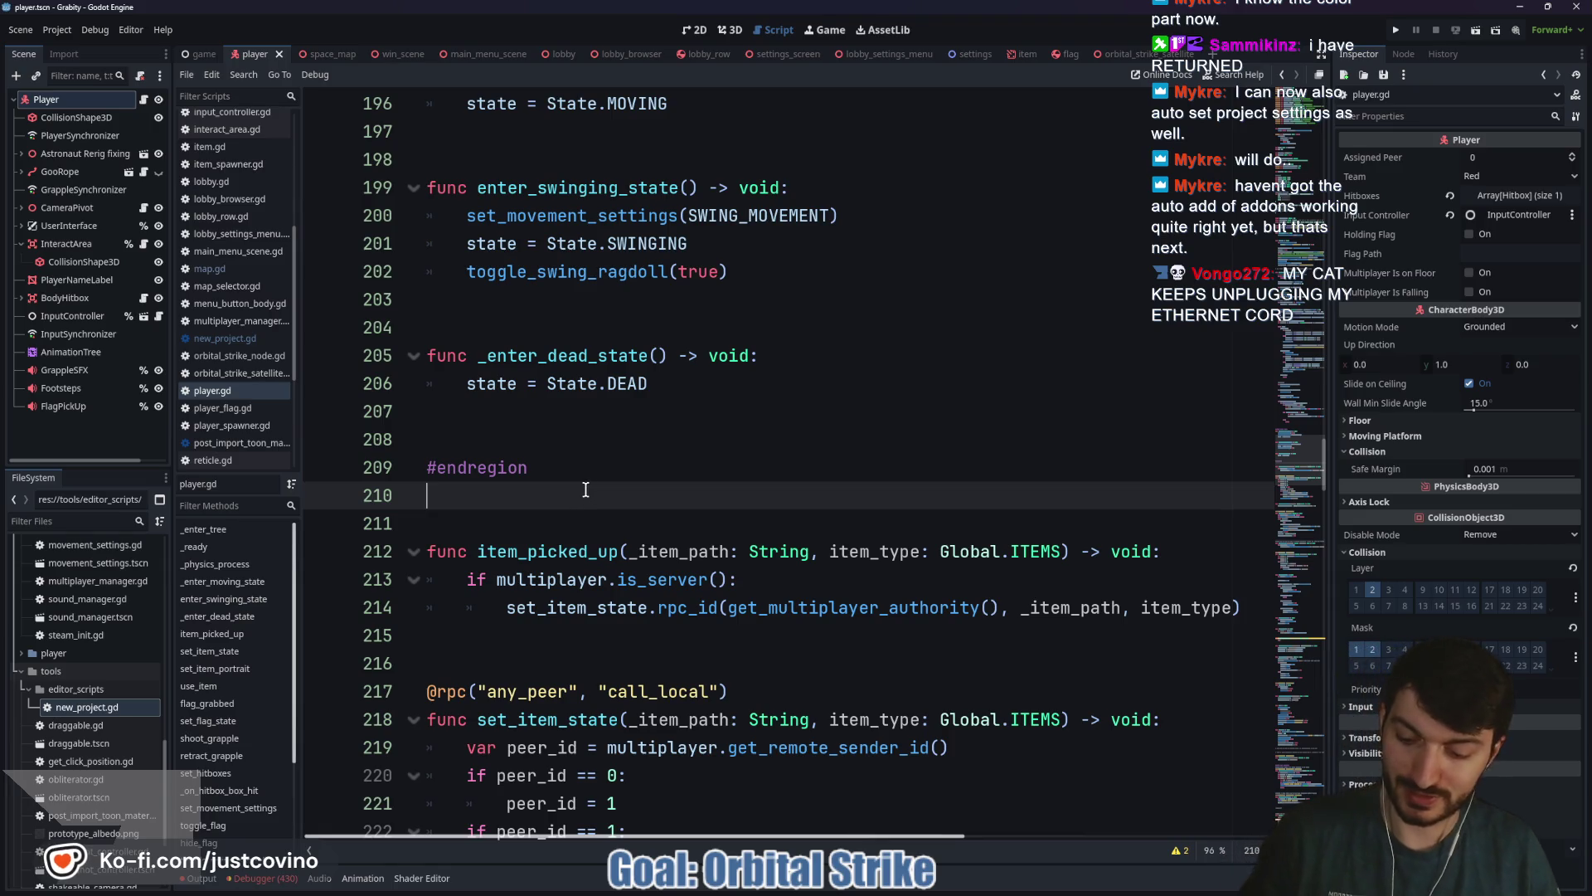
{"action": "scroll", "coordinate": [597, 494], "scroll_direction": "up", "scroll_amount": 7}
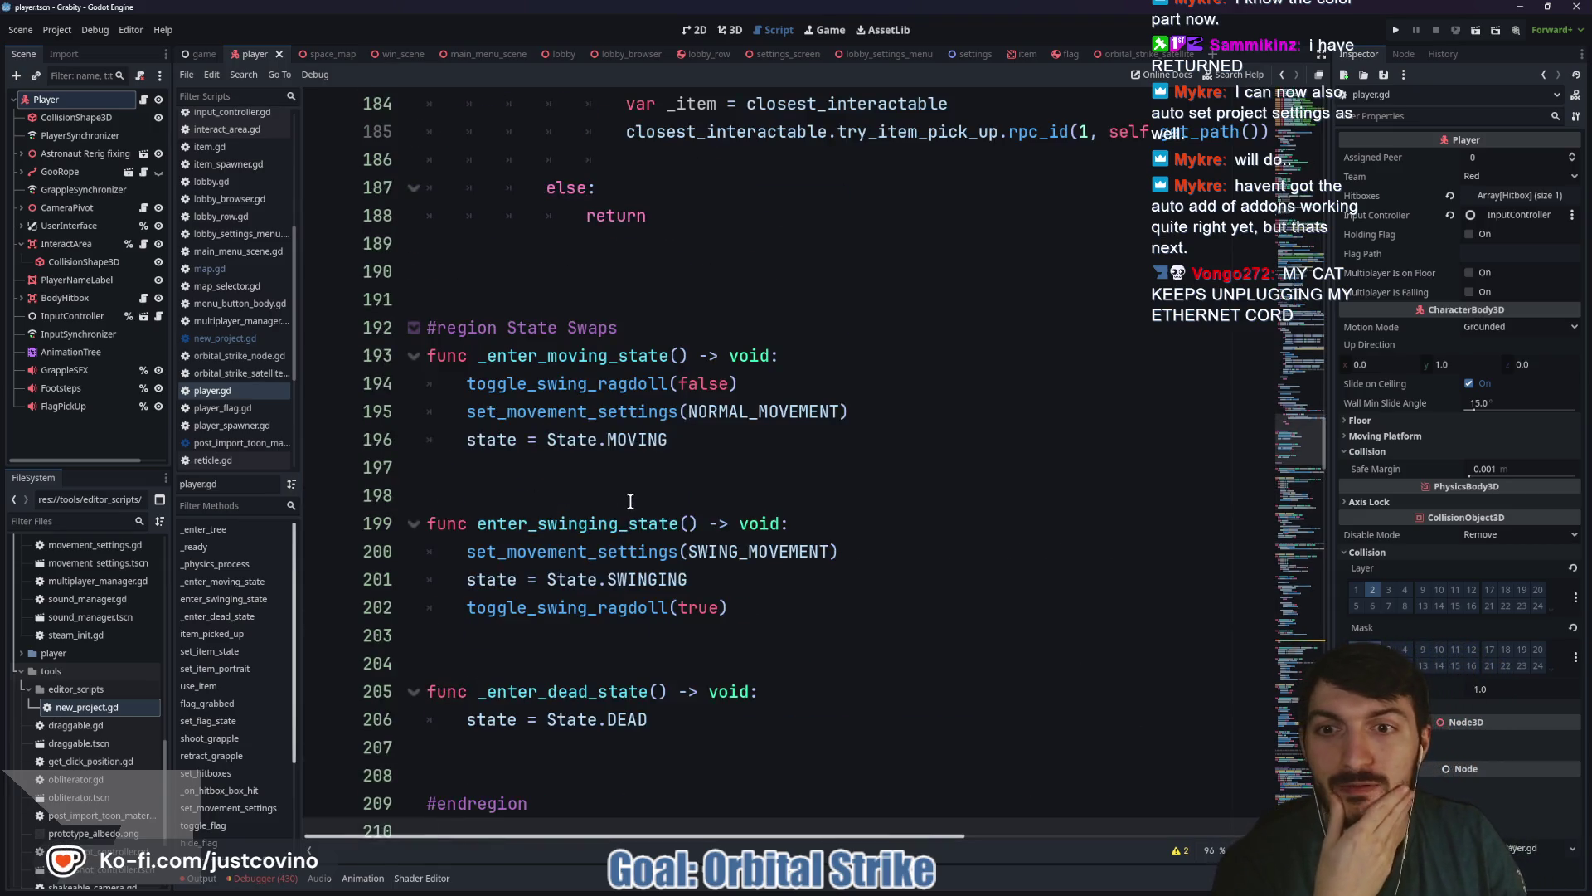
{"action": "scroll", "coordinate": [622, 510], "scroll_direction": "up", "scroll_amount": 3}
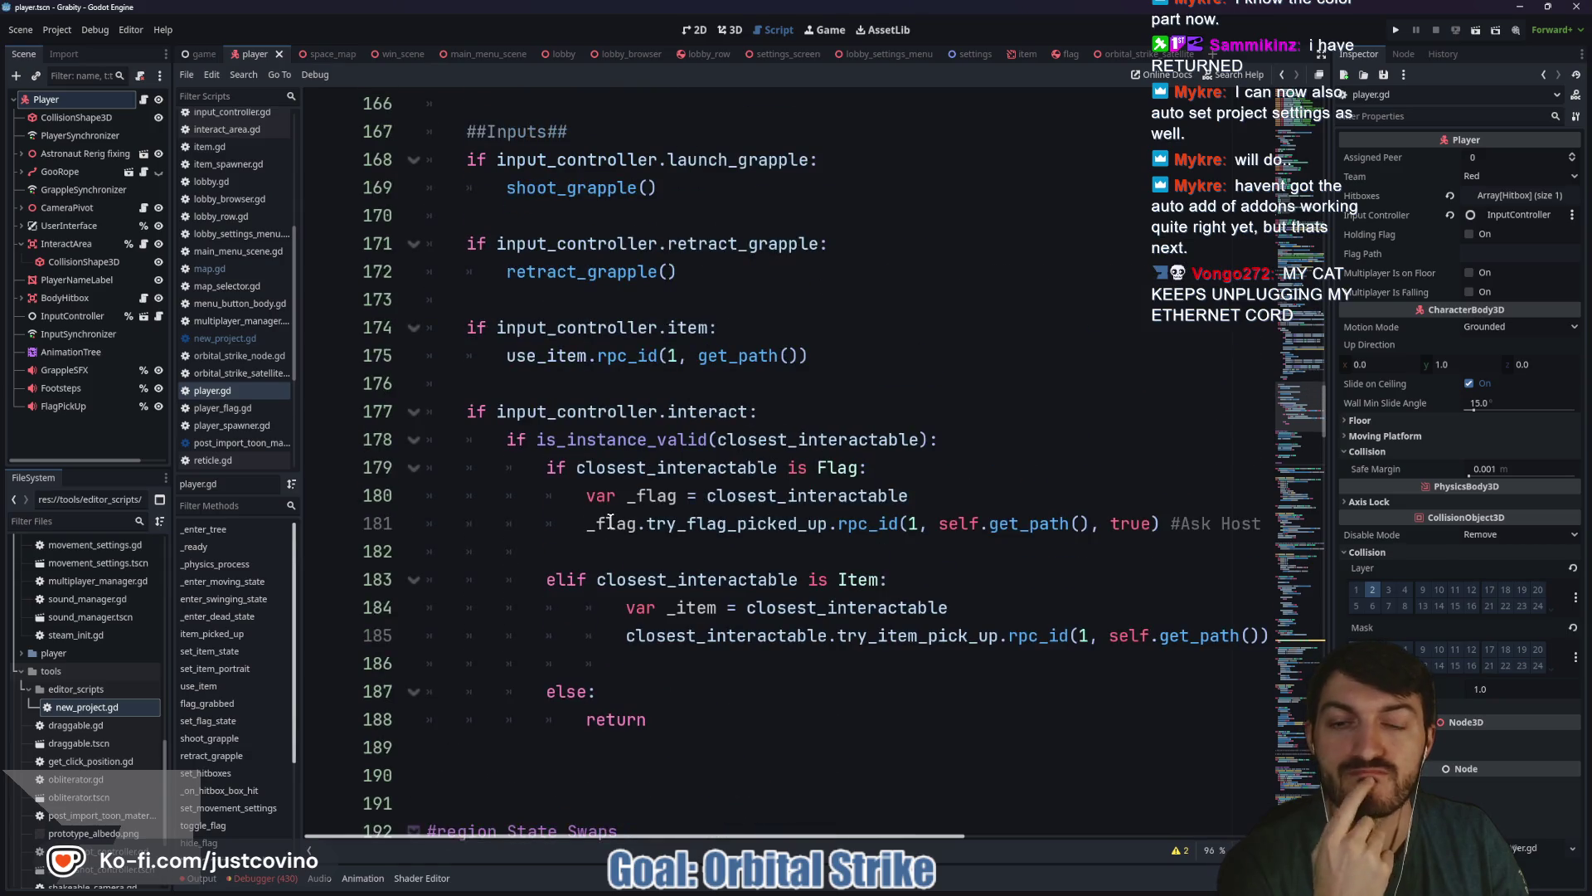
{"action": "scroll", "coordinate": [609, 520], "scroll_direction": "up", "scroll_amount": 2}
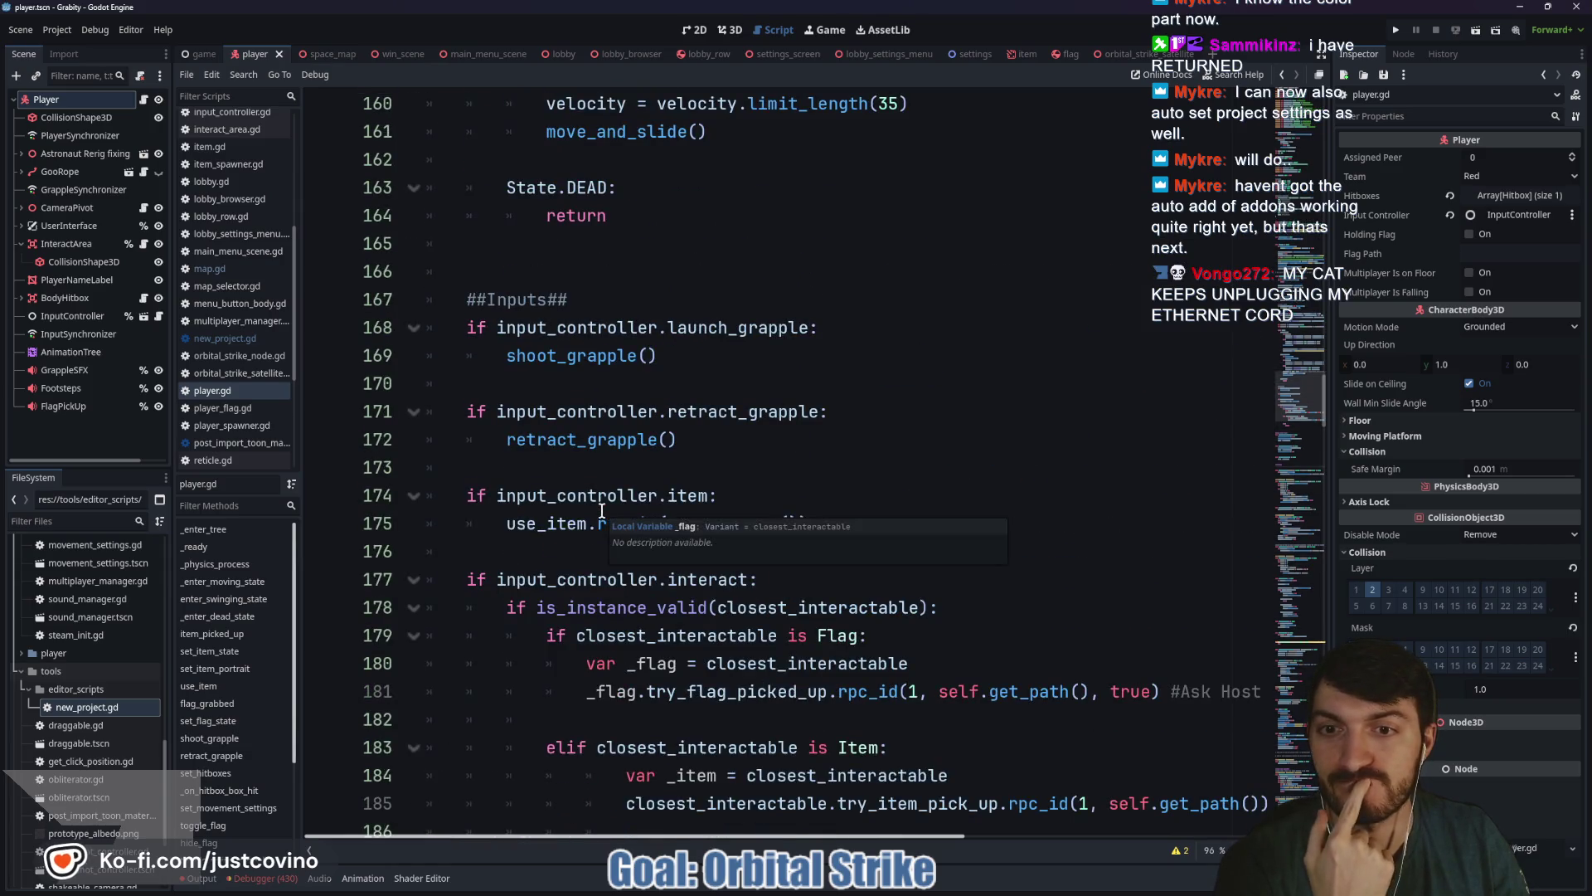
{"action": "scroll", "coordinate": [602, 510], "scroll_direction": "up", "scroll_amount": 2}
{"action": "scroll", "coordinate": [601, 509], "scroll_direction": "up", "scroll_amount": 3}
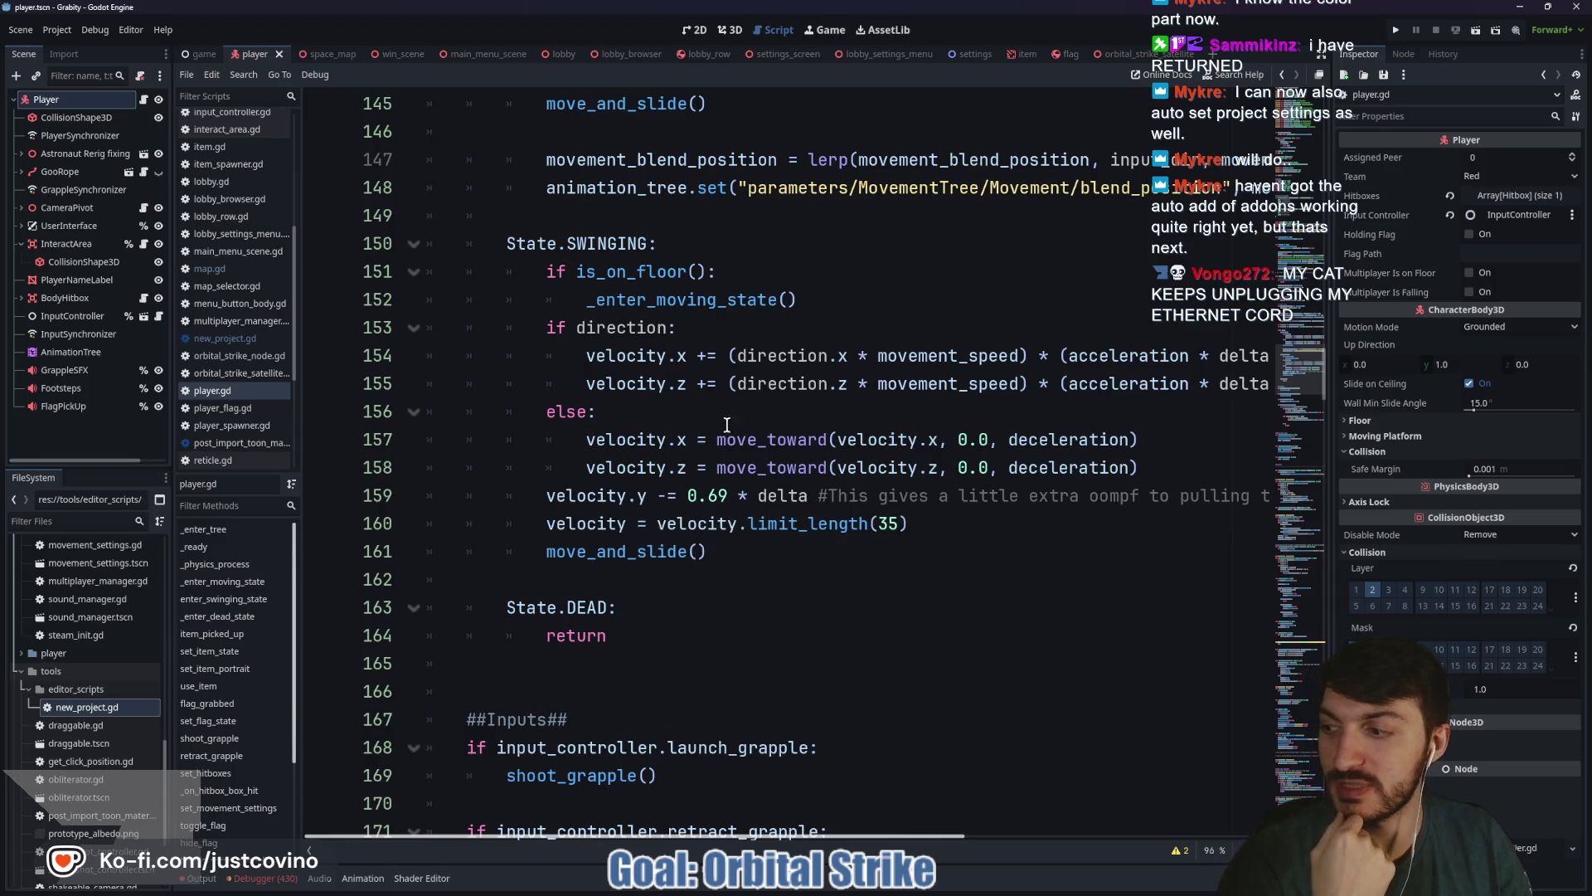
{"action": "scroll", "coordinate": [717, 429], "scroll_direction": "up", "scroll_amount": 4}
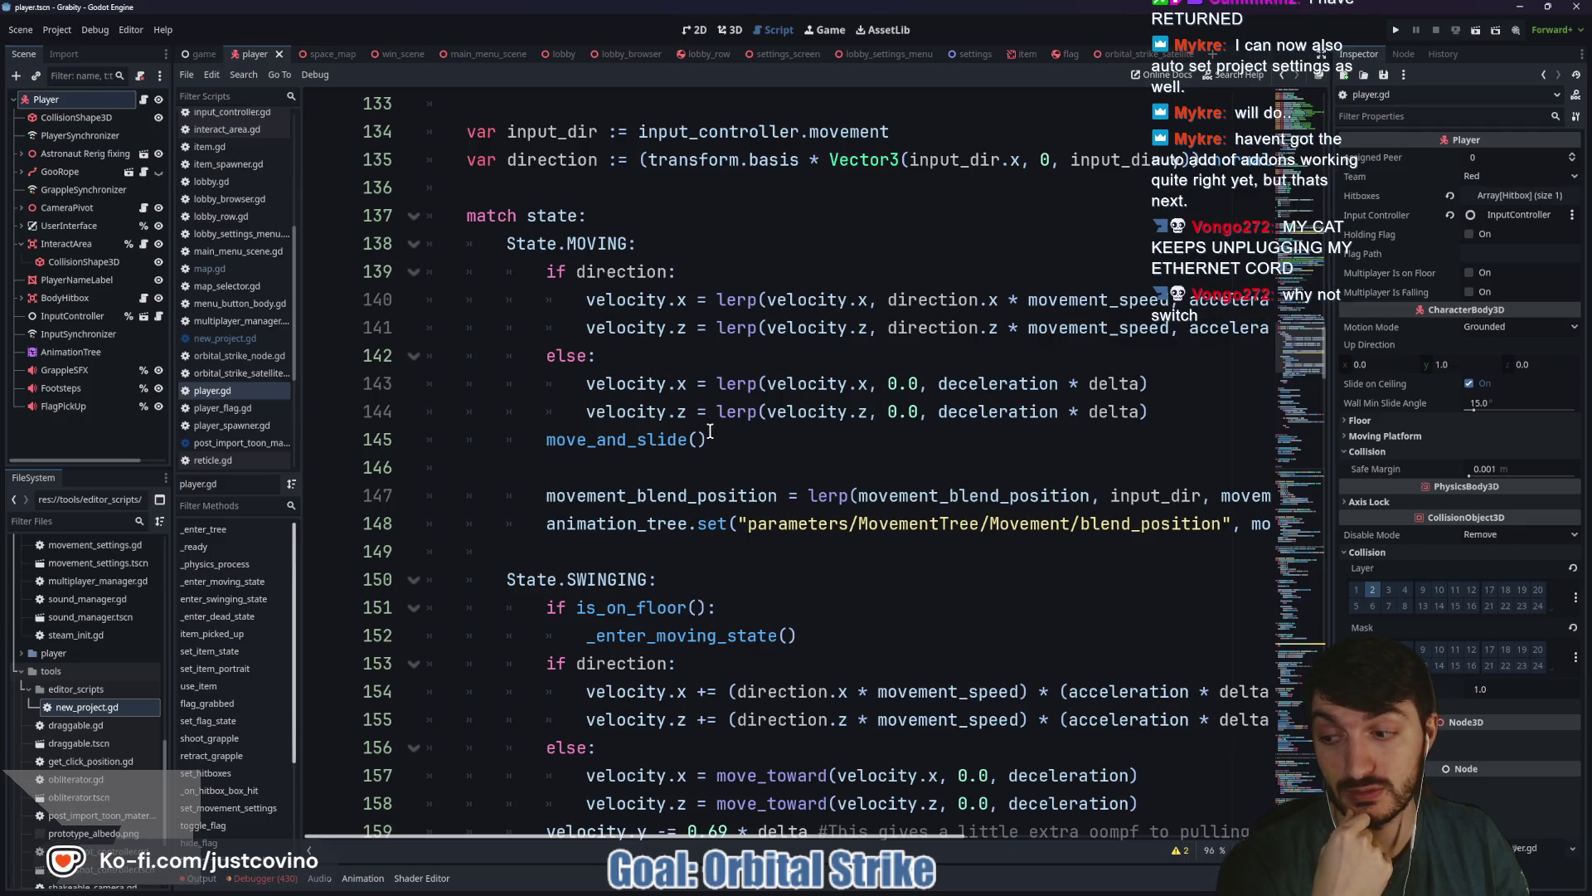
{"action": "scroll", "coordinate": [23, 700], "scroll_direction": "up", "scroll_amount": 4}
{"action": "scroll", "coordinate": [36, 627], "scroll_direction": "up", "scroll_amount": 5}
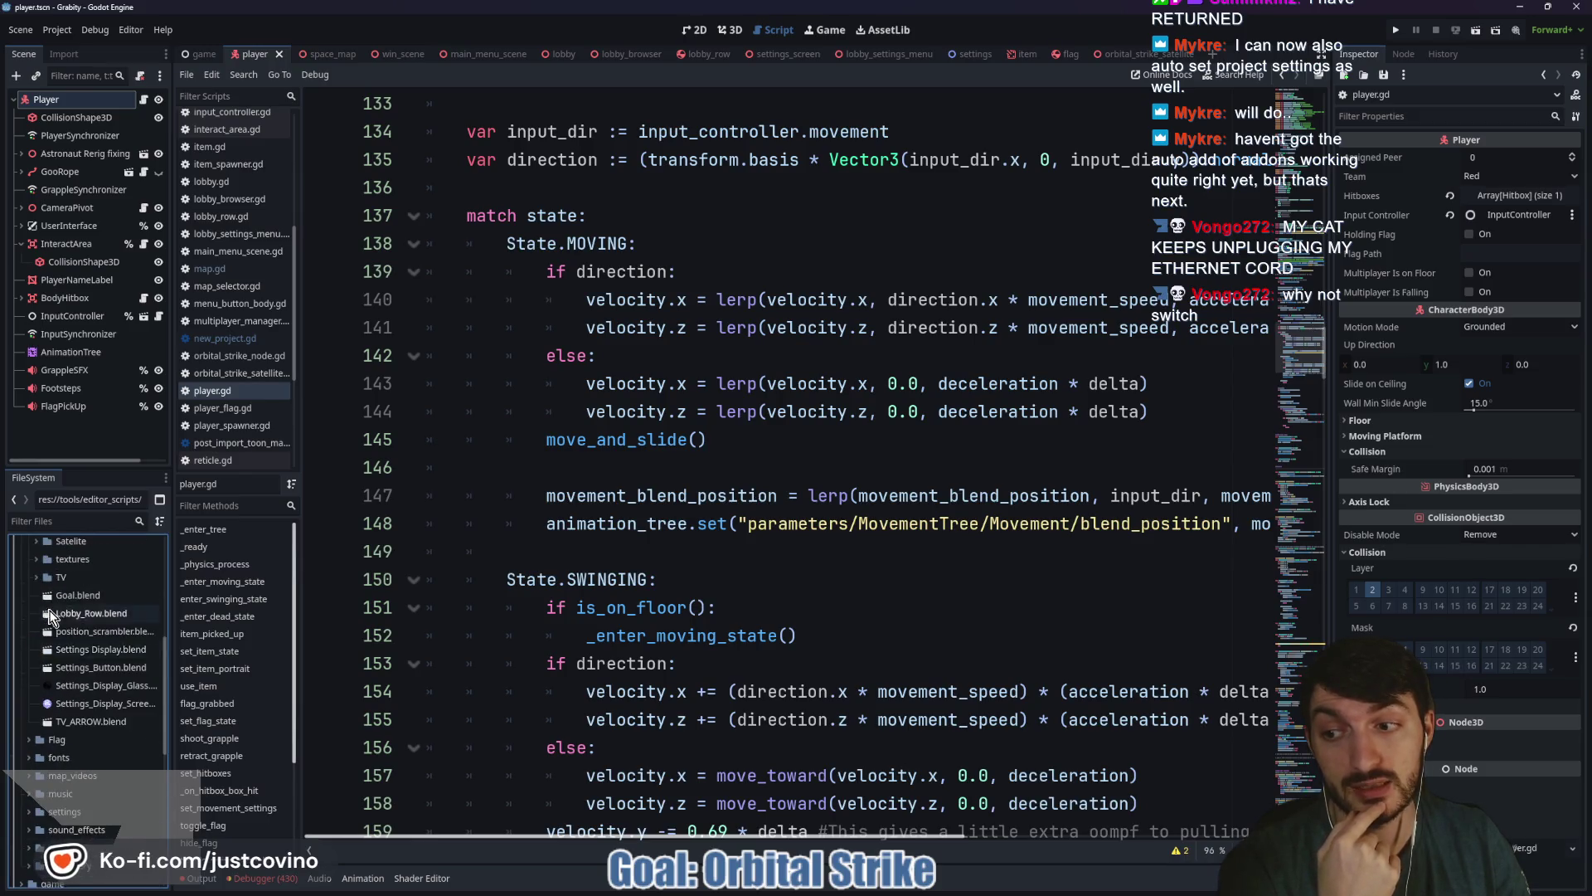
{"action": "scroll", "coordinate": [48, 611], "scroll_direction": "up", "scroll_amount": 3}
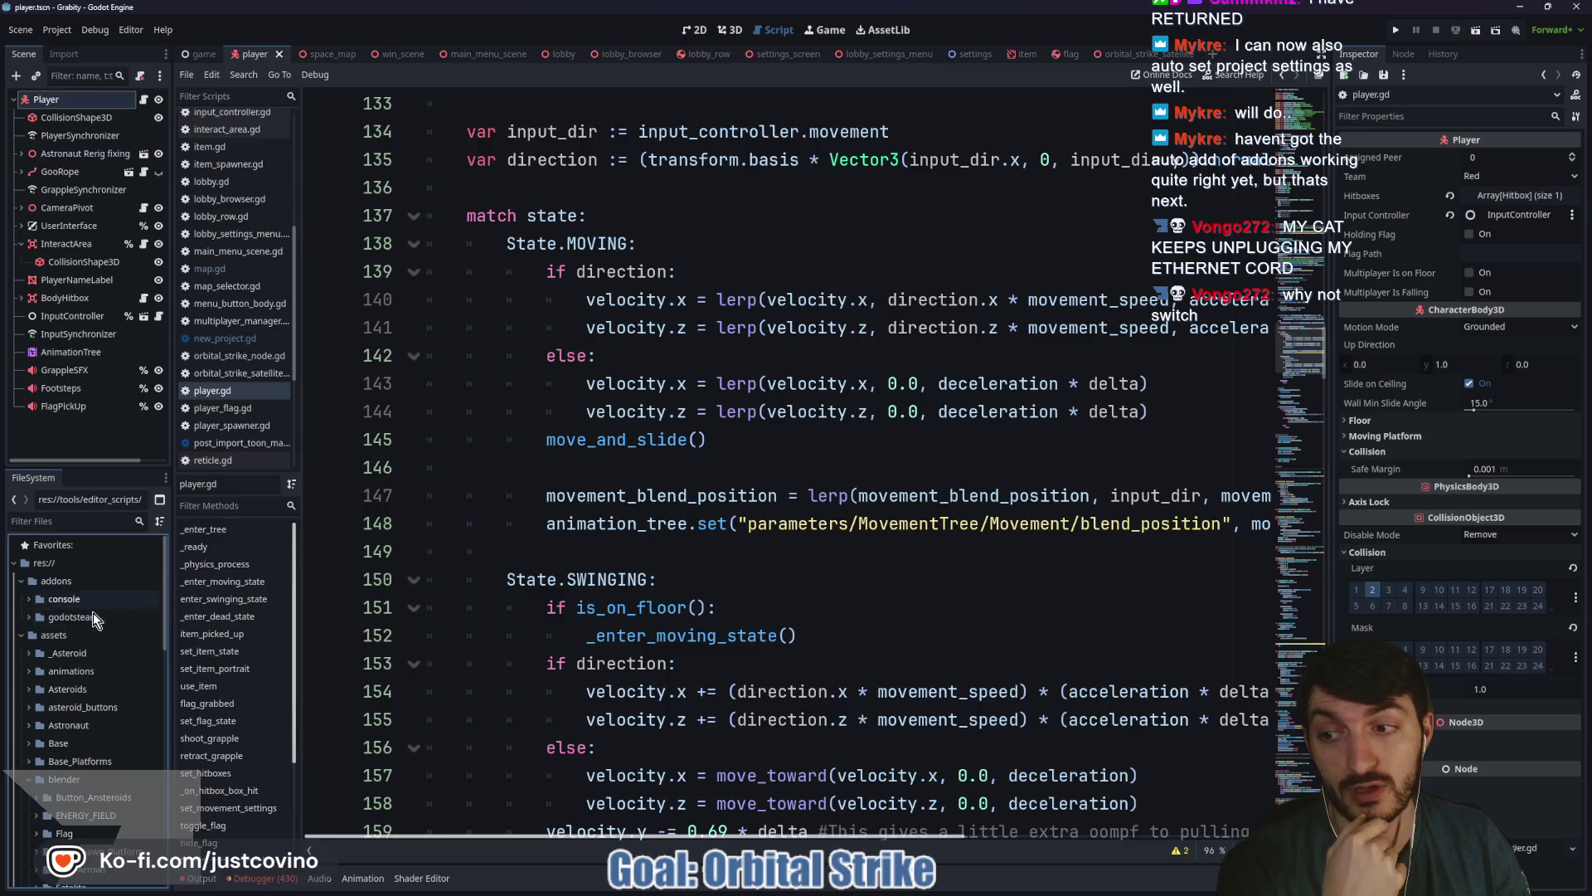
{"action": "left_click", "coordinate": [77, 600]}
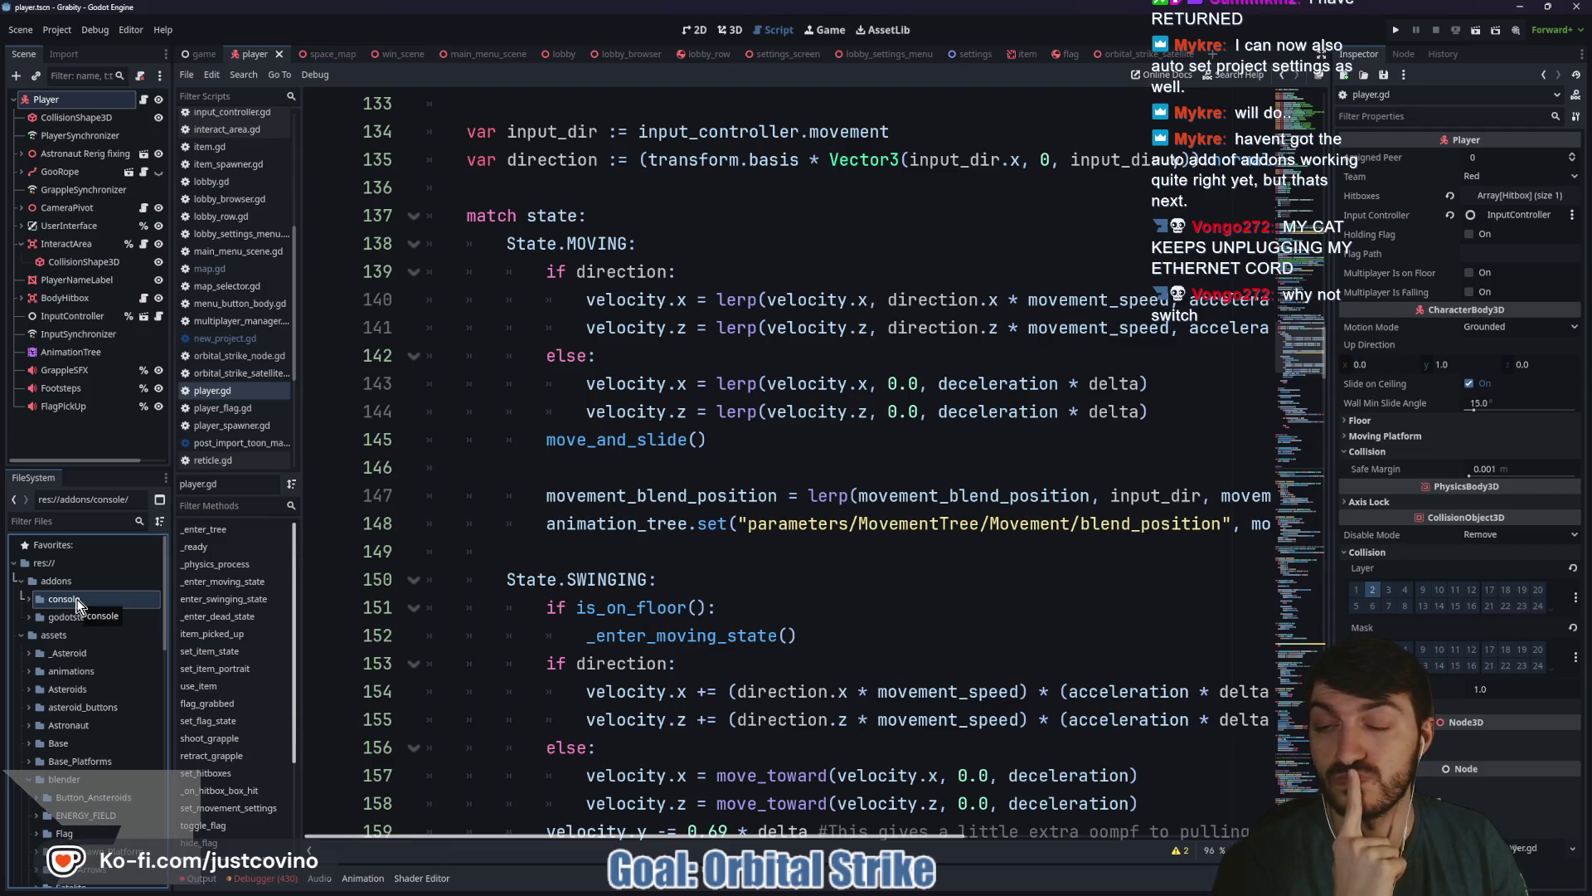
{"action": "left_click", "coordinate": [734, 554]}
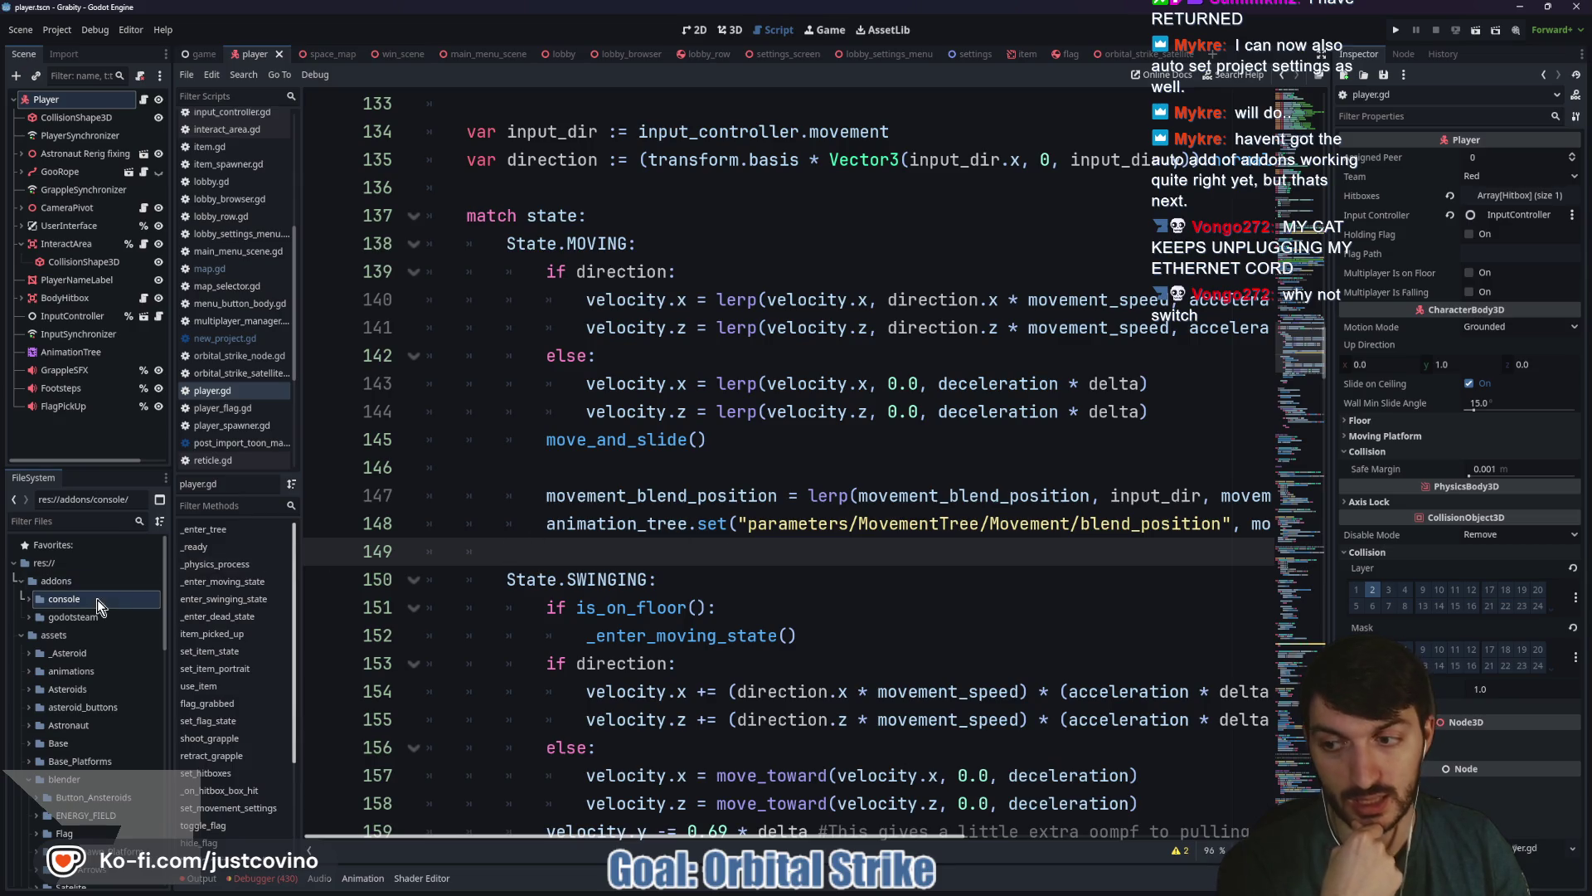
{"action": "left_click", "coordinate": [740, 465]}
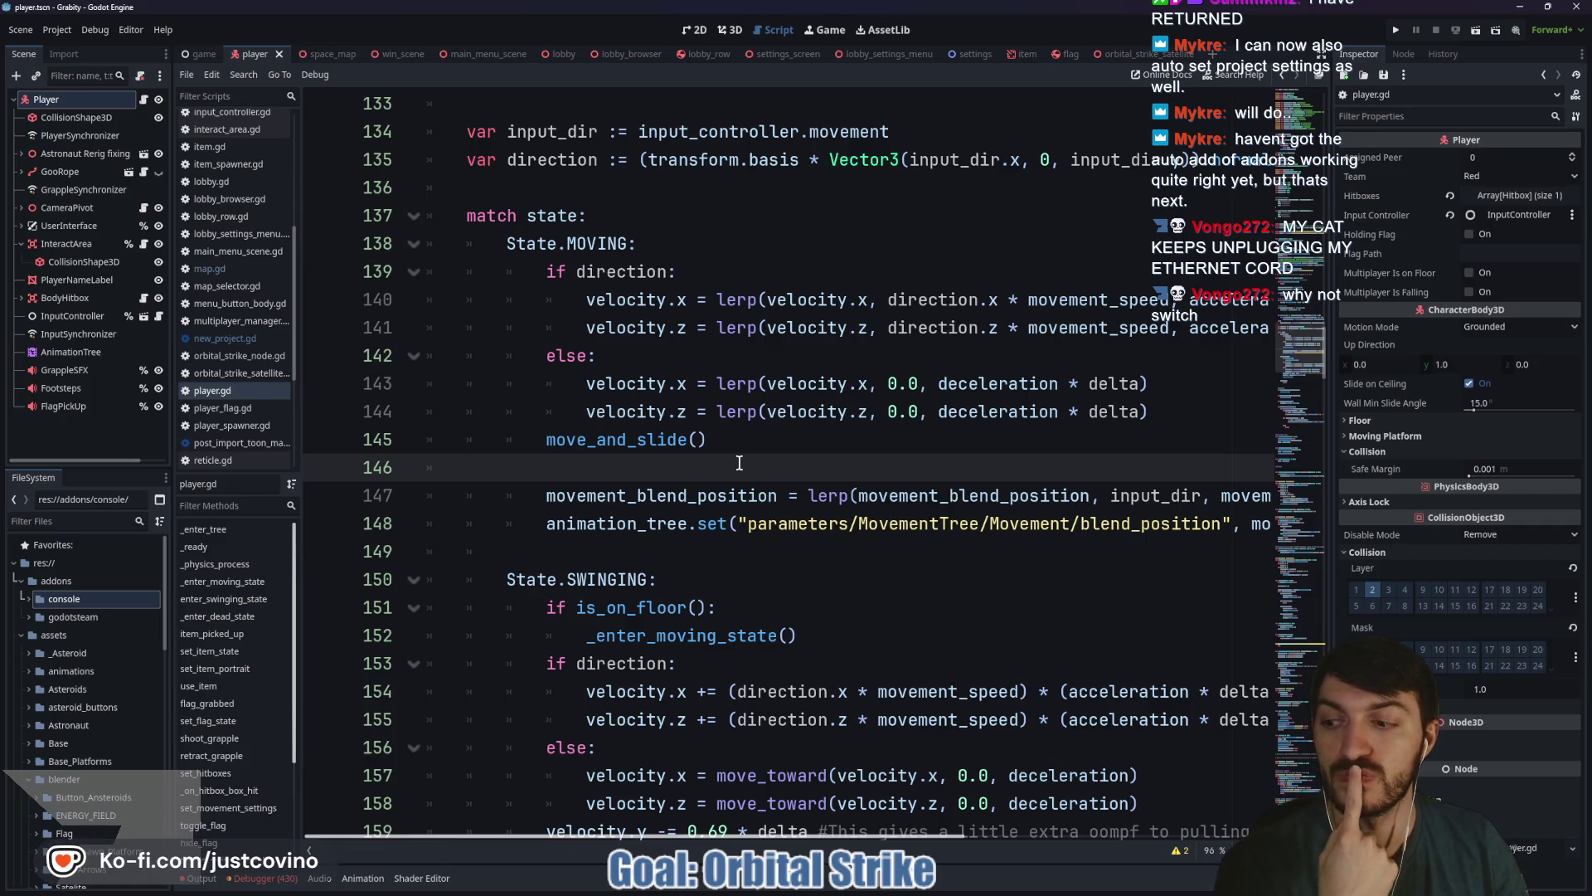
{"action": "scroll", "coordinate": [725, 484], "scroll_direction": "up", "scroll_amount": 7}
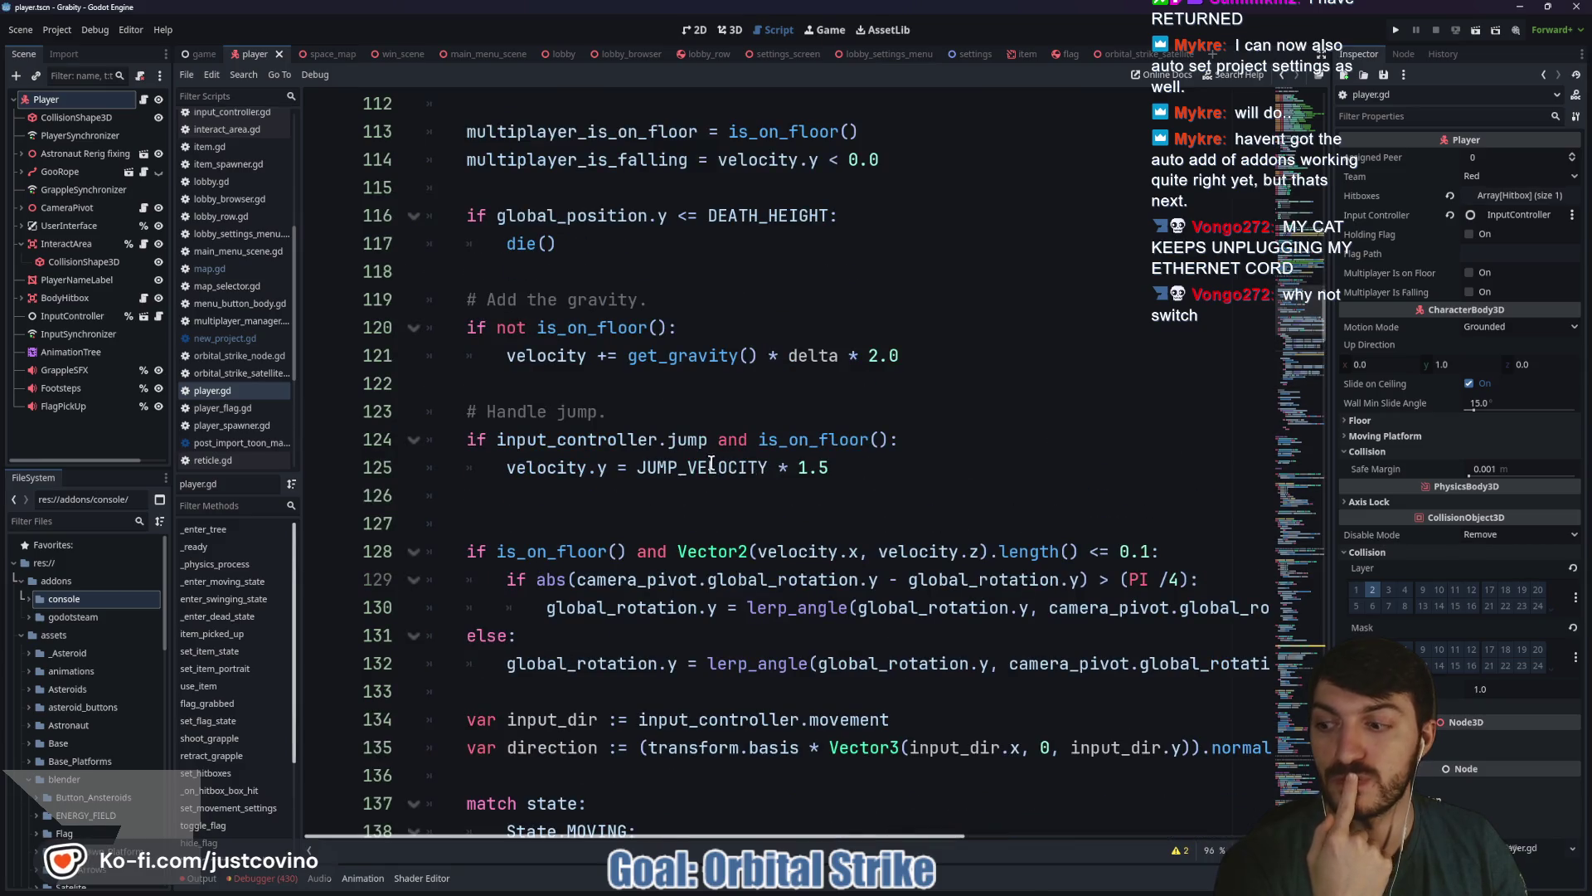
{"action": "scroll", "coordinate": [721, 477], "scroll_direction": "up", "scroll_amount": 4}
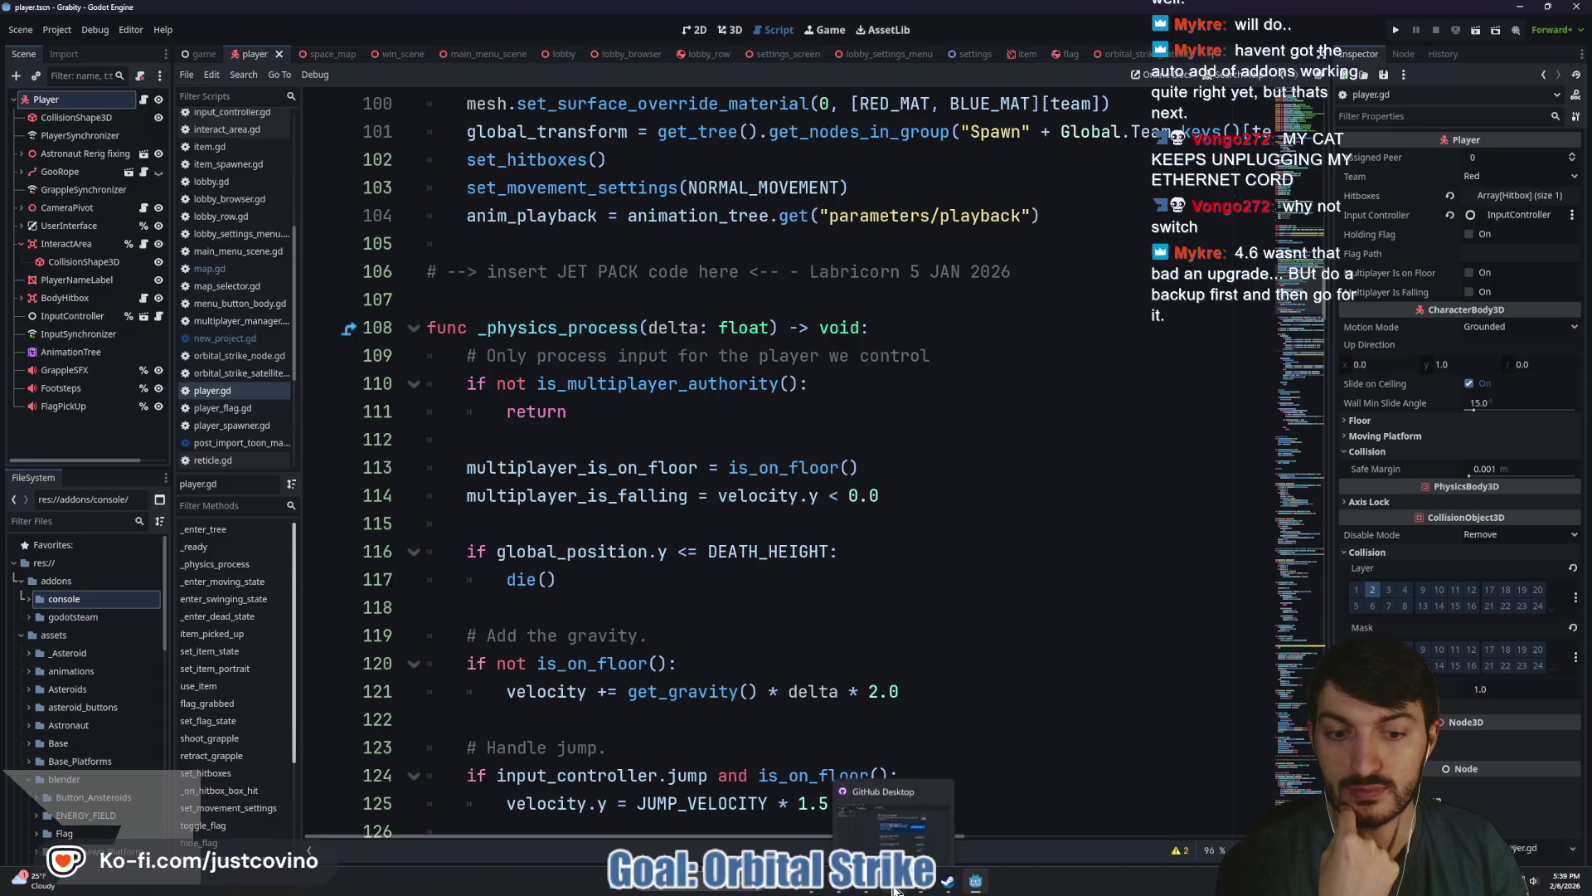
- Create and check out a branch named '4.6' based on MultiplayerRework, then return to Godot
{"action": "left_click", "coordinate": [896, 887]}
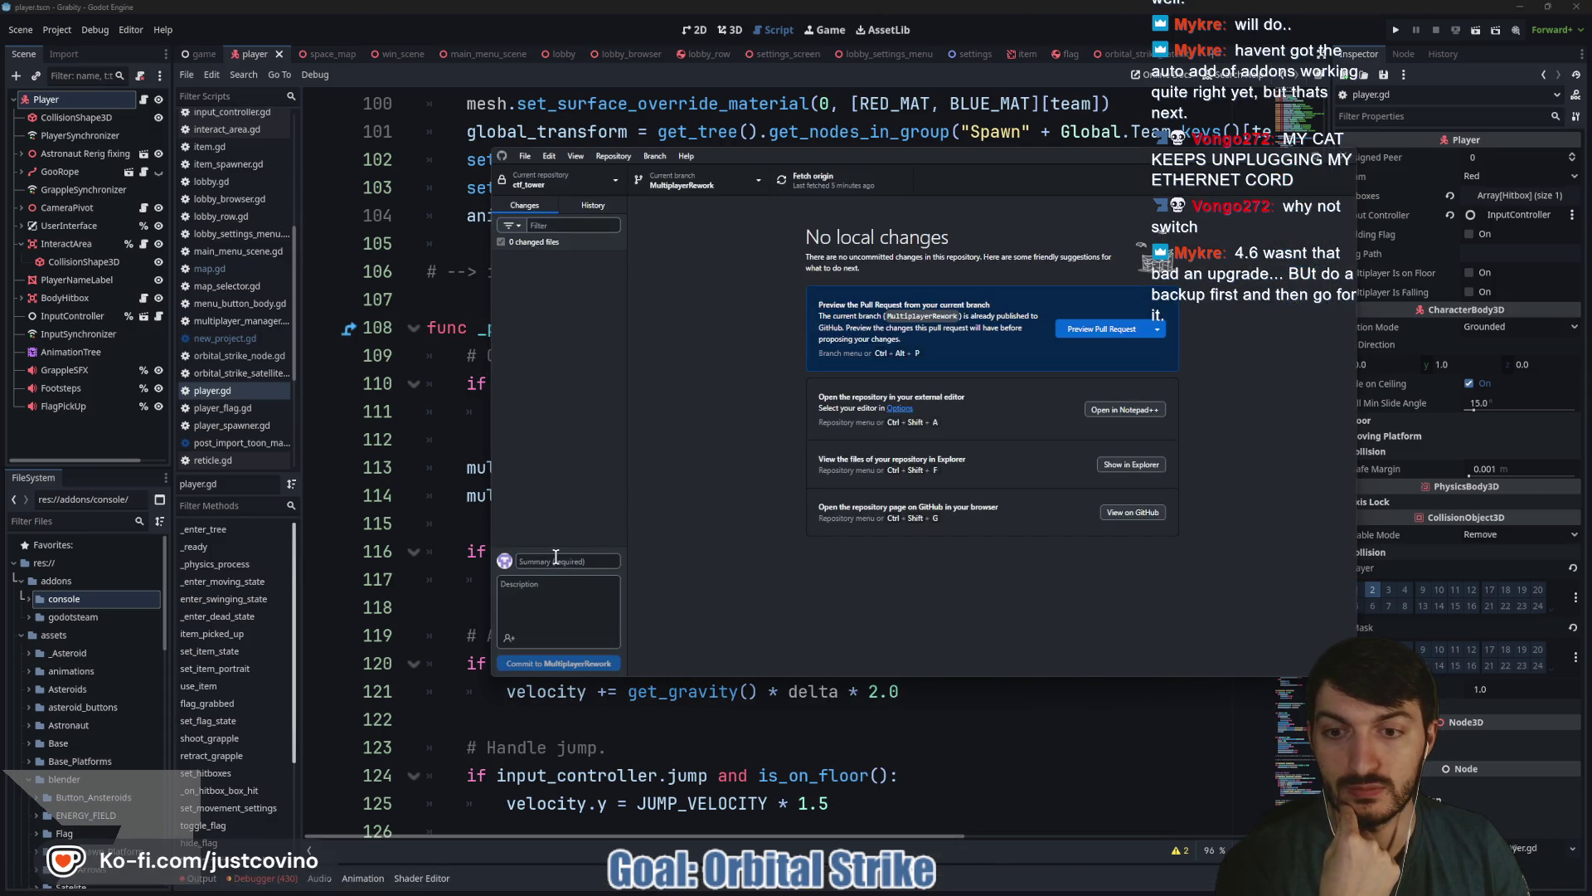
{"action": "left_click", "coordinate": [756, 187]}
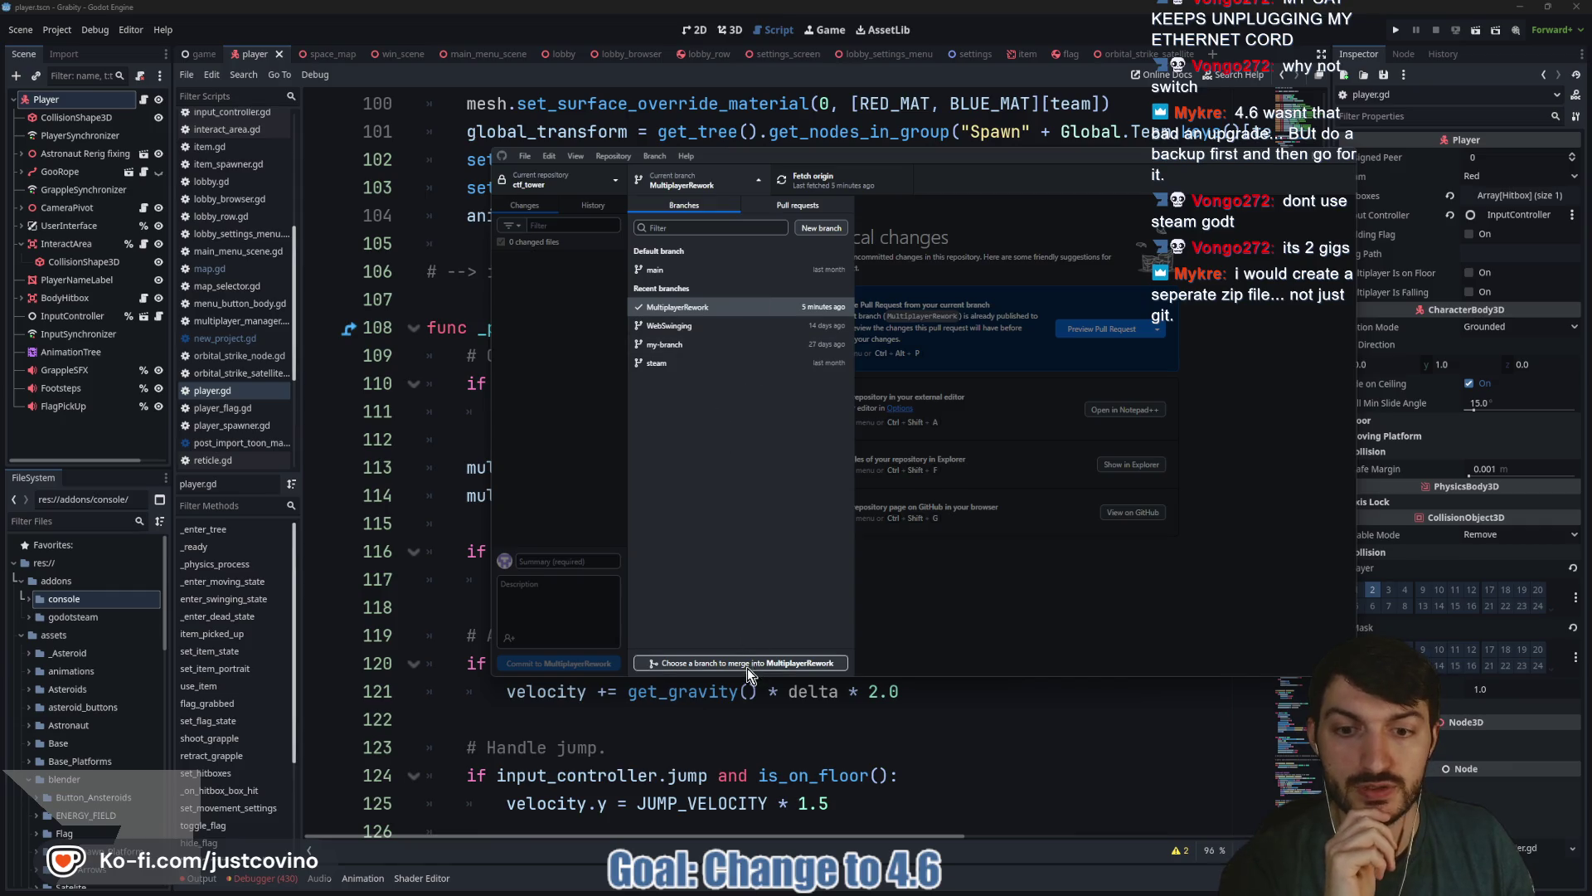
{"action": "left_click", "coordinate": [819, 229]}
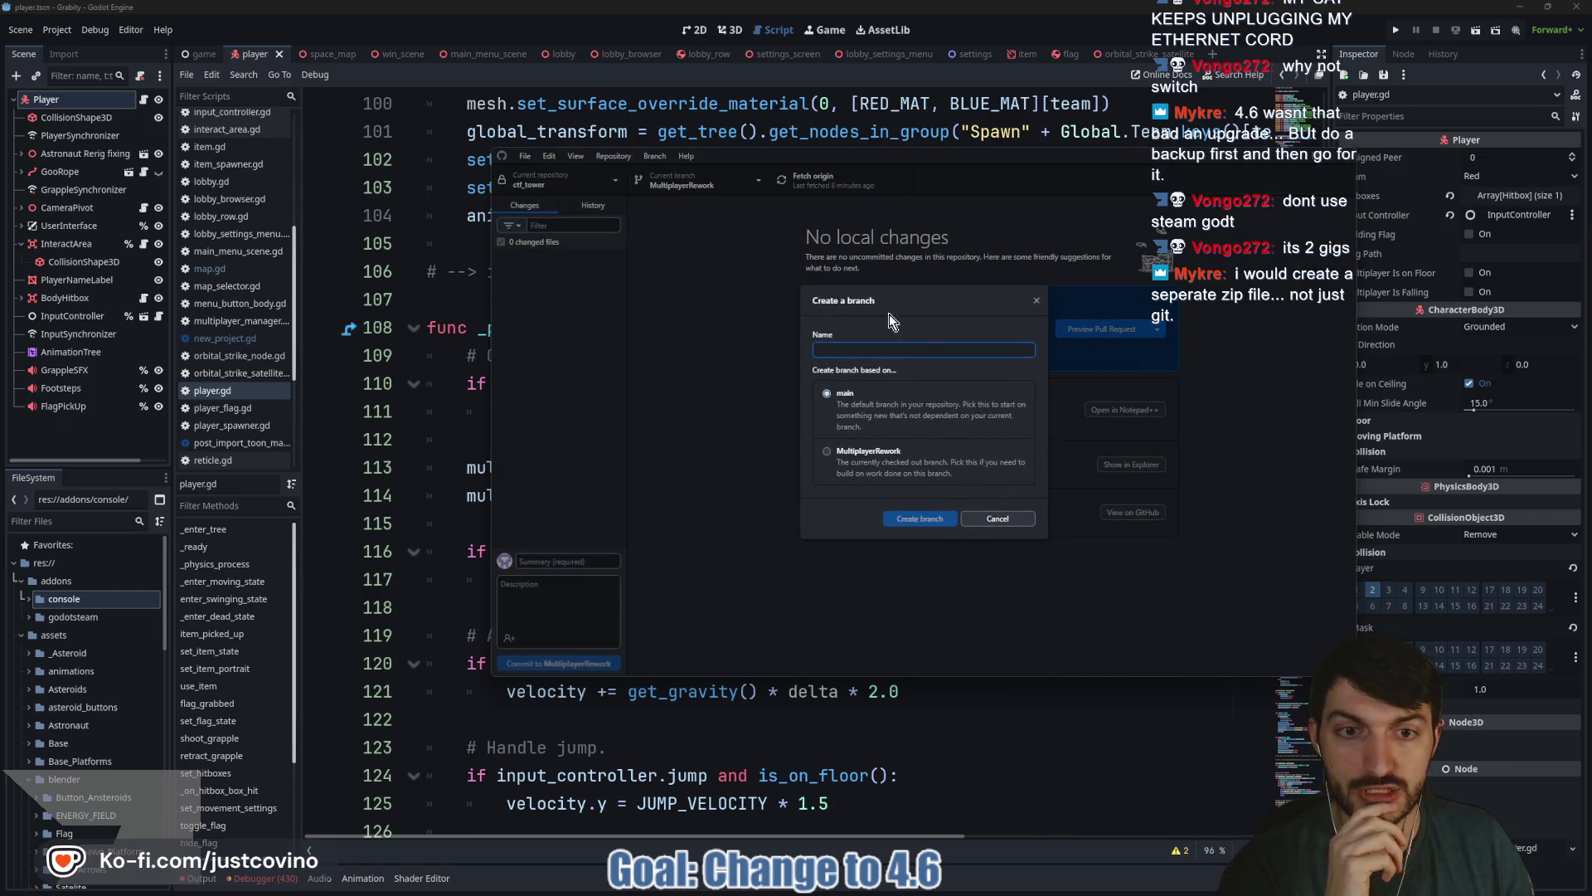
{"action": "left_click", "coordinate": [830, 451]}
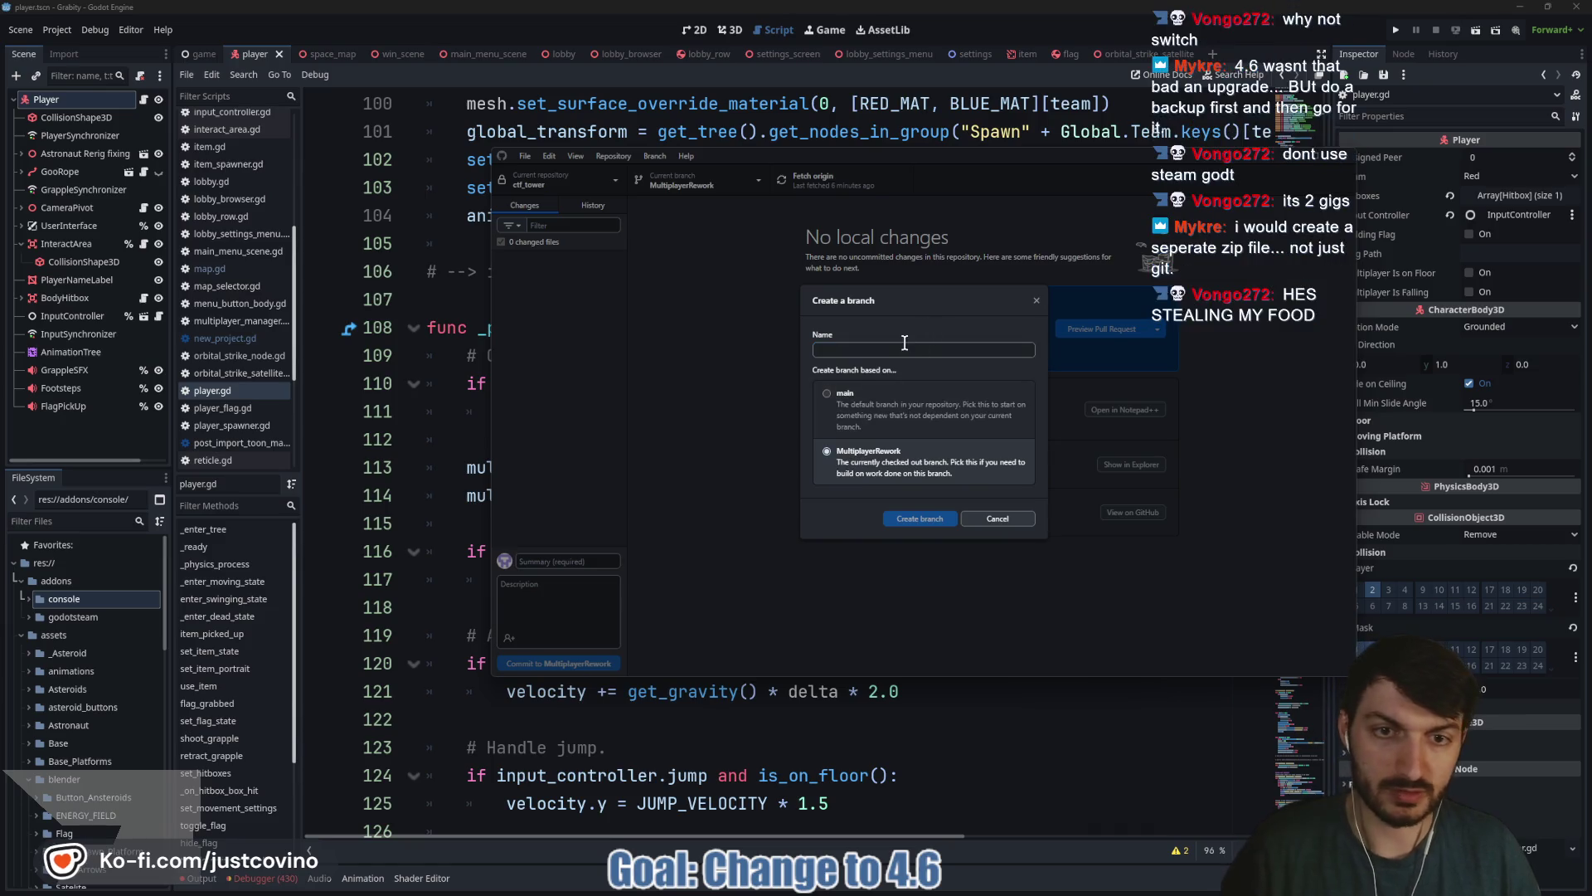
{"action": "type", "text": "4.6"}
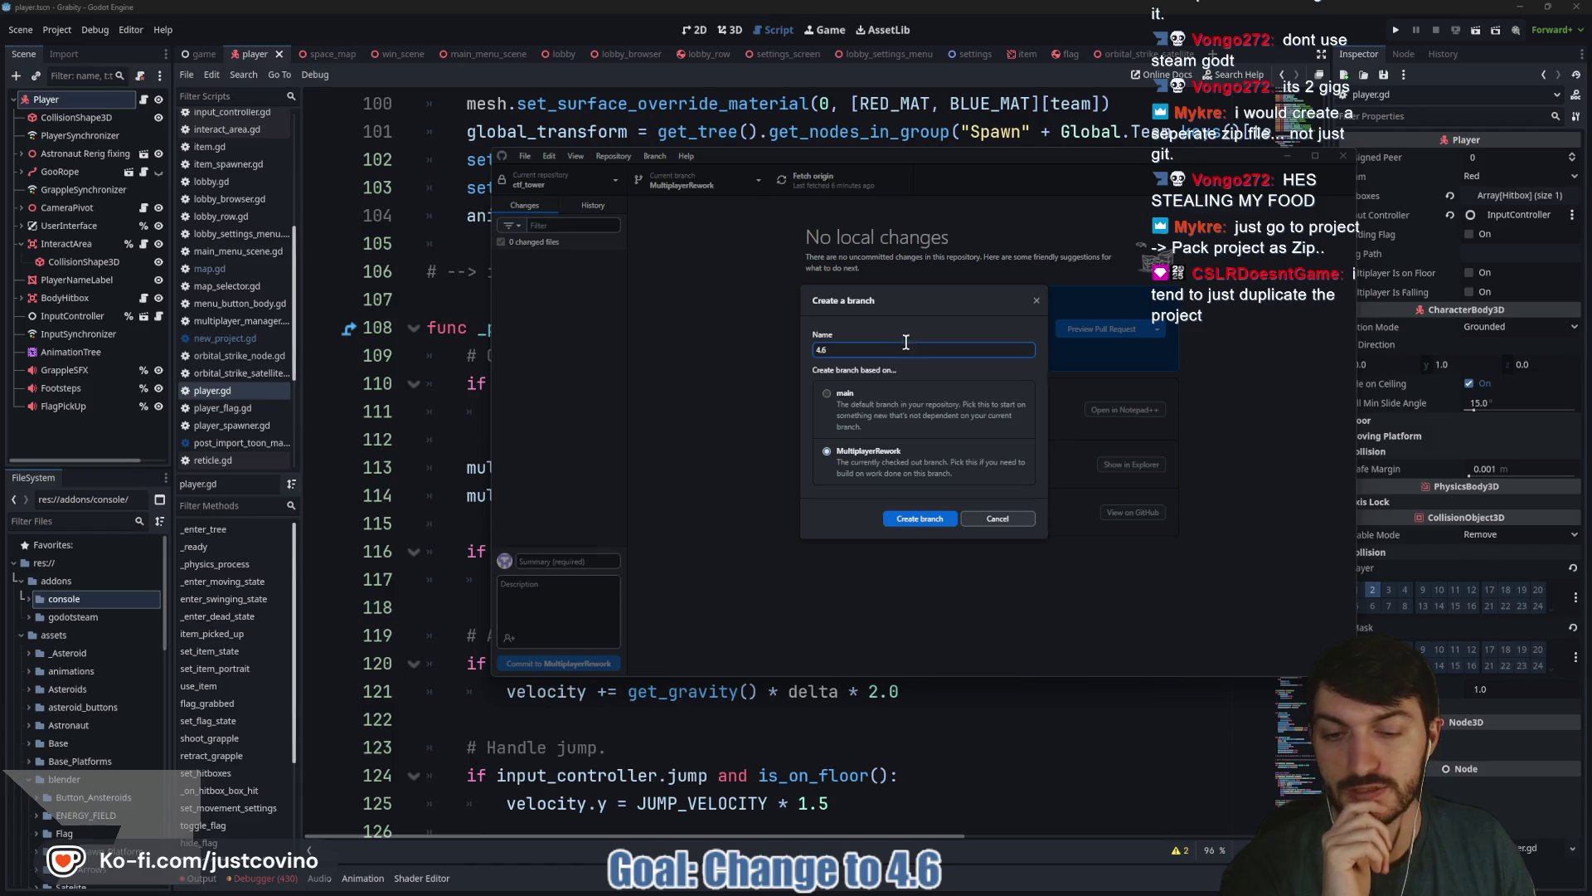
{"action": "left_click", "coordinate": [910, 522]}
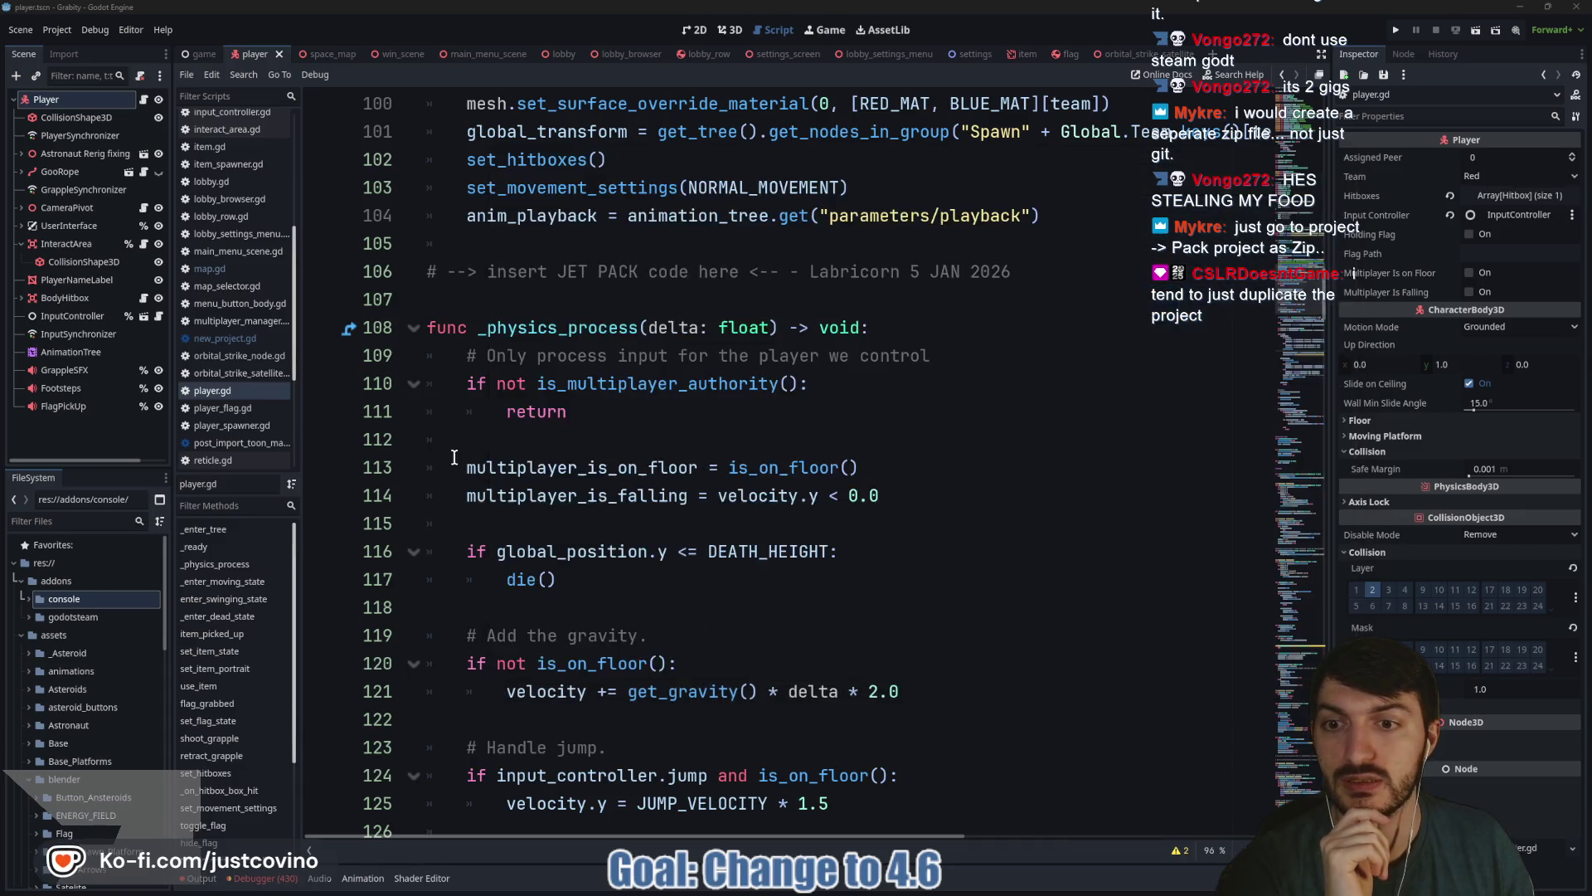
{"action": "left_click", "coordinate": [459, 470]}
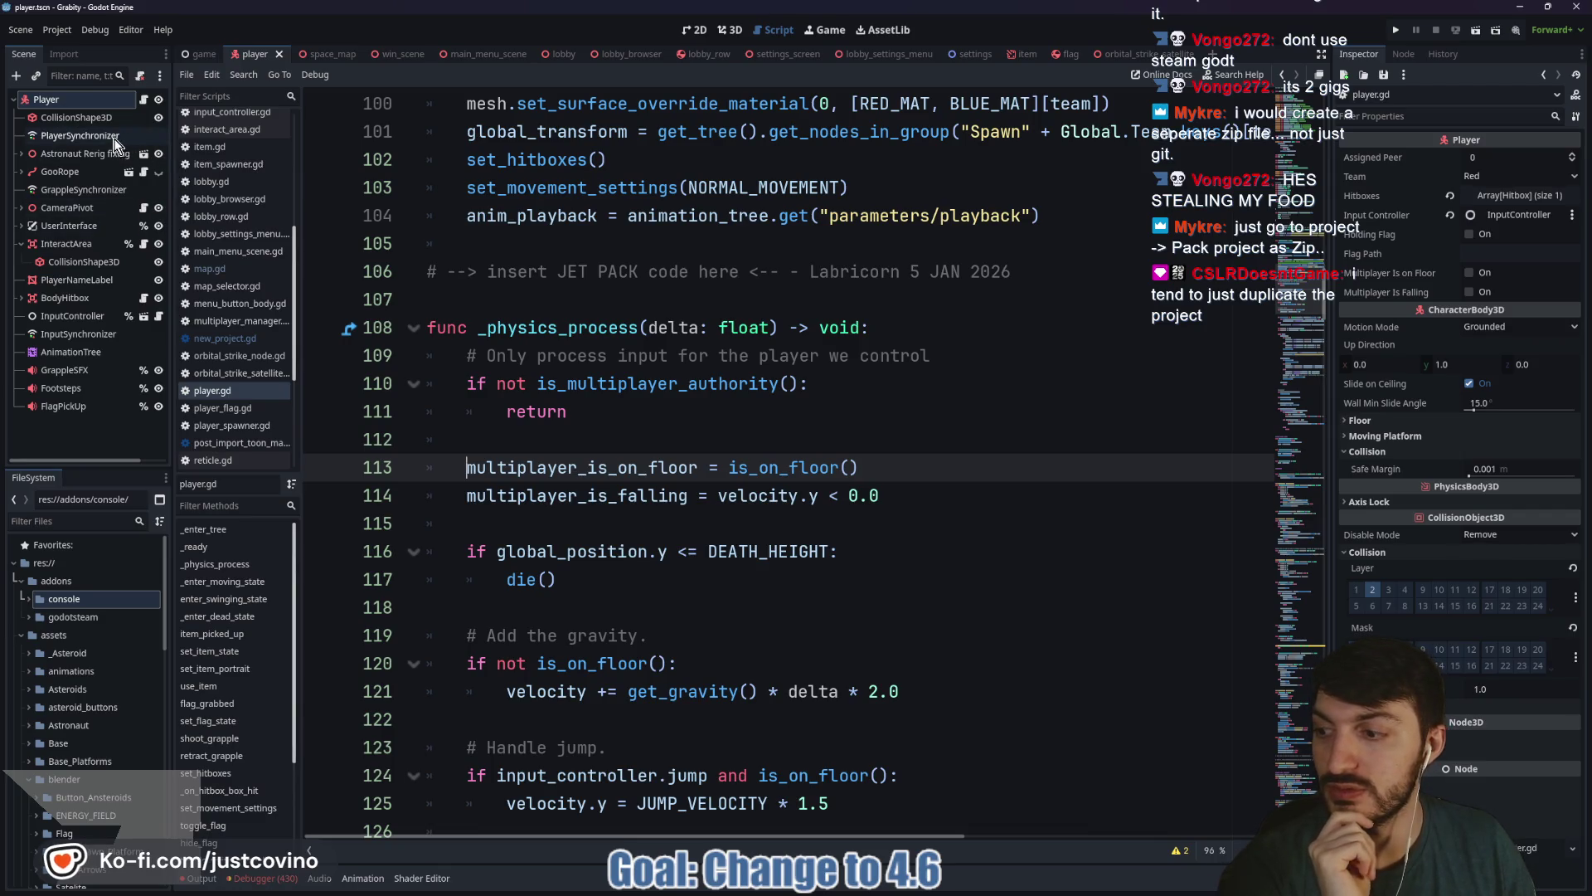
- Pack the whole project as grabity_4.5.1.zip on the Desktop via Project > Pack Project as ZIP
{"action": "left_click", "coordinate": [56, 32]}
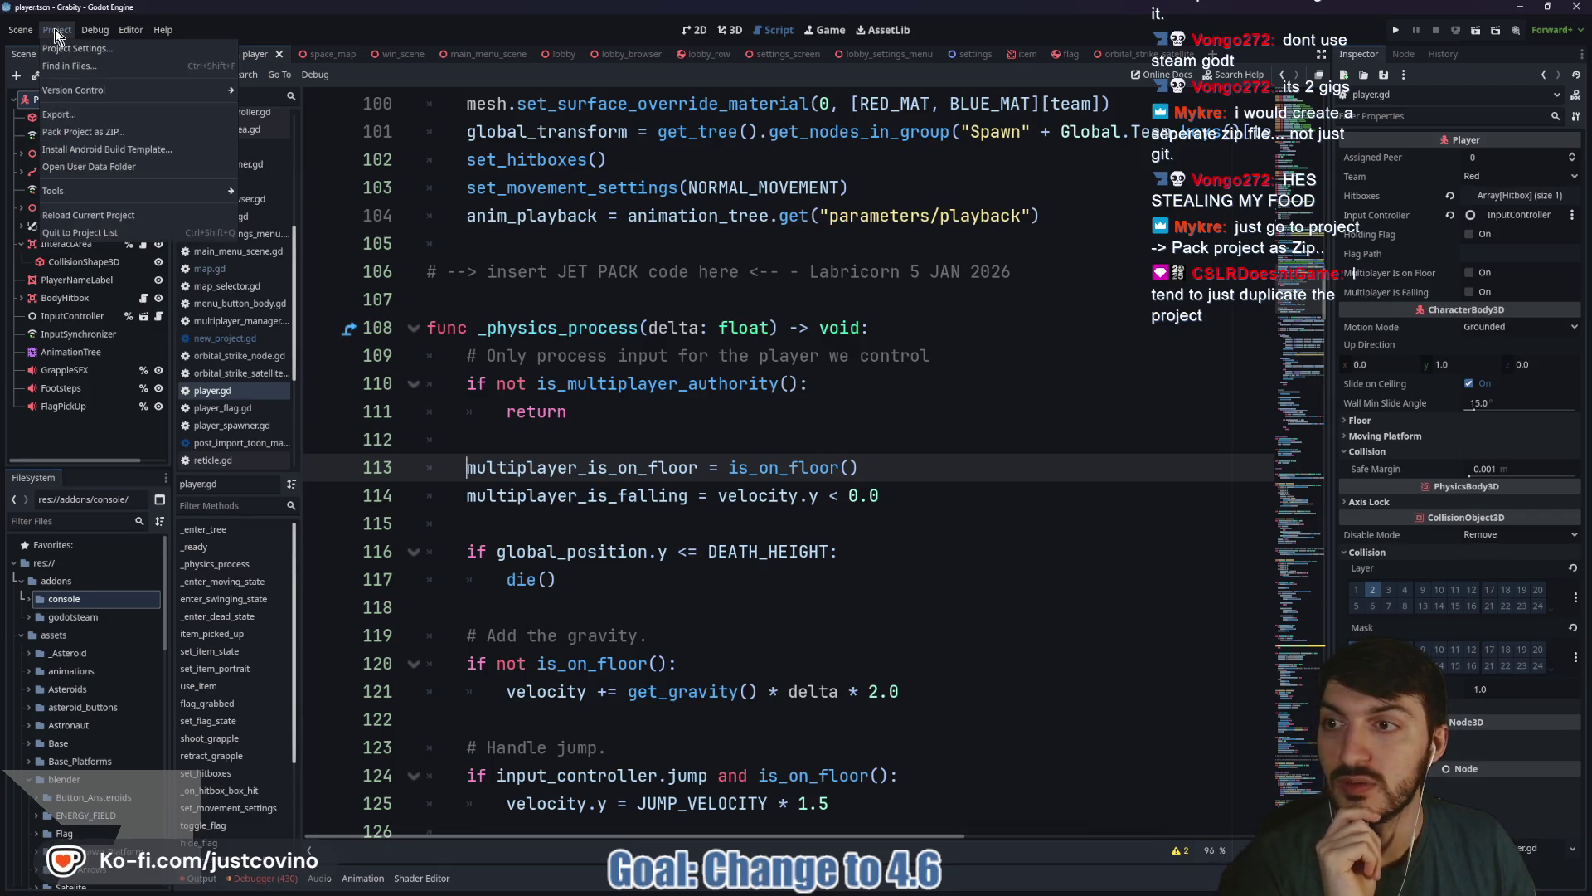
{"action": "left_click", "coordinate": [79, 132]}
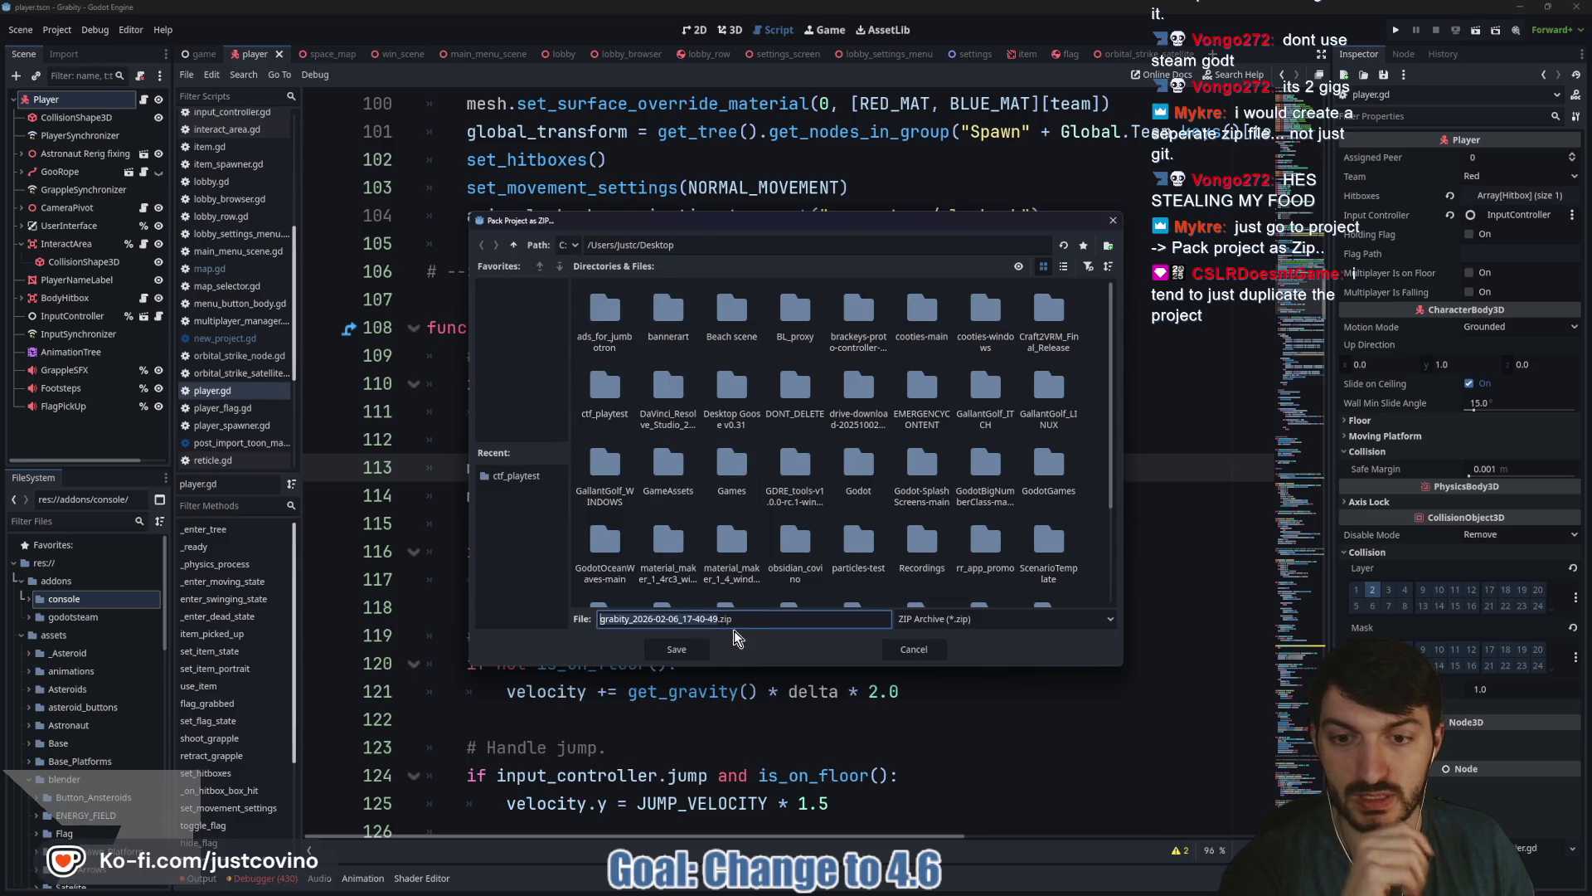
{"action": "left_click", "coordinate": [716, 619]}
{"action": "key", "text": "BackSpace"}
{"action": "key", "text": "BackSpace"}
{"action": "key", "text": "BackSpace"}
{"action": "key", "text": "BackSpace"}
{"action": "type", "text": "4.5.1"}
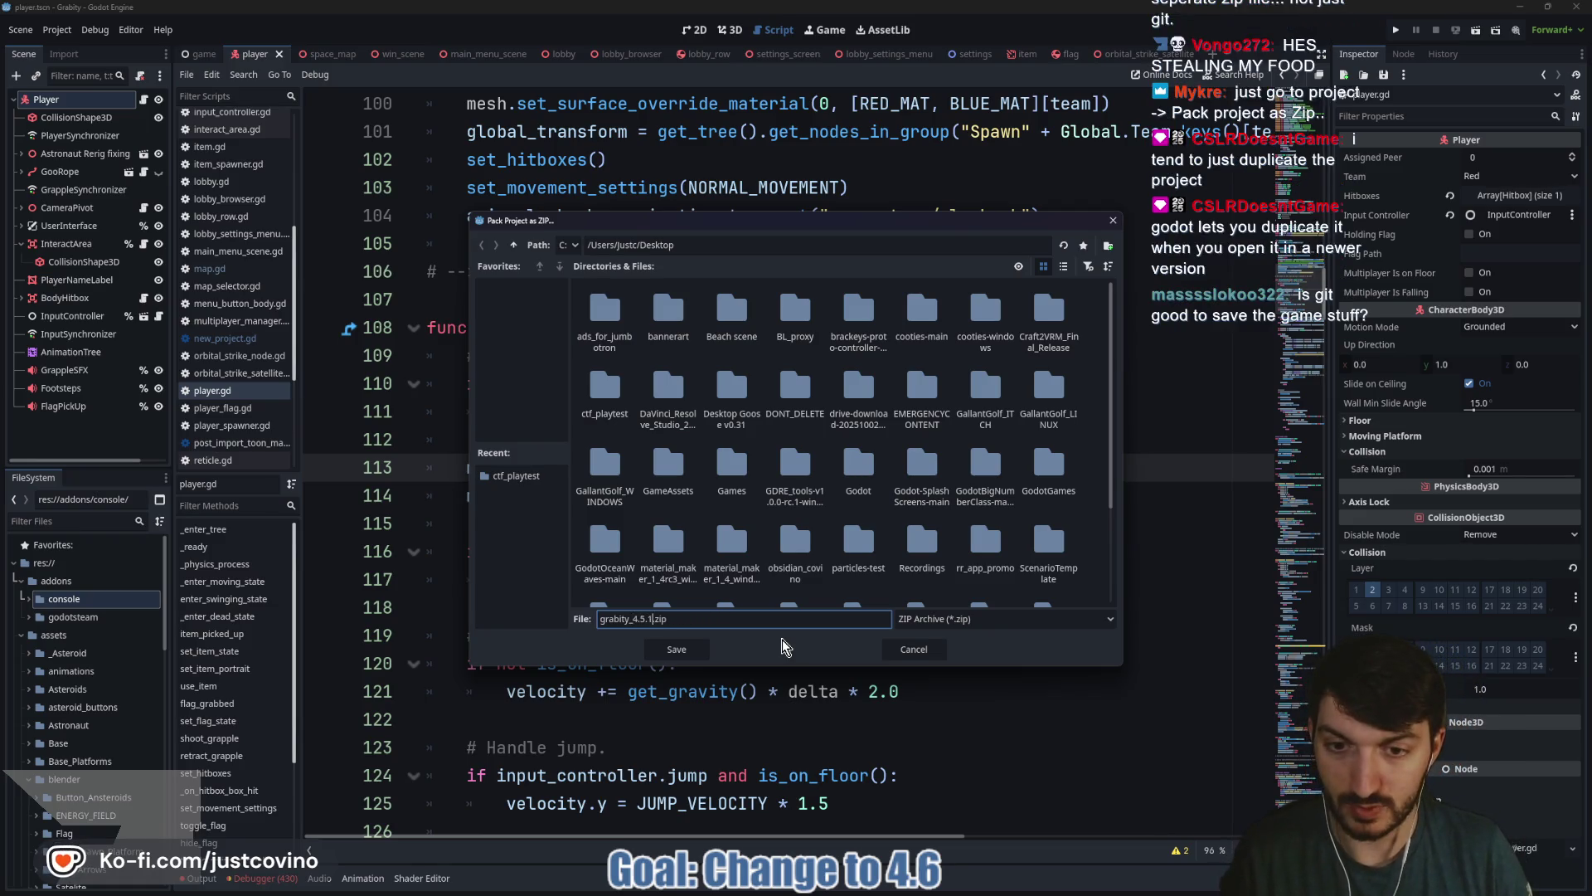
{"action": "left_click", "coordinate": [678, 650]}
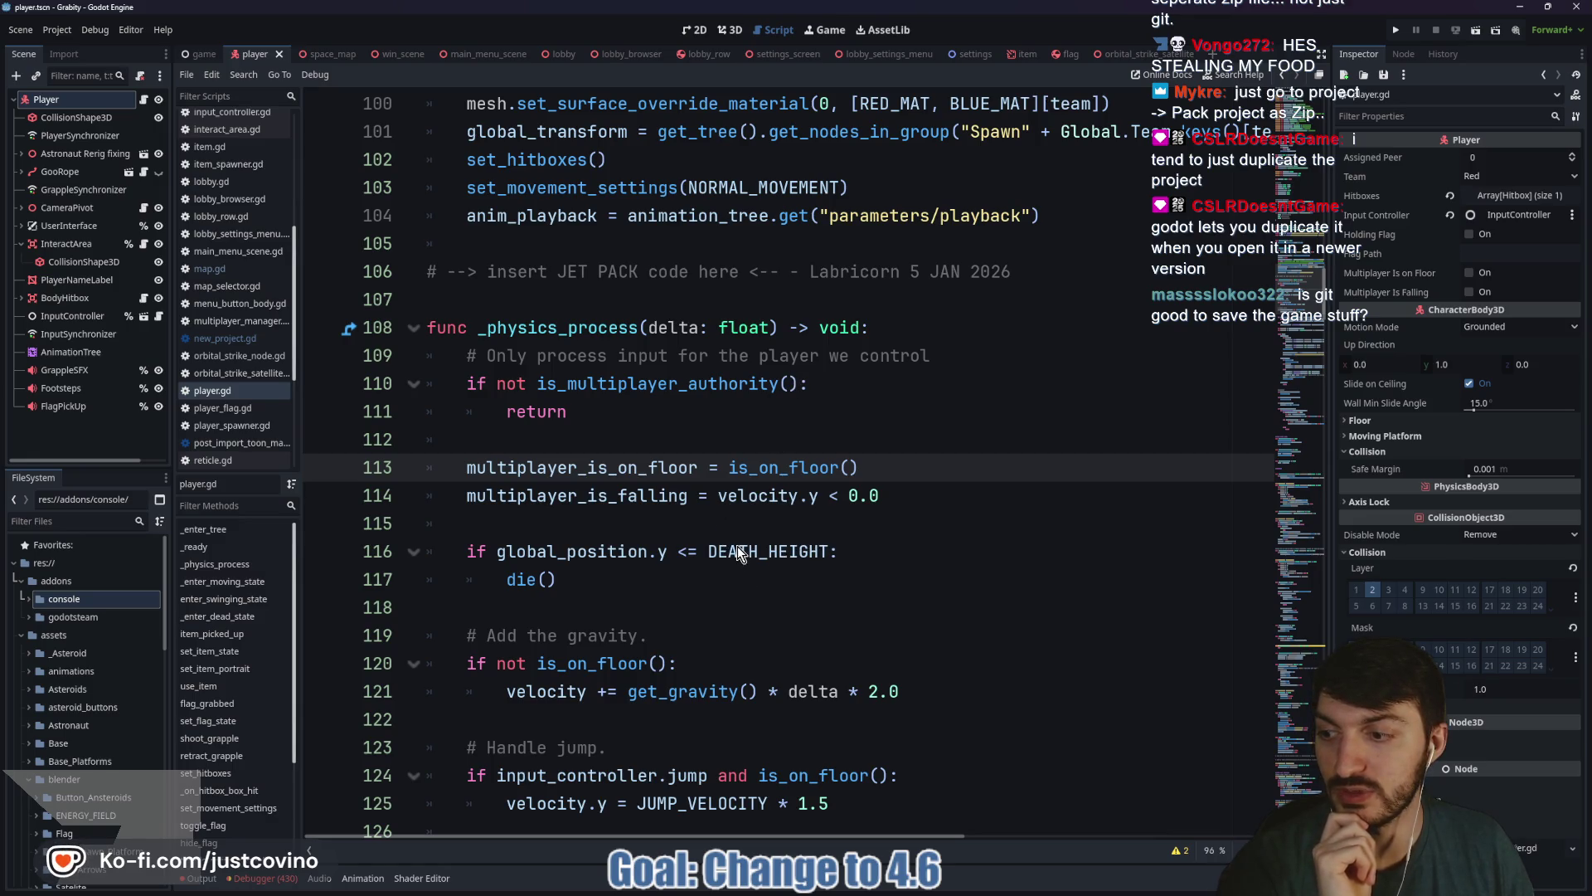
- Close the Audacity project without saving its changes
{"action": "mouse_move", "coordinate": [840, 881]}
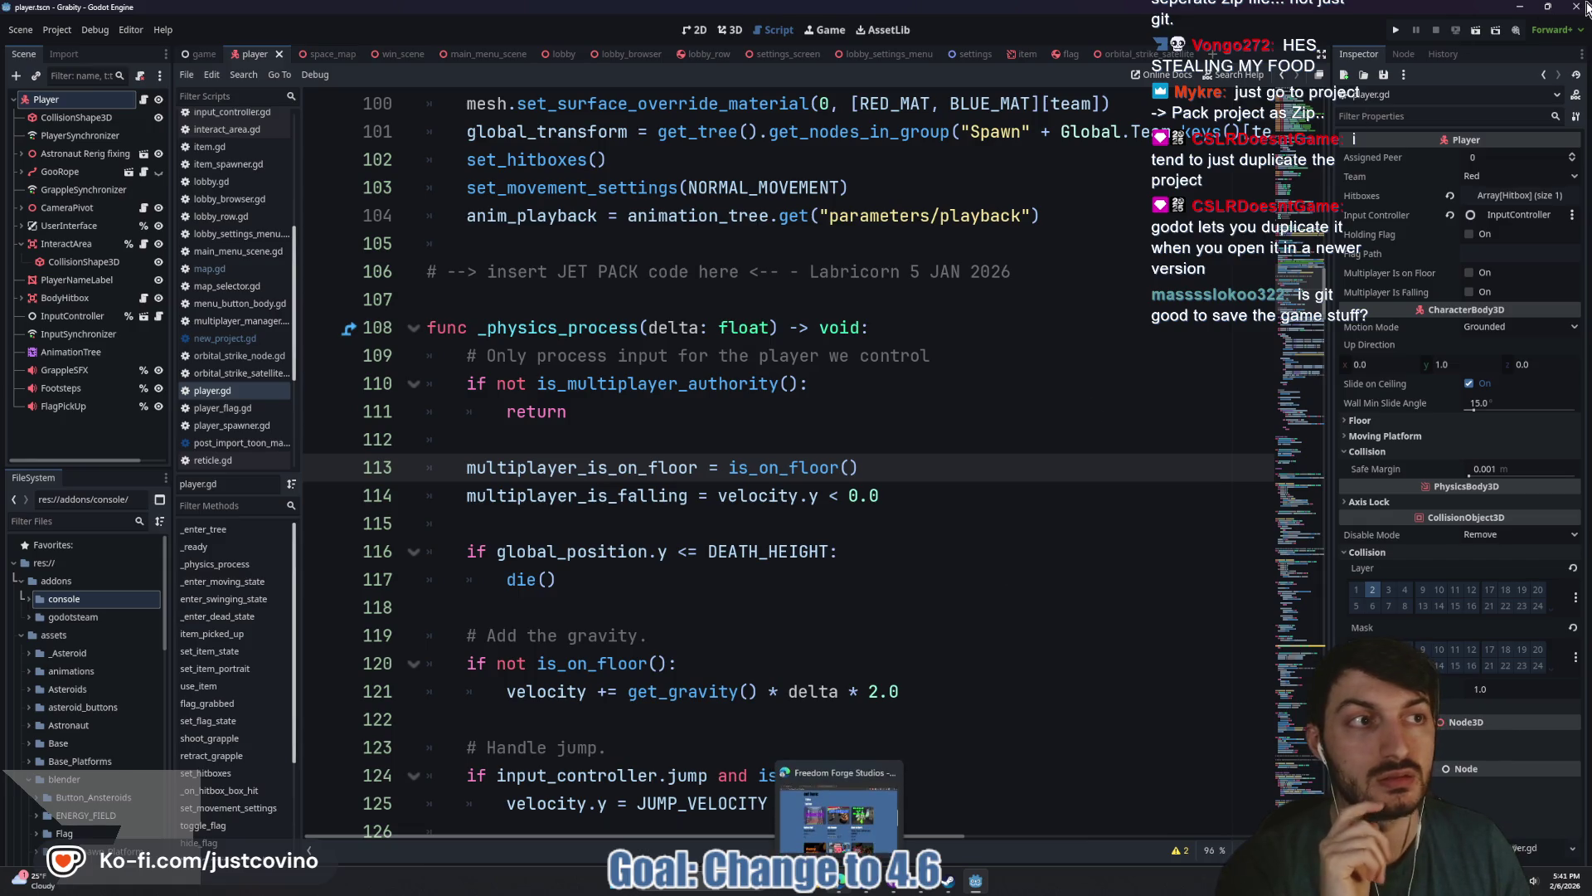
{"action": "left_click", "coordinate": [1580, 8]}
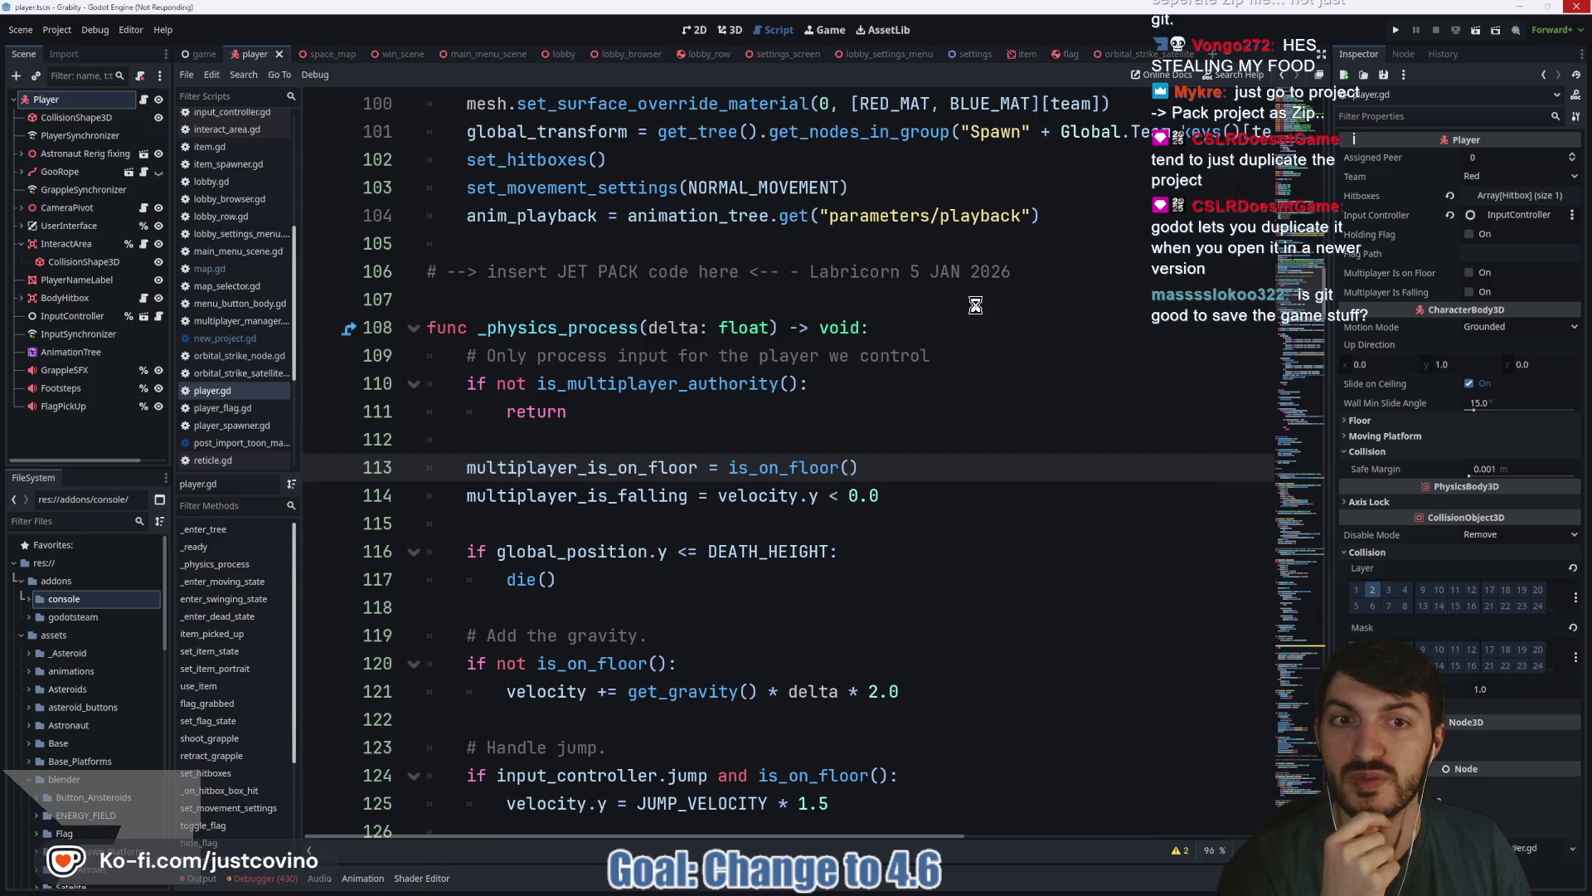
{"action": "mouse_move", "coordinate": [915, 887]}
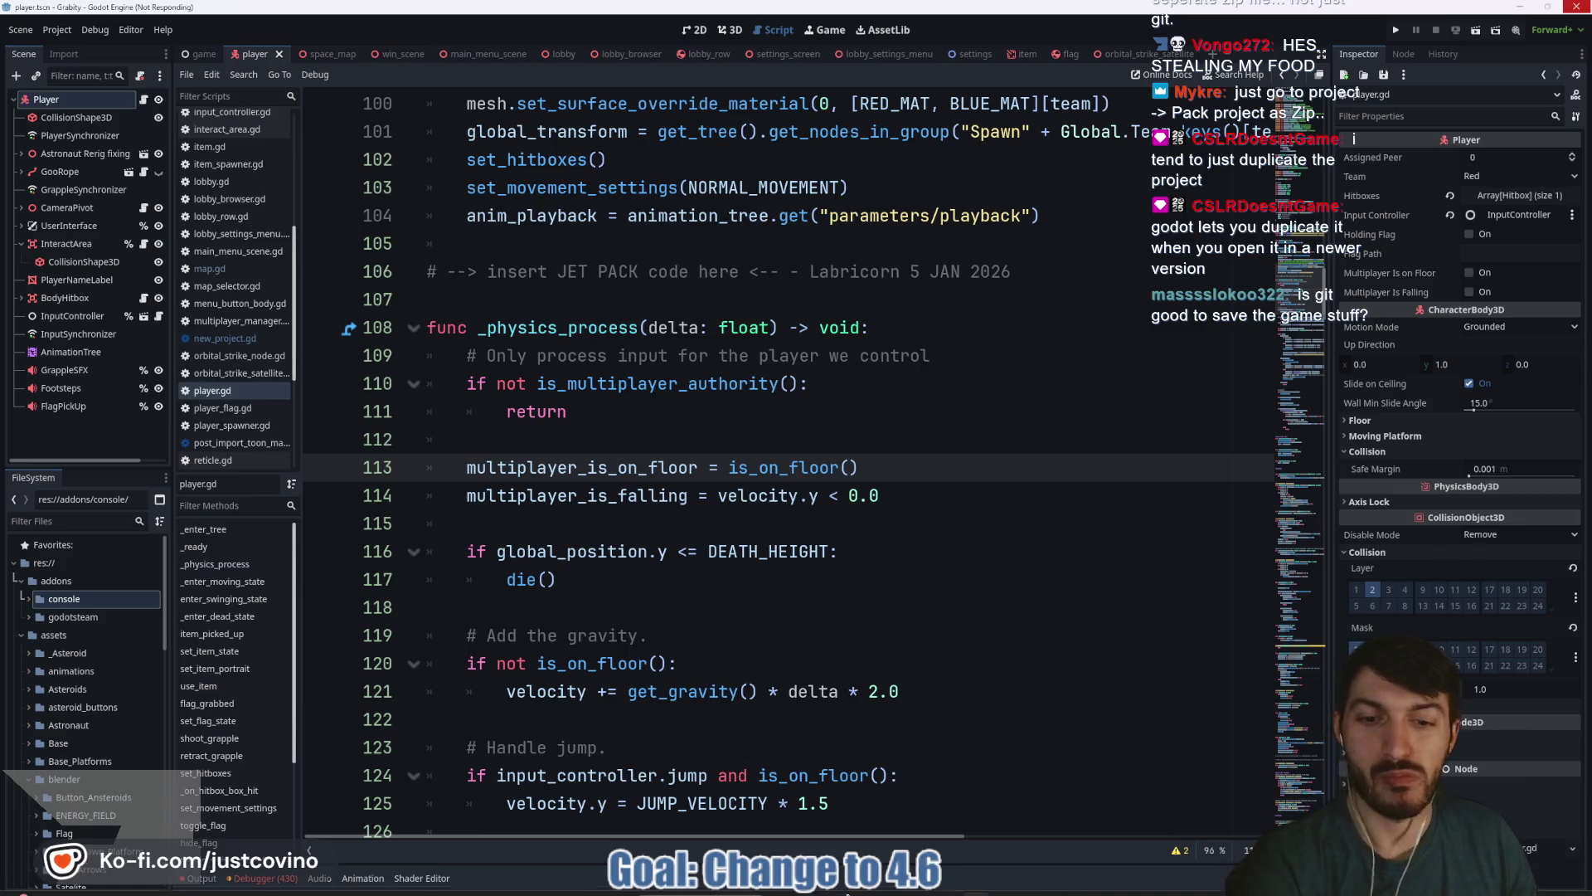
{"action": "left_click", "coordinate": [915, 886]}
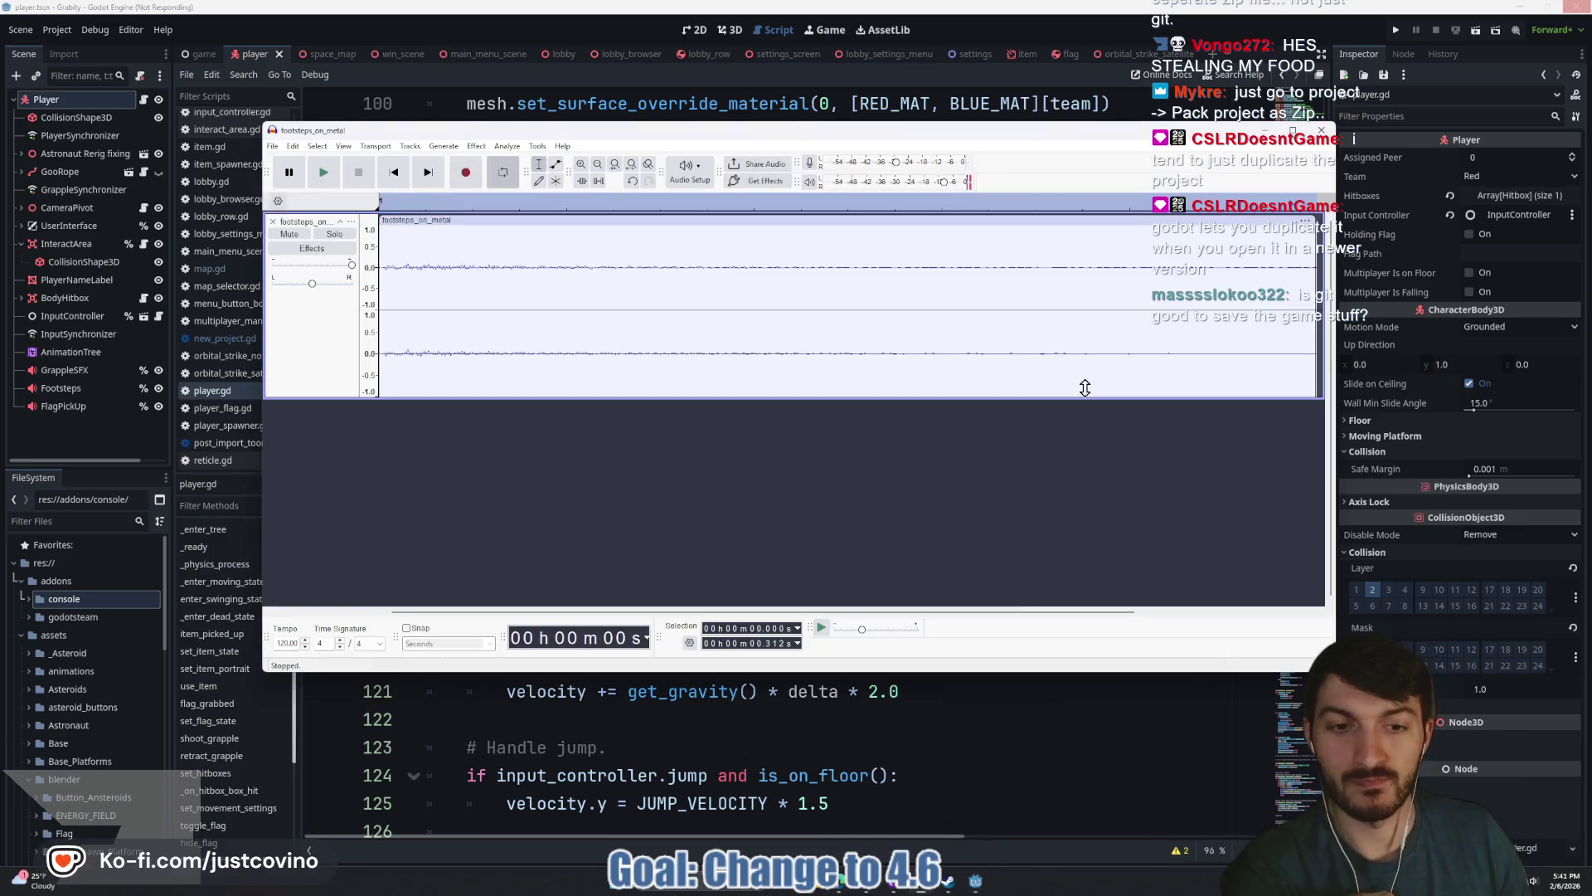
{"action": "left_click", "coordinate": [1322, 131]}
{"action": "left_click", "coordinate": [779, 400]}
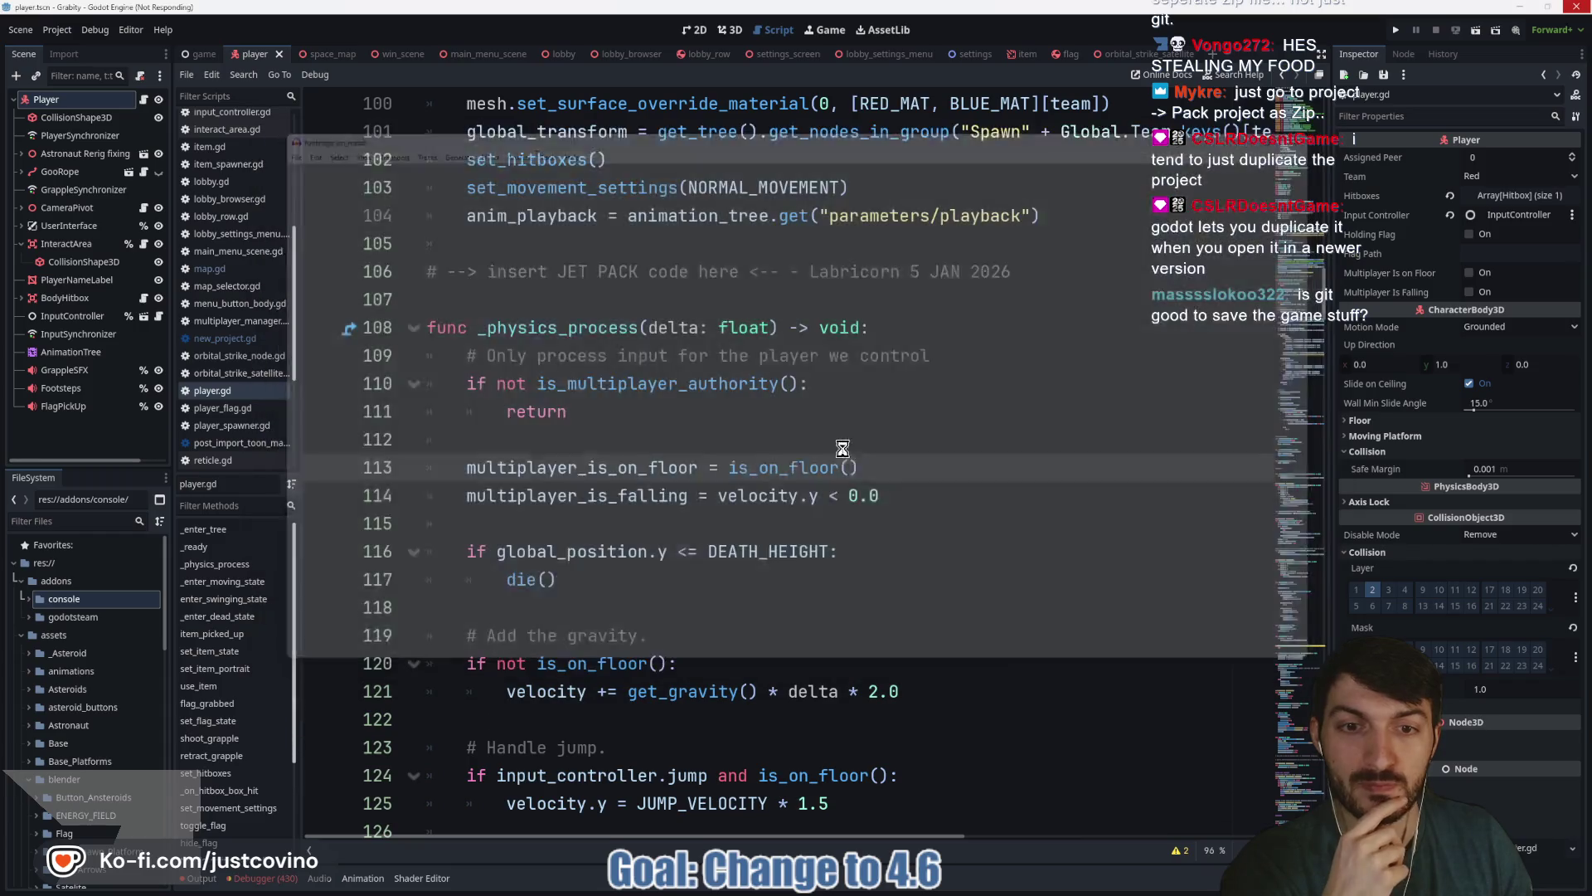
{"action": "mouse_move", "coordinate": [884, 889]}
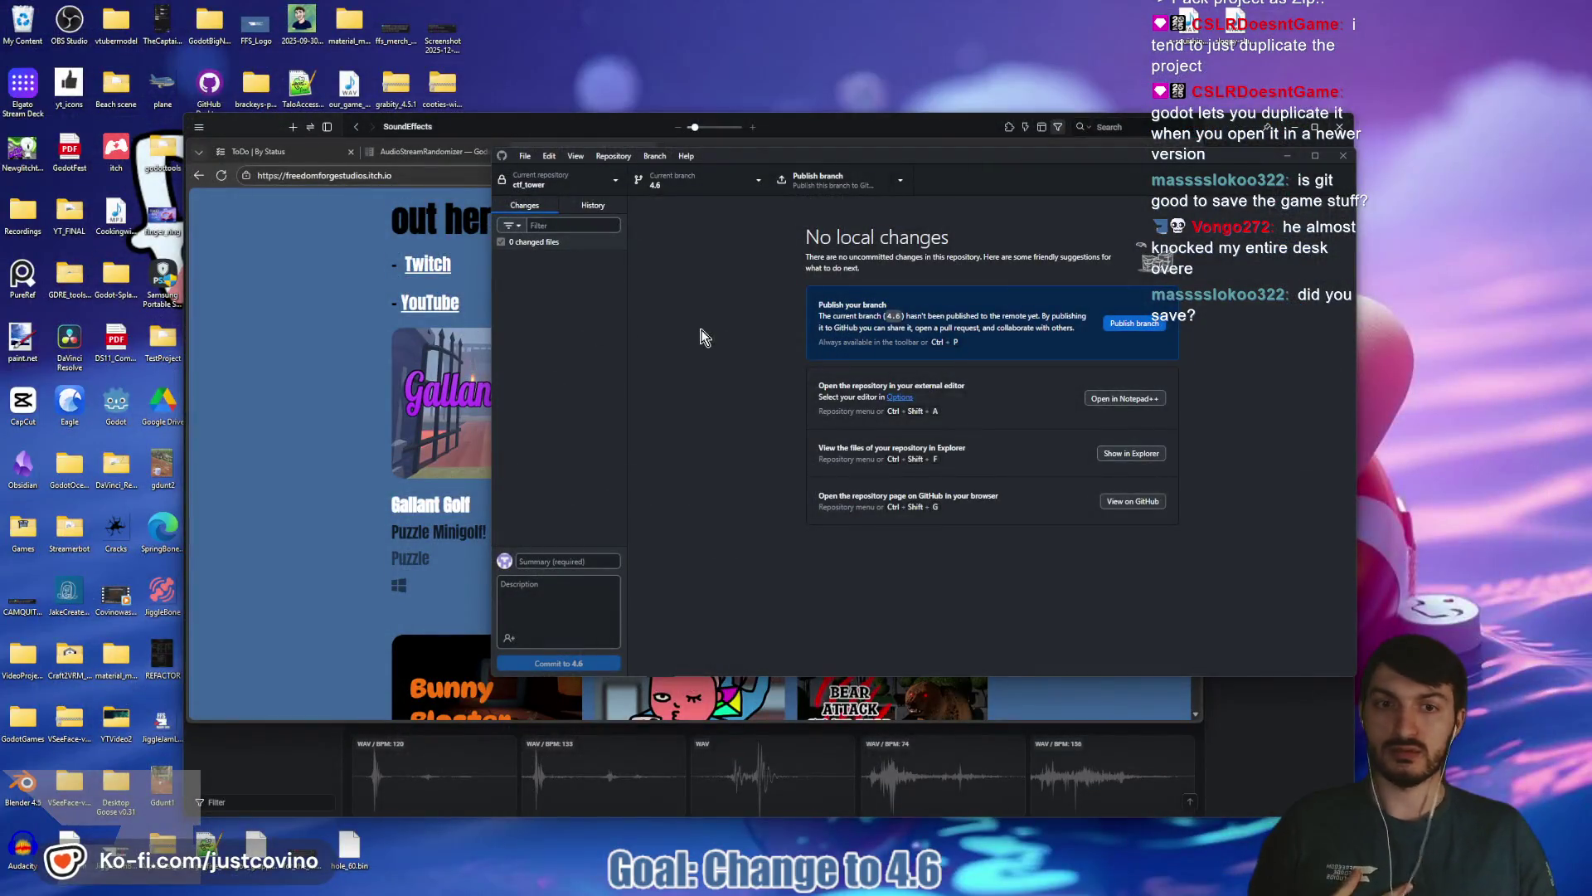
- Open the Godot executables folder and launch Godot_v4.6-stable_win64
{"action": "mouse_move", "coordinate": [836, 880]}
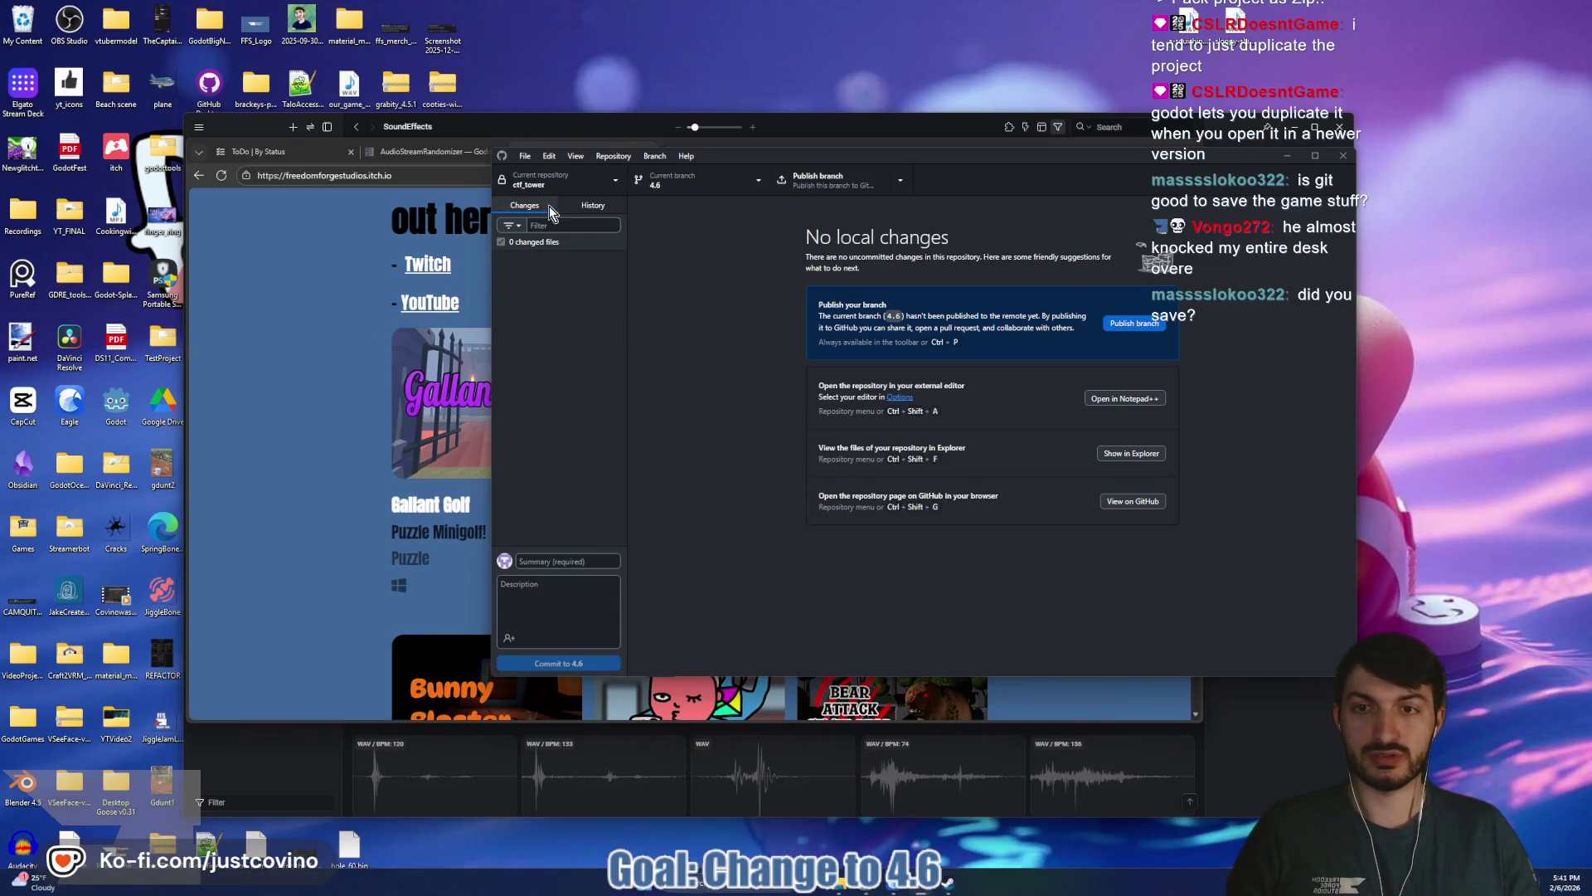
{"action": "key", "text": "alt+Tab"}
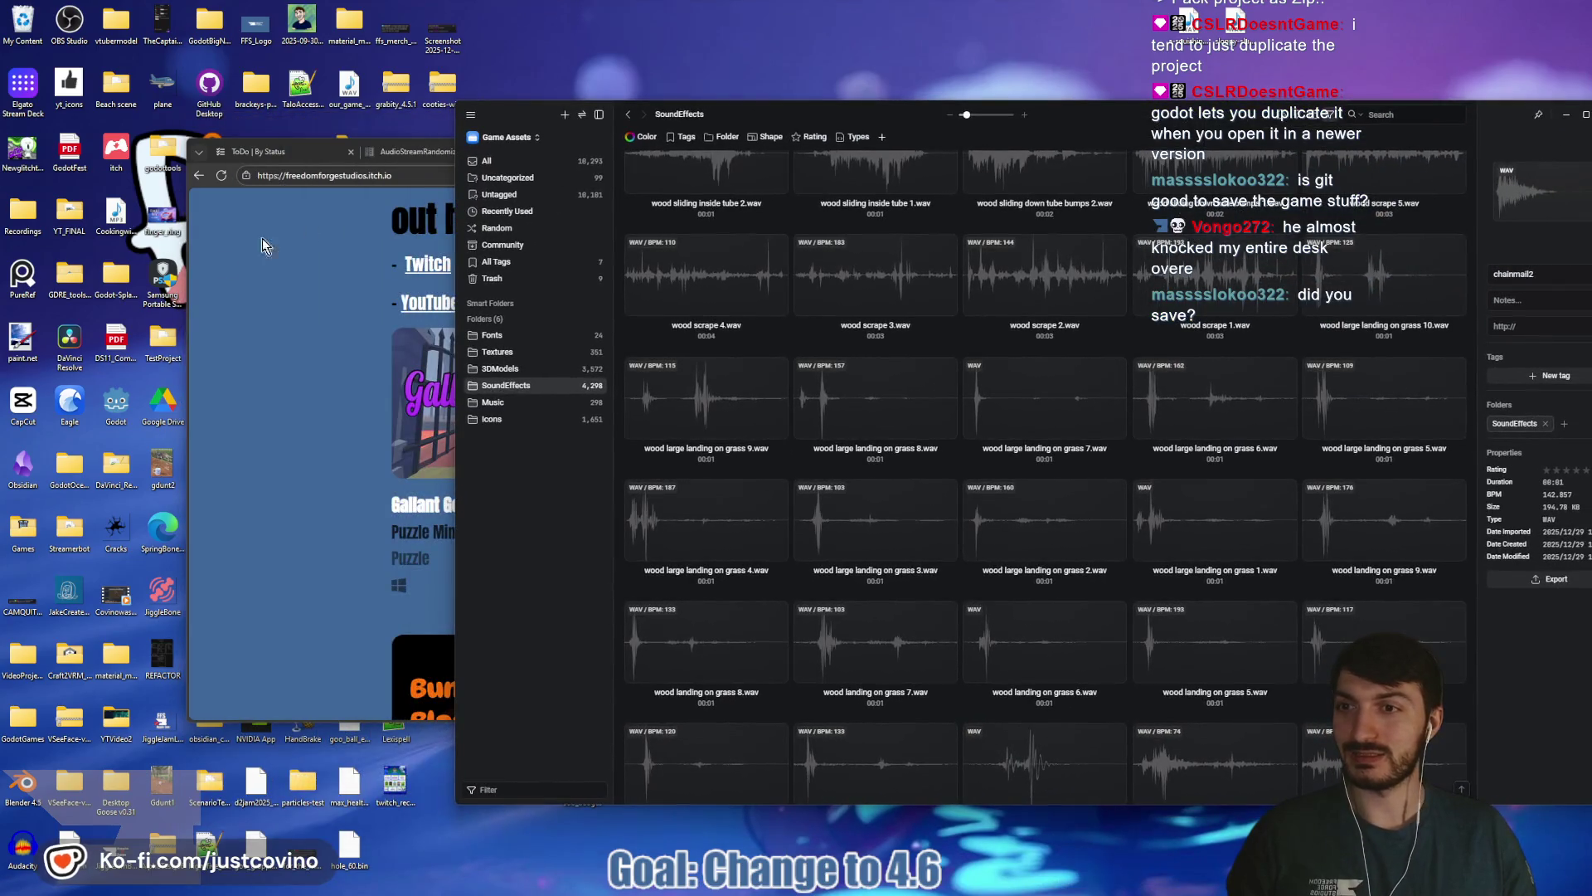
{"action": "double_click", "coordinate": [116, 401]}
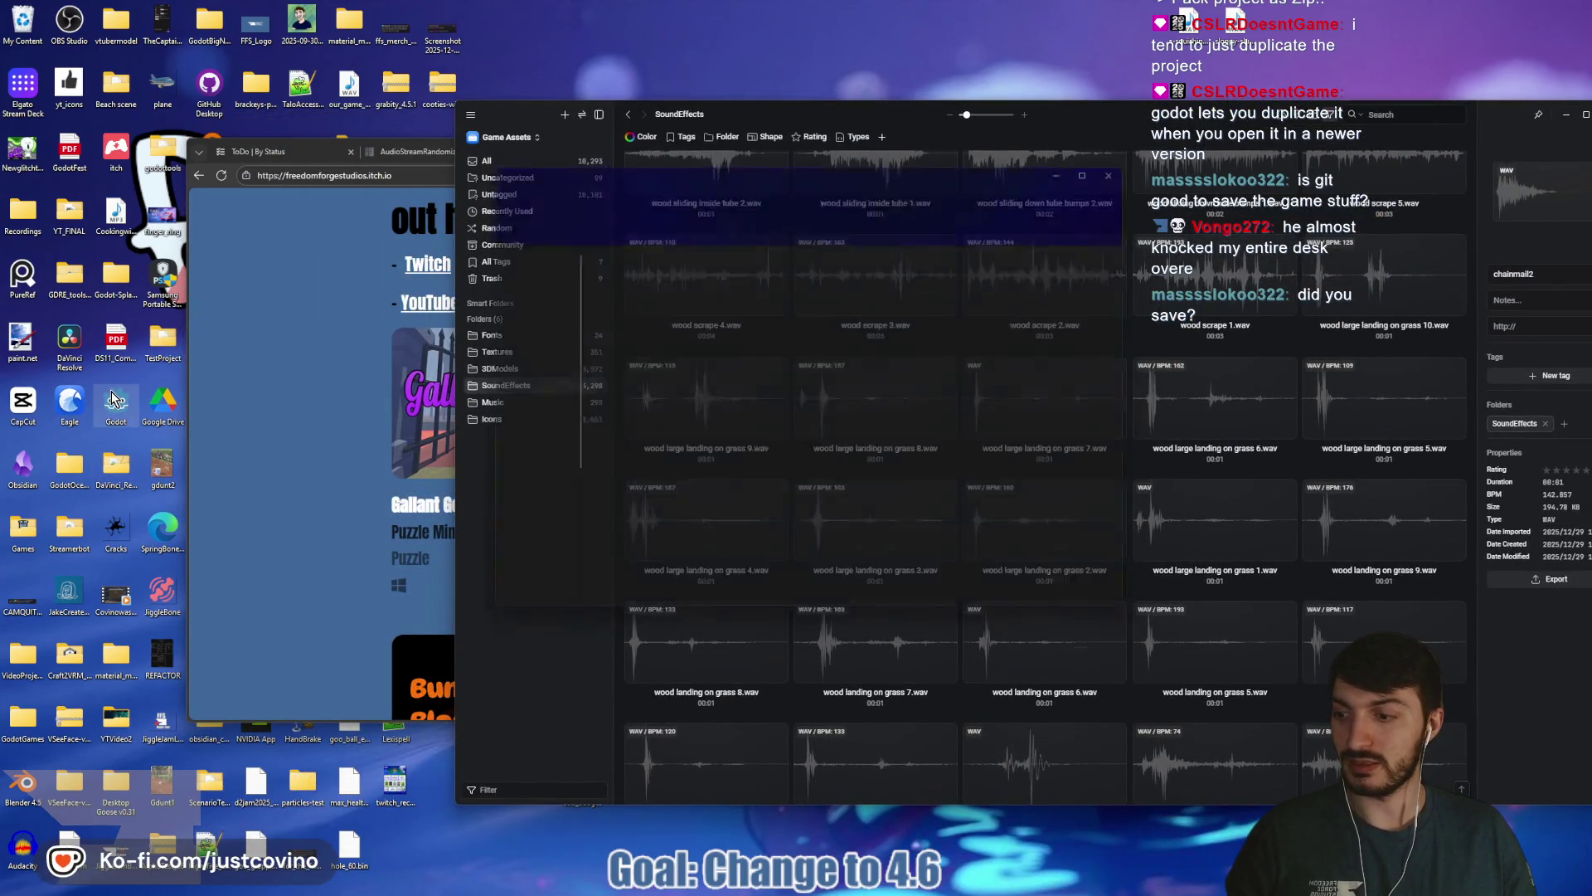
{"action": "double_click", "coordinate": [657, 322]}
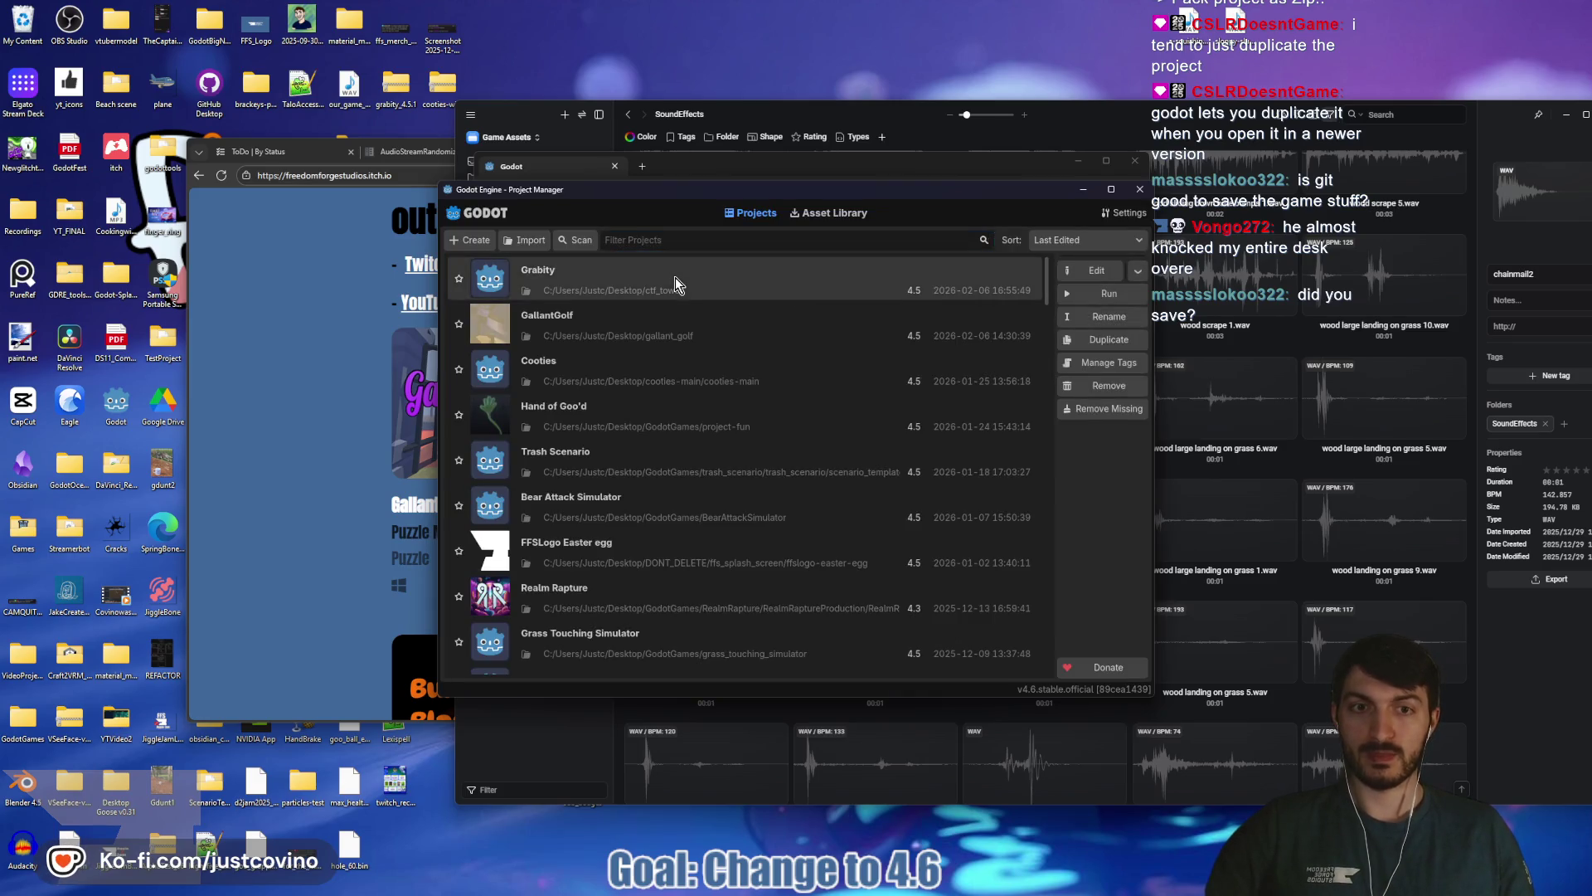
- Open Grabity from the 4.6 Project Manager and accept its conversion from 4.5 with OK
{"action": "double_click", "coordinate": [742, 275]}
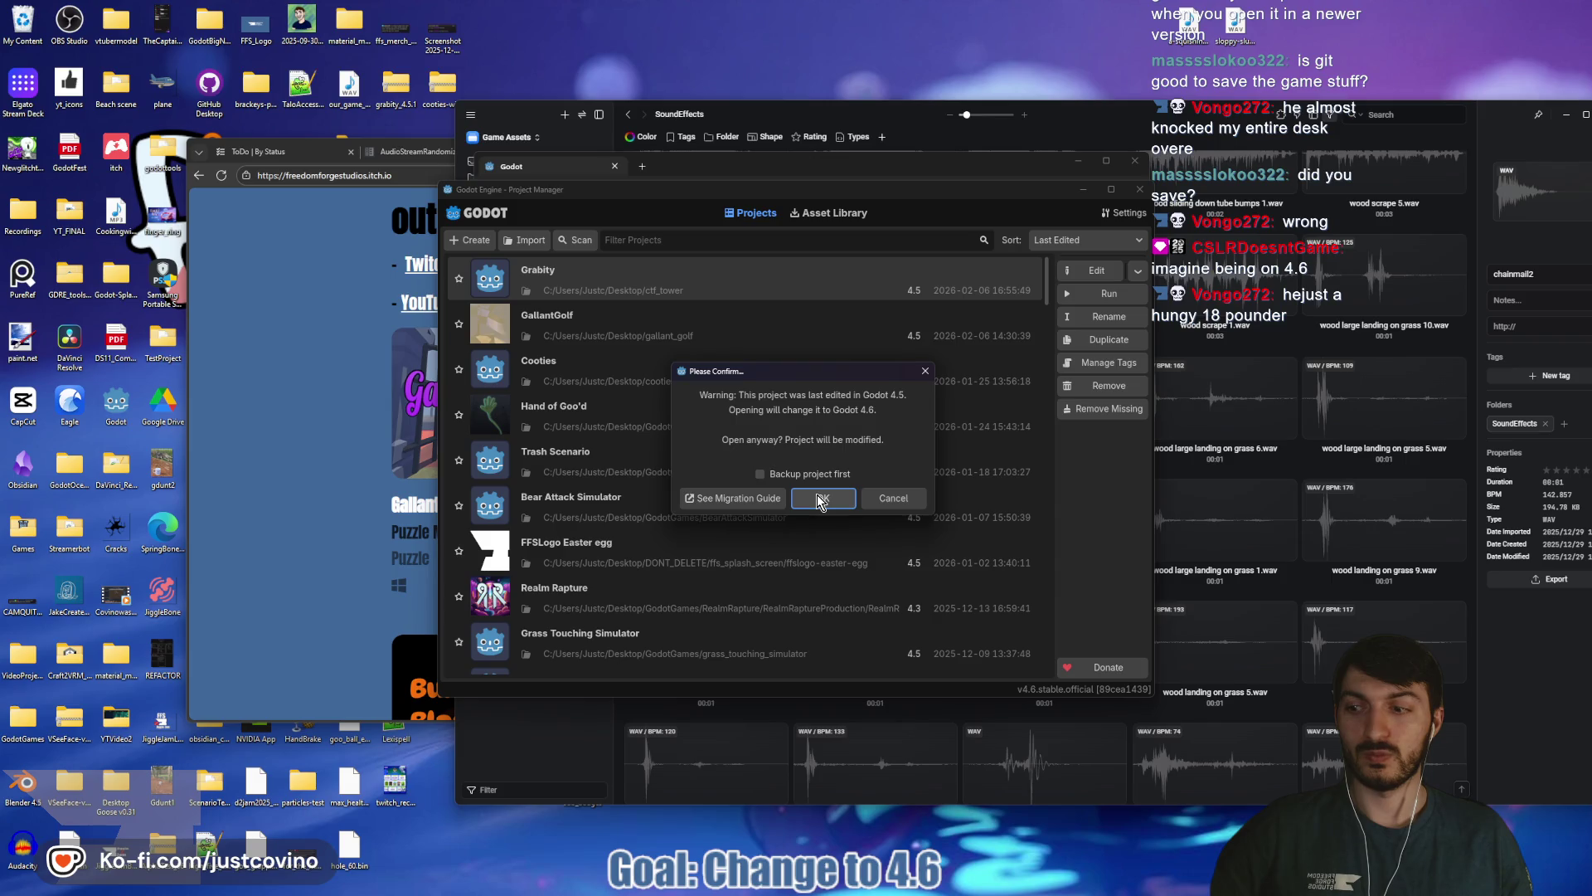
{"action": "left_click", "coordinate": [820, 498]}
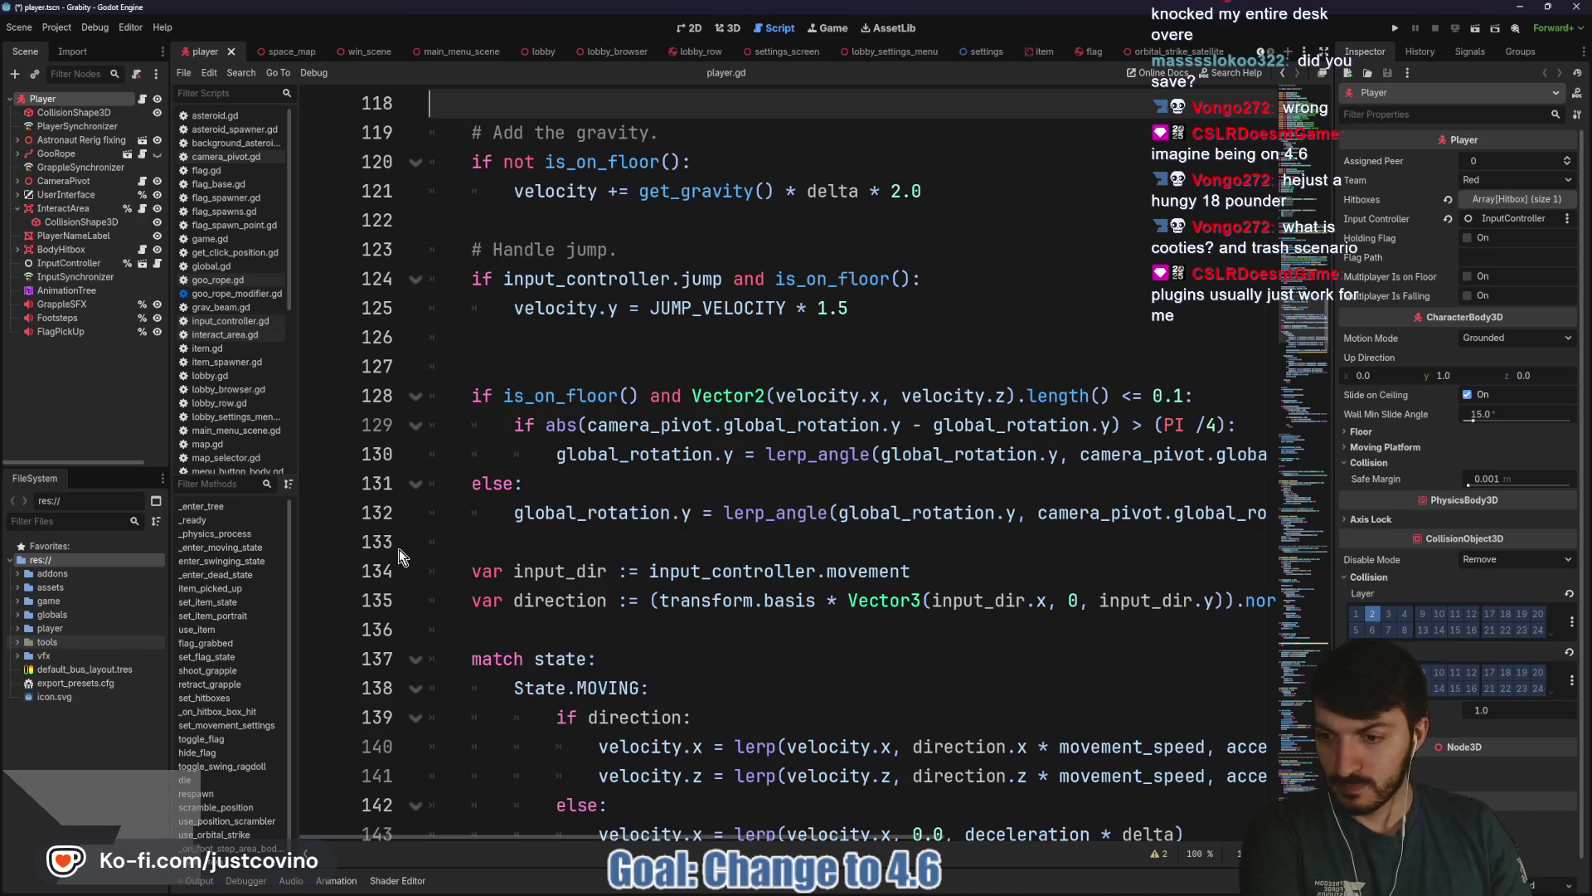
- Show the Output panel listing the warnings and SubViewport invalid node-path errors
{"action": "left_click", "coordinate": [199, 881]}
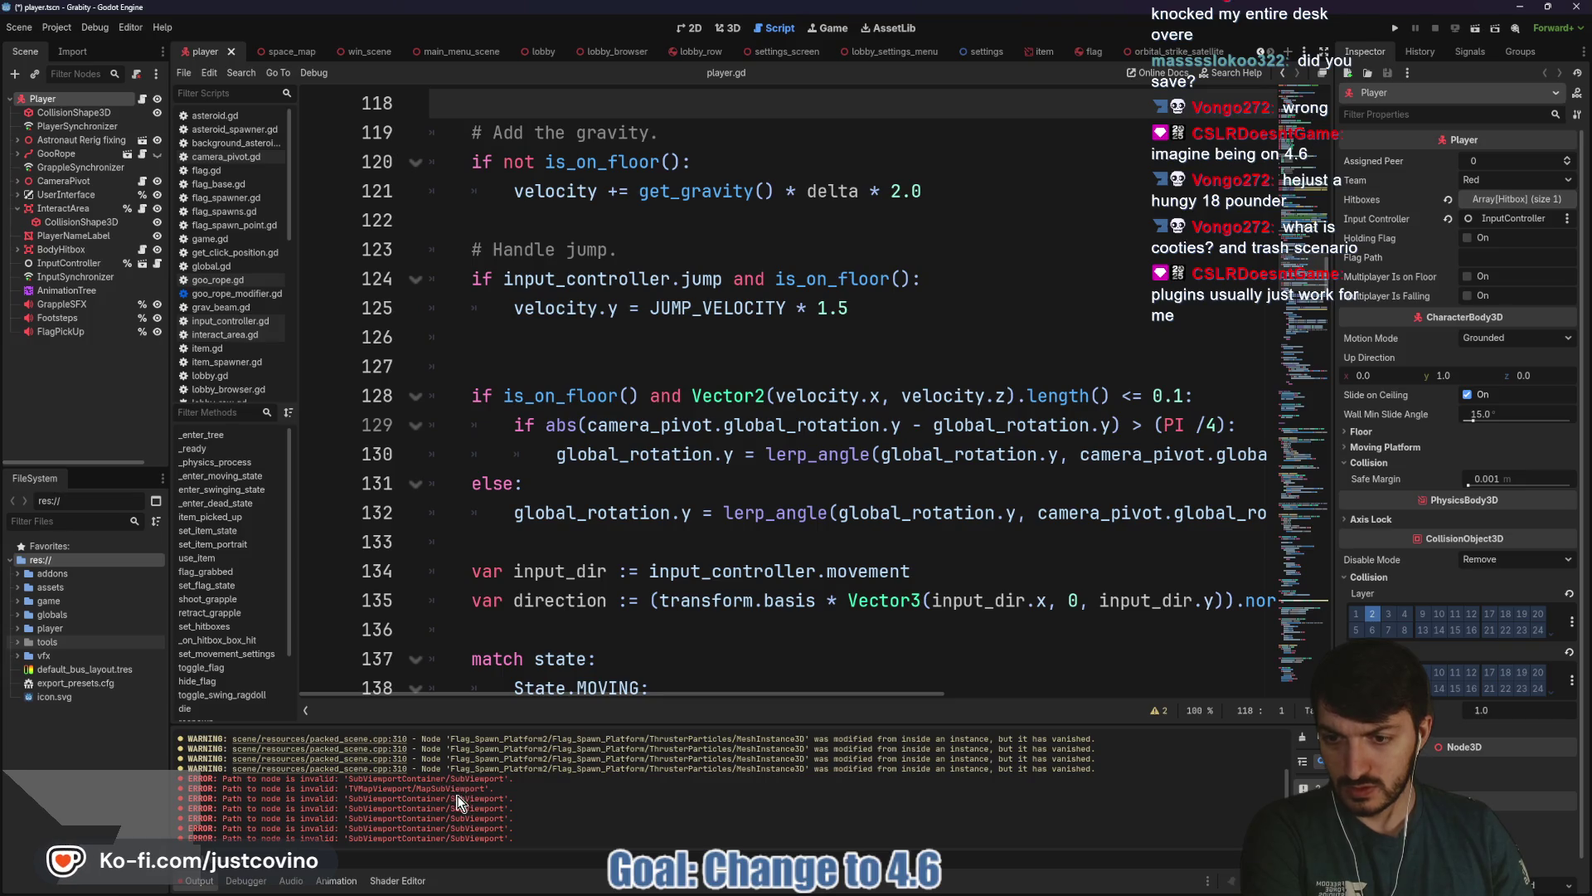
{"action": "mouse_move", "coordinate": [52, 578]}
{"action": "left_mouse_down"}
{"action": "mouse_move", "coordinate": [21, 583]}
{"action": "mouse_move", "coordinate": [373, 359]}
{"action": "left_mouse_up"}
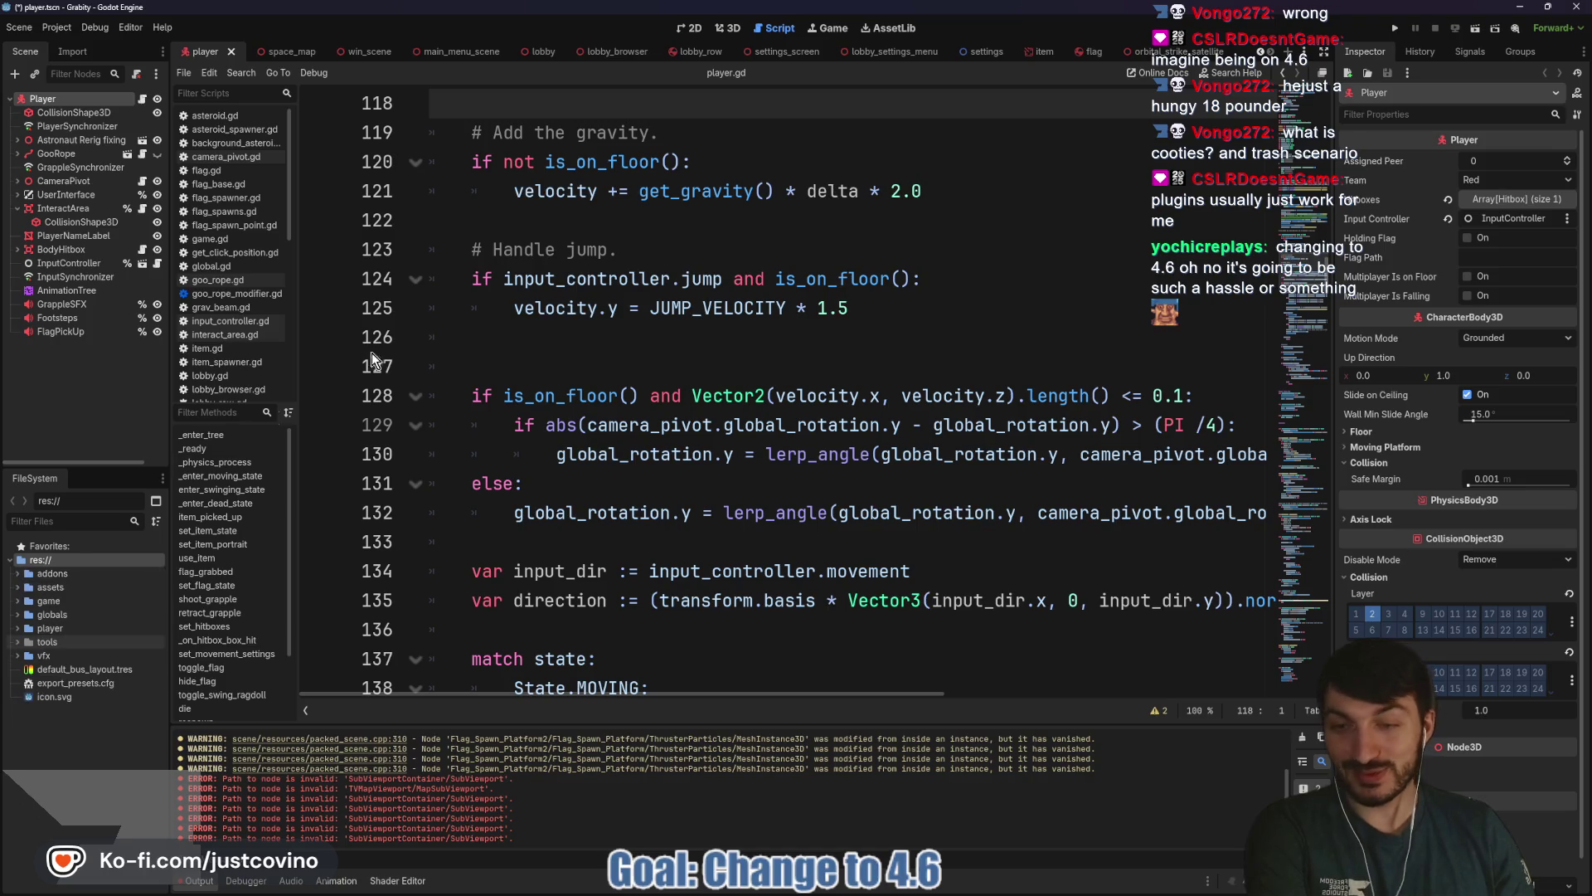
{"action": "left_click", "coordinate": [881, 29]}
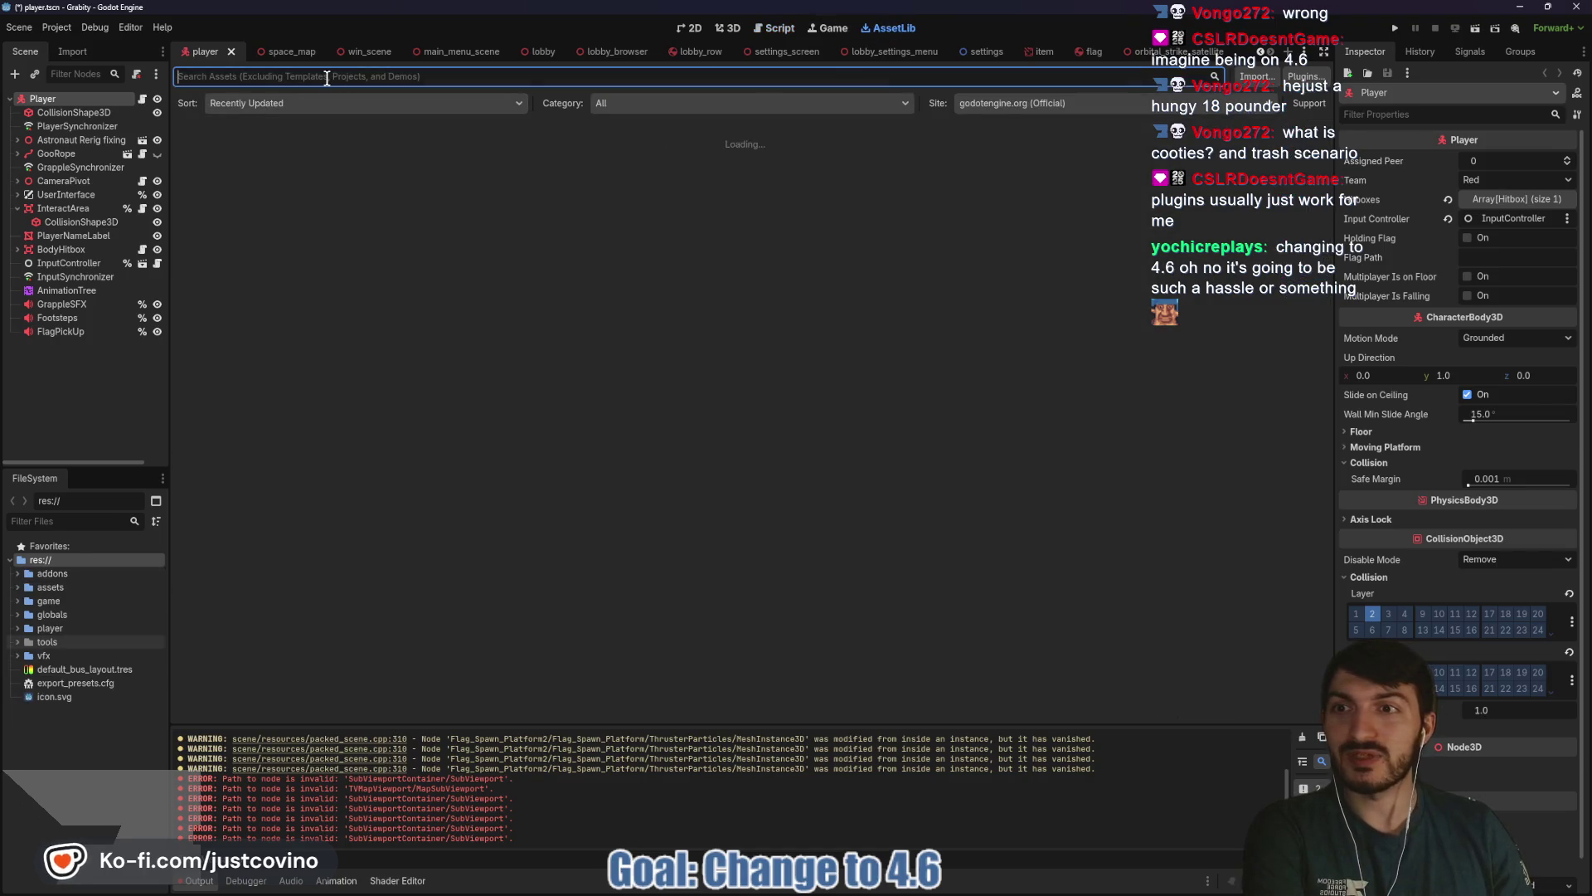
- Search the Asset Library for 'godotsteam', review the results, then clear the search
{"action": "left_click", "coordinate": [328, 77]}
{"action": "type", "text": "go"}
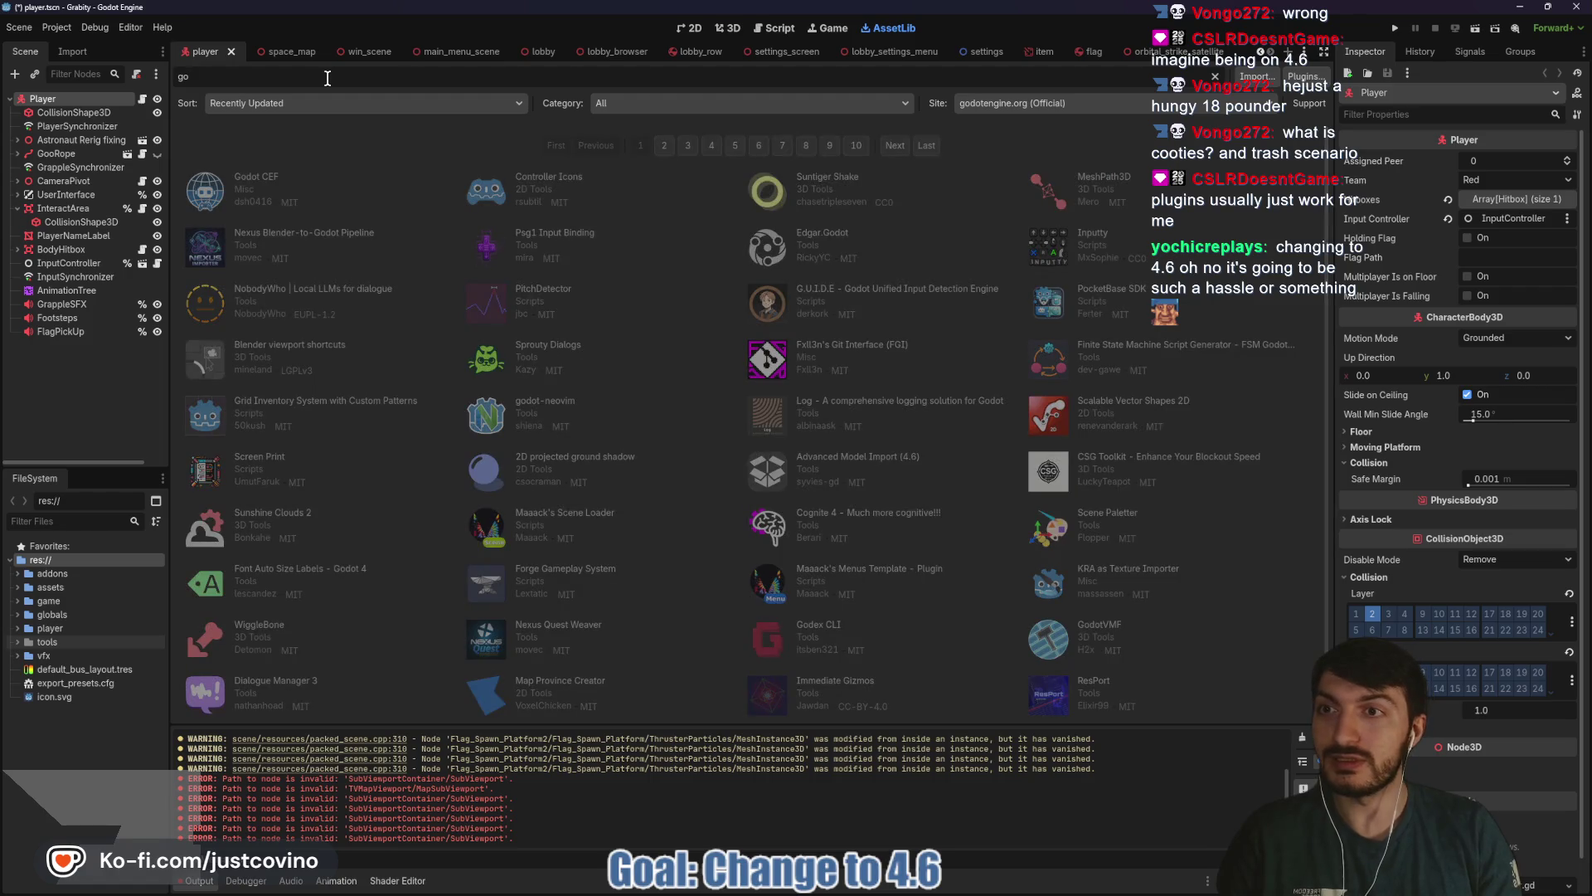
{"action": "type", "text": "dot"}
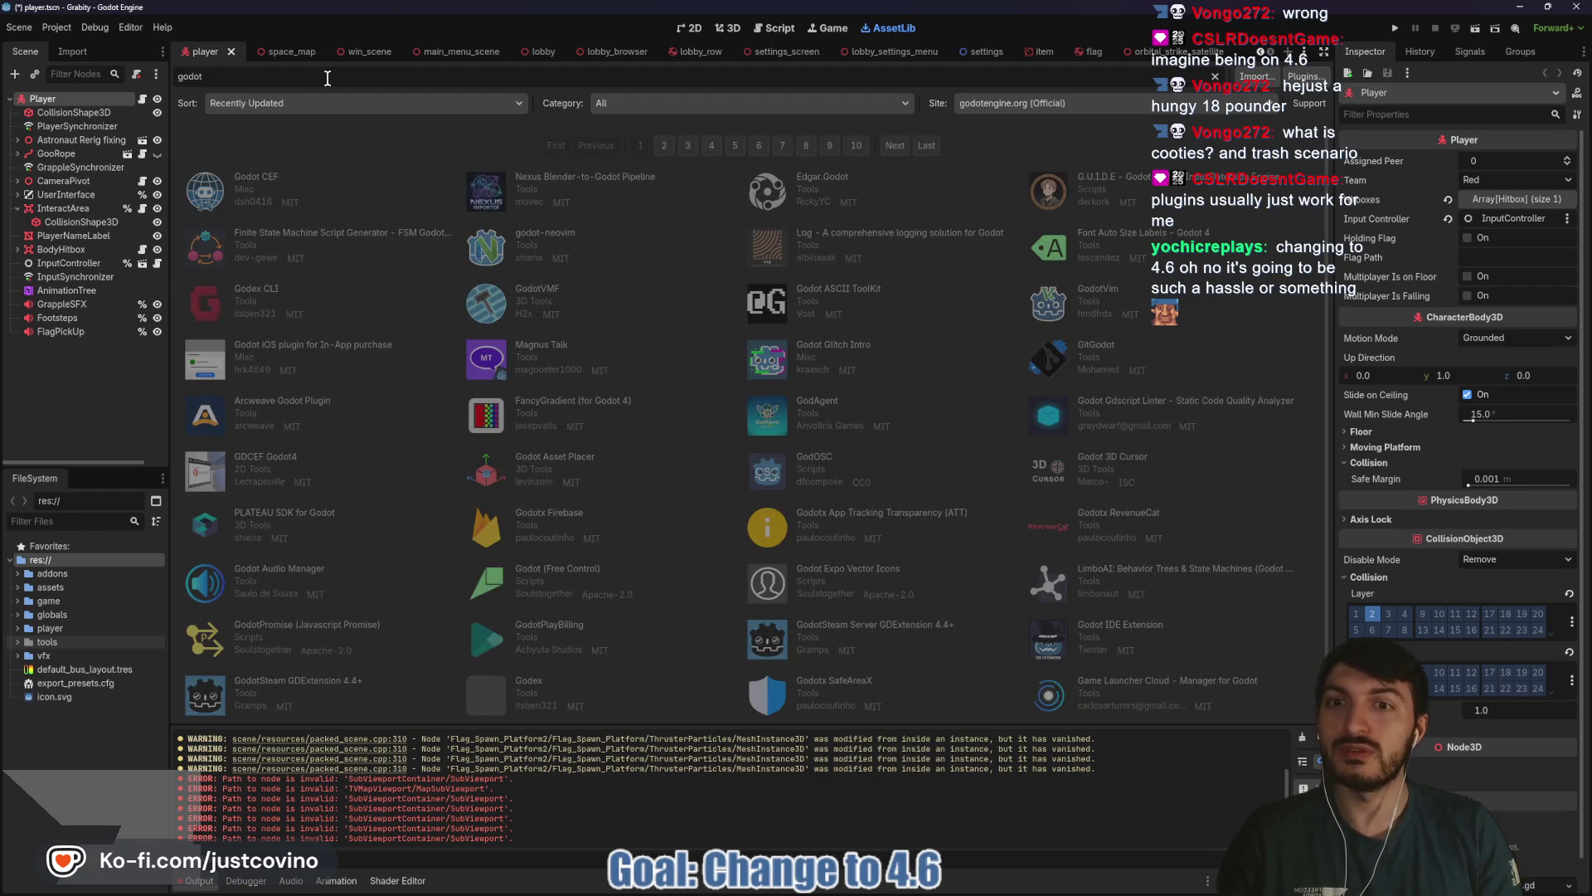
{"action": "type", "text": "steam"}
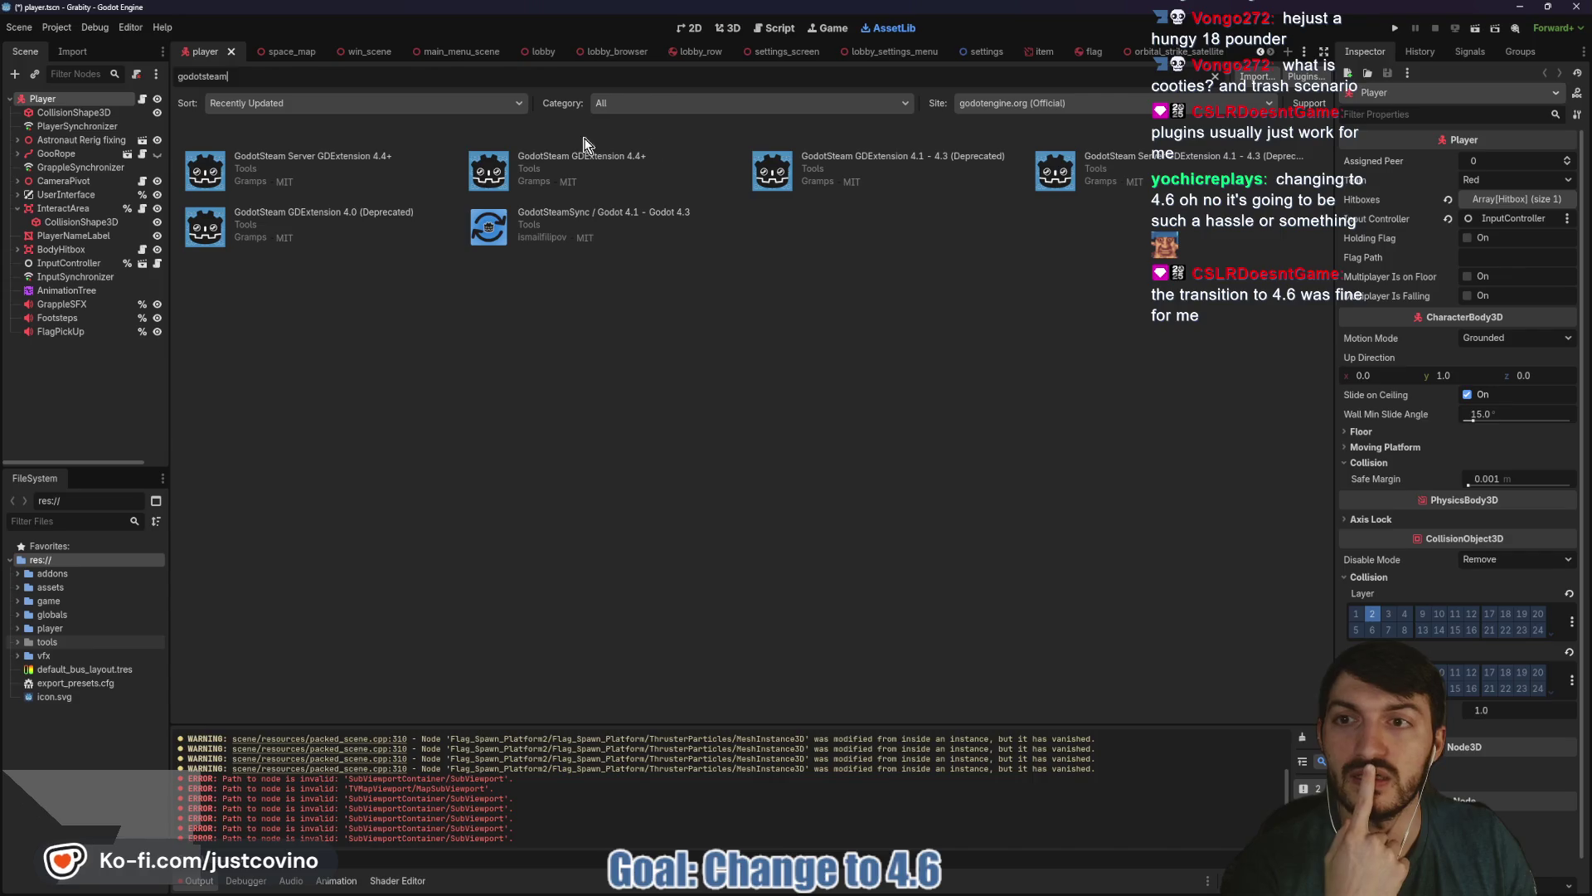
{"action": "left_click", "coordinate": [280, 80]}
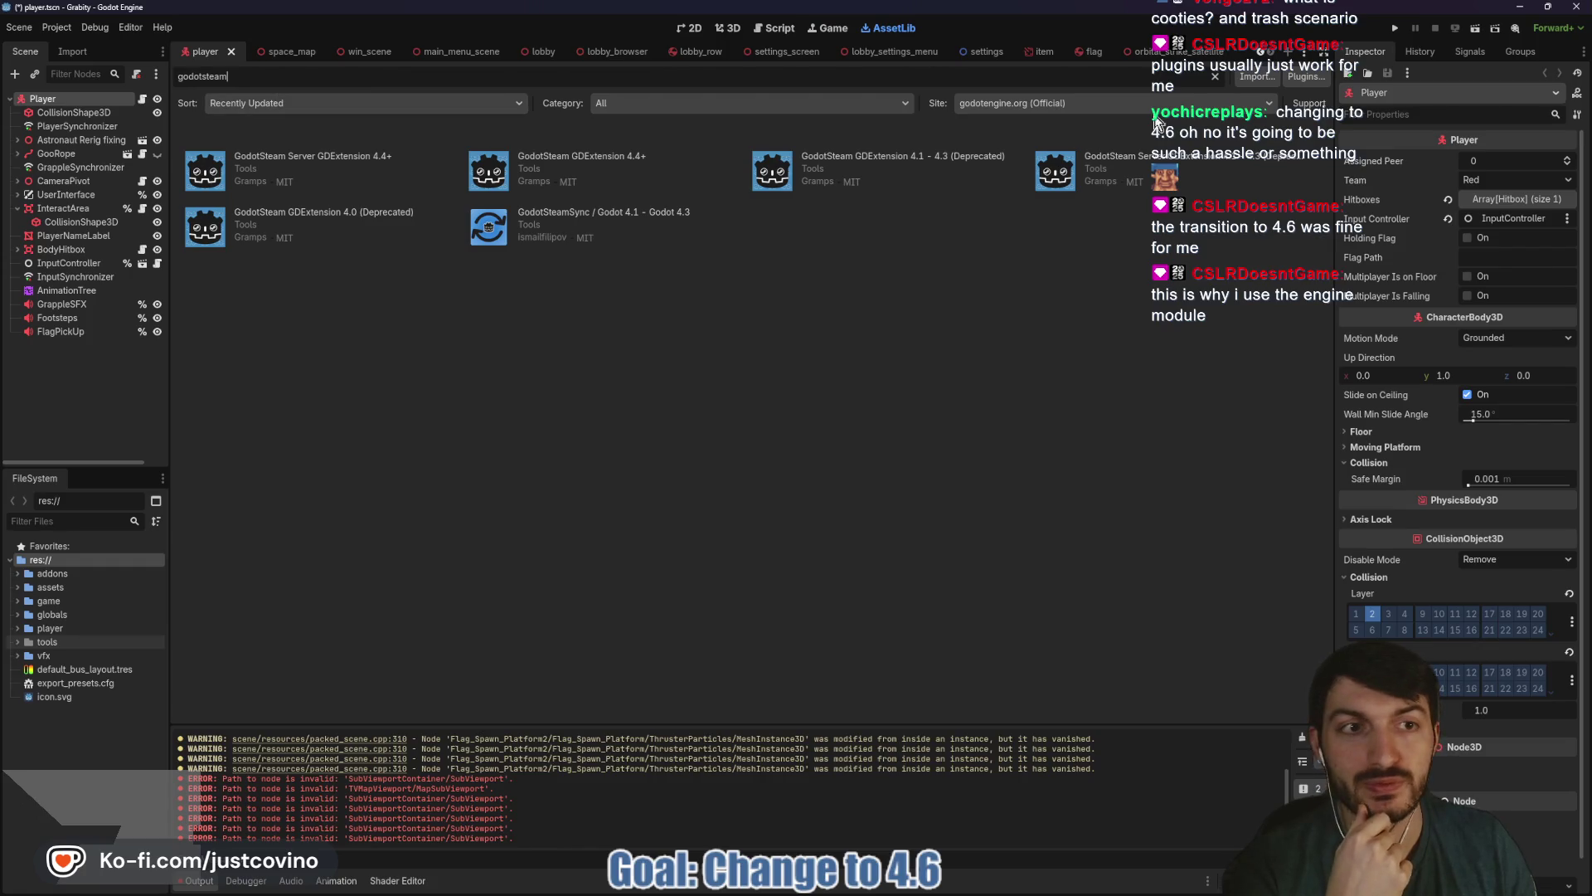
{"action": "left_click", "coordinate": [1216, 78]}
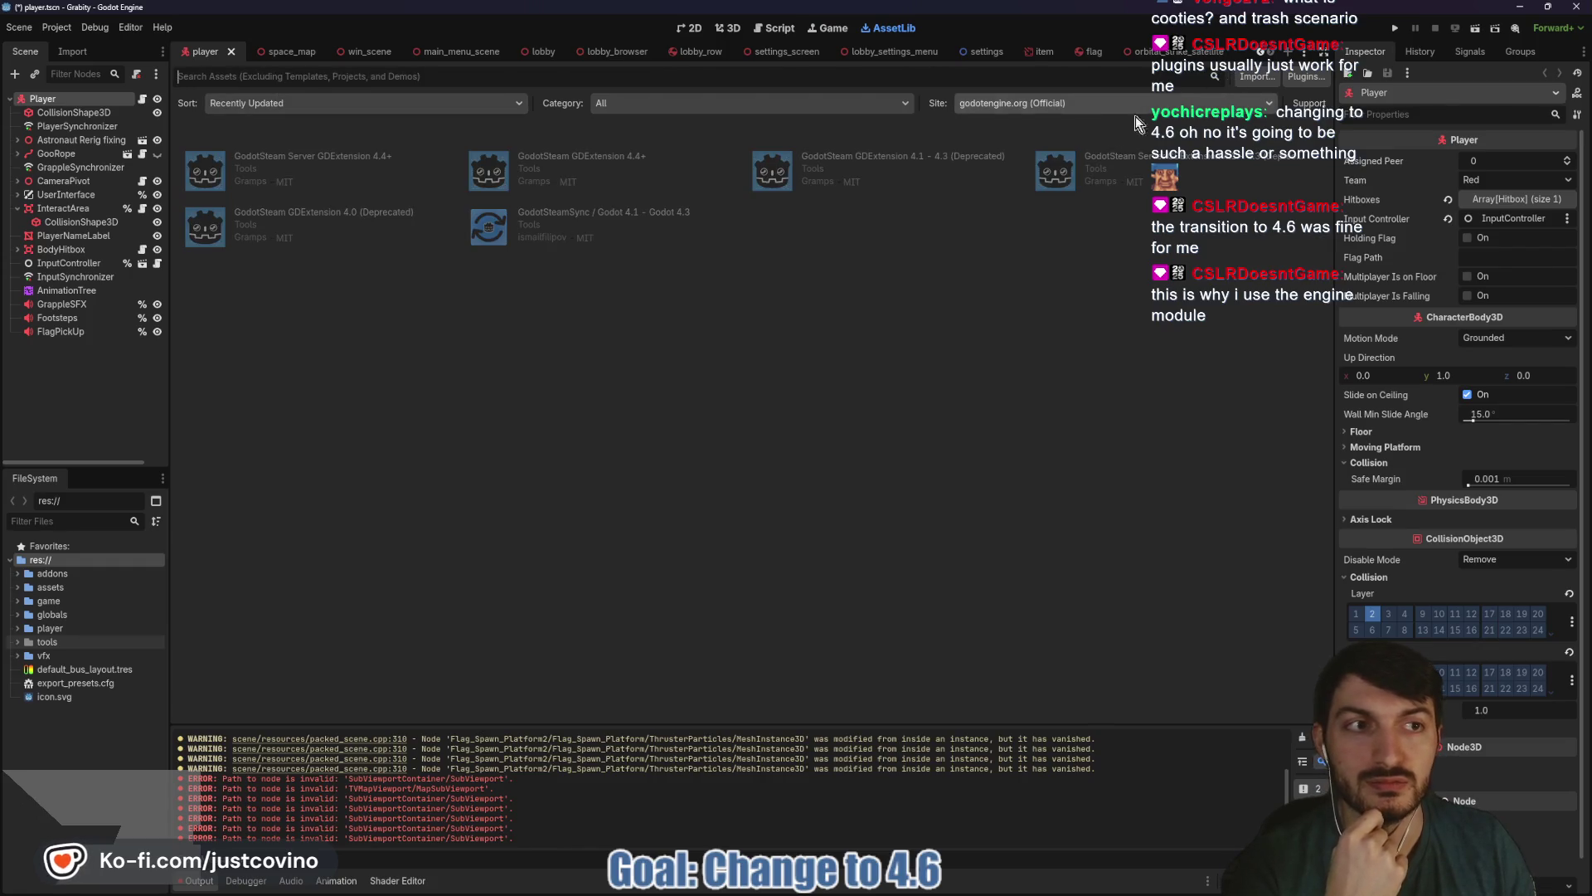
- Run the game in two side-by-side debug windows and check the SETTINGS screen
{"action": "left_click", "coordinate": [1398, 31]}
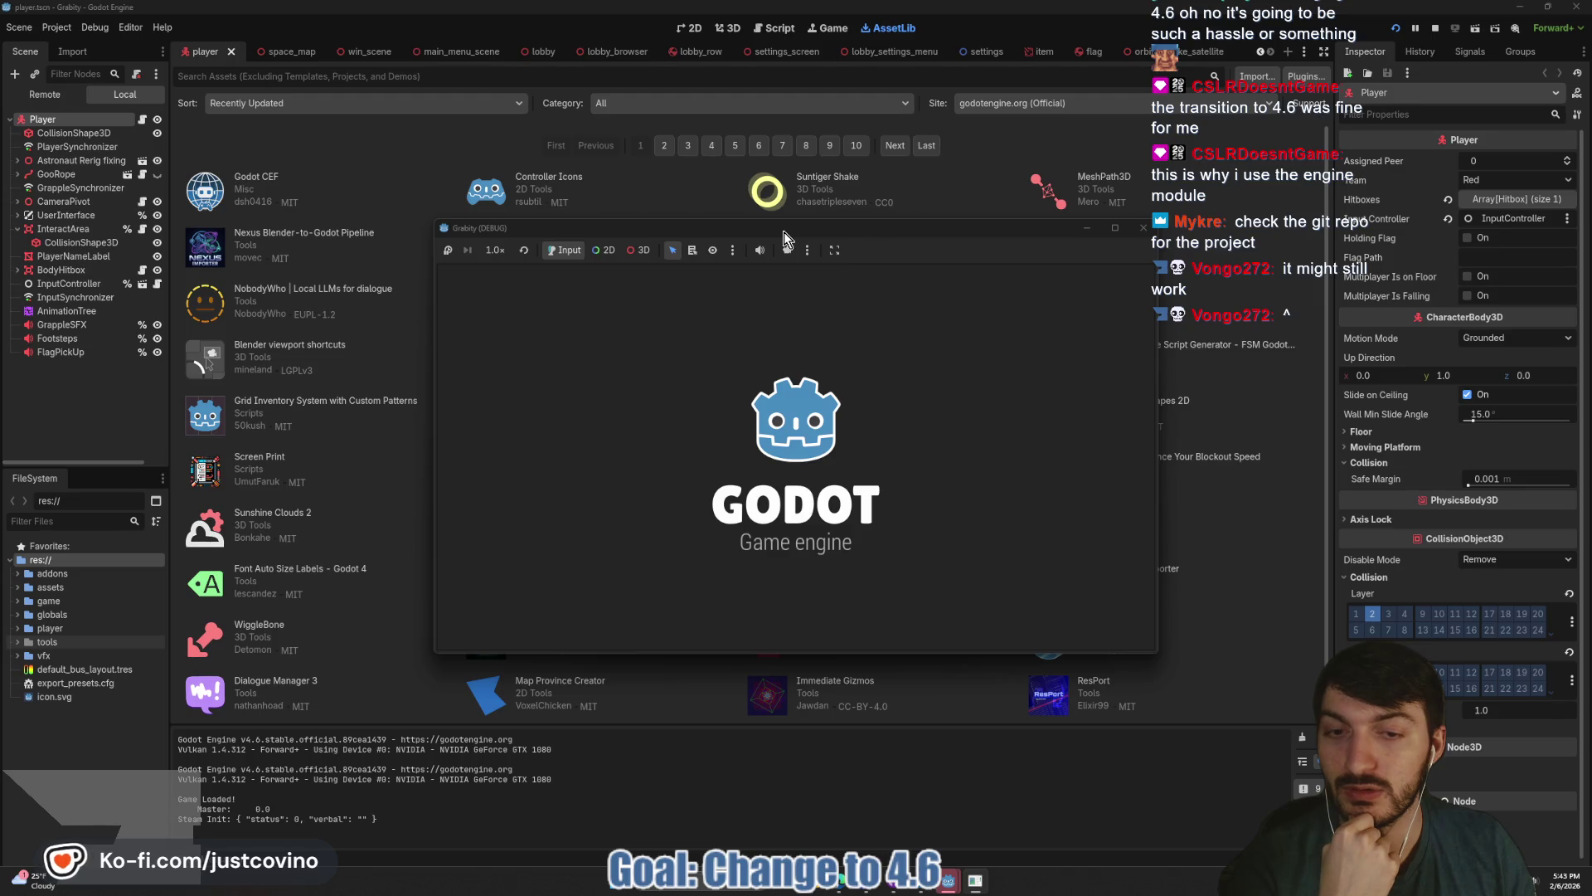
{"action": "mouse_move", "coordinate": [783, 239]}
{"action": "left_mouse_down"}
{"action": "mouse_move", "coordinate": [390, 166]}
{"action": "mouse_move", "coordinate": [340, 176]}
{"action": "left_mouse_up"}
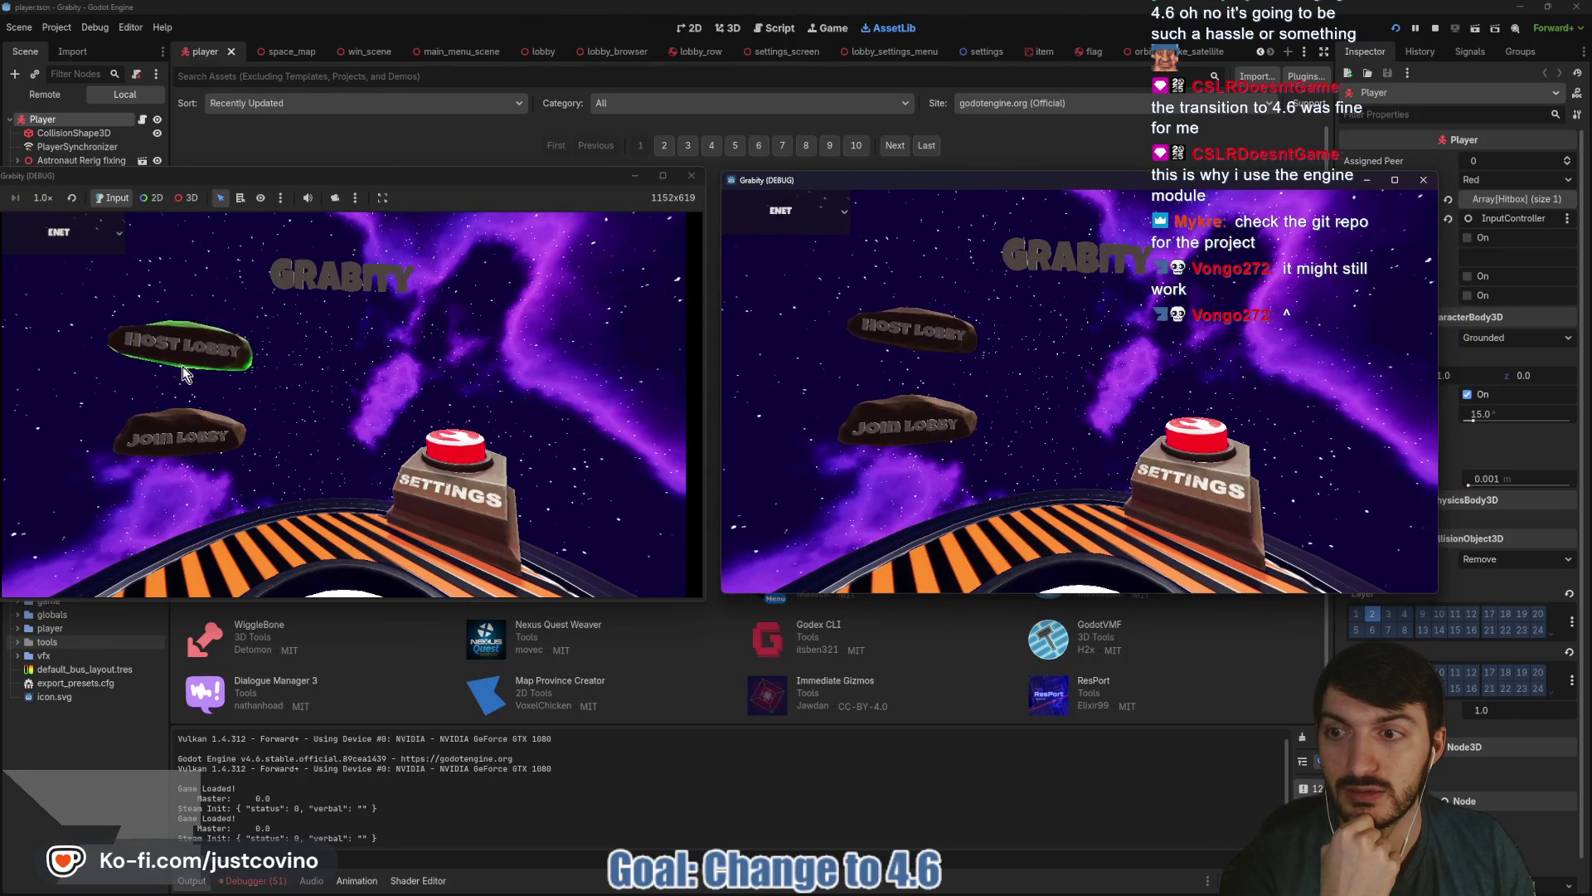
{"action": "left_click", "coordinate": [461, 453]}
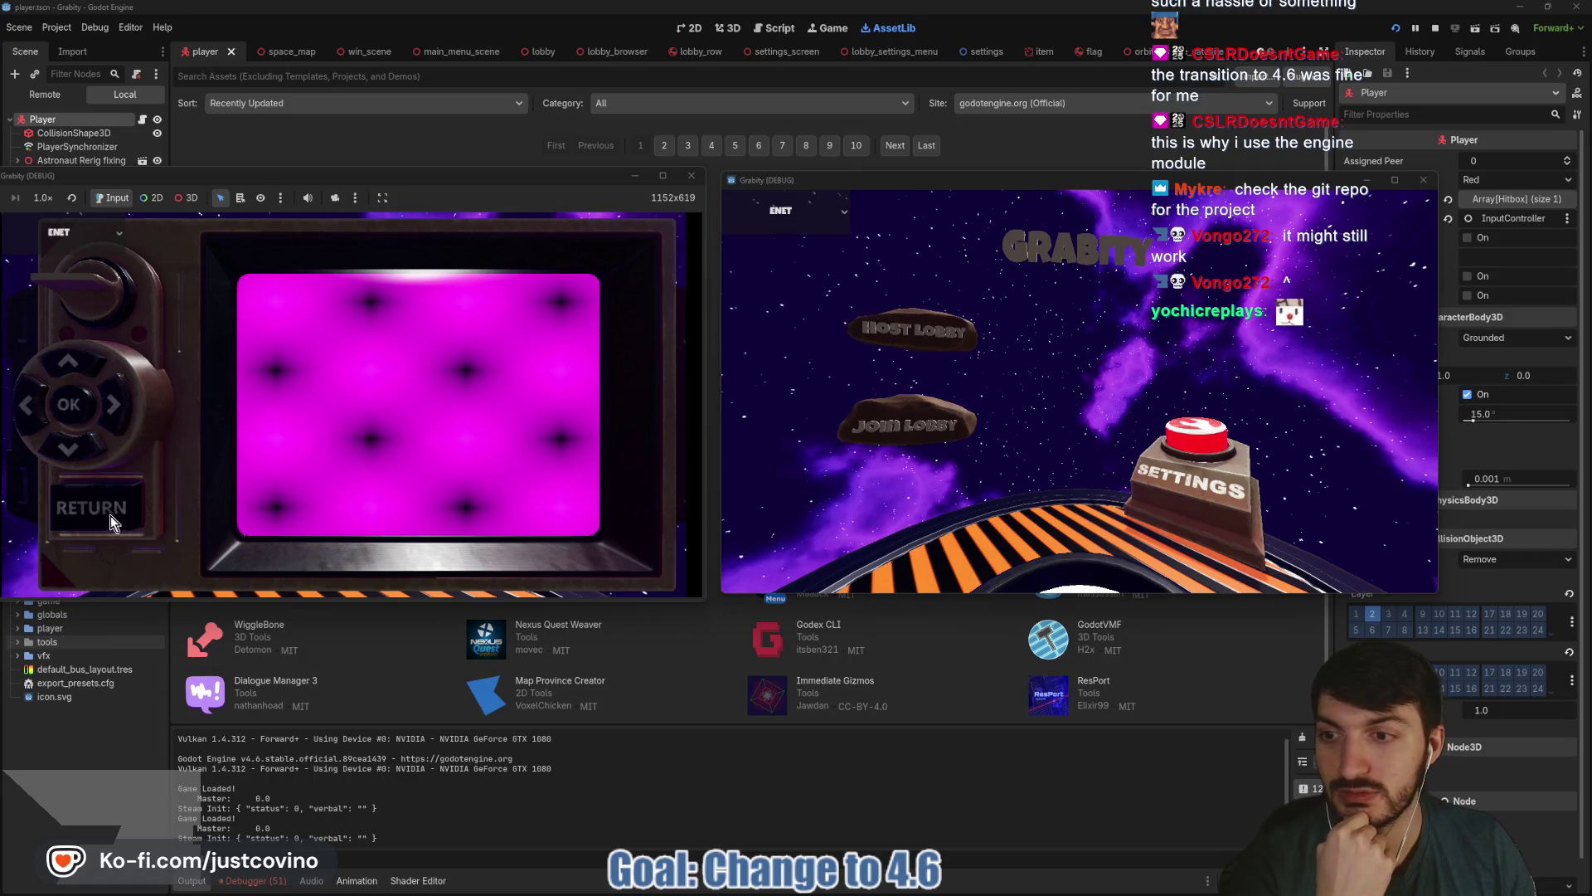
{"action": "left_click", "coordinate": [112, 519]}
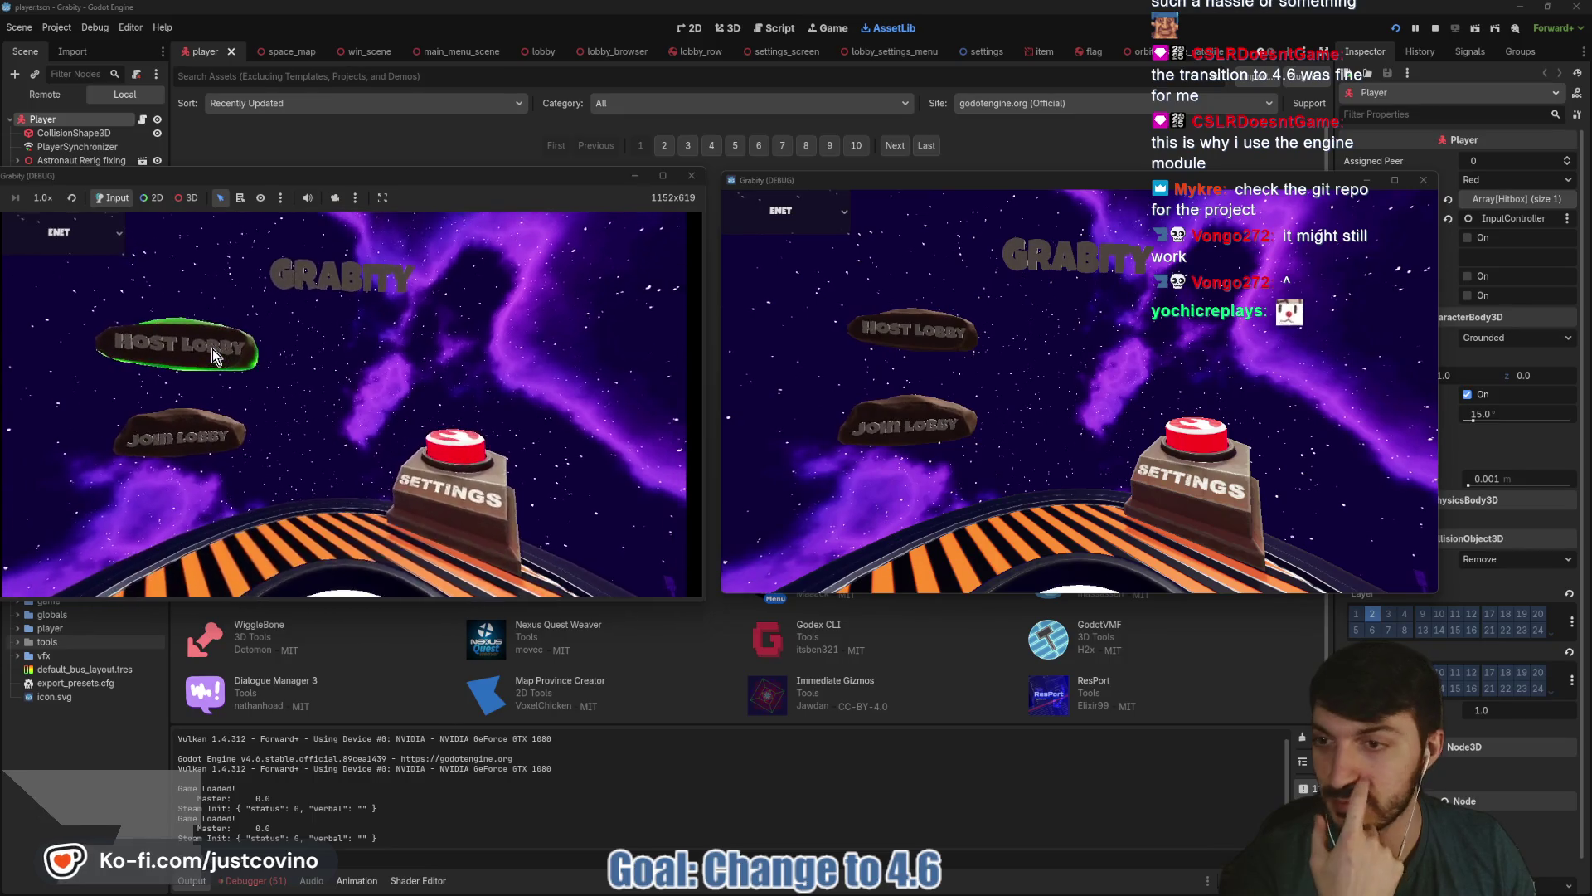
- Host a private lobby from the first instance, allowing it through the firewall
{"action": "left_click", "coordinate": [212, 349]}
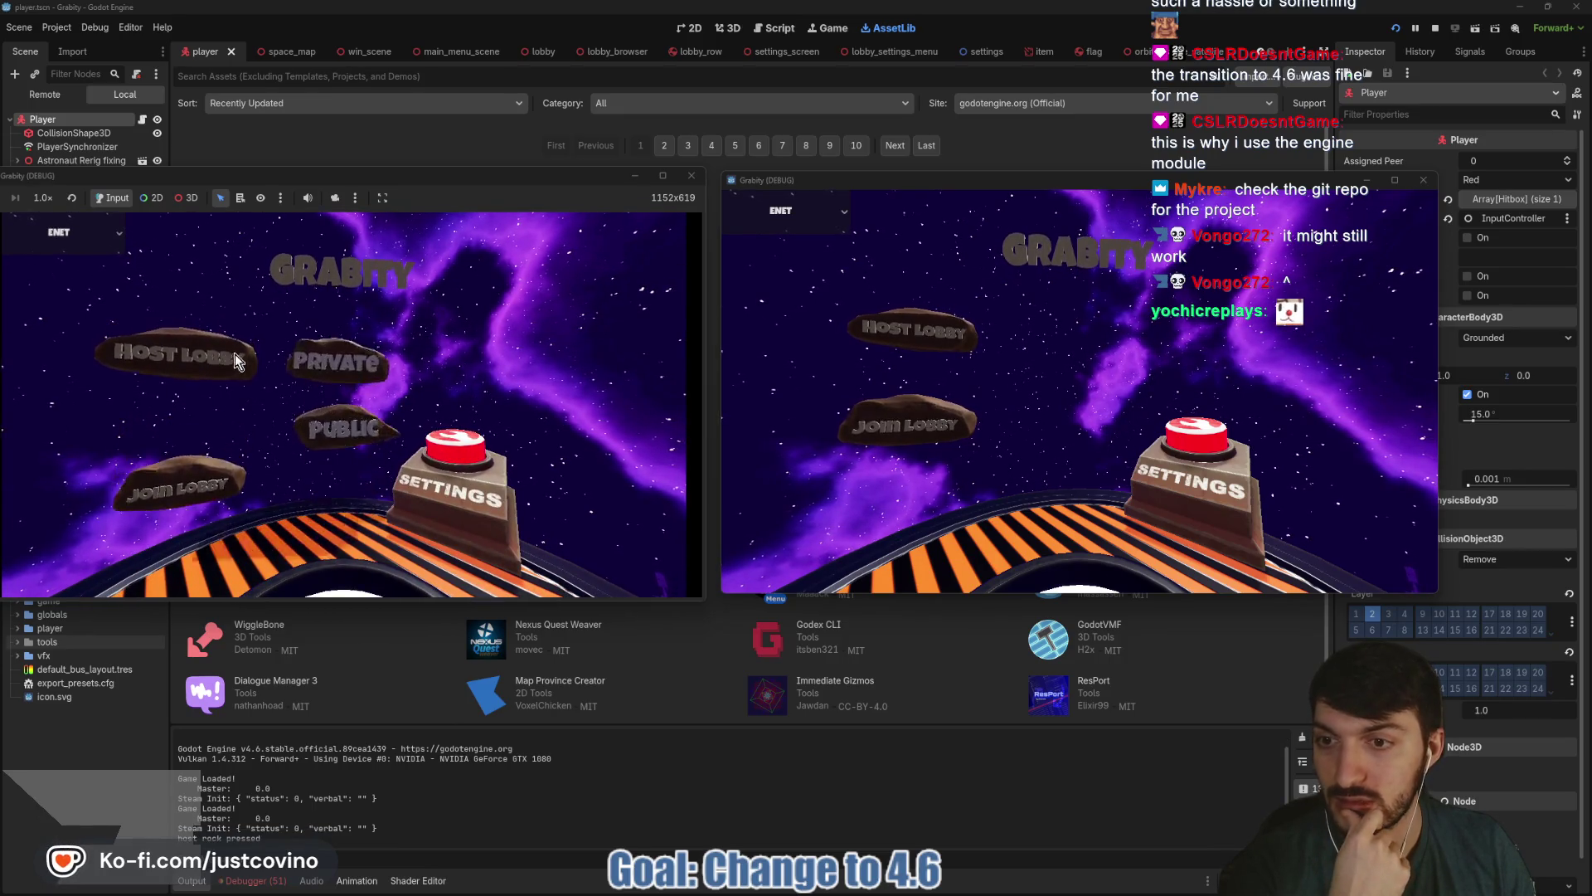
{"action": "left_click", "coordinate": [362, 322]}
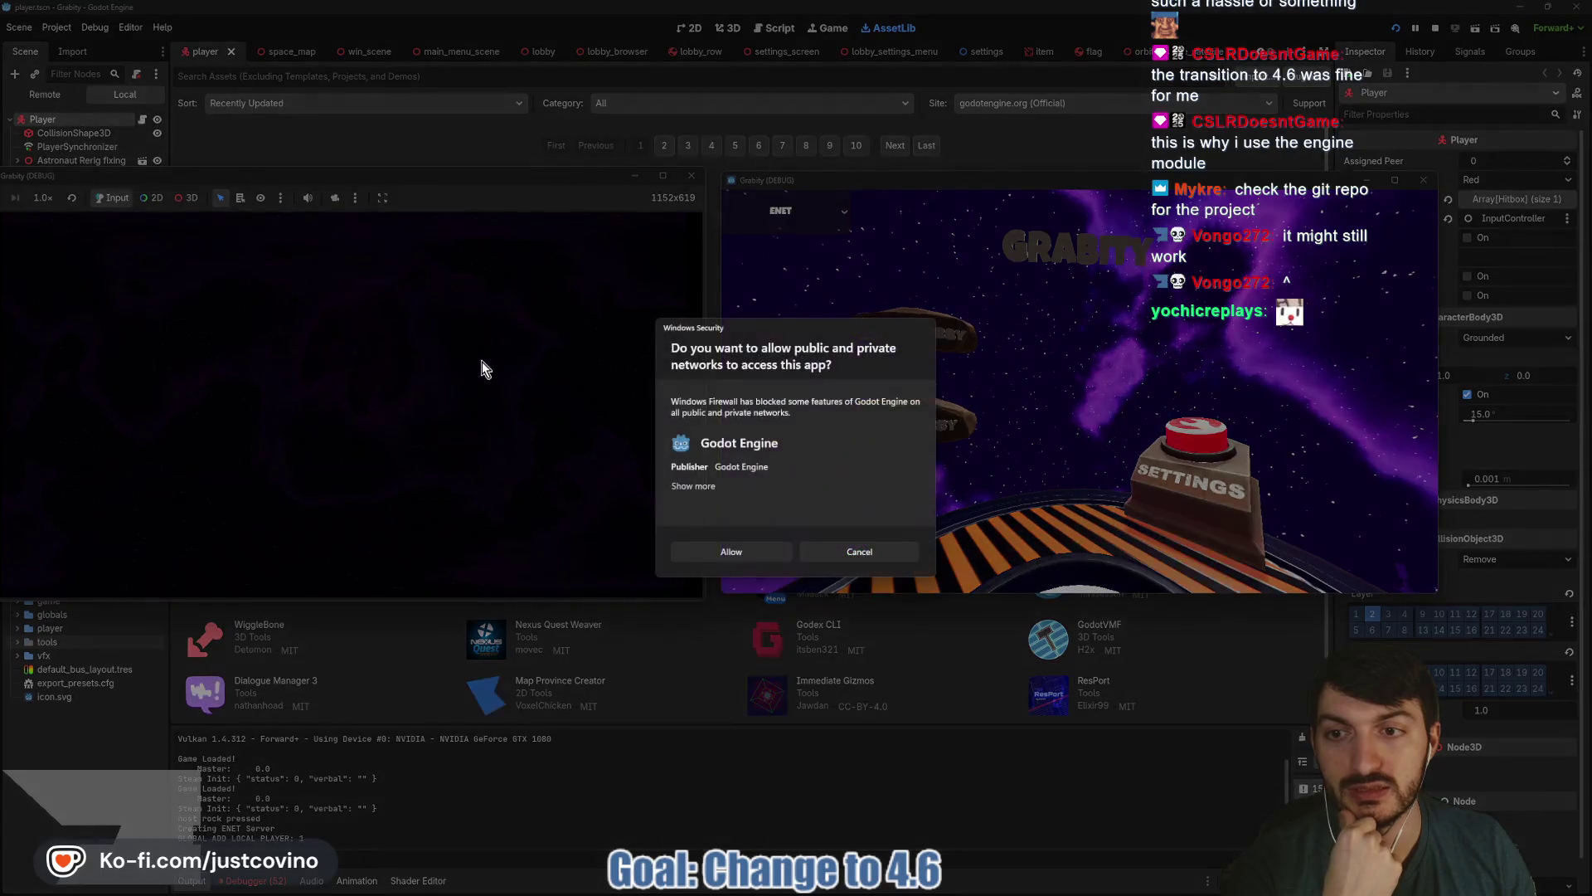
{"action": "left_click", "coordinate": [747, 552]}
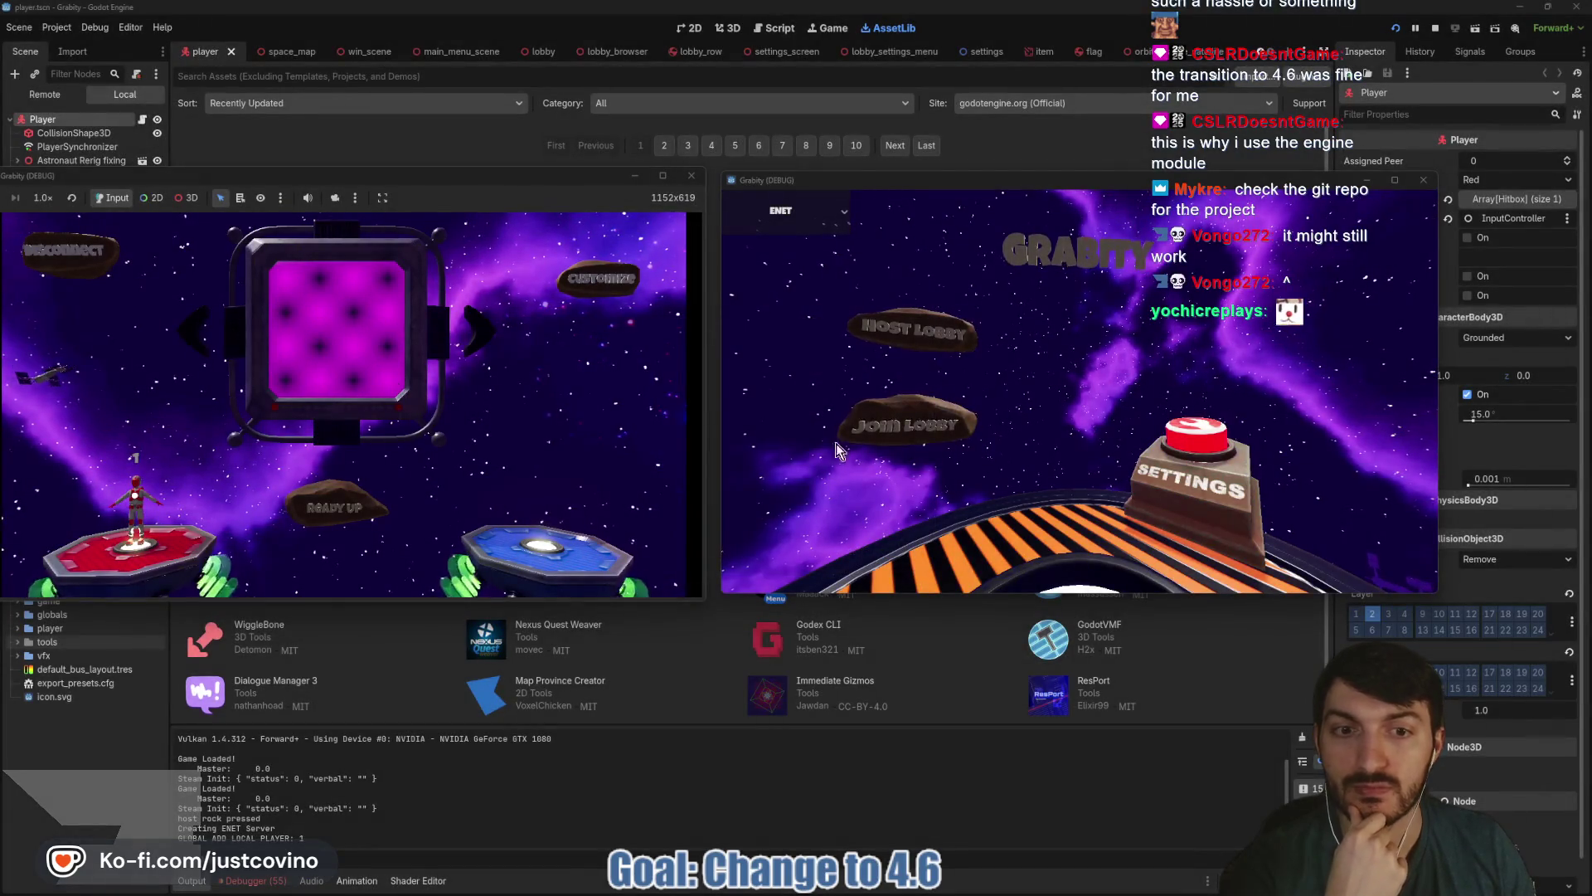
- Join Fake Lobby 94 from the second instance and ready up both blue and red players
{"action": "left_click", "coordinate": [936, 453]}
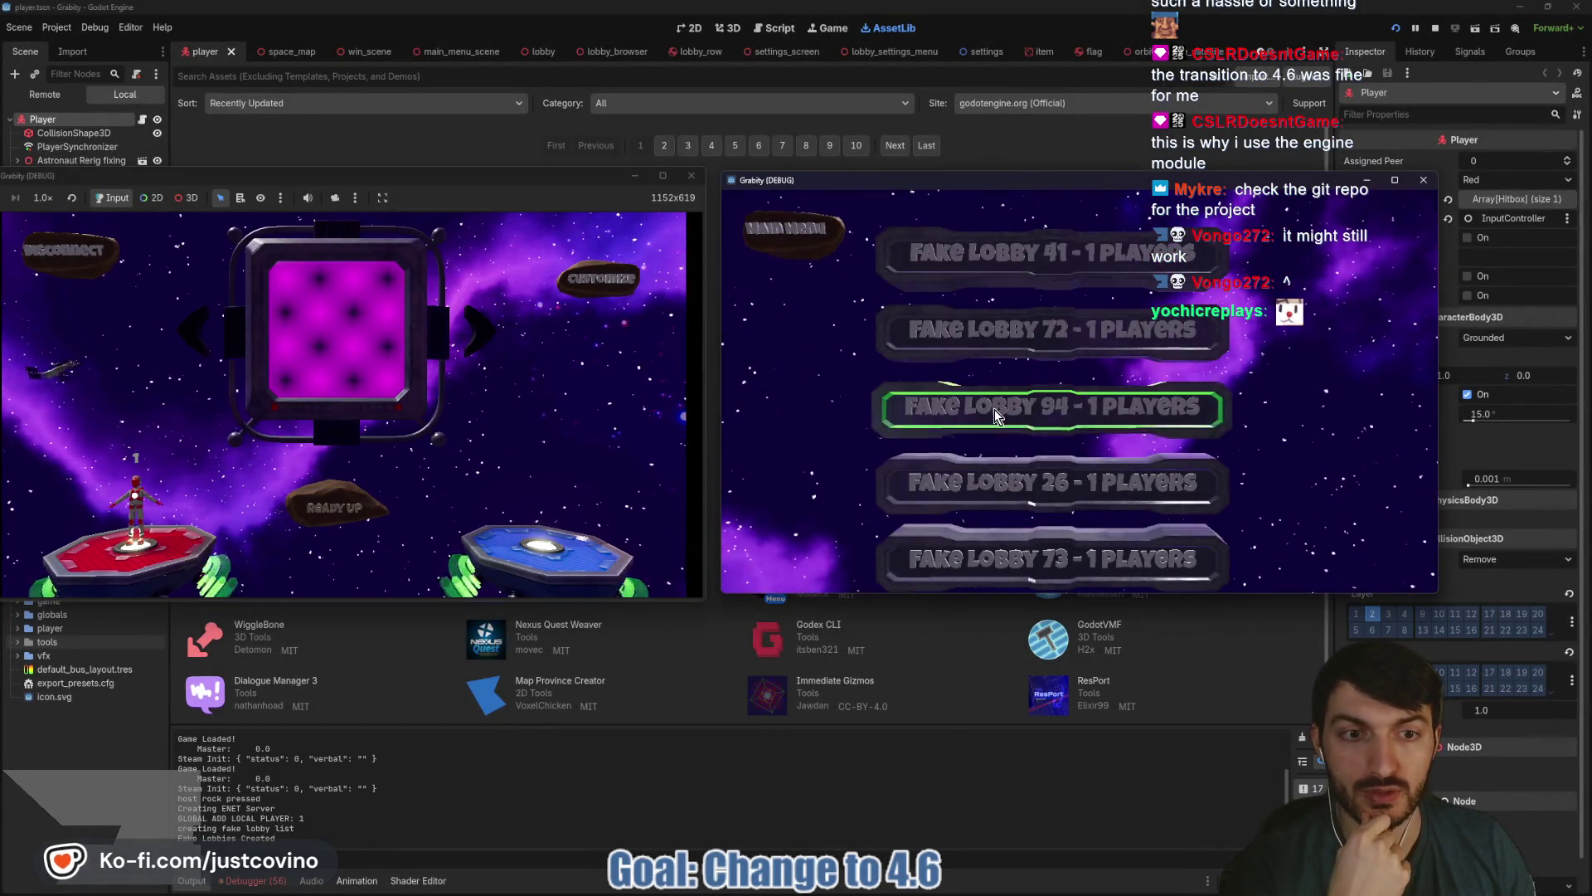
{"action": "left_click", "coordinate": [994, 410]}
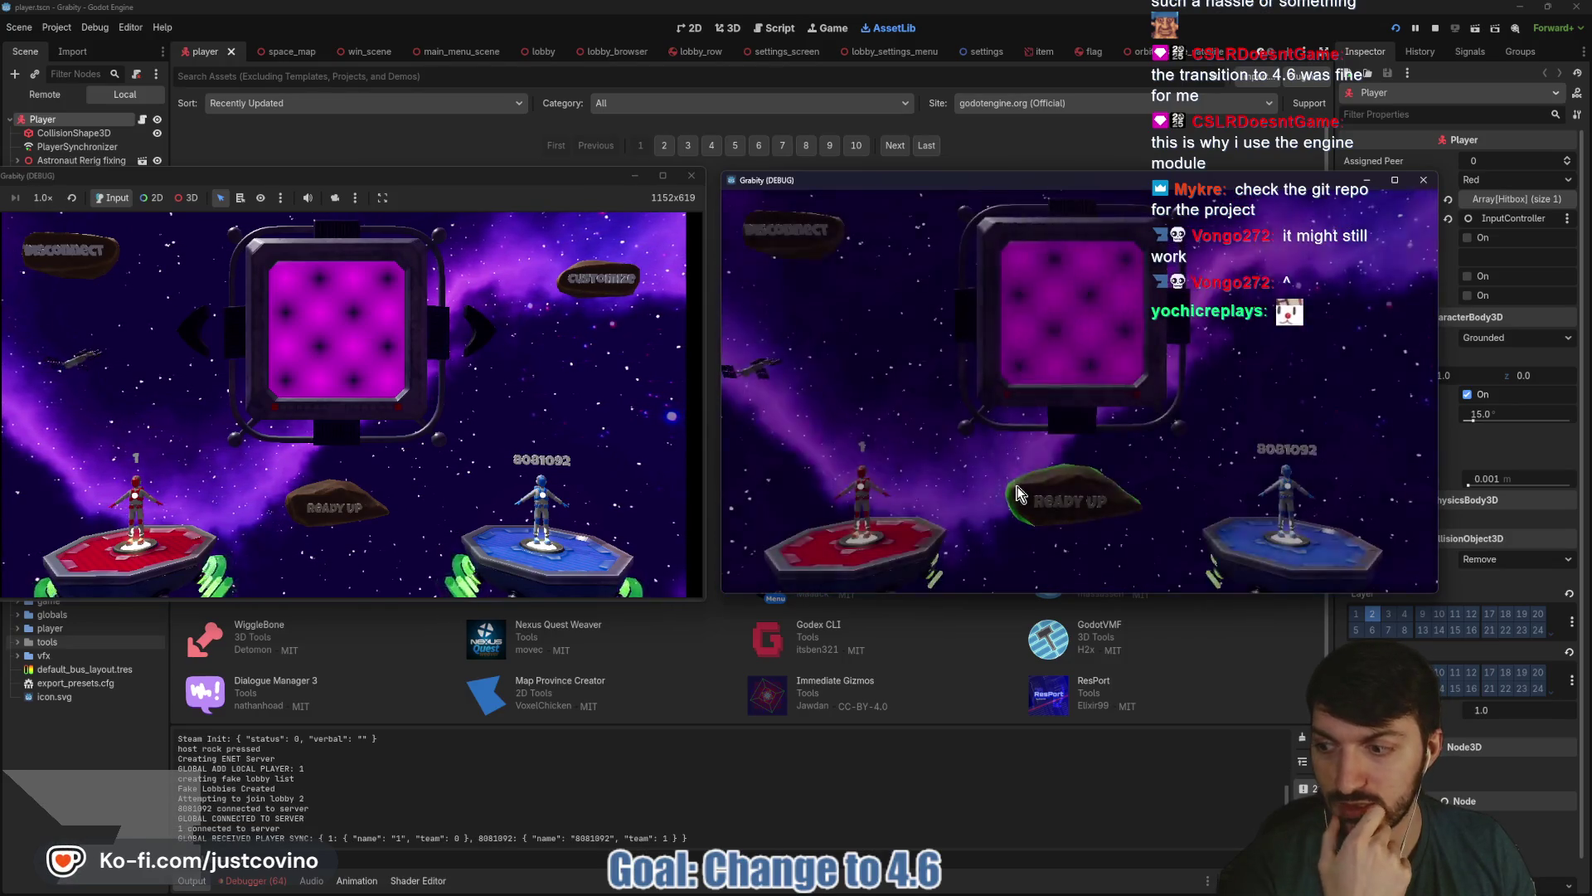
{"action": "left_click", "coordinate": [1062, 495]}
{"action": "left_click", "coordinate": [352, 515]}
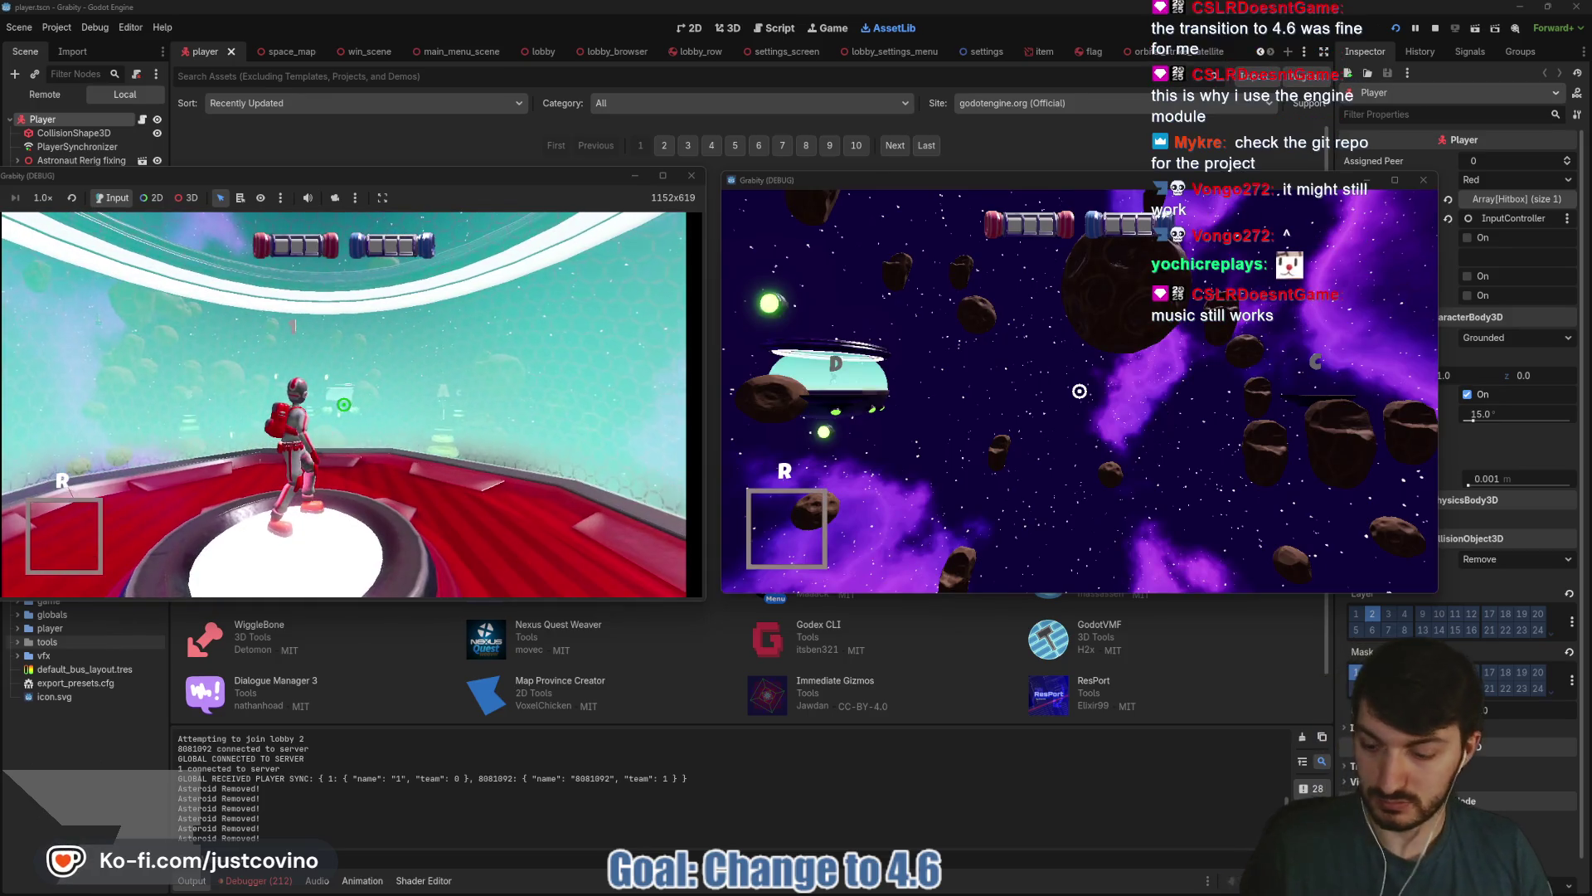
- Dismiss the Start menu and fire two lasers at the crosshair in the left debug window
{"action": "key", "text": "super"}
{"action": "key", "text": "Escape"}
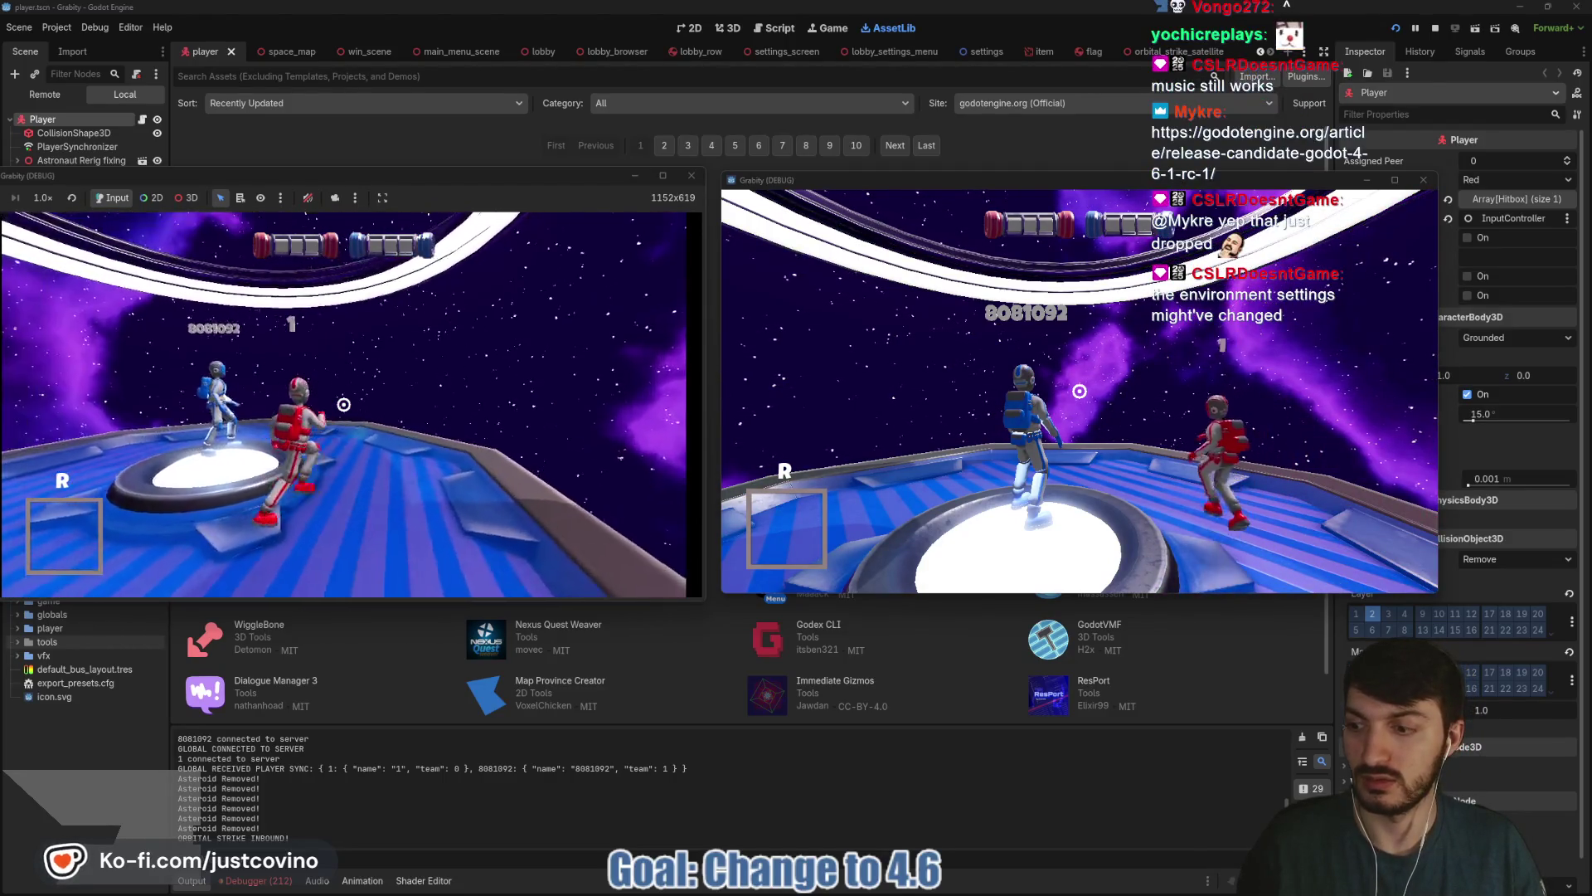
{"action": "left_click", "coordinate": [343, 403]}
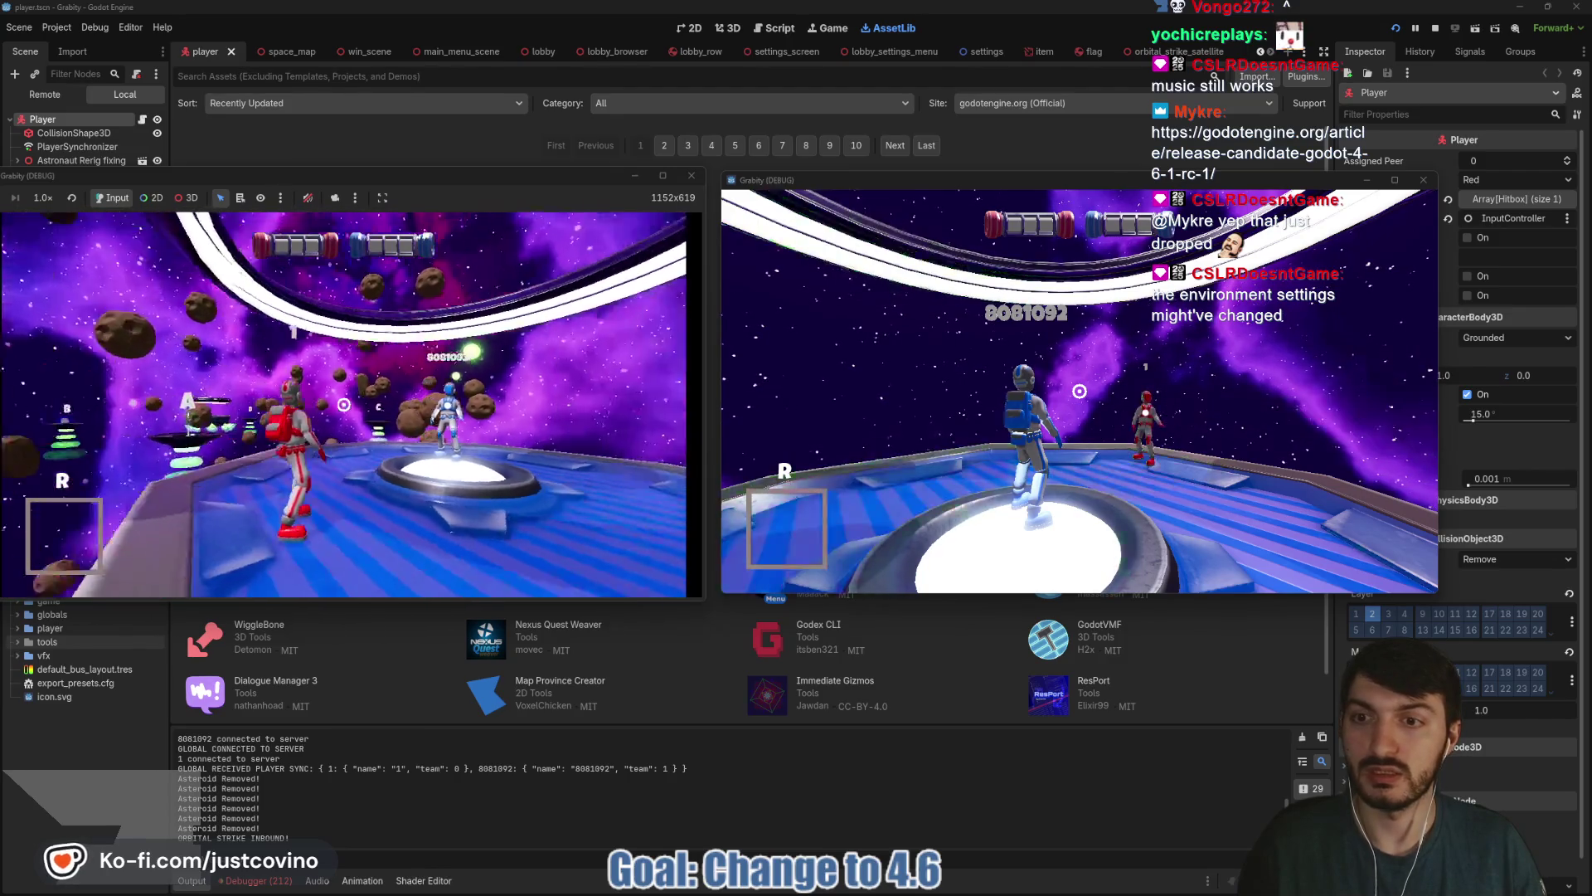
{"action": "left_click", "coordinate": [344, 403]}
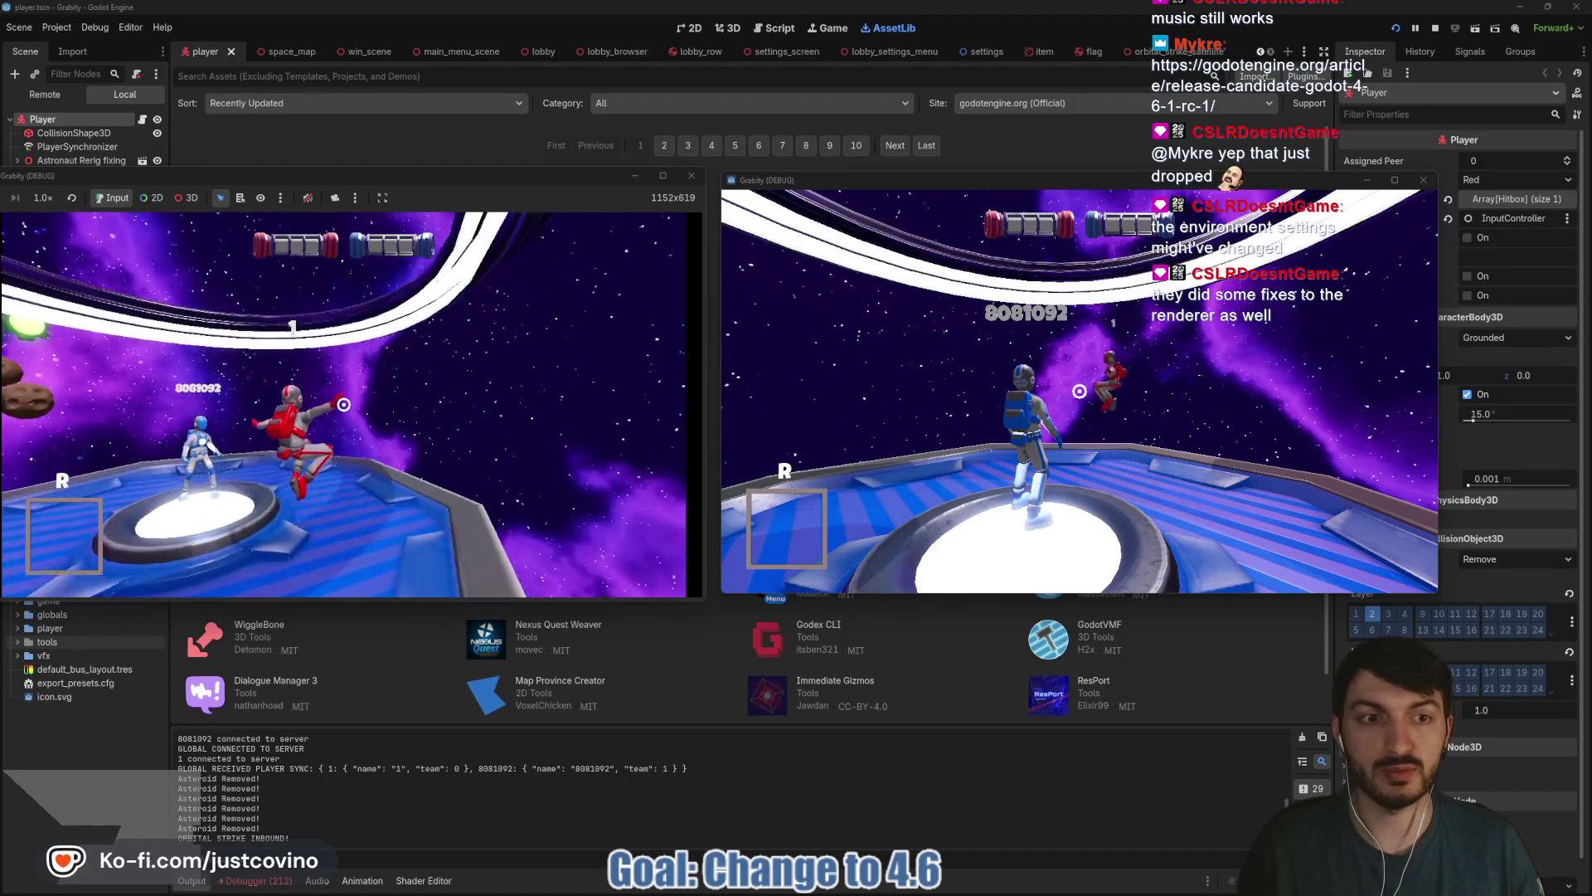
- Run the red player forward while firing a volley of lasers toward the blue player
{"action": "left_click", "coordinate": [343, 404]}
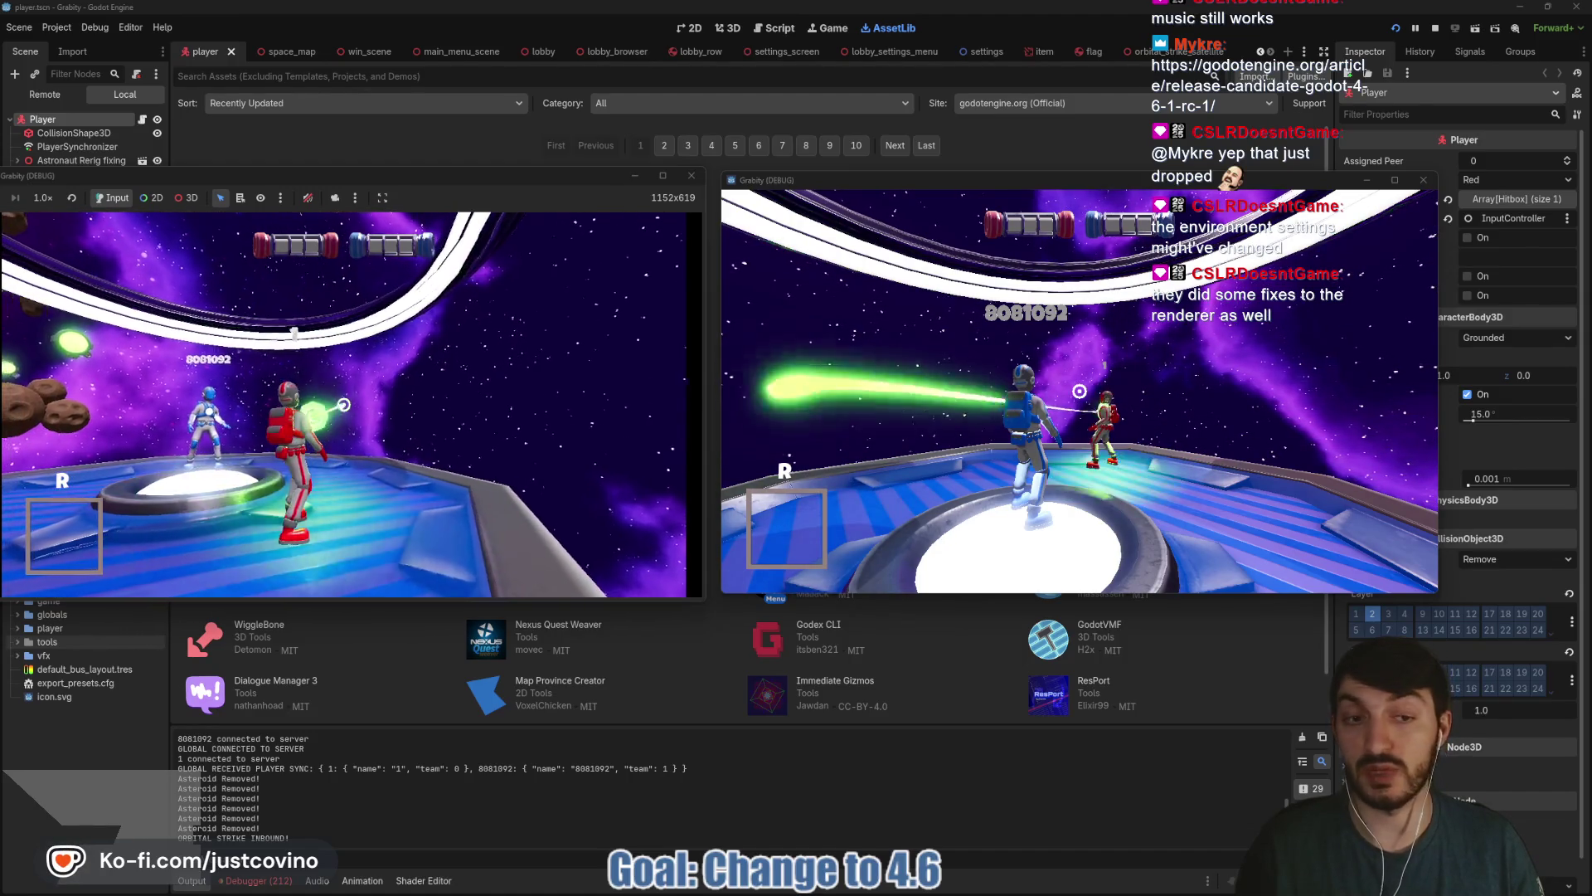
{"action": "key", "text": "w"}
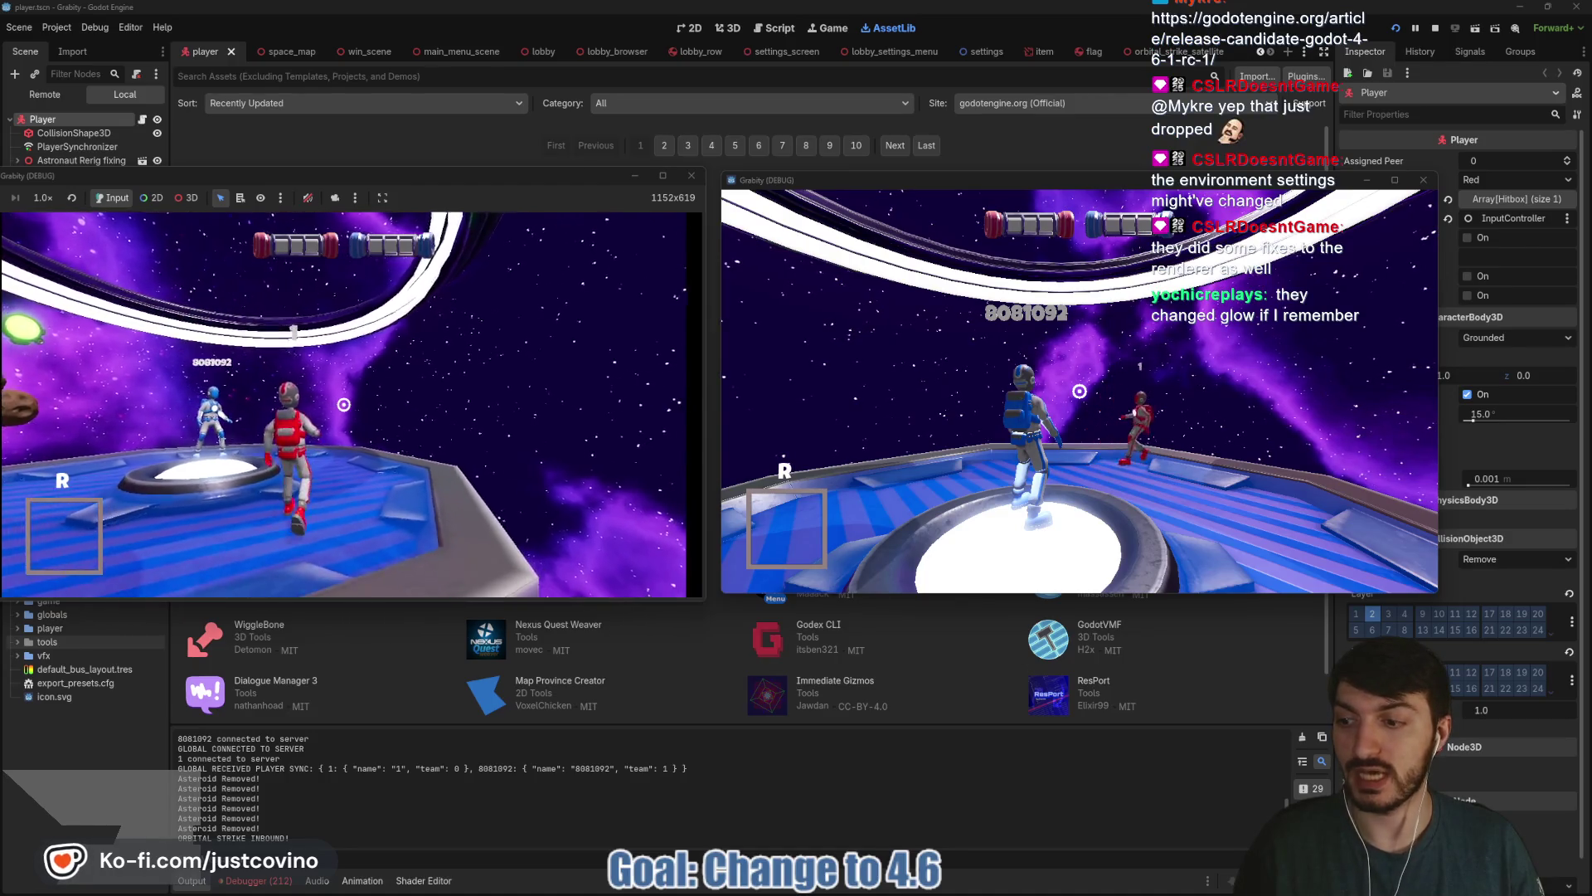
{"action": "left_click", "coordinate": [343, 404]}
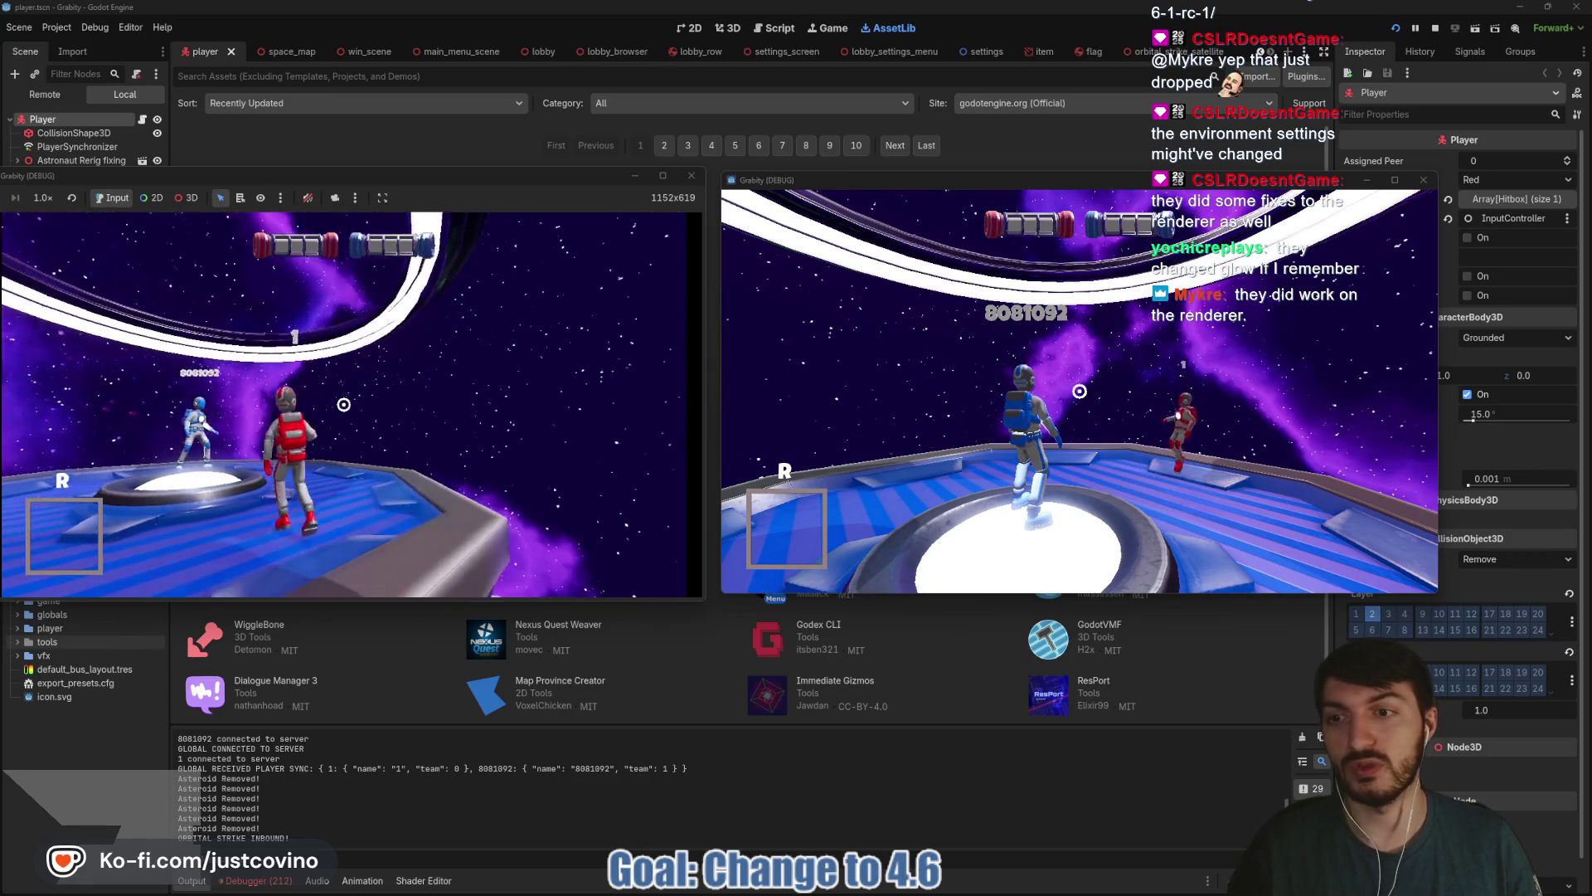
{"action": "left_click", "coordinate": [343, 404]}
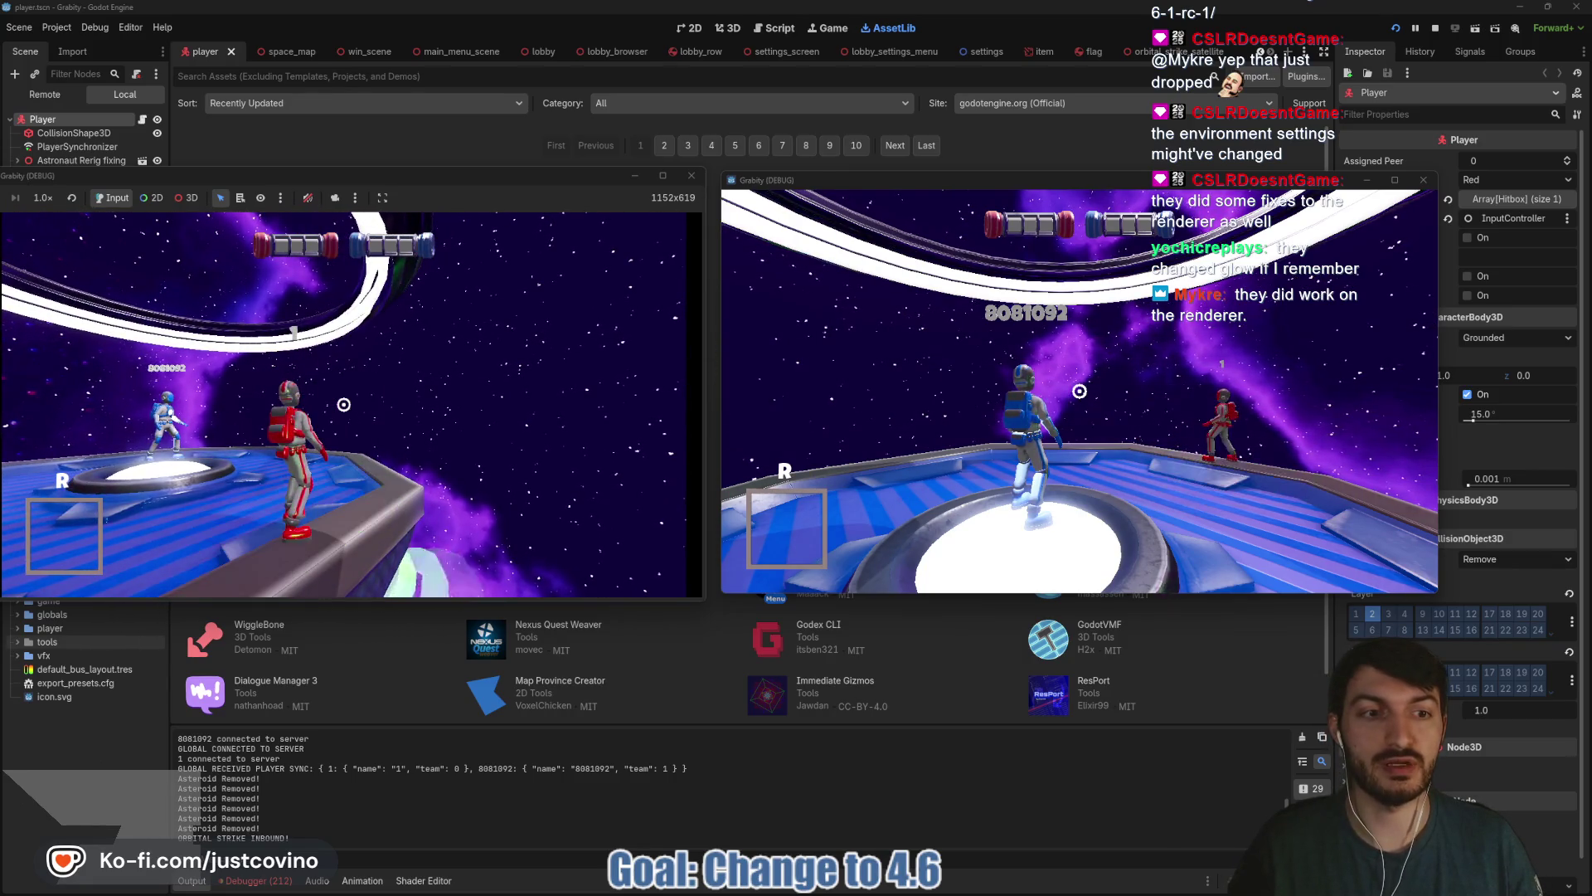
{"action": "left_click", "coordinate": [343, 403]}
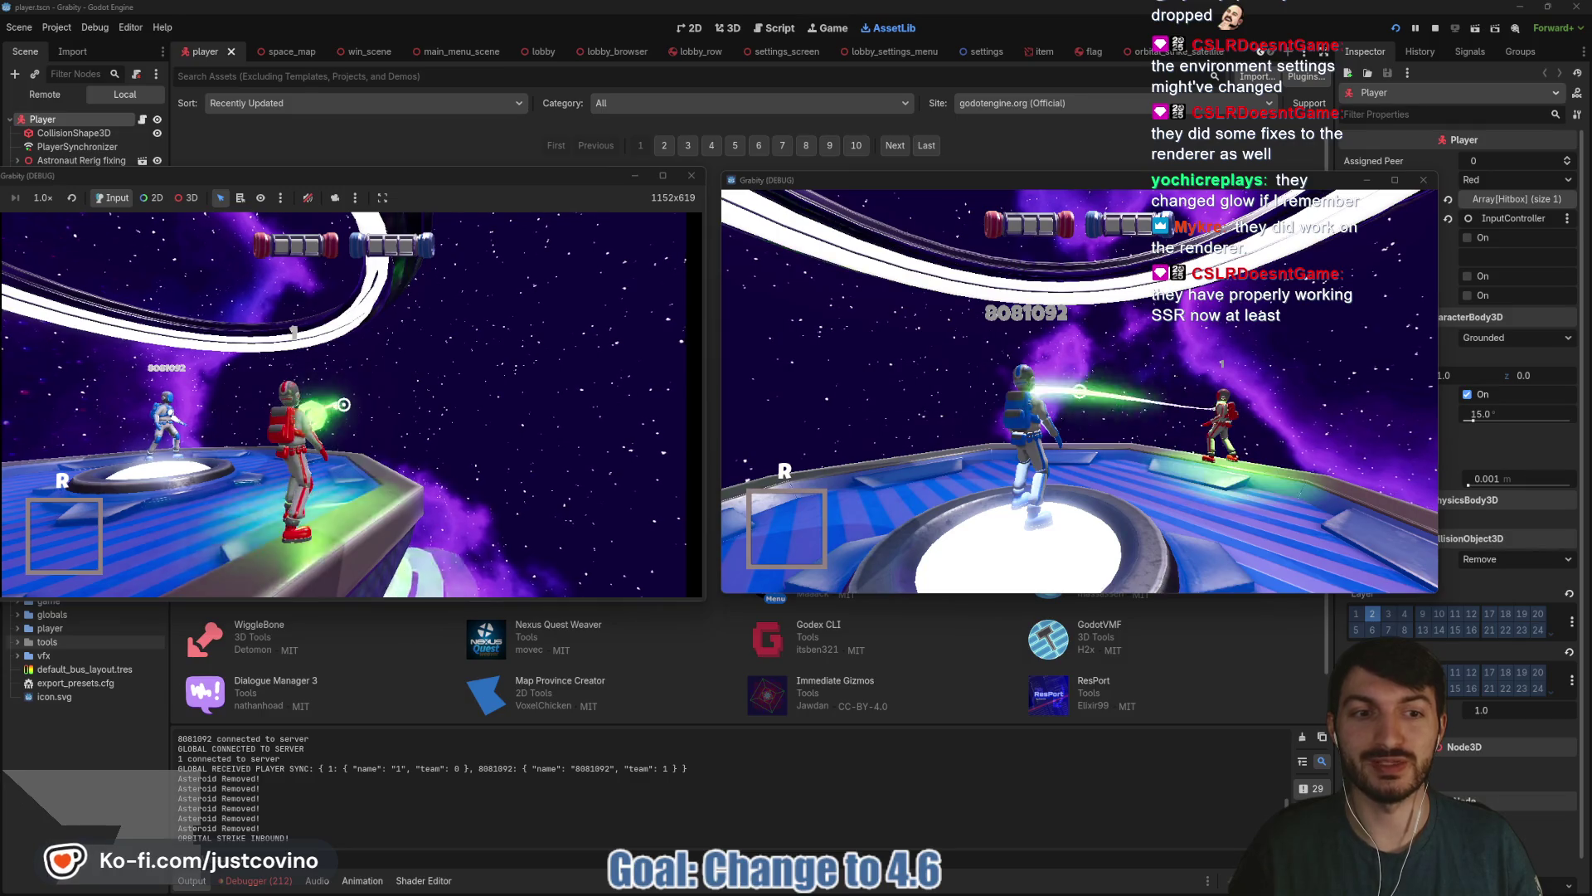
{"action": "left_click", "coordinate": [343, 404]}
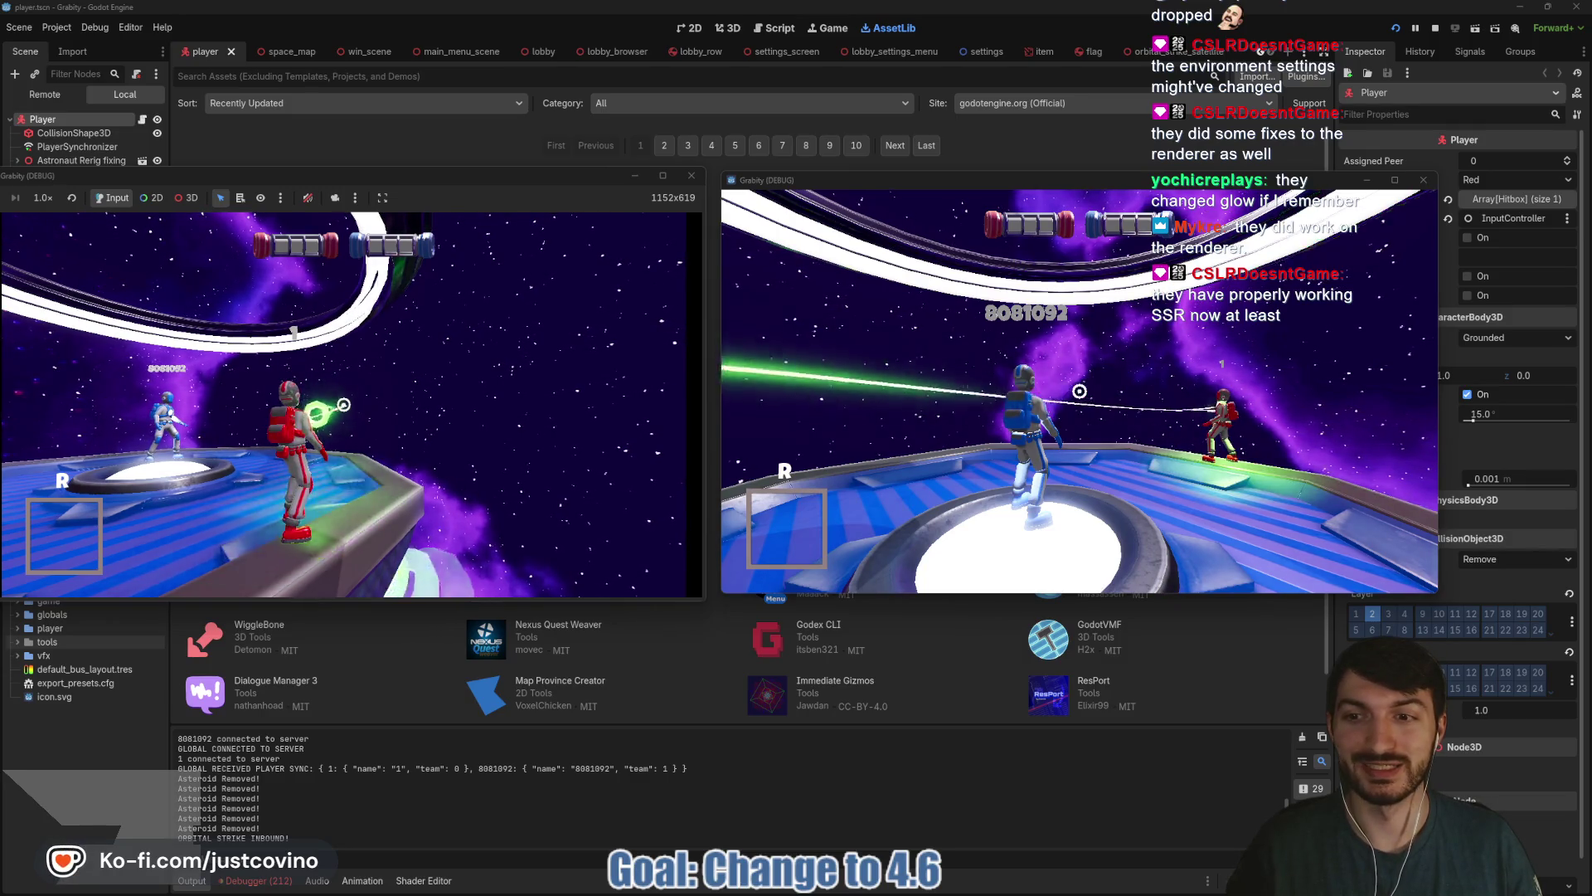
{"action": "left_click", "coordinate": [344, 404]}
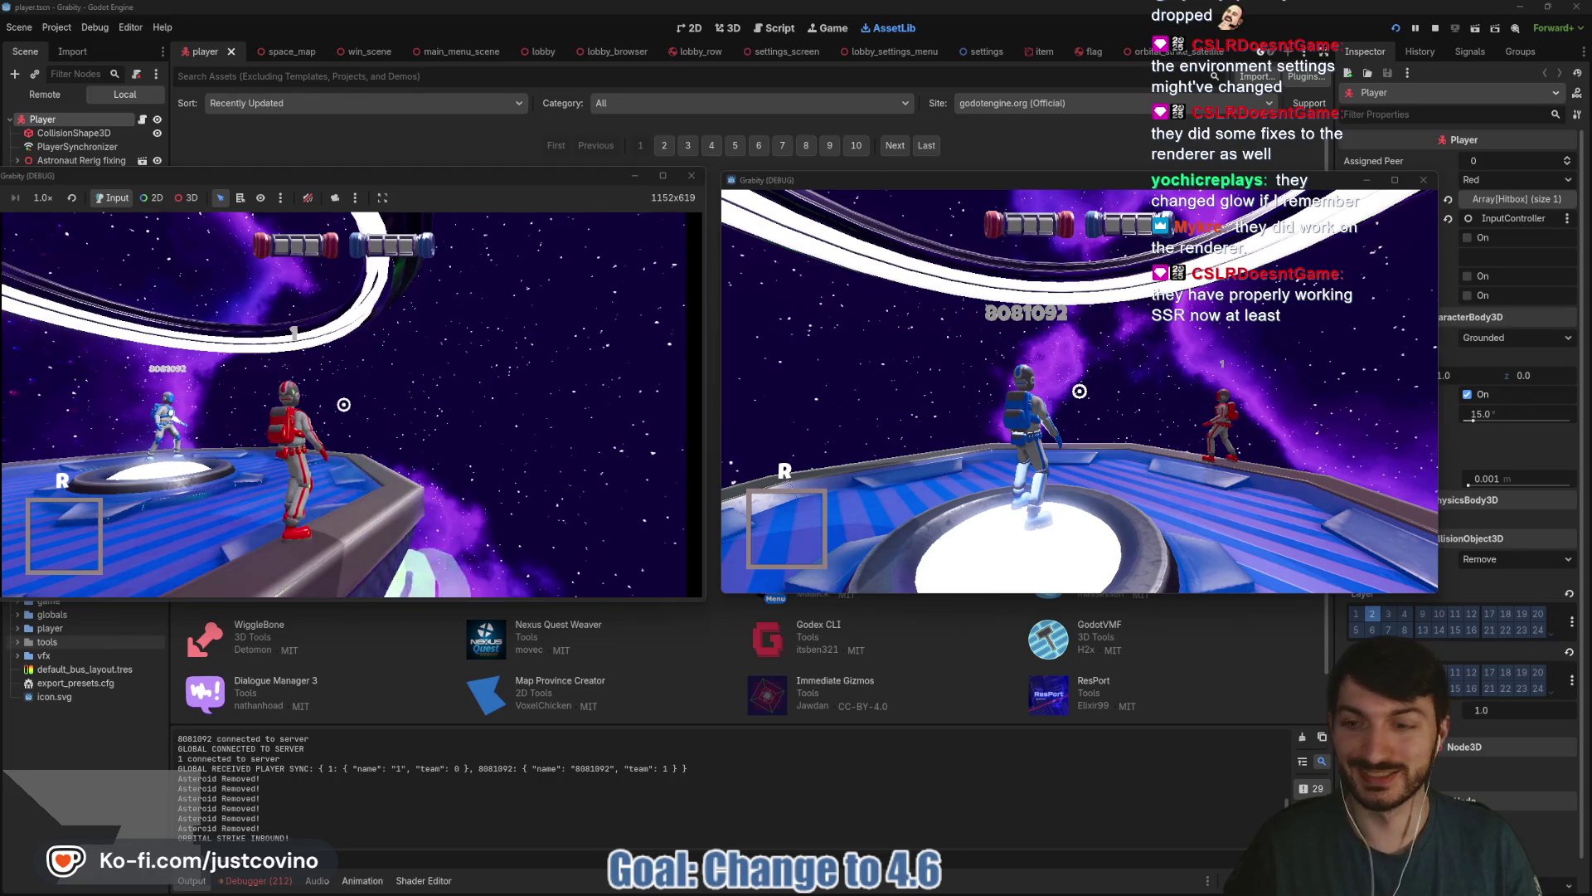
{"action": "left_click", "coordinate": [343, 404]}
{"action": "left_click", "coordinate": [343, 404]}
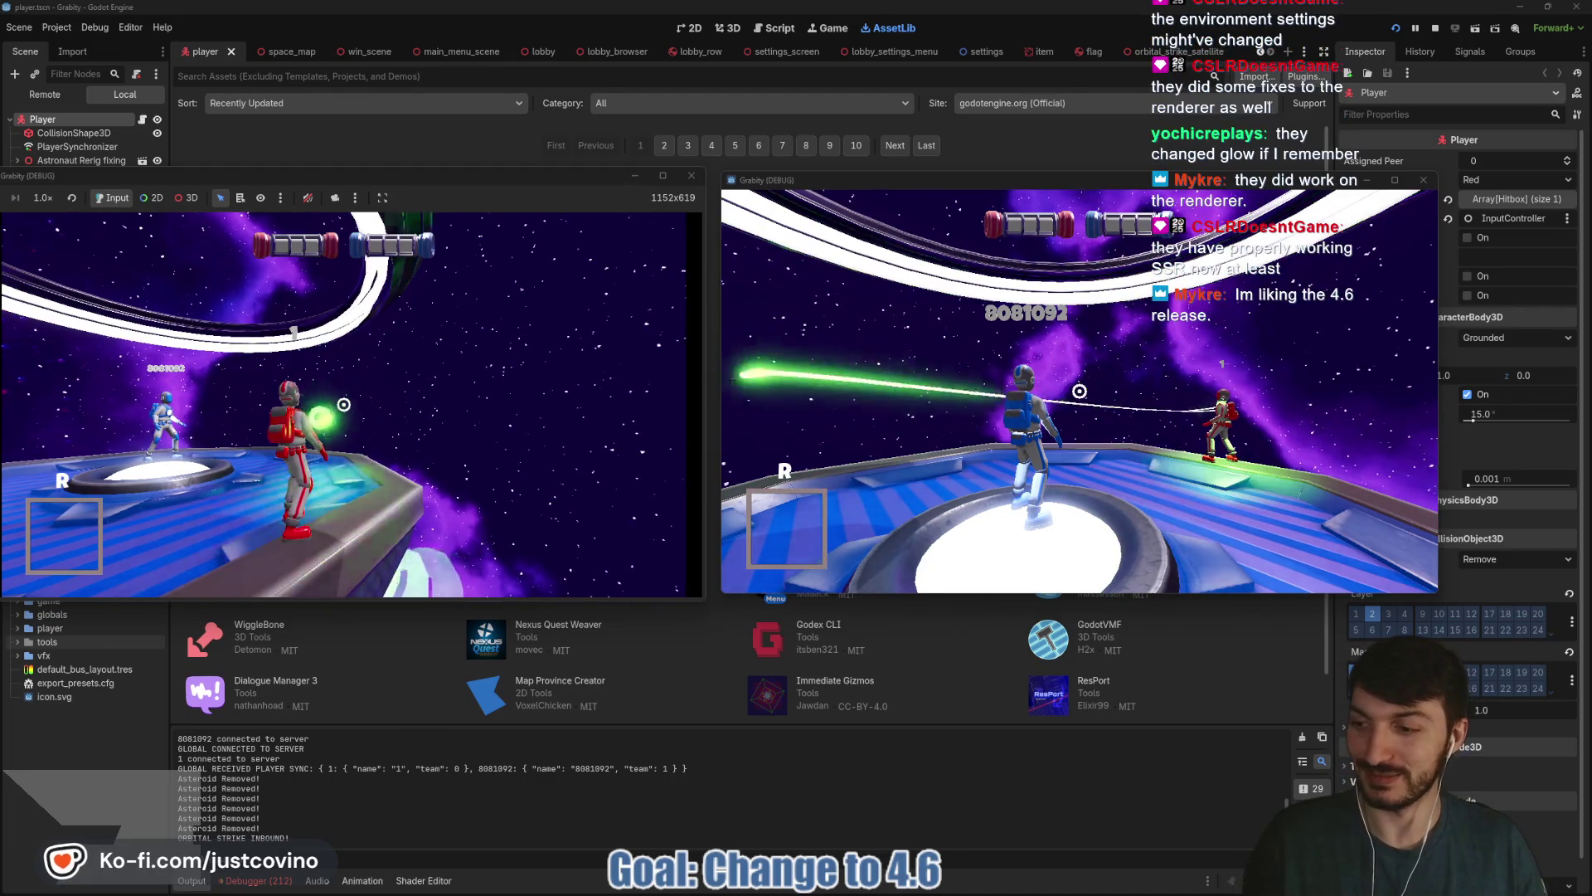
{"action": "left_click", "coordinate": [343, 404]}
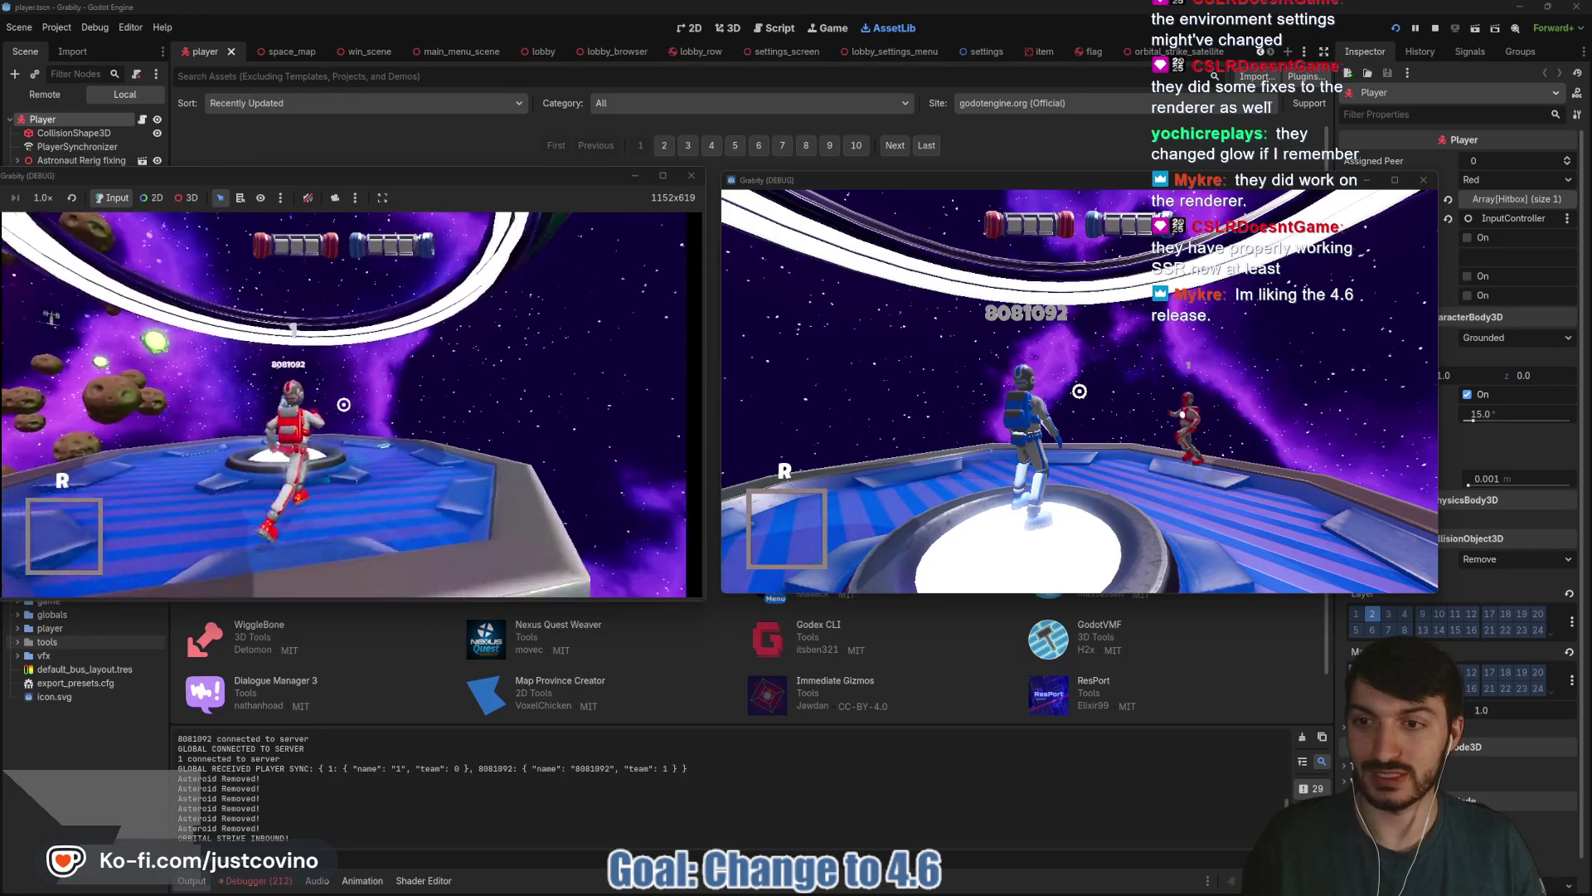
- Move the red player toward the central platform, launch it into space, then stop the game with F8
{"action": "key", "text": "w"}
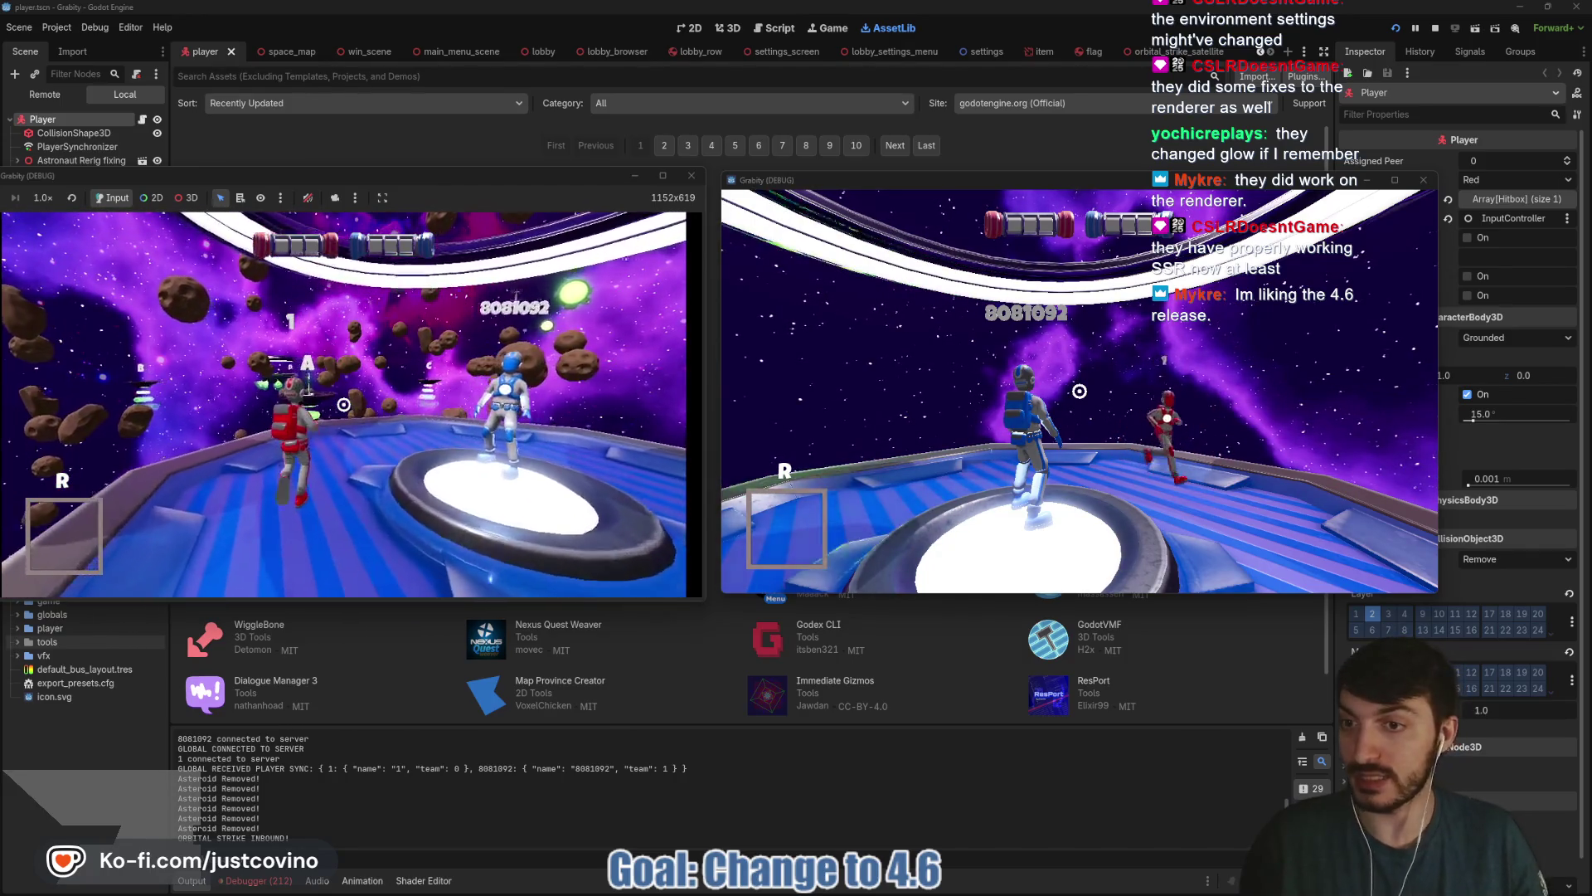
{"action": "left_click", "coordinate": [344, 405]}
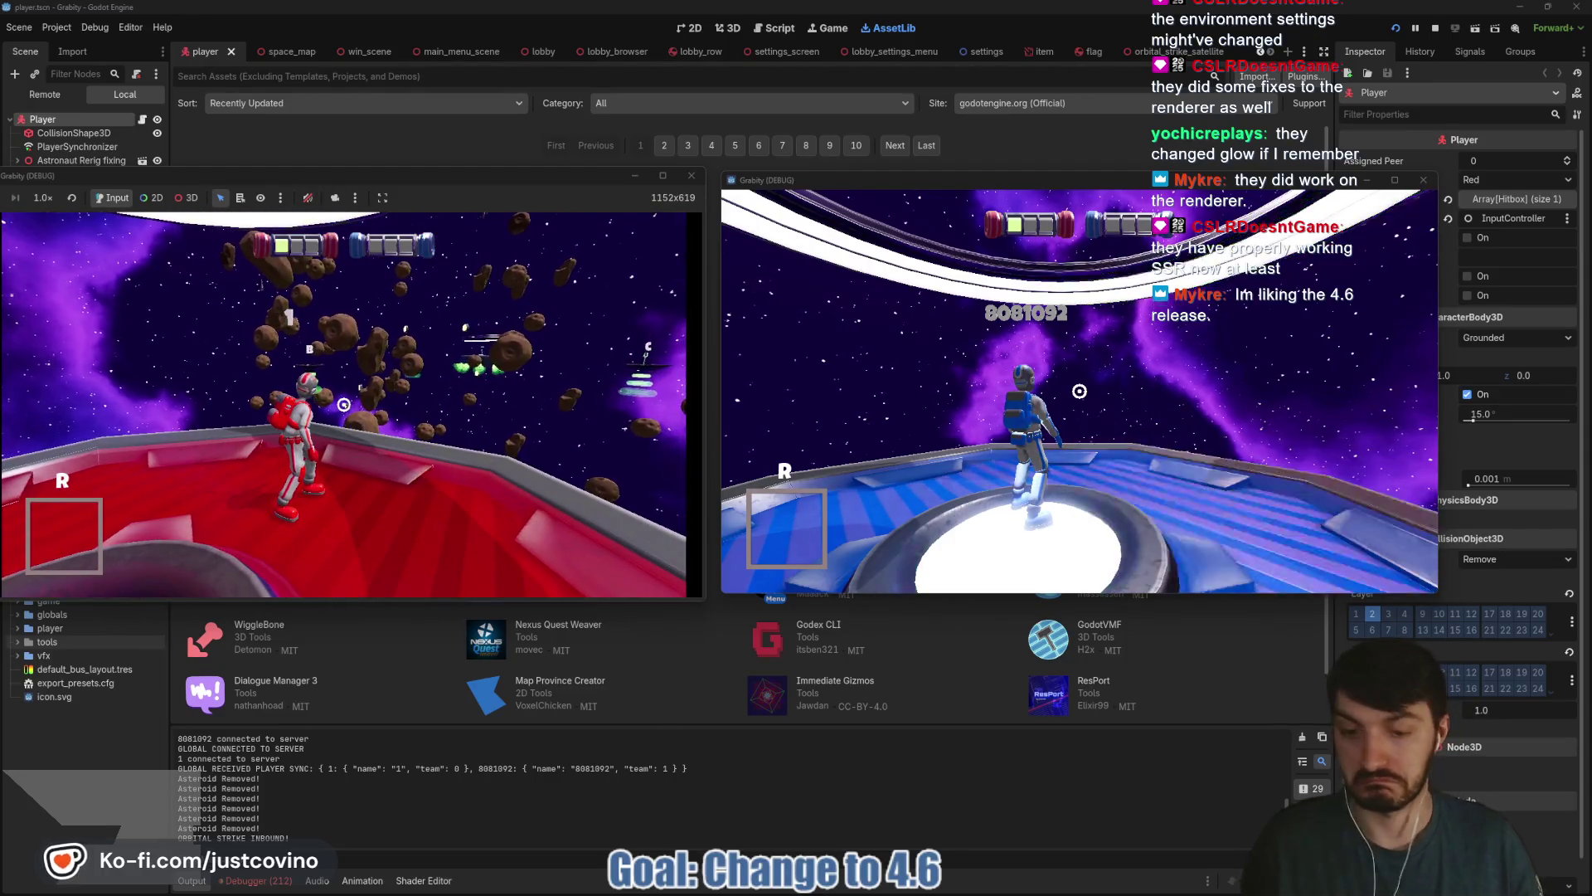
{"action": "key", "text": "F8"}
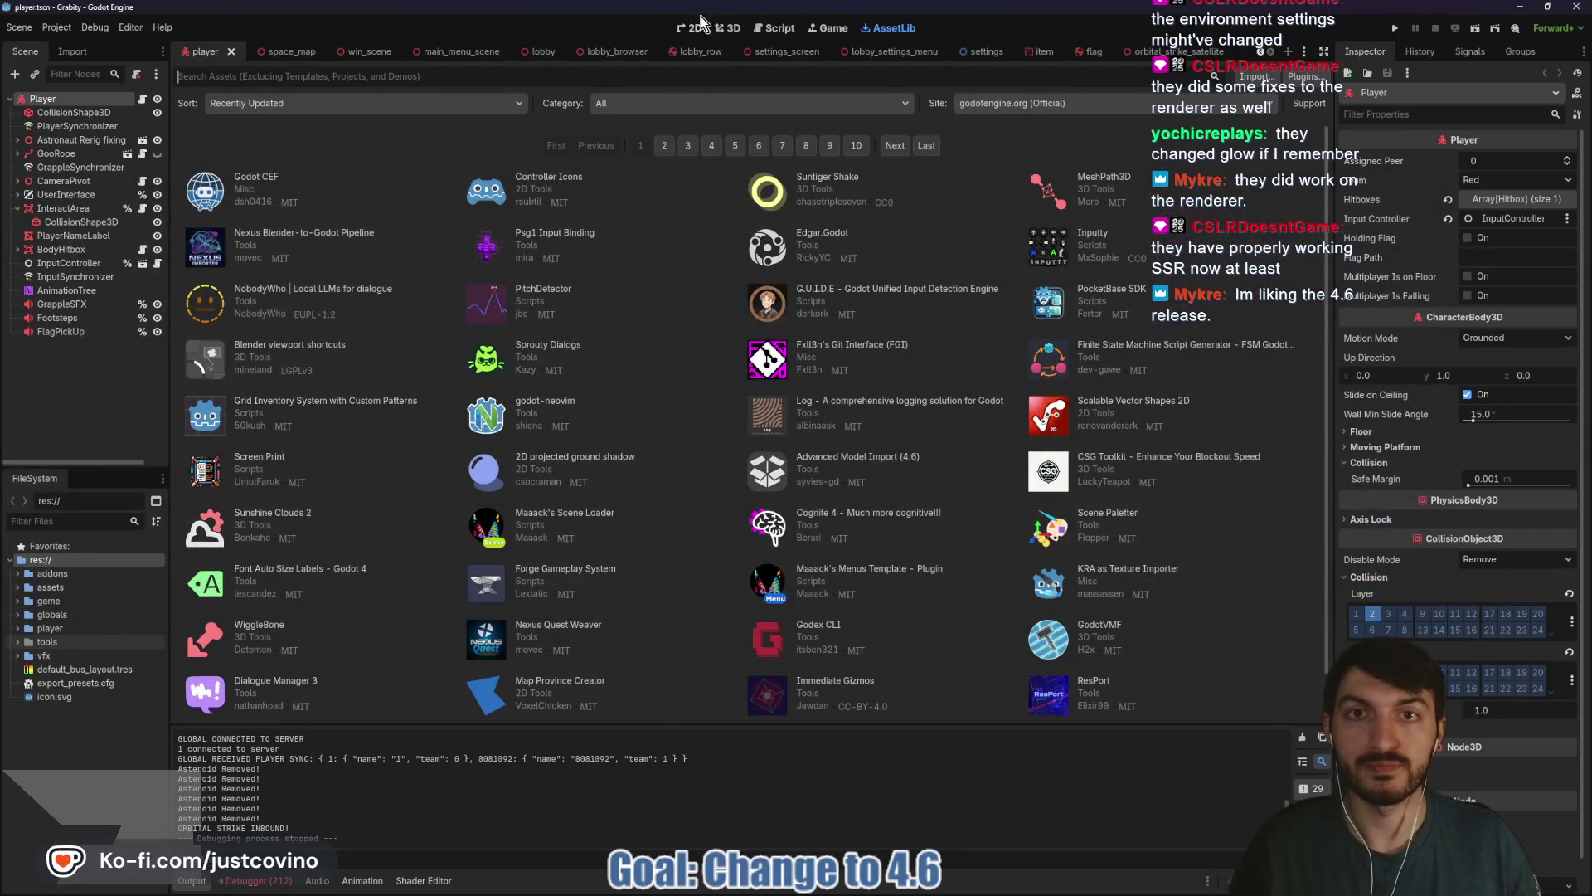
- Glance at the Script editor, return to 3D, and inspect RightArmIK under Astronaut Rerig fixing
{"action": "left_click", "coordinate": [784, 29]}
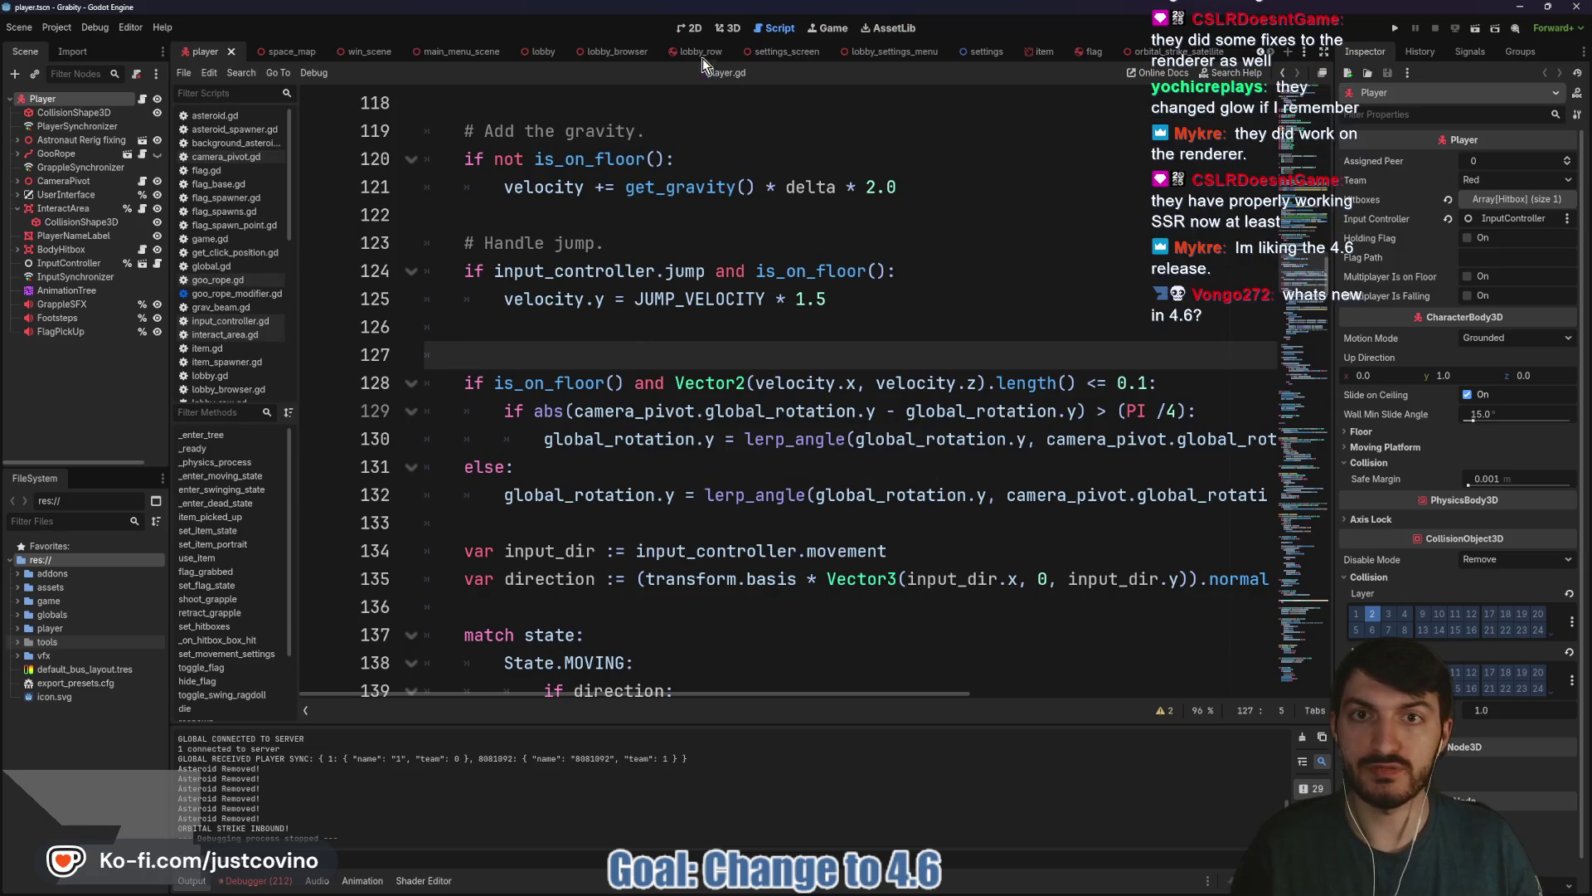
{"action": "left_click", "coordinate": [730, 29]}
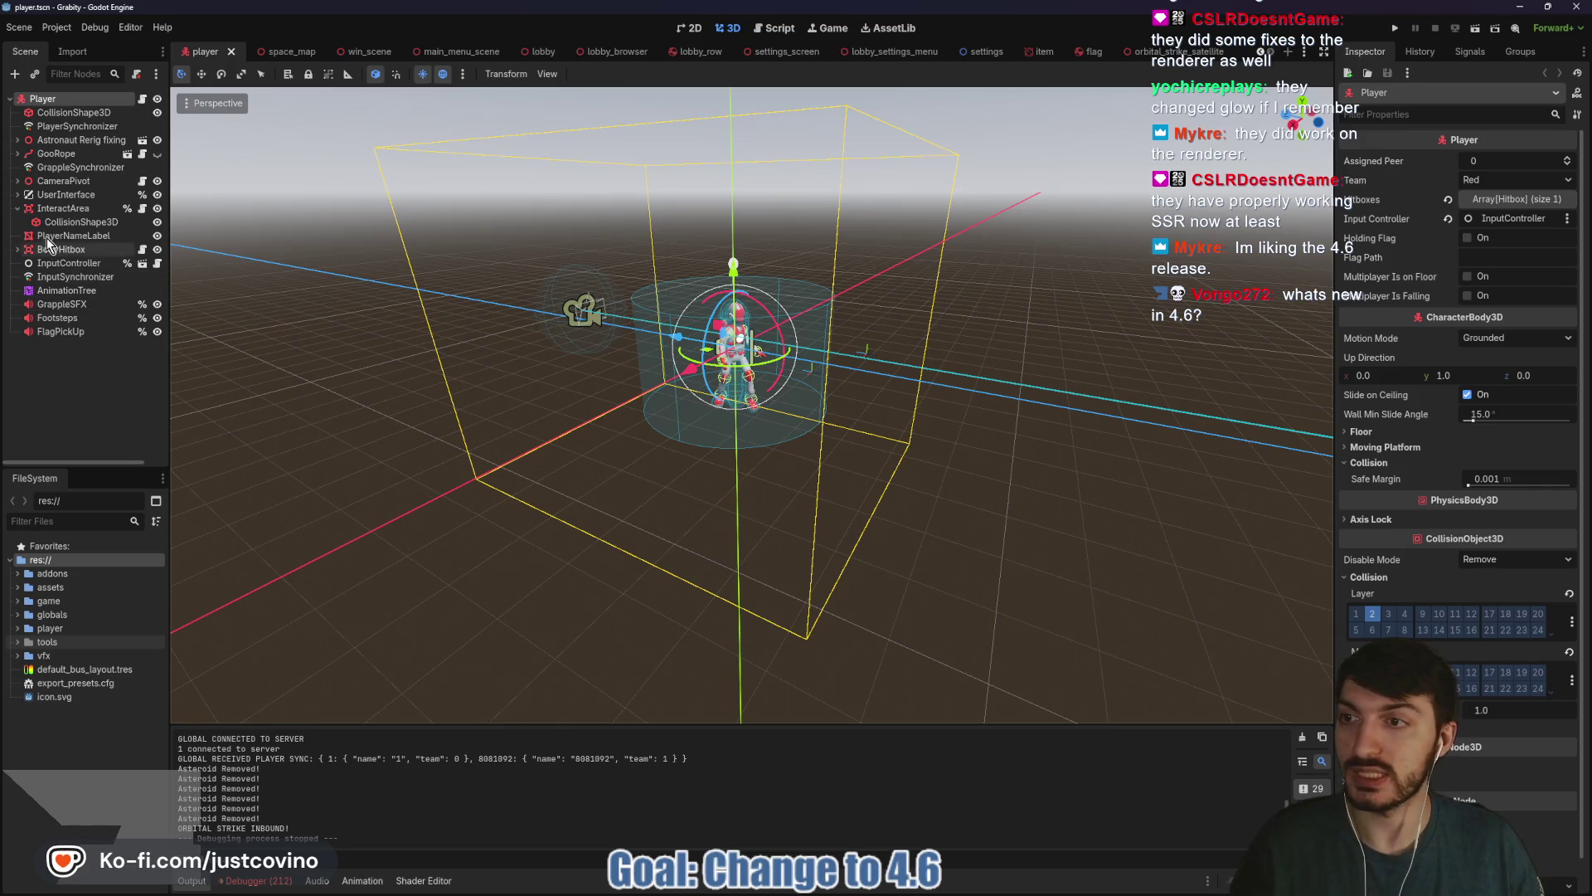
{"action": "left_click", "coordinate": [17, 139]}
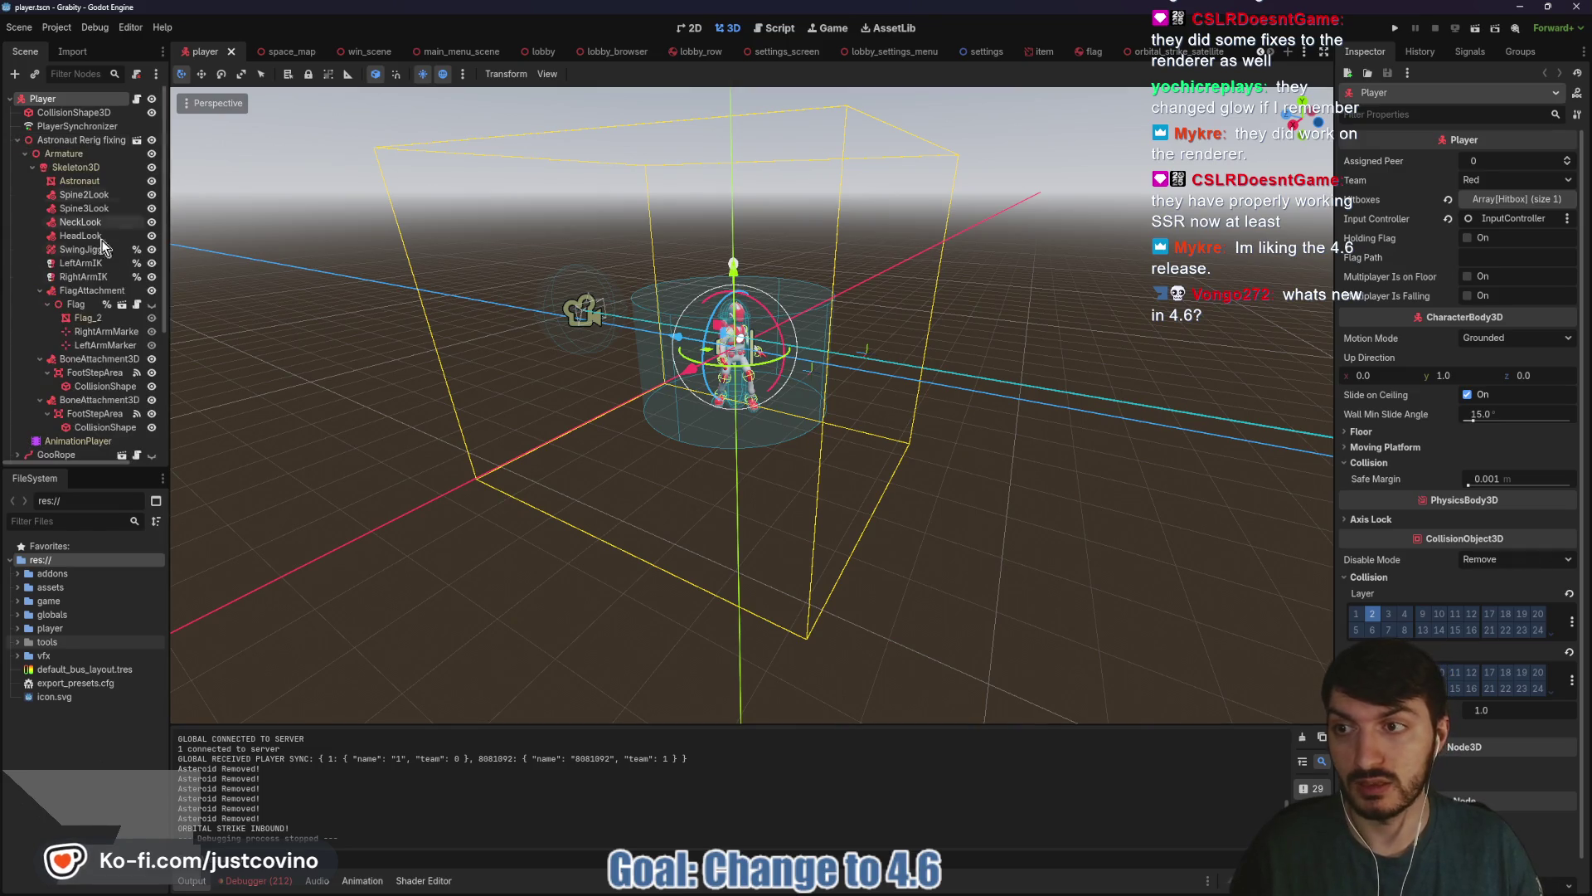
{"action": "left_click", "coordinate": [51, 277]}
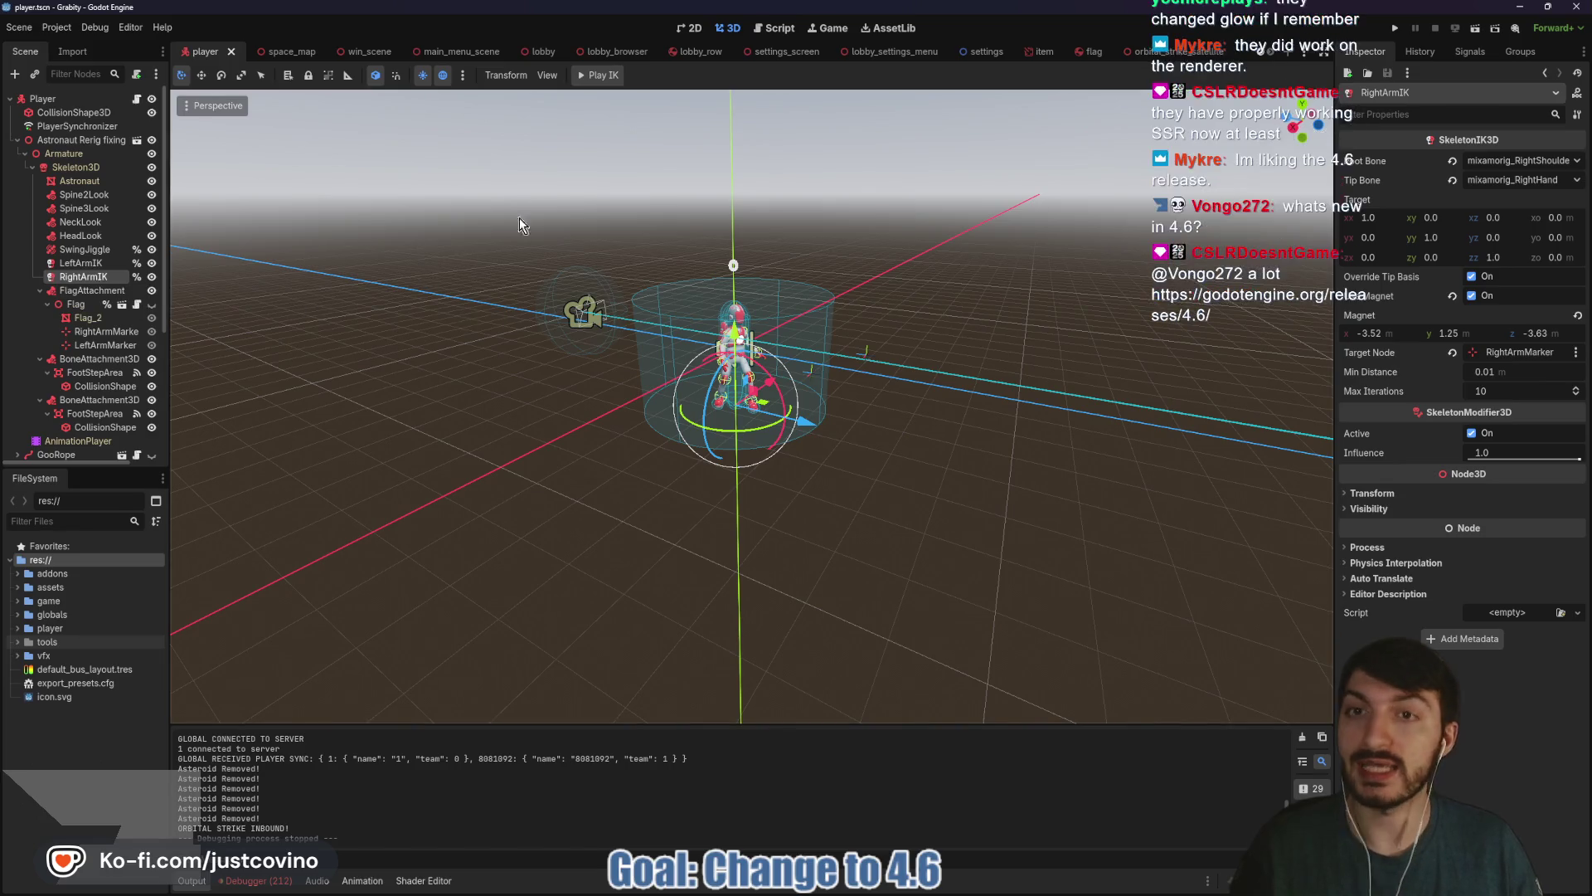
- Look over the lobby_browser and lobby_row scenes, ending on the settings_screen scene
{"action": "left_click", "coordinate": [627, 48]}
{"action": "scroll", "coordinate": [480, 287], "scroll_direction": "down", "scroll_amount": 3}
{"action": "mouse_move", "coordinate": [479, 287]}
{"action": "left_mouse_down"}
{"action": "mouse_move", "coordinate": [422, 295]}
{"action": "mouse_move", "coordinate": [521, 301]}
{"action": "left_mouse_up"}
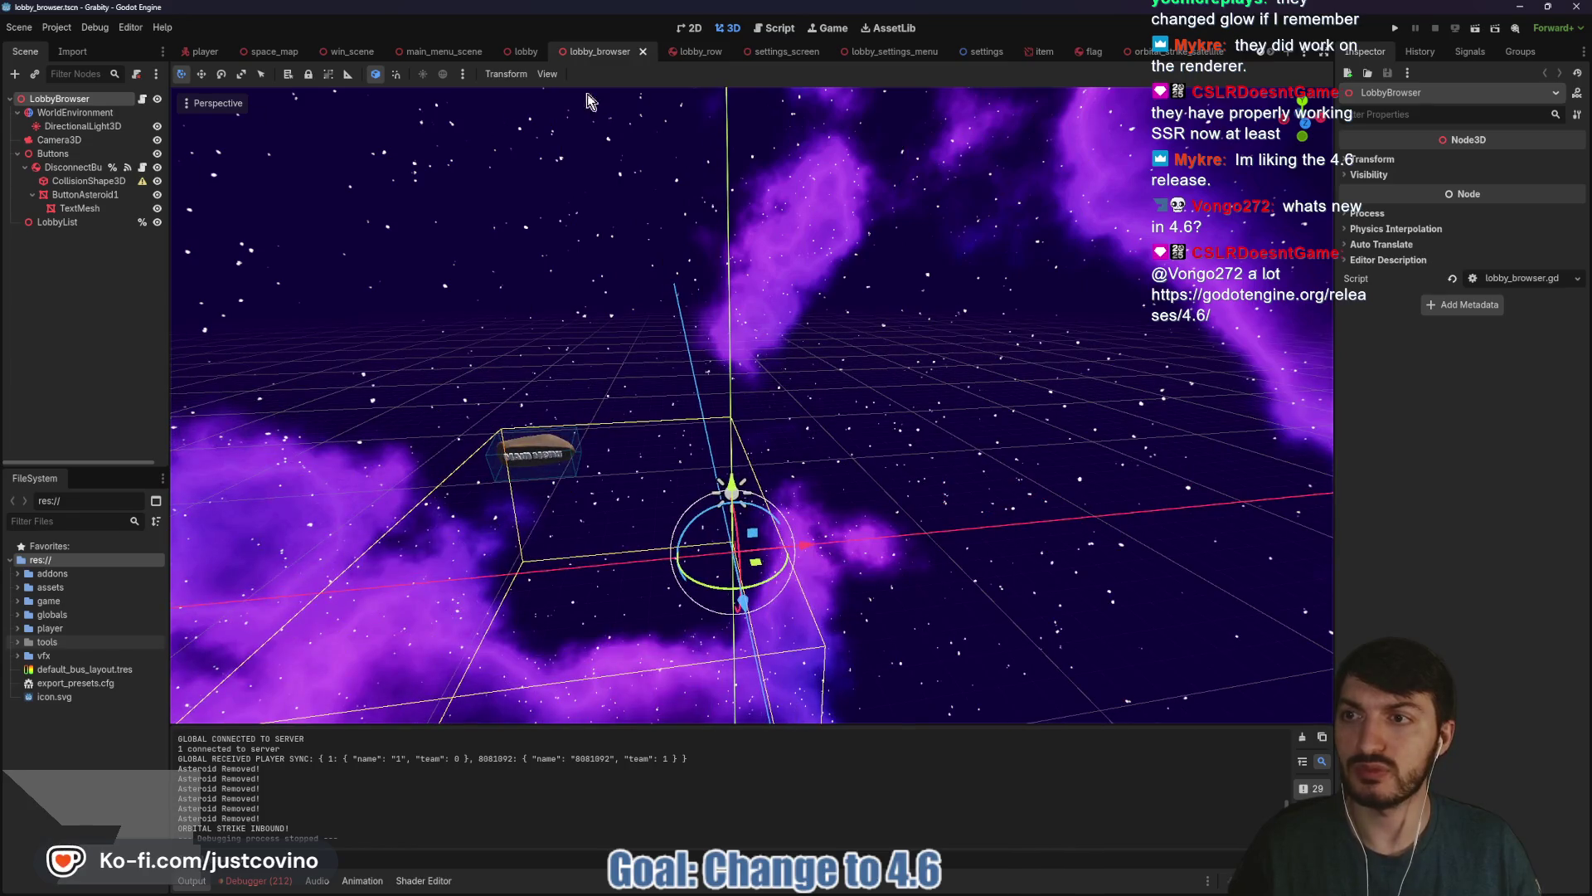
{"action": "left_click", "coordinate": [693, 51]}
{"action": "left_click", "coordinate": [795, 53]}
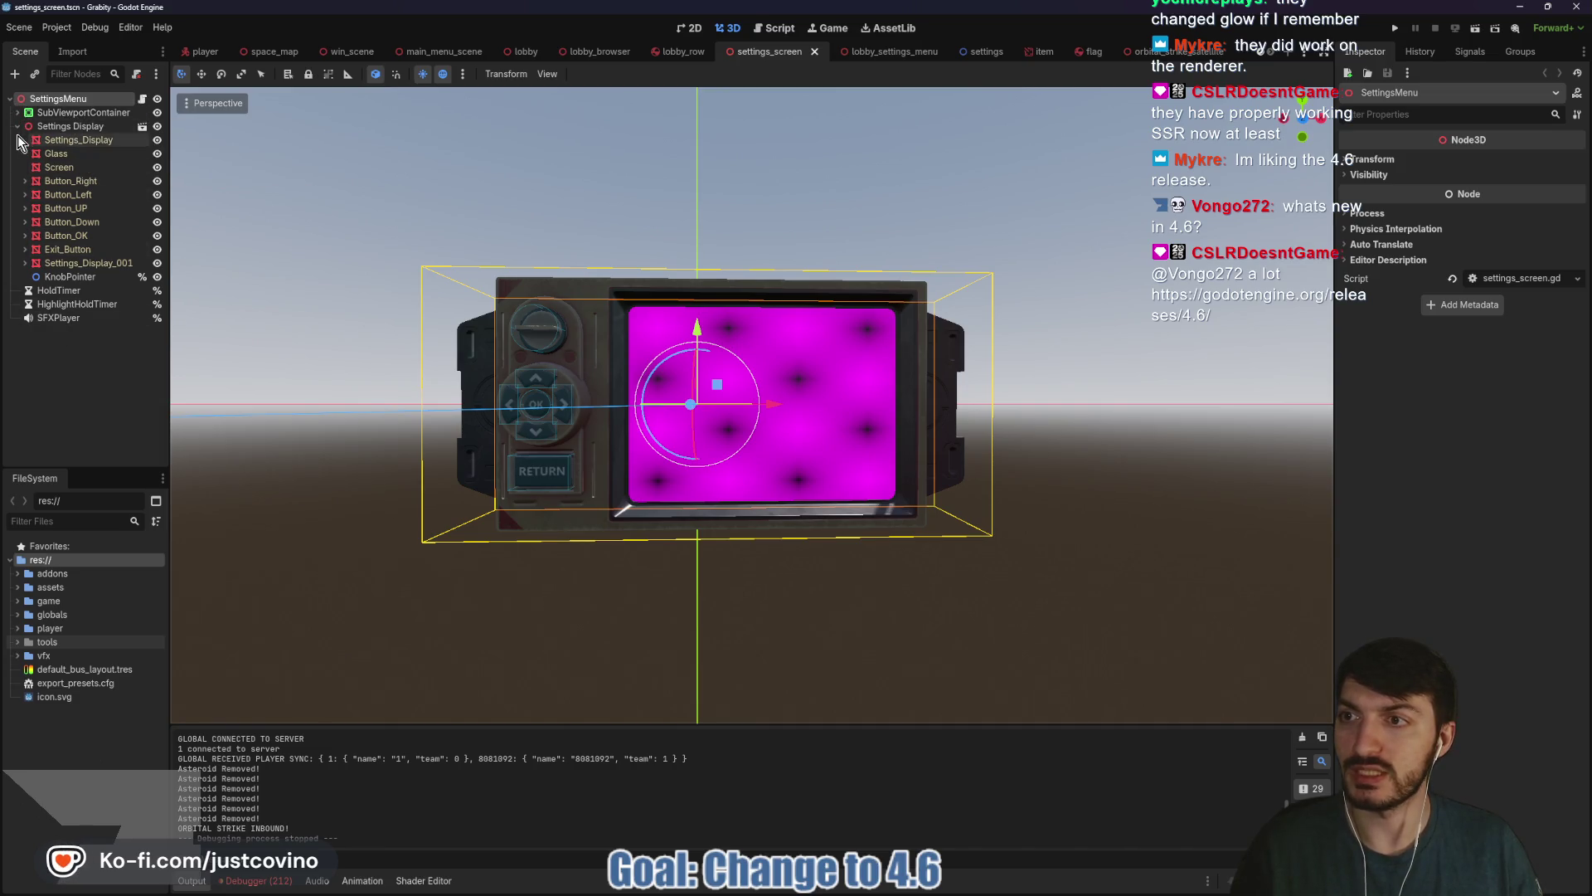
- Set the Screen material's emission texture to a new ViewportTexture sourced from SubViewport
{"action": "left_click", "coordinate": [61, 140]}
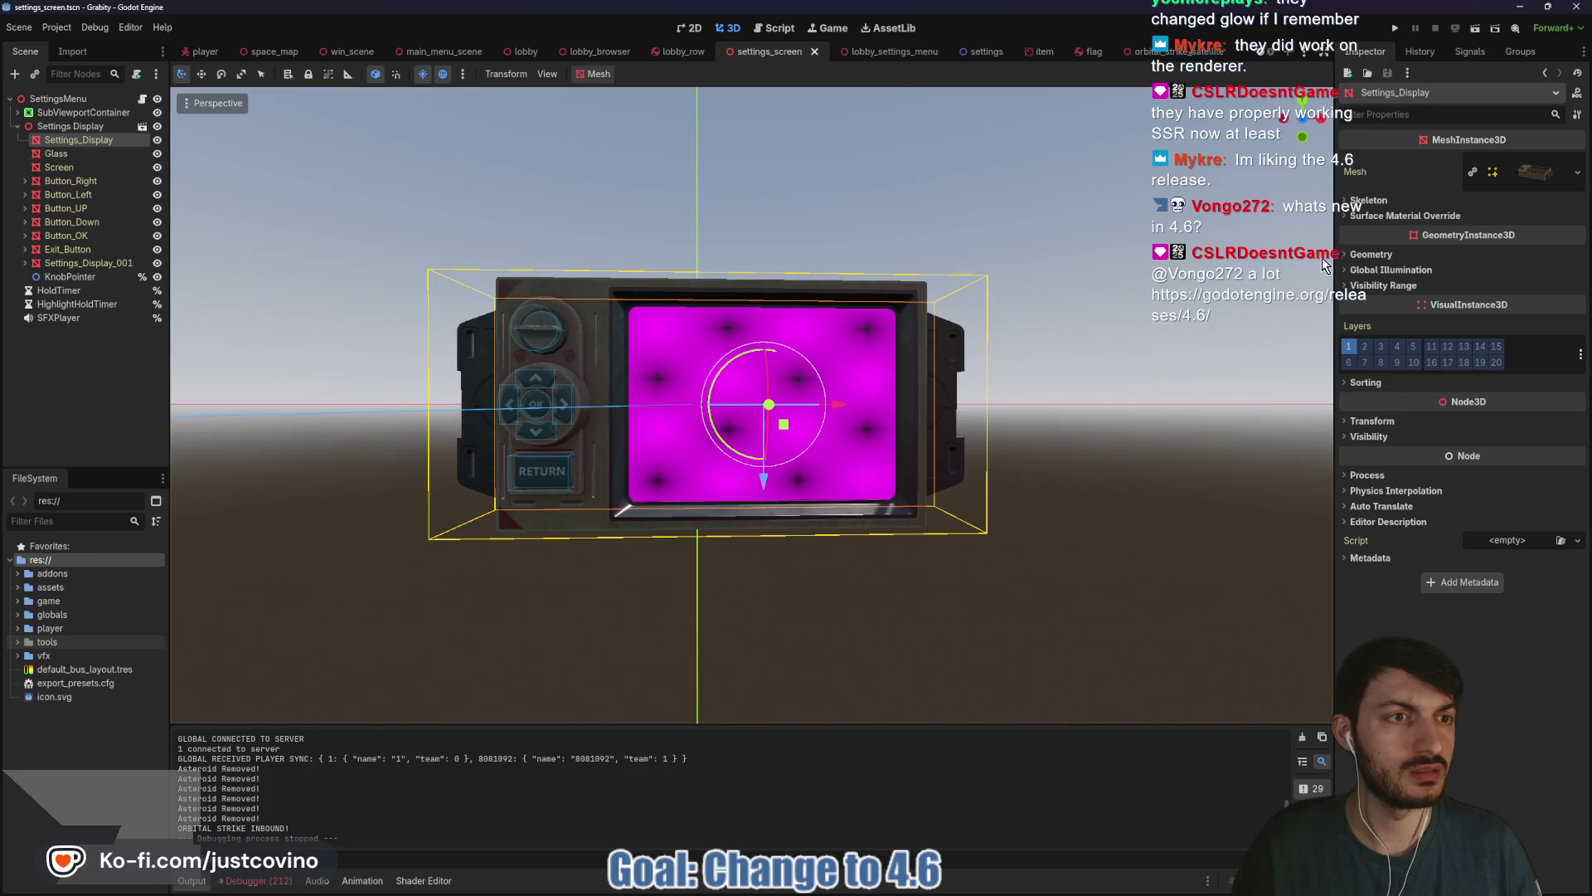
{"action": "left_click", "coordinate": [1439, 217]}
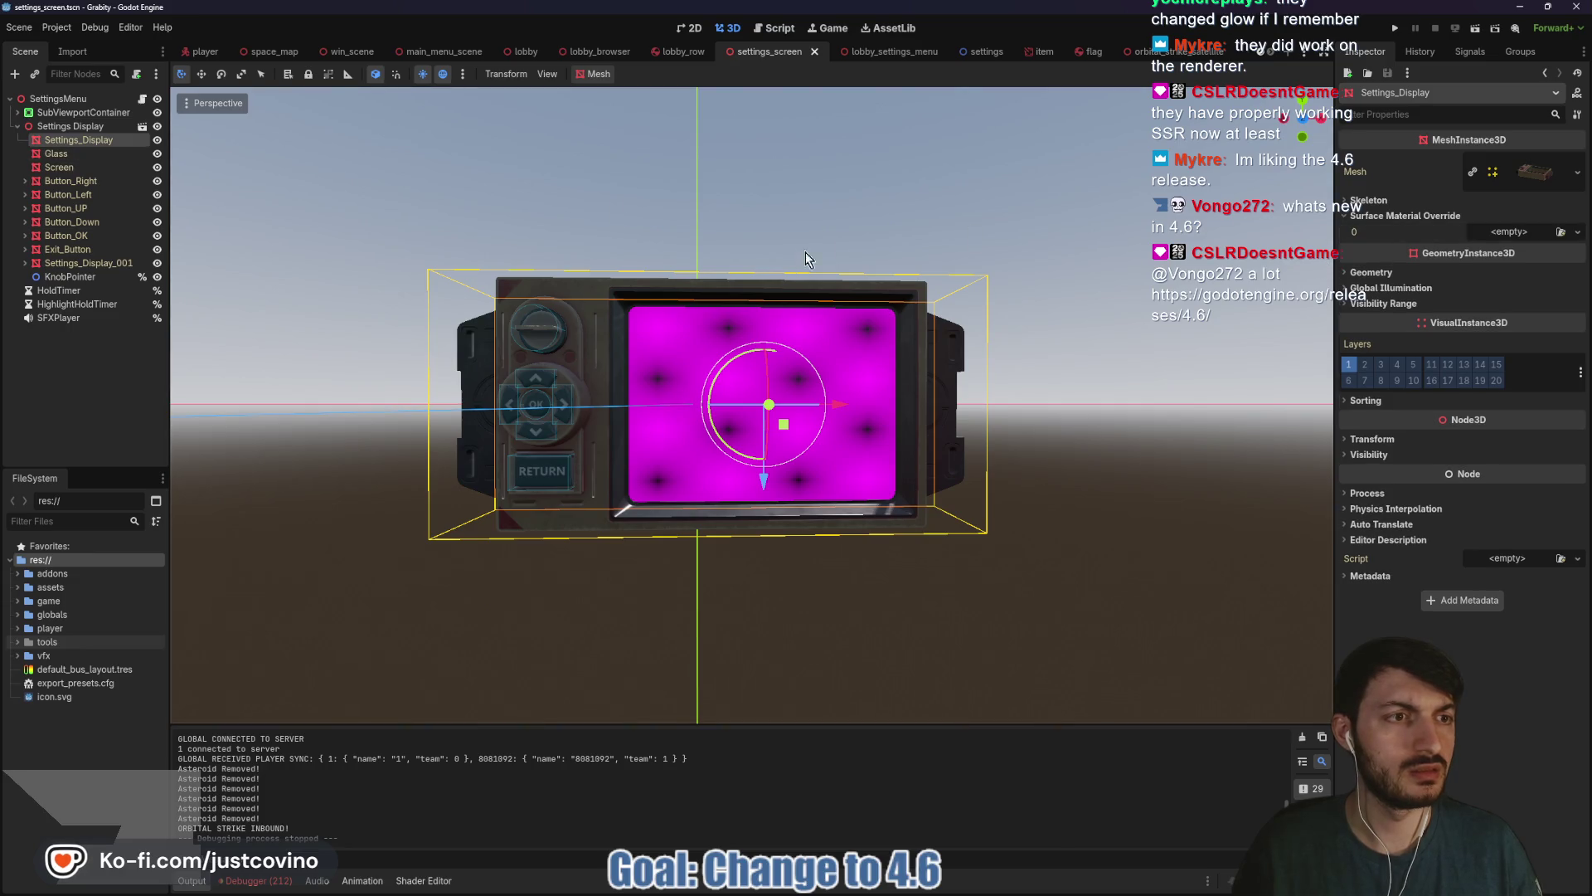
{"action": "left_click", "coordinate": [53, 166]}
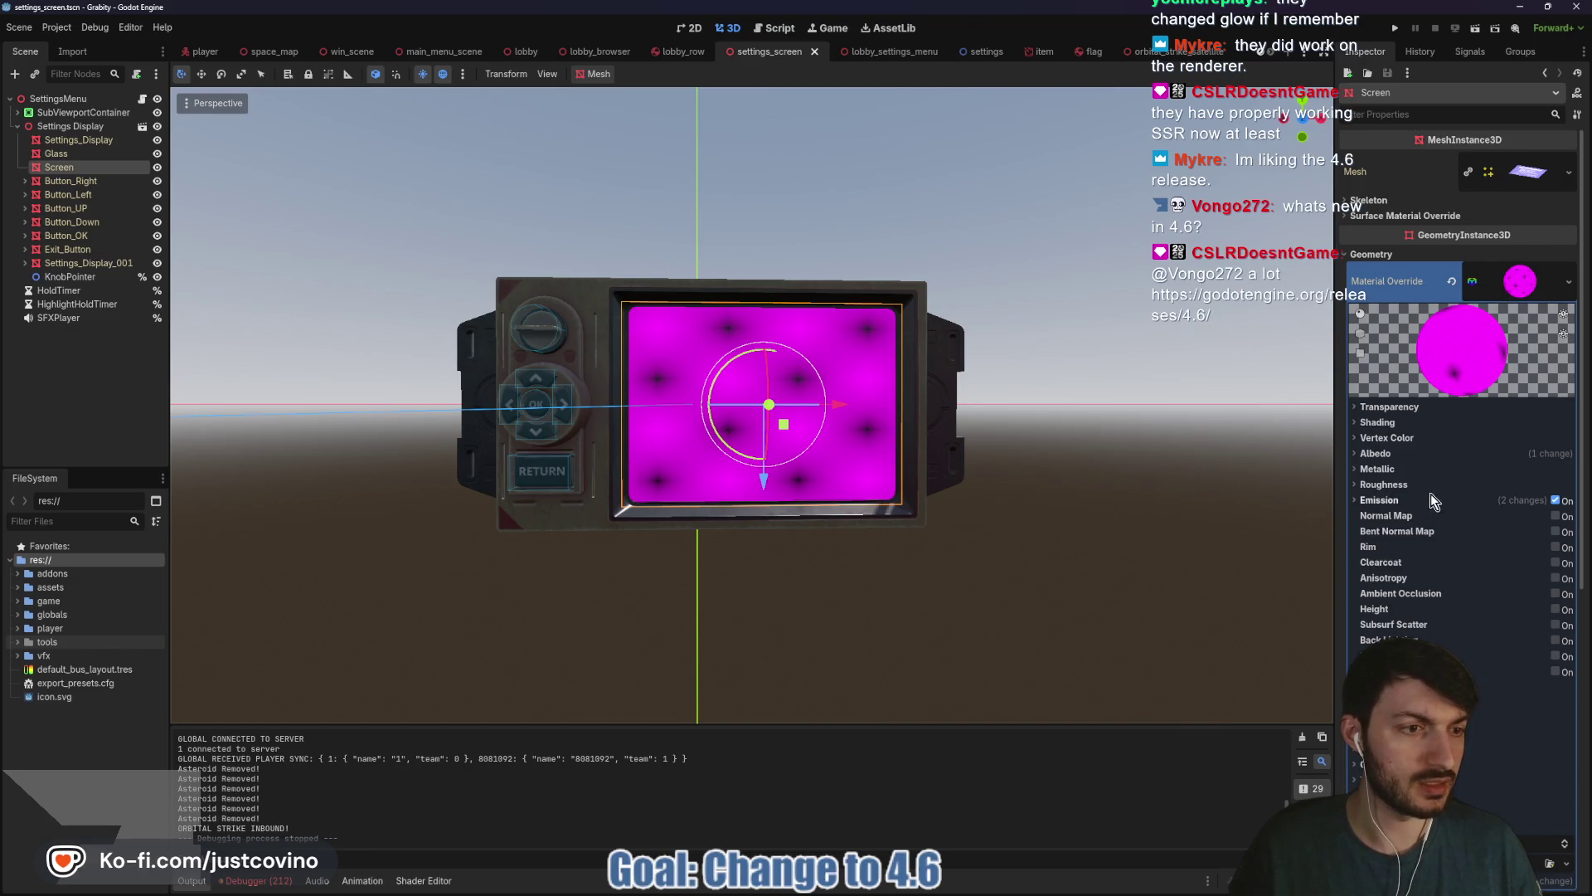
{"action": "left_click", "coordinate": [1387, 498]}
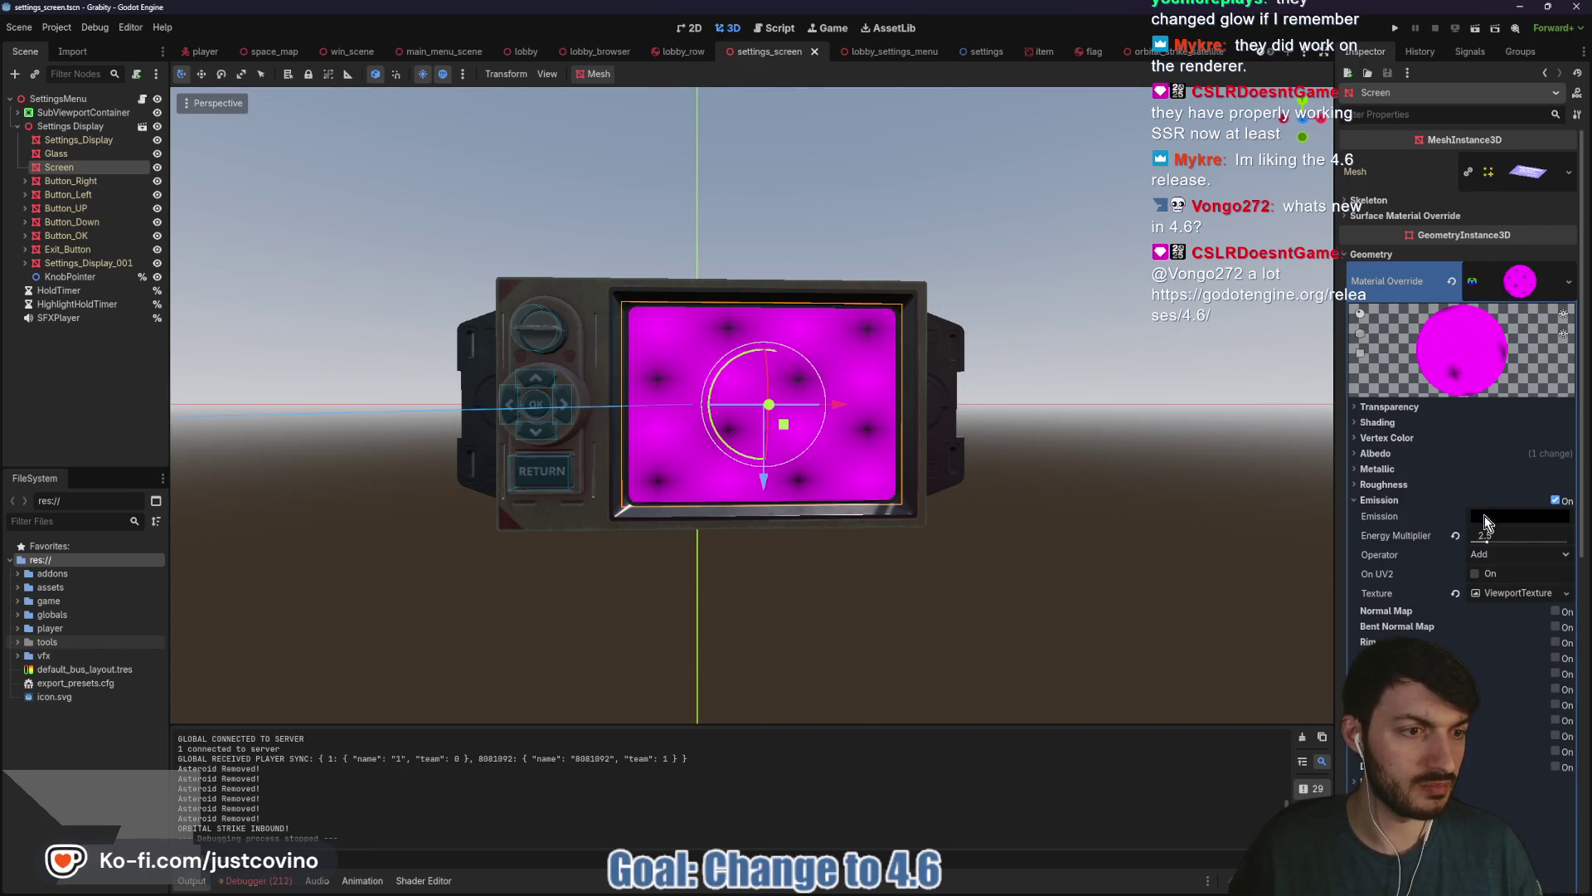
{"action": "left_click", "coordinate": [1488, 599]}
{"action": "left_click", "coordinate": [1476, 620]}
{"action": "key", "text": "Escape"}
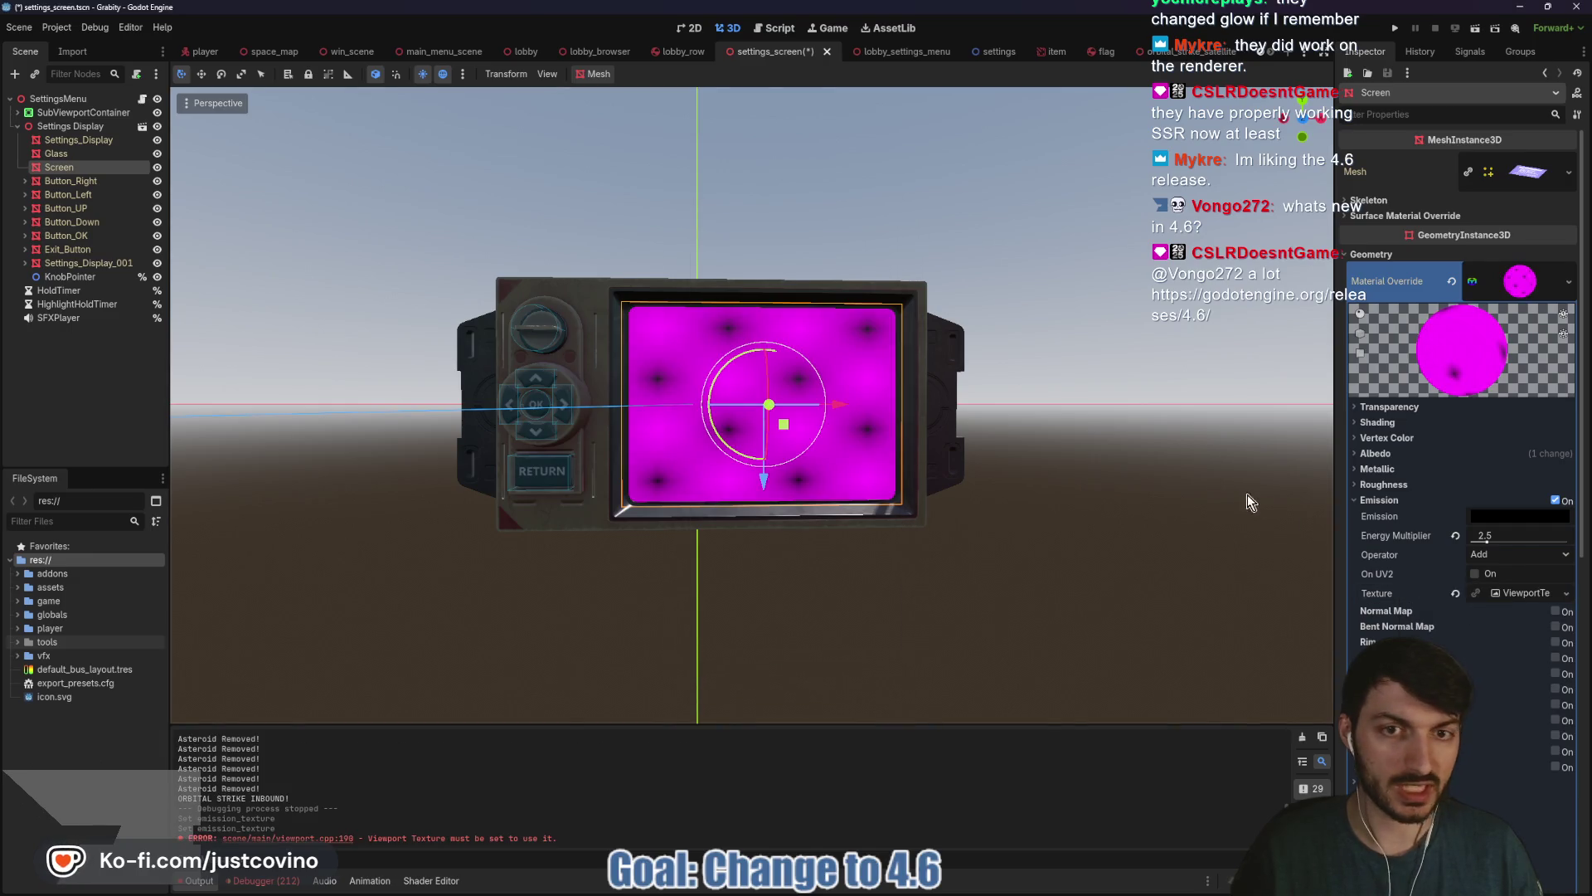
{"action": "left_click", "coordinate": [1517, 594]}
{"action": "left_click", "coordinate": [1508, 614]}
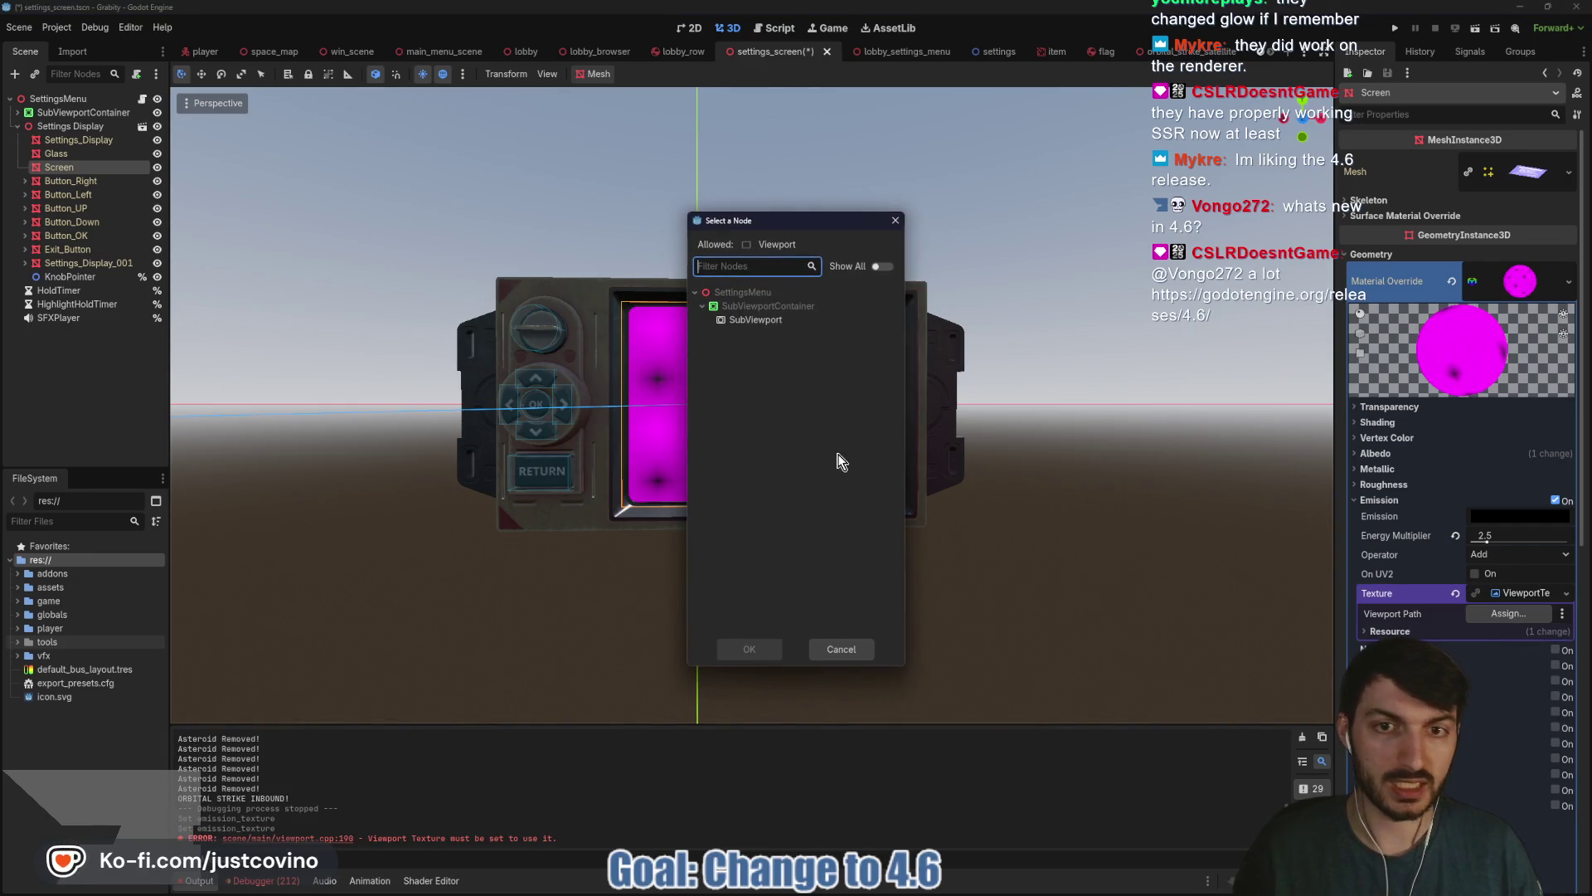
{"action": "left_click", "coordinate": [756, 320]}
{"action": "left_click", "coordinate": [749, 649]}
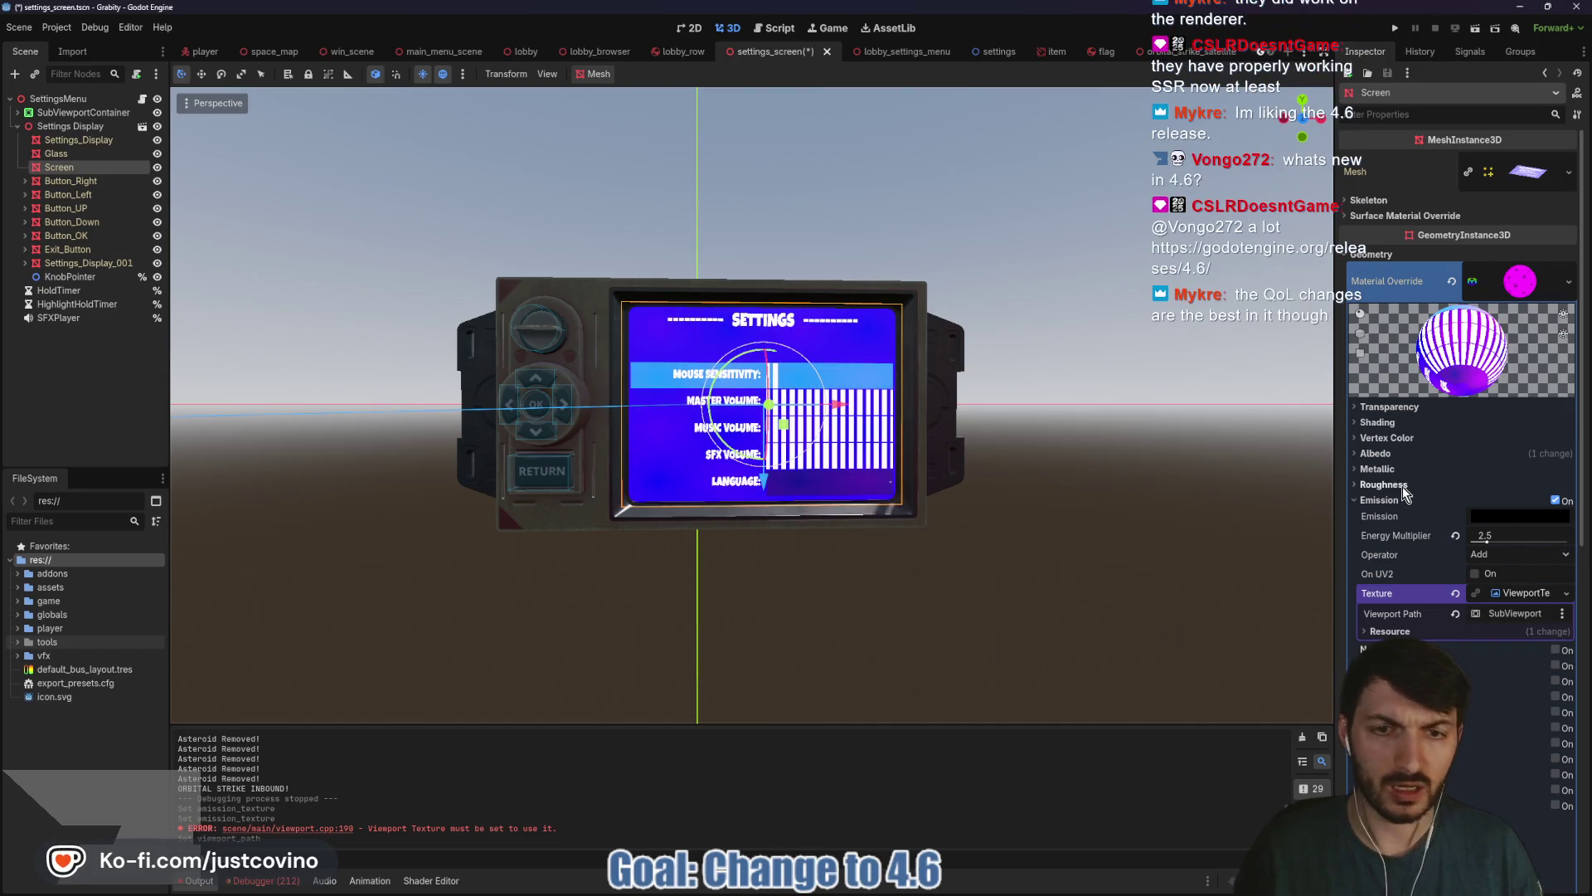
- Give the albedo texture a SubViewport ViewportTexture too, and save the settings_screen scene
{"action": "left_click", "coordinate": [1402, 455]}
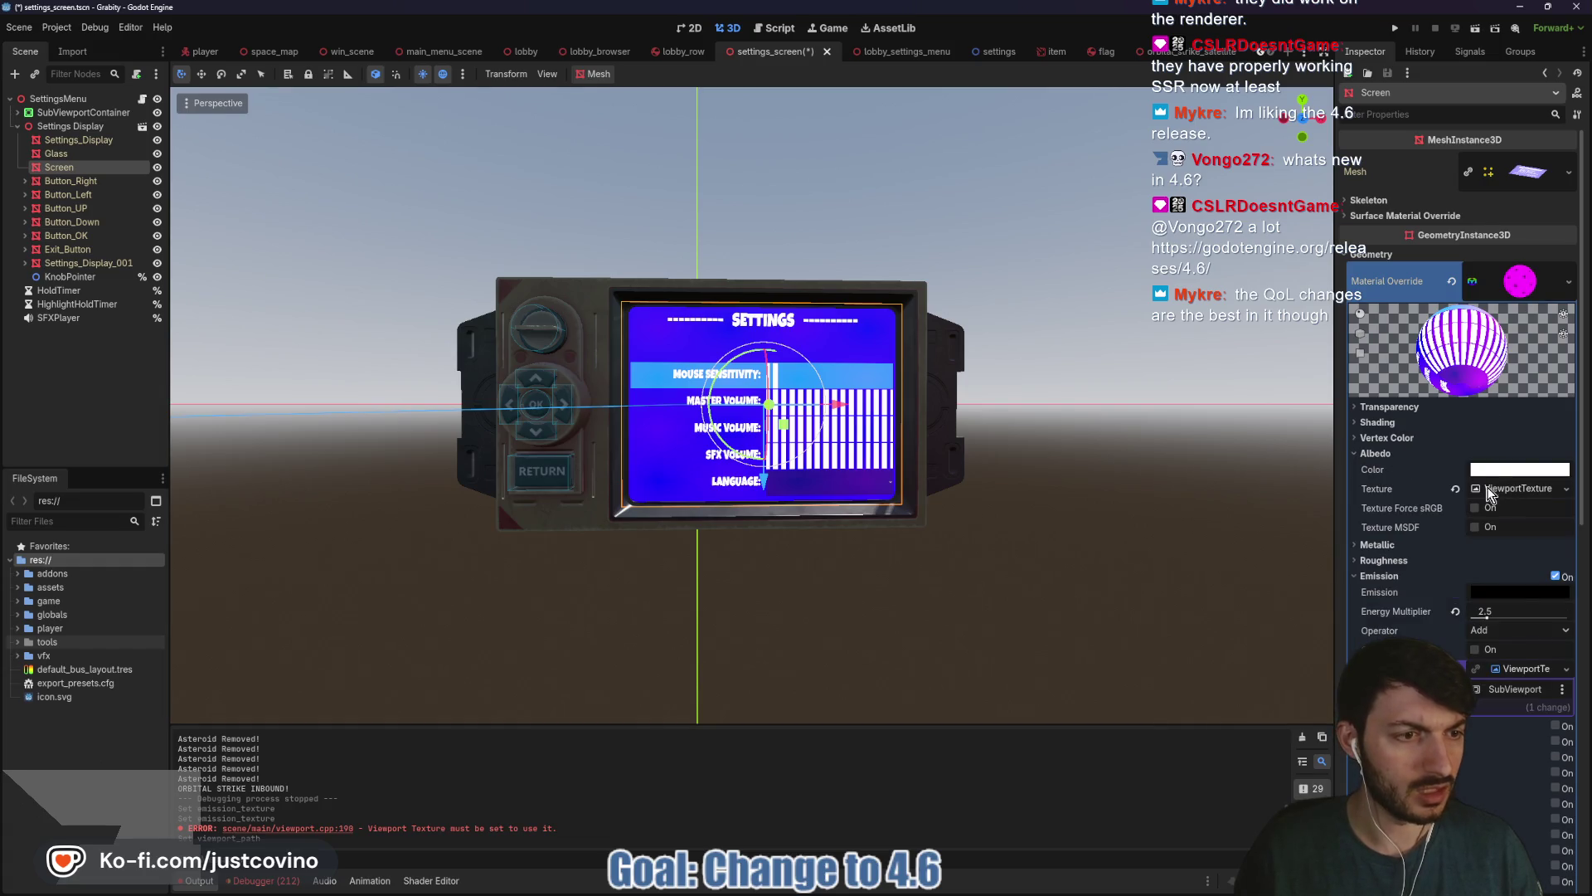
{"action": "left_click", "coordinate": [1456, 489]}
{"action": "left_click", "coordinate": [1502, 489]}
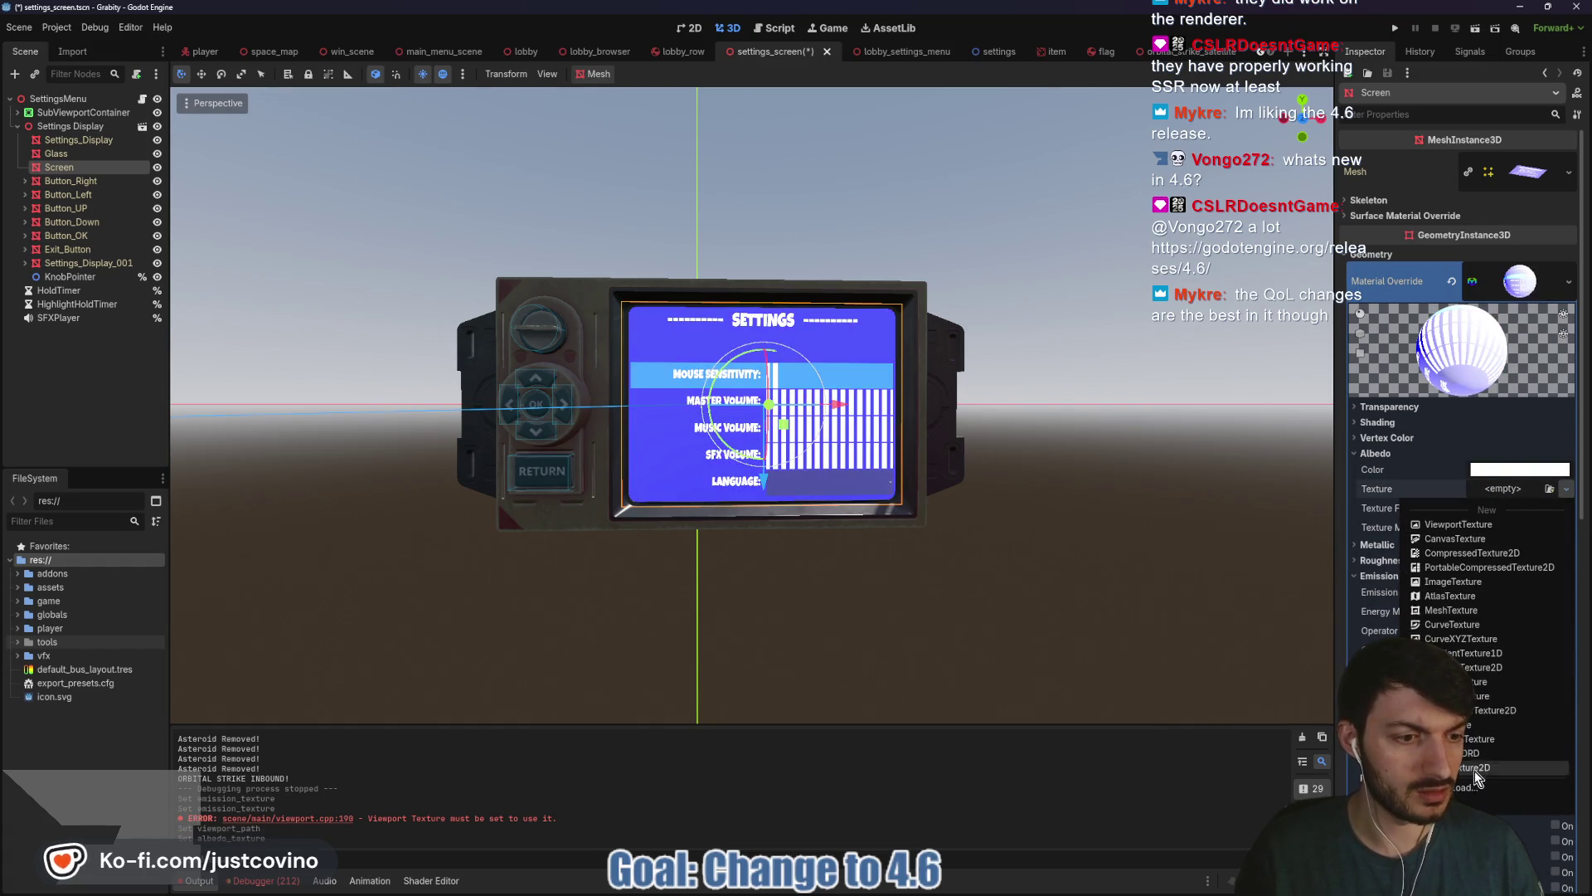
{"action": "left_click", "coordinate": [1458, 525]}
{"action": "key", "text": "Return"}
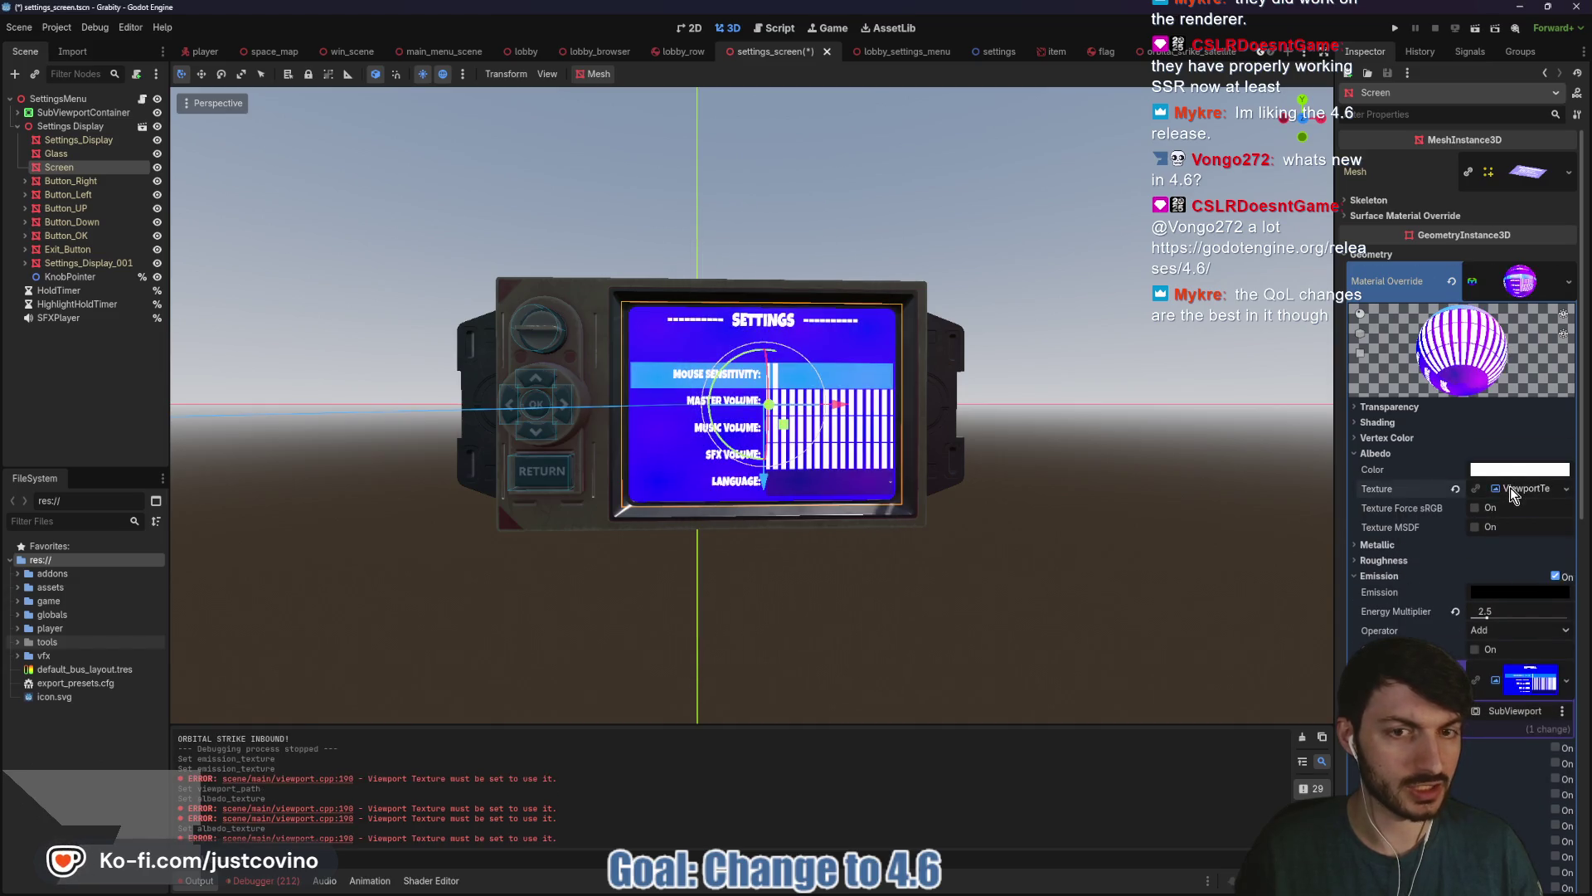
{"action": "left_click", "coordinate": [1511, 487]}
{"action": "left_click", "coordinate": [1509, 509]}
{"action": "left_click", "coordinate": [750, 319]}
{"action": "left_click", "coordinate": [749, 648]}
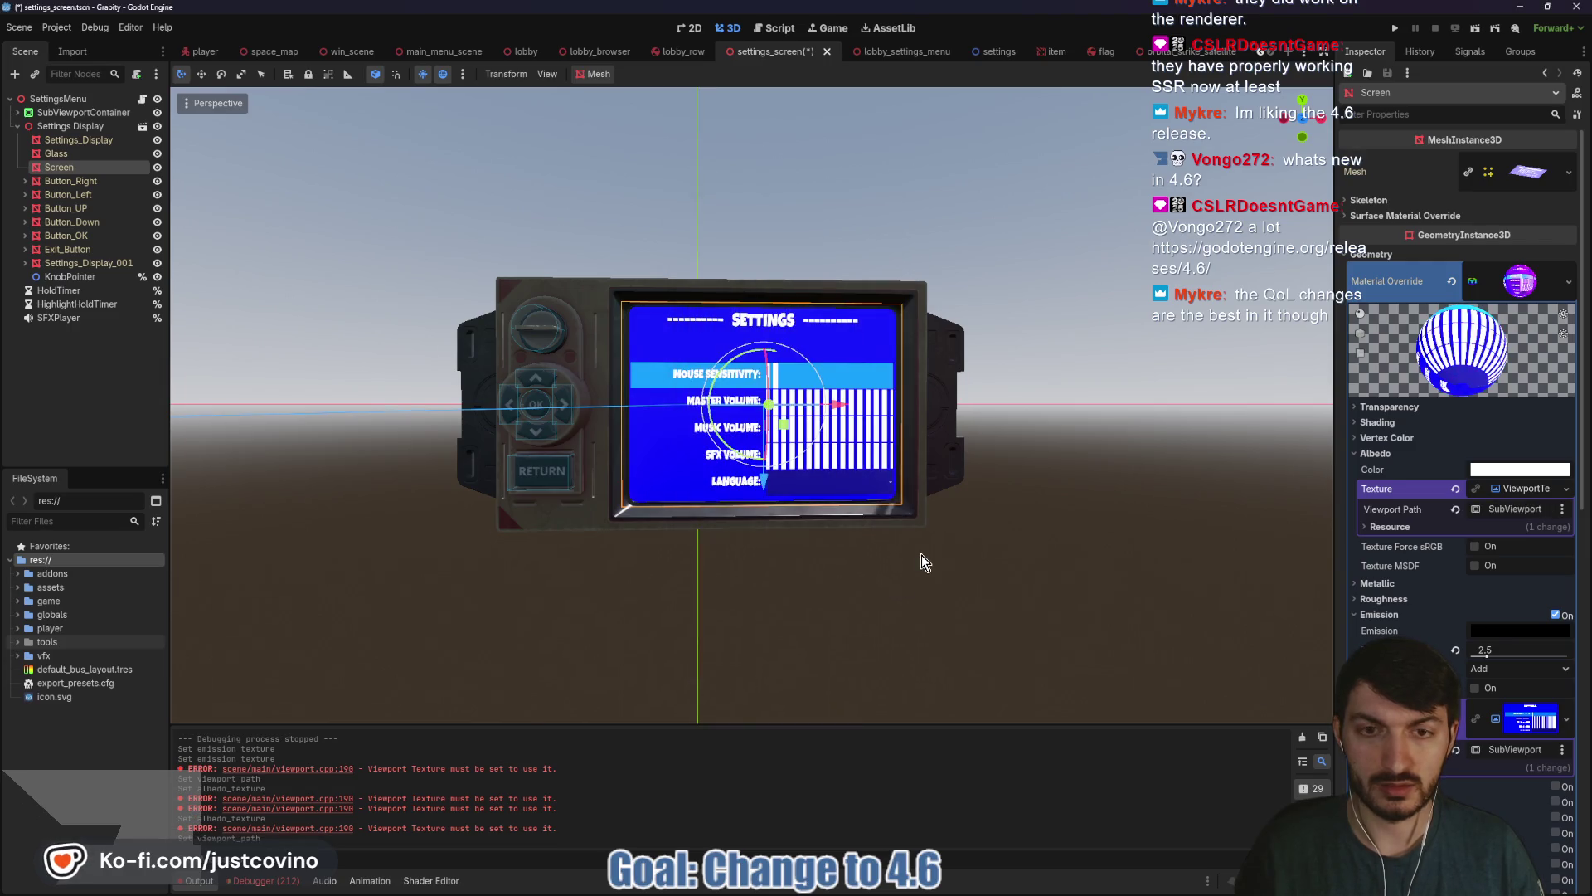
{"action": "scroll", "coordinate": [922, 555], "scroll_direction": "up", "scroll_amount": 5}
{"action": "key", "text": "ctrl+s"}
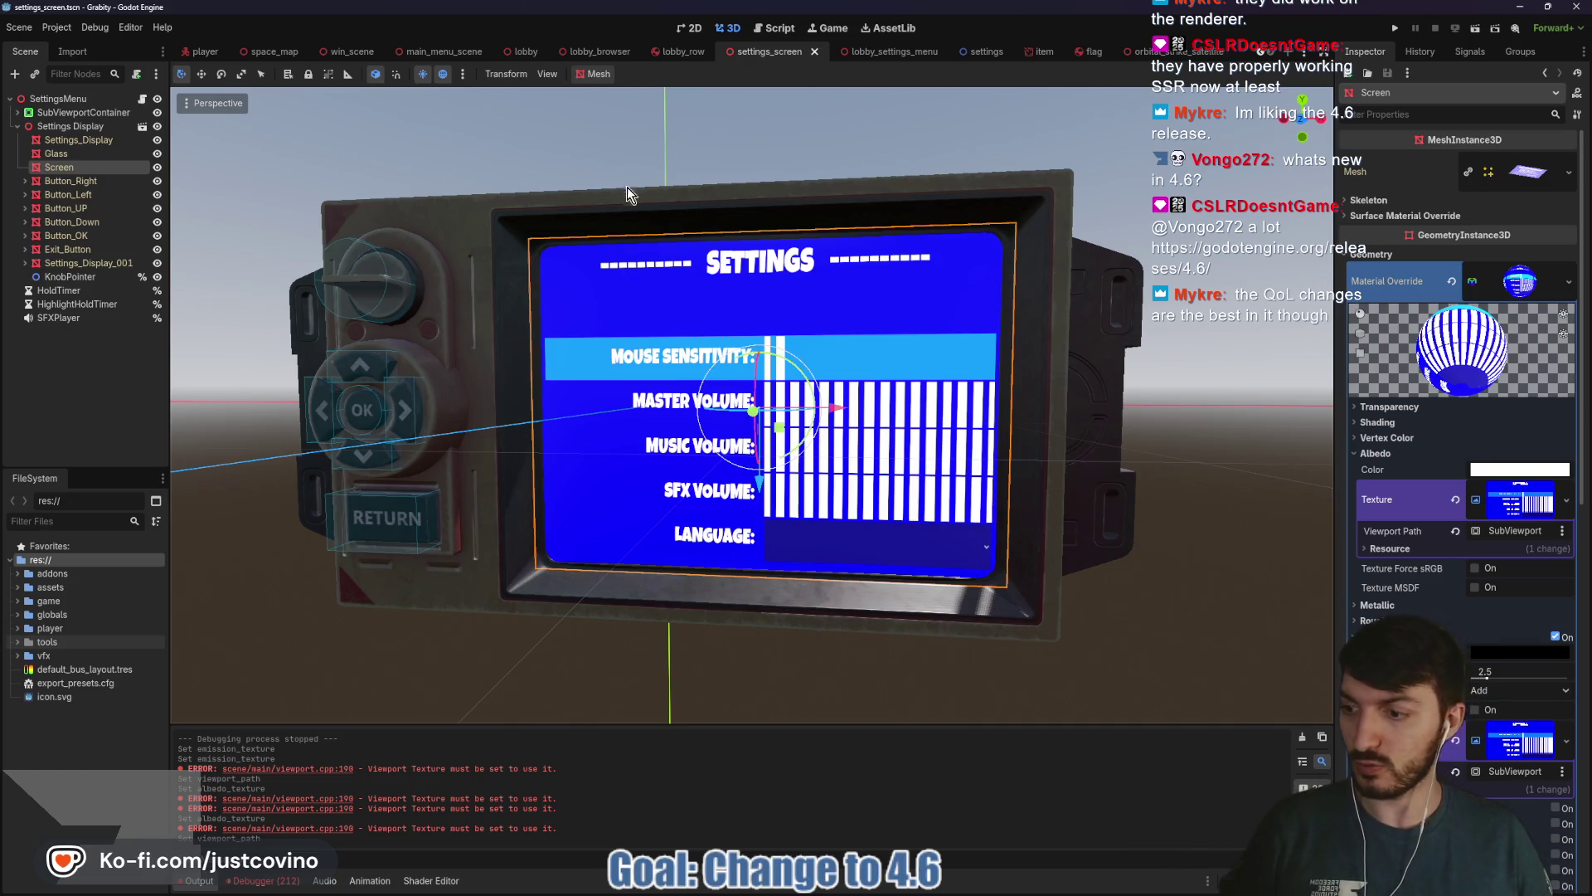
{"action": "left_click", "coordinate": [879, 55]}
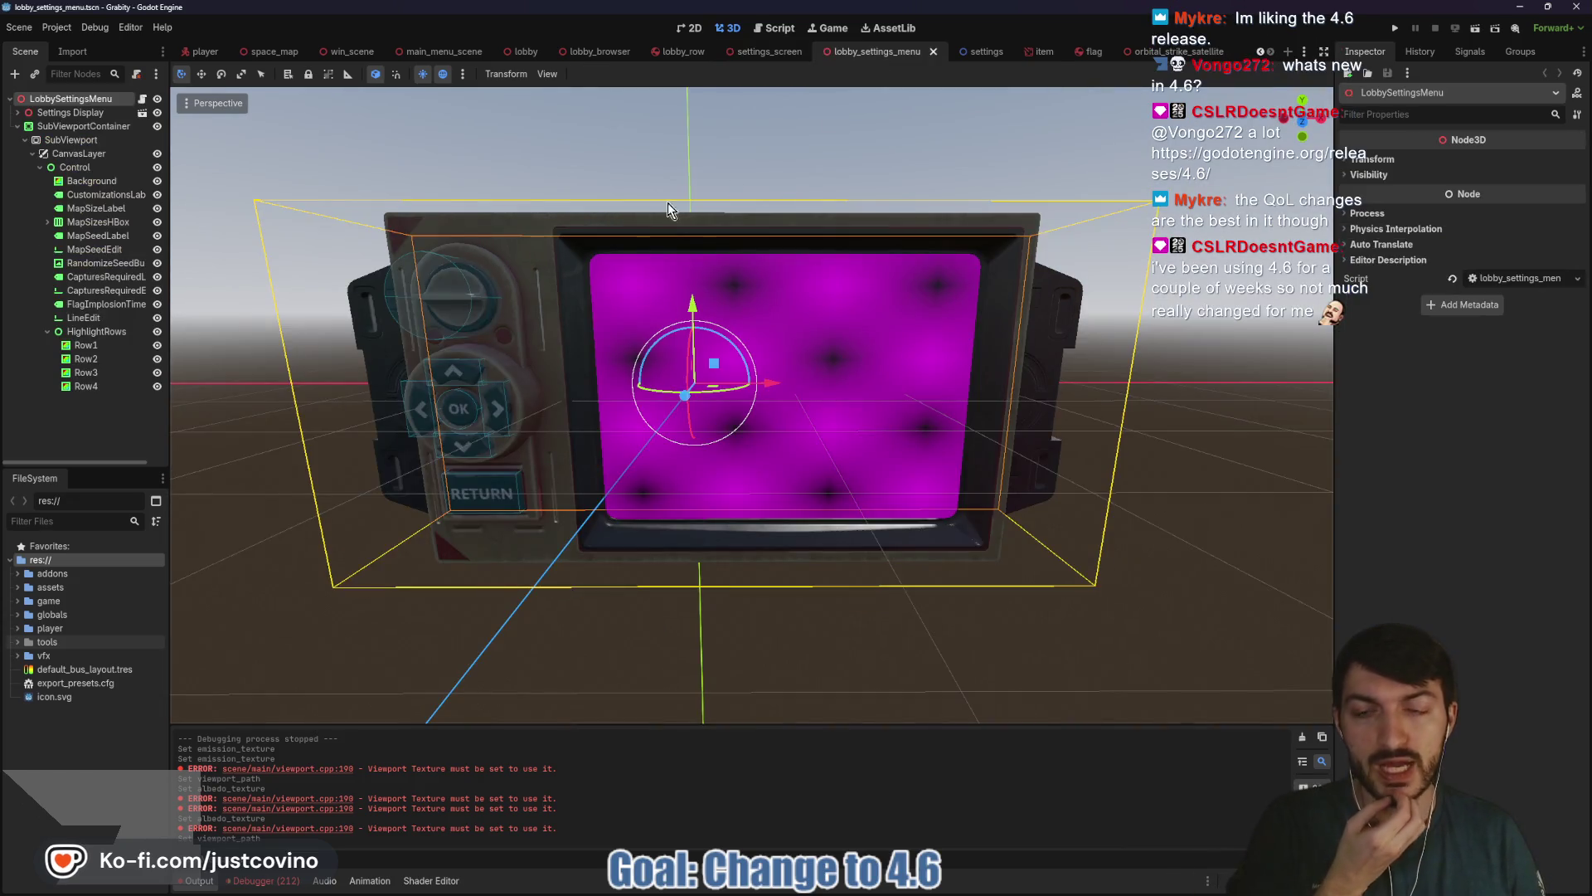
- Replace the Screen material's albedo texture with a new ViewportTexture fed by SubViewport
{"action": "left_click", "coordinate": [17, 112]}
{"action": "left_click", "coordinate": [59, 153]}
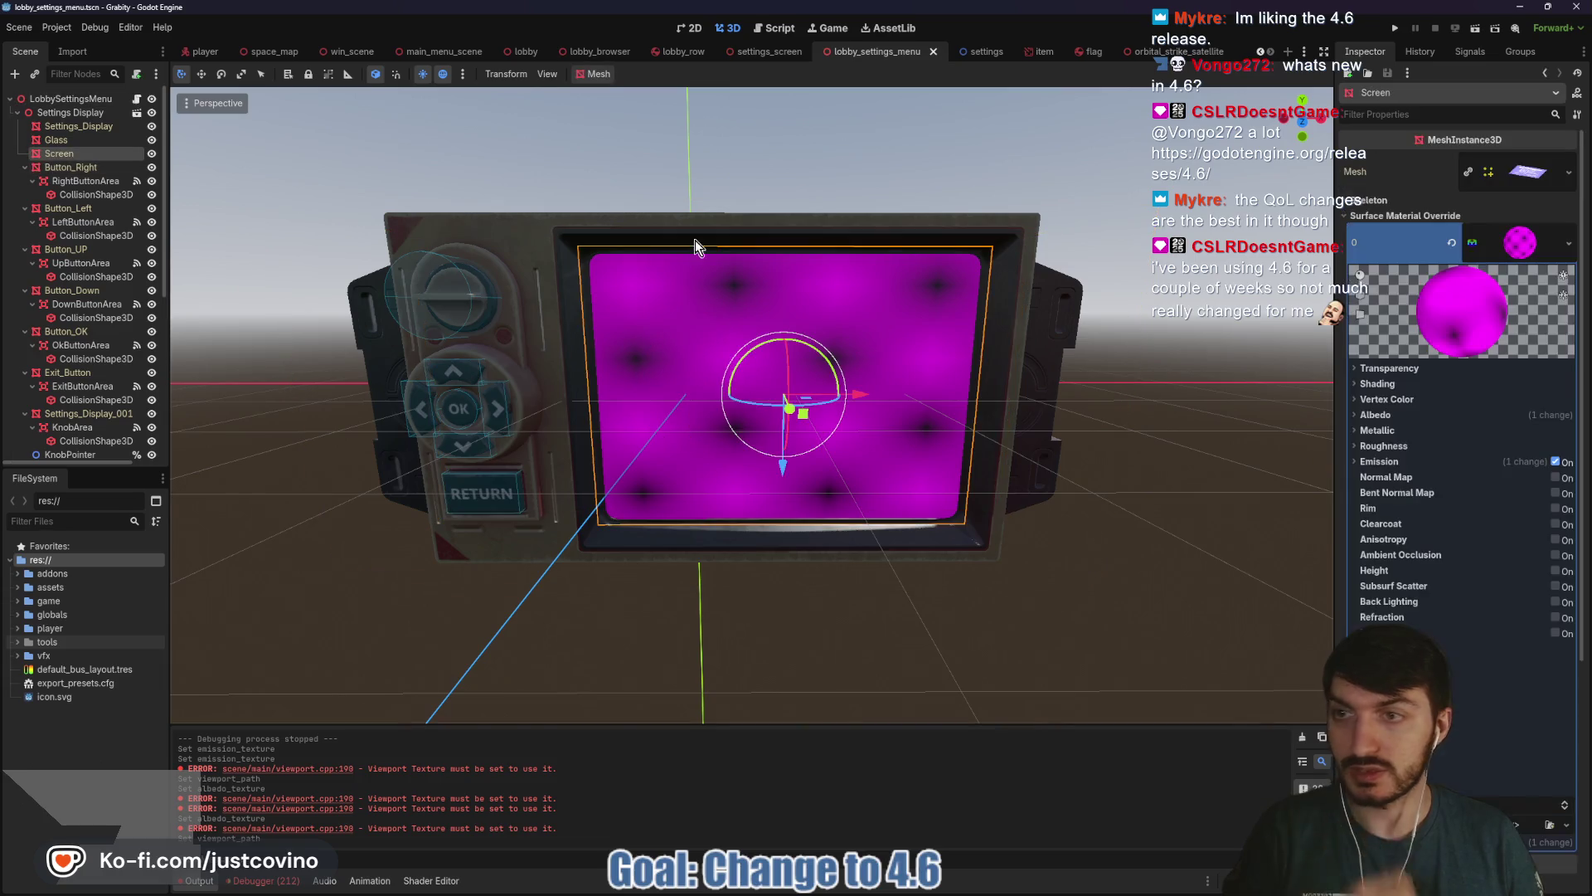
{"action": "left_click", "coordinate": [1409, 414]}
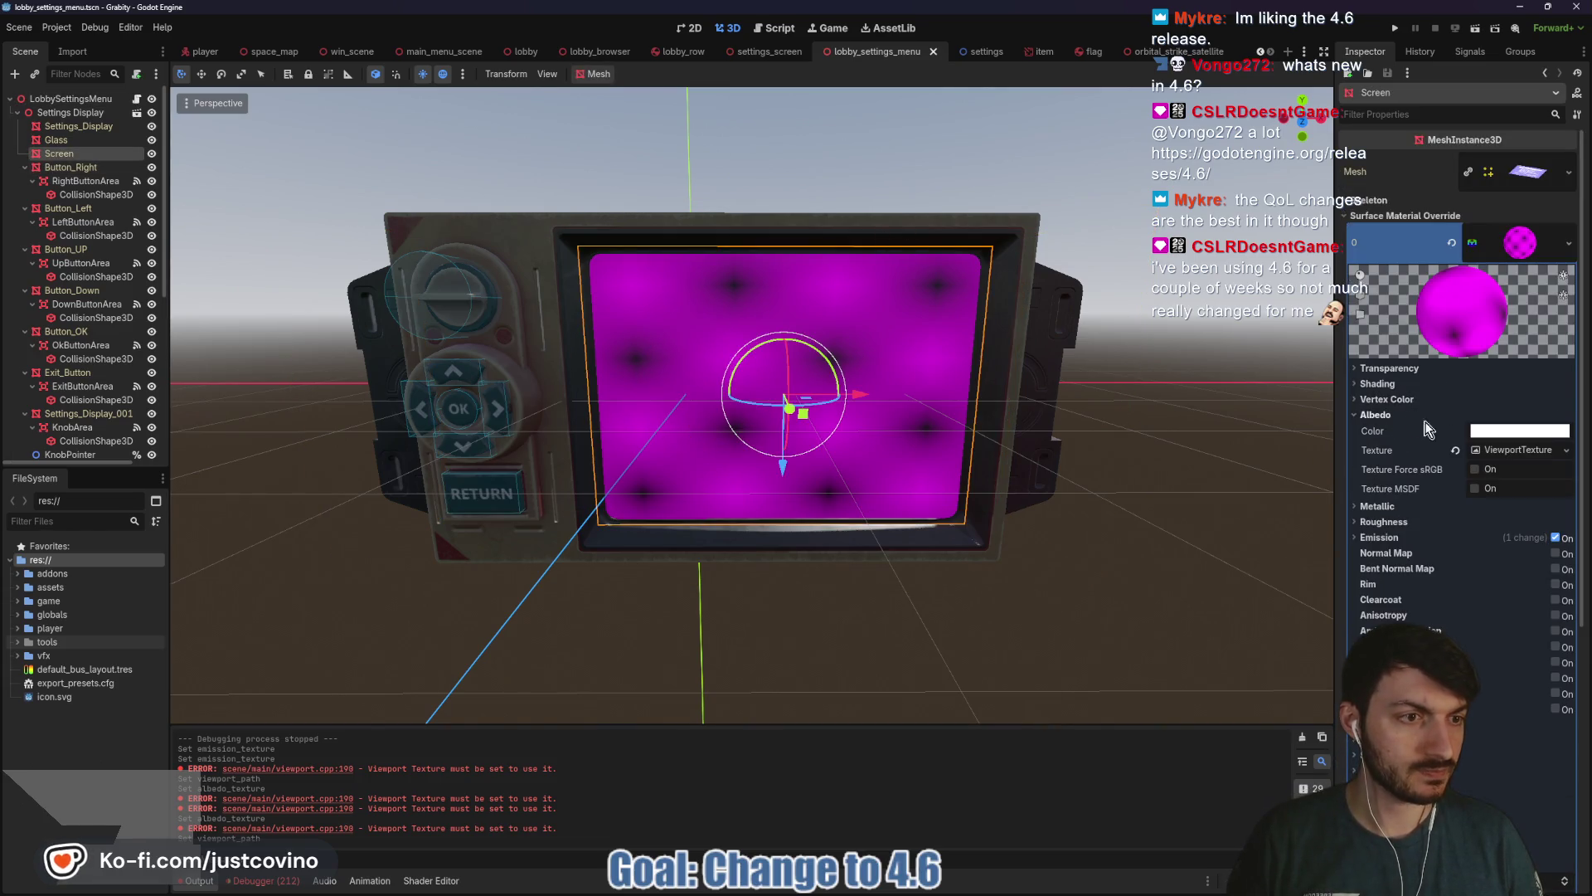
{"action": "left_click", "coordinate": [1456, 450]}
{"action": "left_click", "coordinate": [1502, 450]}
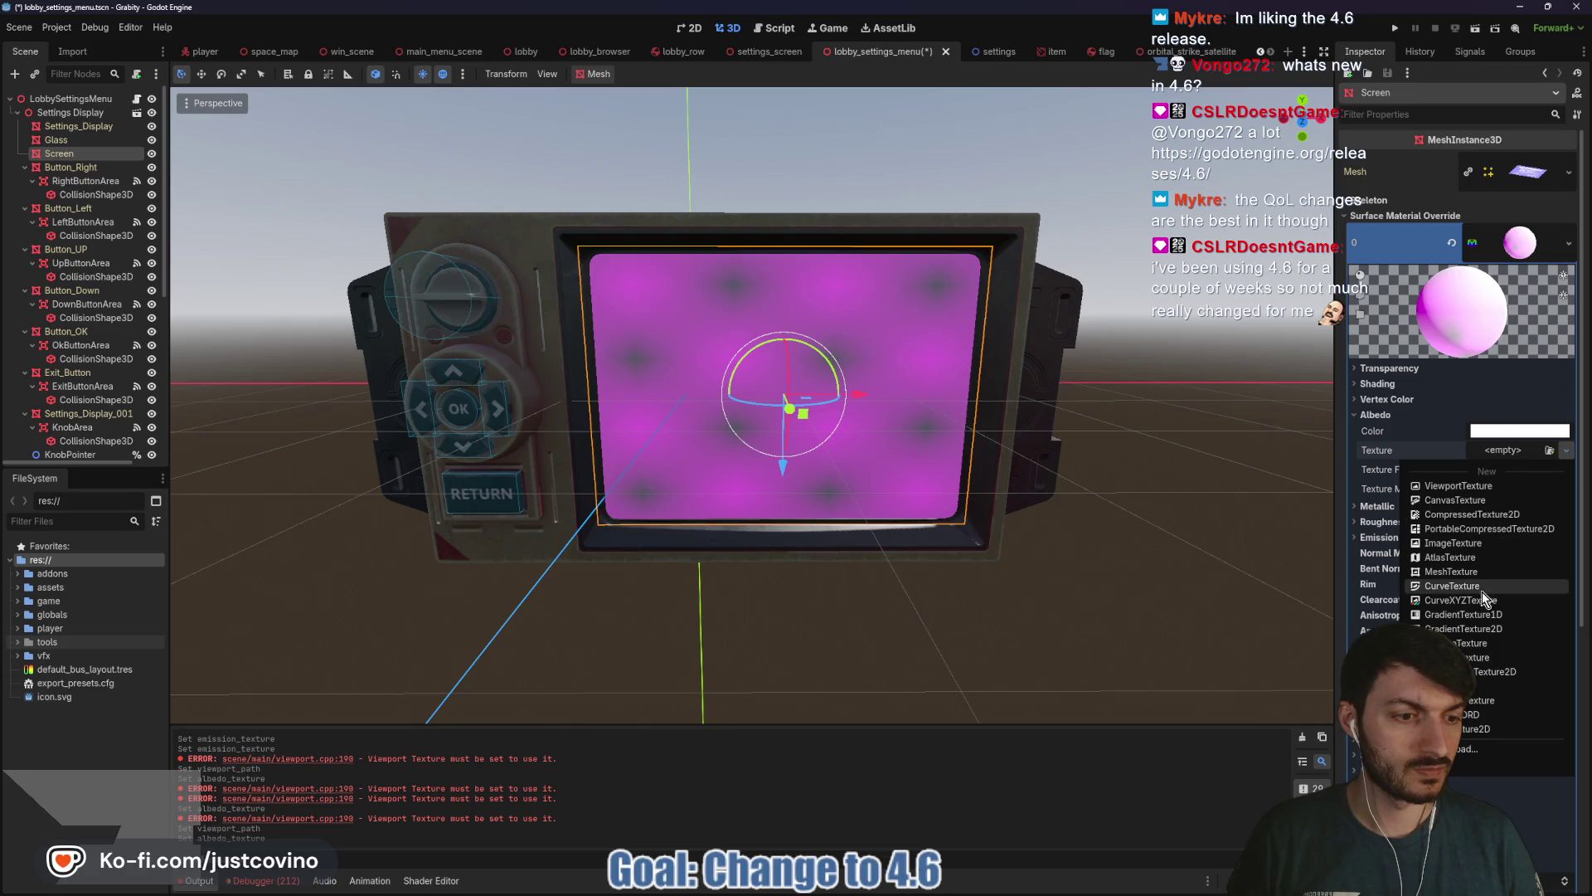
{"action": "left_click", "coordinate": [1457, 488]}
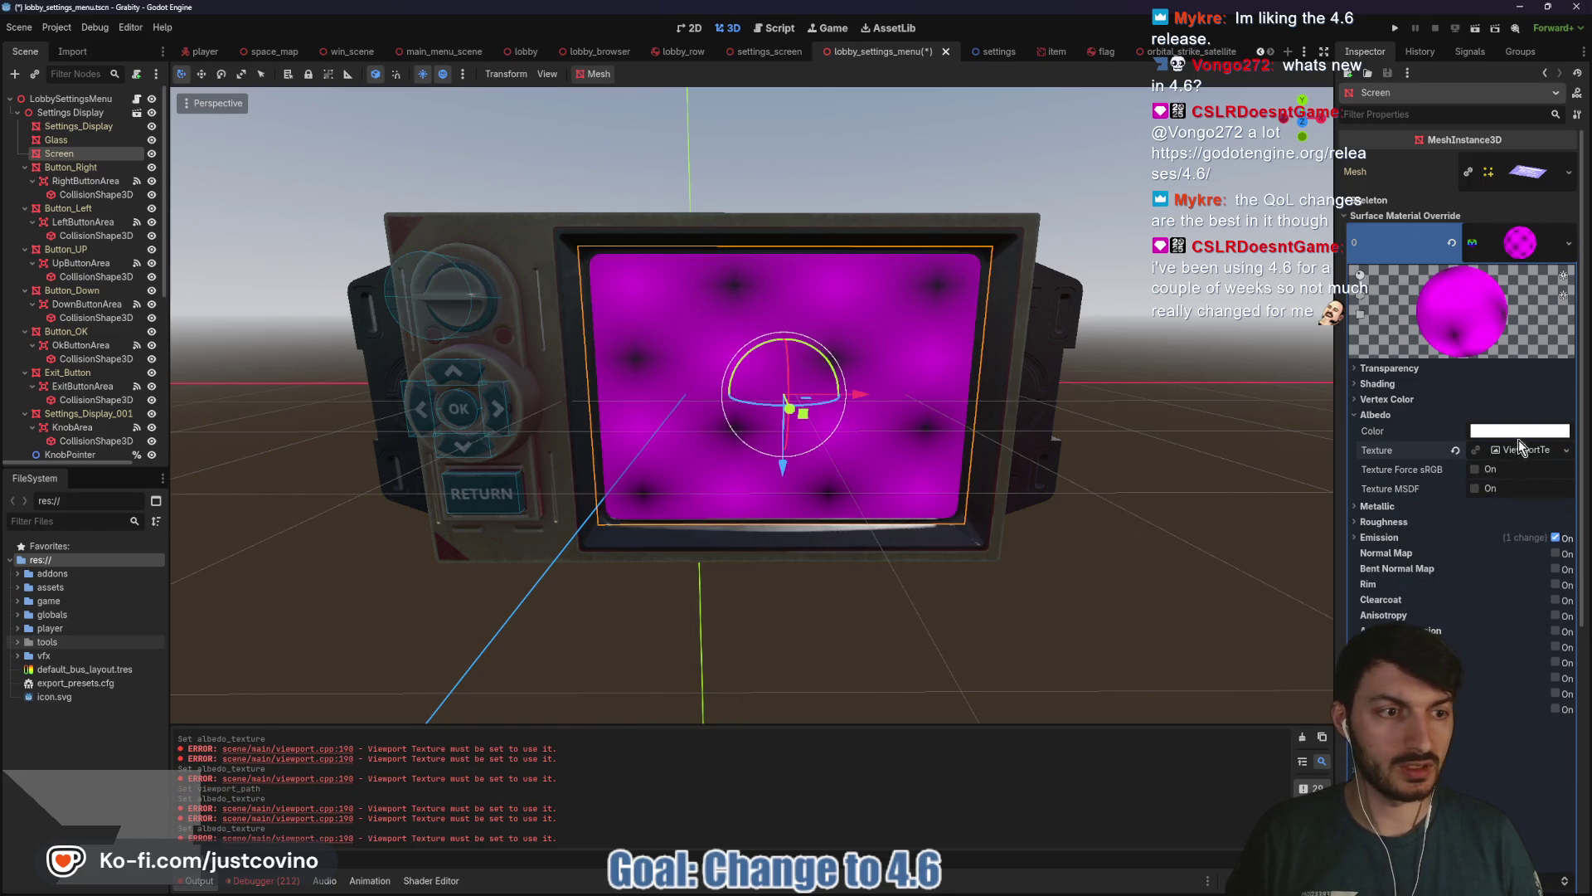
{"action": "left_click", "coordinate": [1501, 450]}
{"action": "left_click", "coordinate": [1509, 471]}
{"action": "left_click", "coordinate": [756, 319]}
{"action": "left_click", "coordinate": [747, 648]}
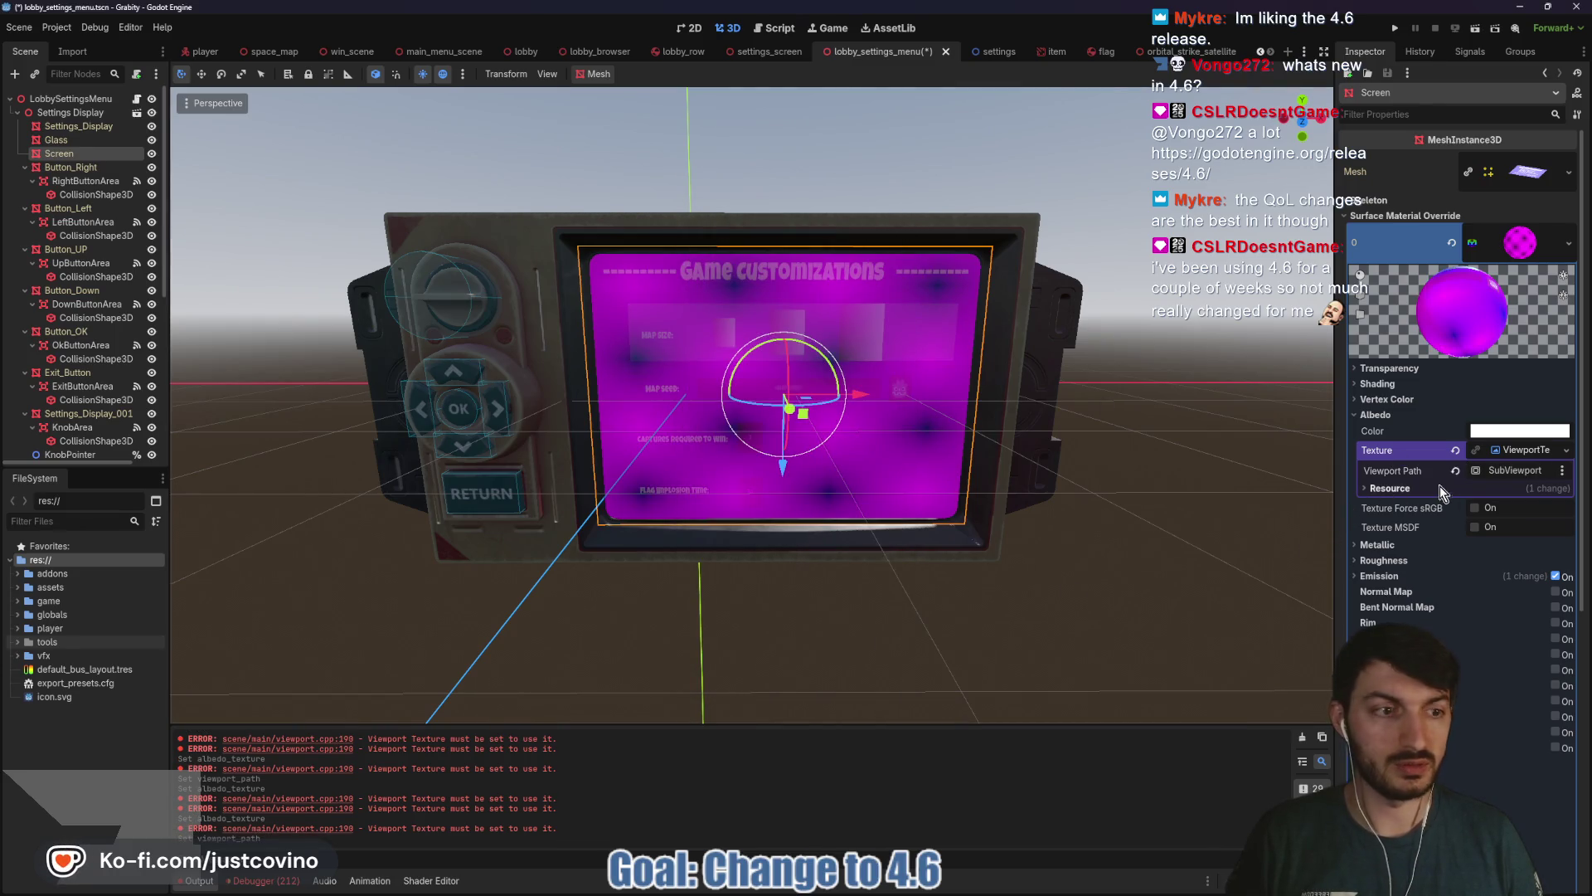
- Make the emission texture a ViewportTexture with SubViewport as its viewport path
{"action": "scroll", "coordinate": [1459, 481], "scroll_direction": "down", "scroll_amount": 3}
{"action": "left_click", "coordinate": [1396, 386]}
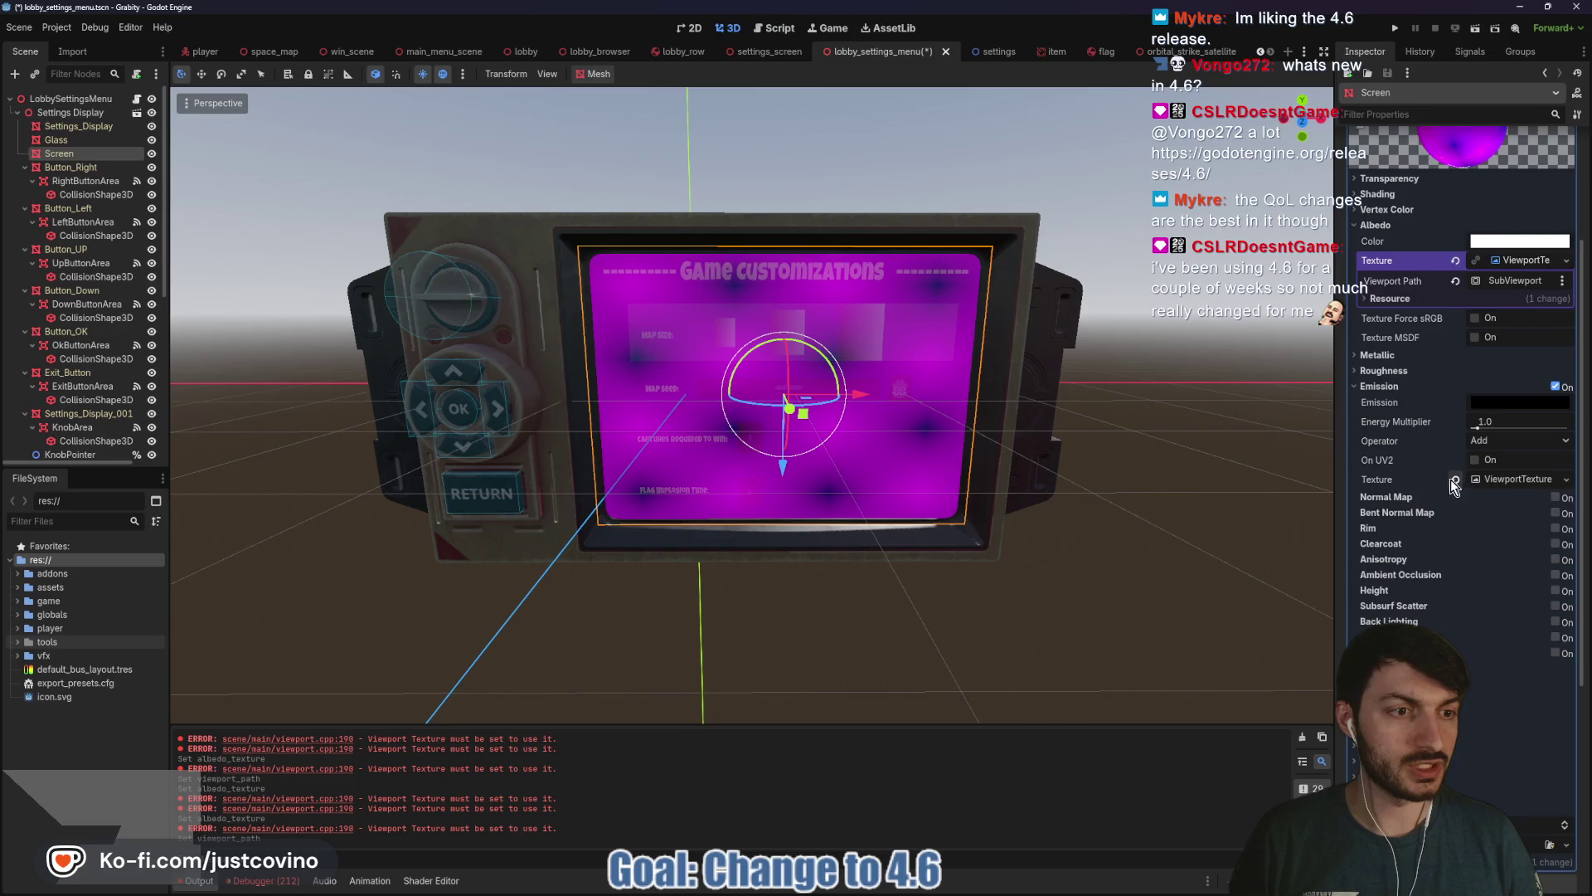
{"action": "left_click", "coordinate": [1456, 479]}
{"action": "left_click", "coordinate": [1504, 501]}
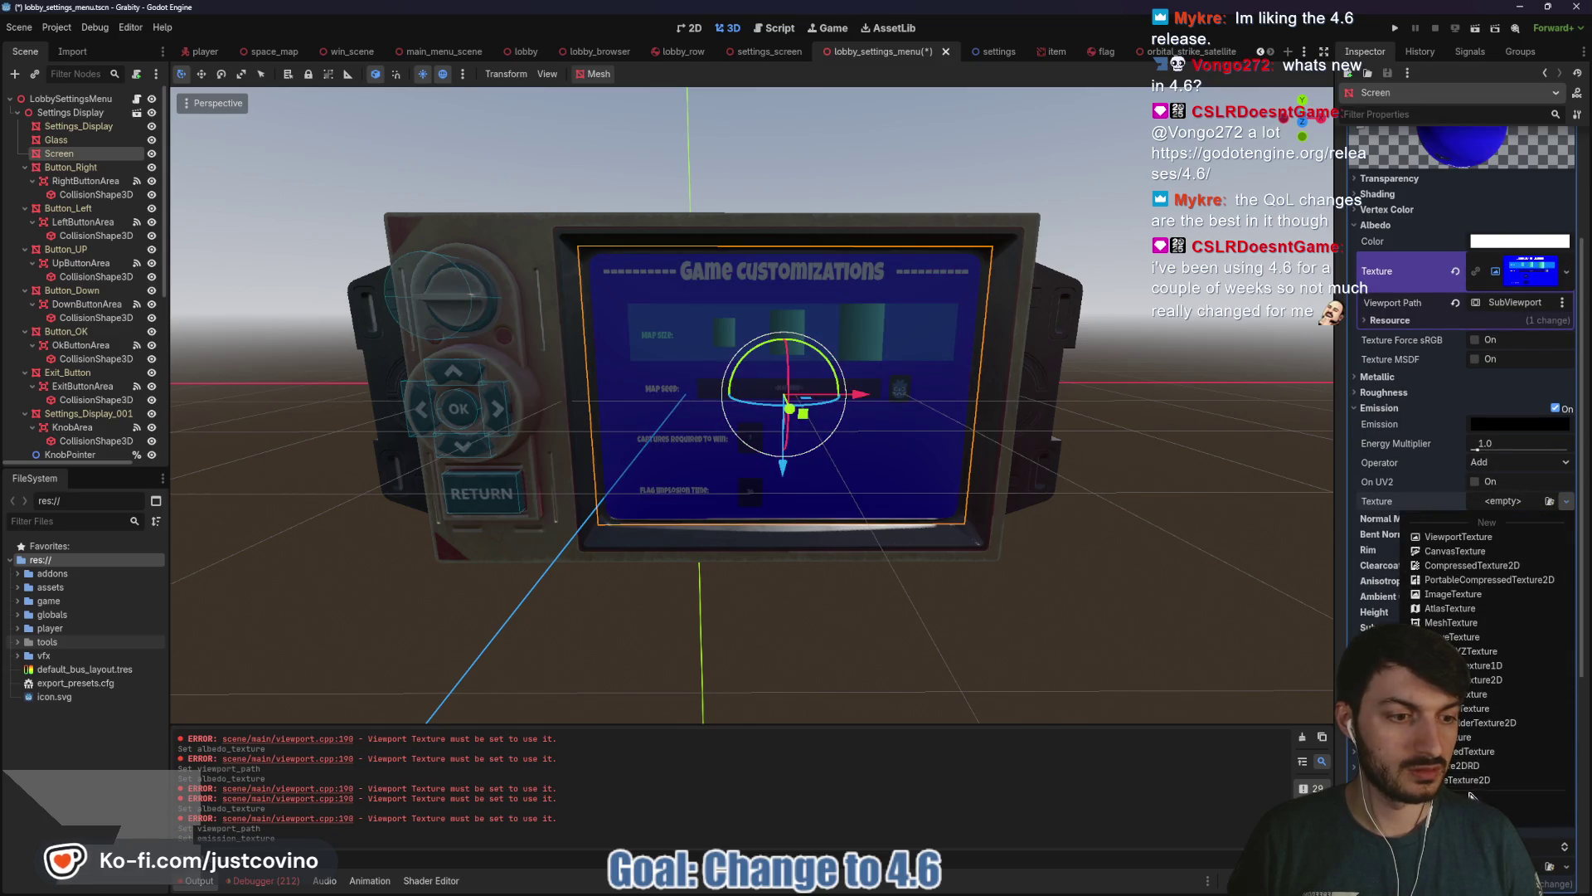
{"action": "left_click", "coordinate": [1458, 536]}
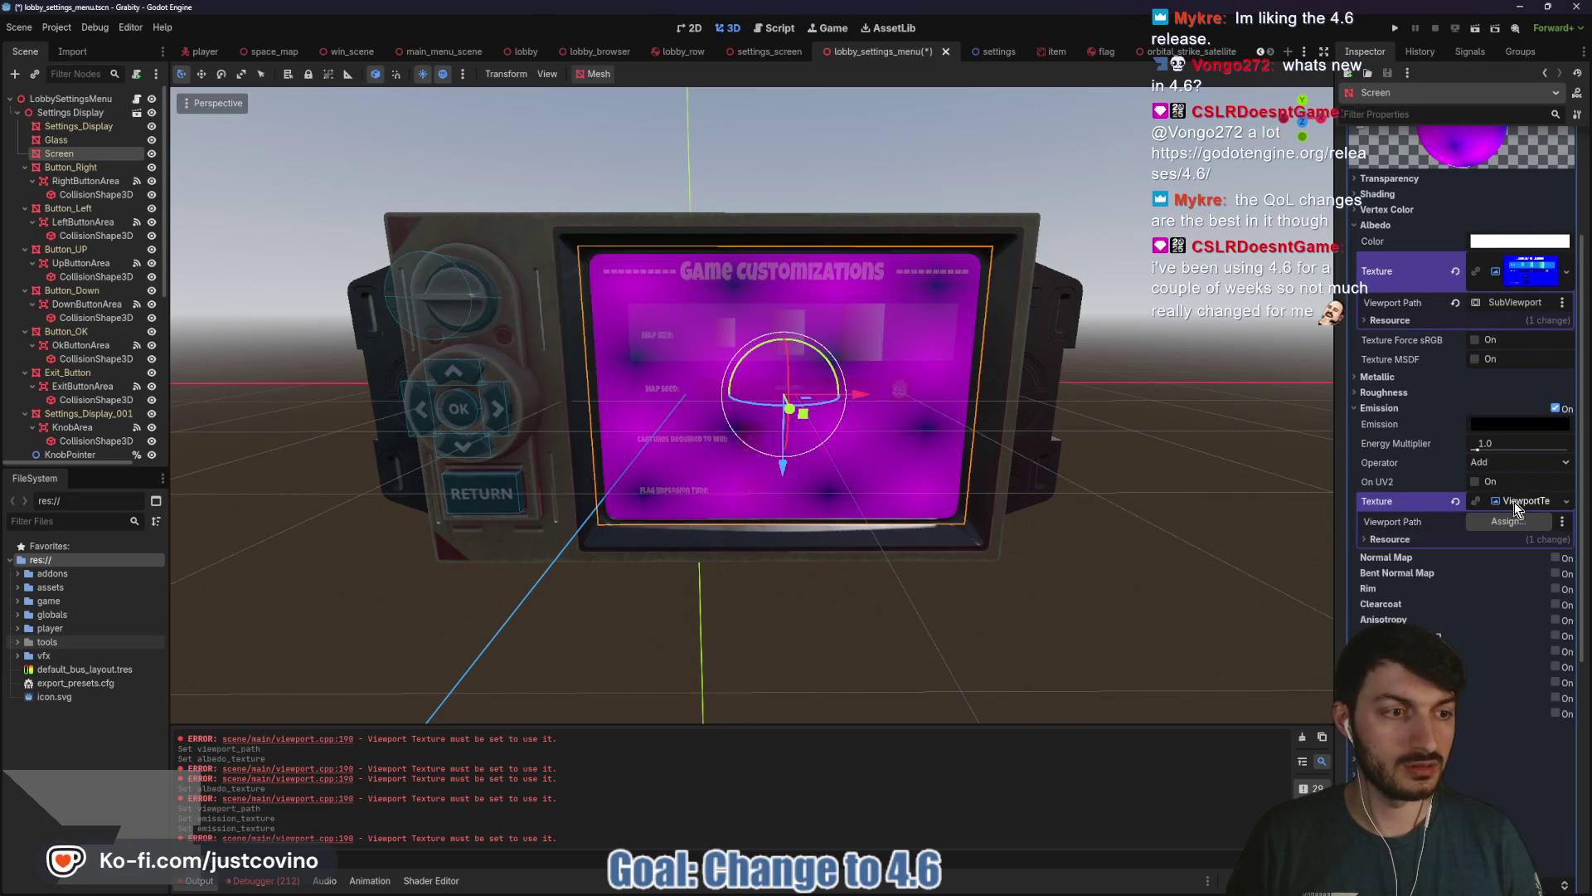
{"action": "left_click", "coordinate": [1503, 522]}
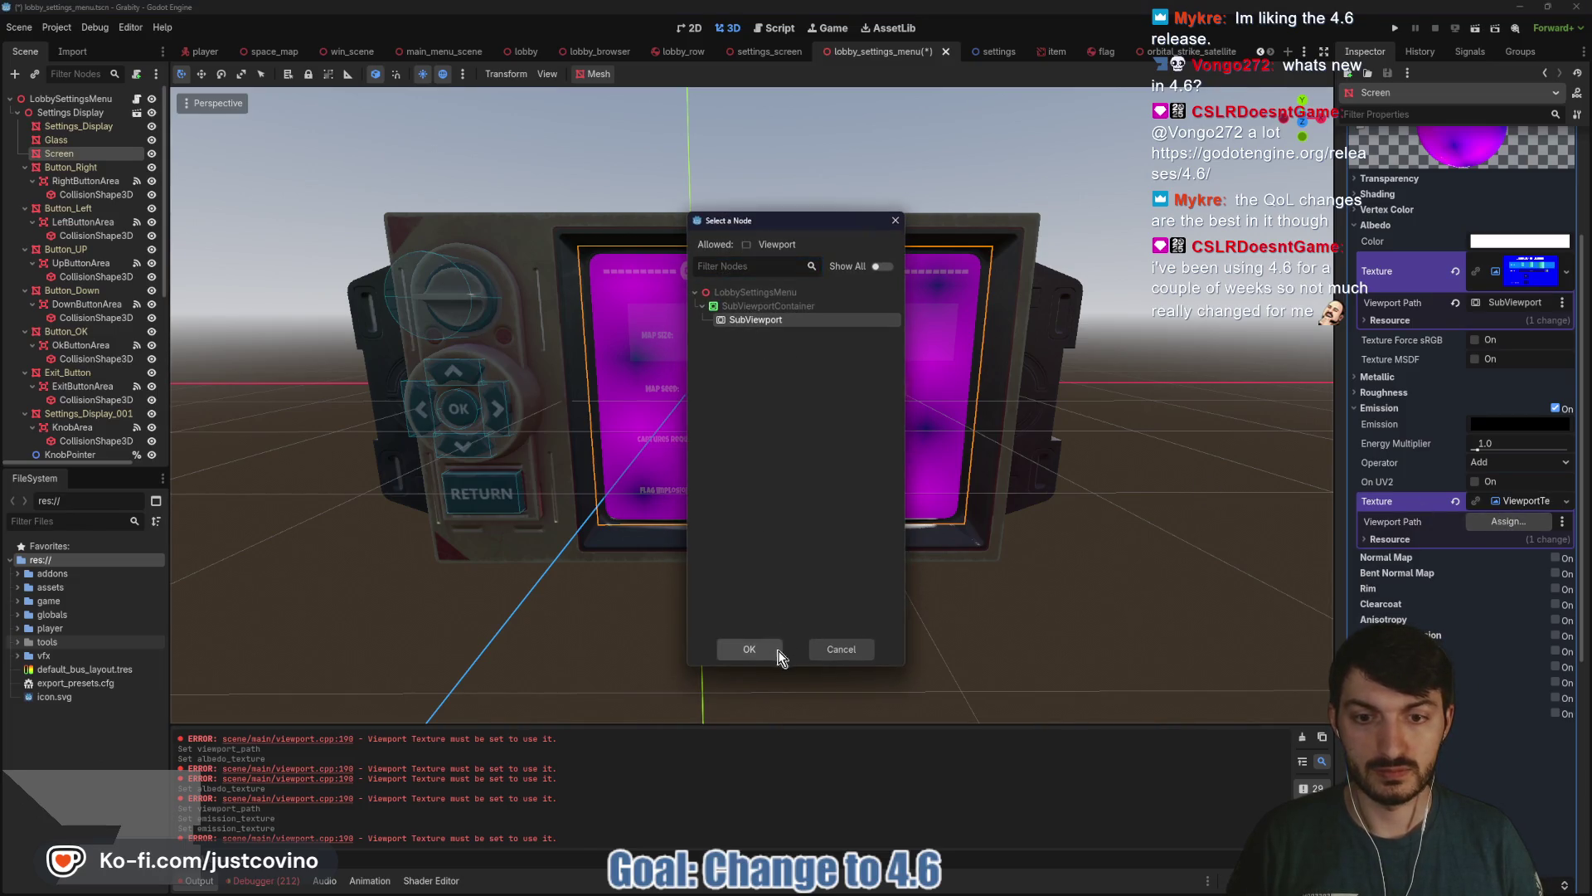
{"action": "left_click", "coordinate": [779, 652]}
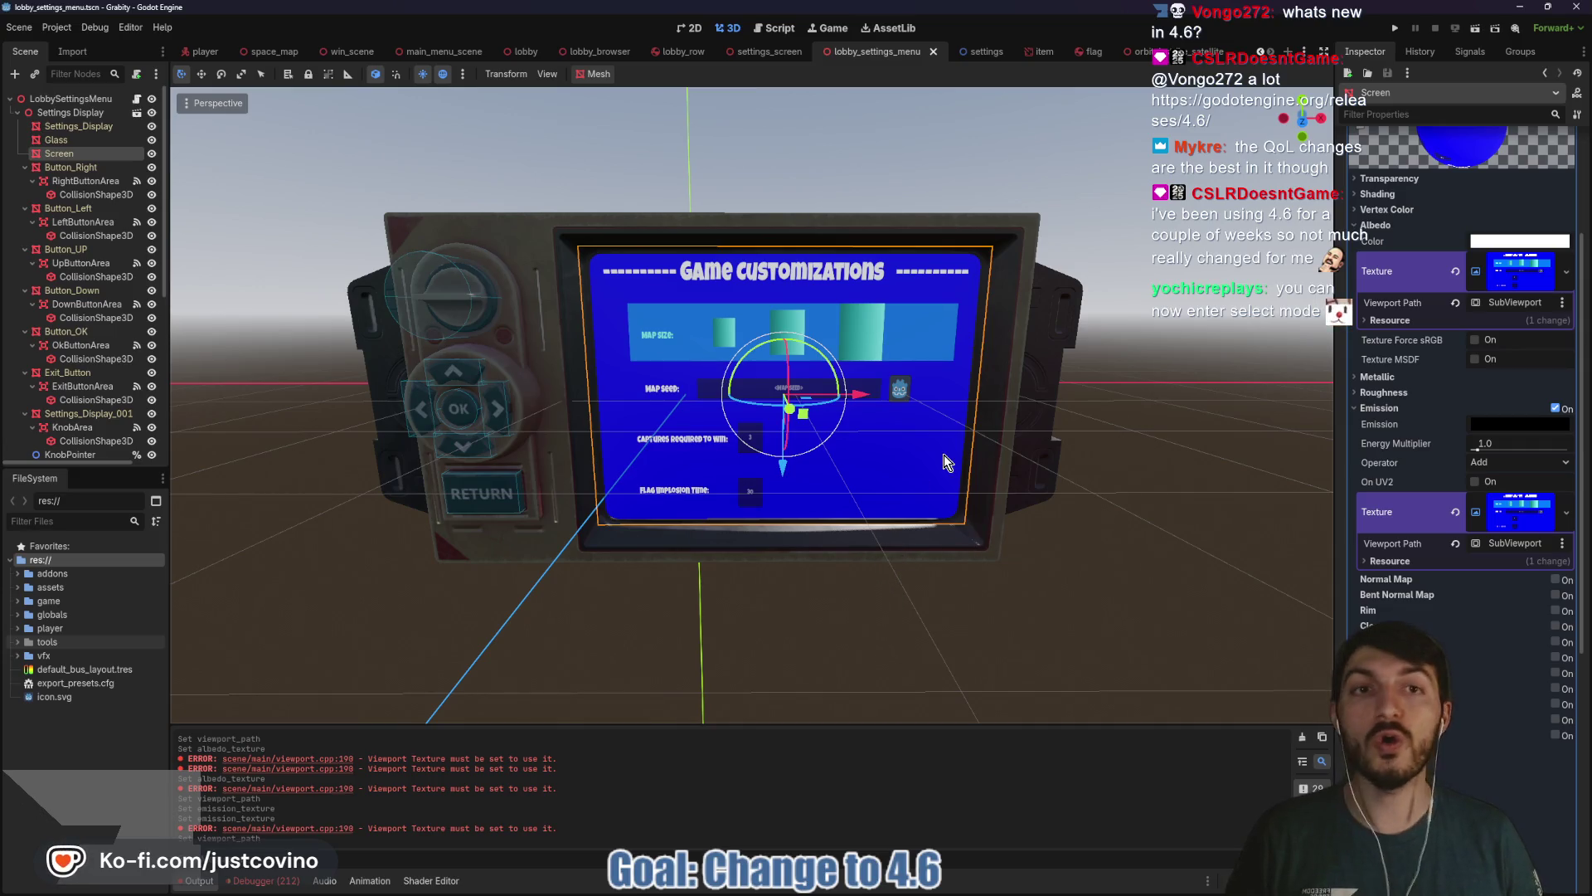
- Review the settings, item, flag and orbital_strike_satellite scenes, saving the flag scene
{"action": "mouse_move", "coordinate": [987, 55]}
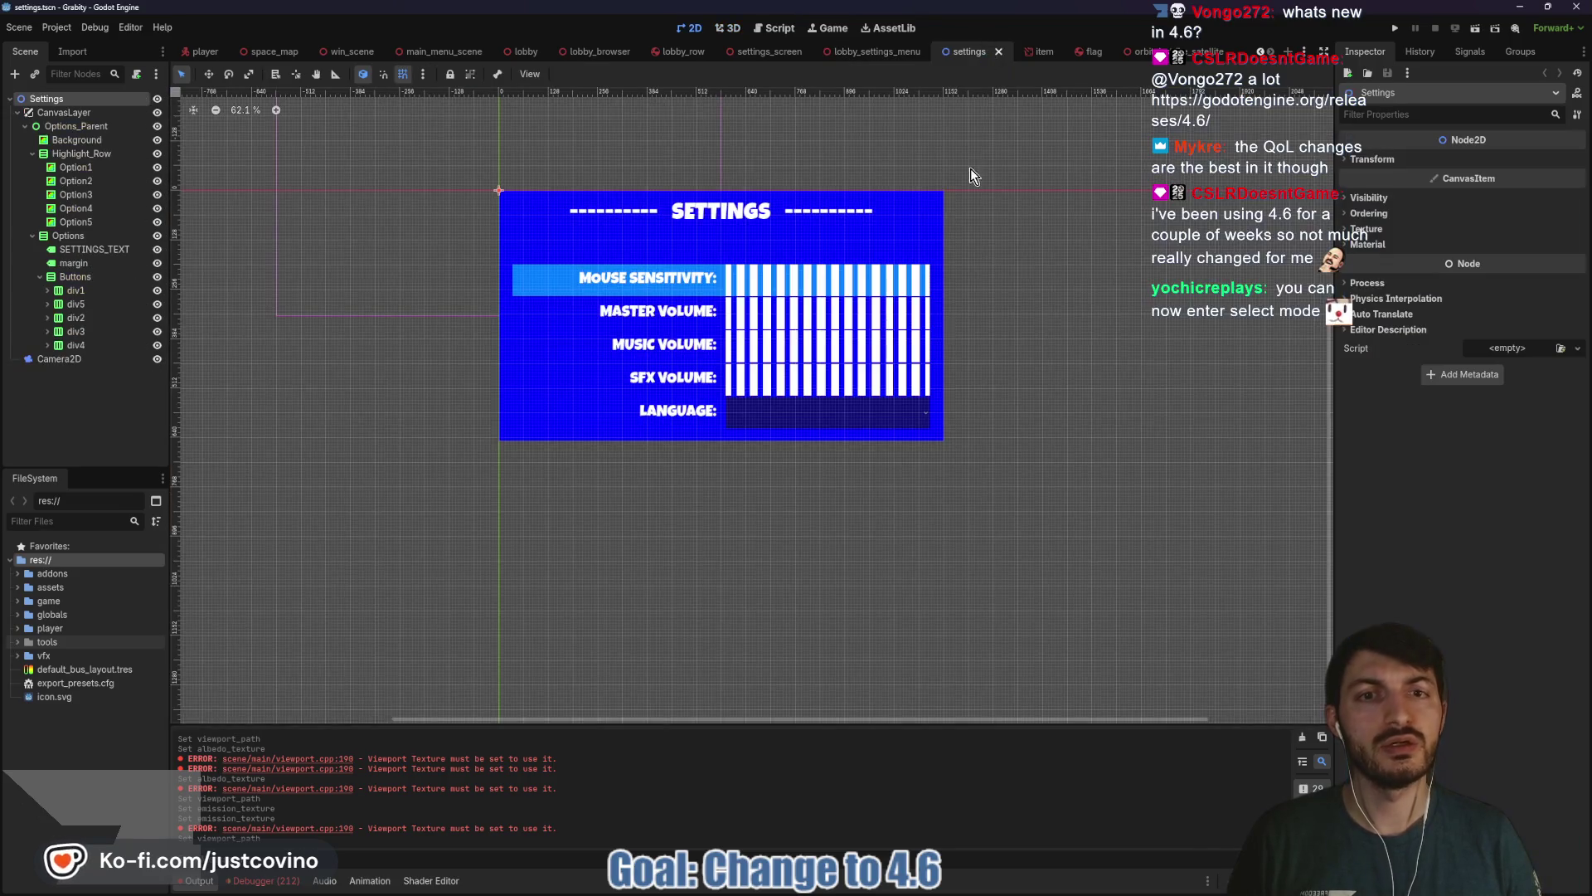
{"action": "left_click", "coordinate": [988, 55]}
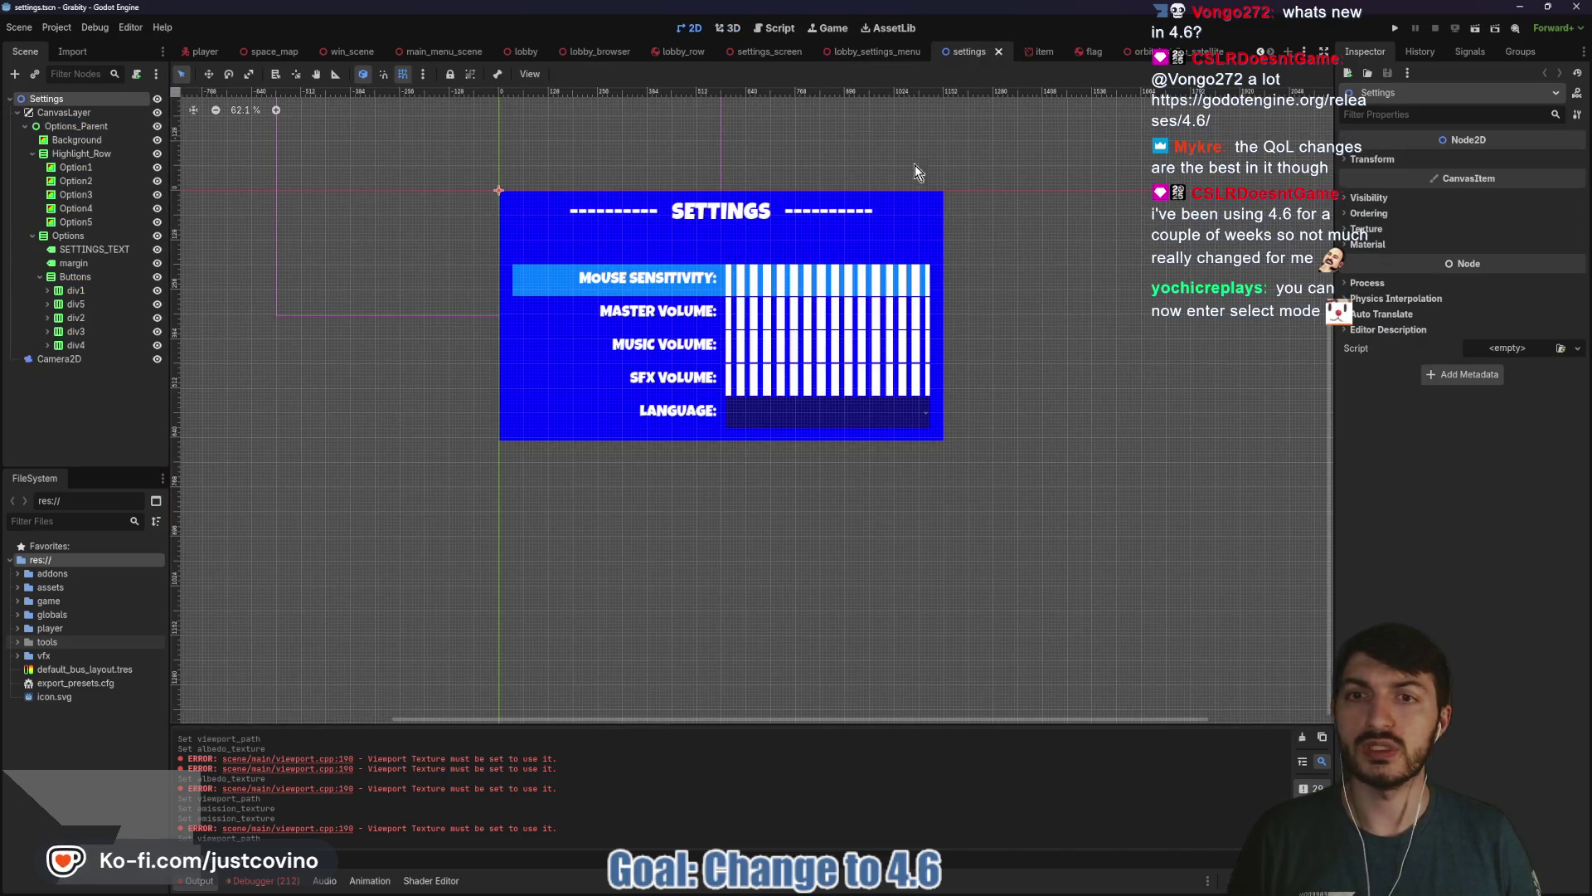
{"action": "left_click", "coordinate": [1043, 51]}
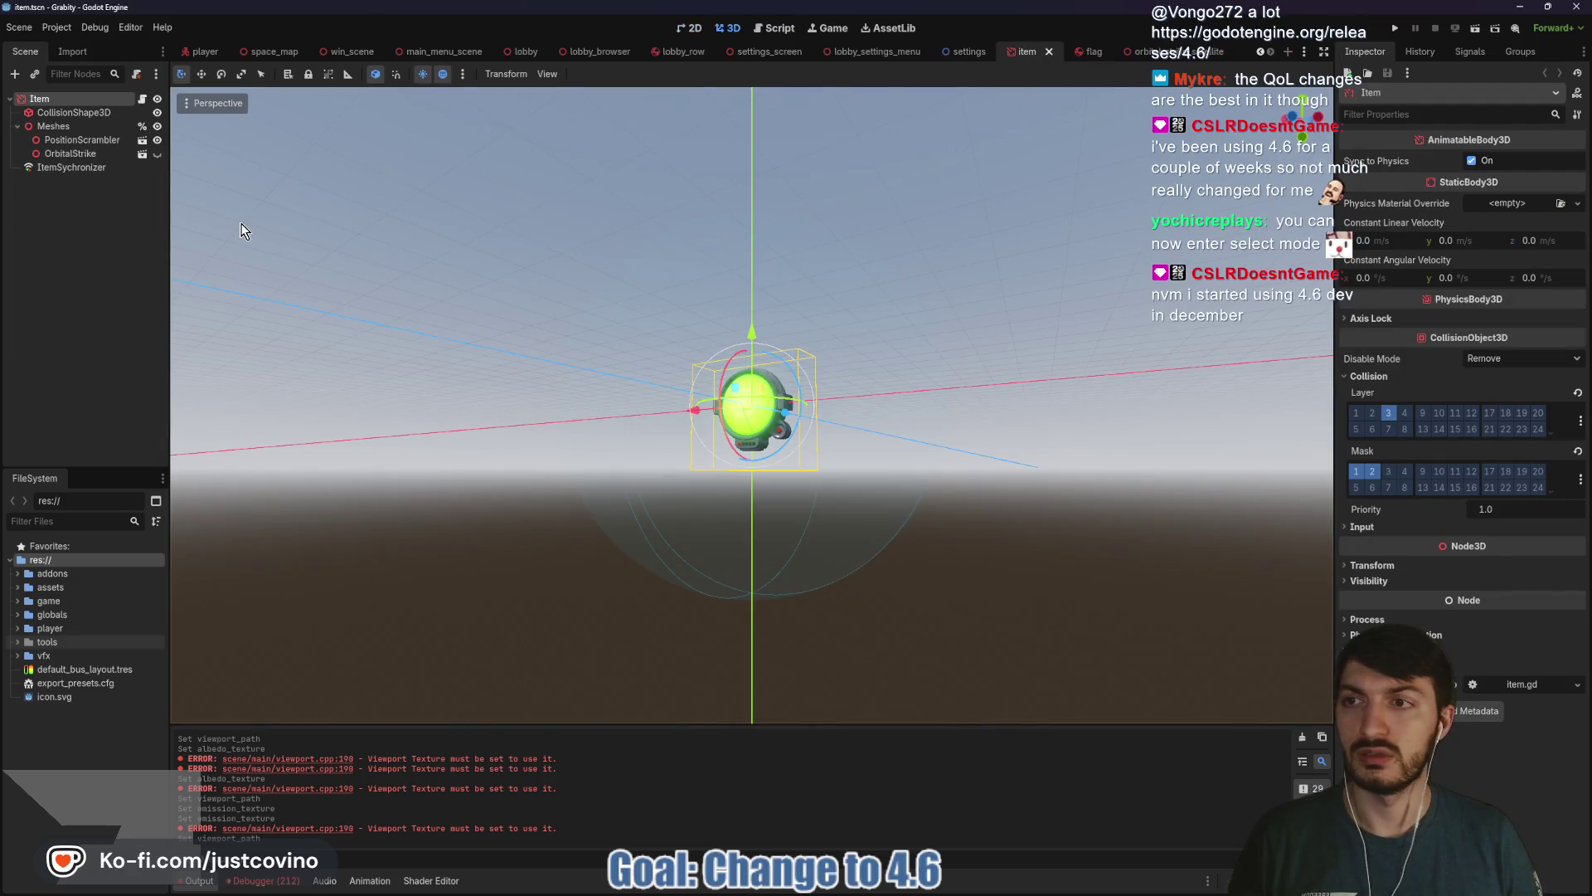
{"action": "left_click", "coordinate": [158, 154]}
{"action": "left_click", "coordinate": [157, 153]}
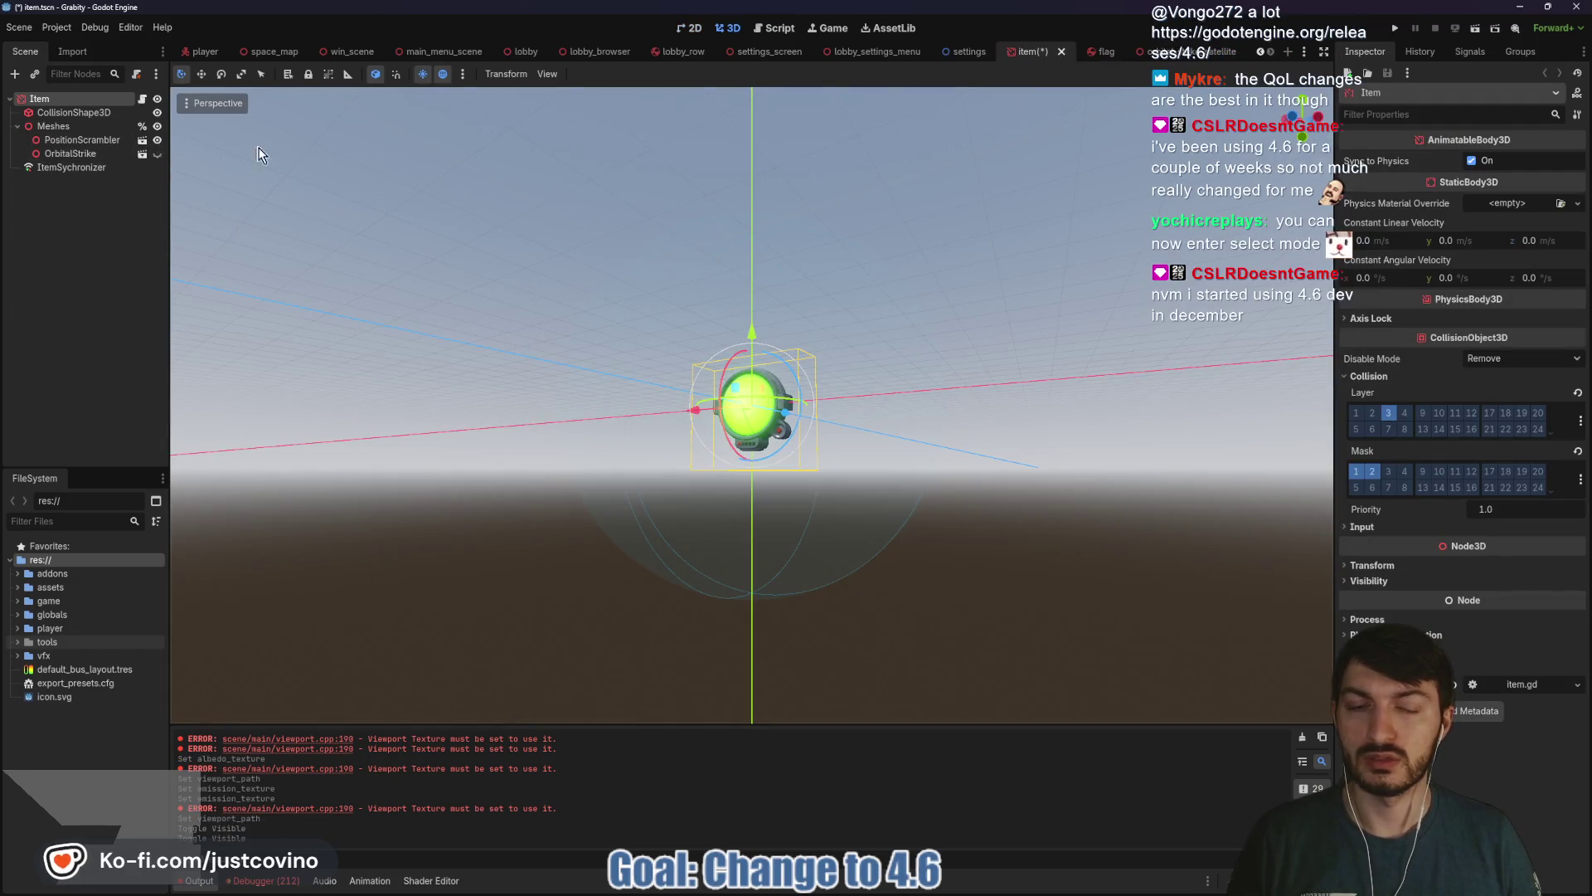
{"action": "left_click", "coordinate": [1096, 54]}
{"action": "key", "text": "ctrl+s"}
{"action": "left_click", "coordinate": [1135, 51]}
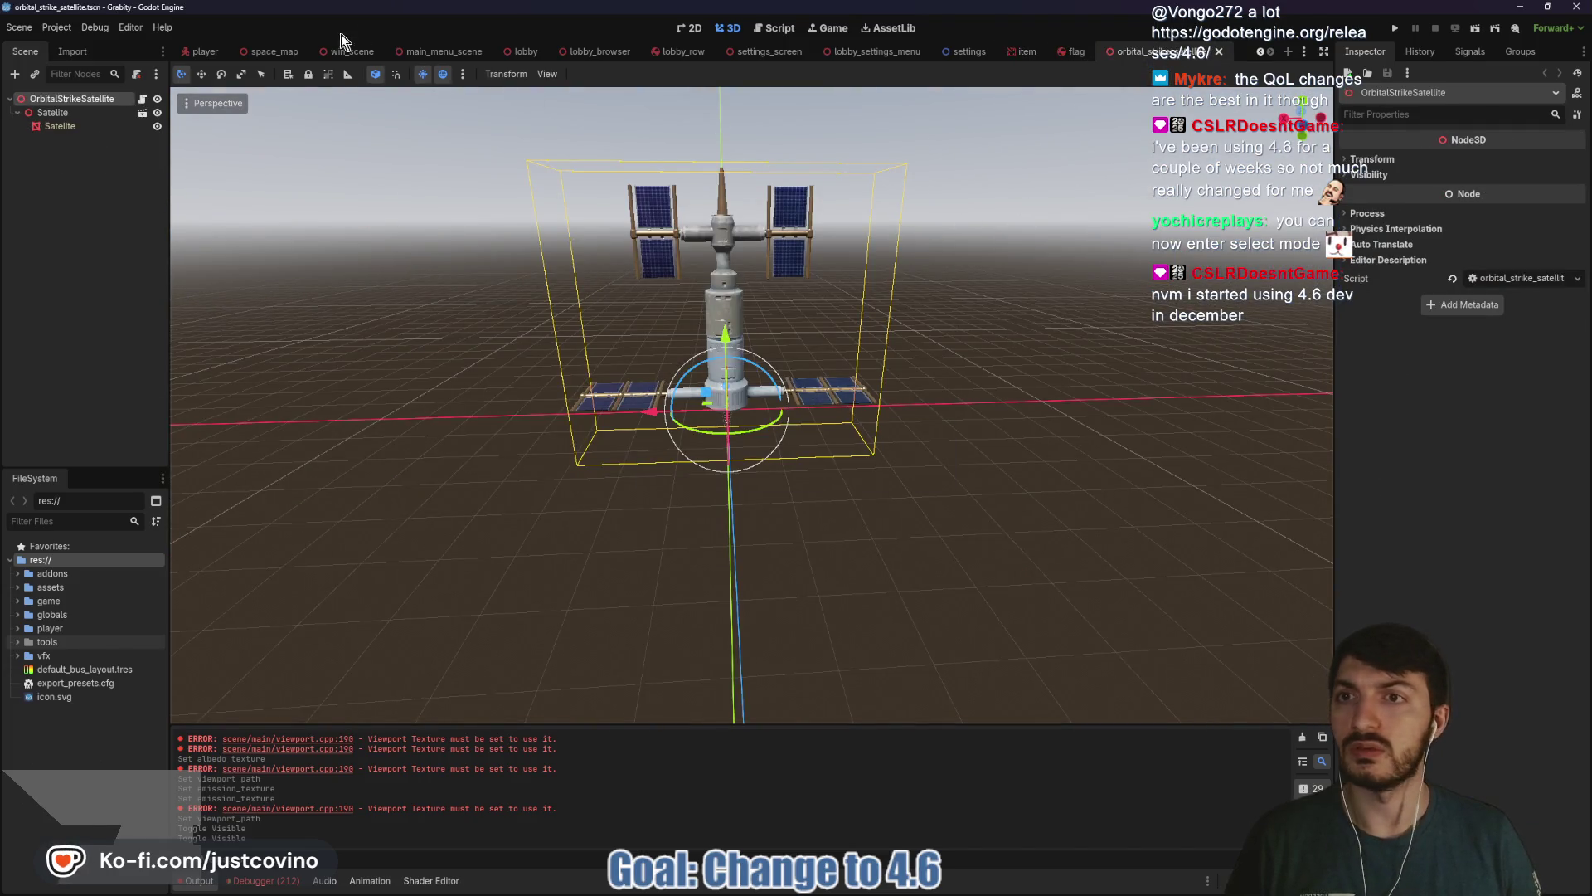
- In main_menu_scene, open the SettingsMenu's settings_screen scene, then run the game with F5
{"action": "left_click", "coordinate": [439, 51]}
{"action": "mouse_move", "coordinate": [593, 259]}
{"action": "left_mouse_down"}
{"action": "mouse_move", "coordinate": [889, 370]}
{"action": "mouse_move", "coordinate": [233, 430]}
{"action": "left_mouse_up"}
{"action": "scroll", "coordinate": [75, 446], "scroll_direction": "down", "scroll_amount": 3}
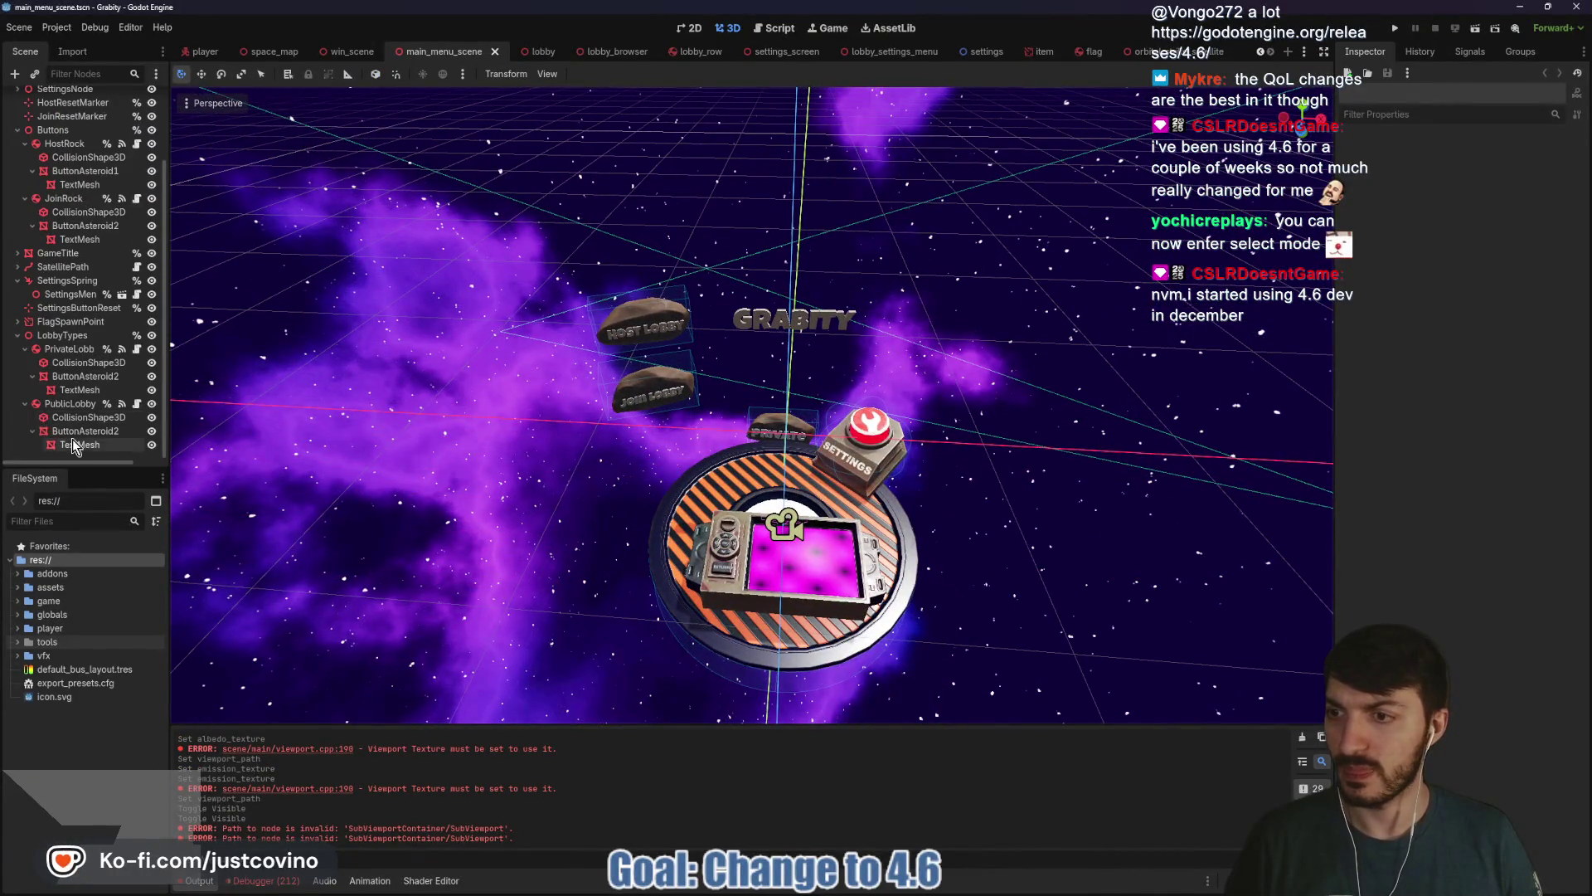
{"action": "left_click", "coordinate": [821, 591]}
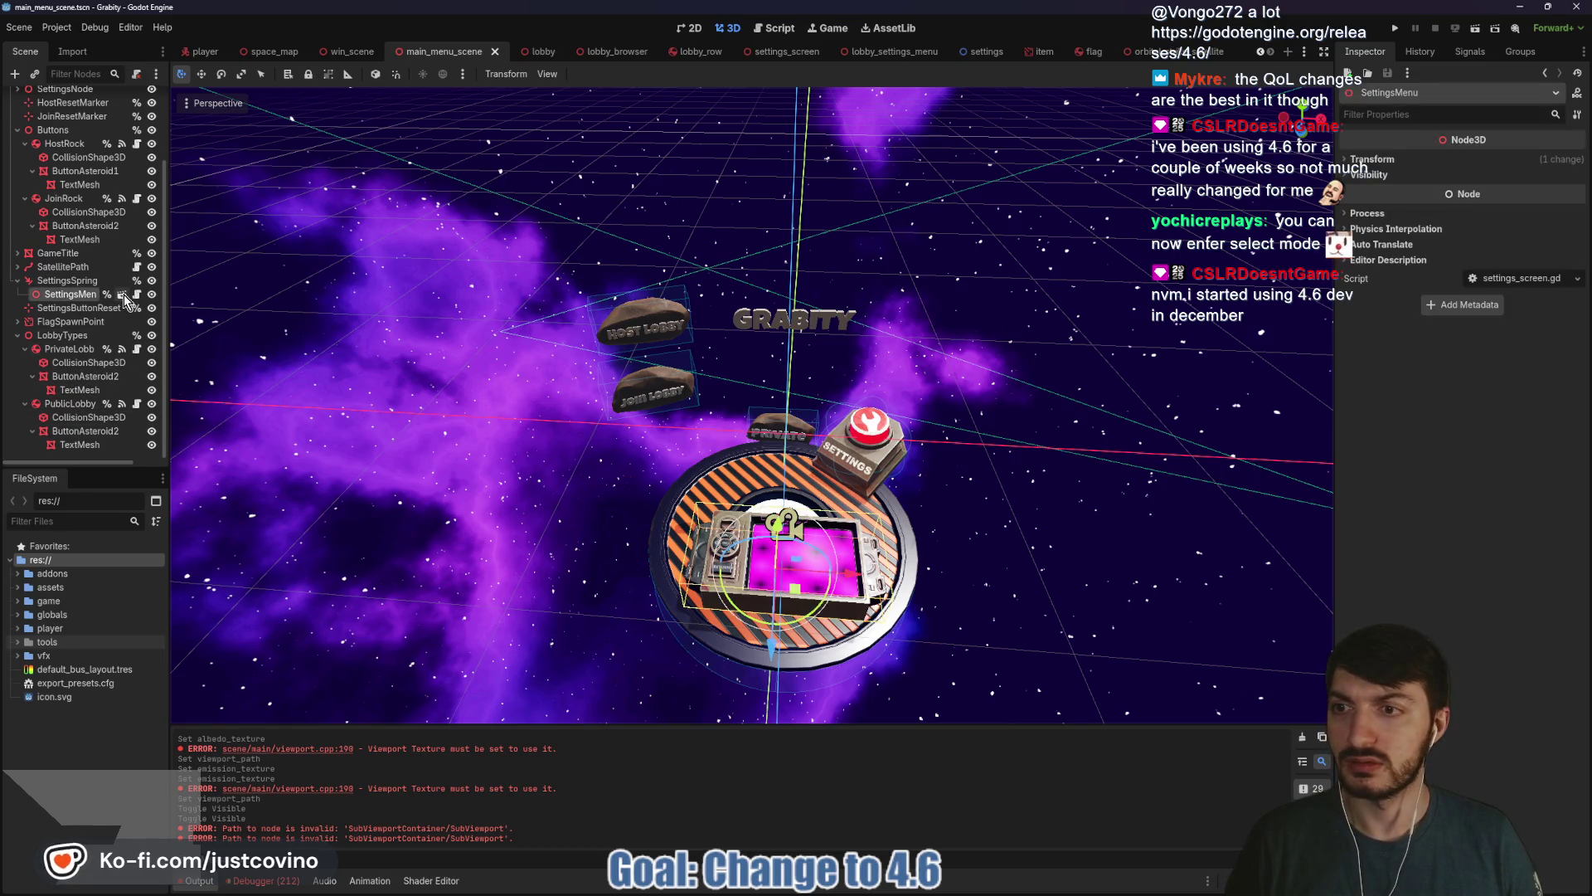
{"action": "left_click", "coordinate": [122, 295]}
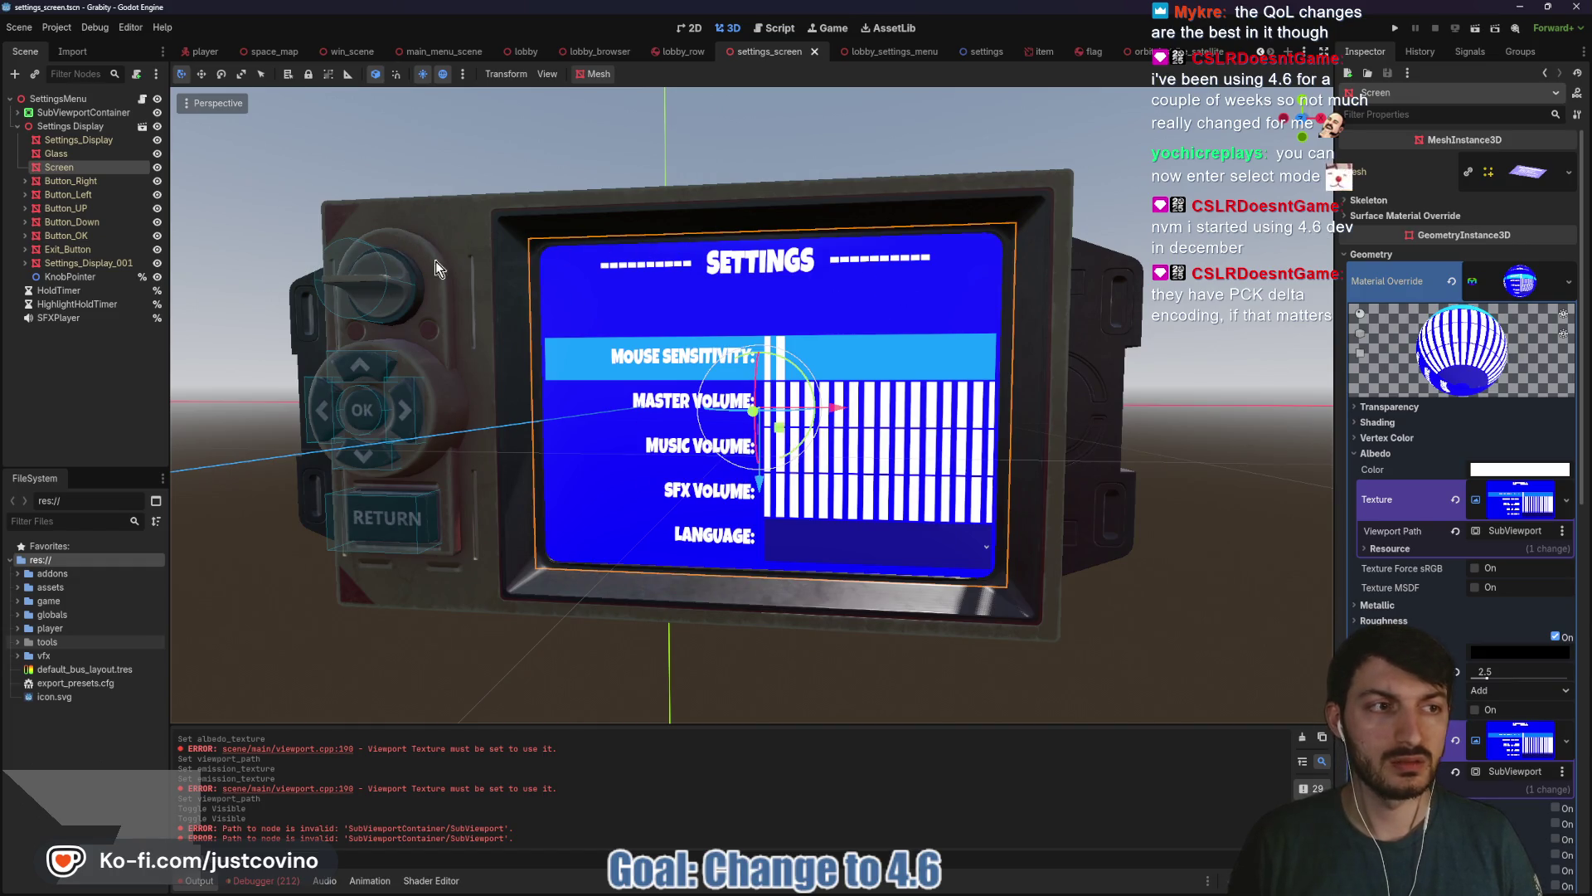
{"action": "key", "text": "F5"}
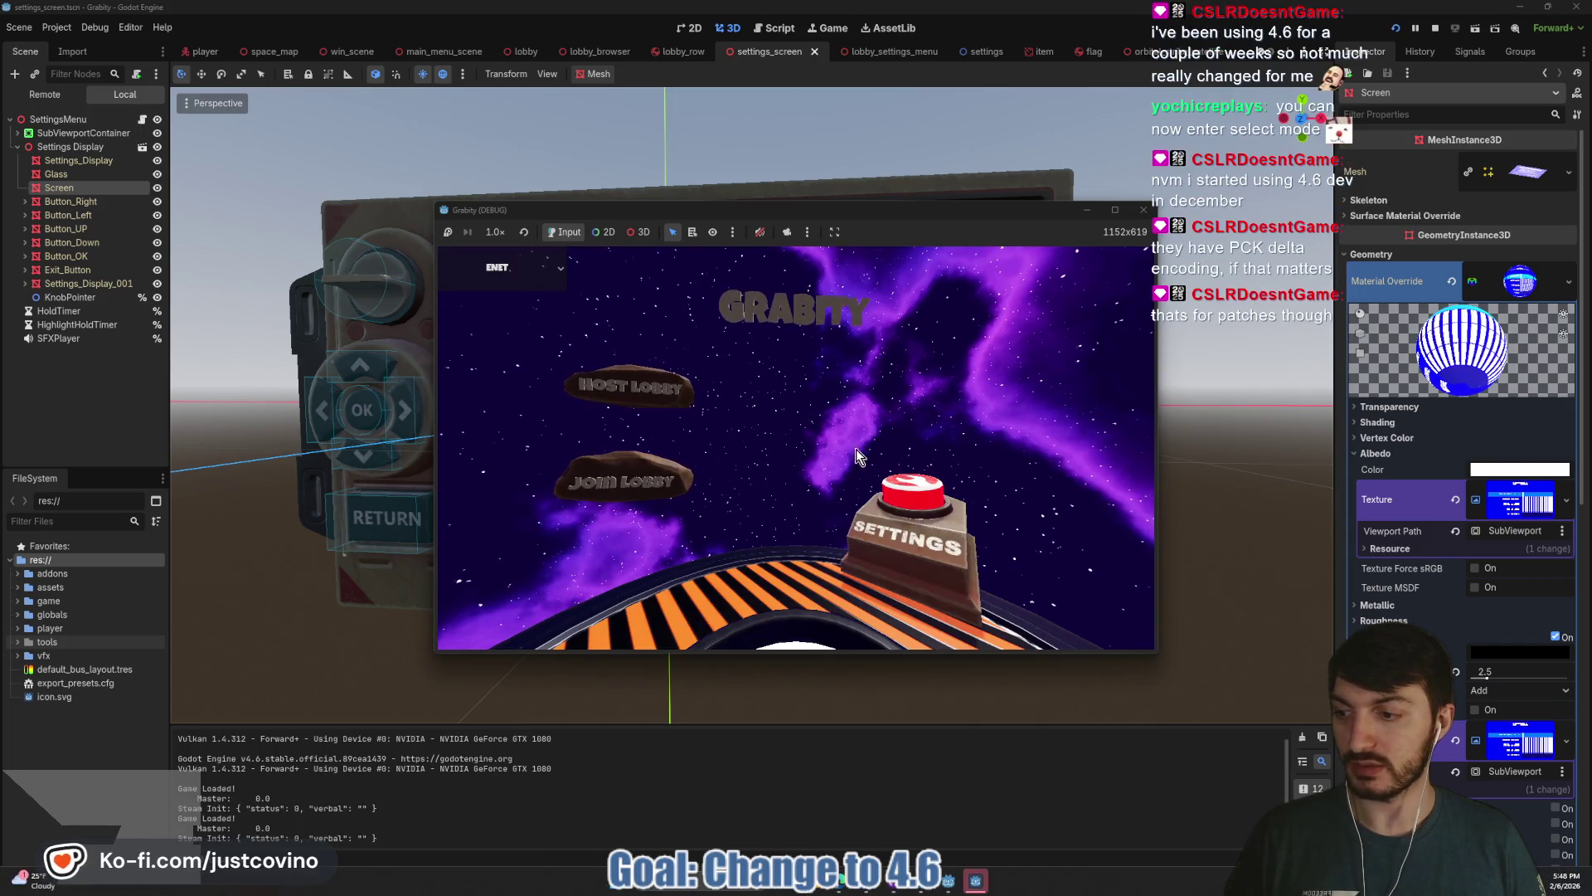
- Enter the in-game Settings console, return to the main menu, and close the game window
{"action": "left_click", "coordinate": [928, 521]}
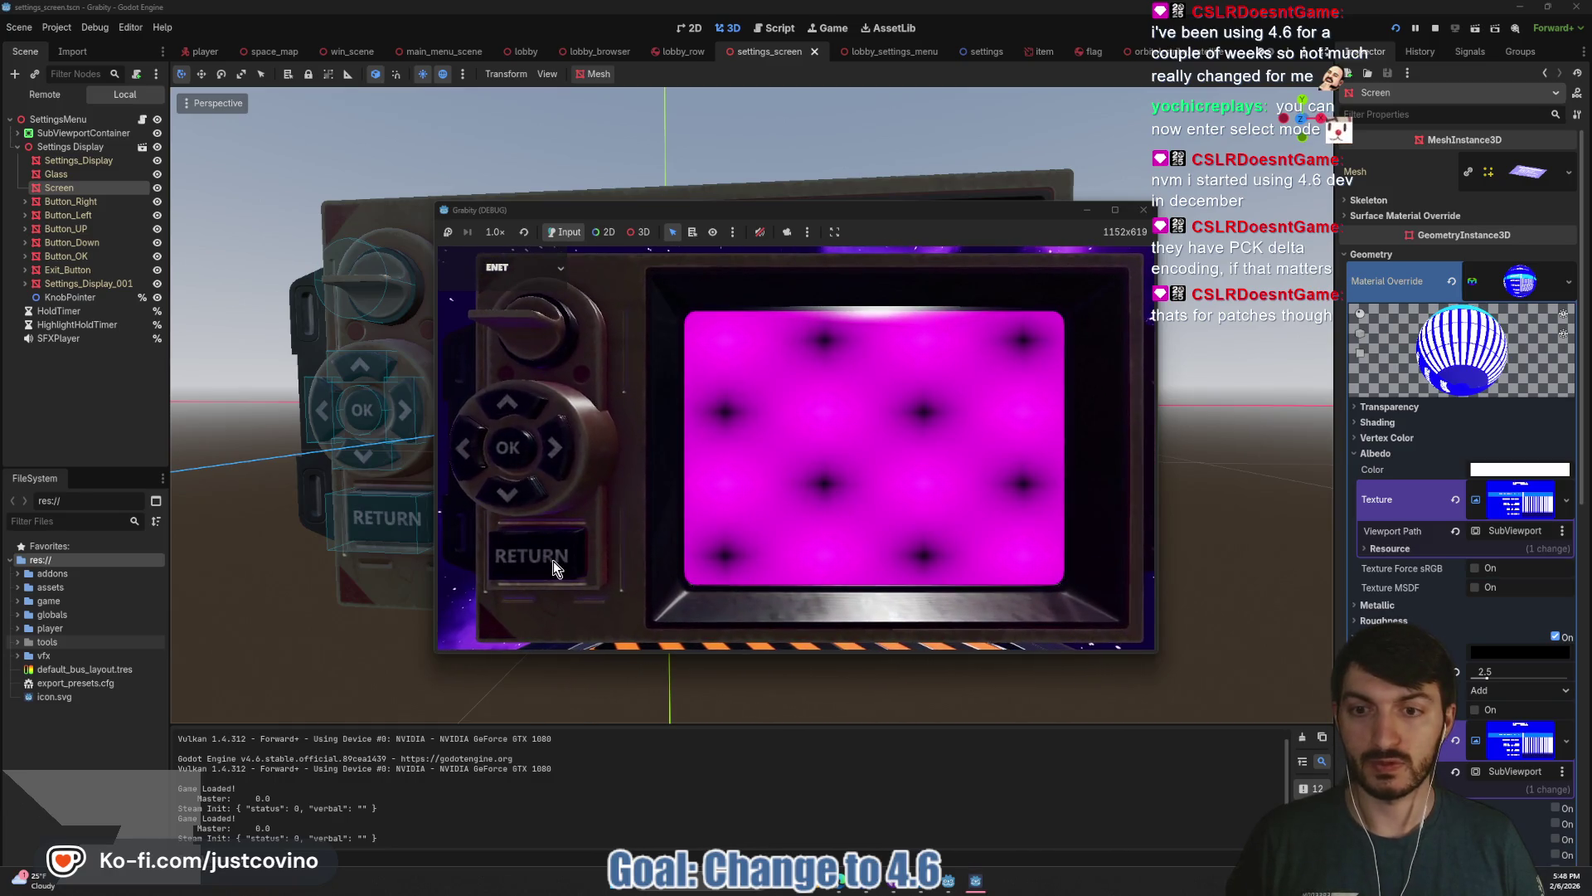
{"action": "left_click", "coordinate": [555, 561]}
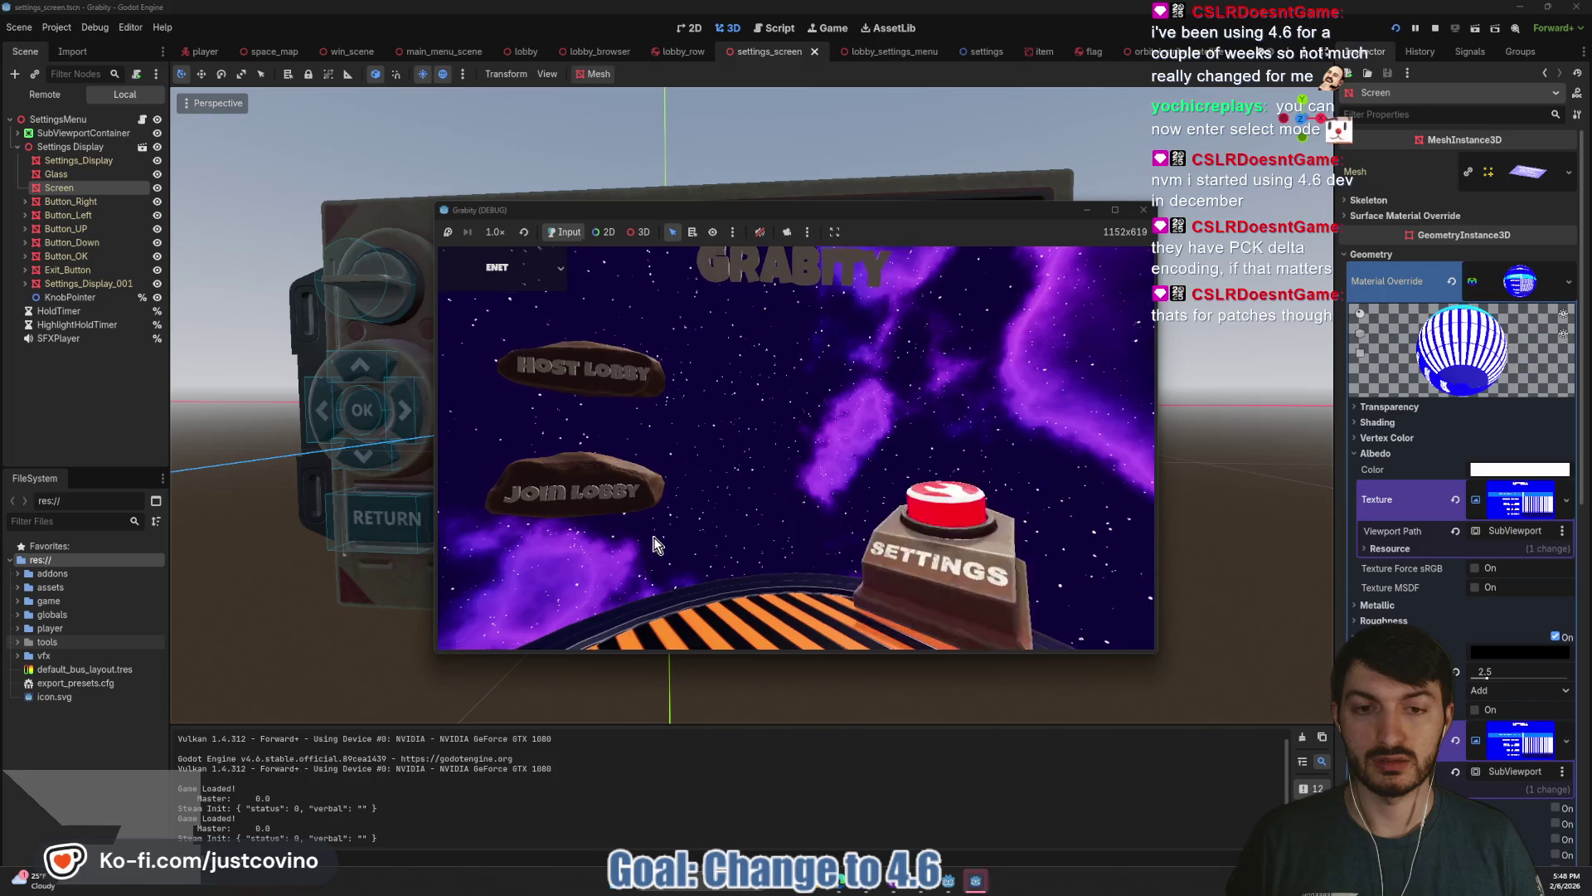
{"action": "left_click", "coordinate": [1436, 28]}
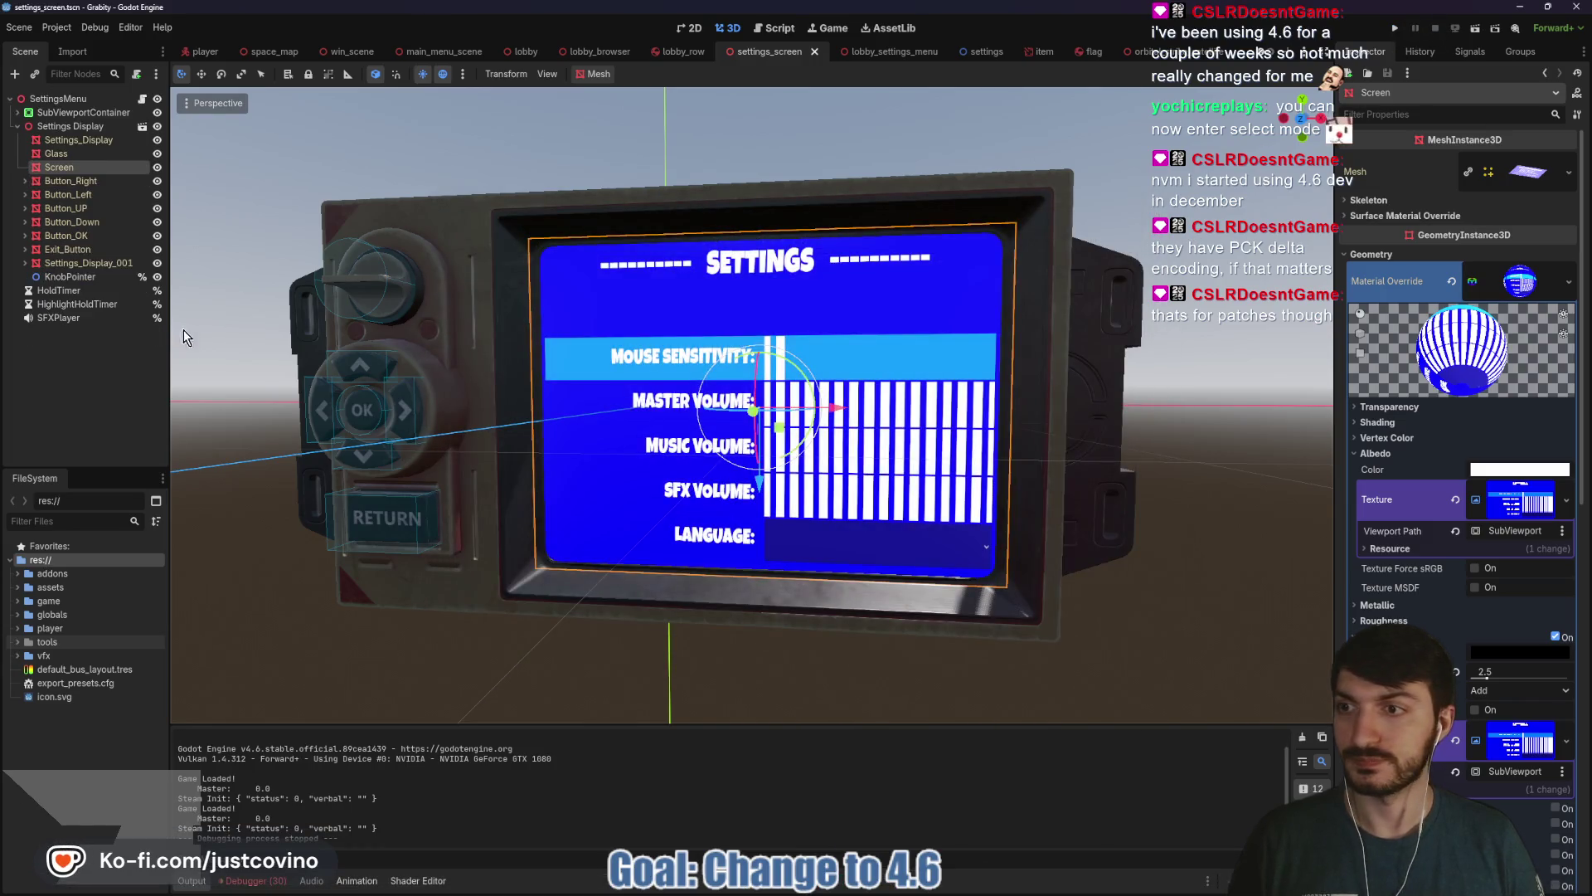
- Look through the player, space_map, win_scene and main_menu_scene scenes
{"action": "left_click", "coordinate": [202, 52]}
{"action": "scroll", "coordinate": [103, 335], "scroll_direction": "down", "scroll_amount": 2}
{"action": "scroll", "coordinate": [103, 367], "scroll_direction": "down", "scroll_amount": 3}
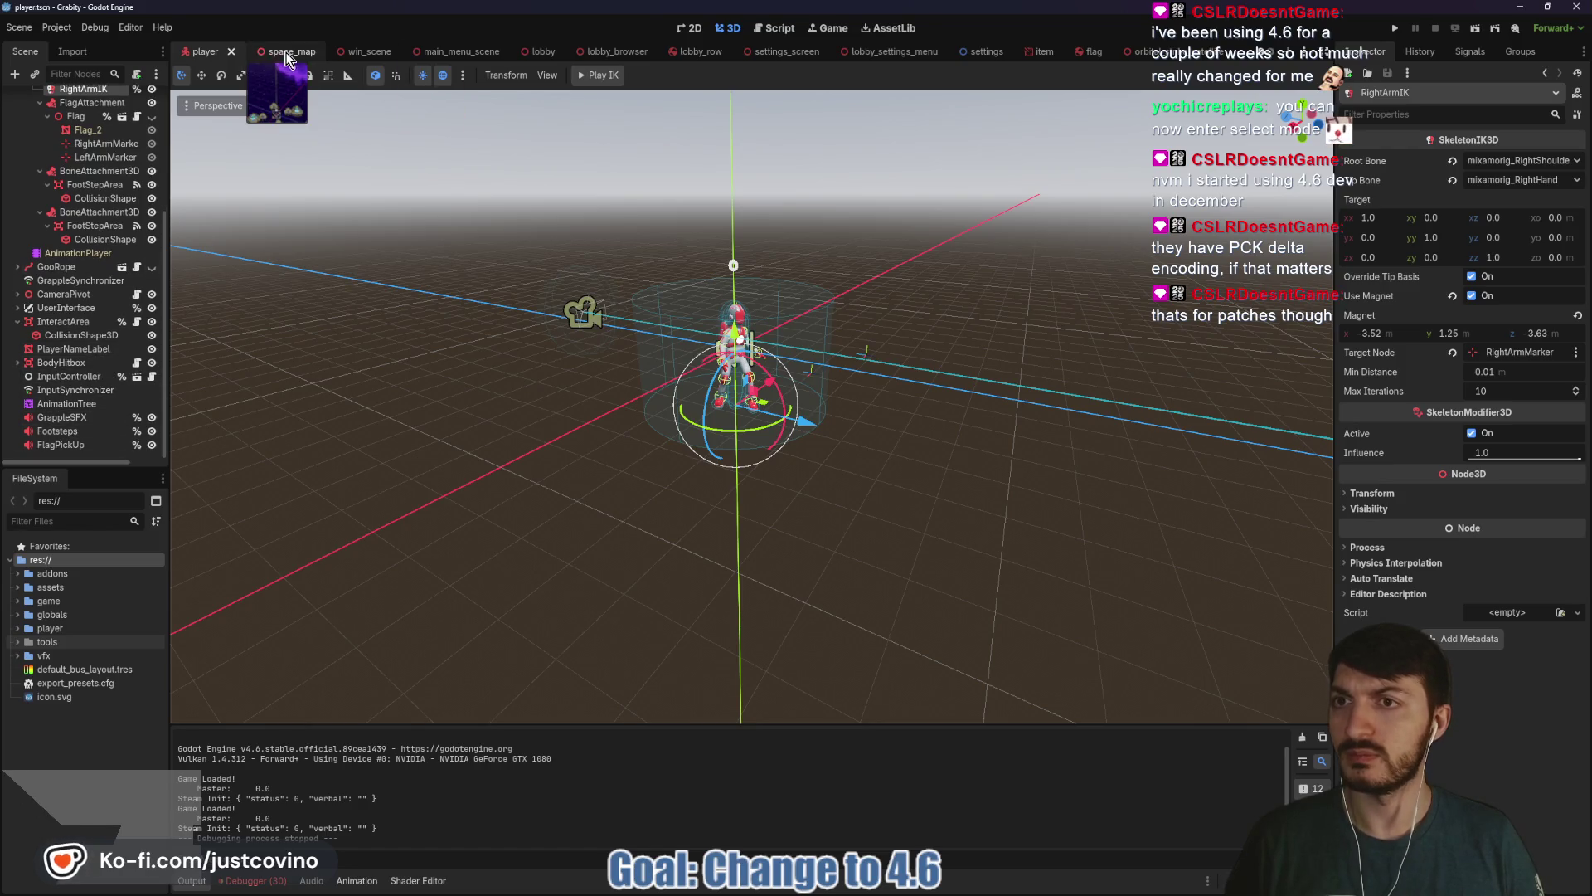
{"action": "left_click", "coordinate": [275, 51]}
{"action": "left_click", "coordinate": [347, 52]}
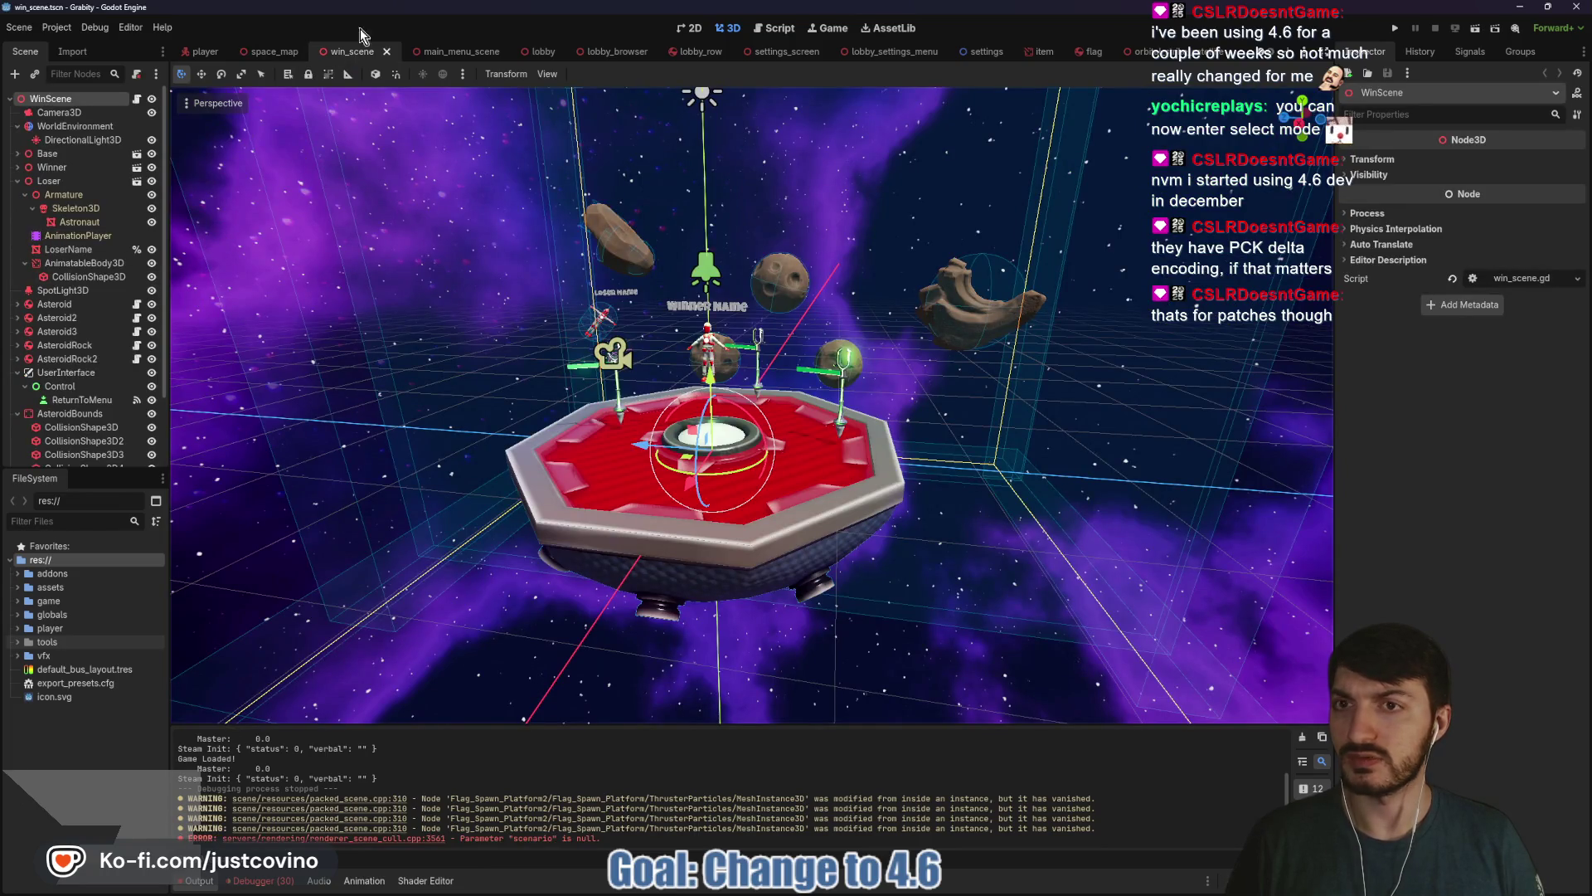
{"action": "left_click", "coordinate": [447, 52]}
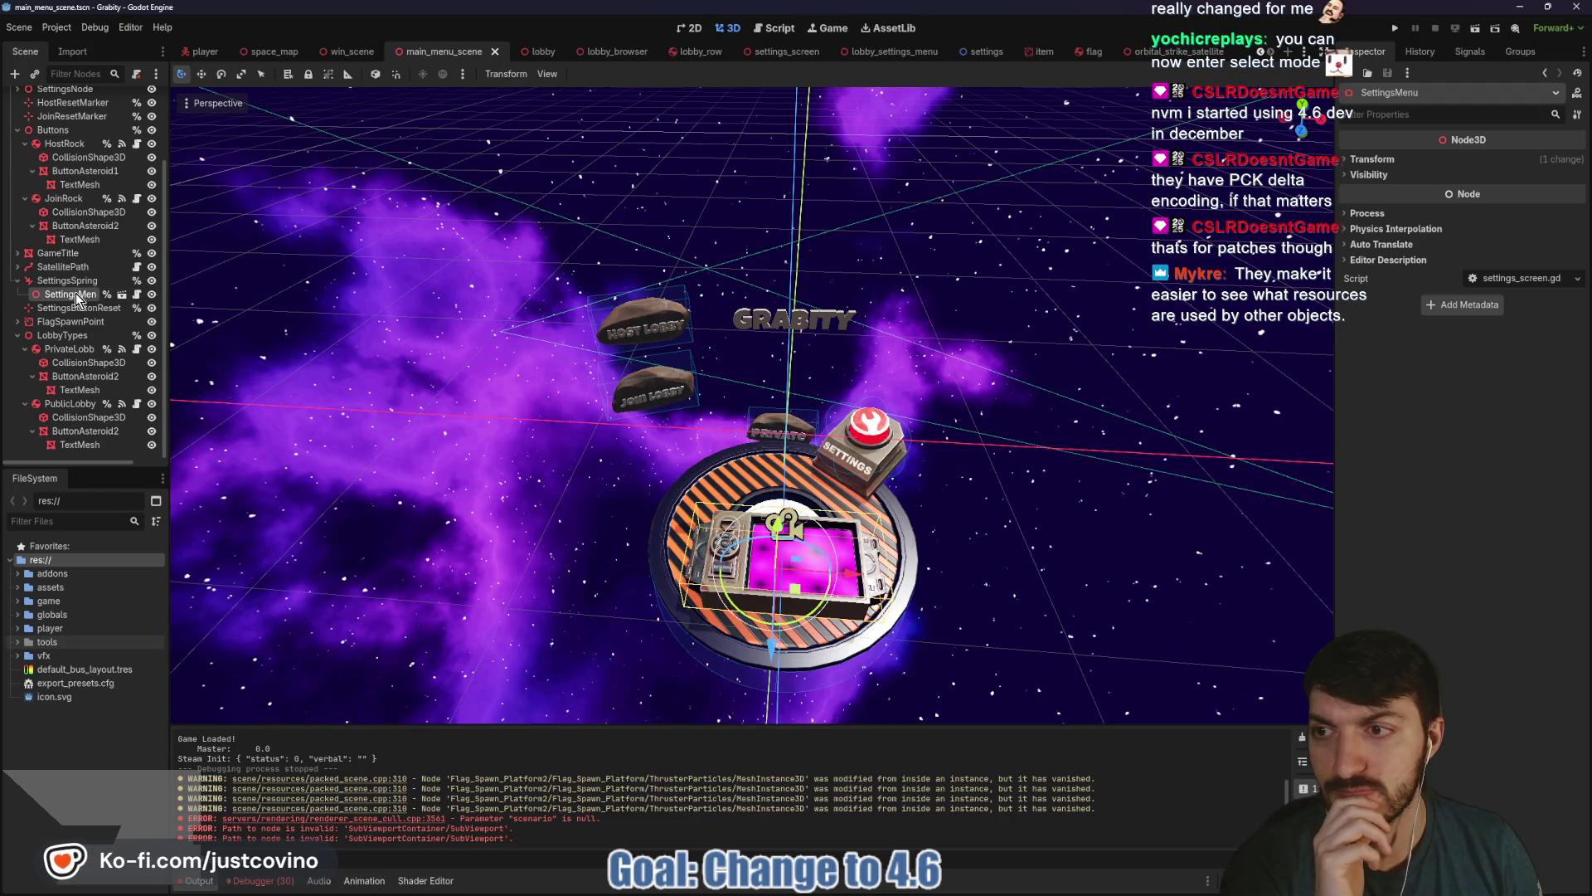
- Reload the current project from the Project menu
{"action": "scroll", "coordinate": [911, 574], "scroll_direction": "up", "scroll_amount": 5}
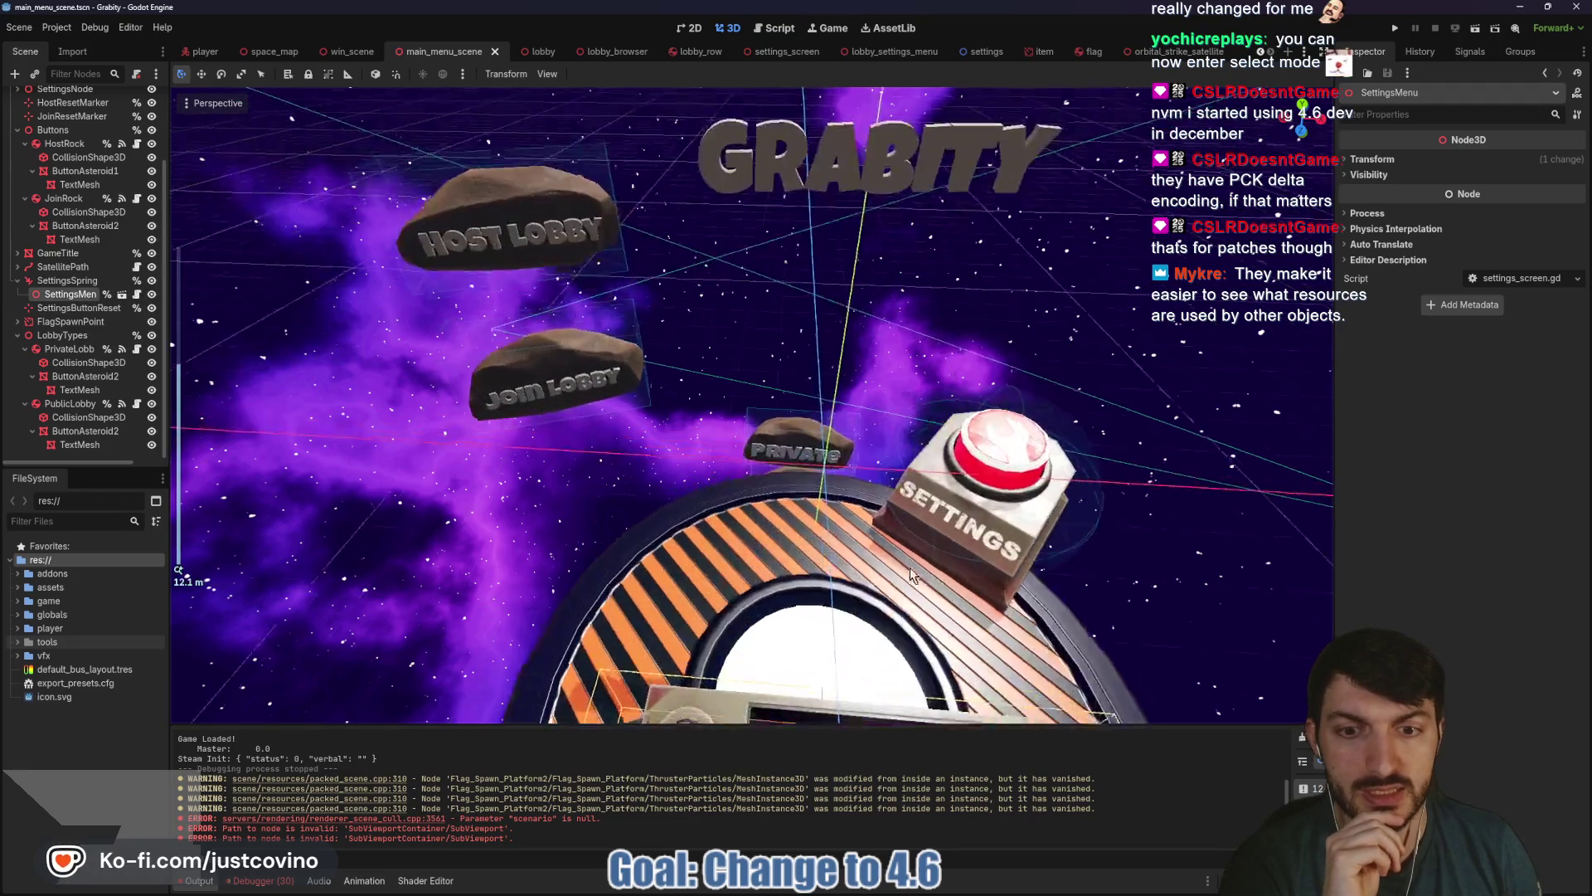
{"action": "scroll", "coordinate": [770, 470], "scroll_direction": "down", "scroll_amount": 4}
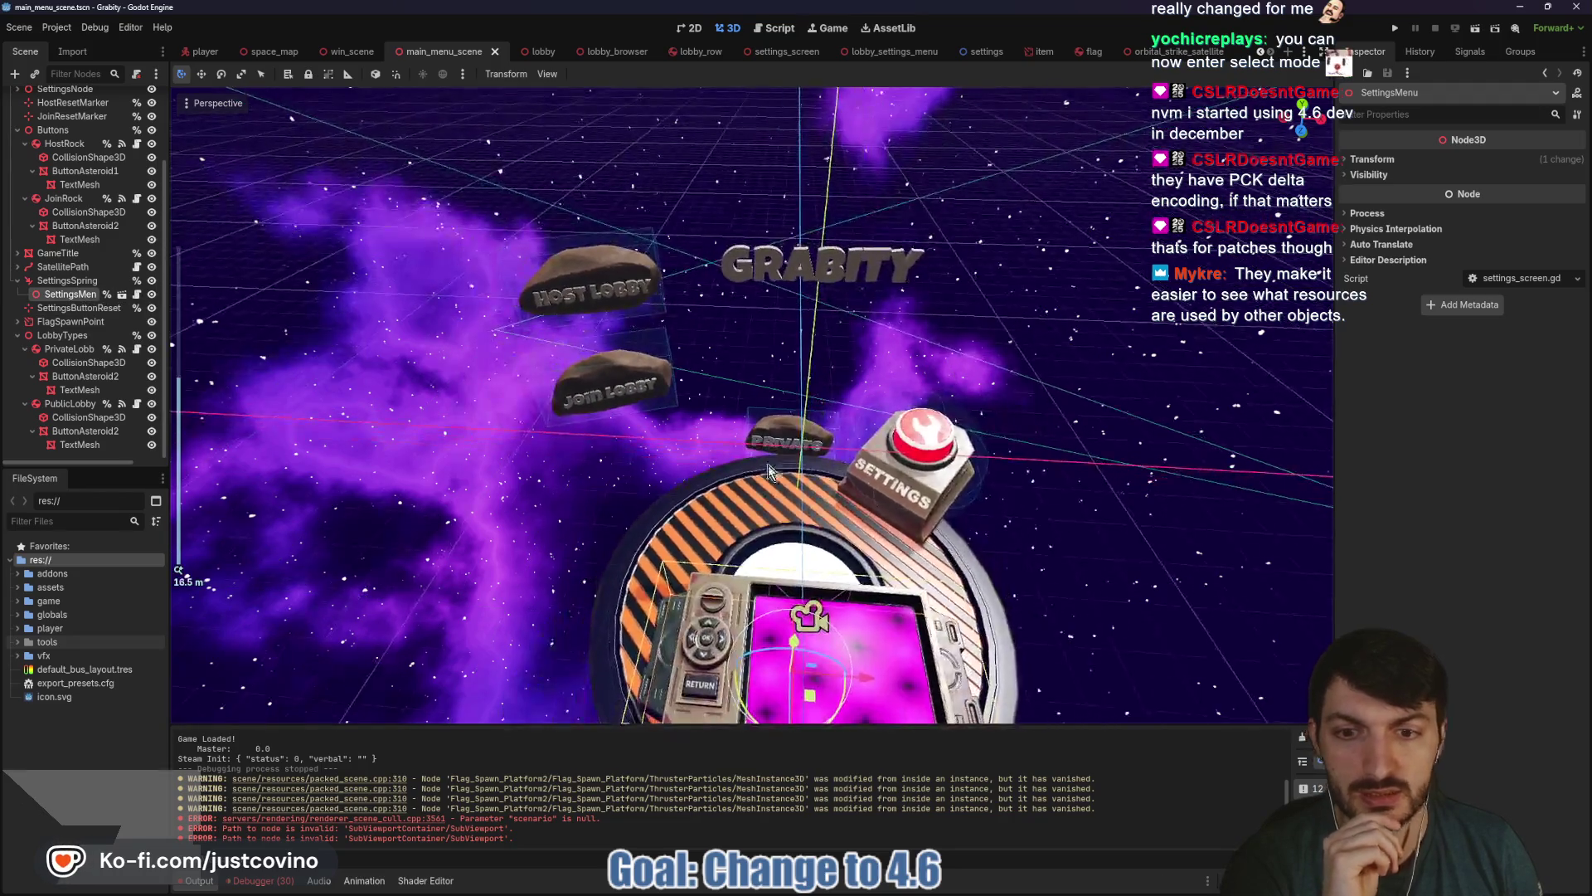
{"action": "left_click", "coordinate": [55, 33]}
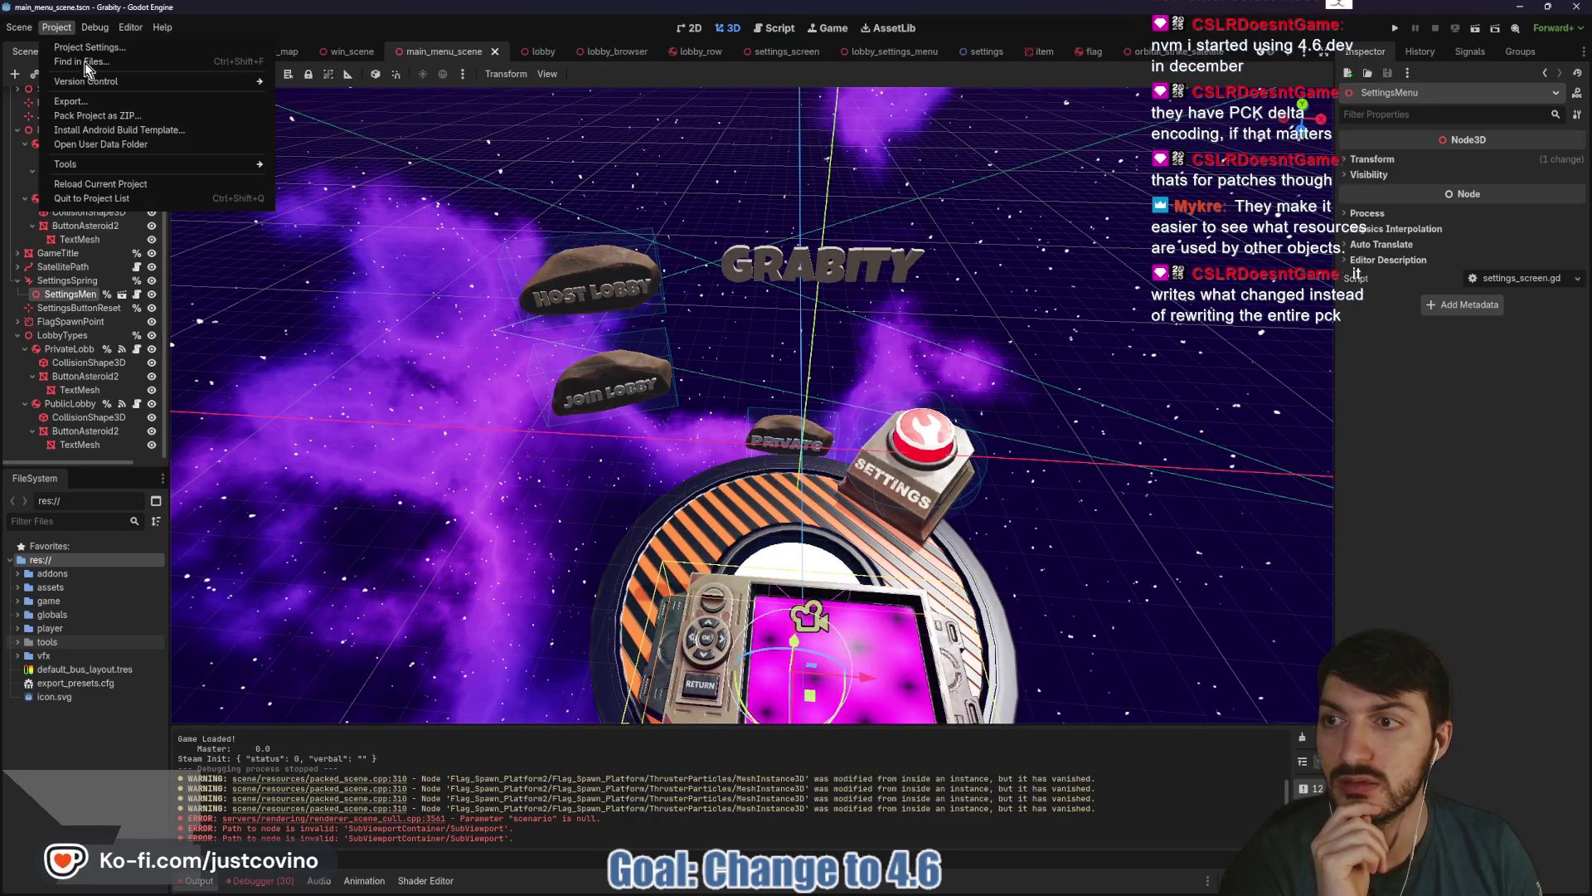
{"action": "left_click", "coordinate": [108, 186]}
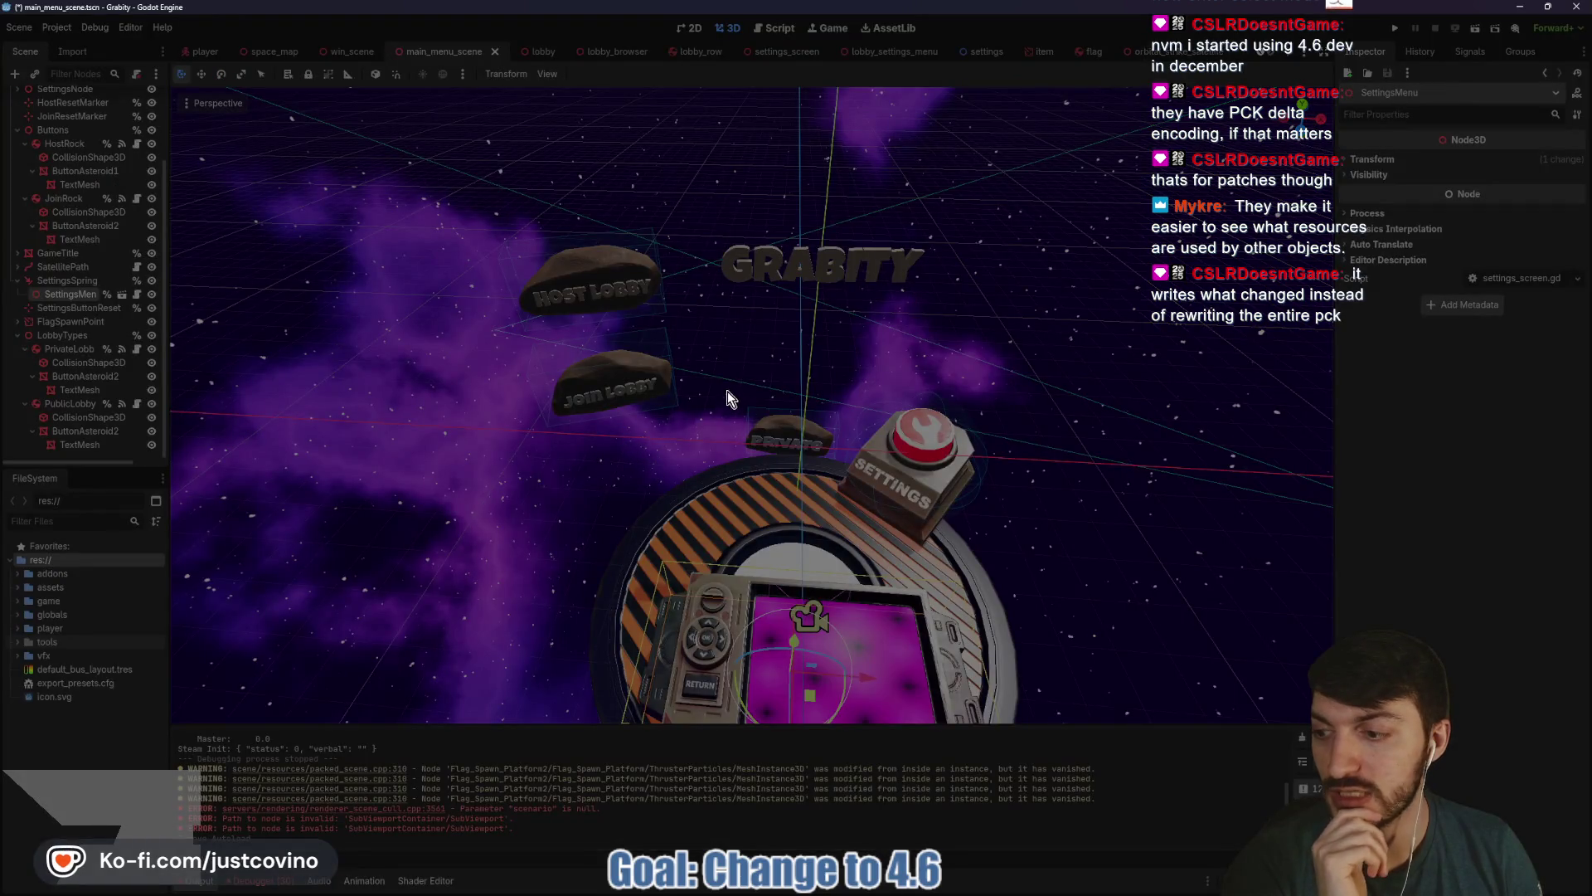
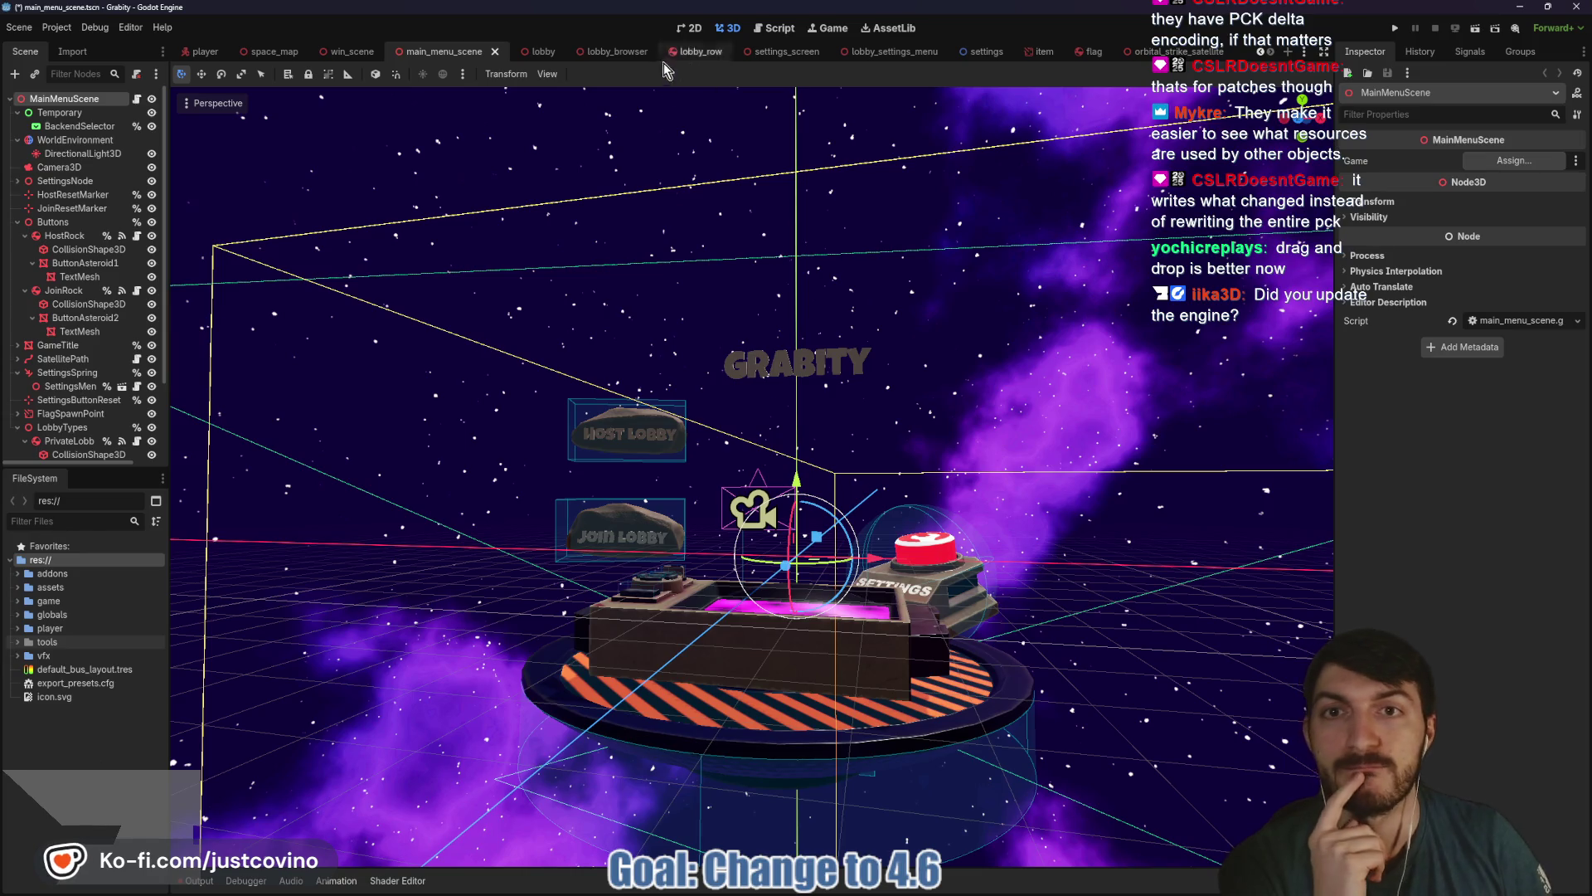
- Switch to the settings_screen scene and orbit the view around the settings device
{"action": "left_click", "coordinate": [783, 57]}
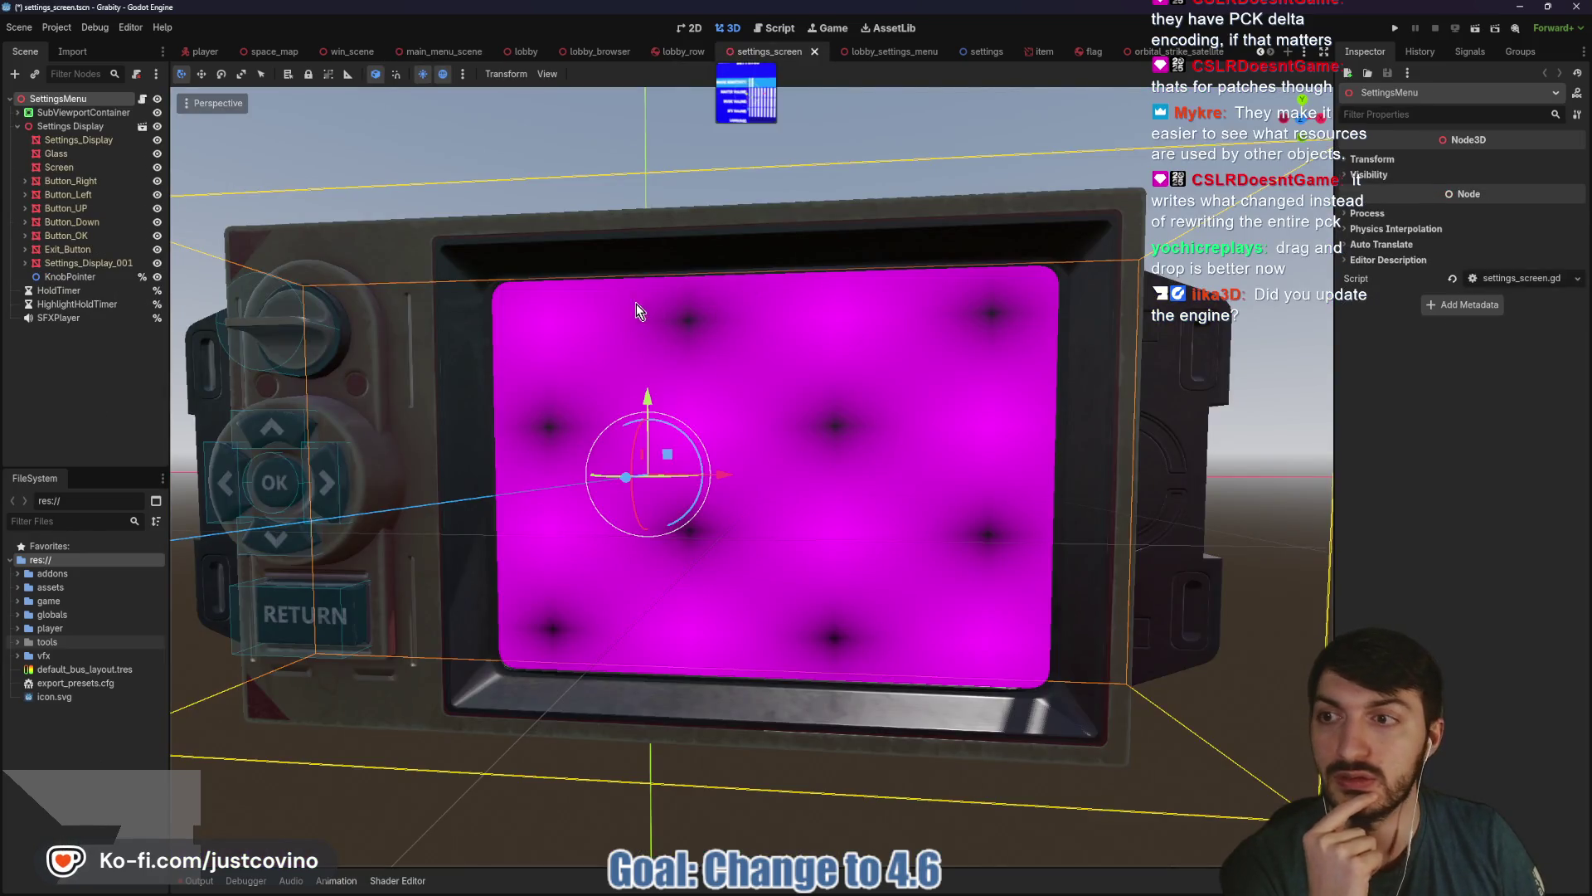
{"action": "scroll", "coordinate": [647, 308], "scroll_direction": "down", "scroll_amount": 4}
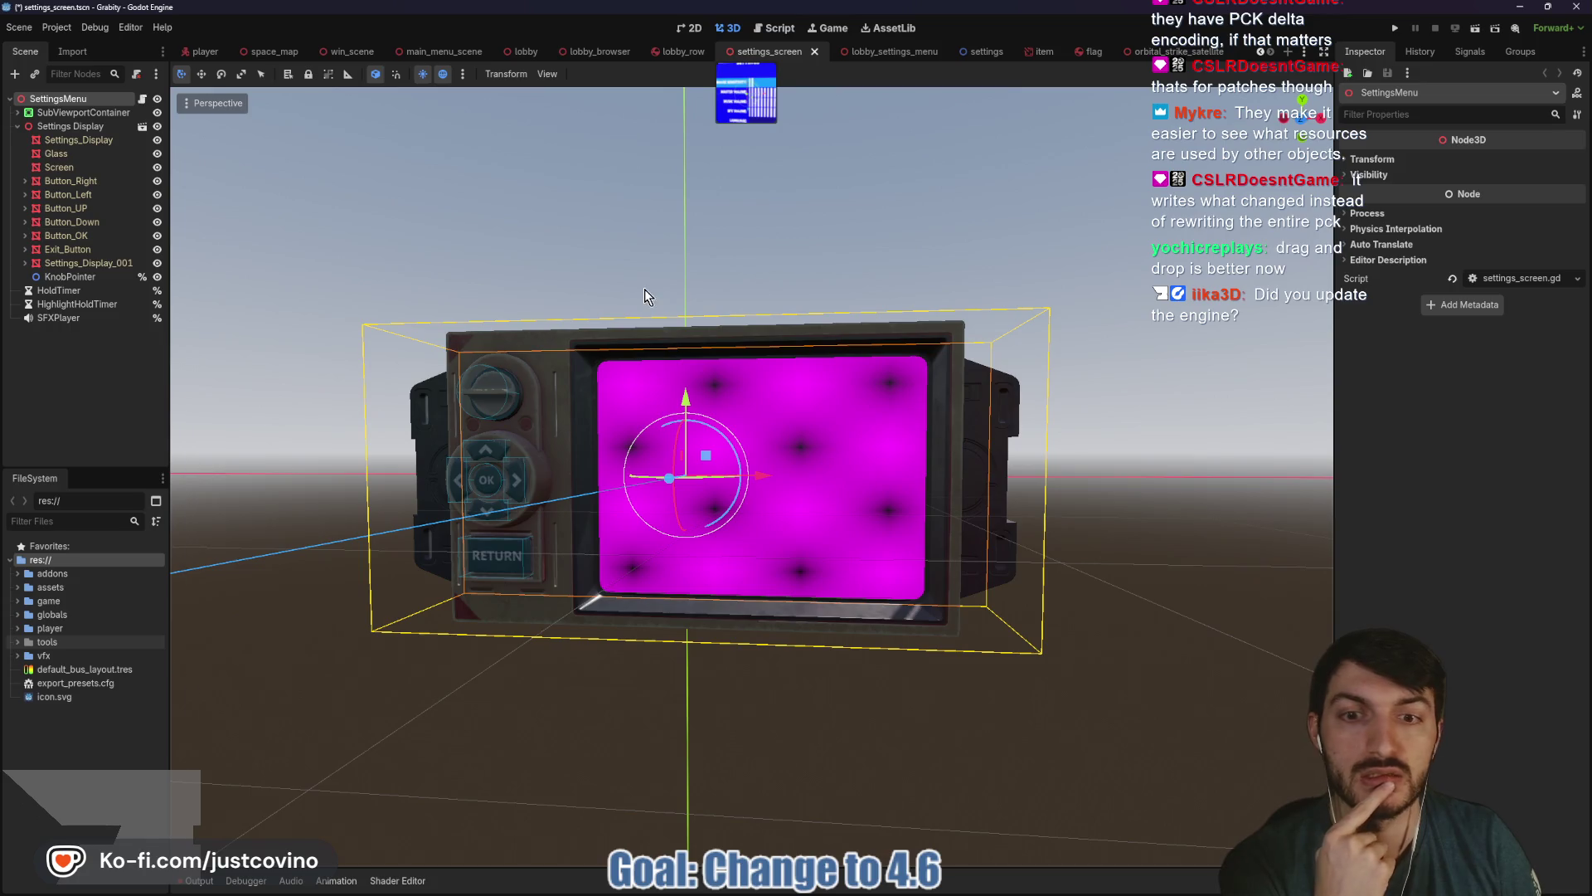
{"action": "left_click_drag", "start_coordinate": [644, 289], "coordinate": [644, 292]}
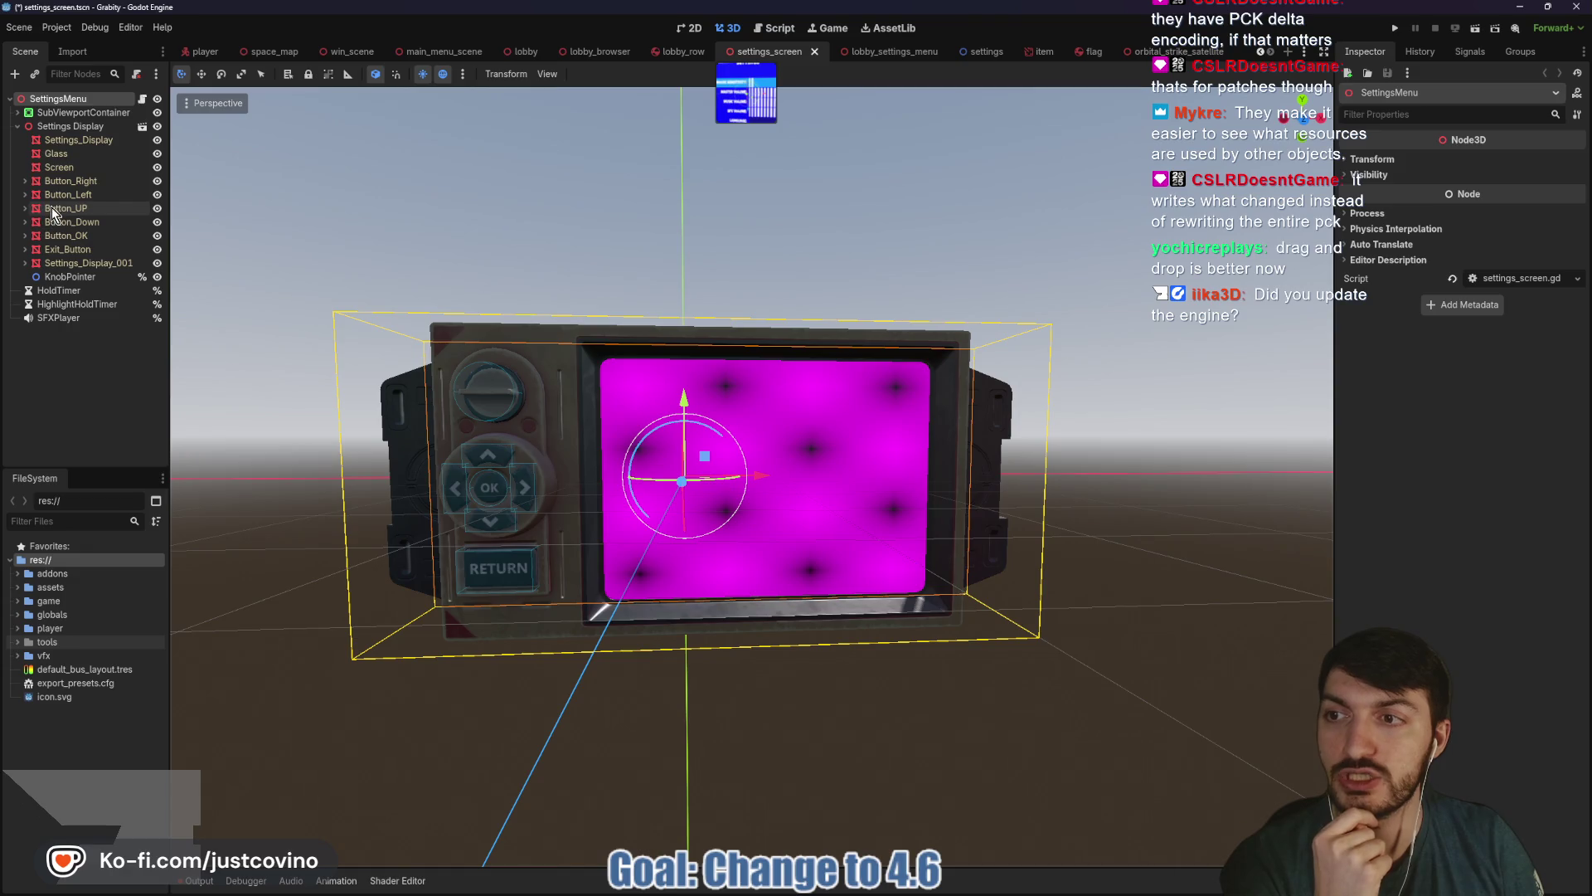
- Inspect the Settings Display, button, Glass and Screen meshes, dismissing the imported-scene warning
{"action": "left_click", "coordinate": [60, 128]}
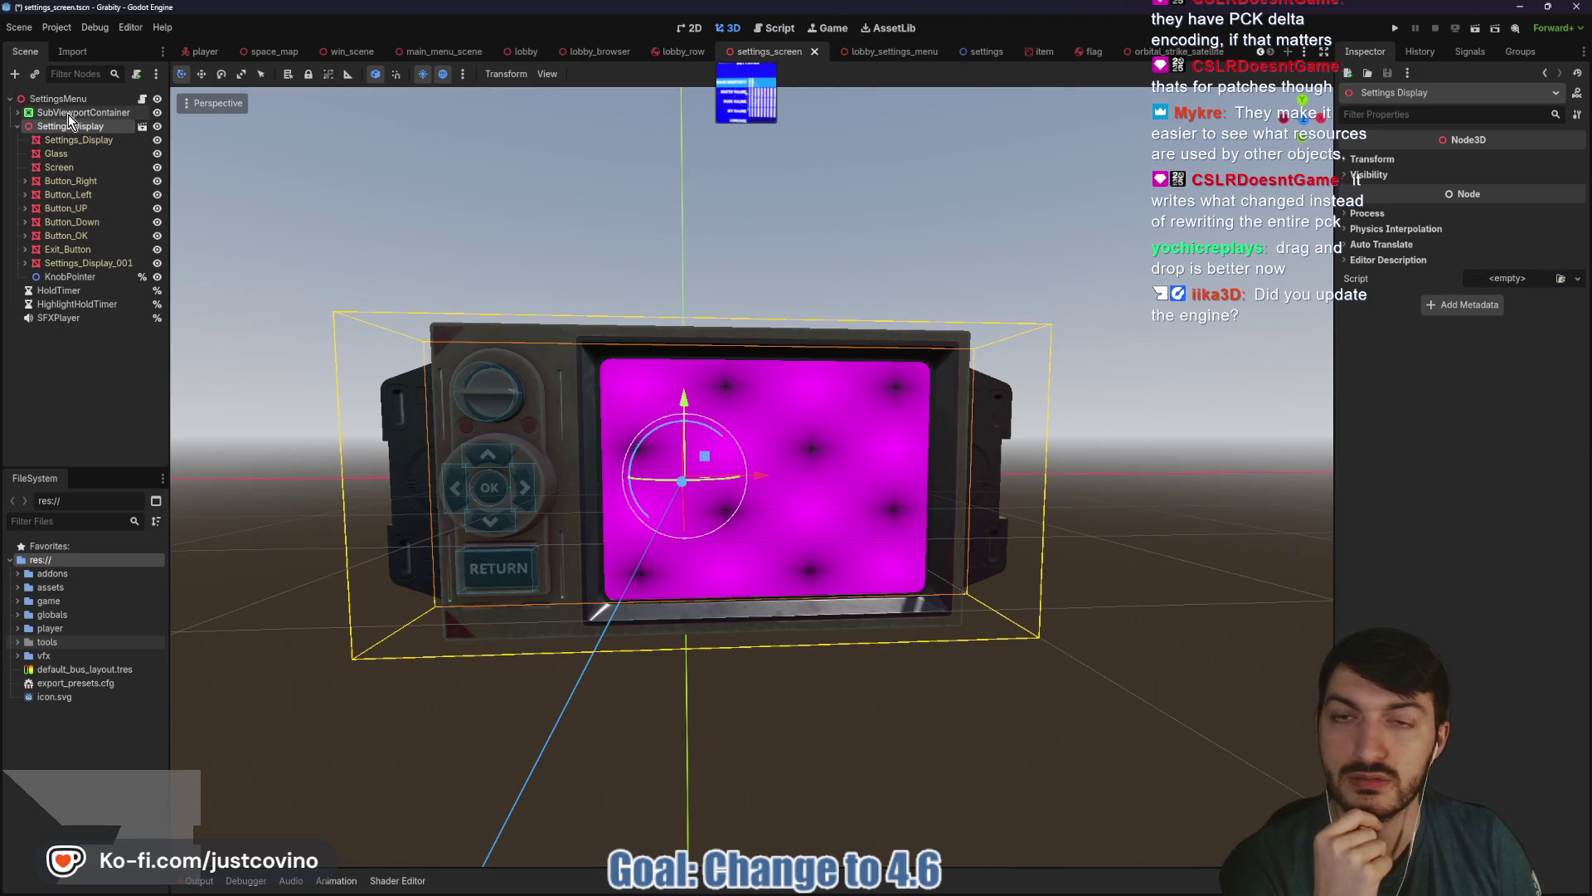
{"action": "left_click", "coordinate": [81, 184]}
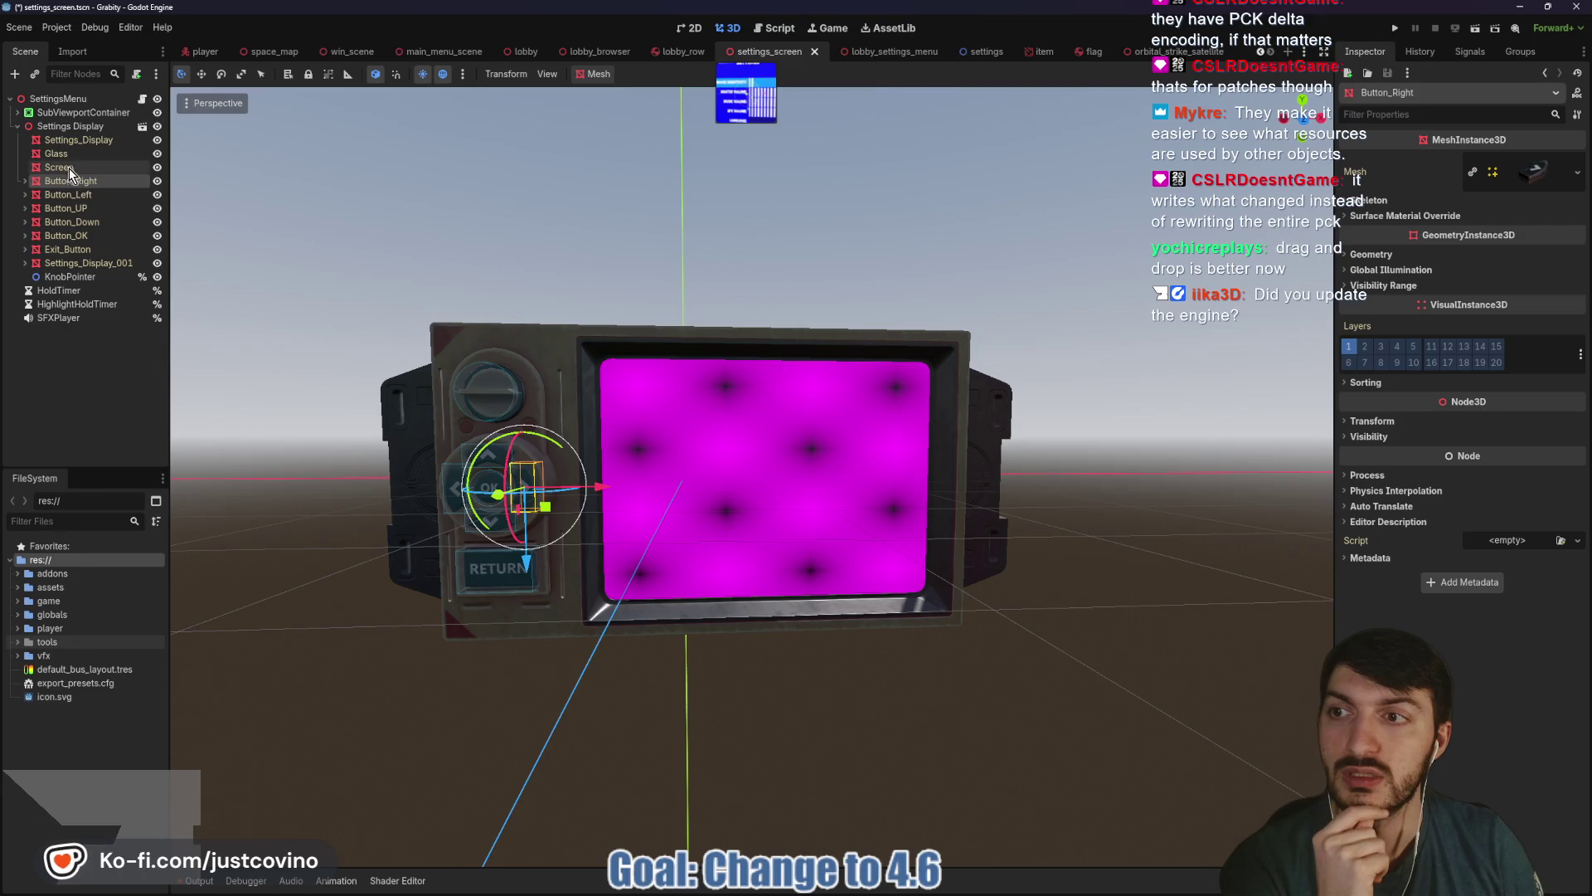
{"action": "left_click", "coordinate": [65, 156]}
{"action": "left_click", "coordinate": [142, 126]}
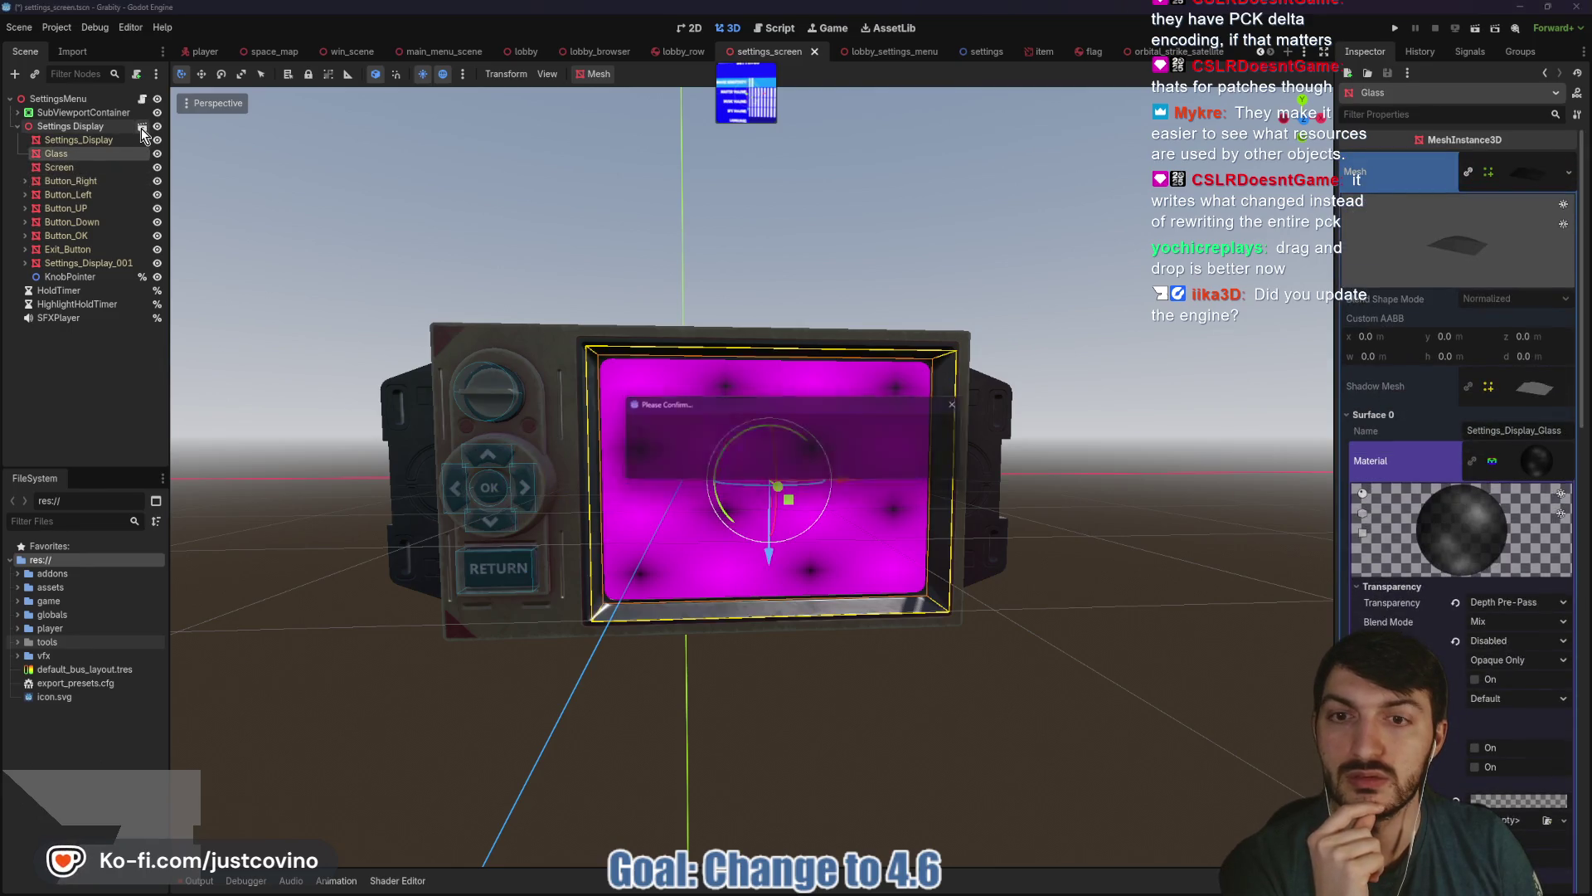
{"action": "left_click", "coordinate": [902, 467]}
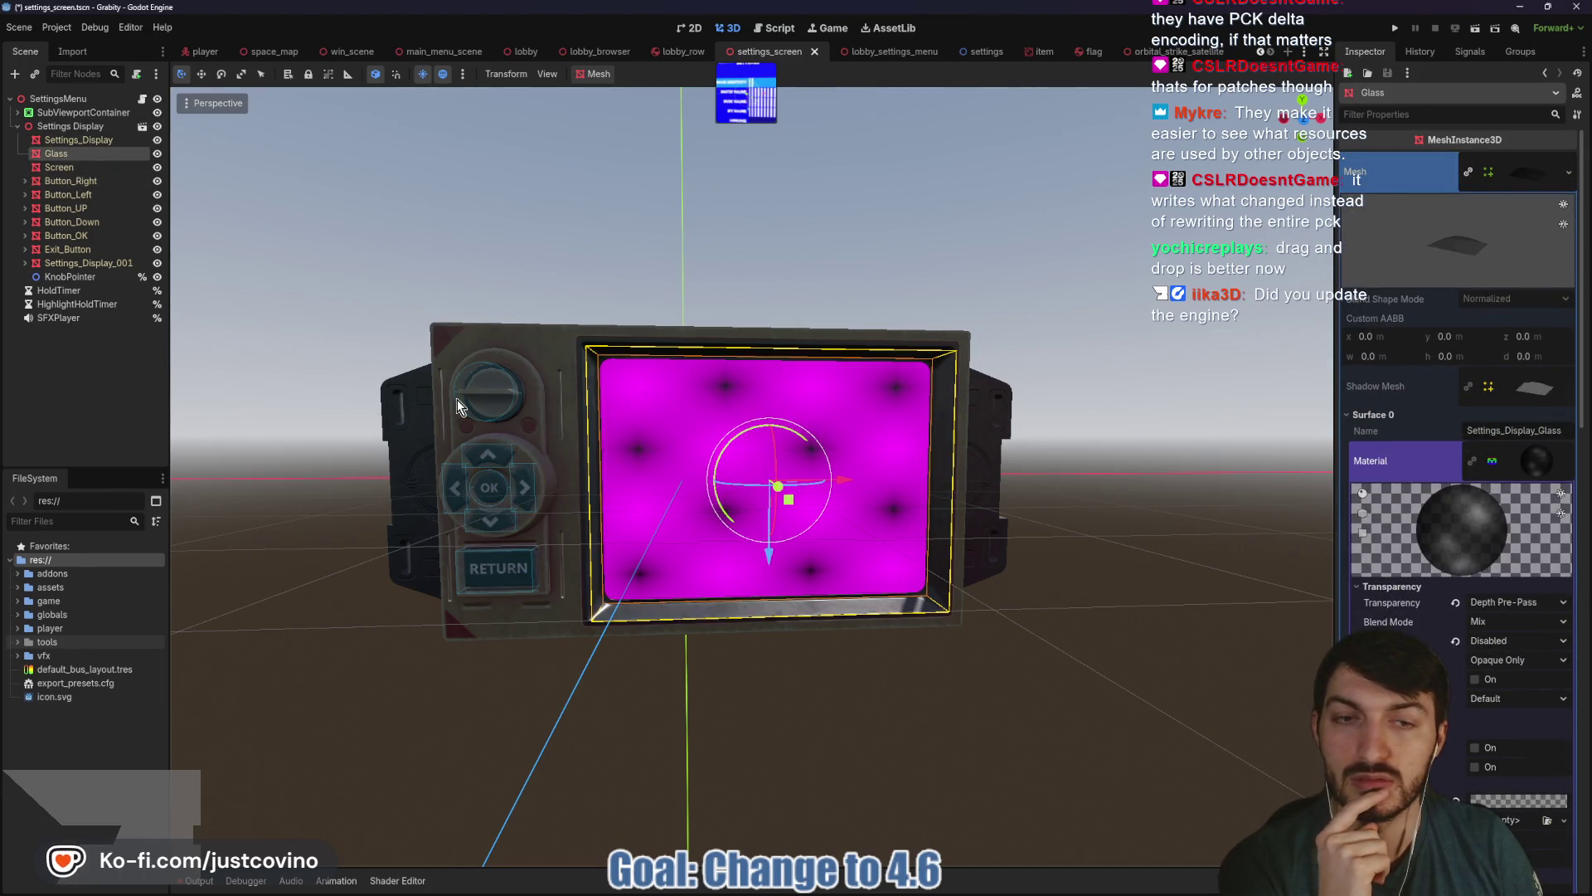
{"action": "left_click", "coordinate": [58, 167]}
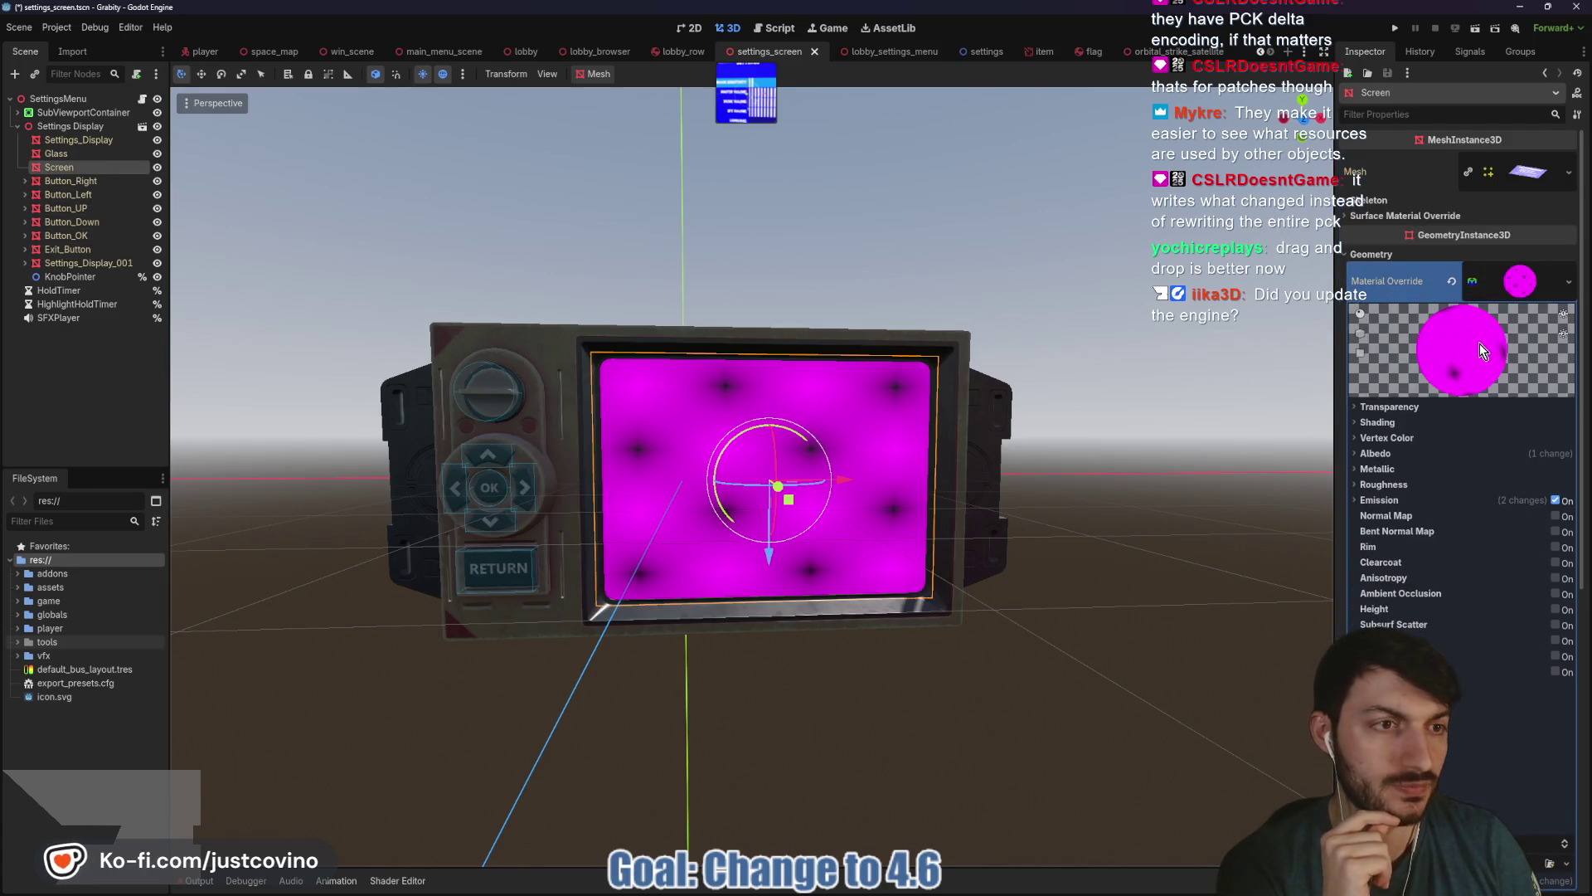
- Set the albedo ViewportTexture's viewport path to SubViewport
{"action": "scroll", "coordinate": [1479, 343], "scroll_direction": "down", "scroll_amount": 2}
{"action": "left_click", "coordinate": [1420, 360]}
{"action": "left_click", "coordinate": [1495, 394]}
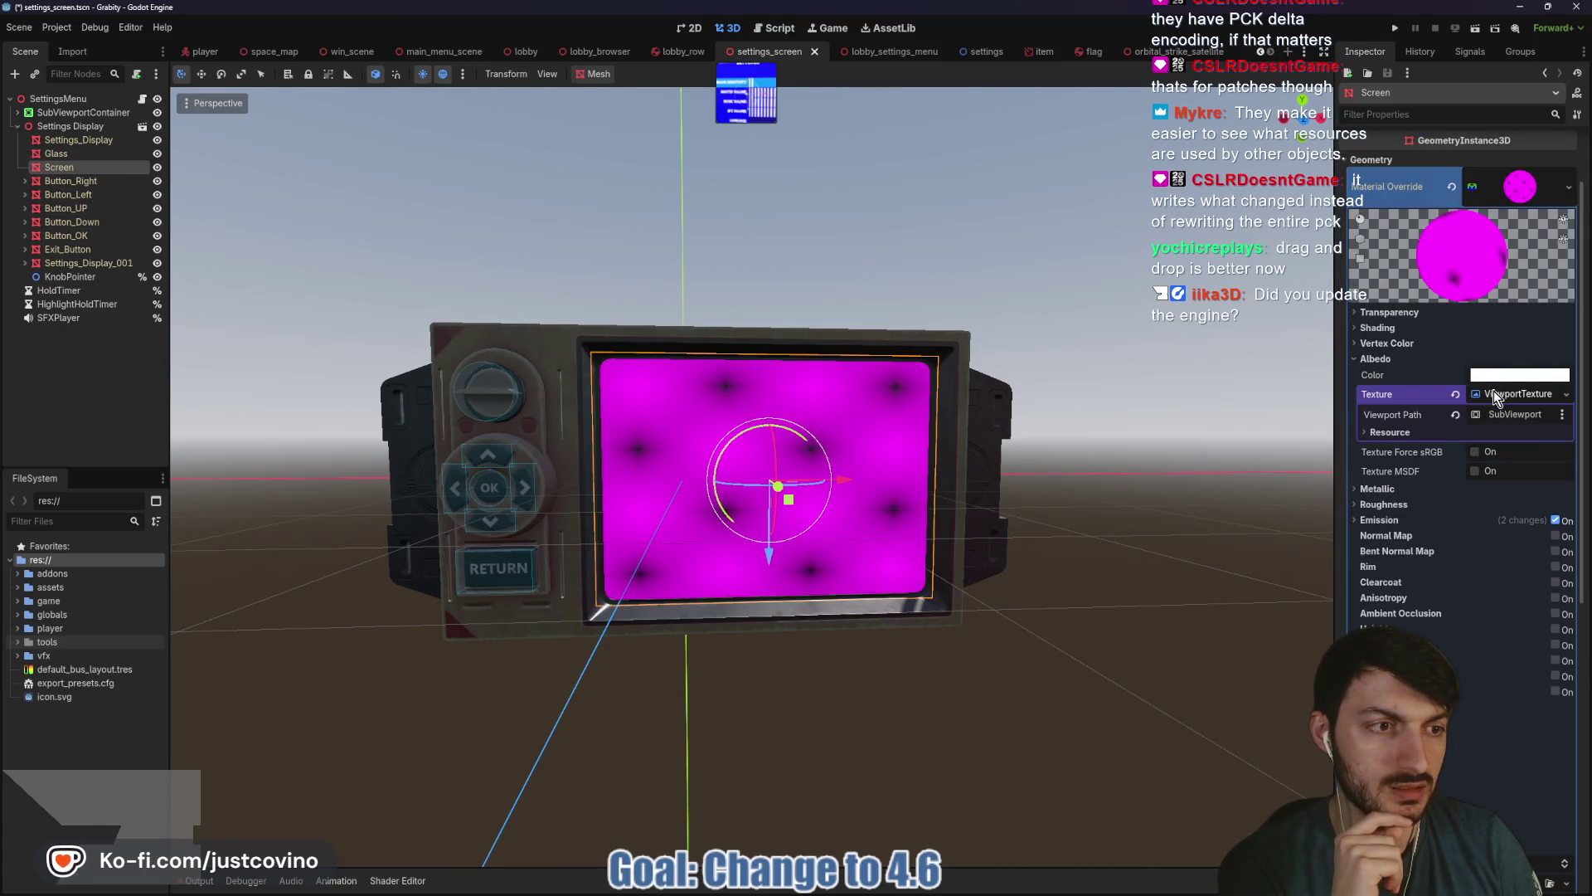
{"action": "left_click", "coordinate": [1505, 412]}
{"action": "left_click", "coordinate": [757, 320]}
{"action": "left_click", "coordinate": [749, 649]}
- Set the emission ViewportTexture's viewport path to SubViewport as well
{"action": "left_click", "coordinate": [1501, 520]}
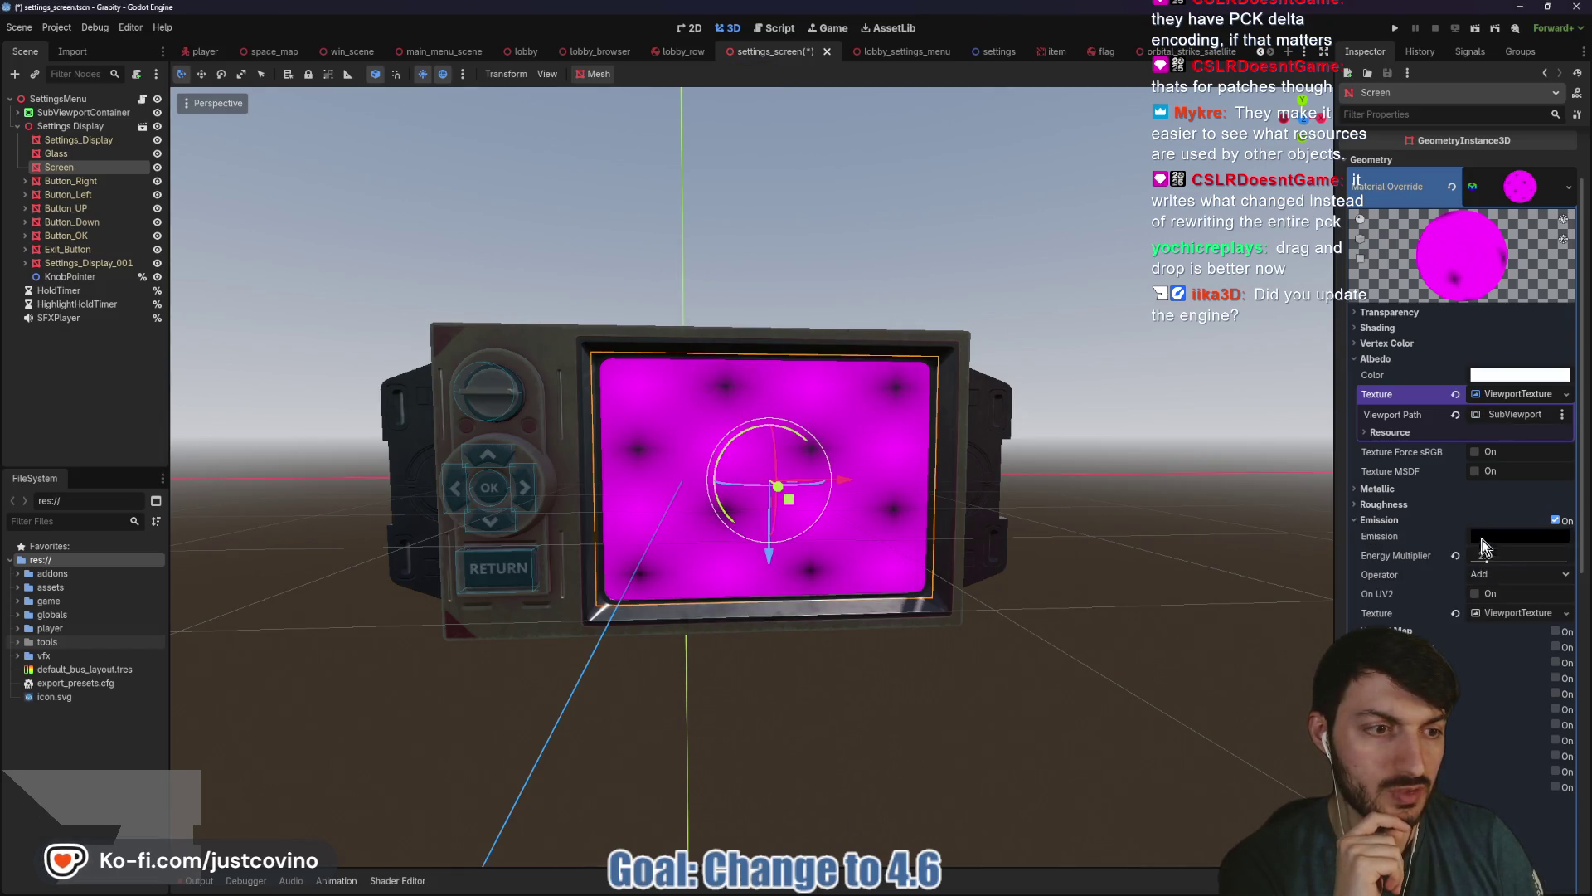
{"action": "left_click", "coordinate": [1493, 612]}
{"action": "left_click", "coordinate": [1501, 632]}
{"action": "left_click", "coordinate": [758, 321]}
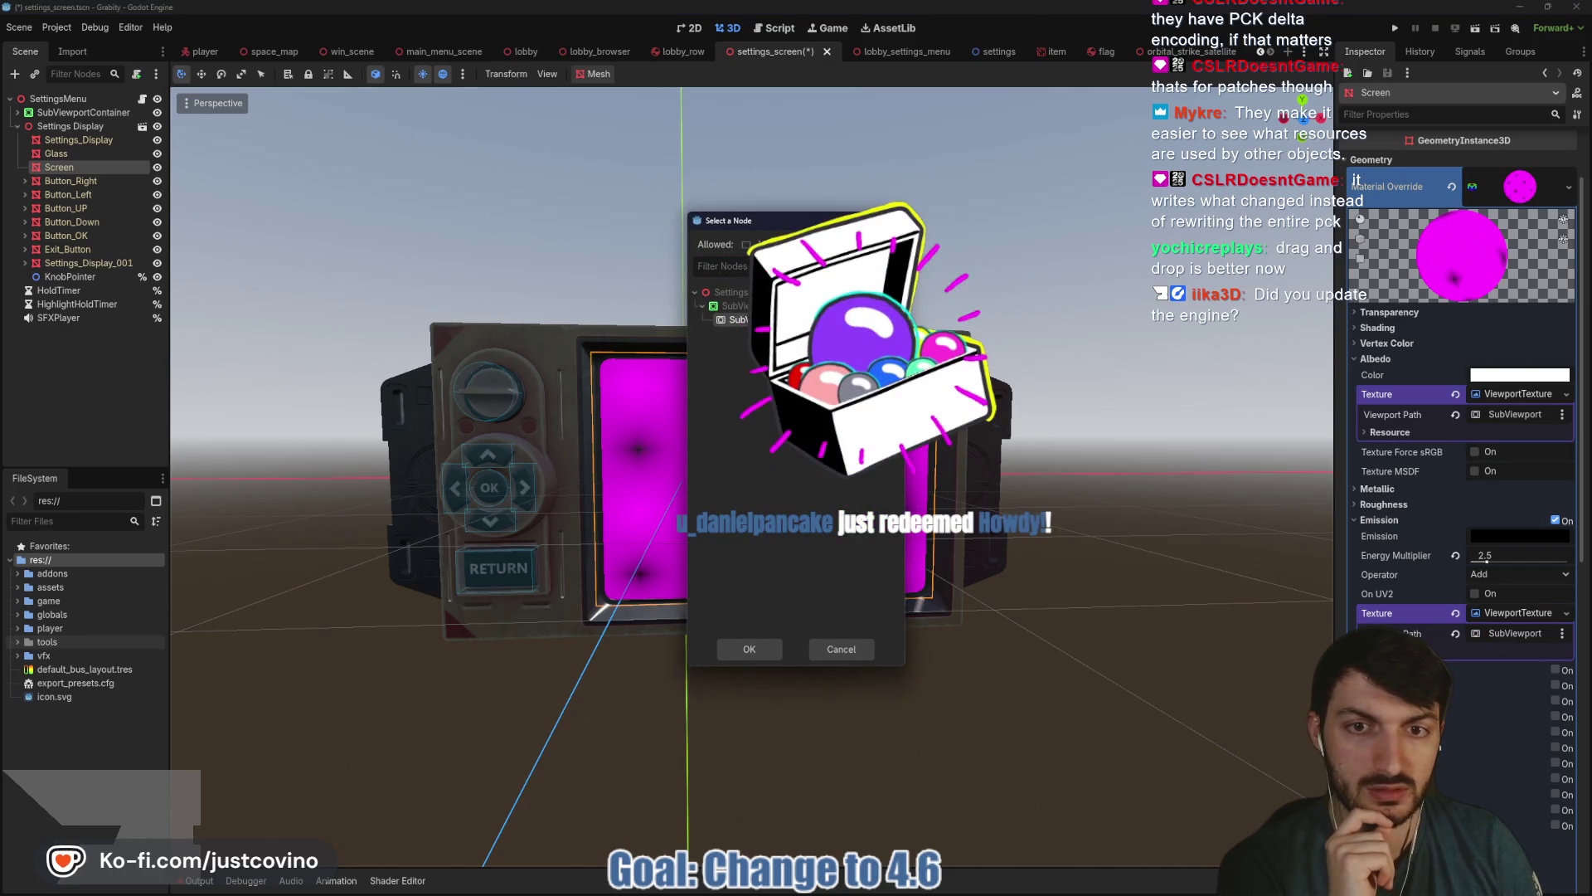
{"action": "left_click", "coordinate": [749, 649]}
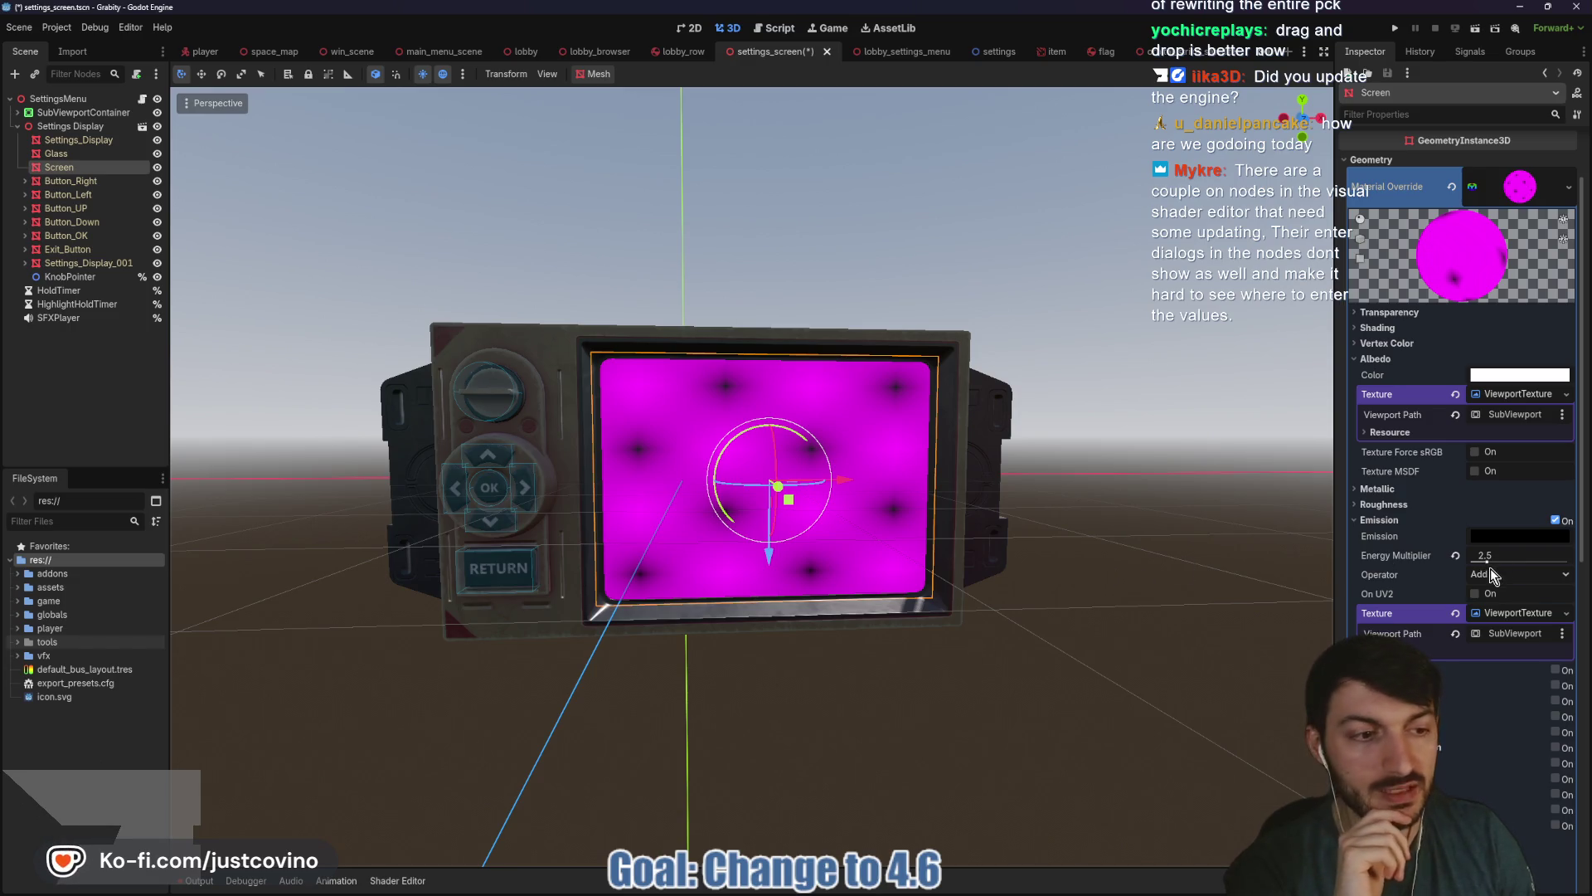
- Replace the emission texture with a new ViewportTexture assigned to SubViewport
{"action": "left_click", "coordinate": [1470, 631]}
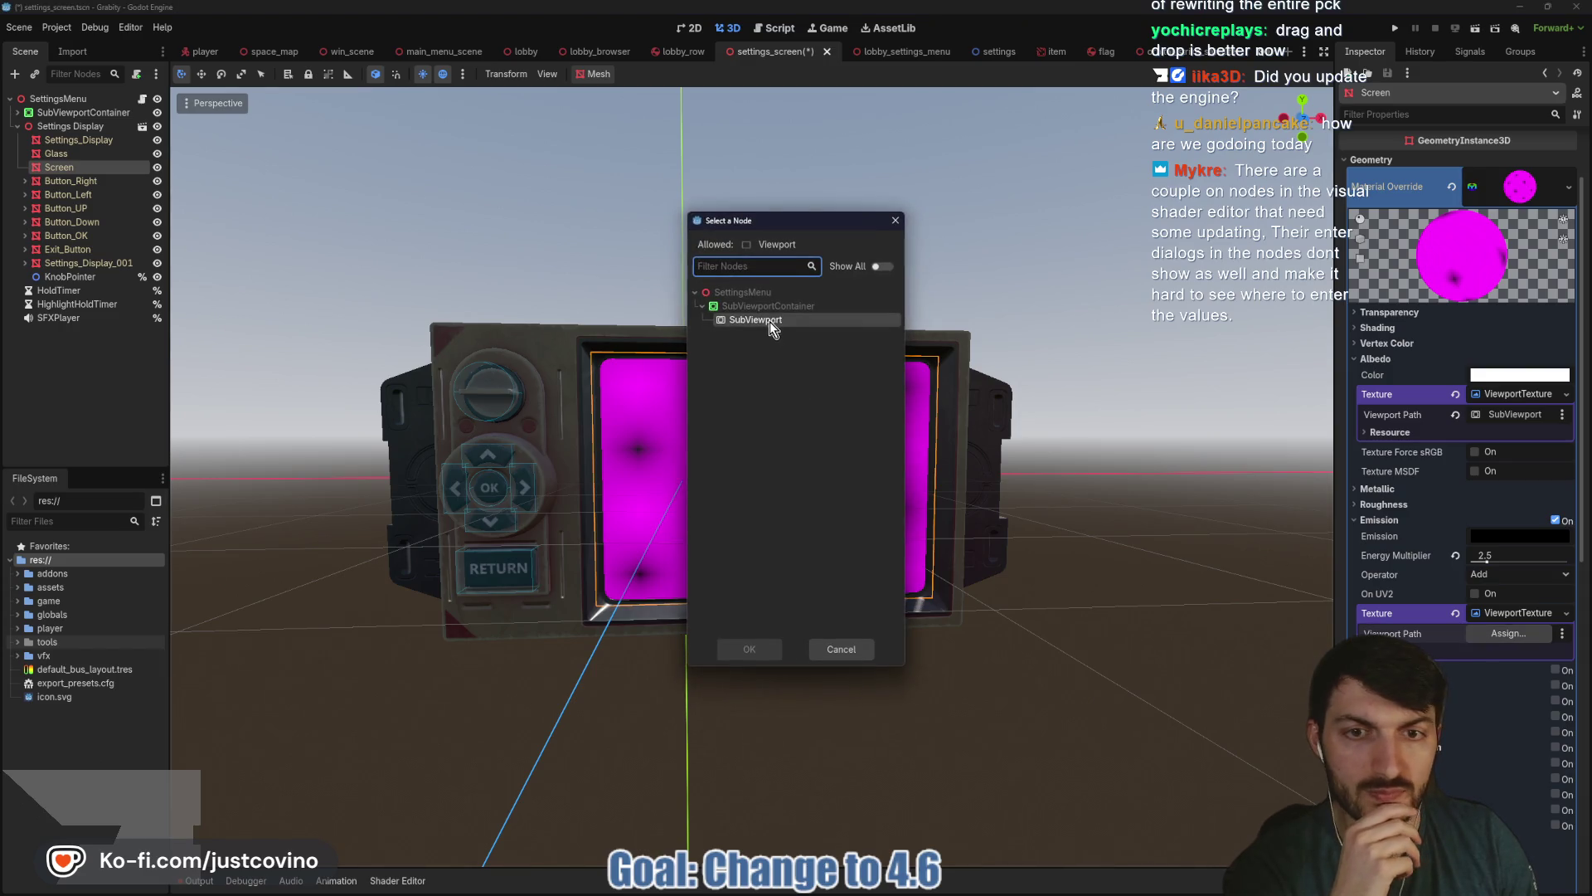
{"action": "left_click", "coordinate": [751, 649]}
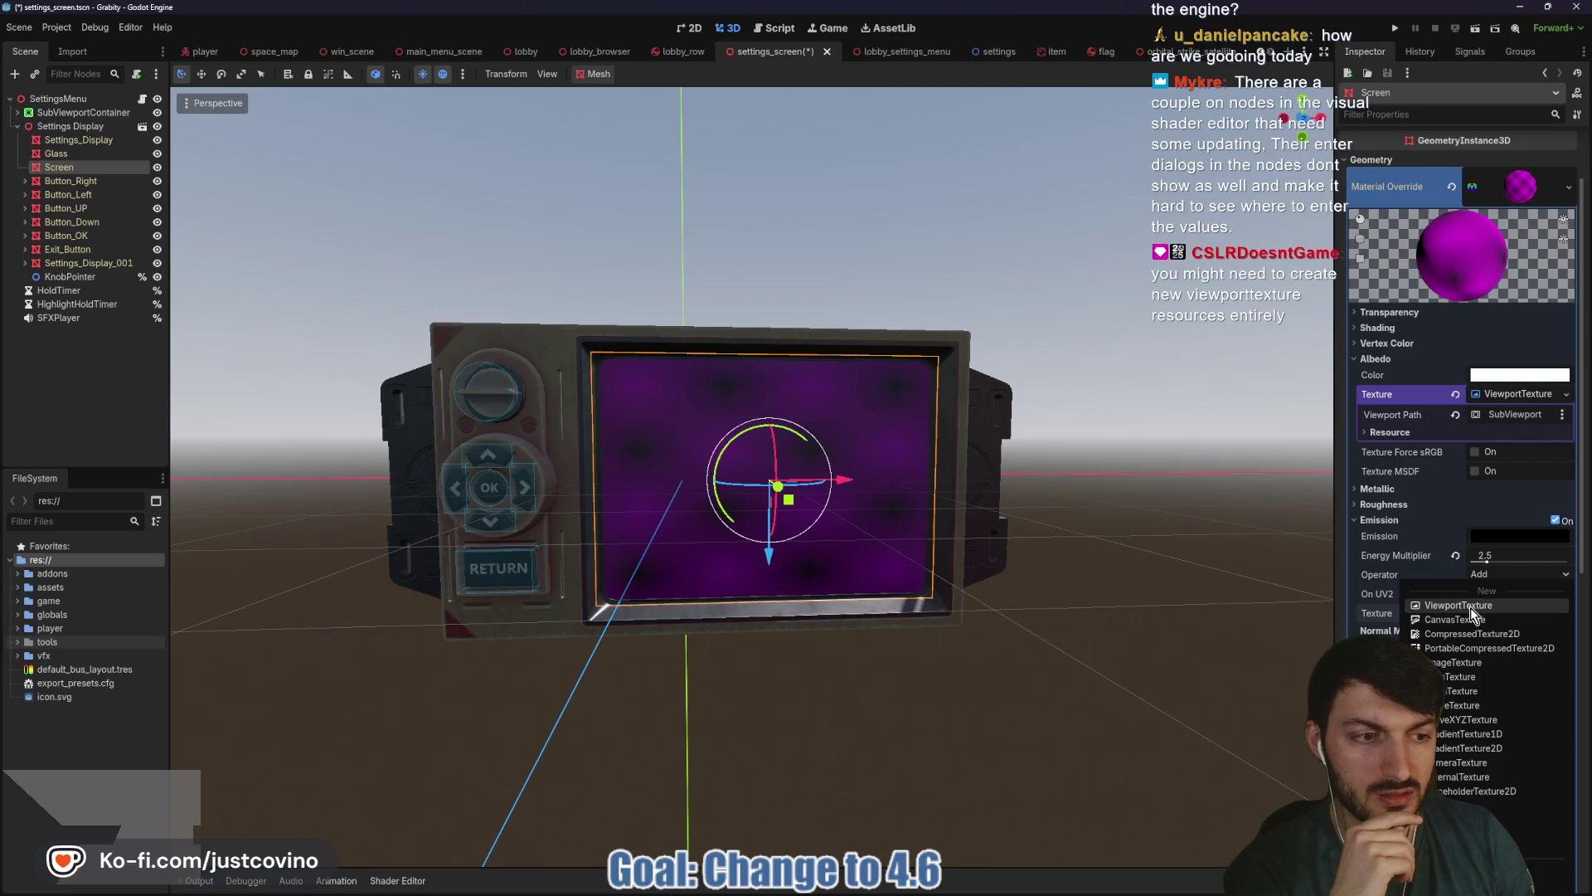
{"action": "left_click", "coordinate": [1470, 607]}
{"action": "left_click", "coordinate": [1505, 634]}
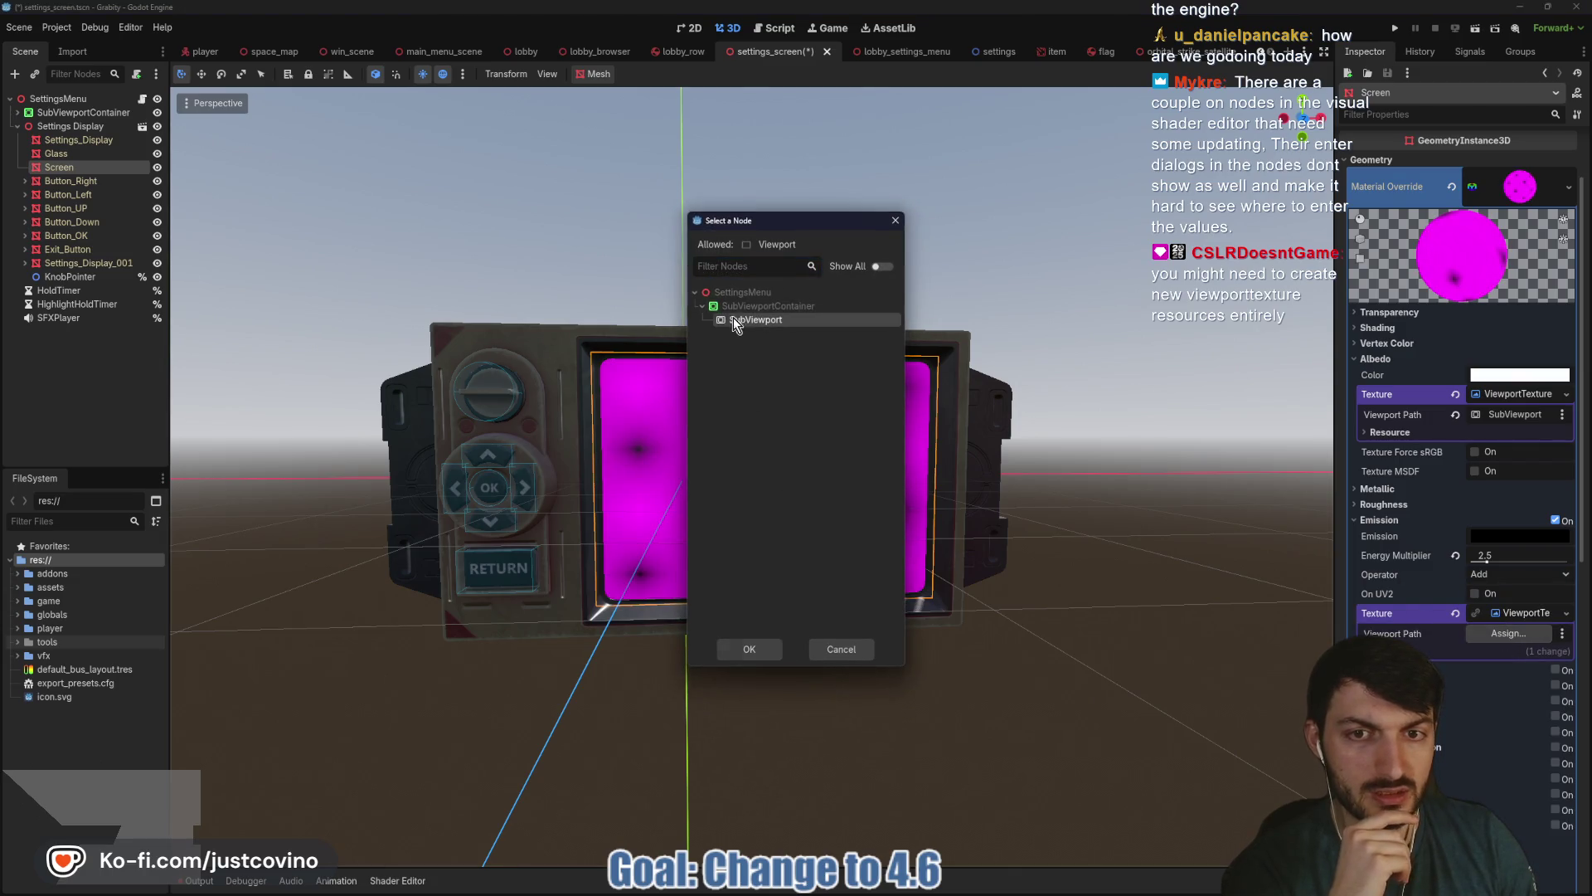
{"action": "left_click", "coordinate": [778, 643]}
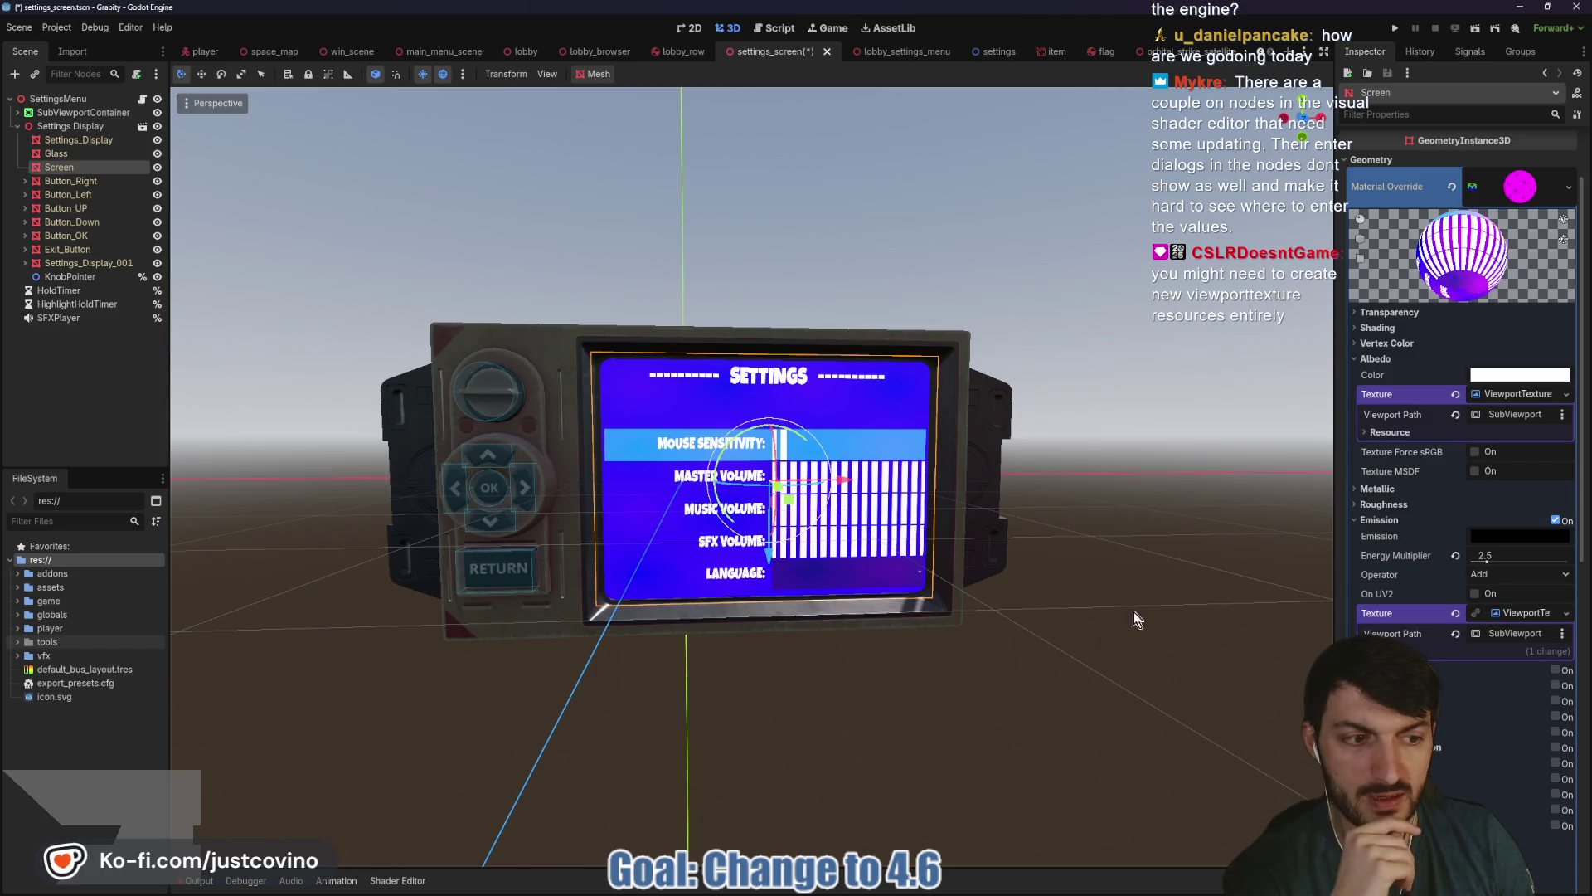
- Rebuild the albedo texture as a new SubViewport ViewportTexture and save the scene
{"action": "left_click", "coordinate": [1456, 394]}
{"action": "left_click", "coordinate": [1497, 396]}
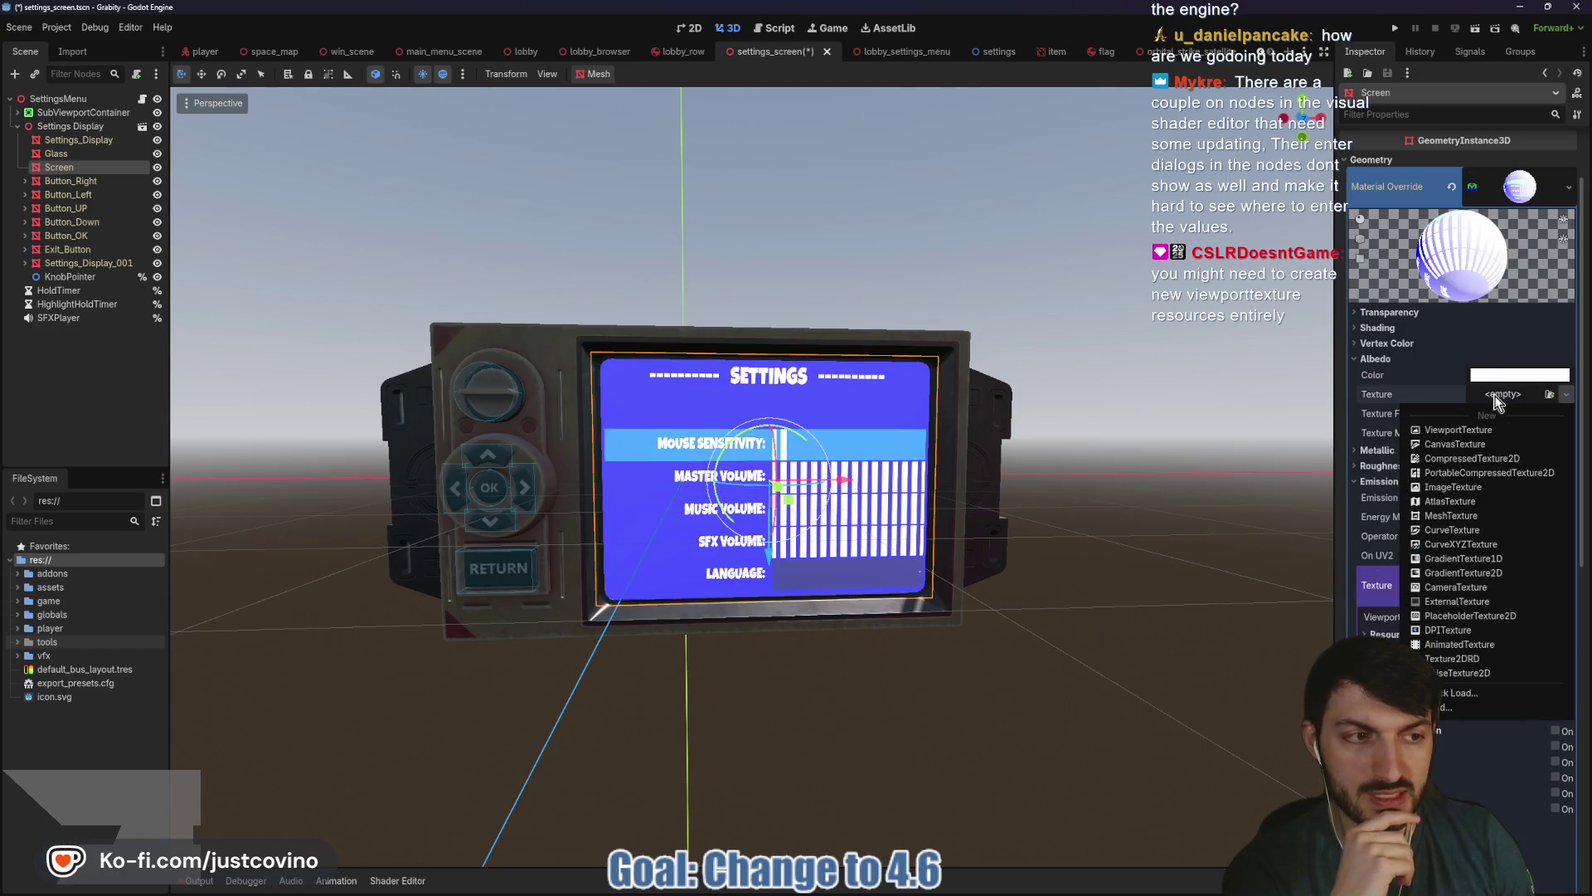
{"action": "left_click", "coordinate": [1455, 429]}
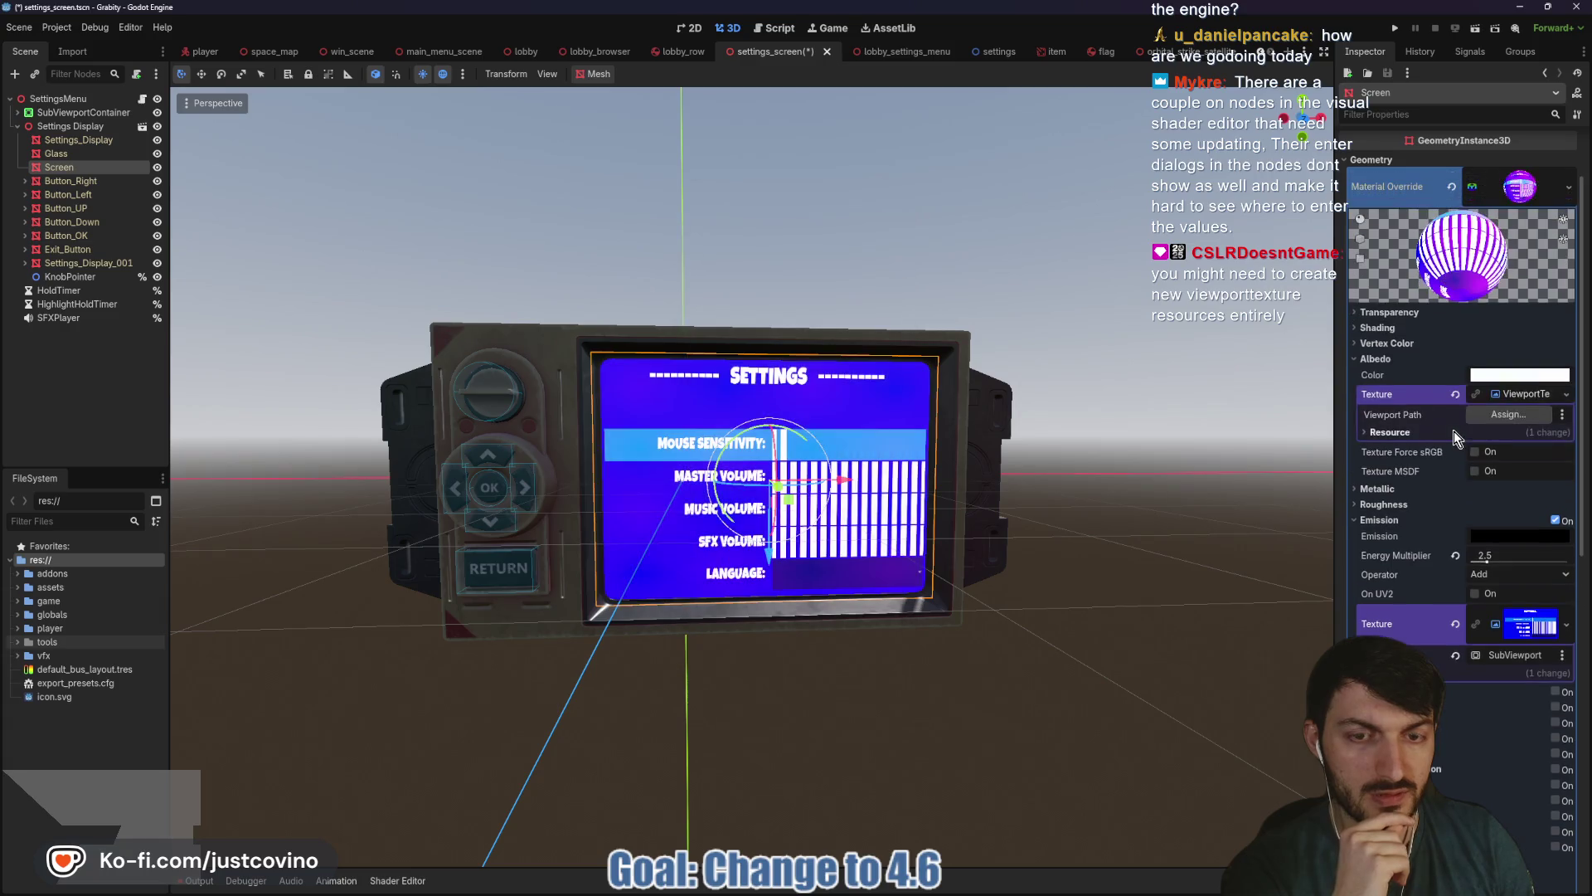
{"action": "left_click", "coordinate": [1508, 414]}
{"action": "left_click", "coordinate": [756, 320]}
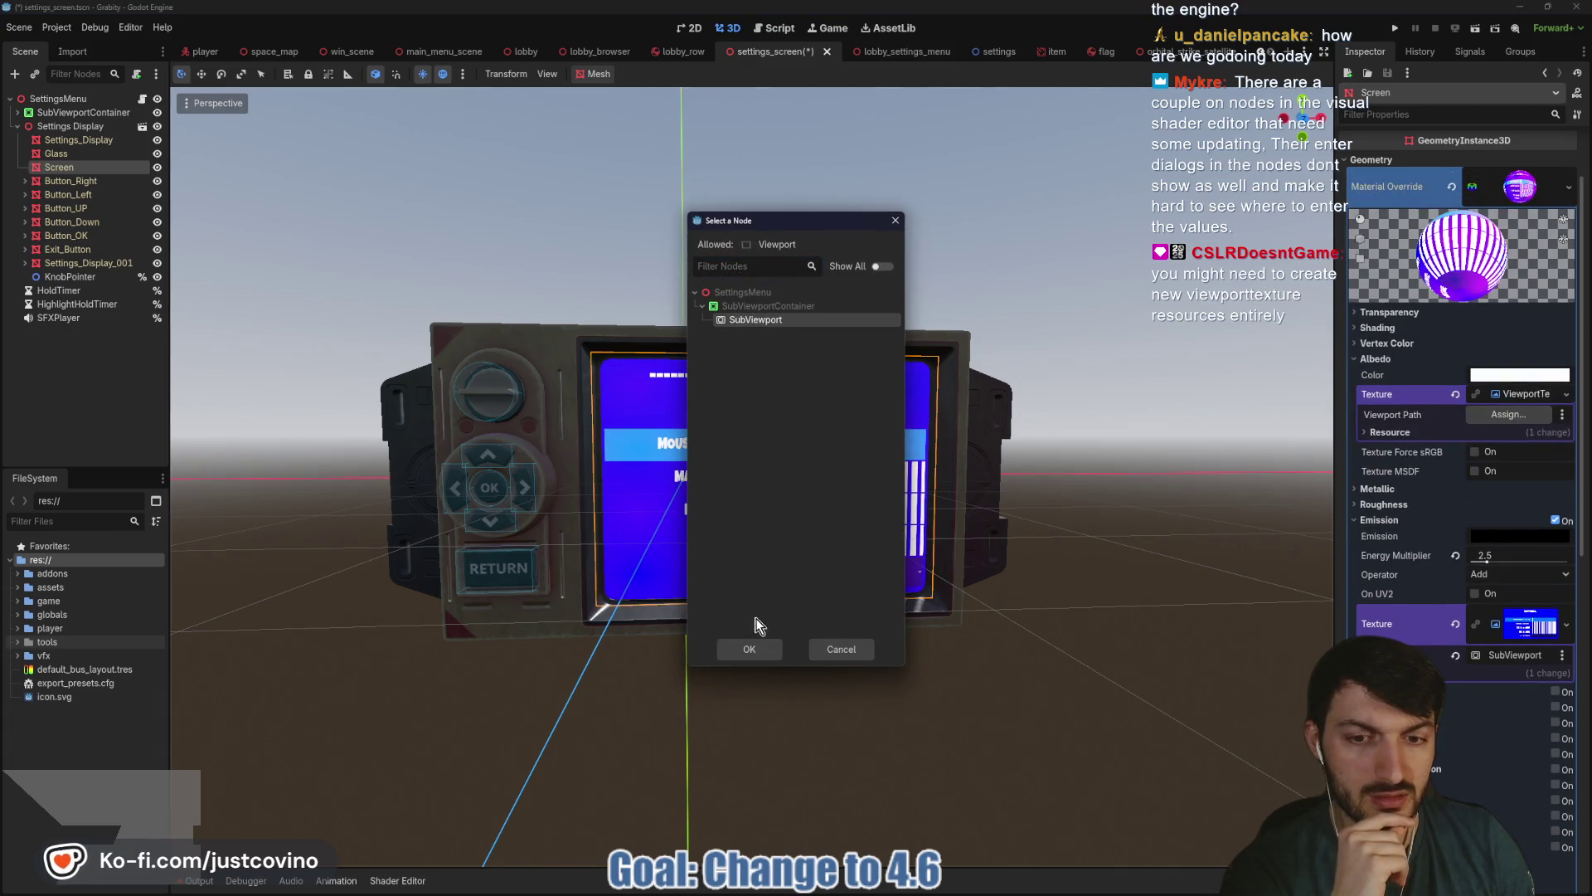
{"action": "left_click", "coordinate": [749, 649]}
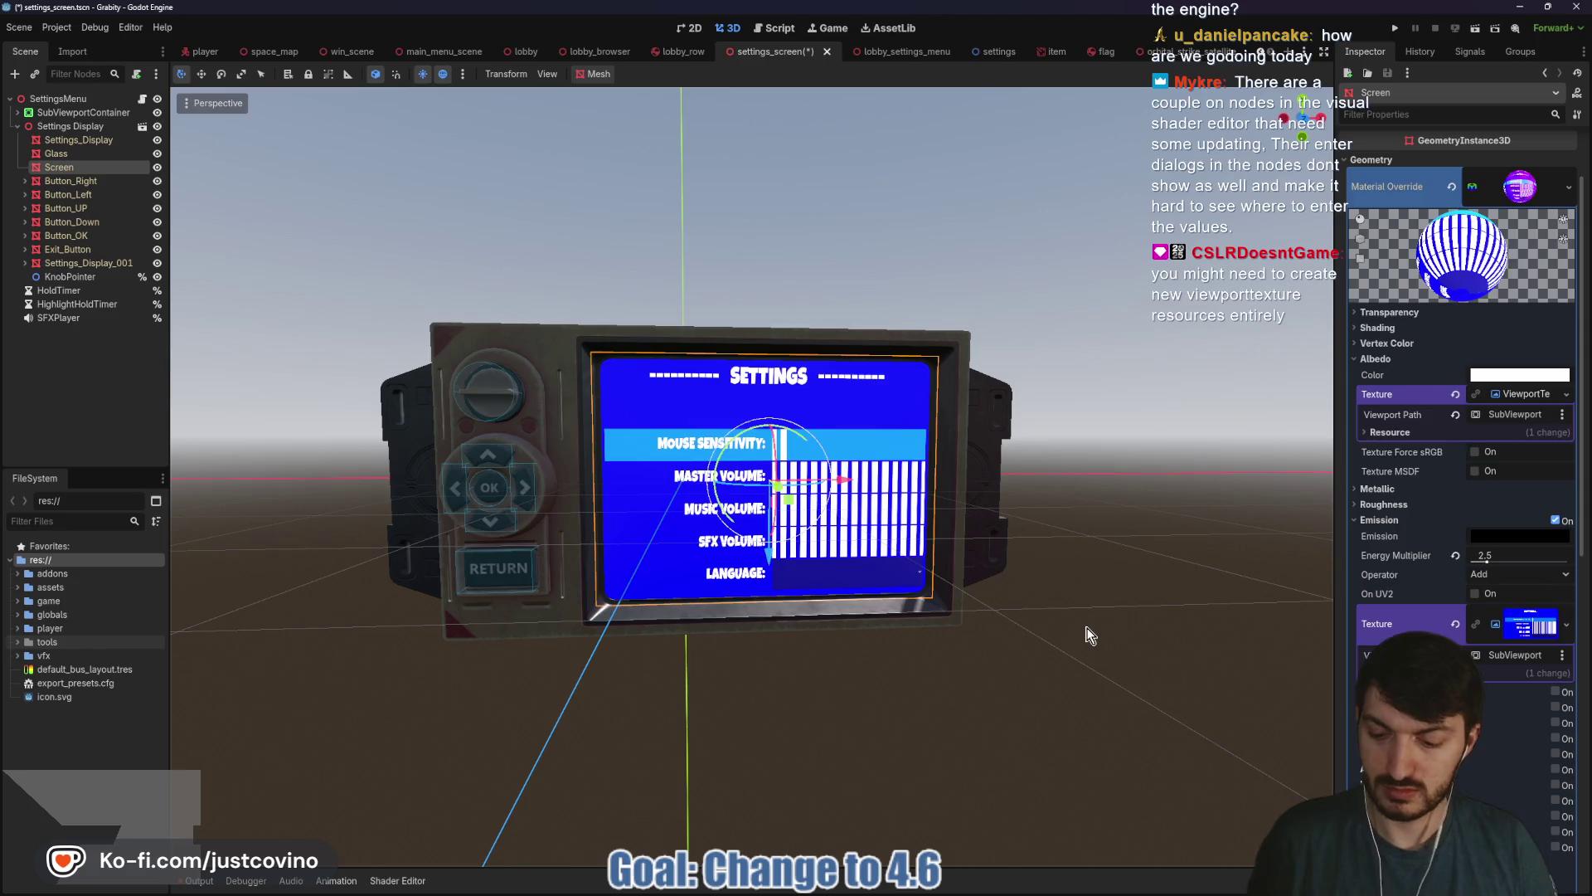
{"action": "key", "text": "ctrl+s"}
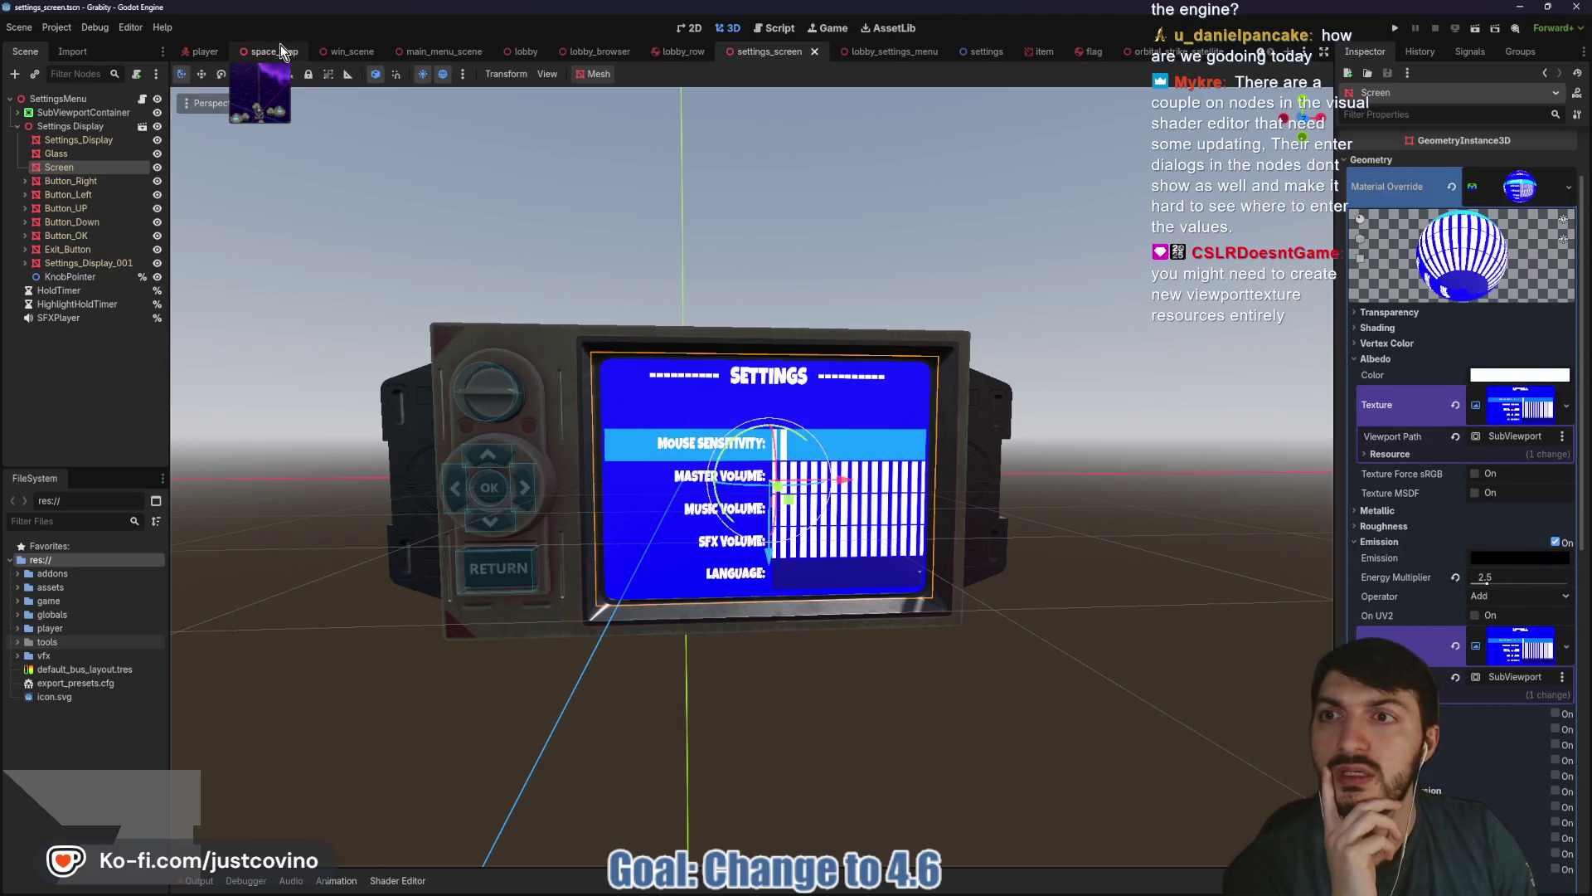
- Look over the space_map and main_menu_scene tabs, then open lobby_settings_menu
{"action": "left_click", "coordinate": [280, 49]}
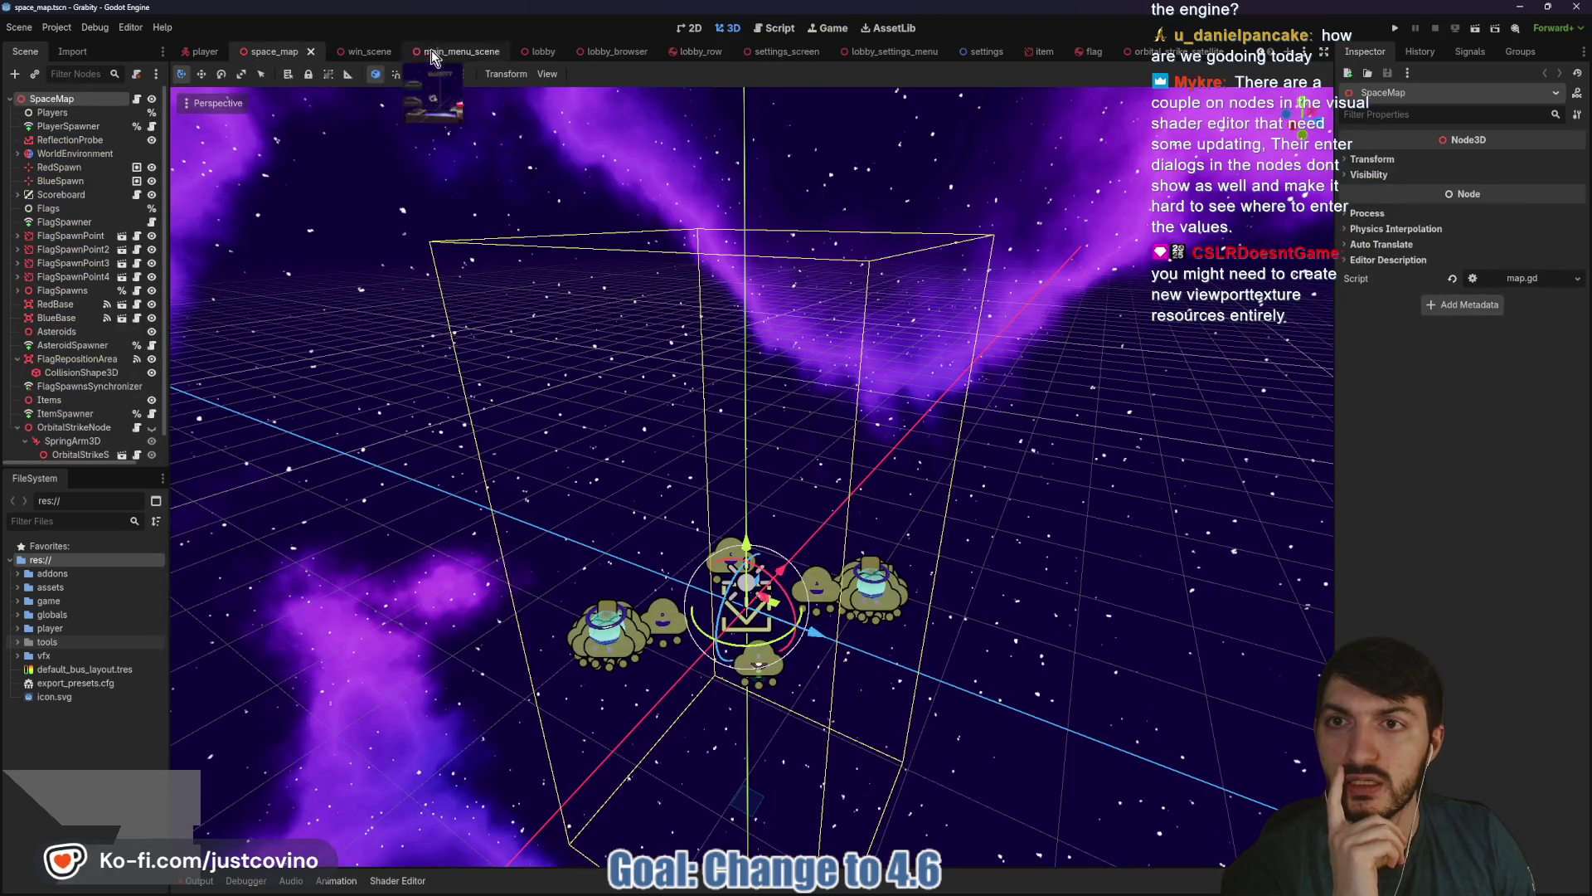
{"action": "left_click", "coordinate": [432, 54]}
{"action": "scroll", "coordinate": [710, 361], "scroll_direction": "down", "scroll_amount": 5}
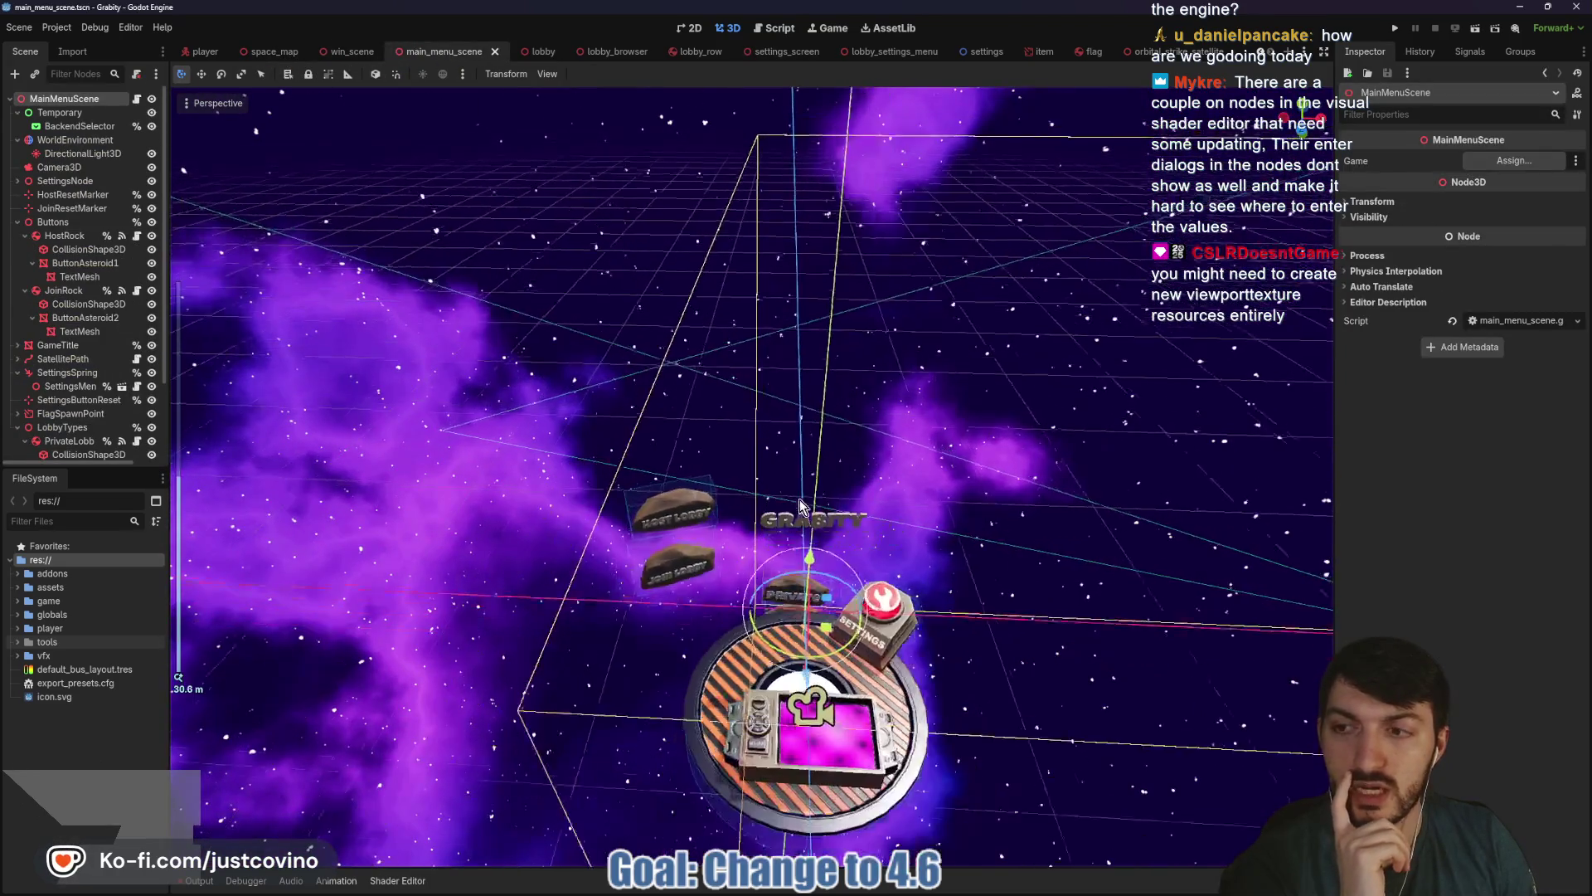
{"action": "left_click_drag", "start_coordinate": [912, 604], "coordinate": [530, 415]}
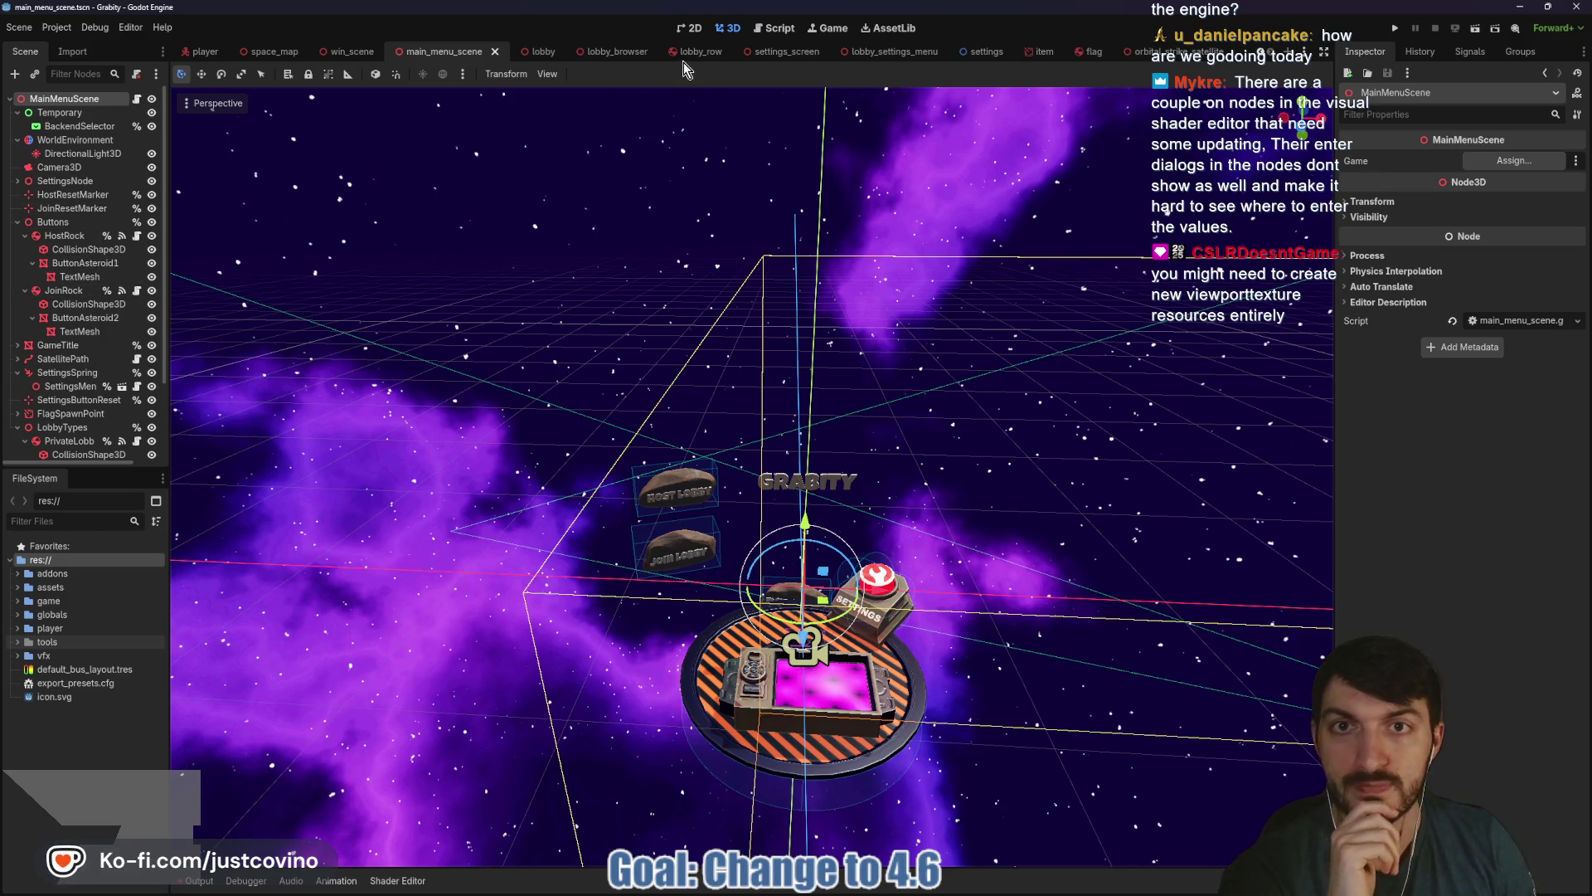
{"action": "left_click", "coordinate": [870, 52]}
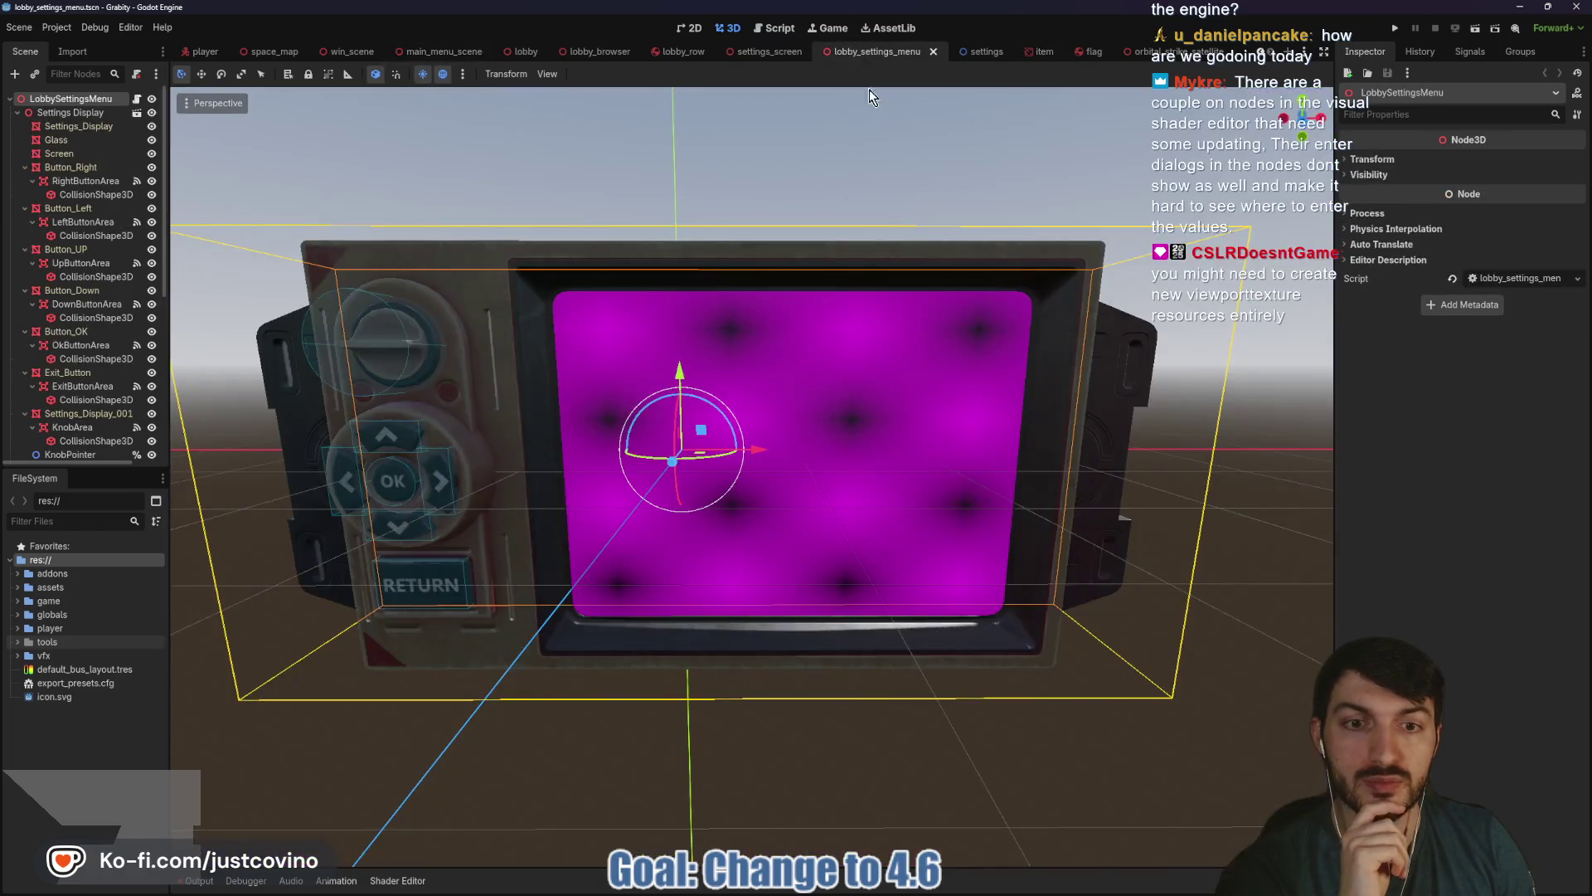
- Select the lobby Screen mesh and replace its override with a new StandardMaterial3D
{"action": "left_click", "coordinate": [58, 153]}
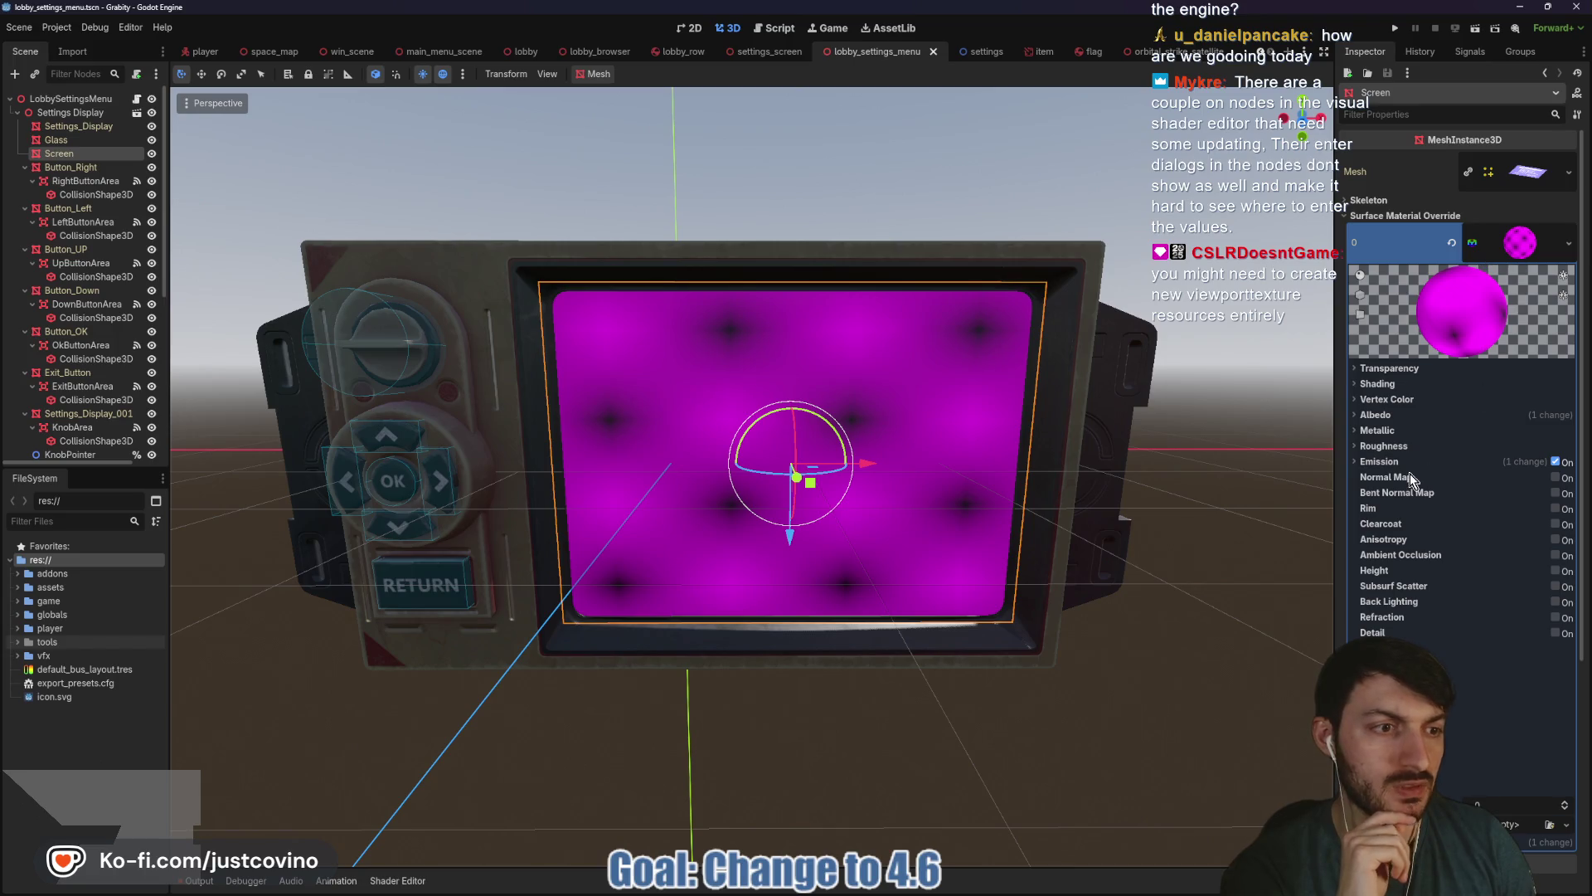
{"action": "left_click", "coordinate": [1412, 461]}
{"action": "left_click", "coordinate": [1421, 419]}
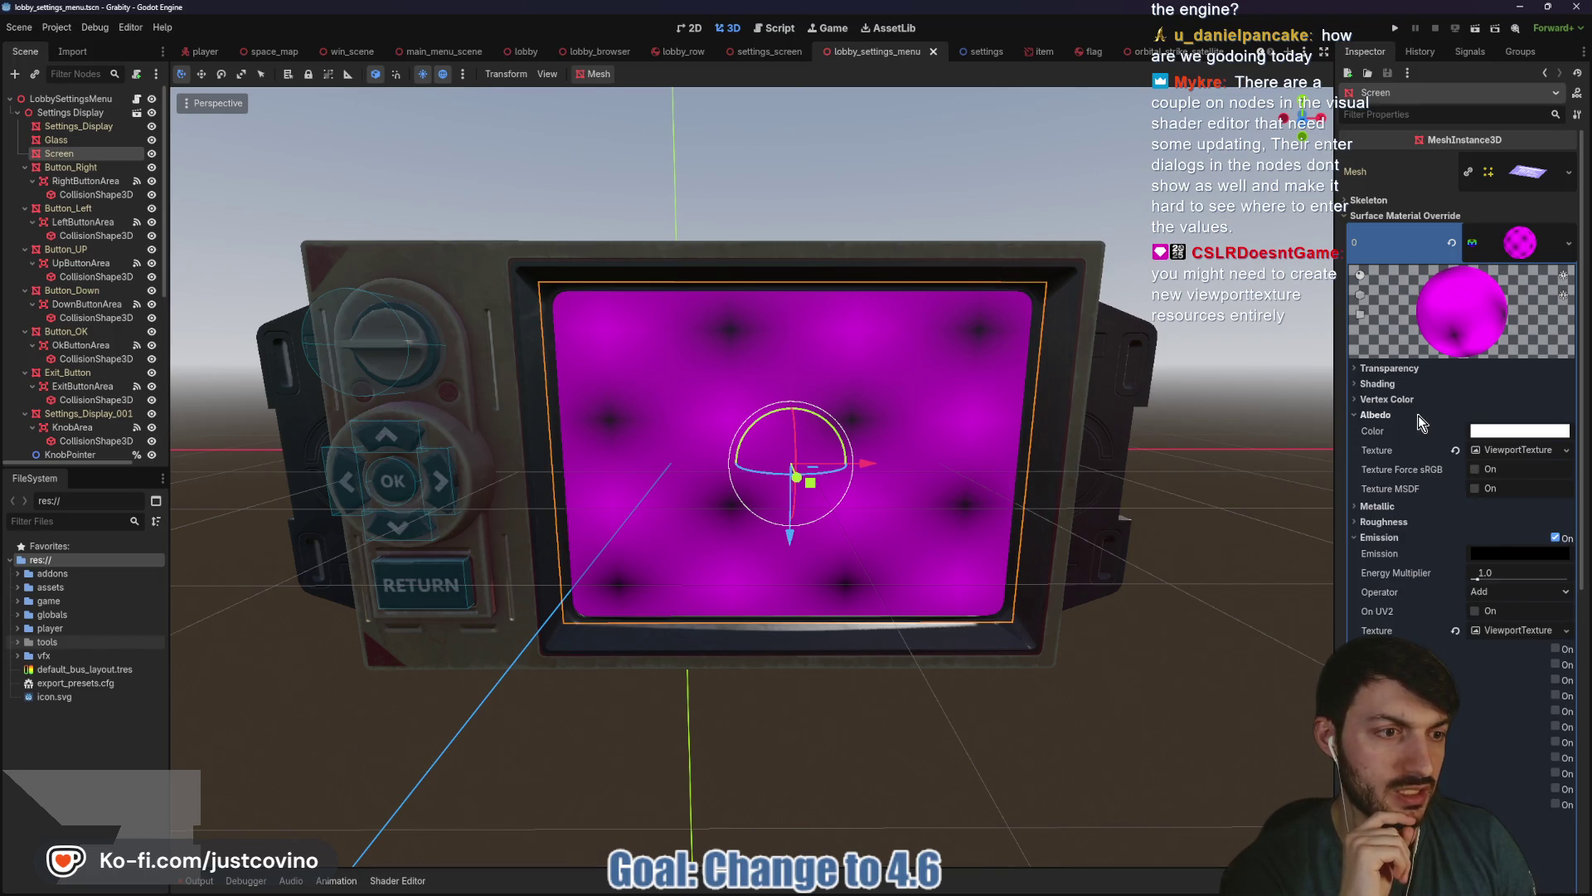
{"action": "left_click", "coordinate": [1453, 243]}
{"action": "left_click", "coordinate": [1511, 232]}
{"action": "left_click", "coordinate": [1513, 246]}
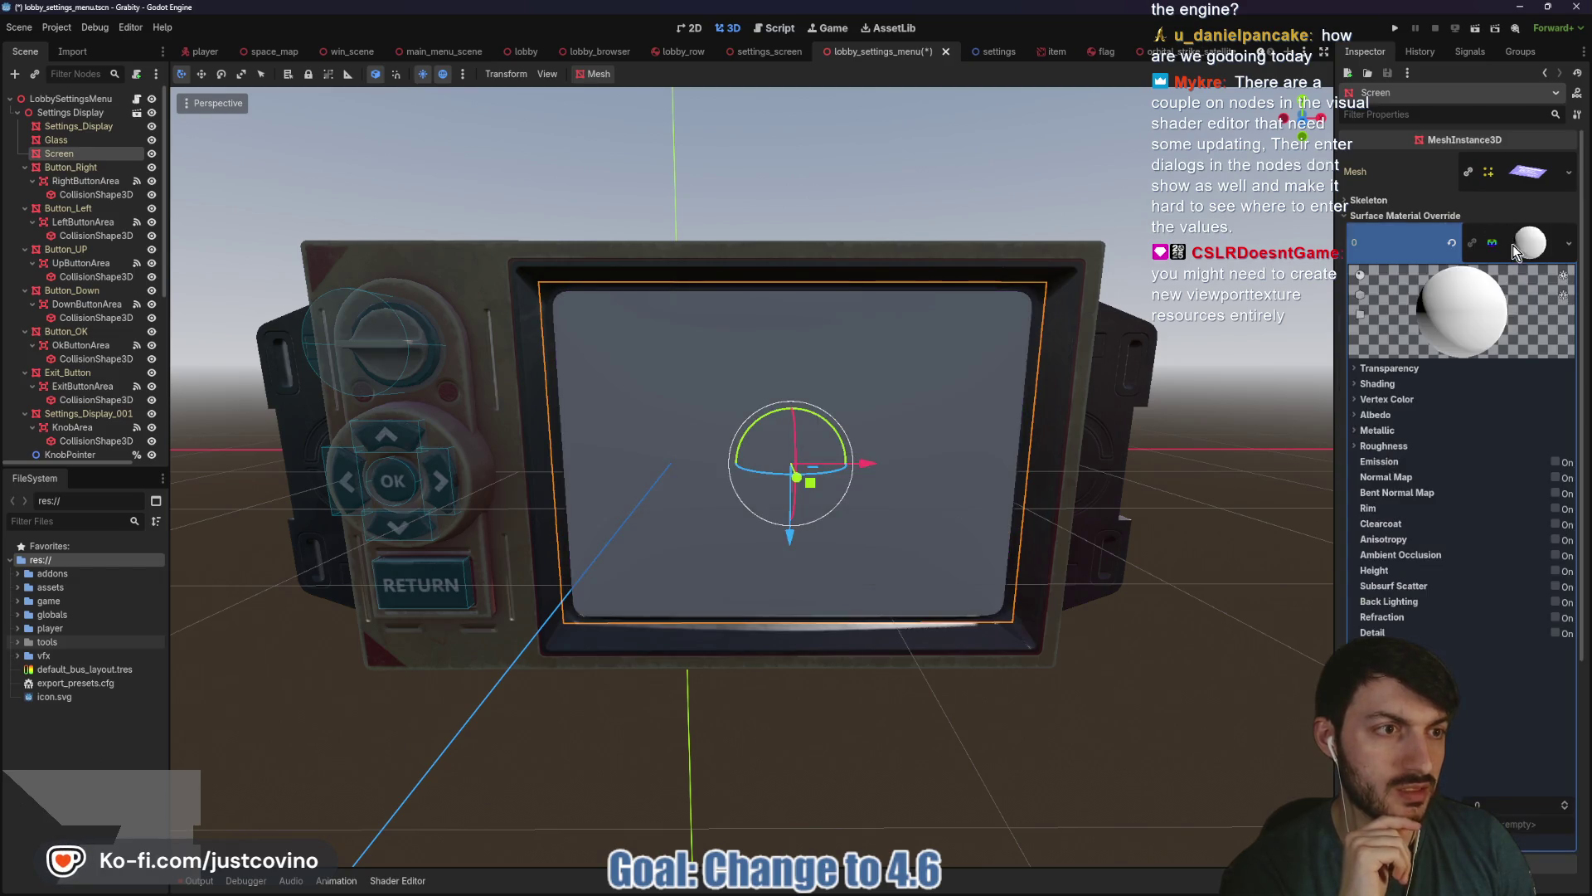
{"action": "left_click", "coordinate": [1390, 415]}
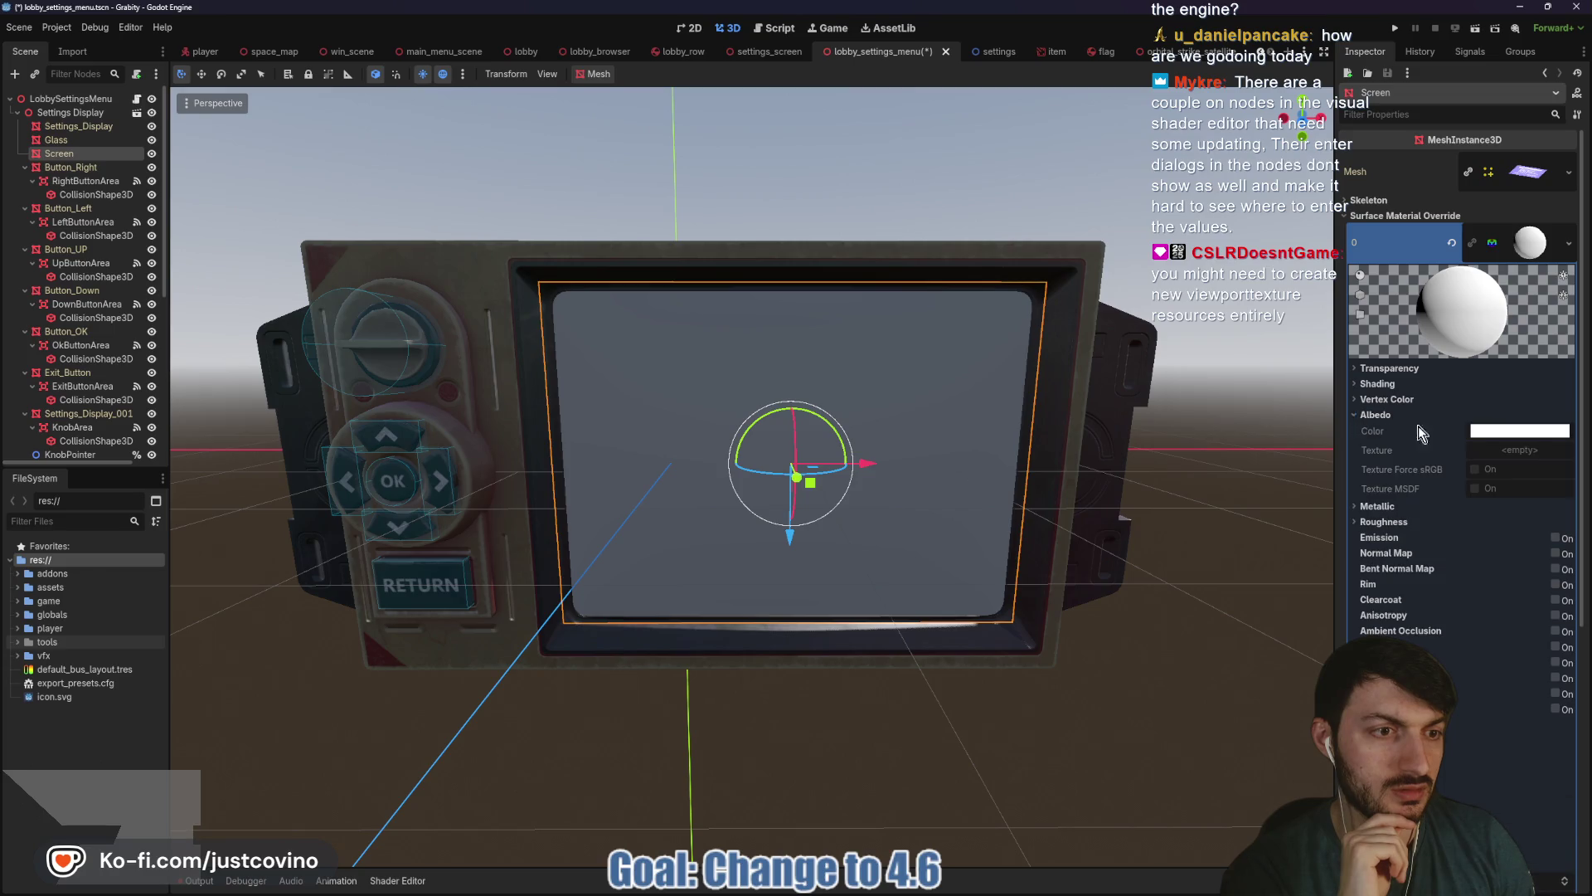
{"action": "left_click", "coordinate": [1515, 241]}
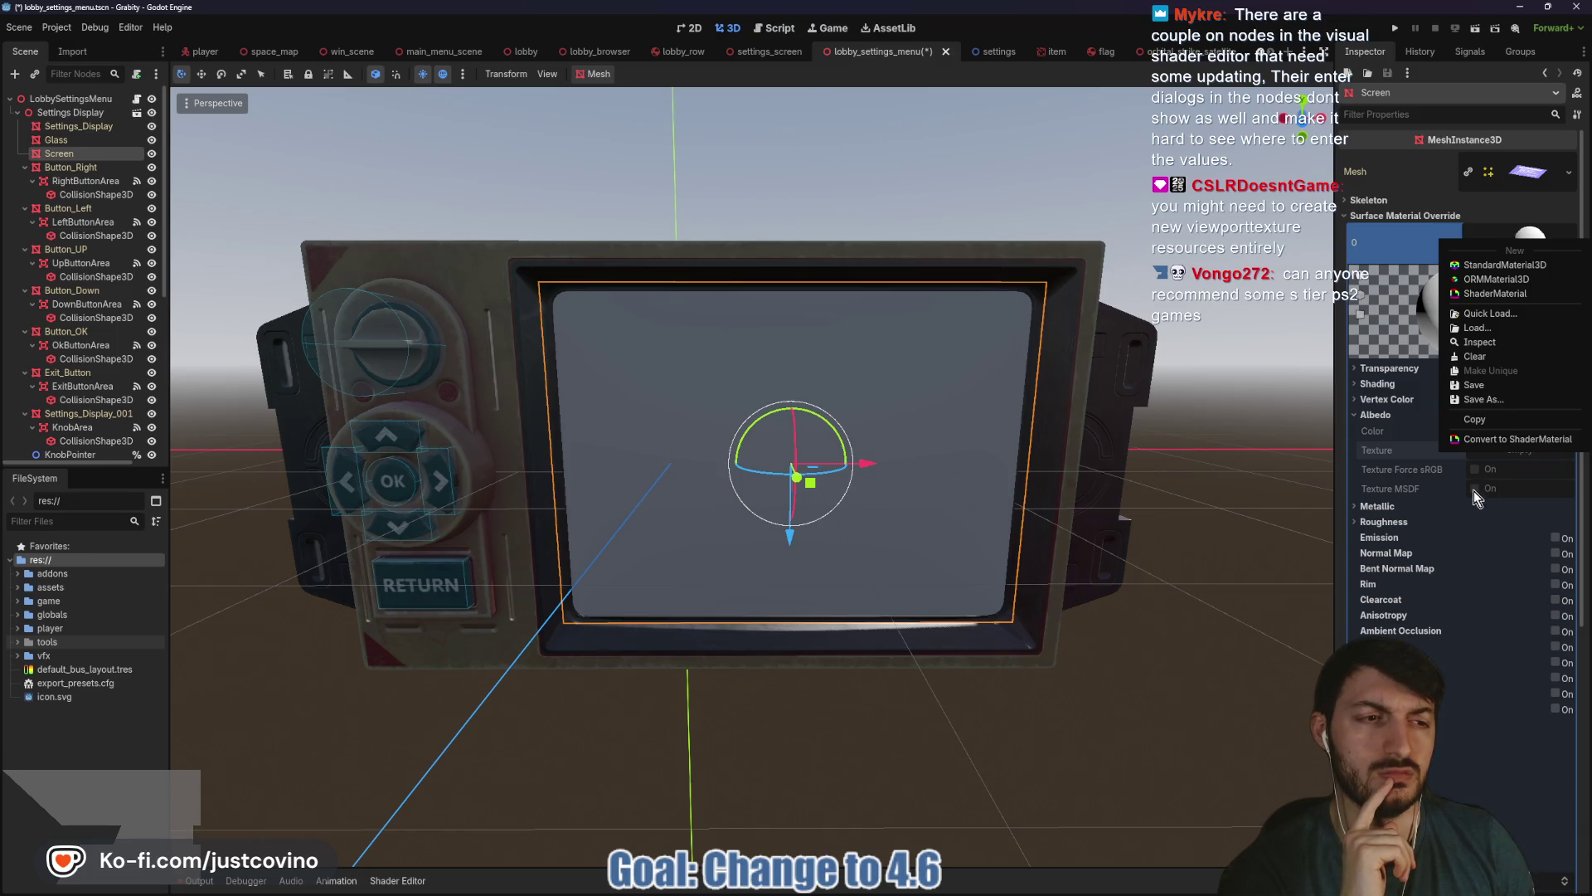
{"action": "left_click", "coordinate": [1397, 445]}
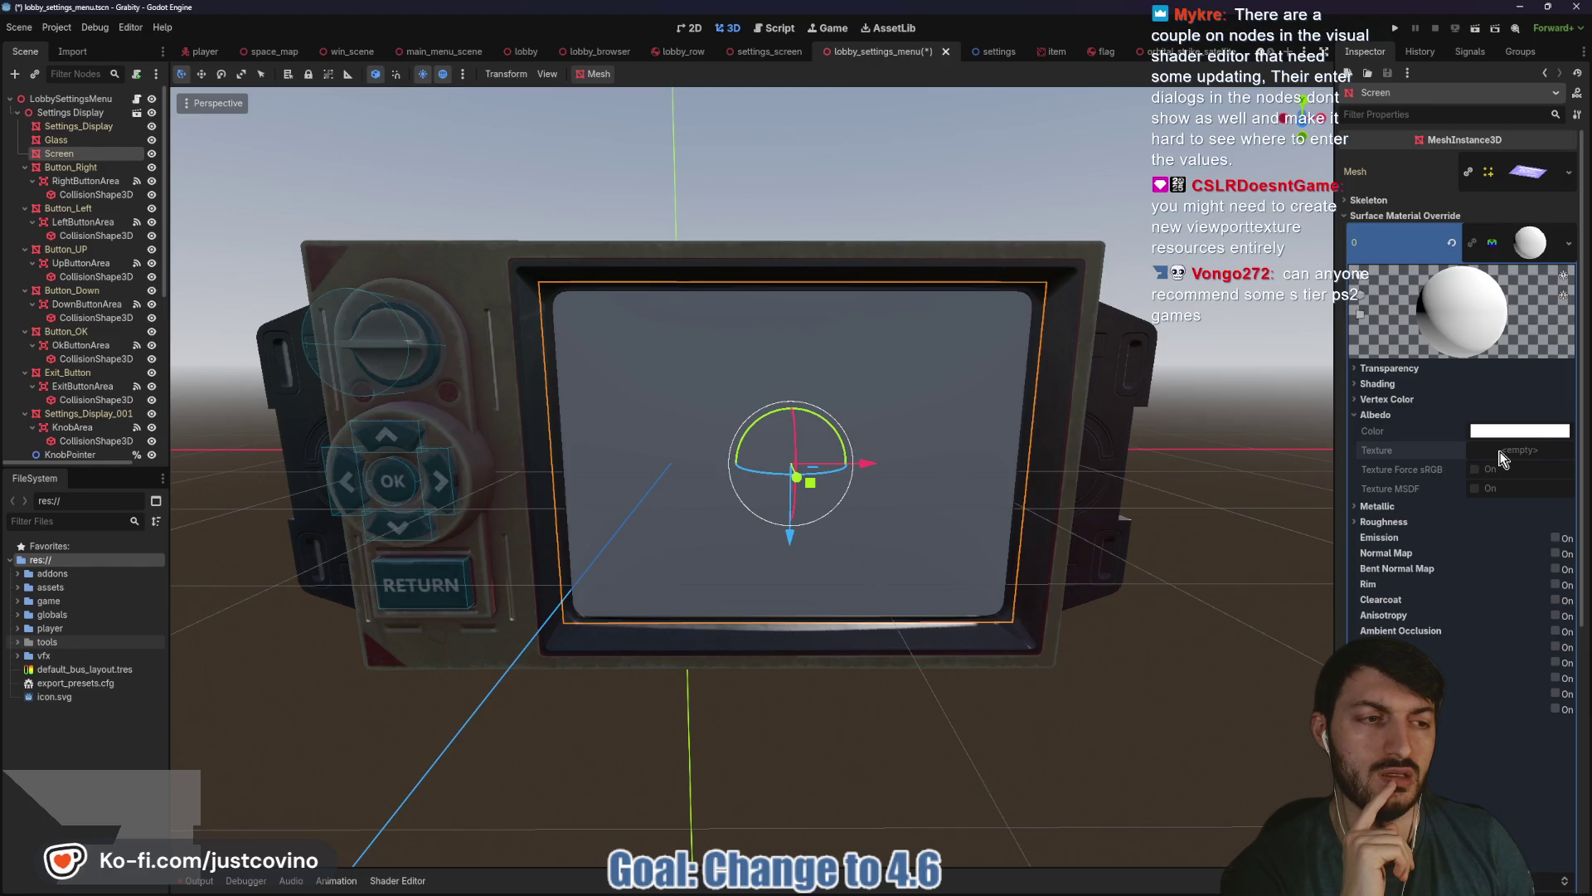
{"action": "left_click", "coordinate": [1520, 243]}
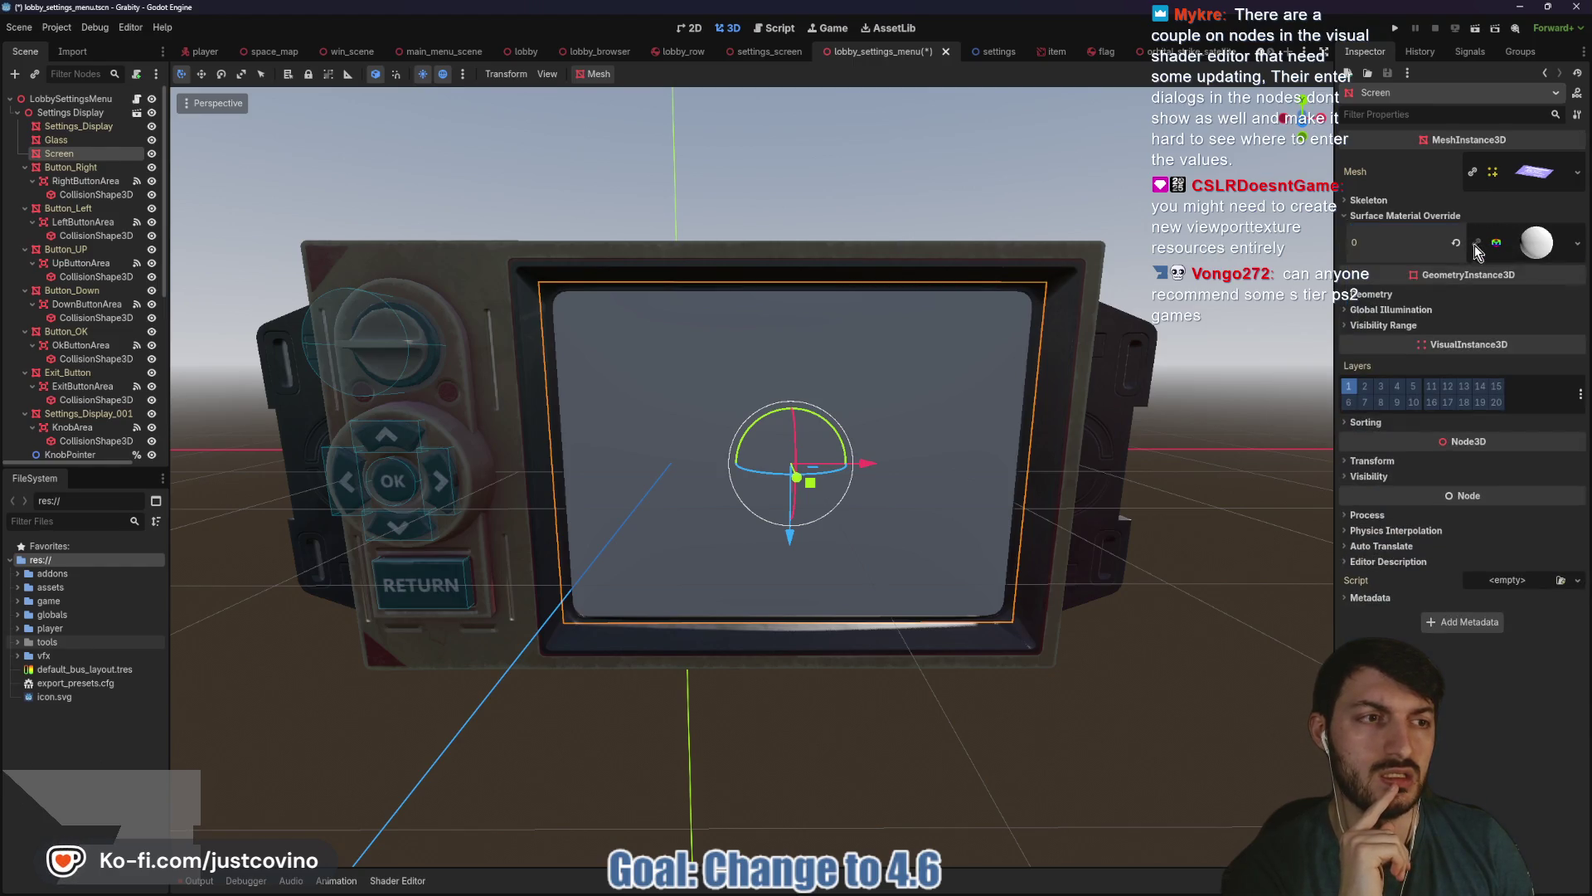
{"action": "left_click", "coordinate": [1537, 249]}
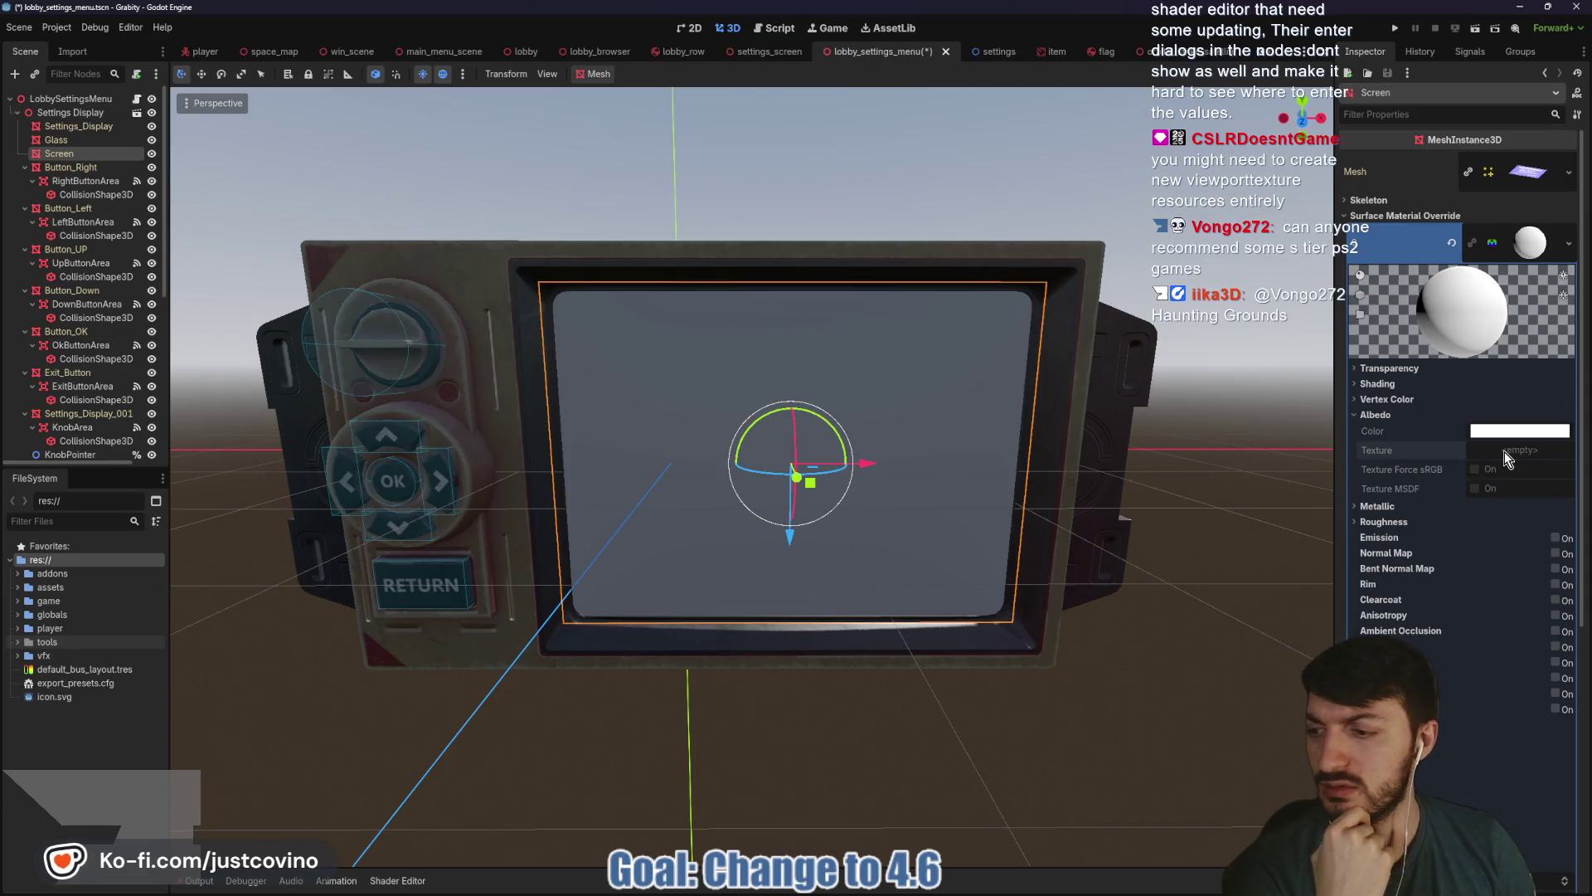
- Reset surface override 0 to another fresh StandardMaterial3D and save the scene
{"action": "right_click", "coordinate": [1528, 235]}
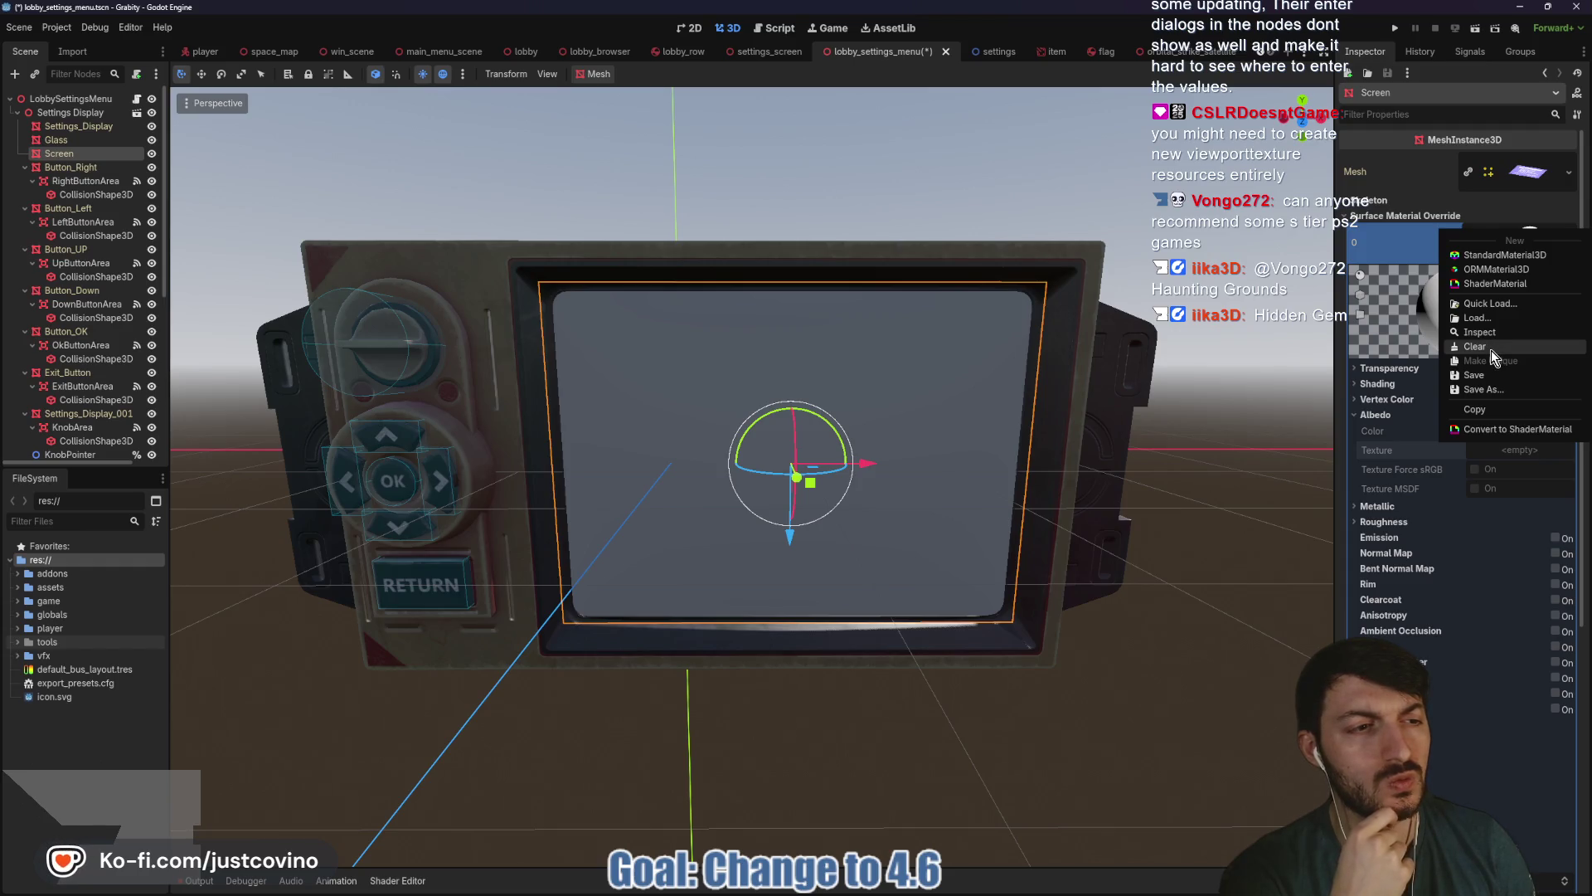
{"action": "left_click", "coordinate": [1511, 259]}
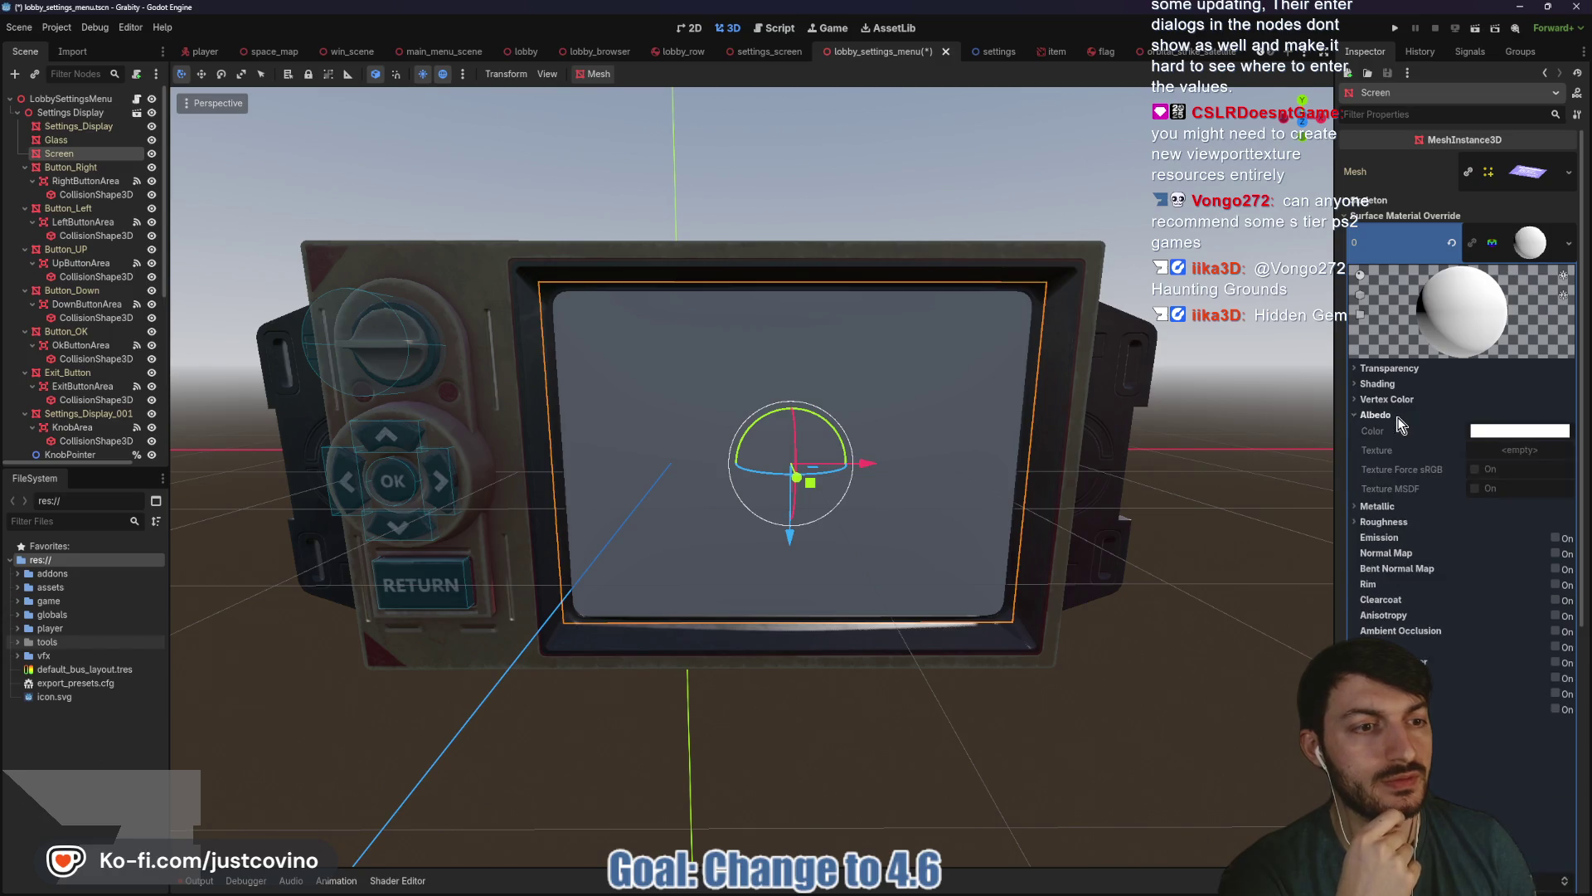
{"action": "left_click", "coordinate": [1452, 242]}
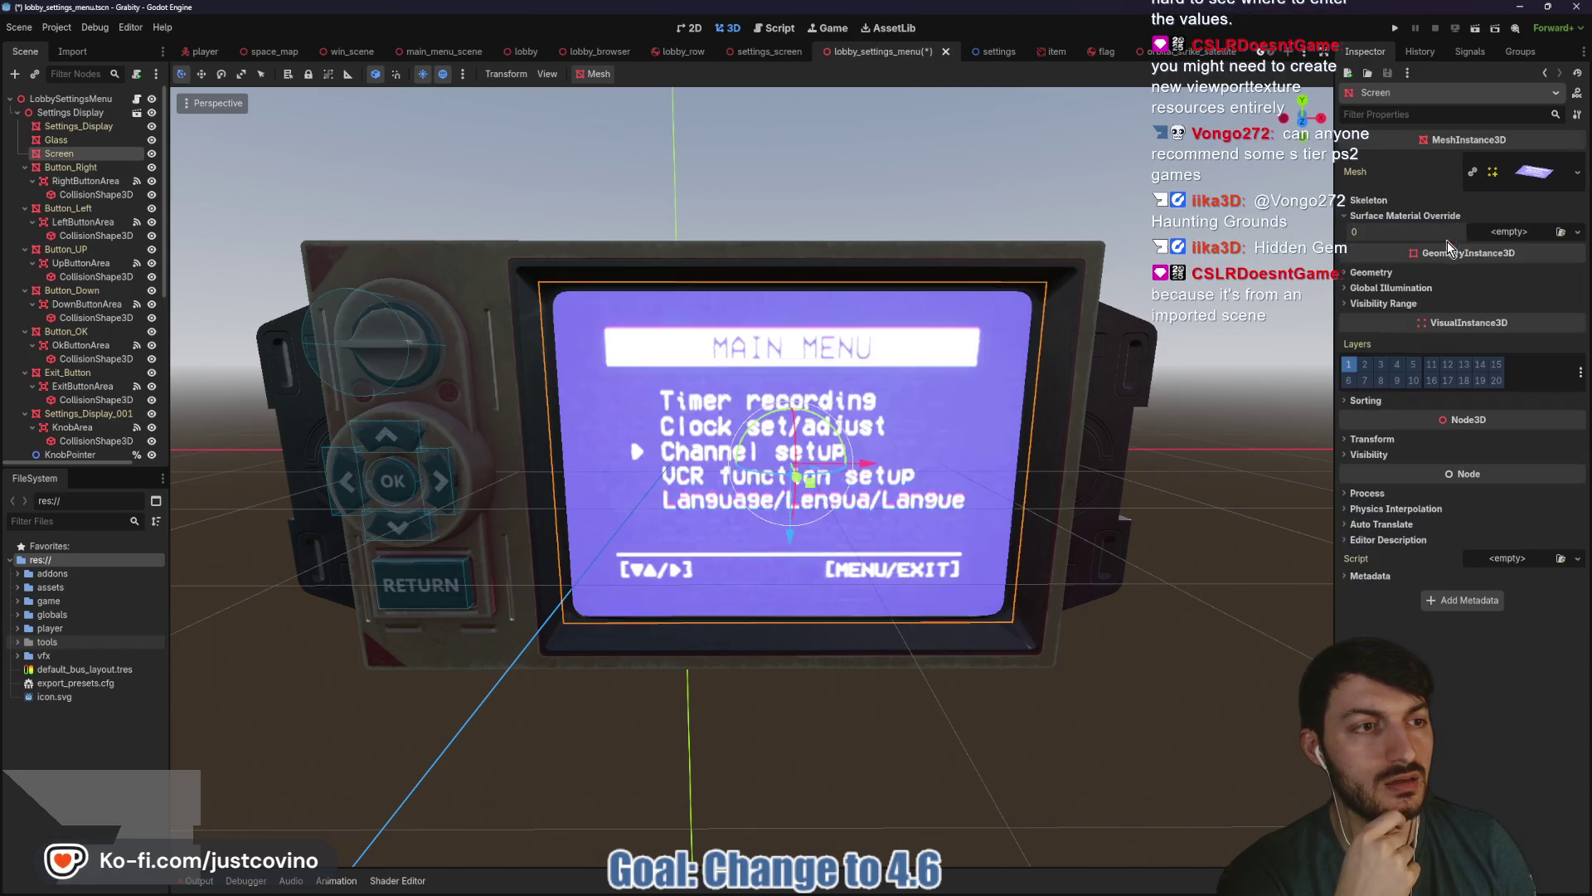
{"action": "left_click", "coordinate": [1516, 230]}
{"action": "left_click", "coordinate": [1521, 266]}
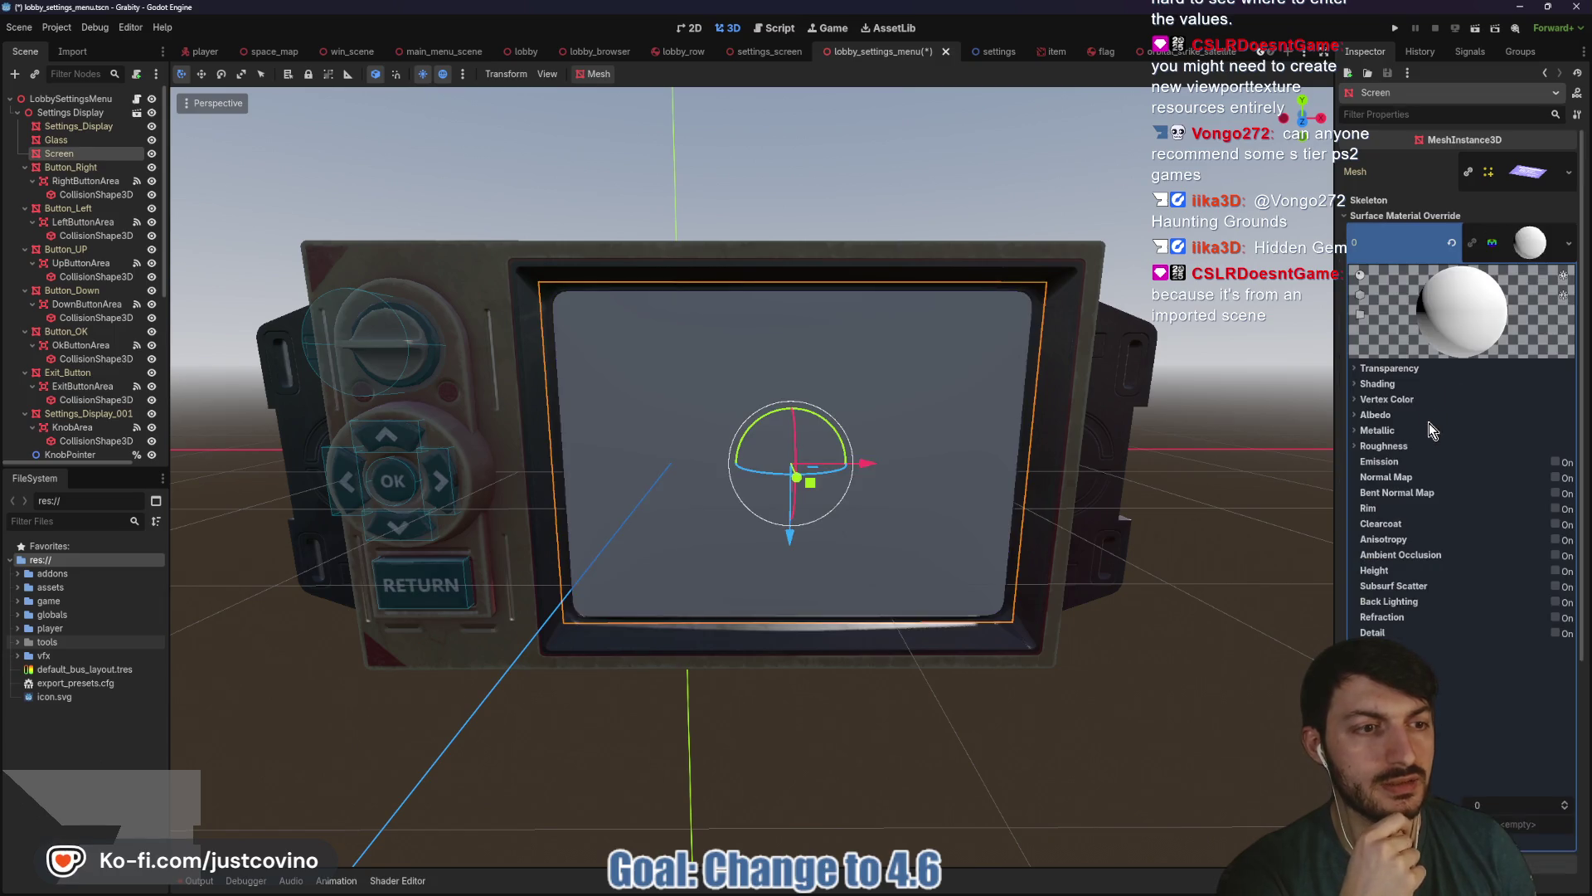
{"action": "left_click", "coordinate": [1377, 415]}
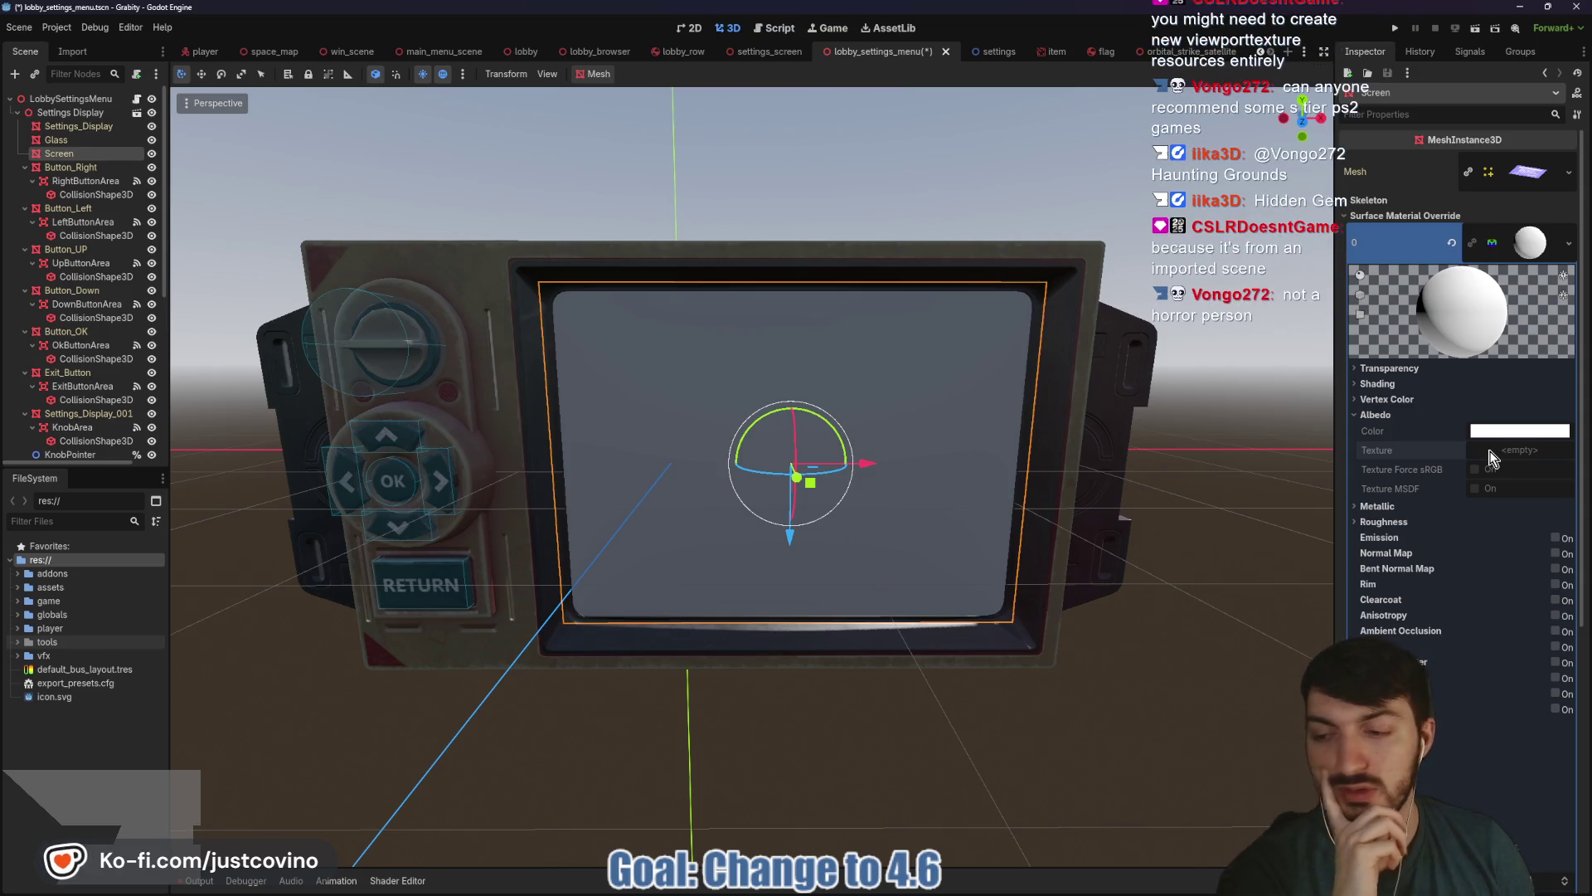
{"action": "right_click", "coordinate": [1530, 243]}
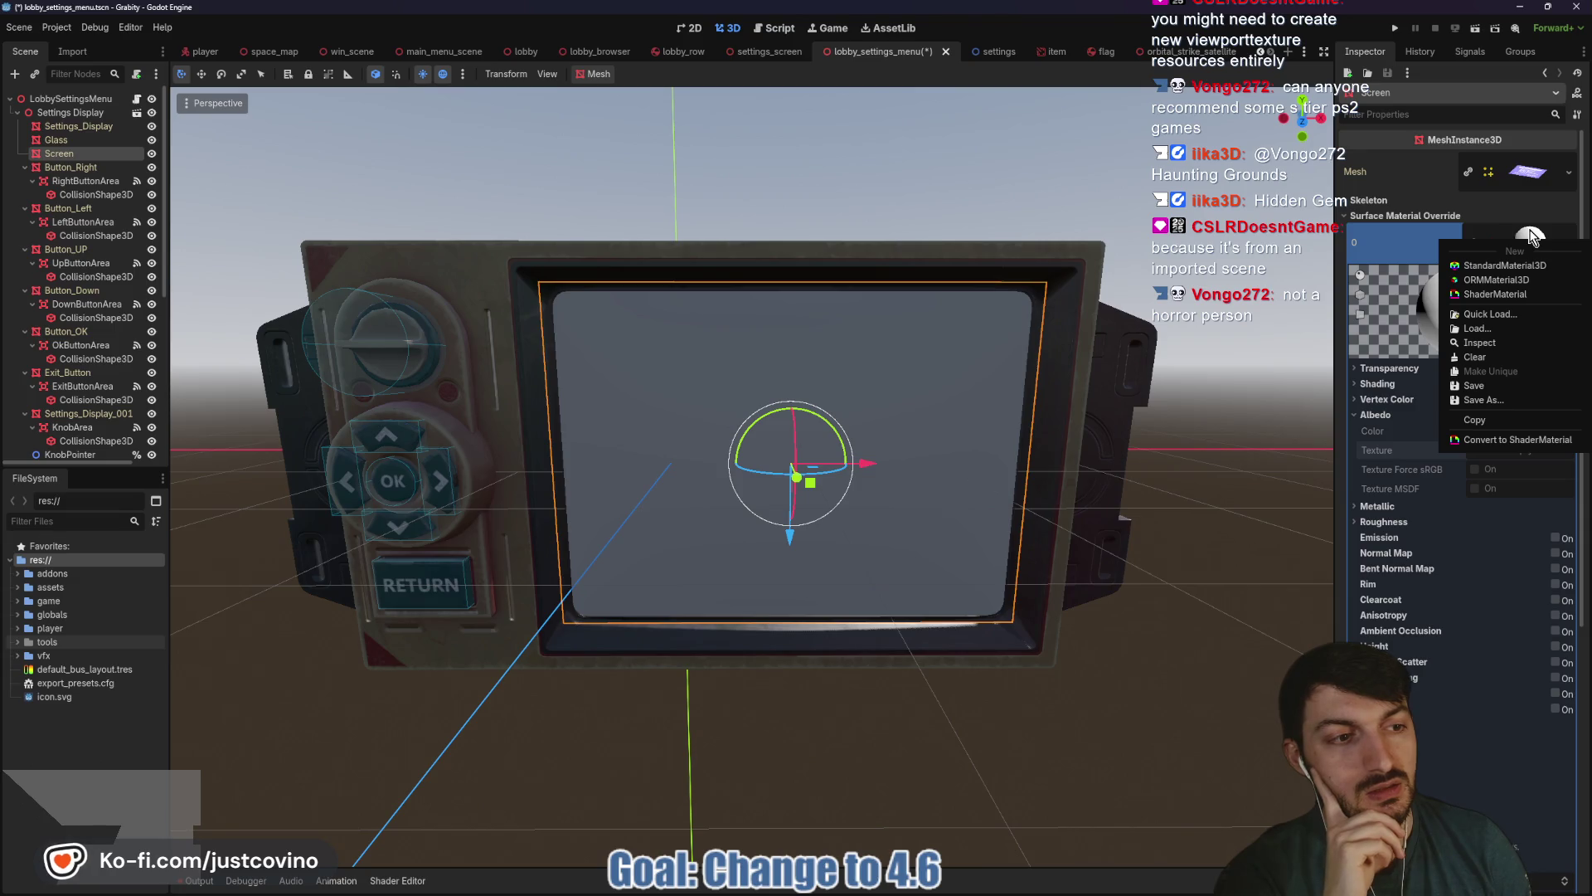
{"action": "key", "text": "Escape"}
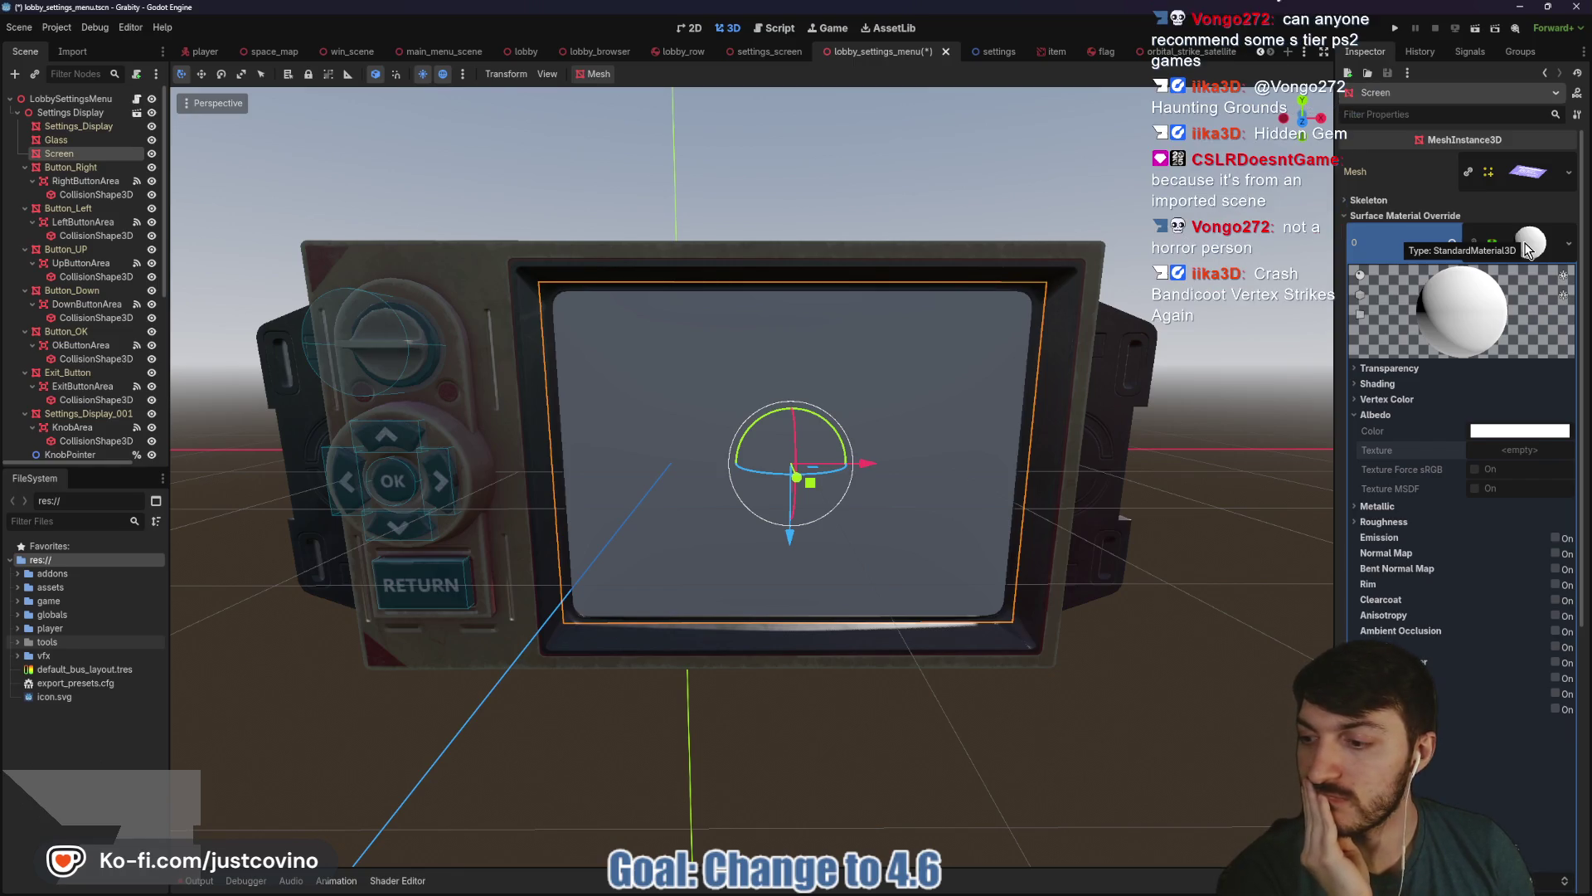
{"action": "left_click", "coordinate": [1528, 245]}
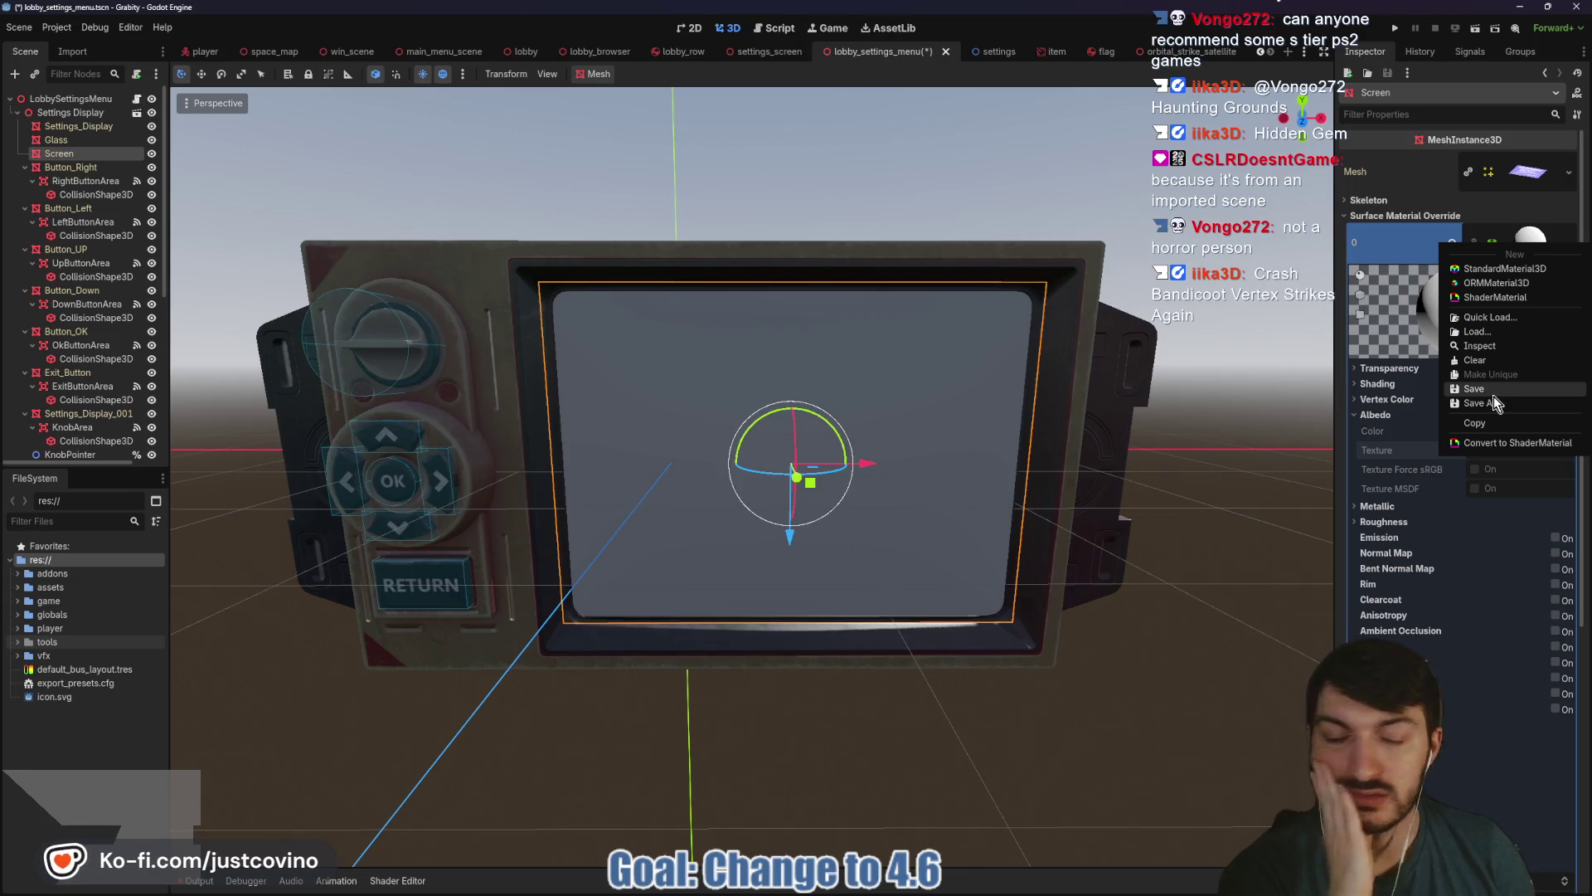
{"action": "left_click", "coordinate": [1415, 243]}
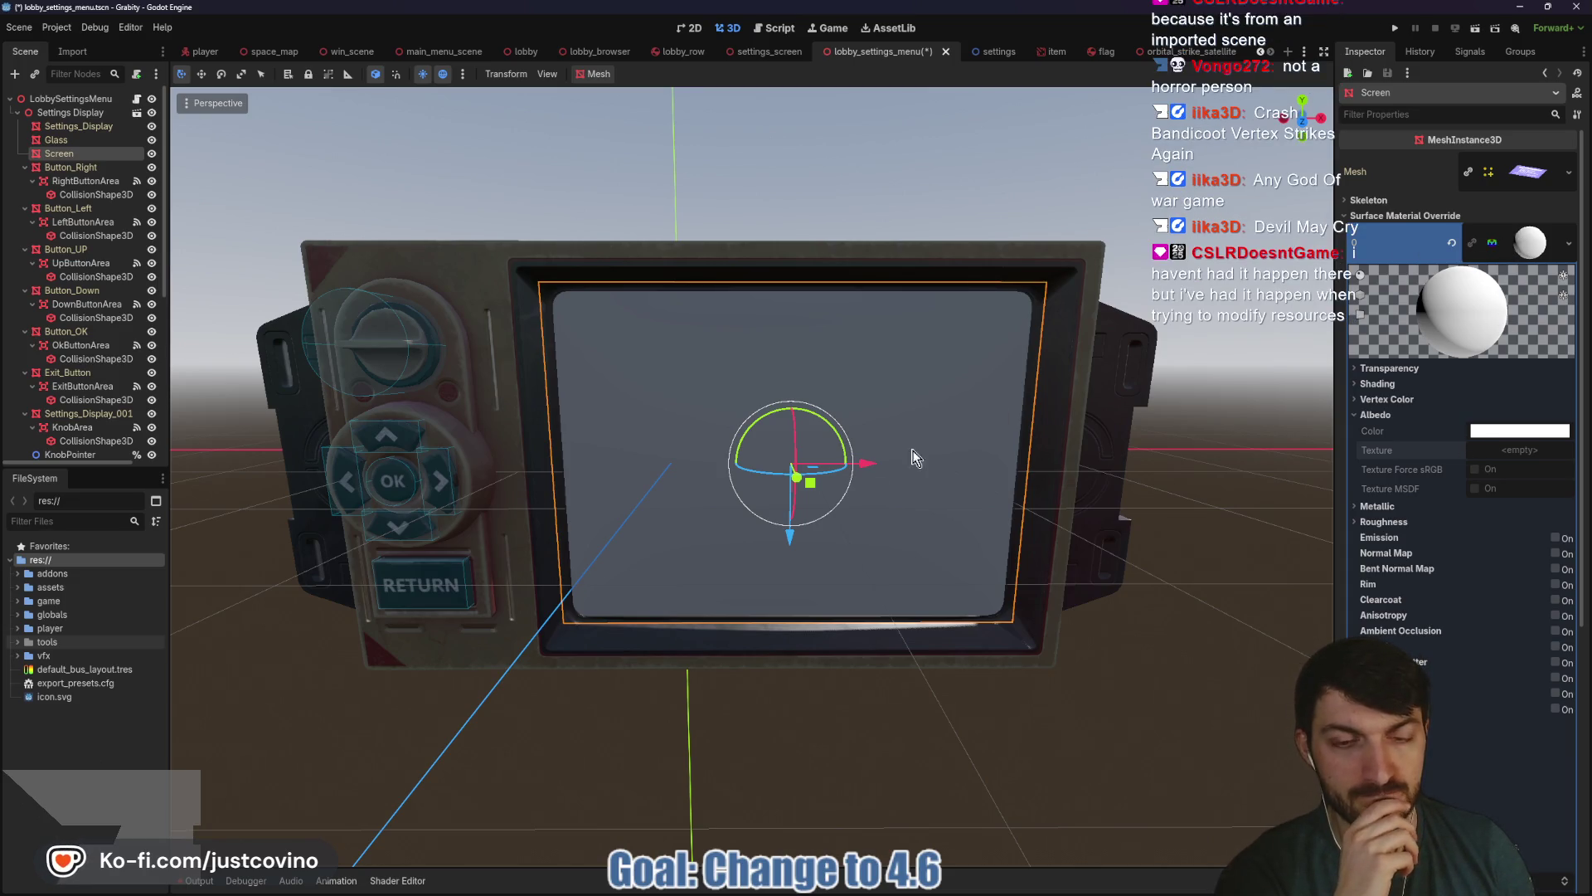
{"action": "key", "text": "ctrl+s"}
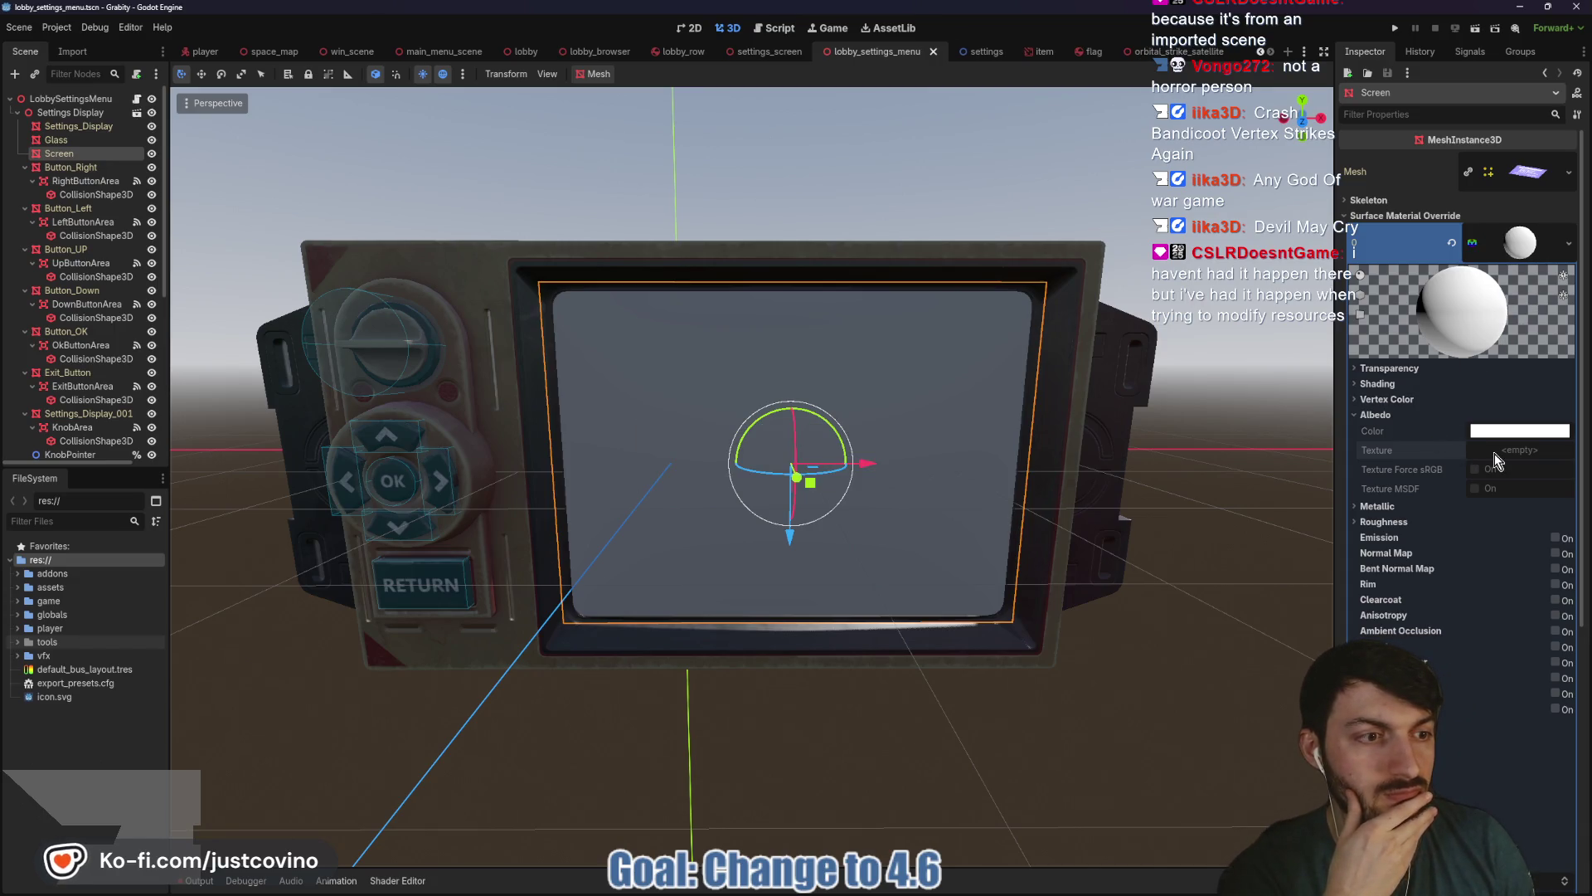
- Tick Local To Scene in the new screen material's Resource settings
{"action": "left_click", "coordinate": [1525, 249]}
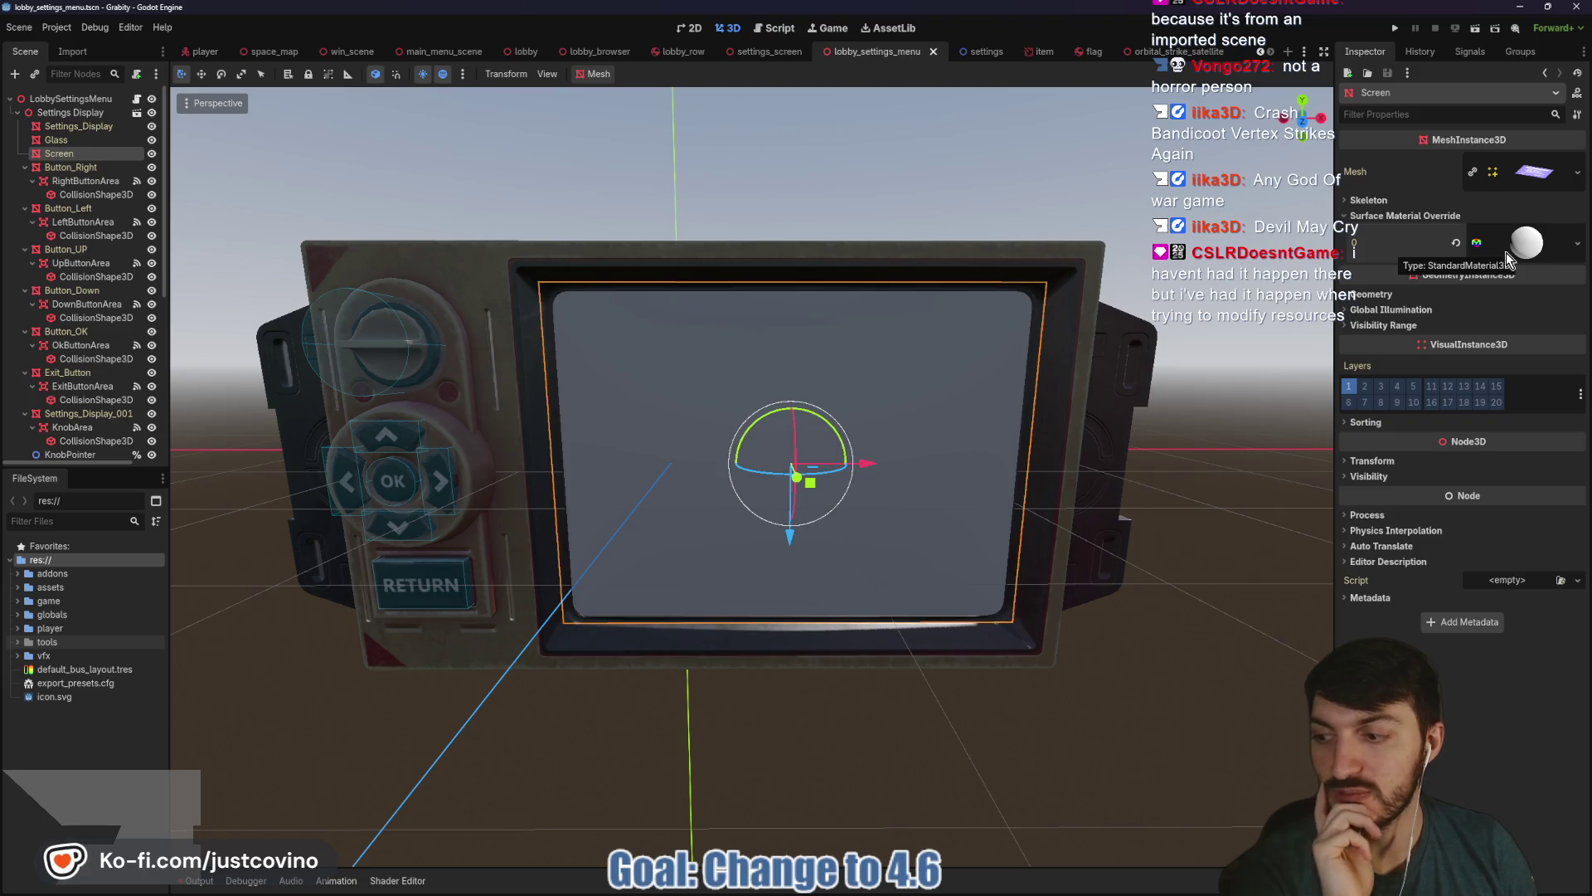
{"action": "left_click", "coordinate": [1507, 258]}
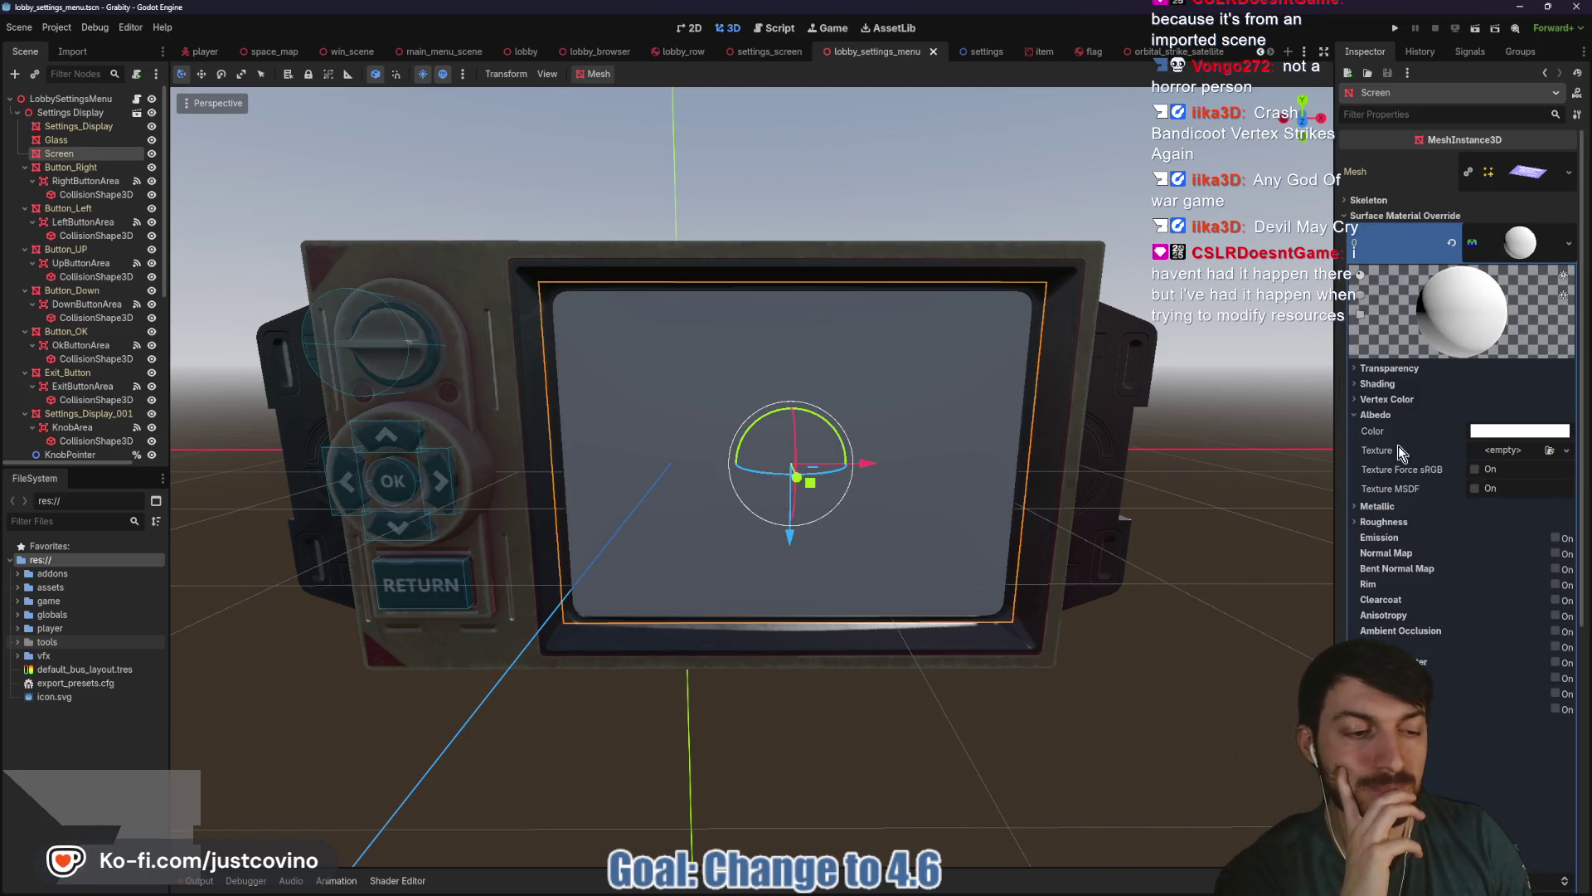
{"action": "scroll", "coordinate": [1399, 446], "scroll_direction": "down", "scroll_amount": 5}
{"action": "left_click", "coordinate": [1418, 636]}
{"action": "left_click", "coordinate": [1477, 651]}
{"action": "scroll", "coordinate": [1417, 569], "scroll_direction": "up", "scroll_amount": 5}
{"action": "left_click", "coordinate": [1493, 452]}
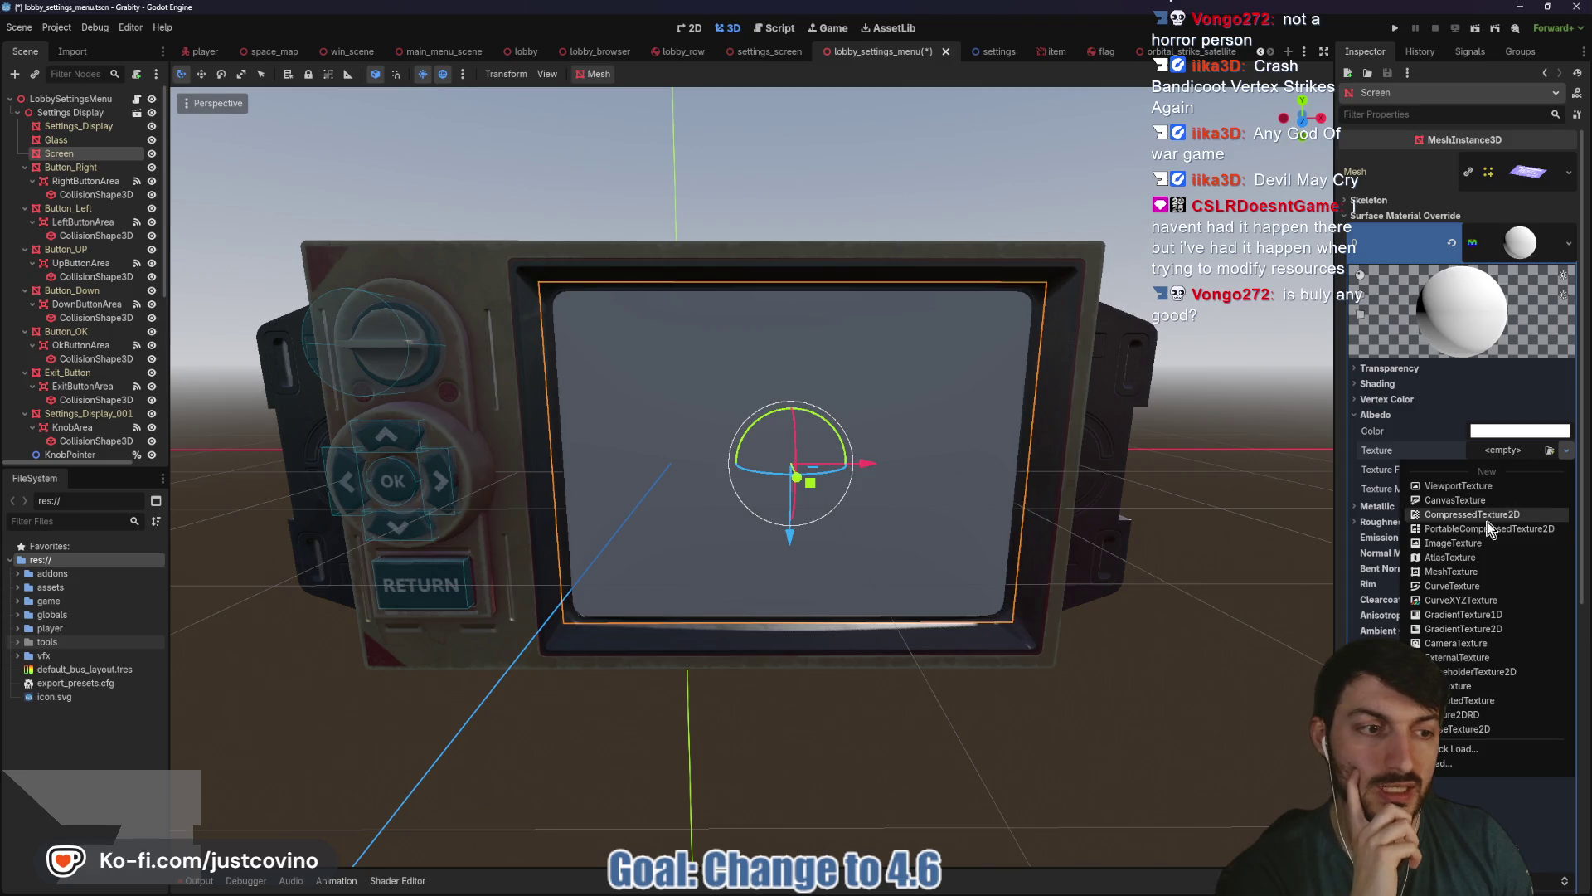
- Set the albedo texture to a new ViewportTexture sourced from SubViewport
{"action": "left_click", "coordinate": [1459, 486]}
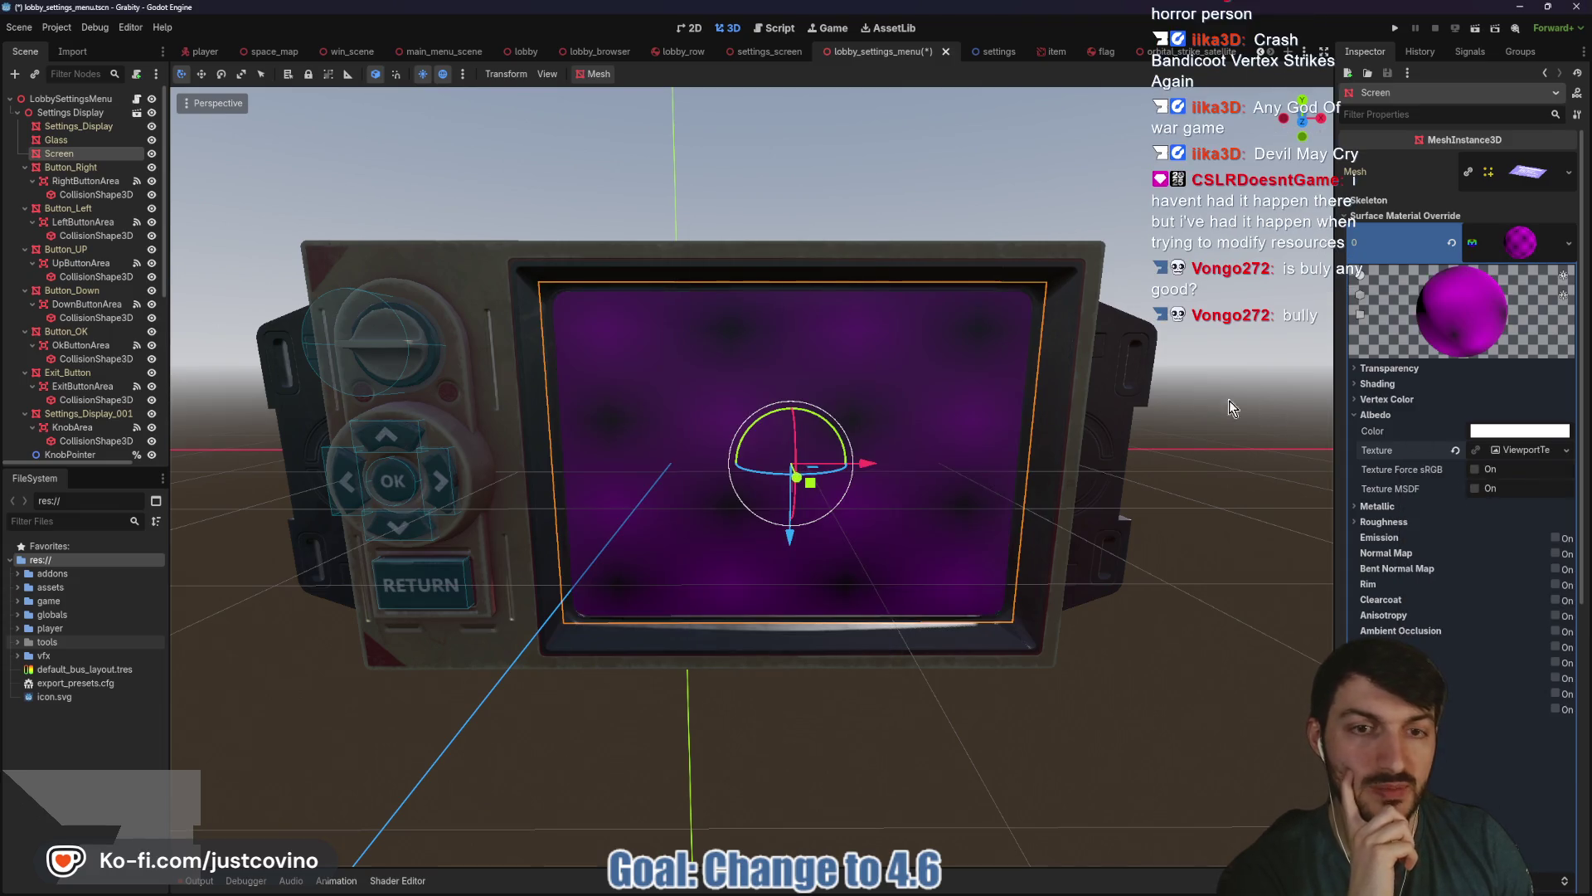
{"action": "left_click", "coordinate": [1508, 452]}
{"action": "left_click", "coordinate": [1509, 470]}
{"action": "left_click", "coordinate": [797, 319]}
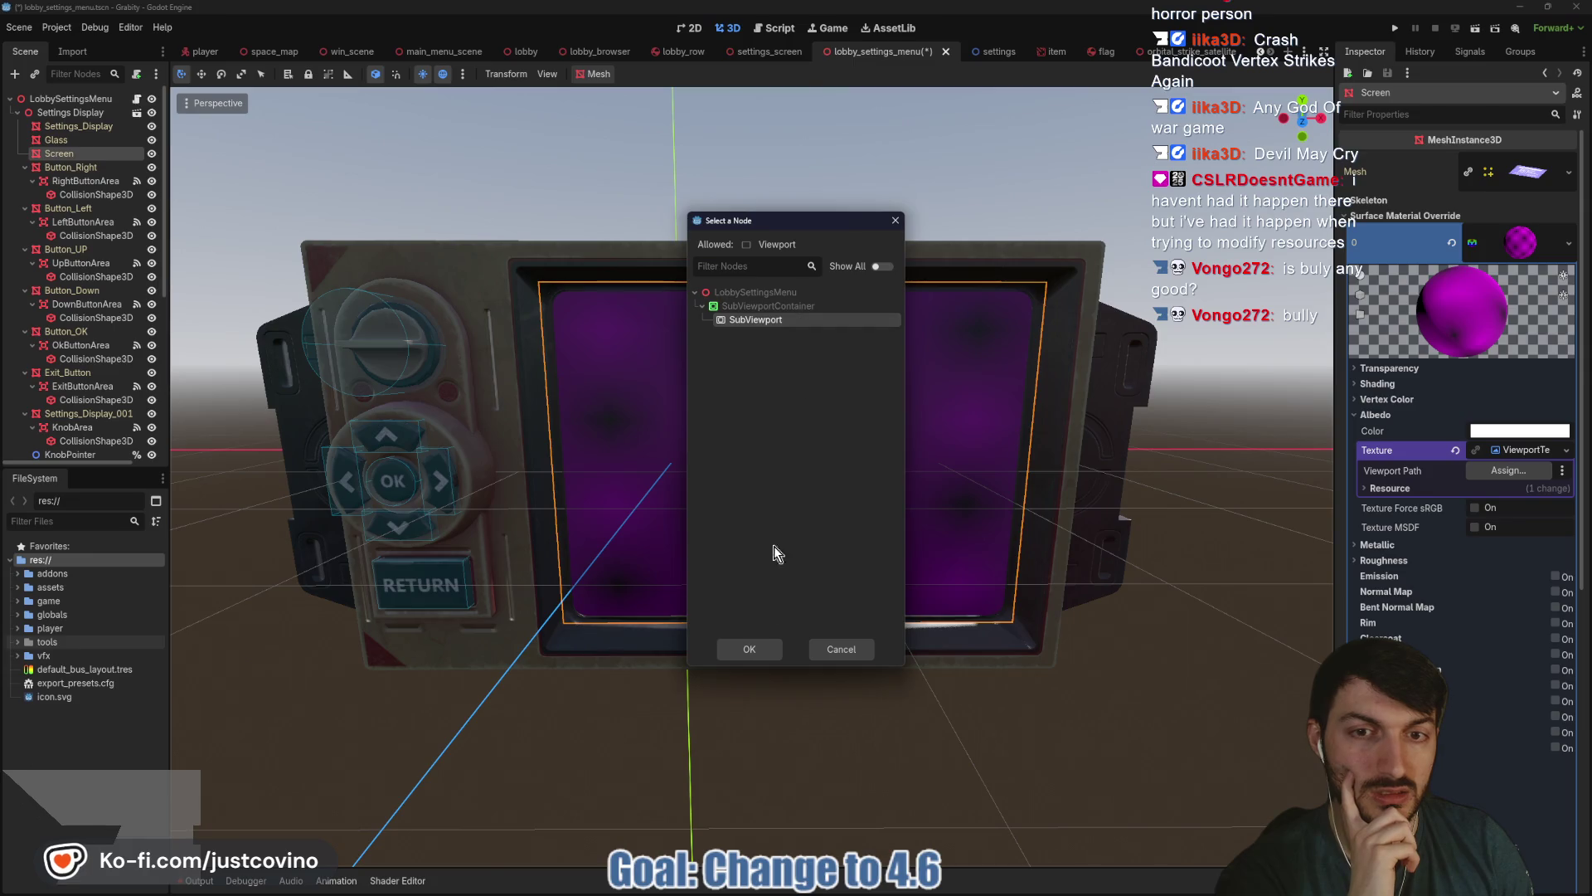
{"action": "left_click", "coordinate": [749, 650]}
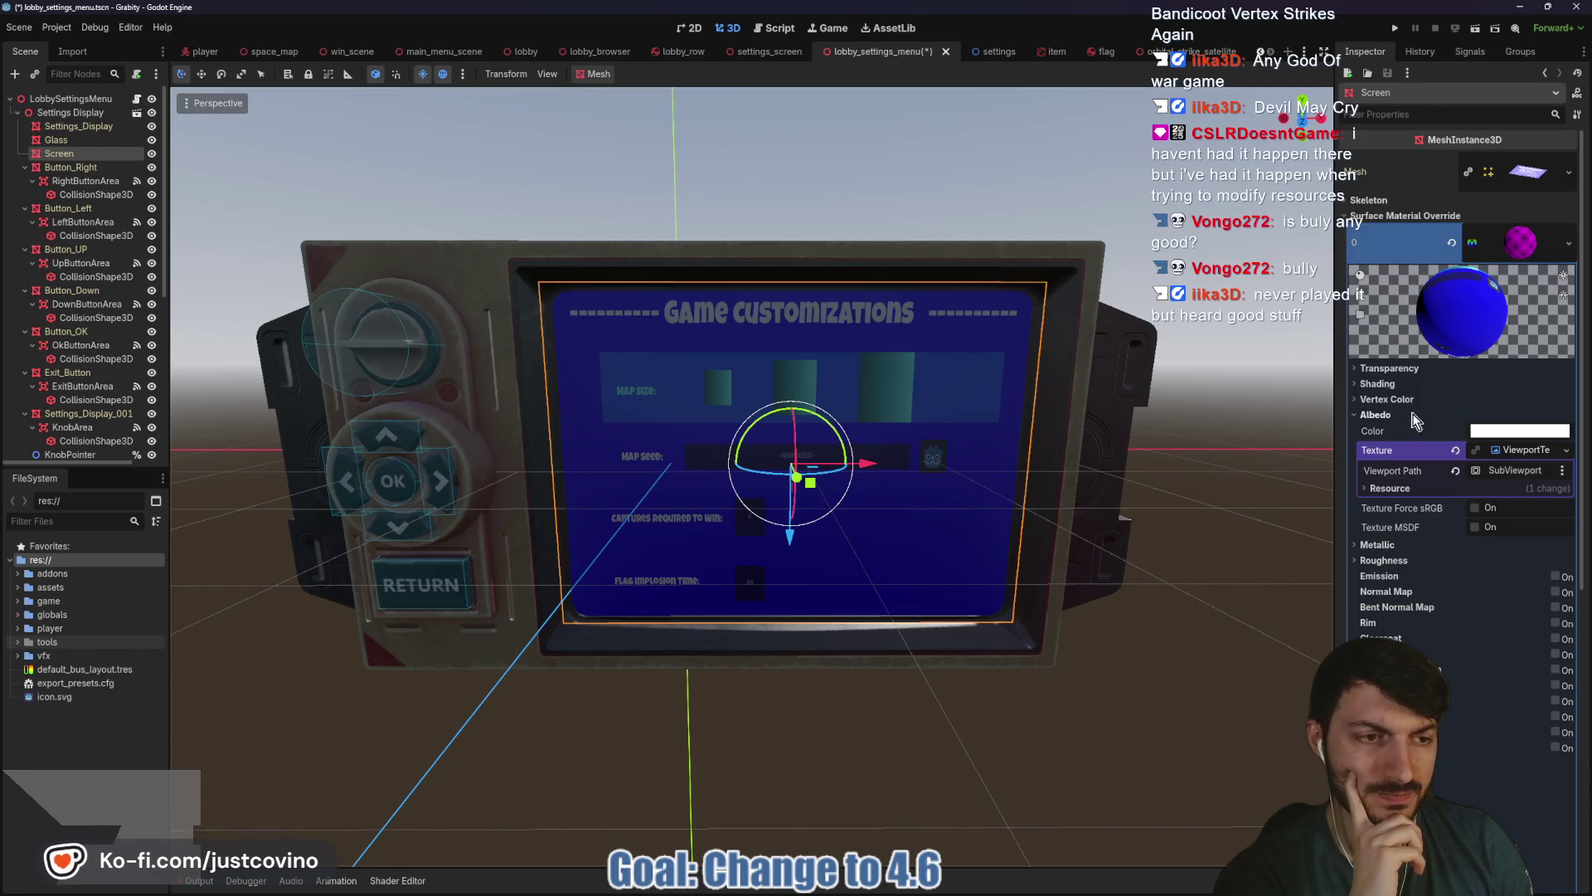
- Enable emission with a SubViewport ViewportTexture, save, and return to settings_screen
{"action": "left_click", "coordinate": [1556, 575]}
{"action": "left_click", "coordinate": [1498, 668]}
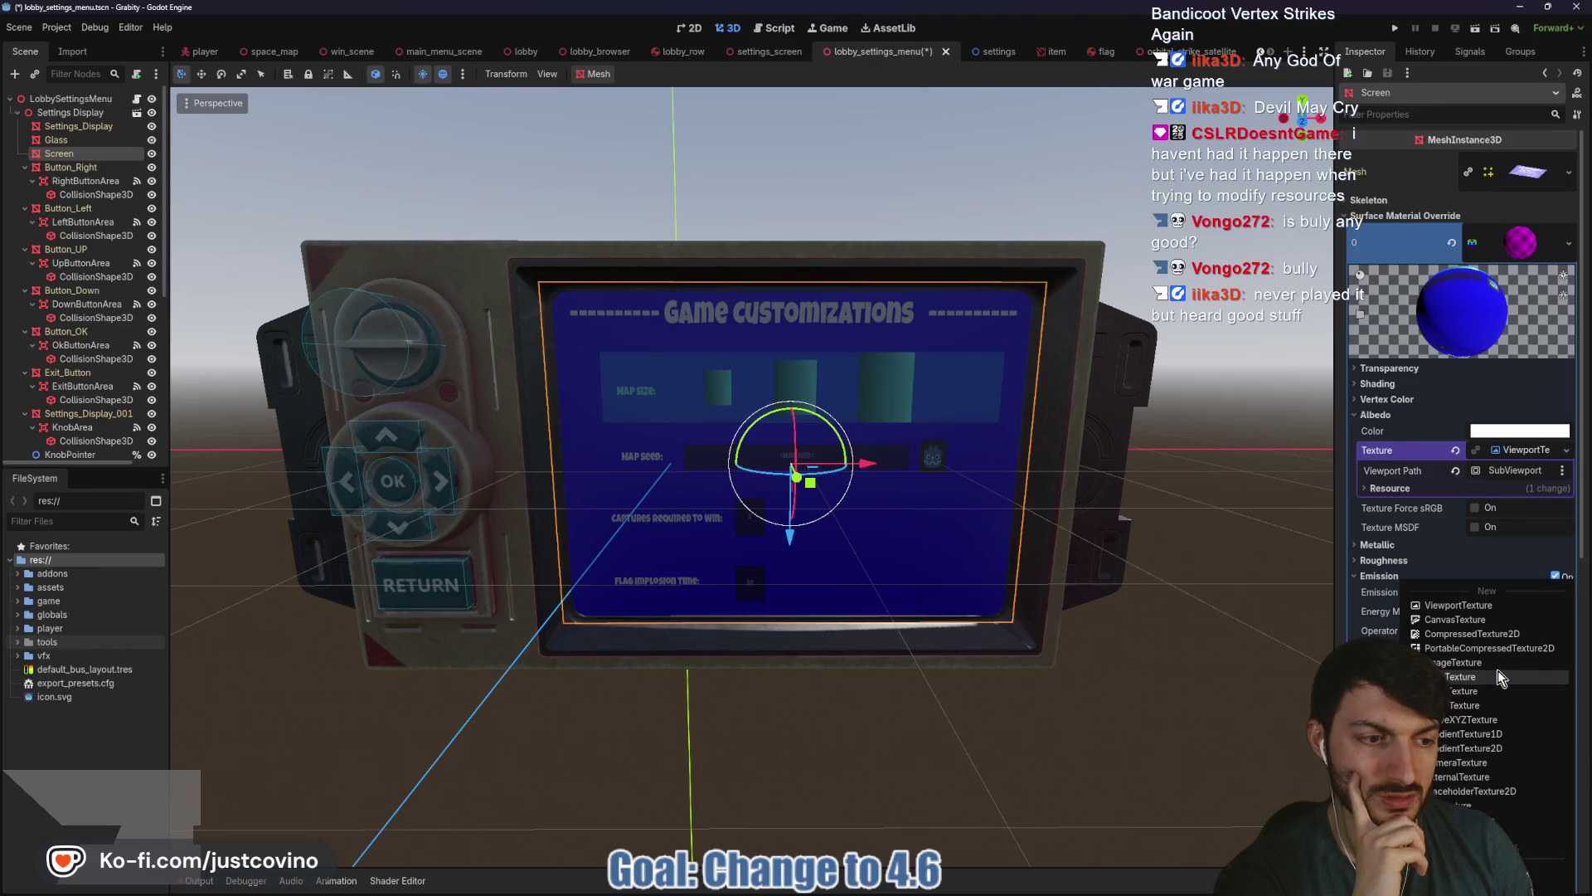
{"action": "left_click", "coordinate": [1450, 606]}
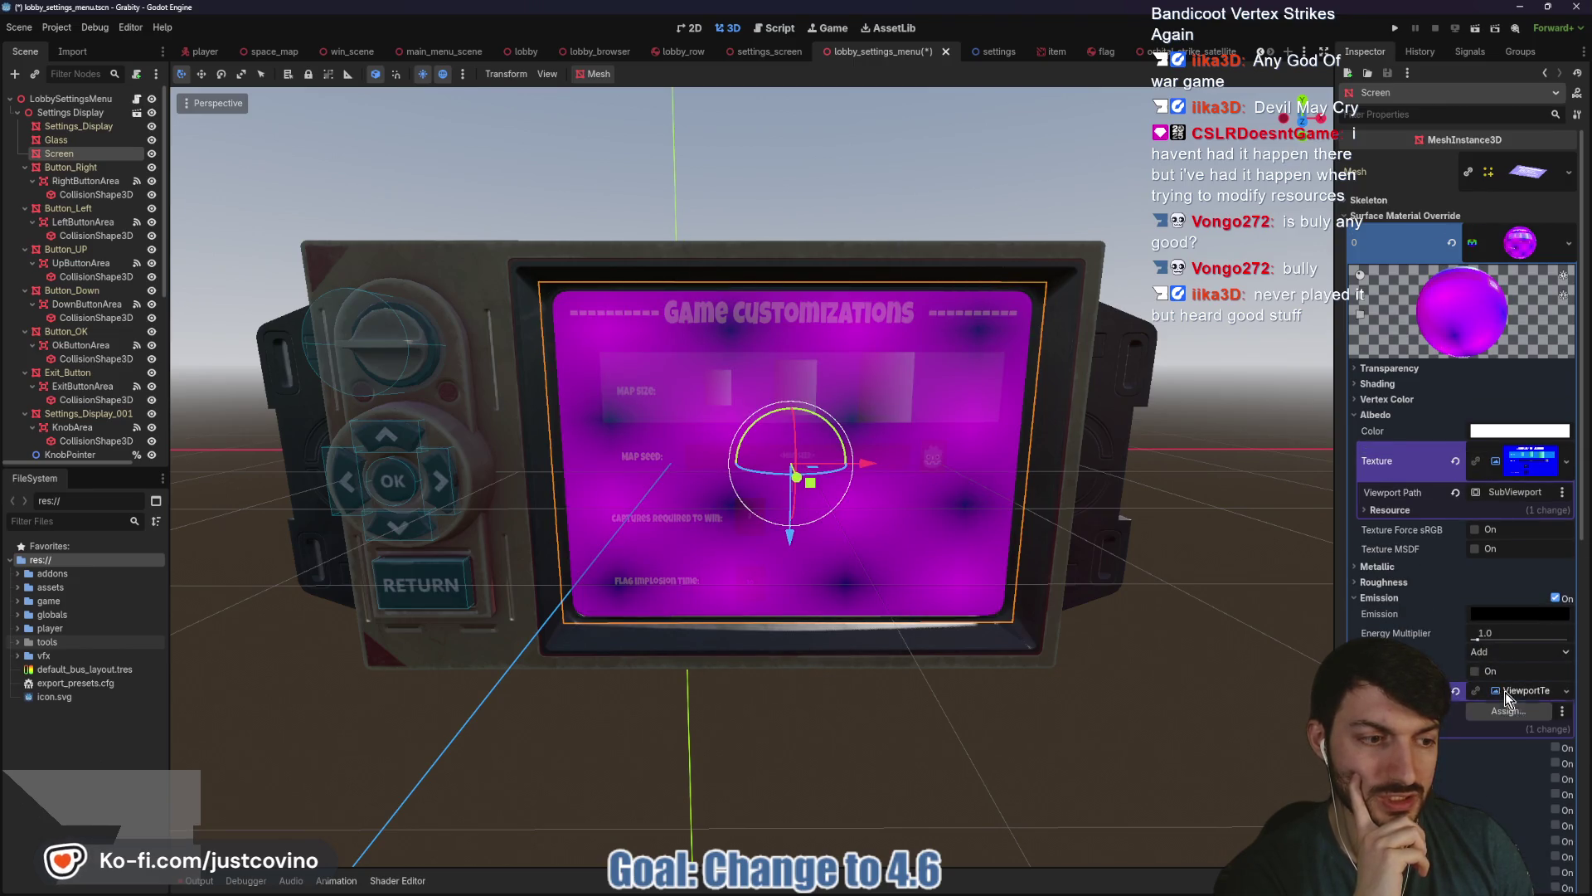
{"action": "left_click", "coordinate": [1509, 711]}
{"action": "left_click", "coordinate": [788, 321]}
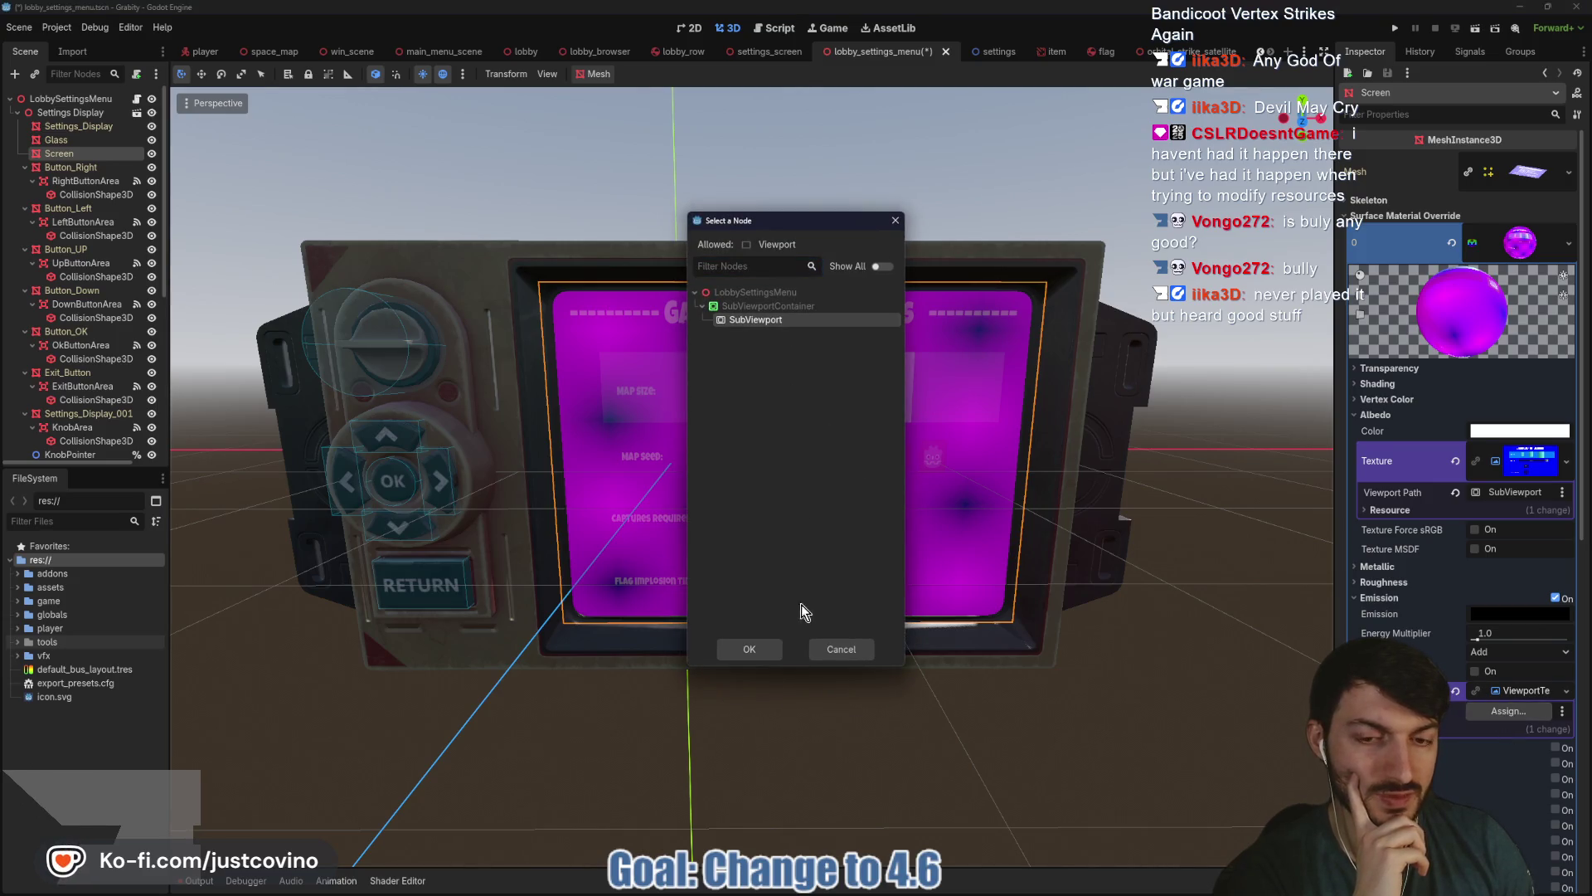
{"action": "left_click", "coordinate": [757, 650]}
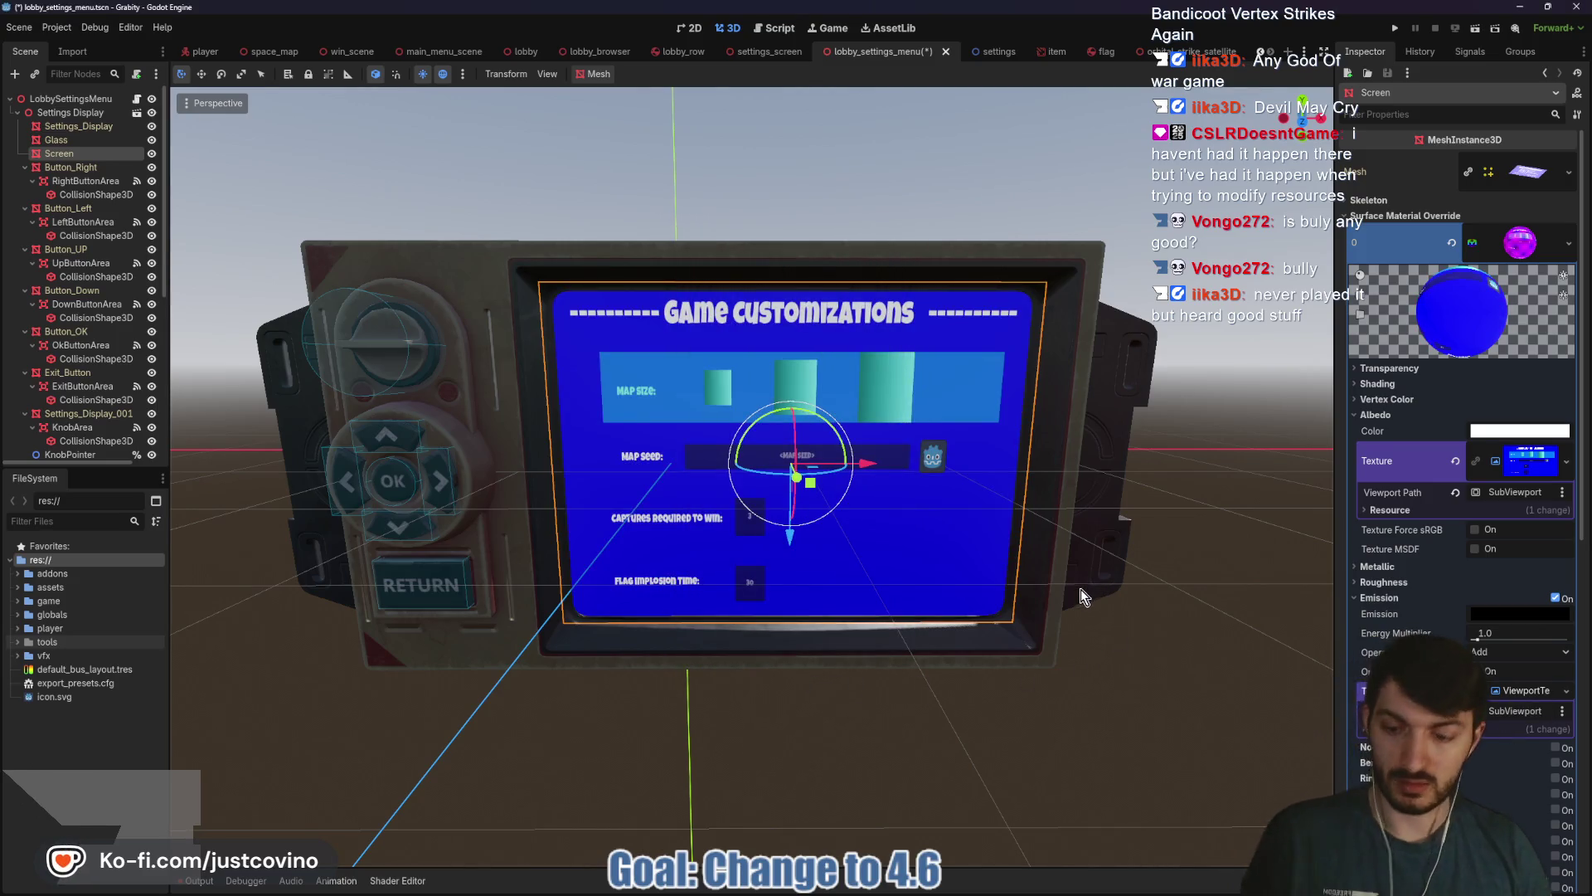
{"action": "key", "text": "ctrl+s"}
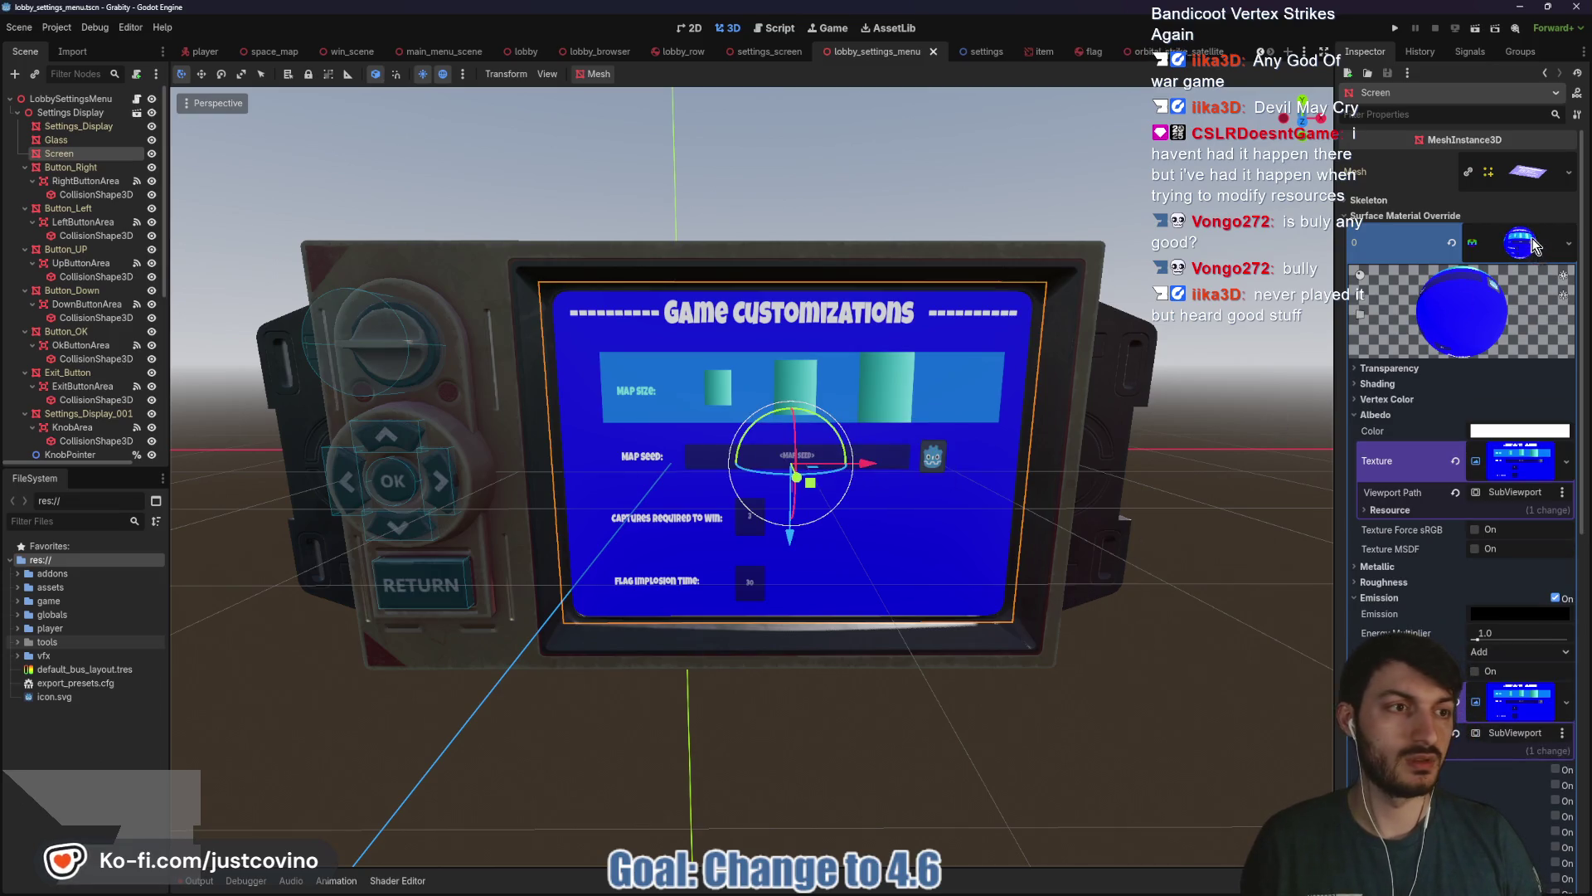
{"action": "left_click", "coordinate": [752, 50]}
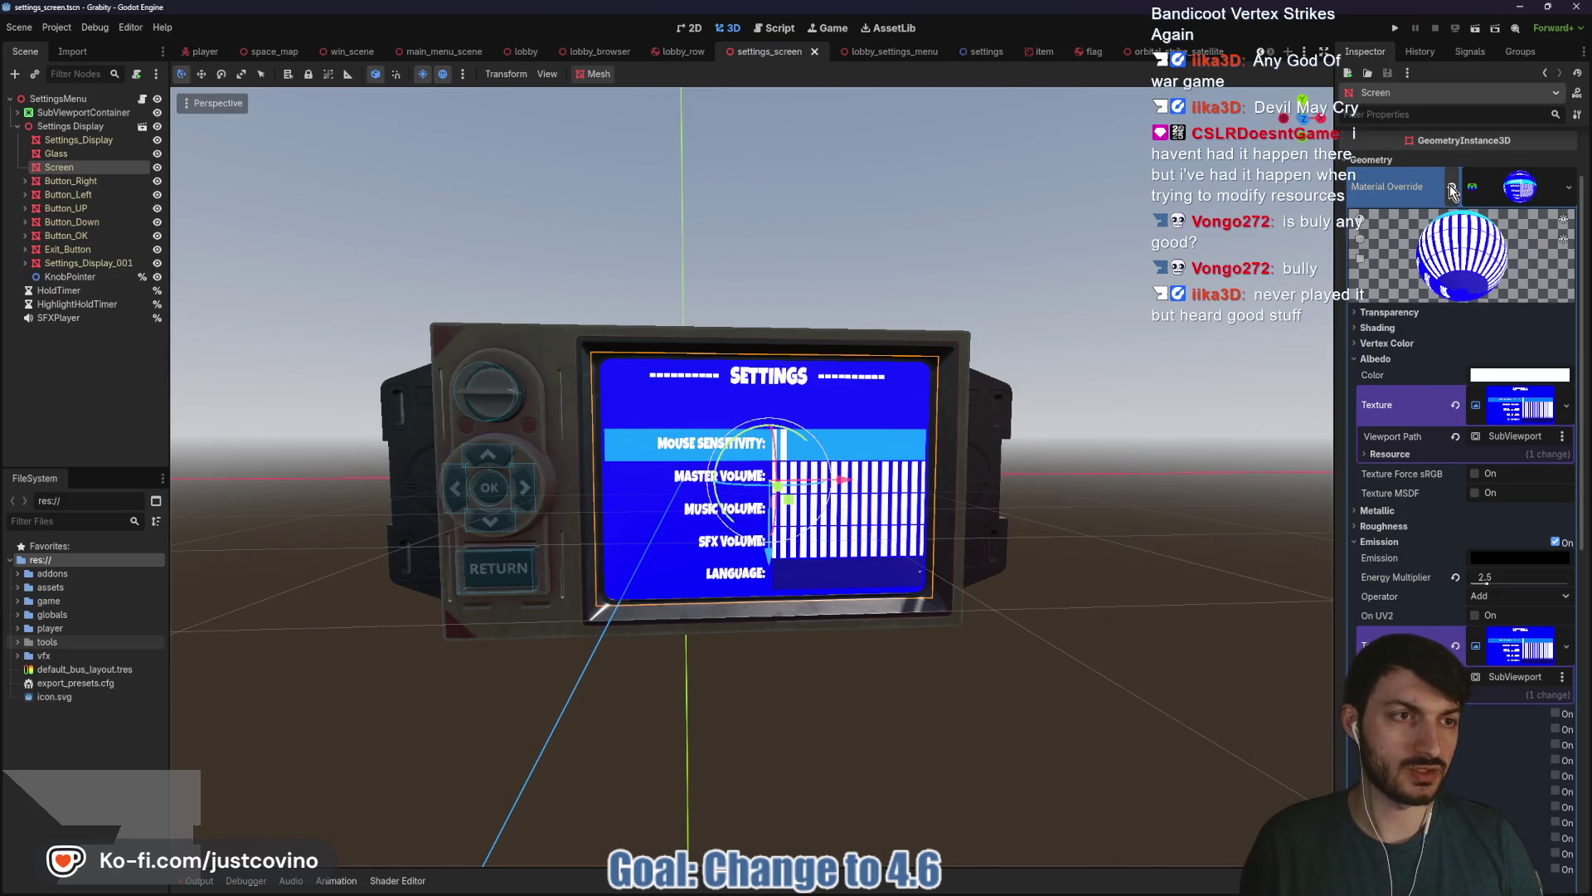
- Give the Screen's surface override 0 a new StandardMaterial3D and save
{"action": "left_click", "coordinate": [1465, 190]}
{"action": "left_click", "coordinate": [1435, 217]}
{"action": "left_click", "coordinate": [1507, 234]}
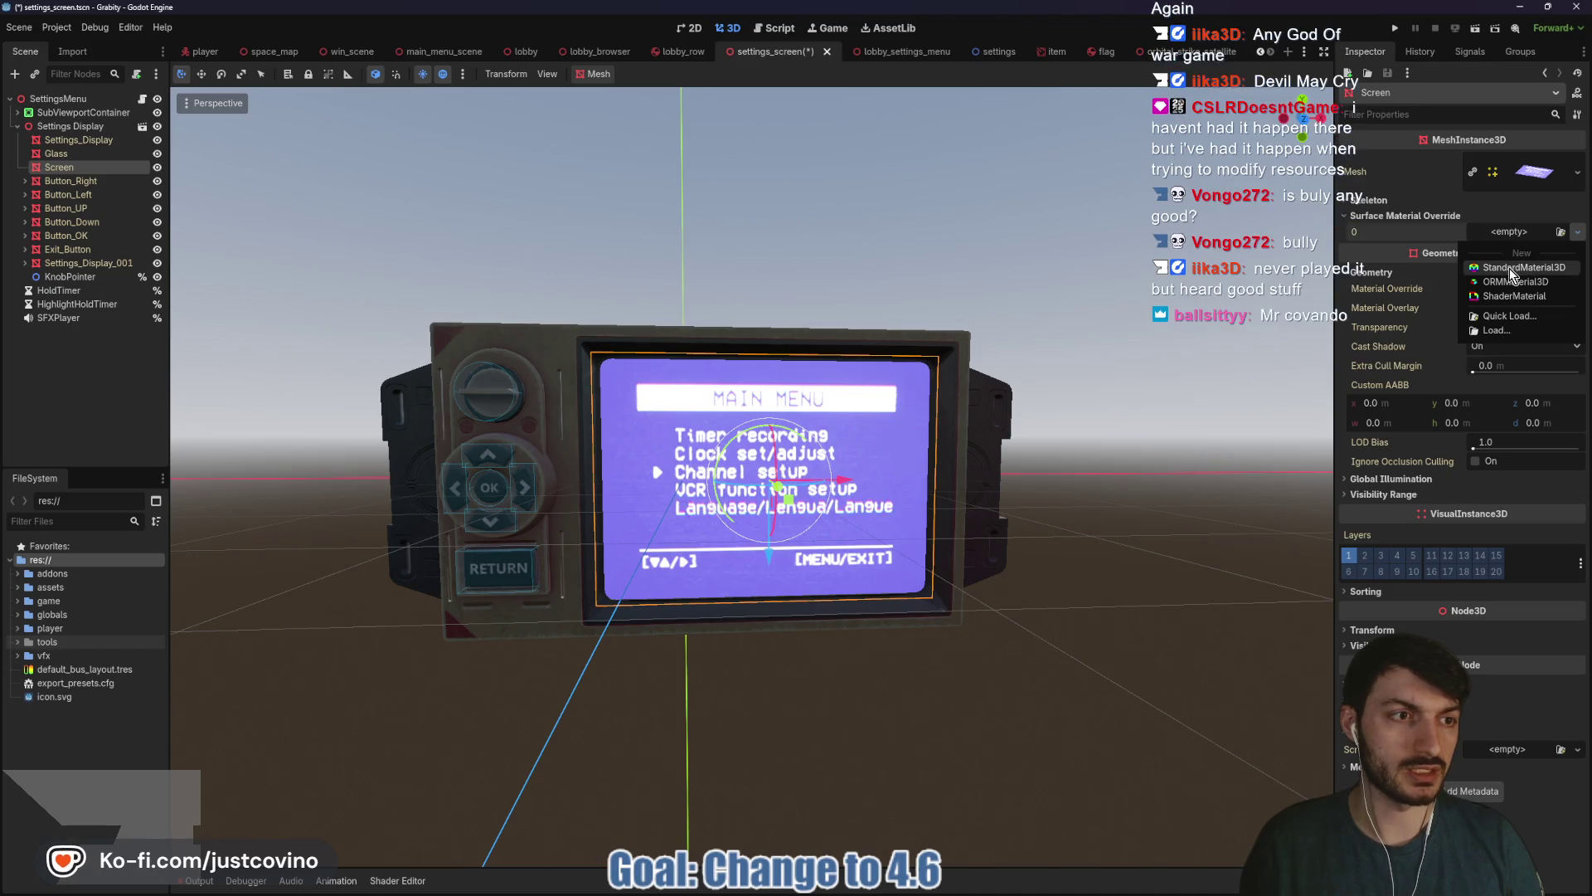
{"action": "left_click", "coordinate": [1512, 268]}
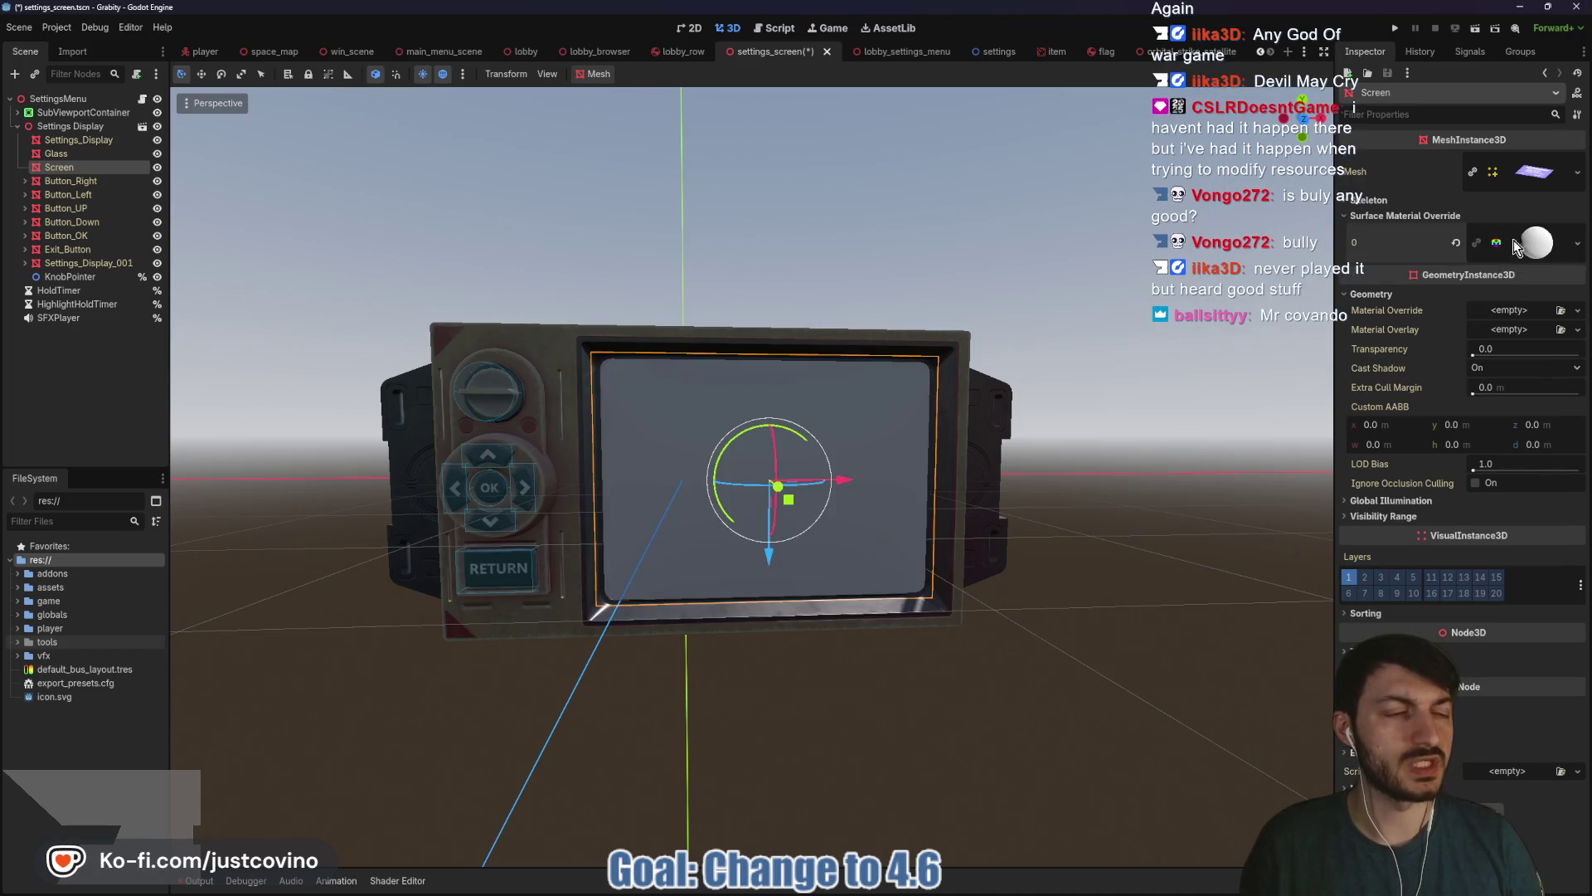
{"action": "left_click", "coordinate": [1530, 245]}
{"action": "scroll", "coordinate": [1385, 605], "scroll_direction": "down", "scroll_amount": 5}
{"action": "left_click", "coordinate": [1377, 558]}
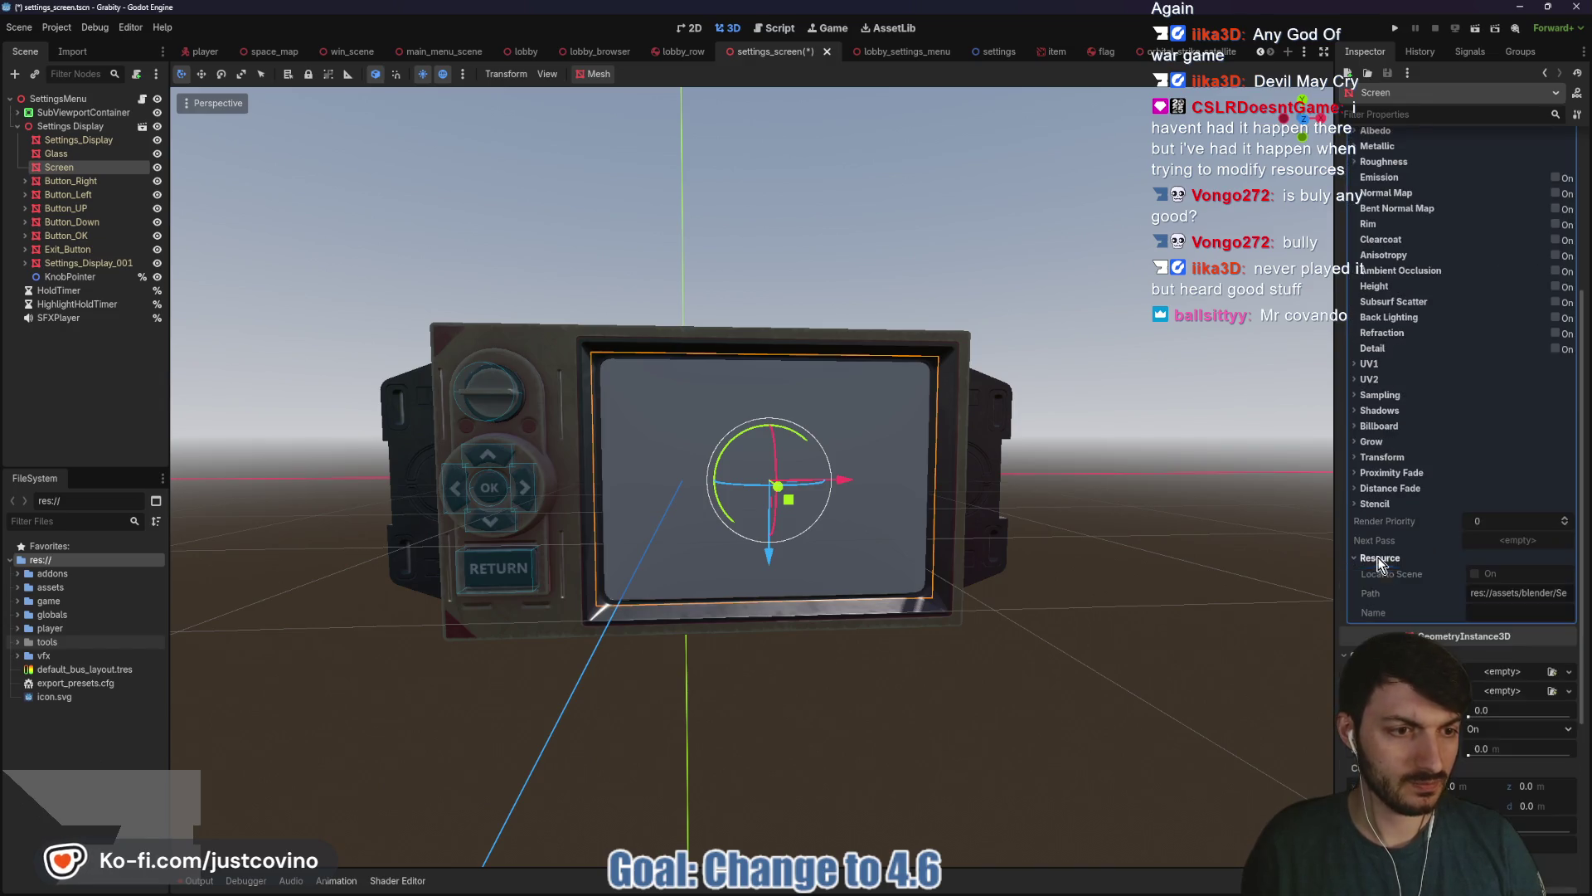
{"action": "scroll", "coordinate": [1498, 431], "scroll_direction": "up", "scroll_amount": 4}
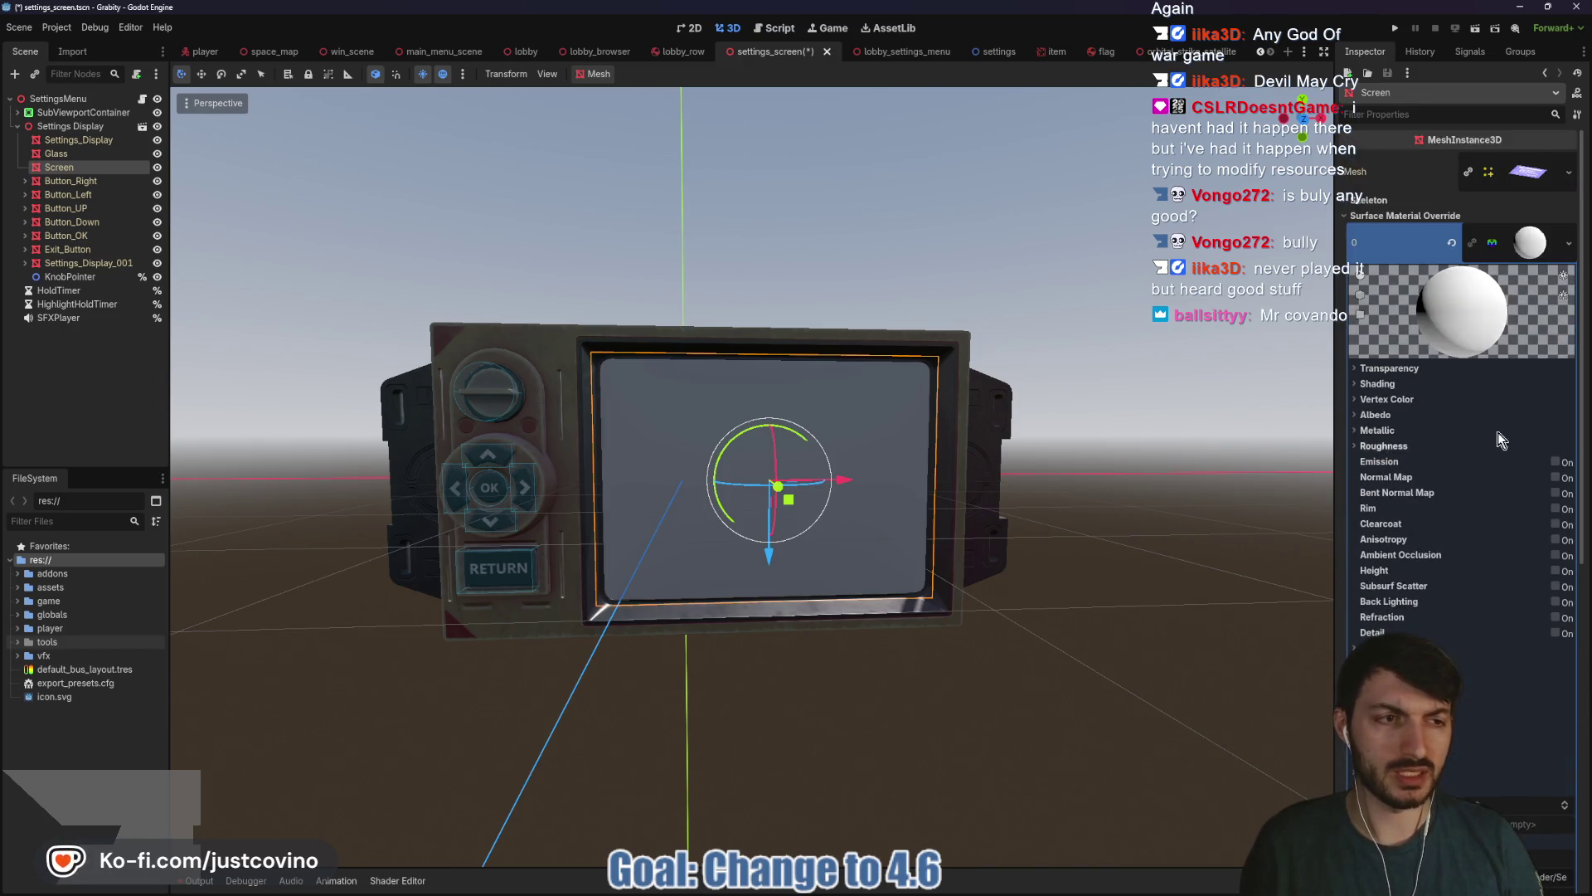
{"action": "key", "text": "ctrl+s"}
- Make the new screen material Local To Scene and save
{"action": "scroll", "coordinate": [1459, 498], "scroll_direction": "down", "scroll_amount": 4}
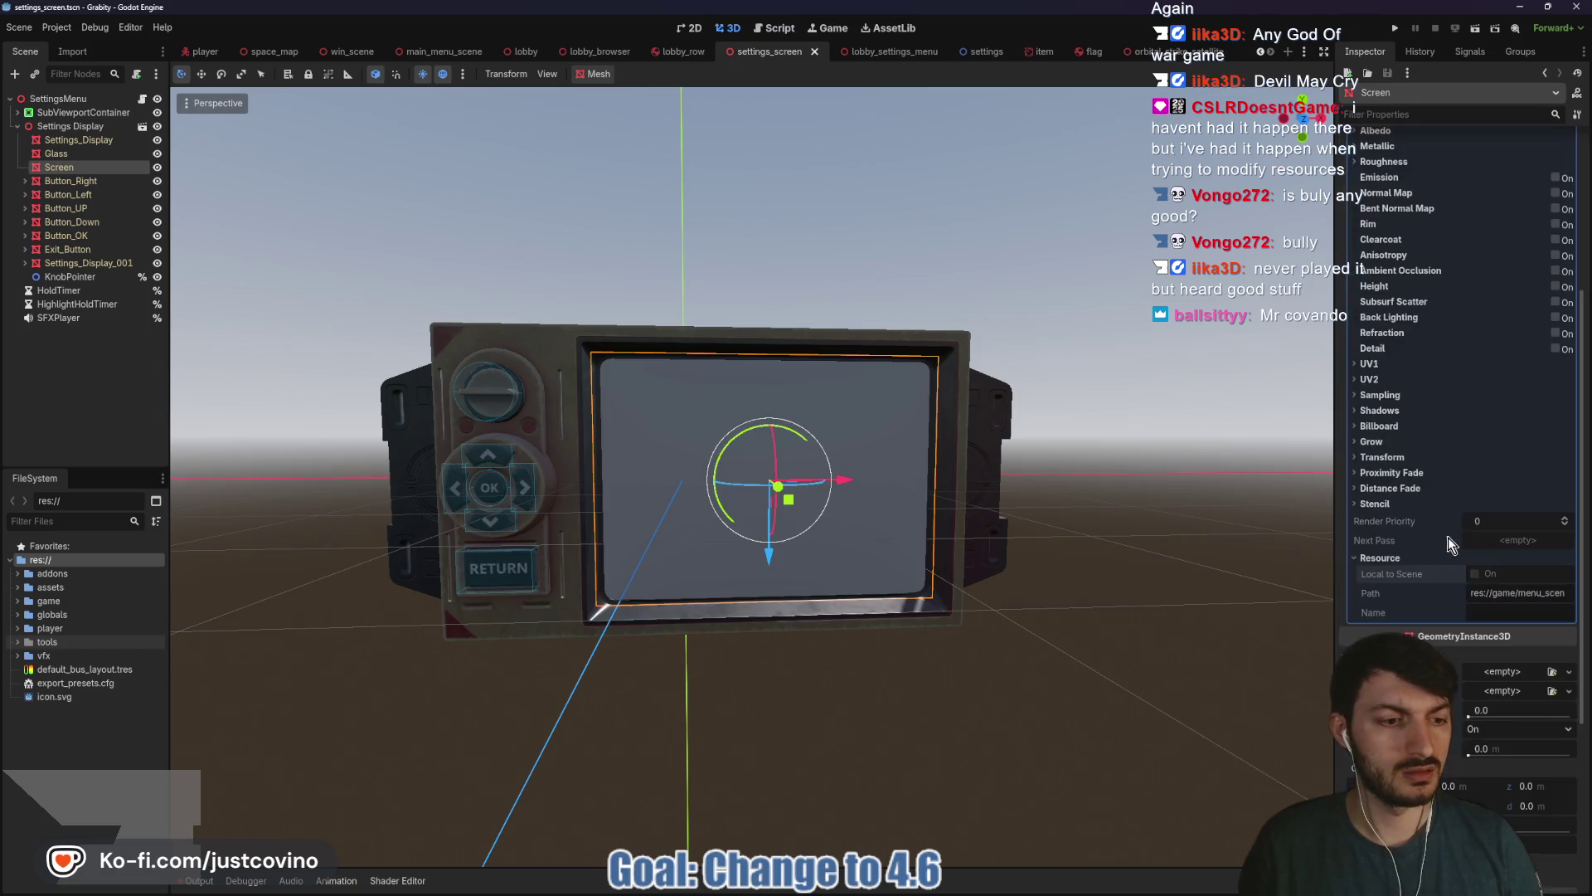
{"action": "scroll", "coordinate": [1475, 497], "scroll_direction": "up", "scroll_amount": 5}
{"action": "left_click", "coordinate": [1509, 249]}
{"action": "left_click", "coordinate": [1510, 253]}
{"action": "scroll", "coordinate": [1468, 614], "scroll_direction": "down", "scroll_amount": 3}
{"action": "left_click", "coordinate": [1476, 669]}
{"action": "key", "text": "ctrl+s"}
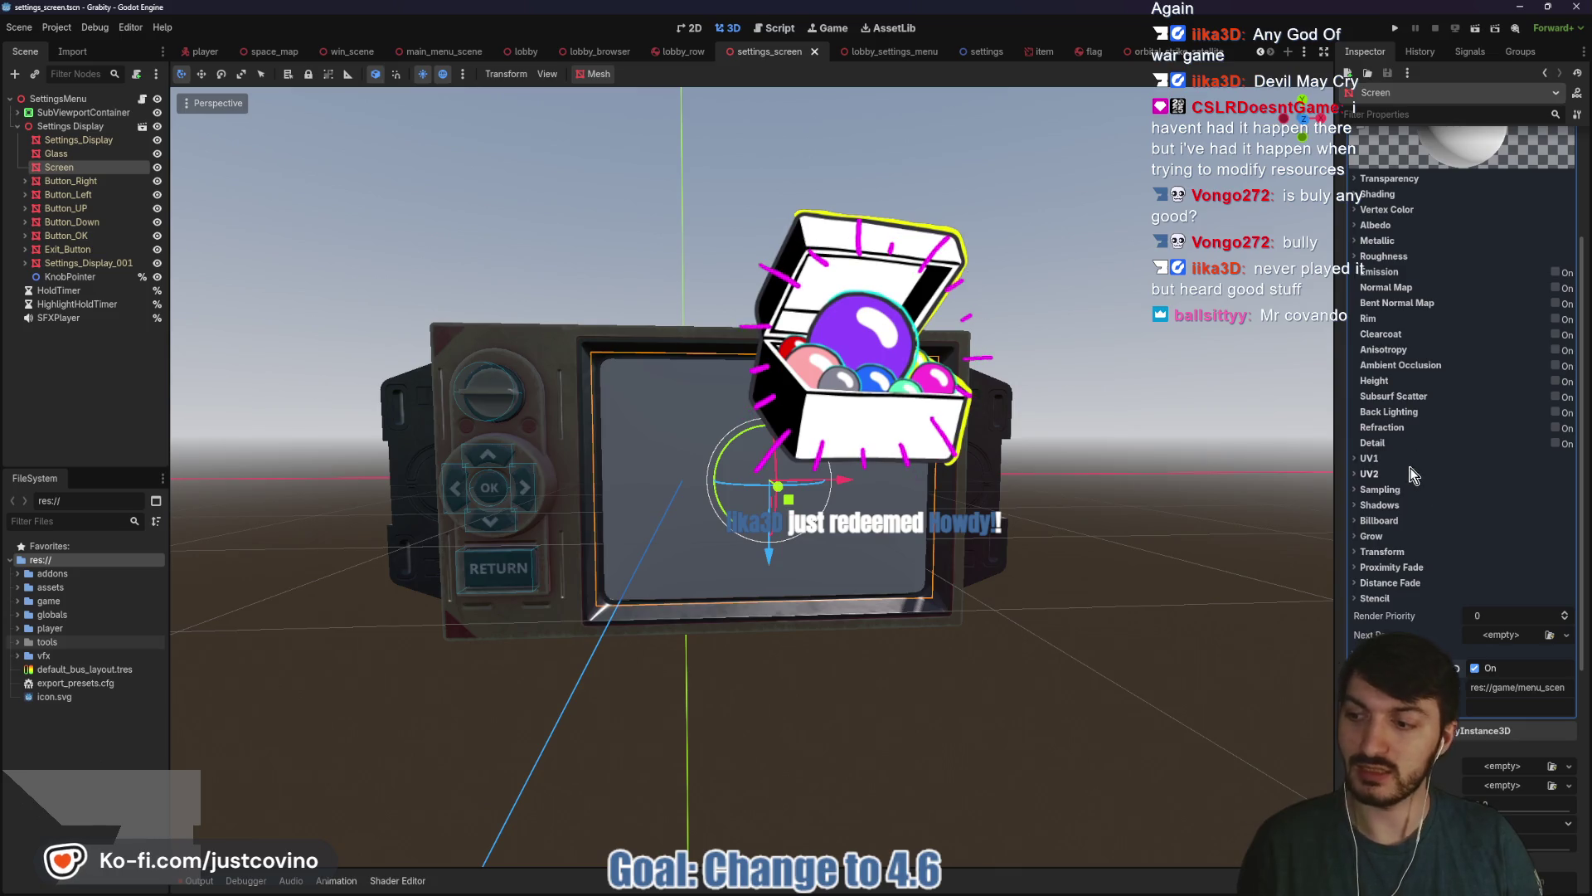
- Set the albedo texture to a new ViewportTexture from SubViewport
{"action": "scroll", "coordinate": [1460, 398], "scroll_direction": "up", "scroll_amount": 3}
{"action": "left_click", "coordinate": [1375, 320]}
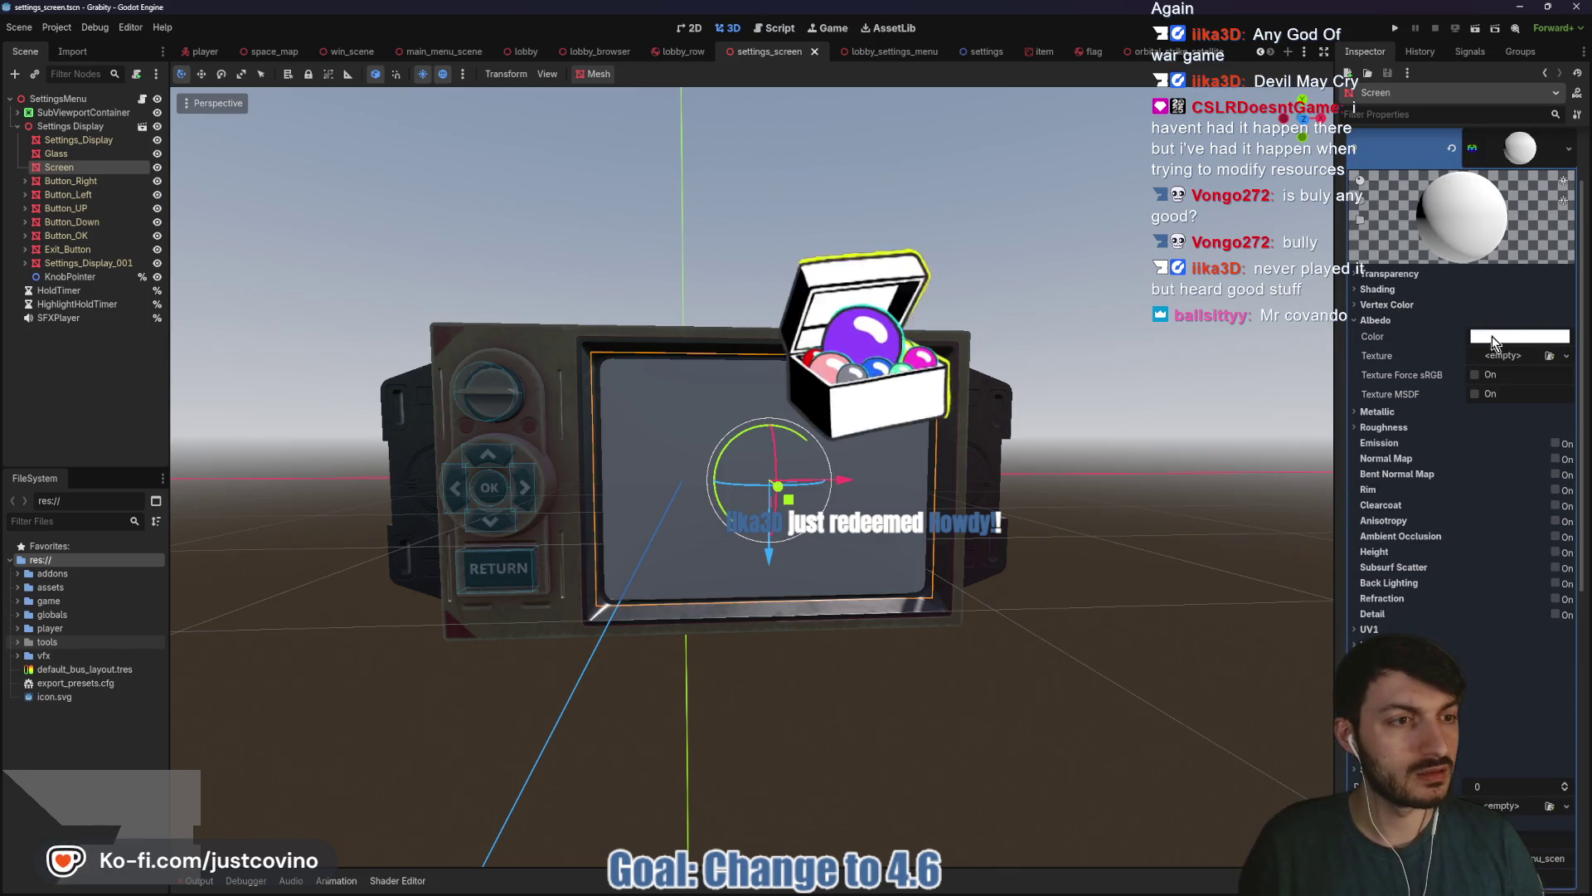
{"action": "left_click", "coordinate": [1497, 356]}
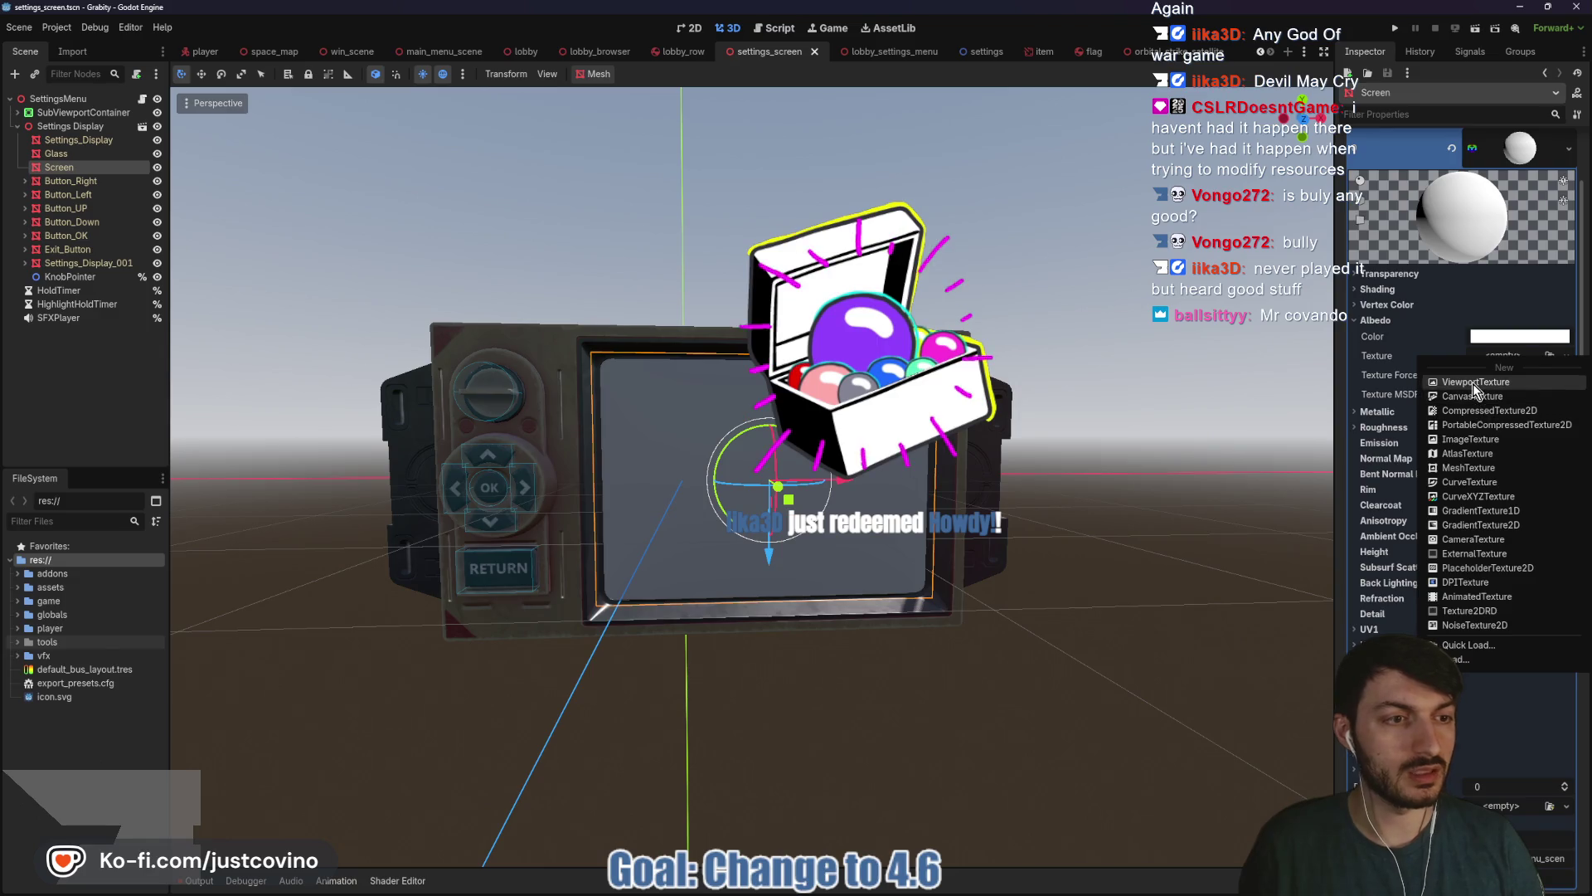
{"action": "left_click", "coordinate": [1473, 383]}
{"action": "left_click", "coordinate": [1523, 356]}
{"action": "left_click", "coordinate": [1501, 375]}
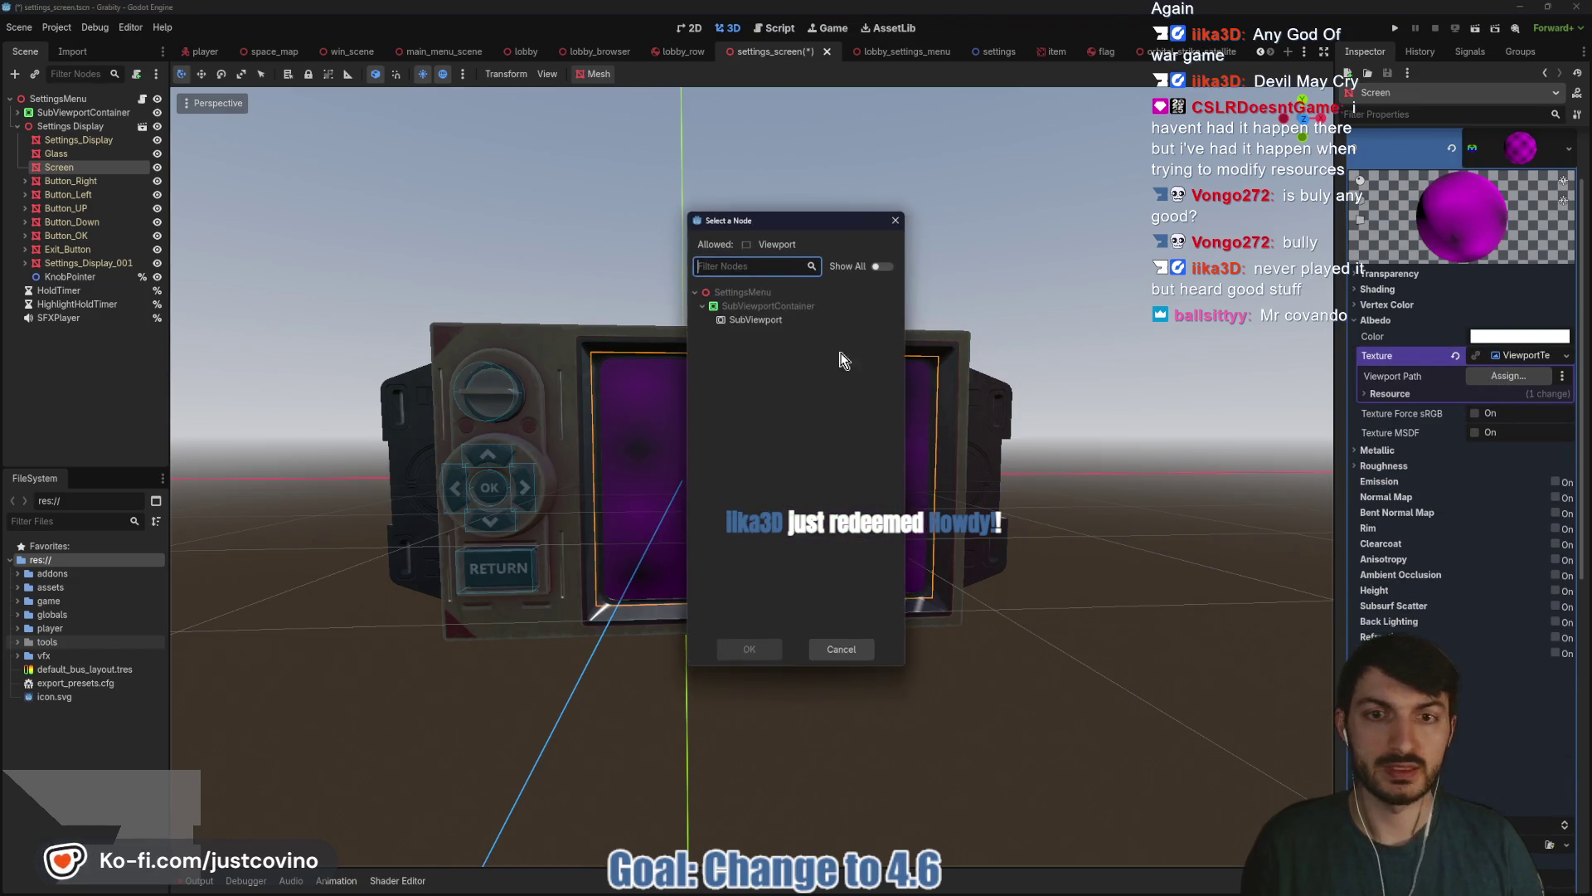
{"action": "left_click", "coordinate": [749, 648]}
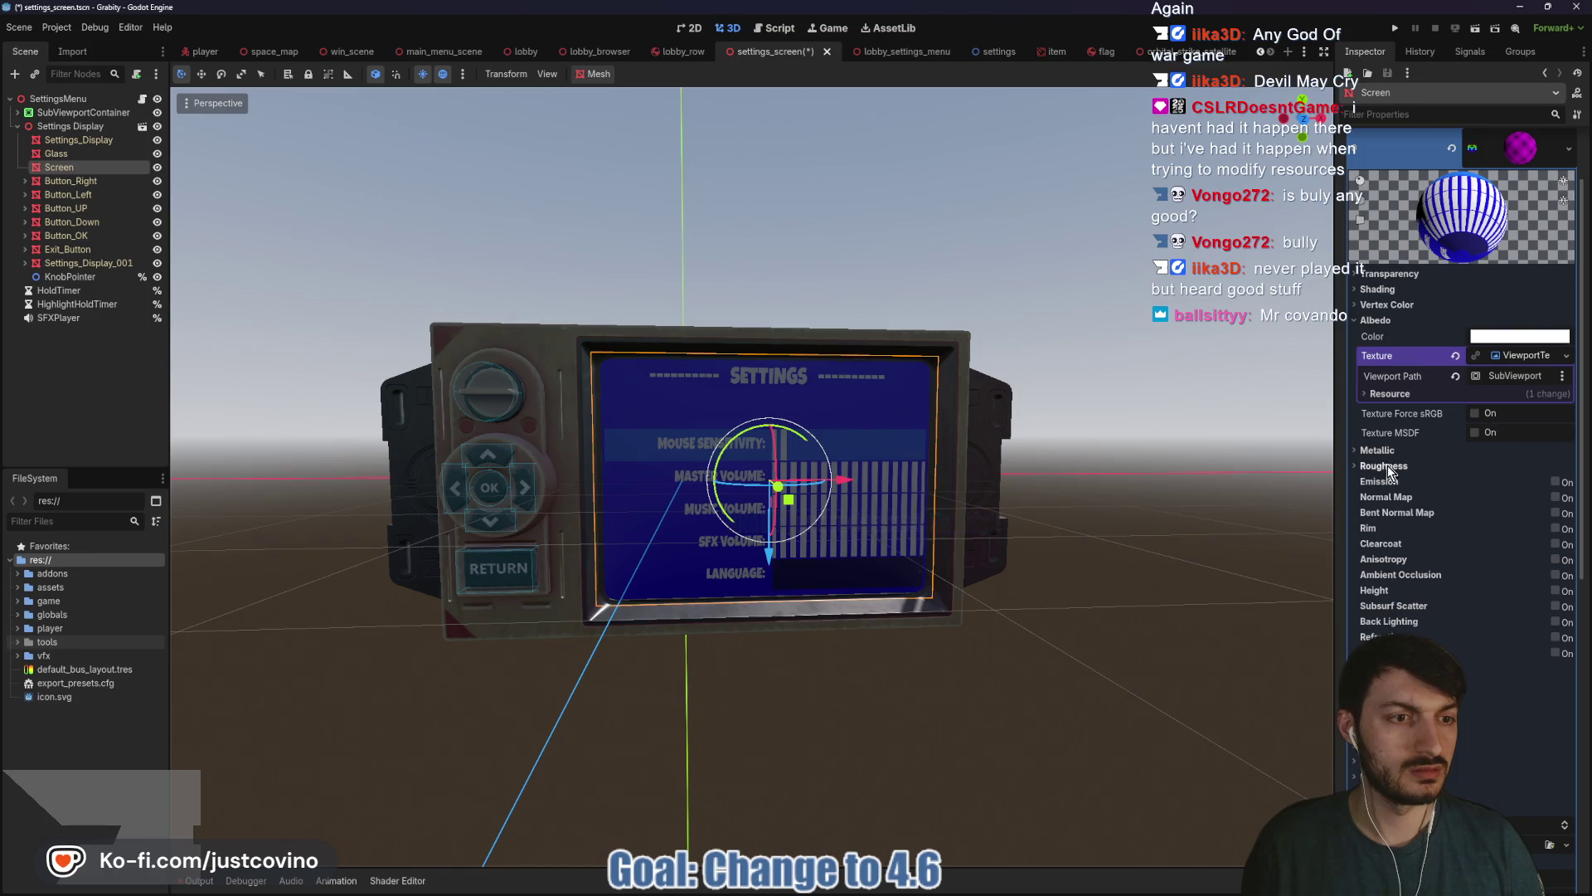
- Enable emission using a new SubViewport ViewportTexture
{"action": "left_click", "coordinate": [1555, 481]}
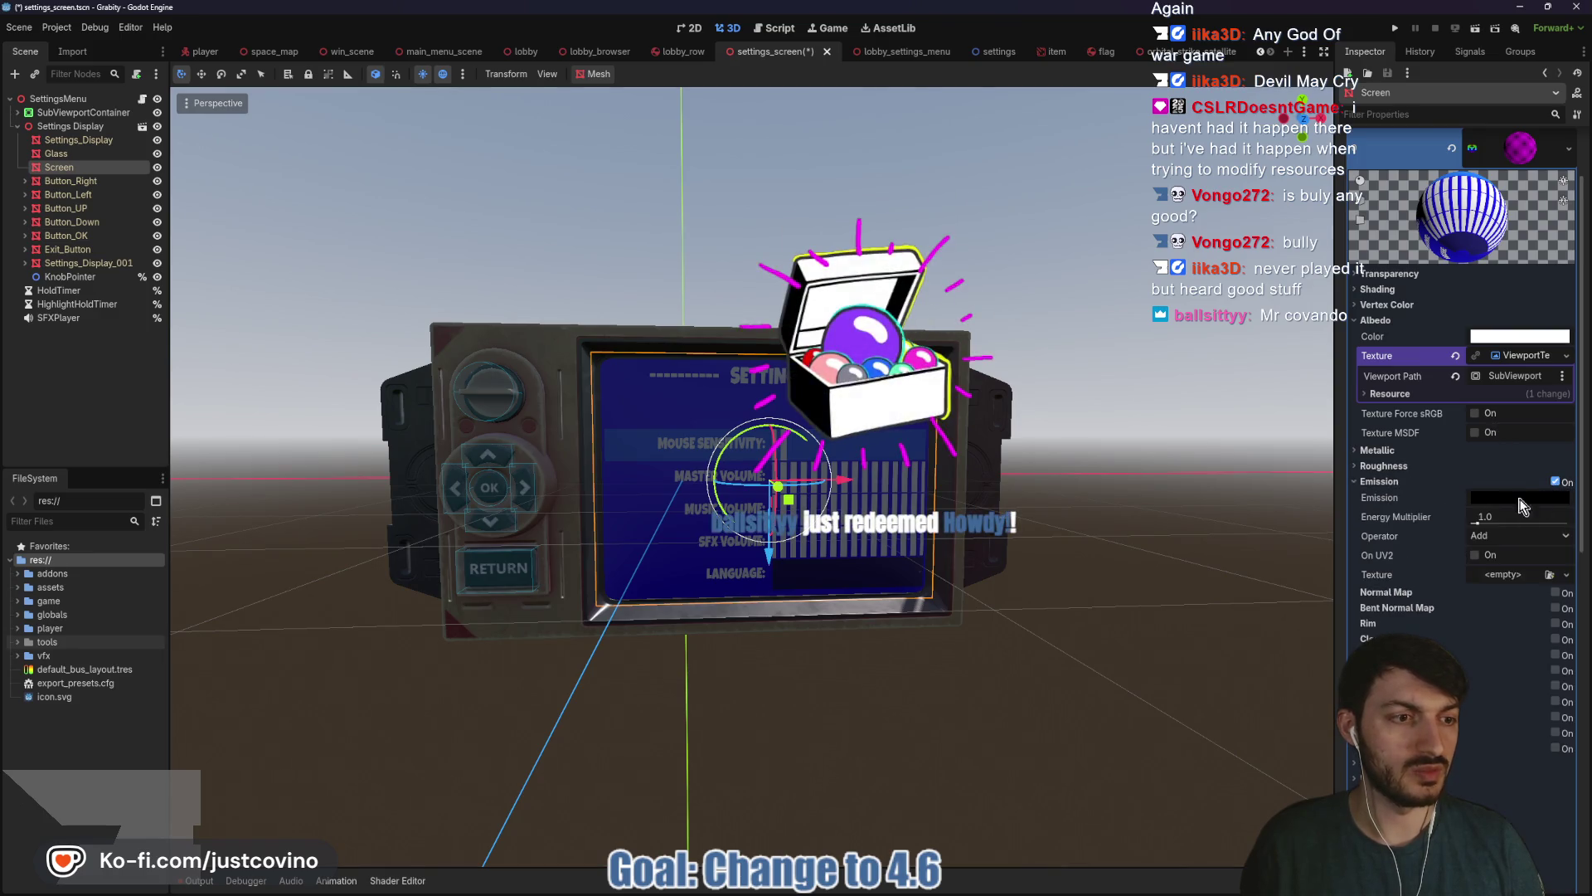
{"action": "left_click", "coordinate": [1503, 573]}
{"action": "left_click", "coordinate": [1484, 600]}
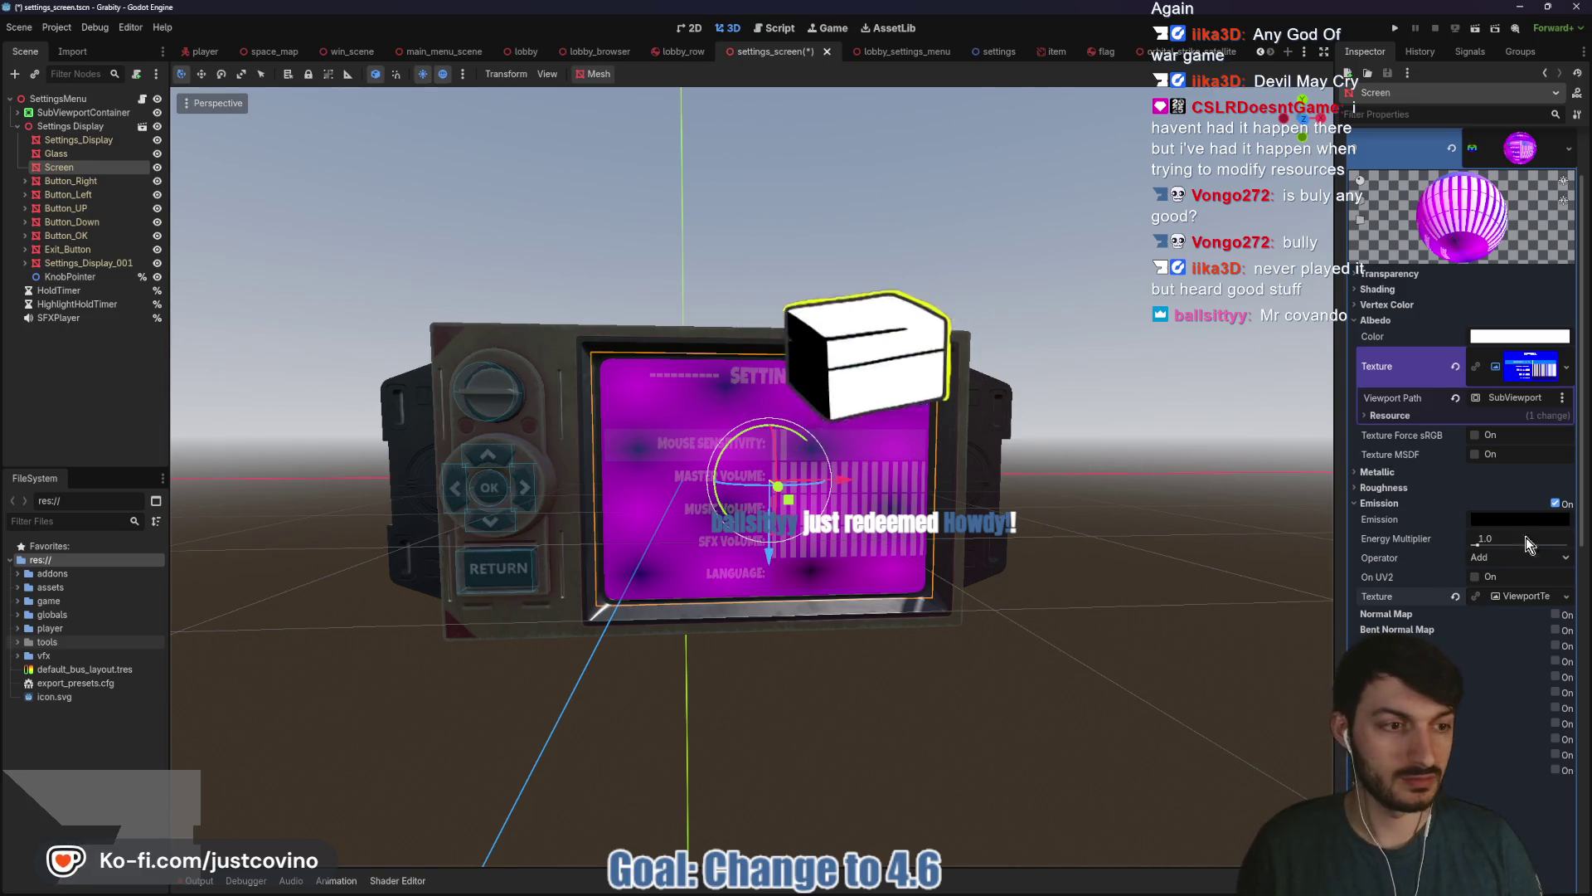
{"action": "left_click", "coordinate": [1500, 598]}
{"action": "left_click", "coordinate": [1508, 617]}
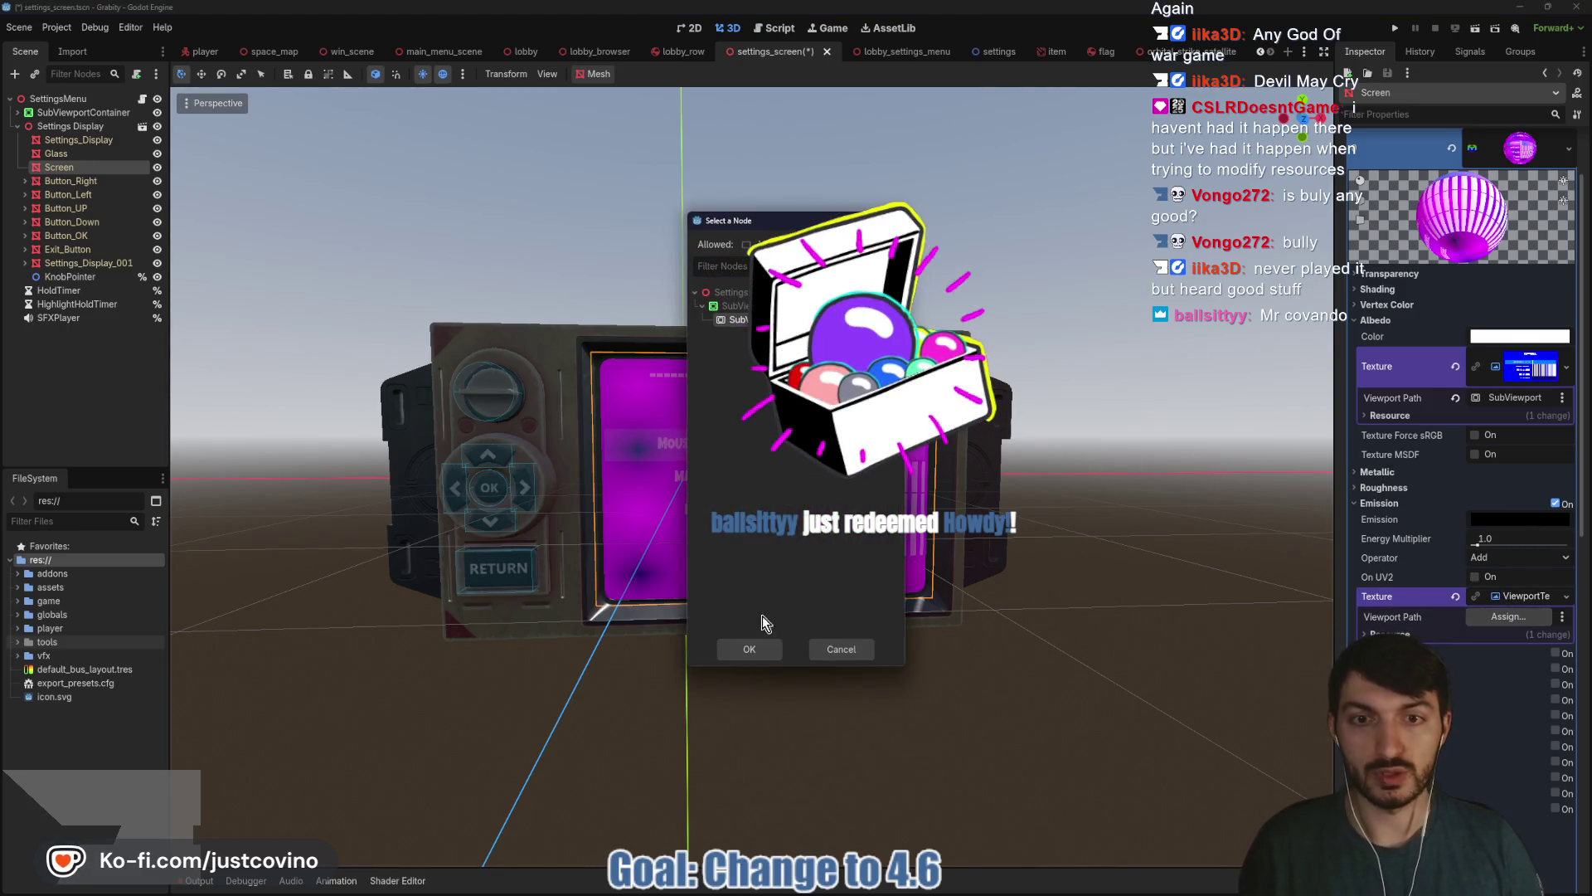
{"action": "left_click", "coordinate": [754, 649]}
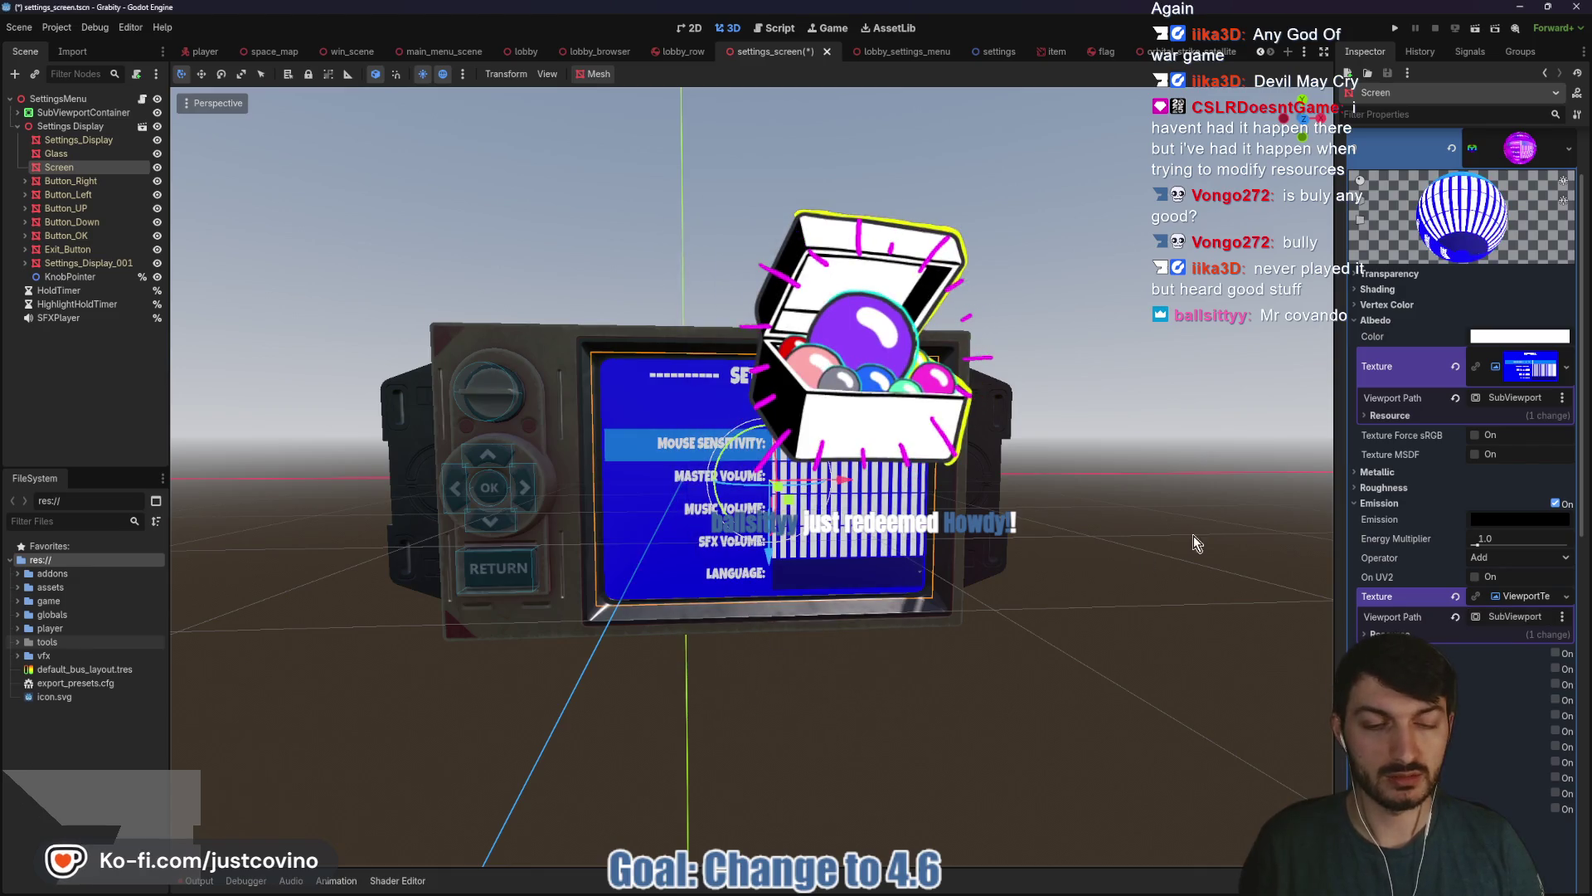
- Set the emission energy multiplier to 2.5 and save the scene
{"action": "left_click", "coordinate": [1486, 537]}
{"action": "type", "text": "2"}
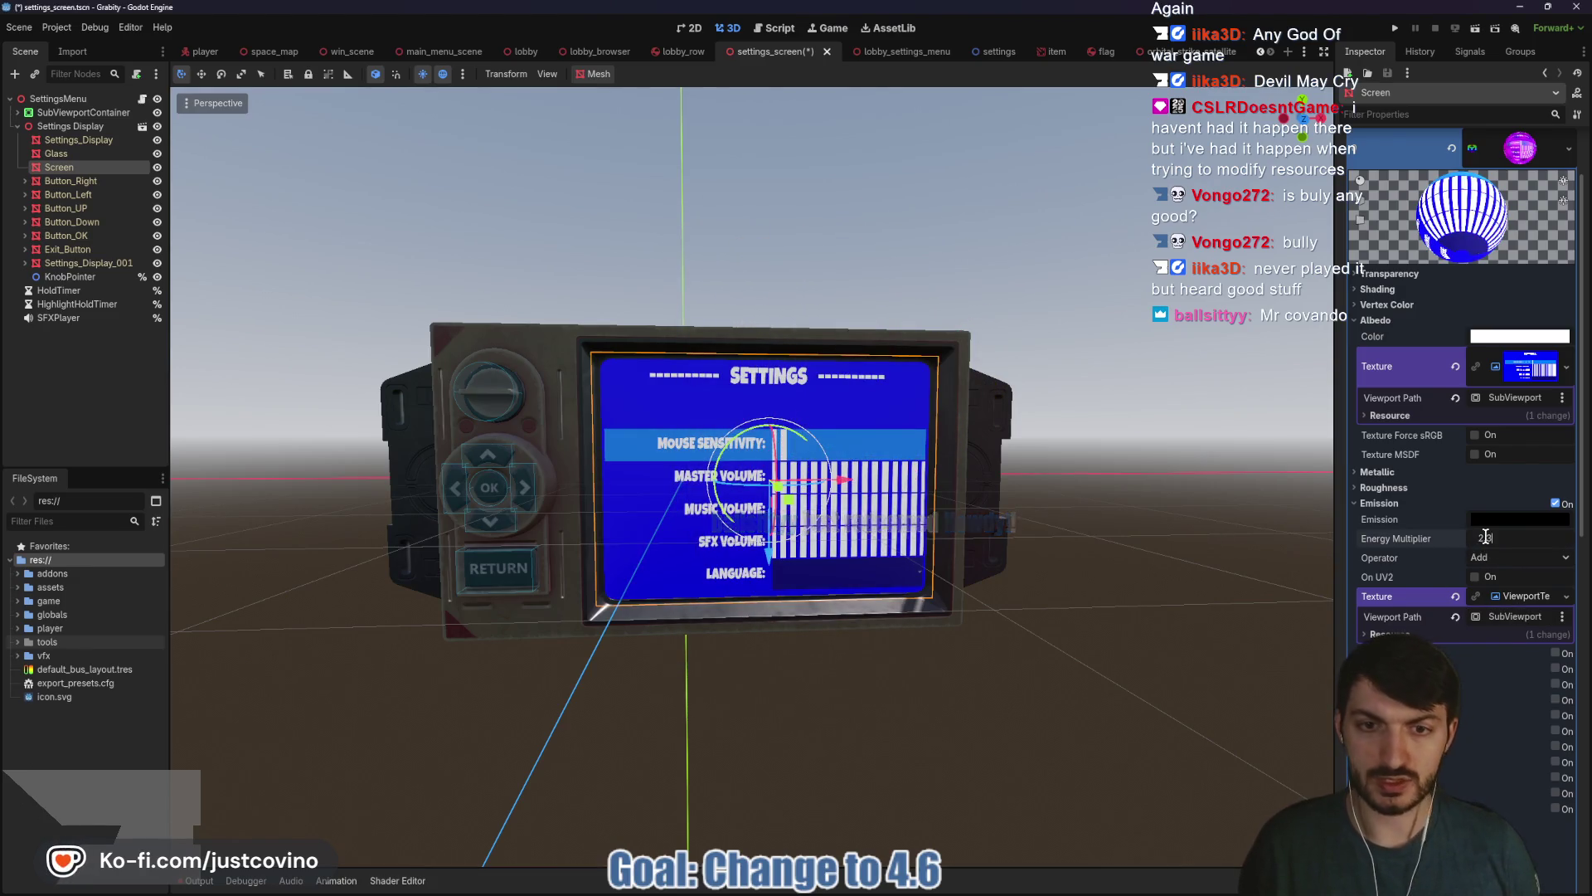
{"action": "key", "text": "Return"}
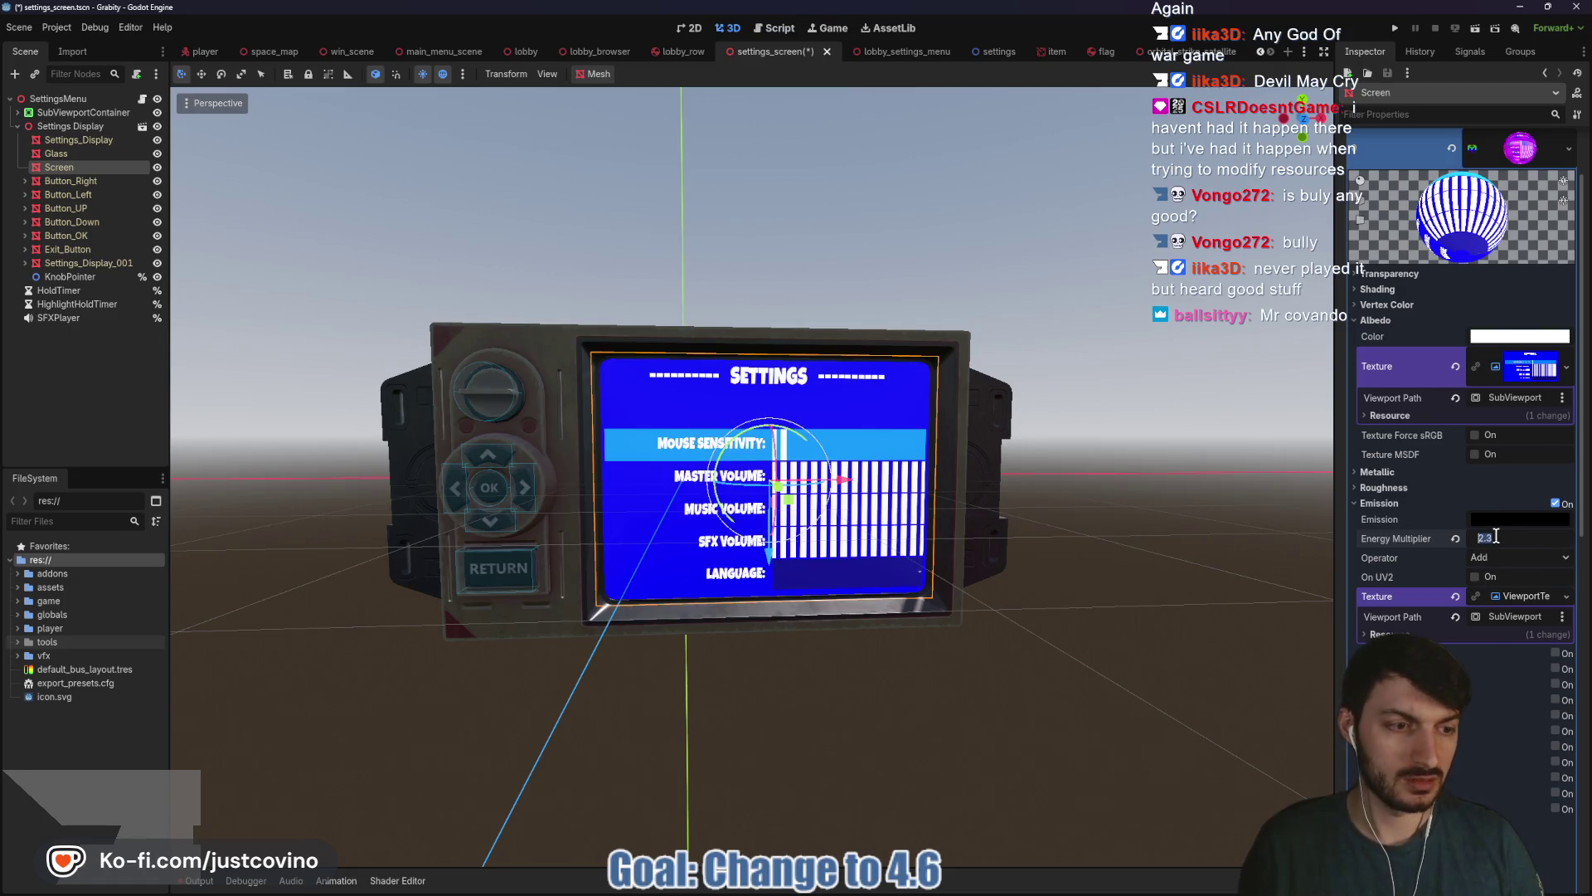
{"action": "type", "text": ".5"}
{"action": "key", "text": "Return"}
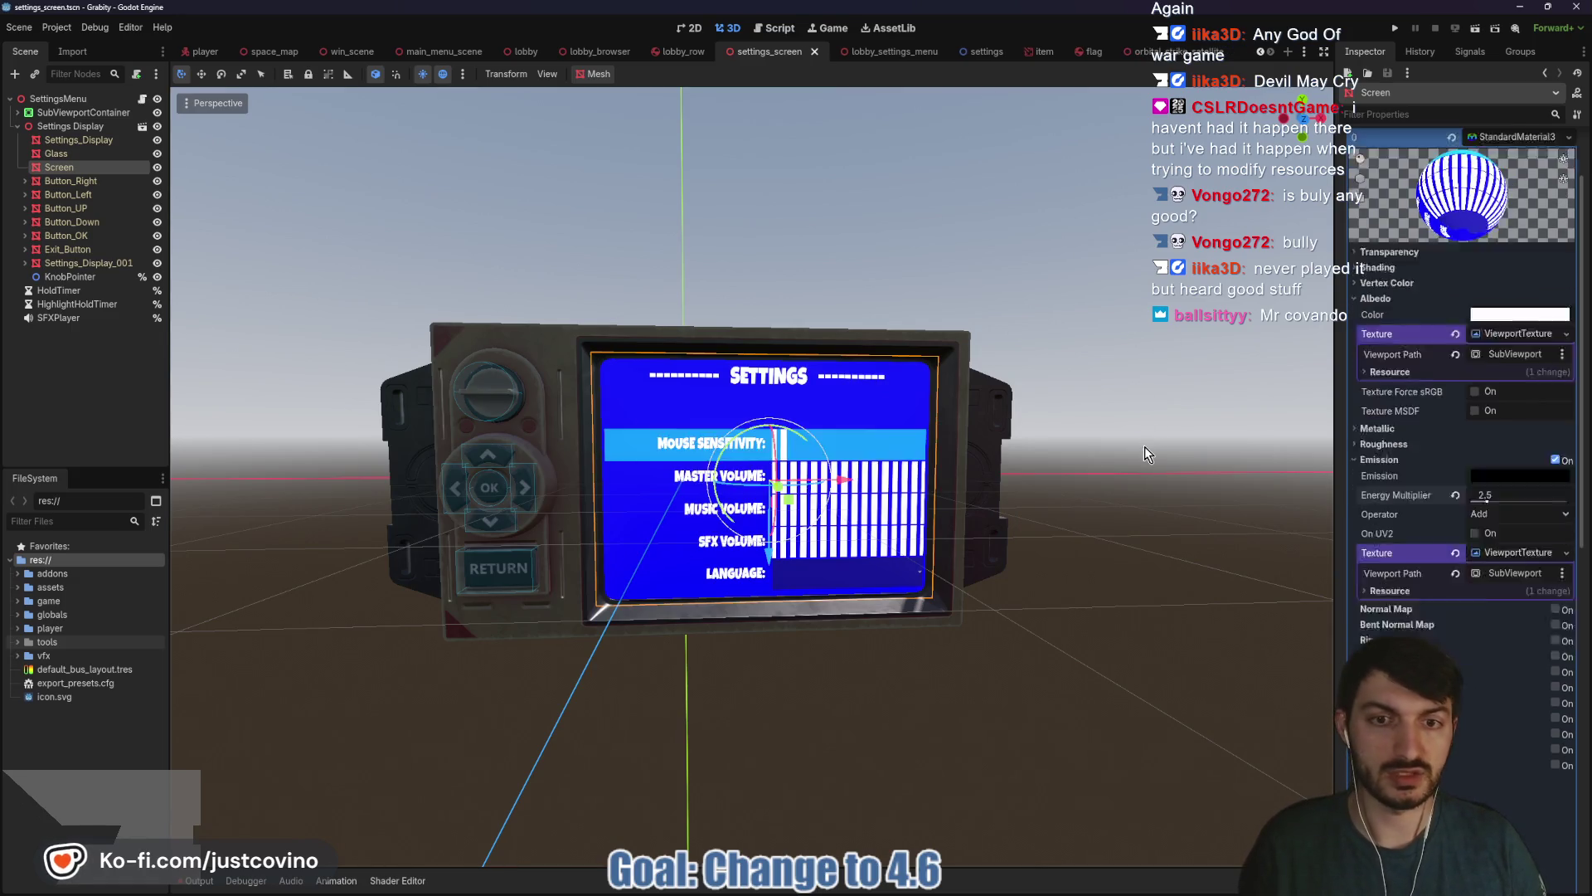
{"action": "key", "text": "ctrl+s"}
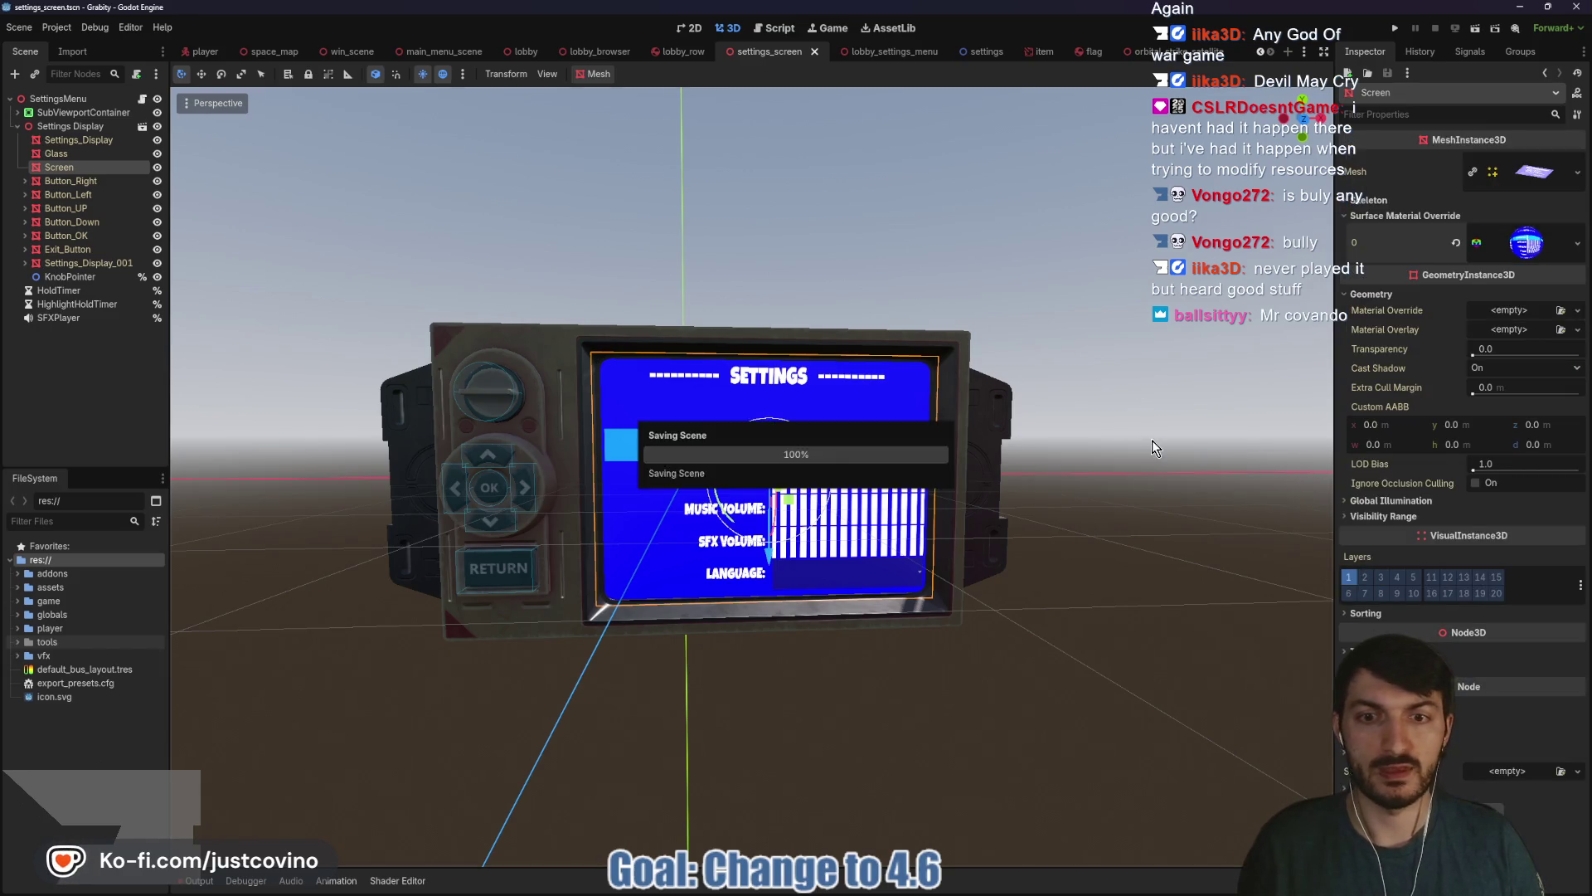
- Set the lobby_settings_menu screen's emission energy multiplier to 2.5, then switch to main_menu_scene
{"action": "left_click", "coordinate": [878, 51]}
{"action": "left_click", "coordinate": [1526, 242]}
{"action": "left_click", "coordinate": [1501, 633]}
{"action": "key", "text": "Return"}
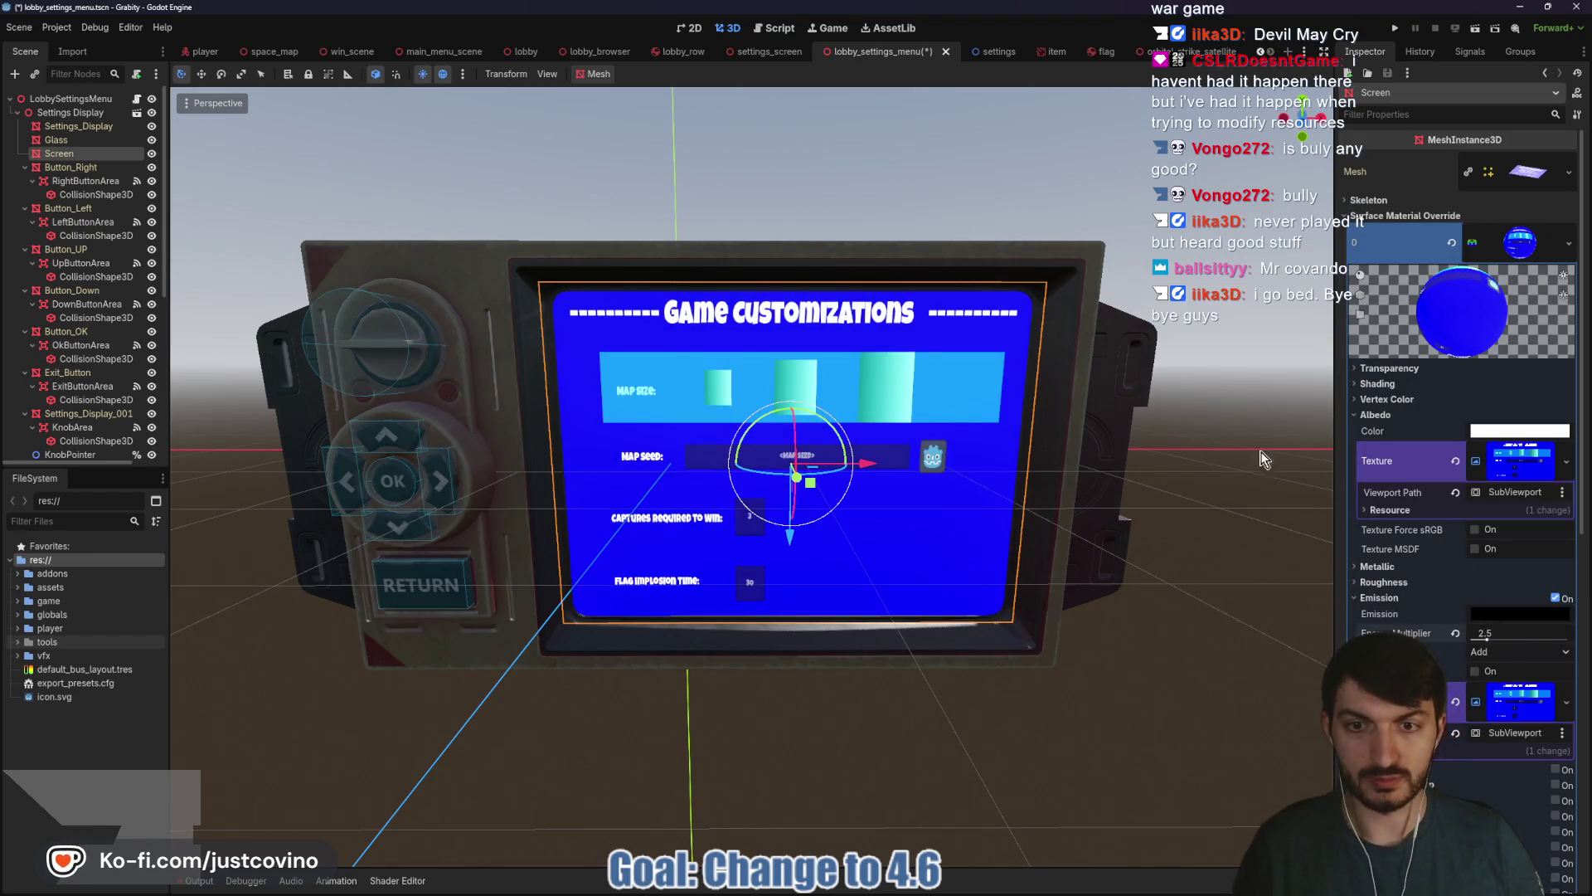
{"action": "left_click", "coordinate": [279, 50]}
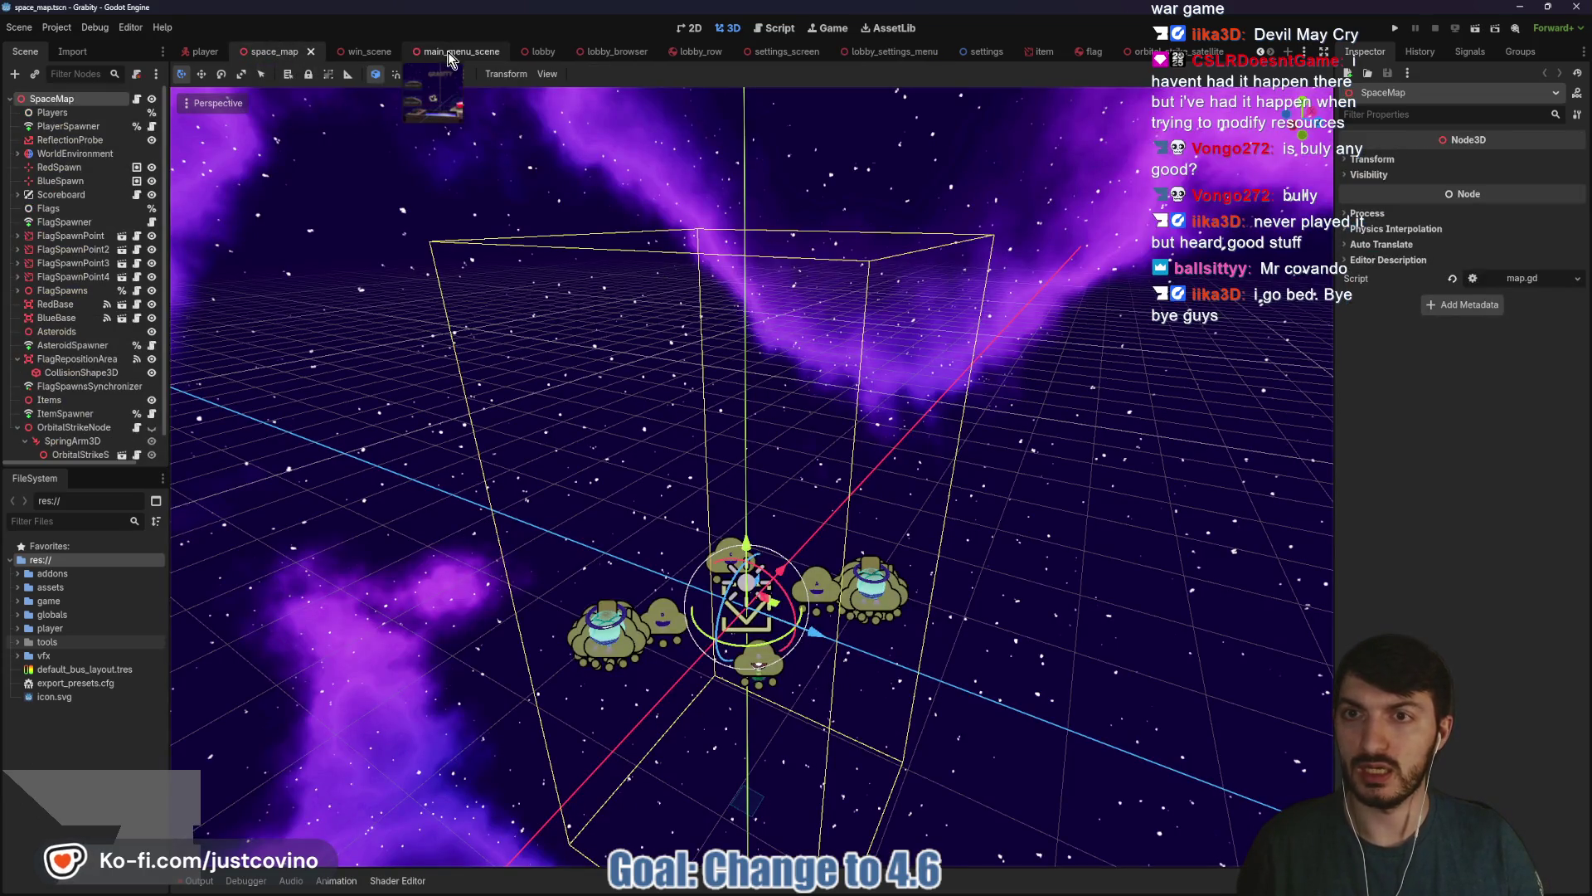
{"action": "left_click", "coordinate": [445, 52]}
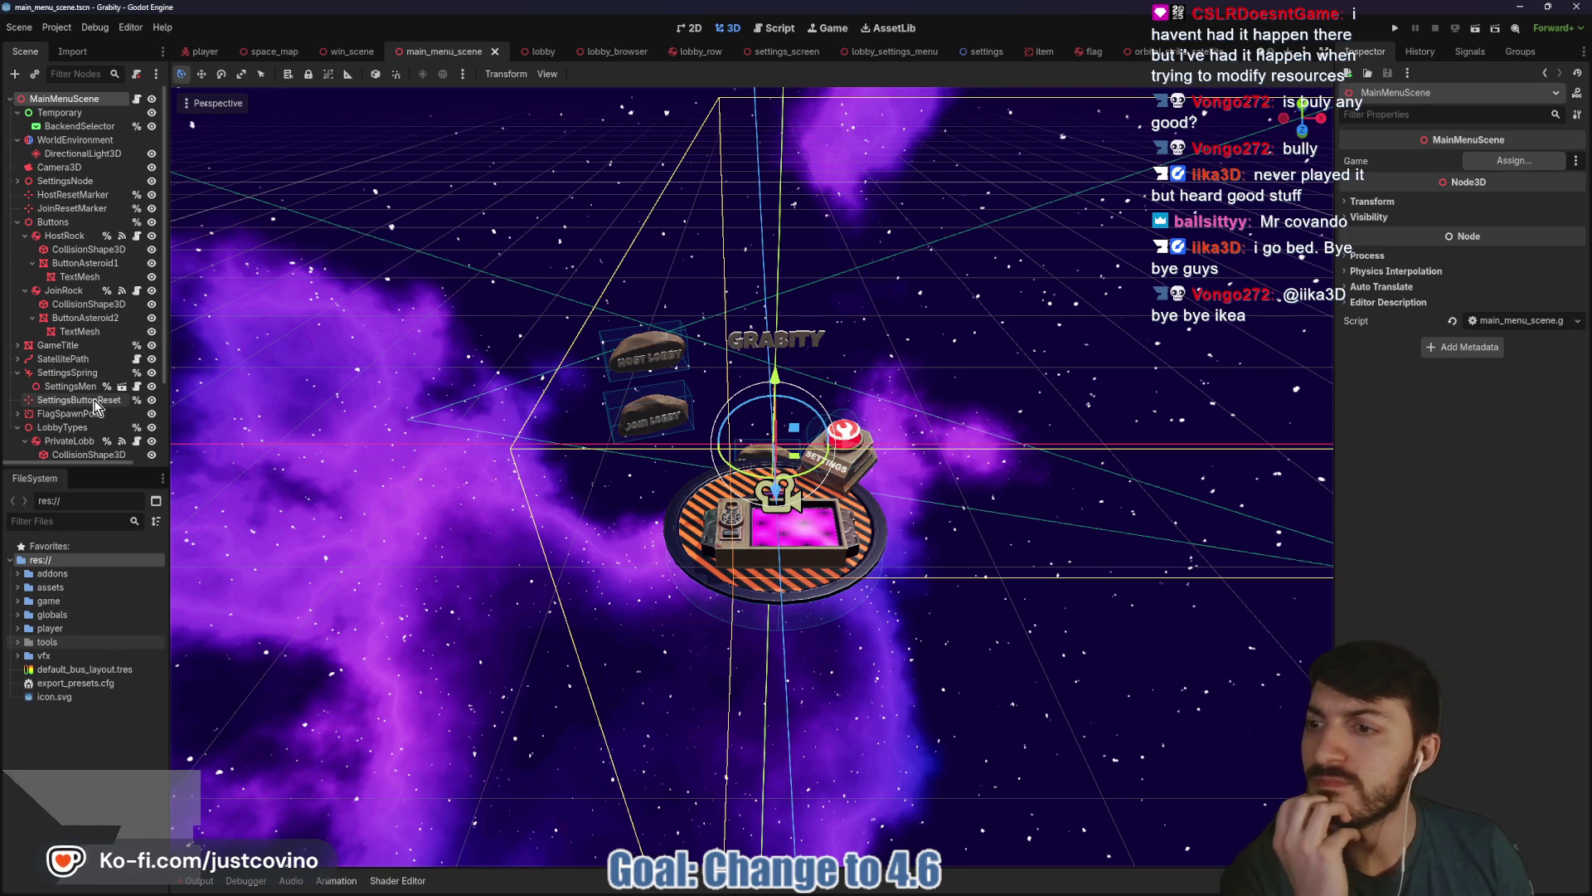
- Check SettingsMenu's z position, select SettingsSpring, and search the scene picker for 'settings'
{"action": "left_click", "coordinate": [70, 388]}
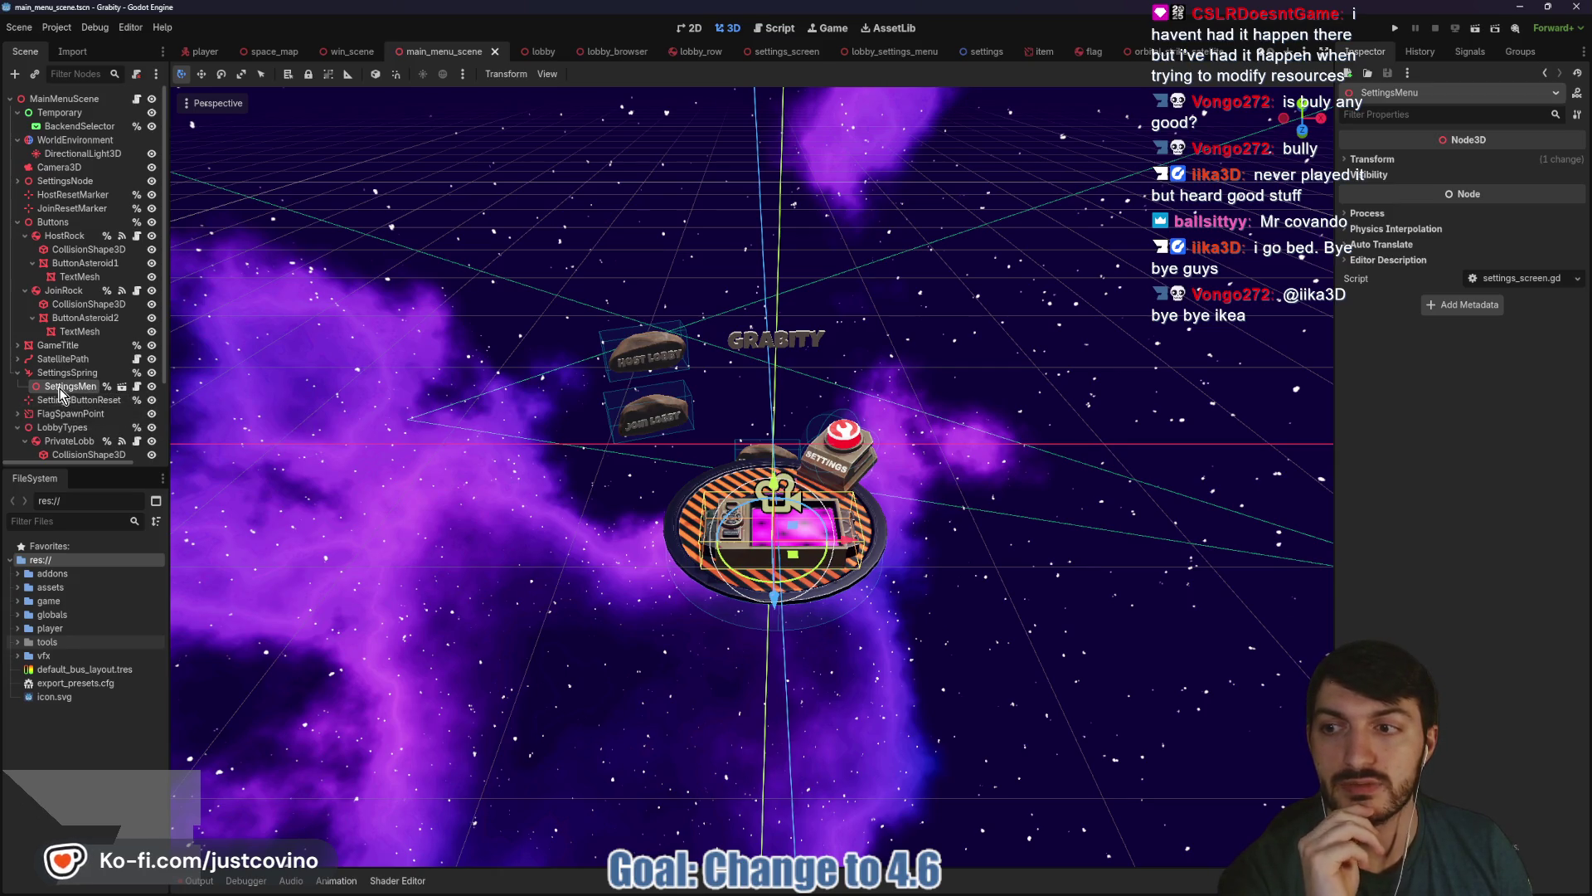
{"action": "left_click", "coordinate": [1367, 160]}
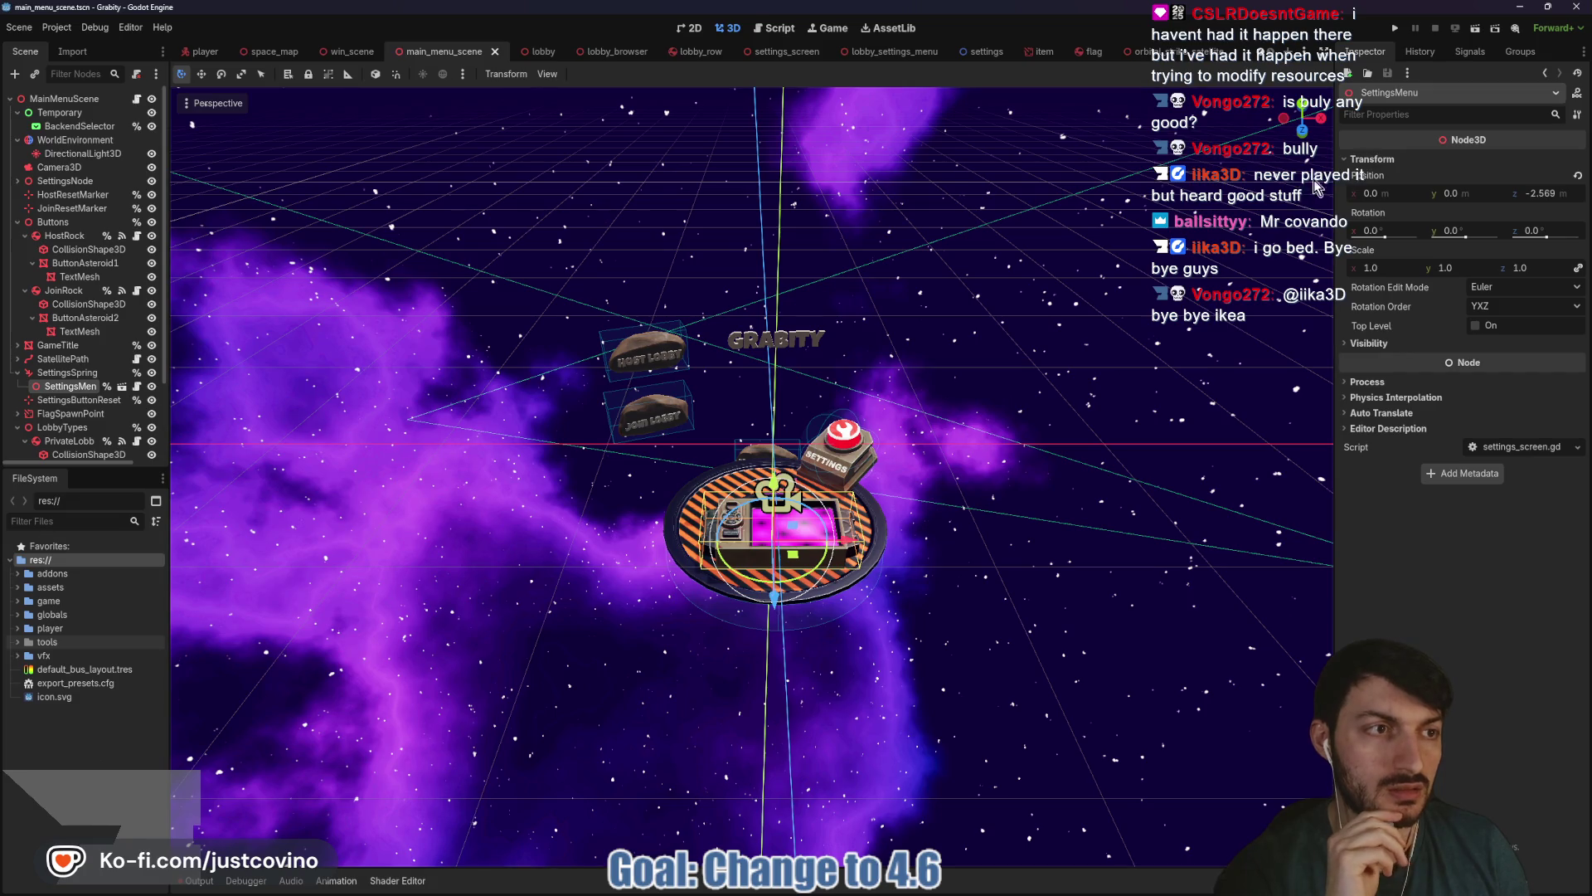
{"action": "left_click", "coordinate": [1562, 193]}
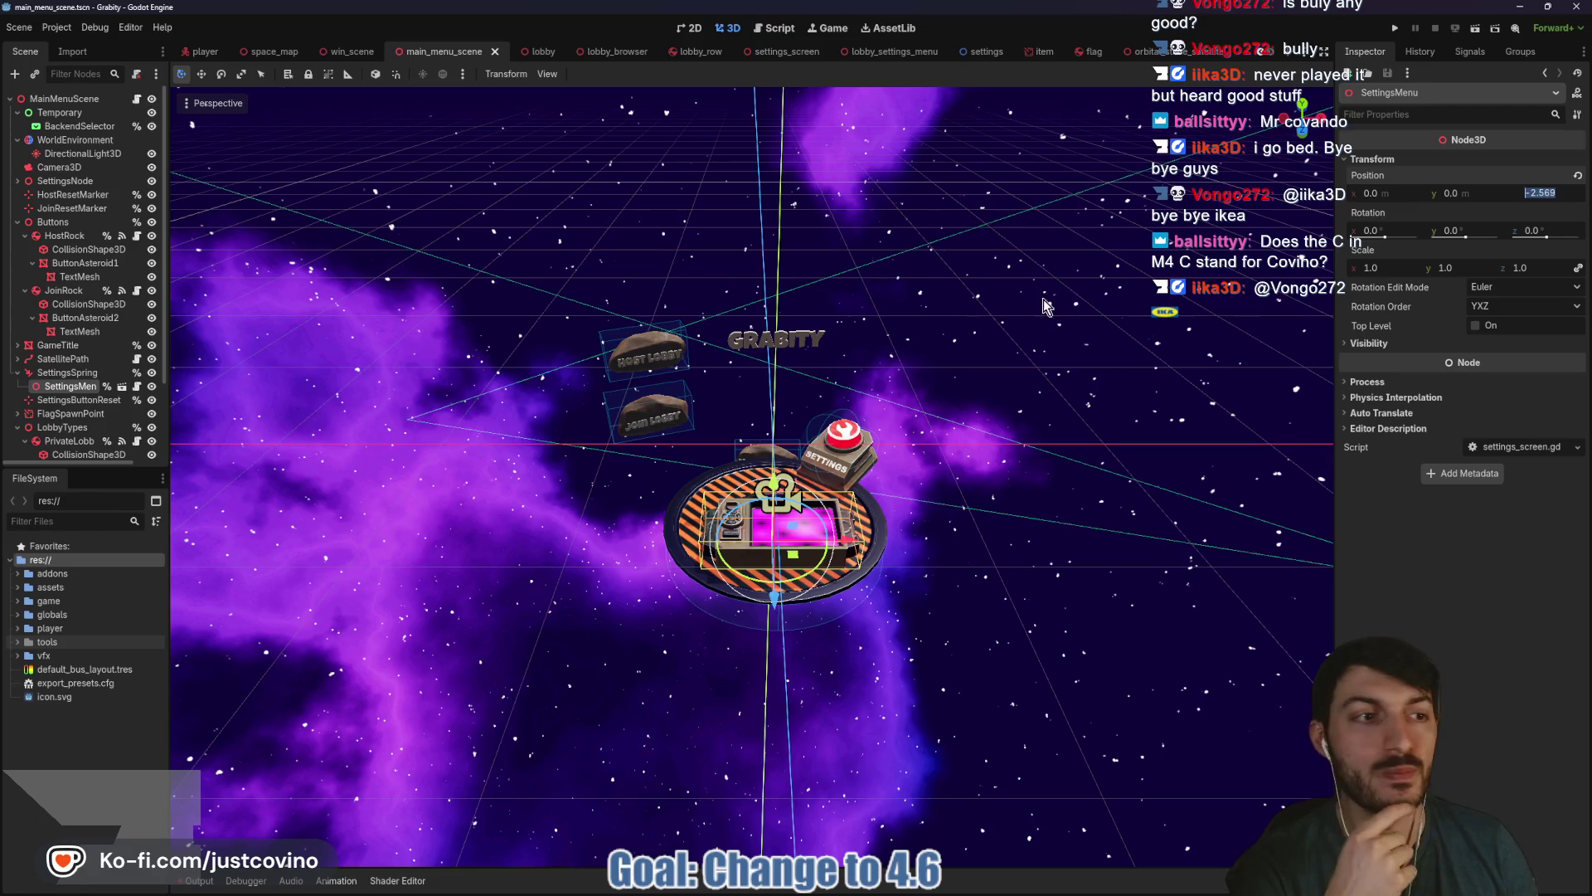
{"action": "left_click", "coordinate": [68, 375]}
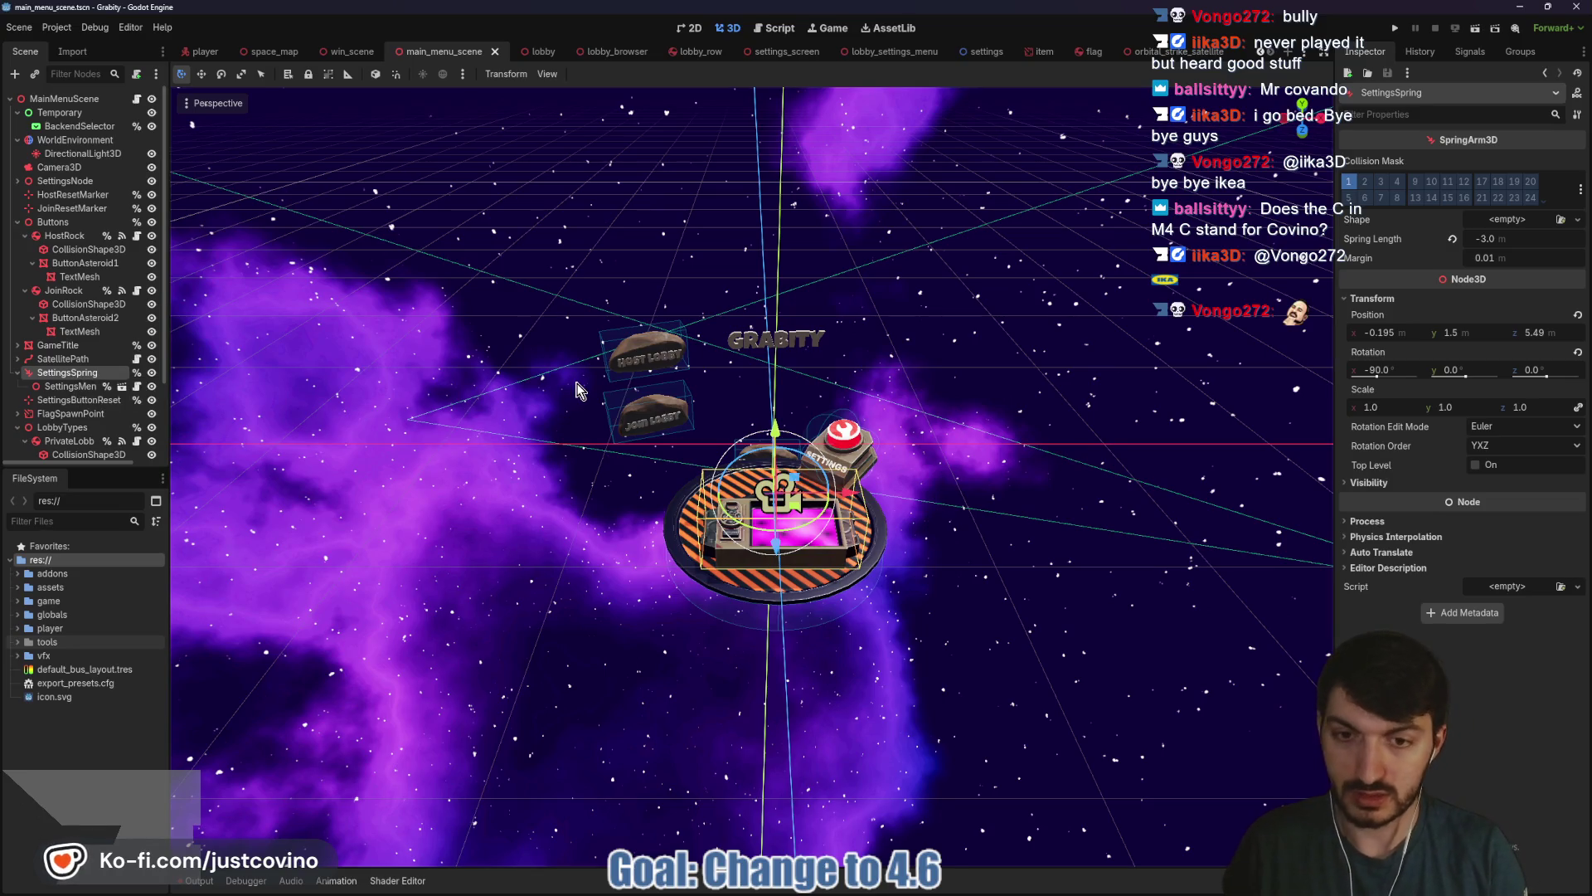
{"action": "key", "text": "ctrl+shift+o"}
{"action": "type", "text": "settings"}
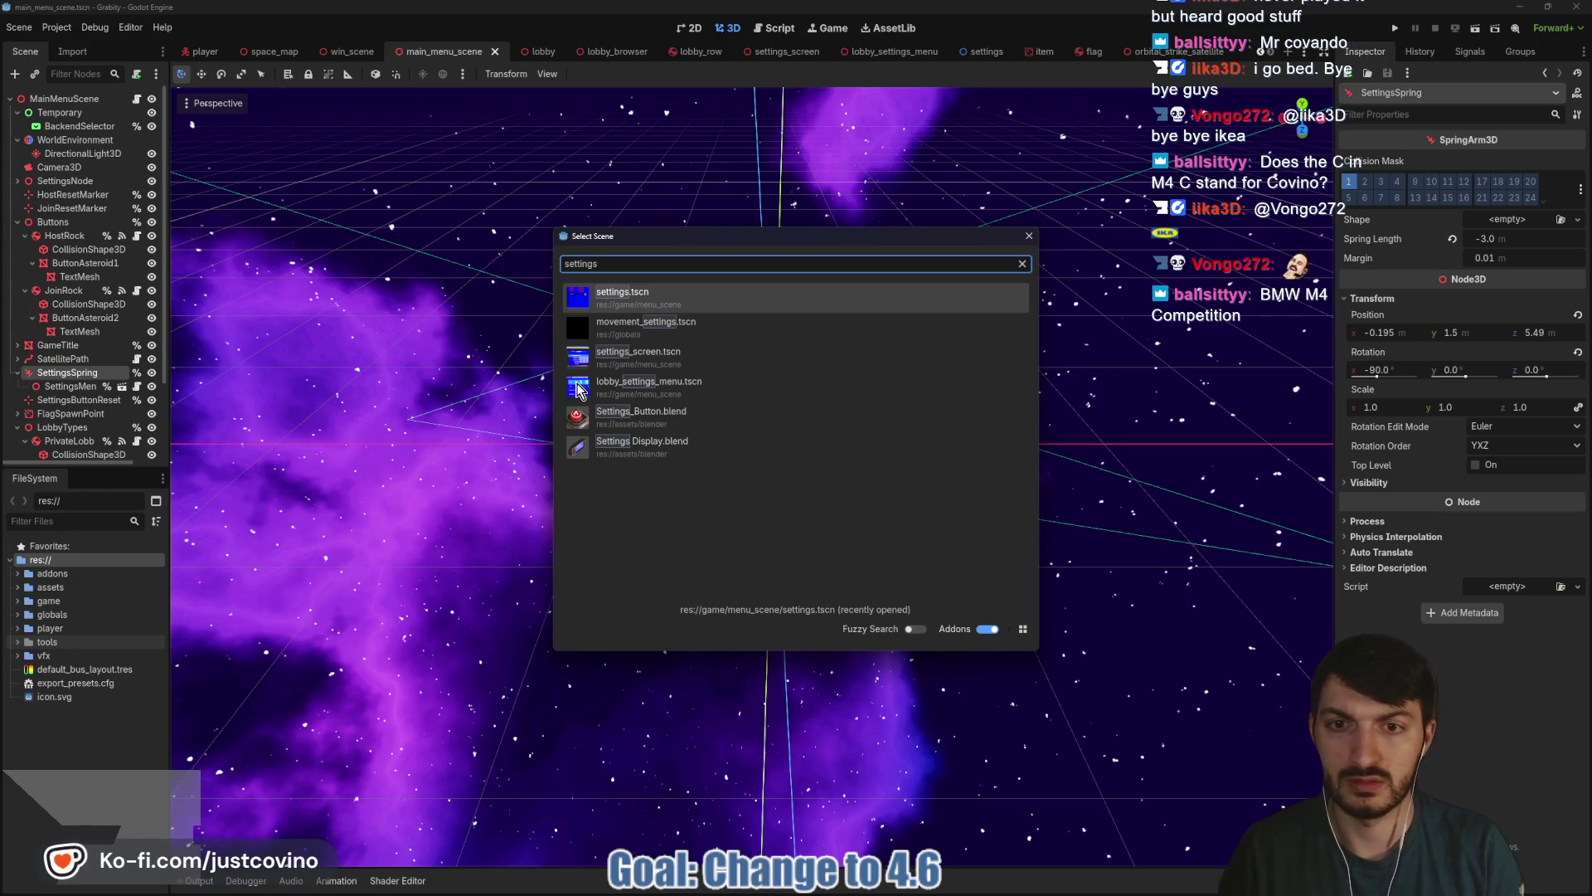
- Instance settings_screen.tscn, then delete the resulting SettingsMenu2 copy and save main_menu_scene
{"action": "double_click", "coordinate": [700, 361]}
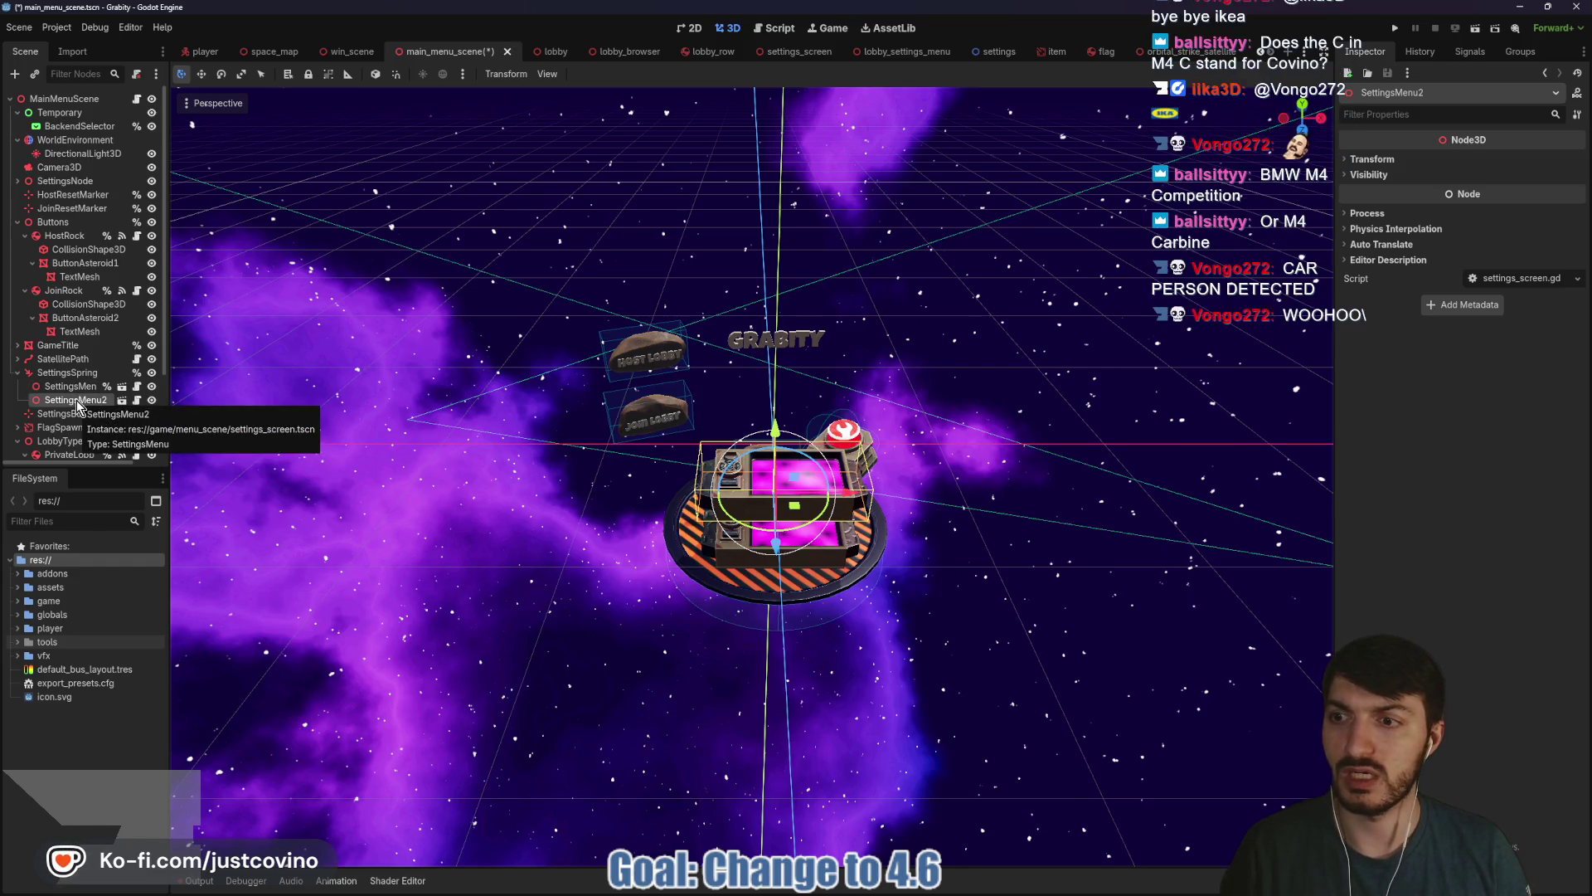
{"action": "key", "text": "Delete"}
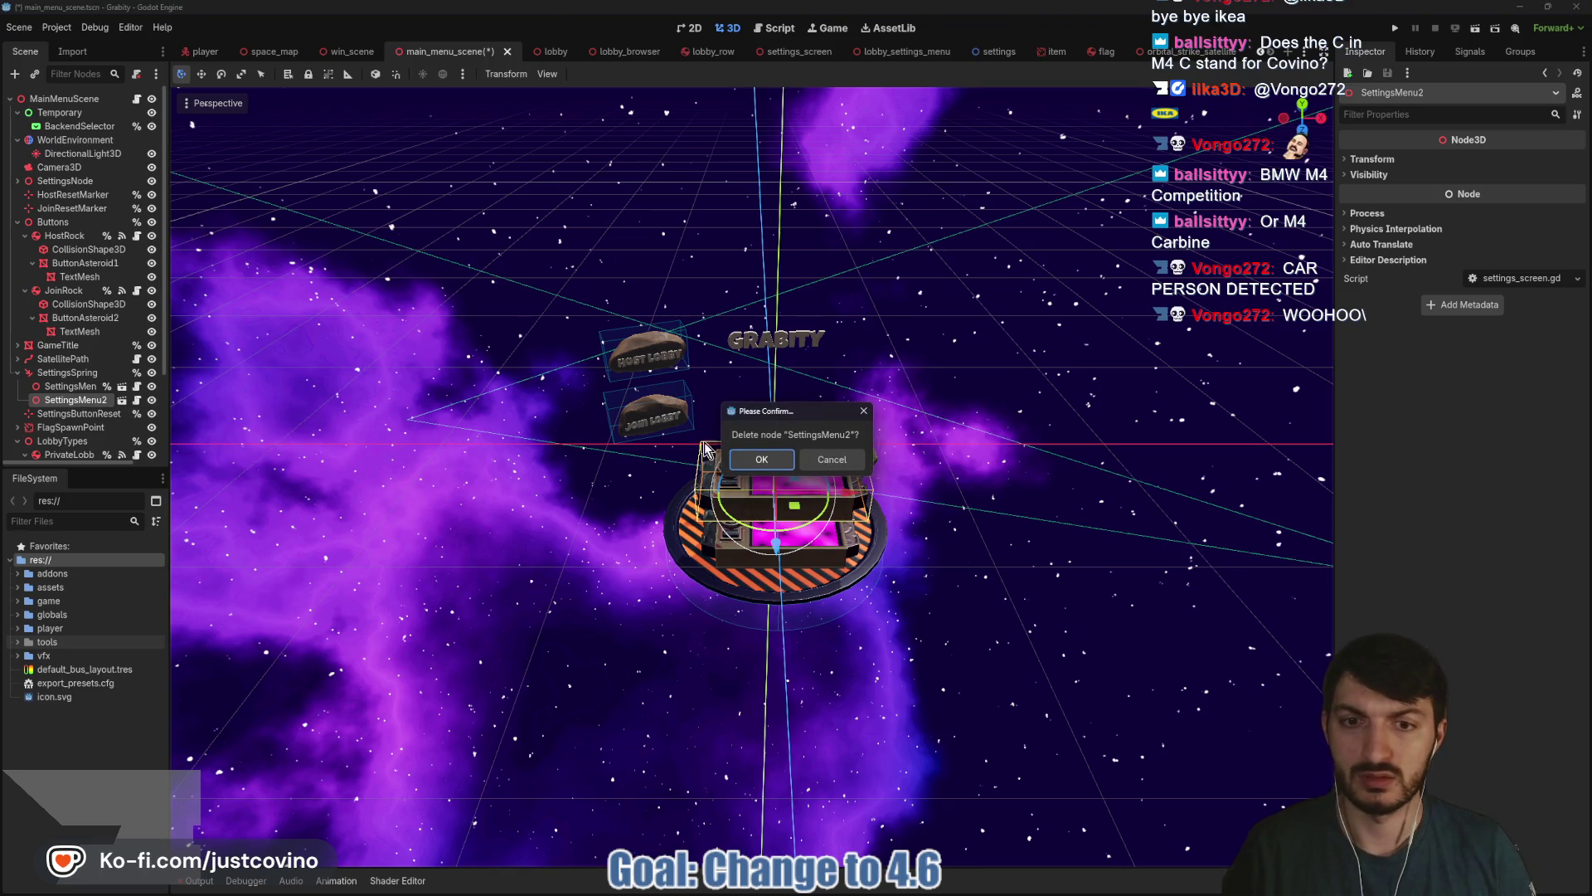
{"action": "left_click", "coordinate": [765, 462]}
{"action": "key", "text": "ctrl+s"}
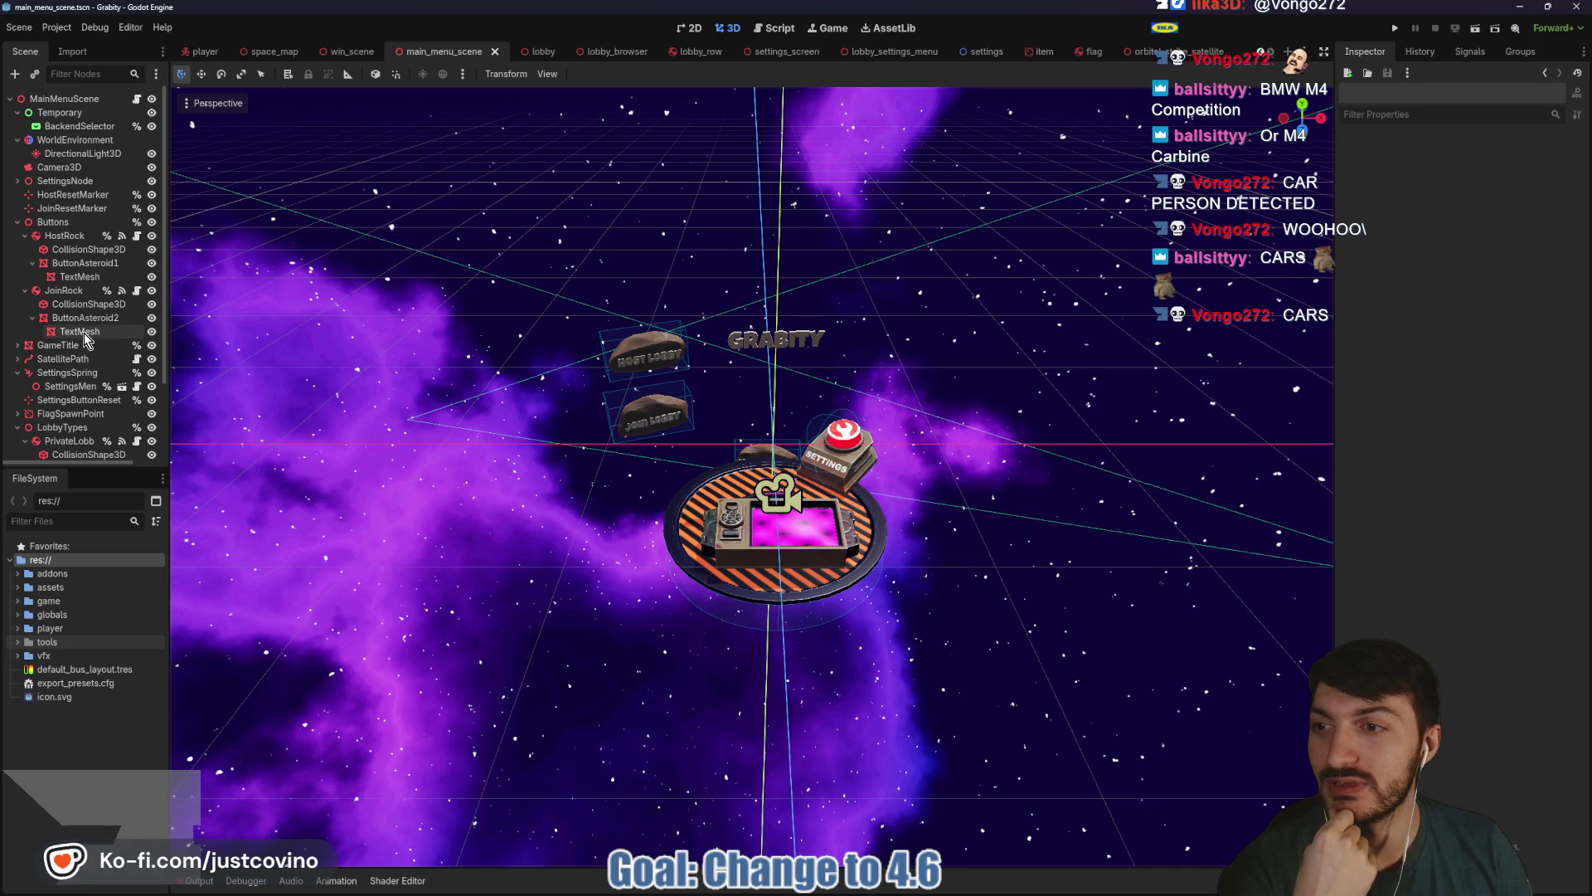
- Run the game, open its SETTINGS screen, return to the main menu, then stop it
{"action": "mouse_move", "coordinate": [551, 431]}
{"action": "left_mouse_down"}
{"action": "mouse_move", "coordinate": [602, 483]}
{"action": "mouse_move", "coordinate": [932, 444]}
{"action": "left_mouse_up"}
{"action": "key", "text": "F5"}
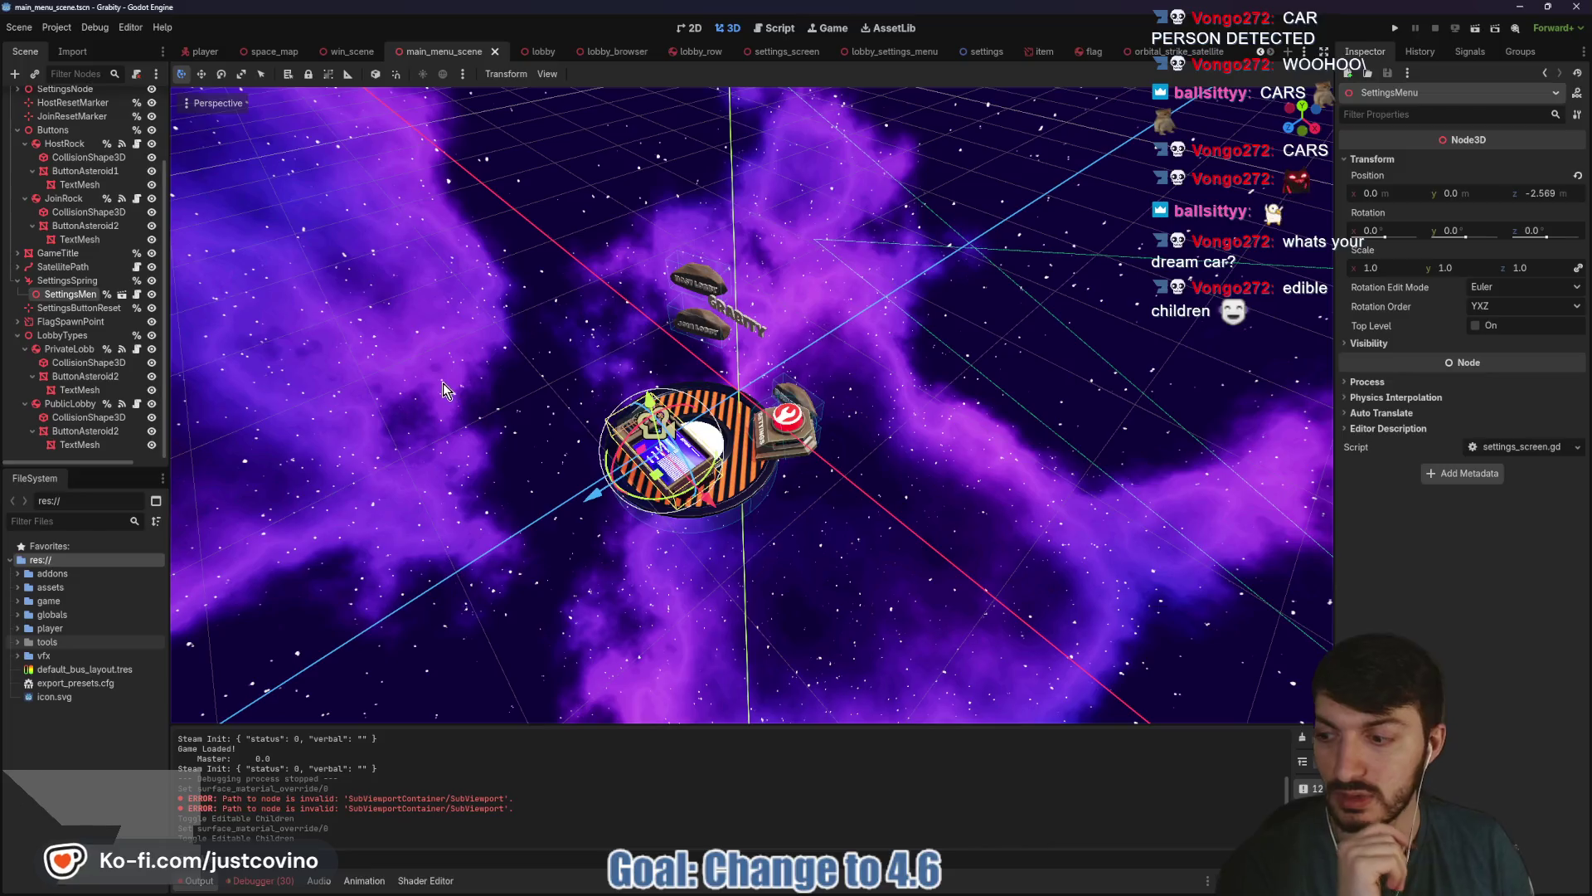
{"action": "left_click_drag", "start_coordinate": [444, 385], "coordinate": [1046, 381]}
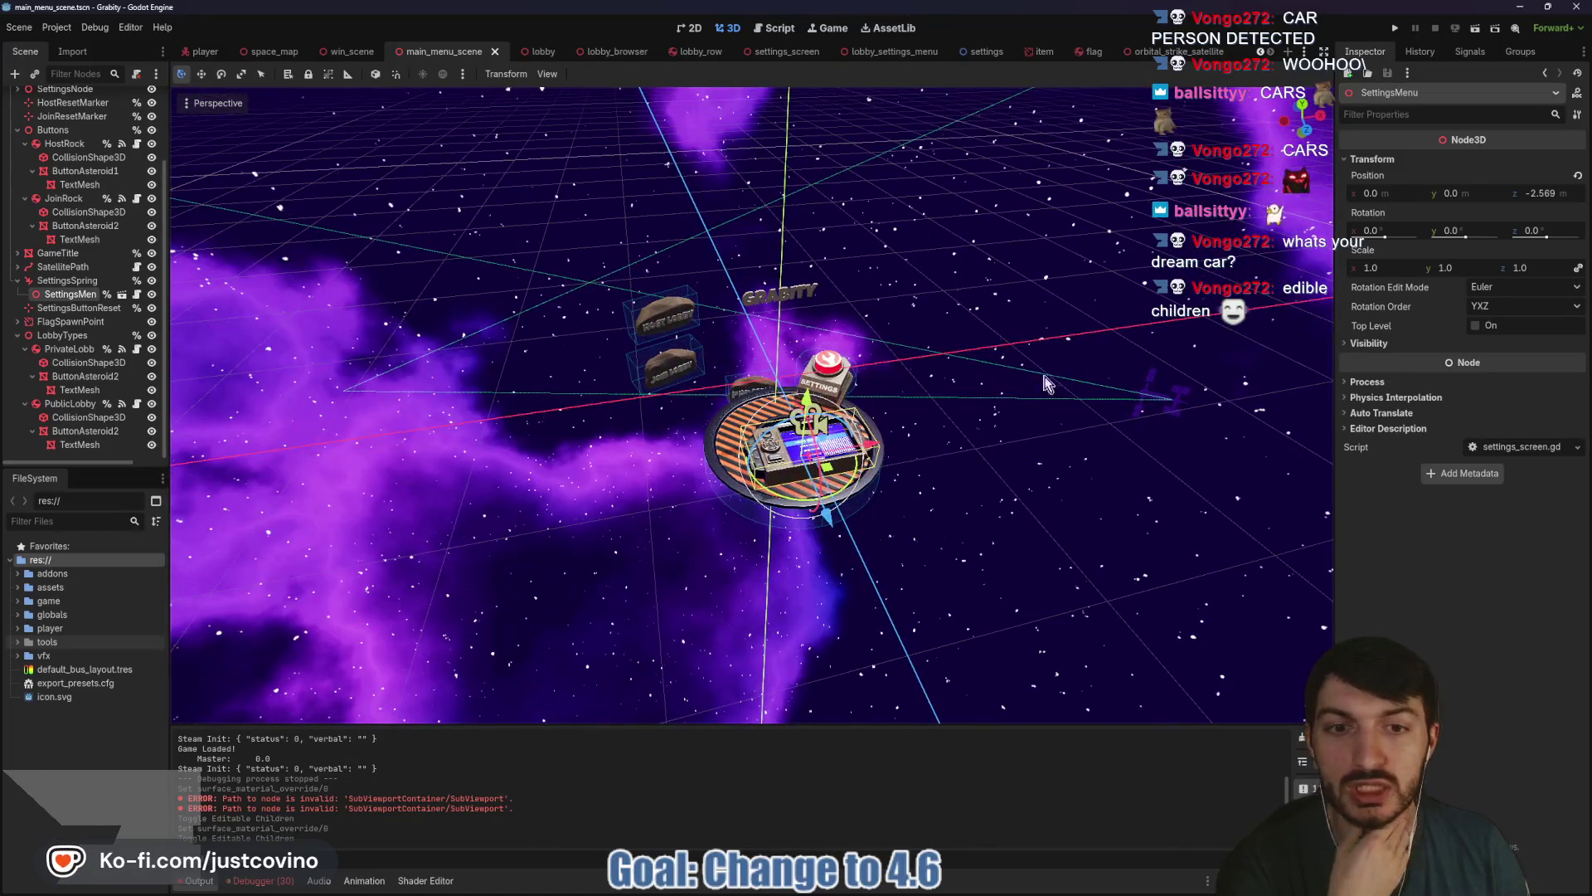
{"action": "key", "text": "F5"}
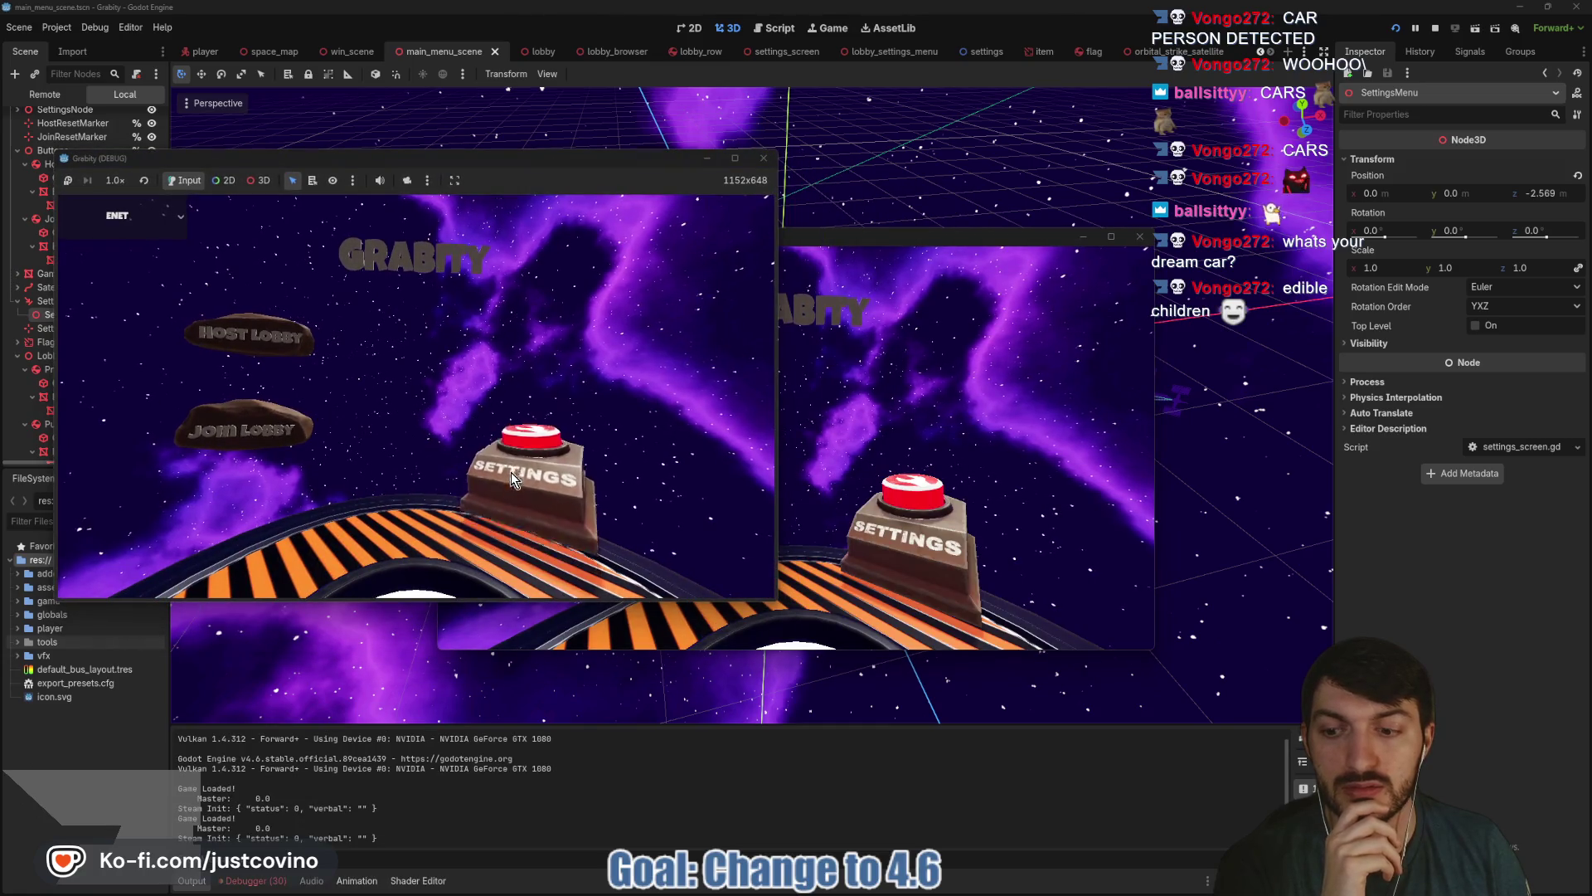
{"action": "left_click", "coordinate": [511, 471]}
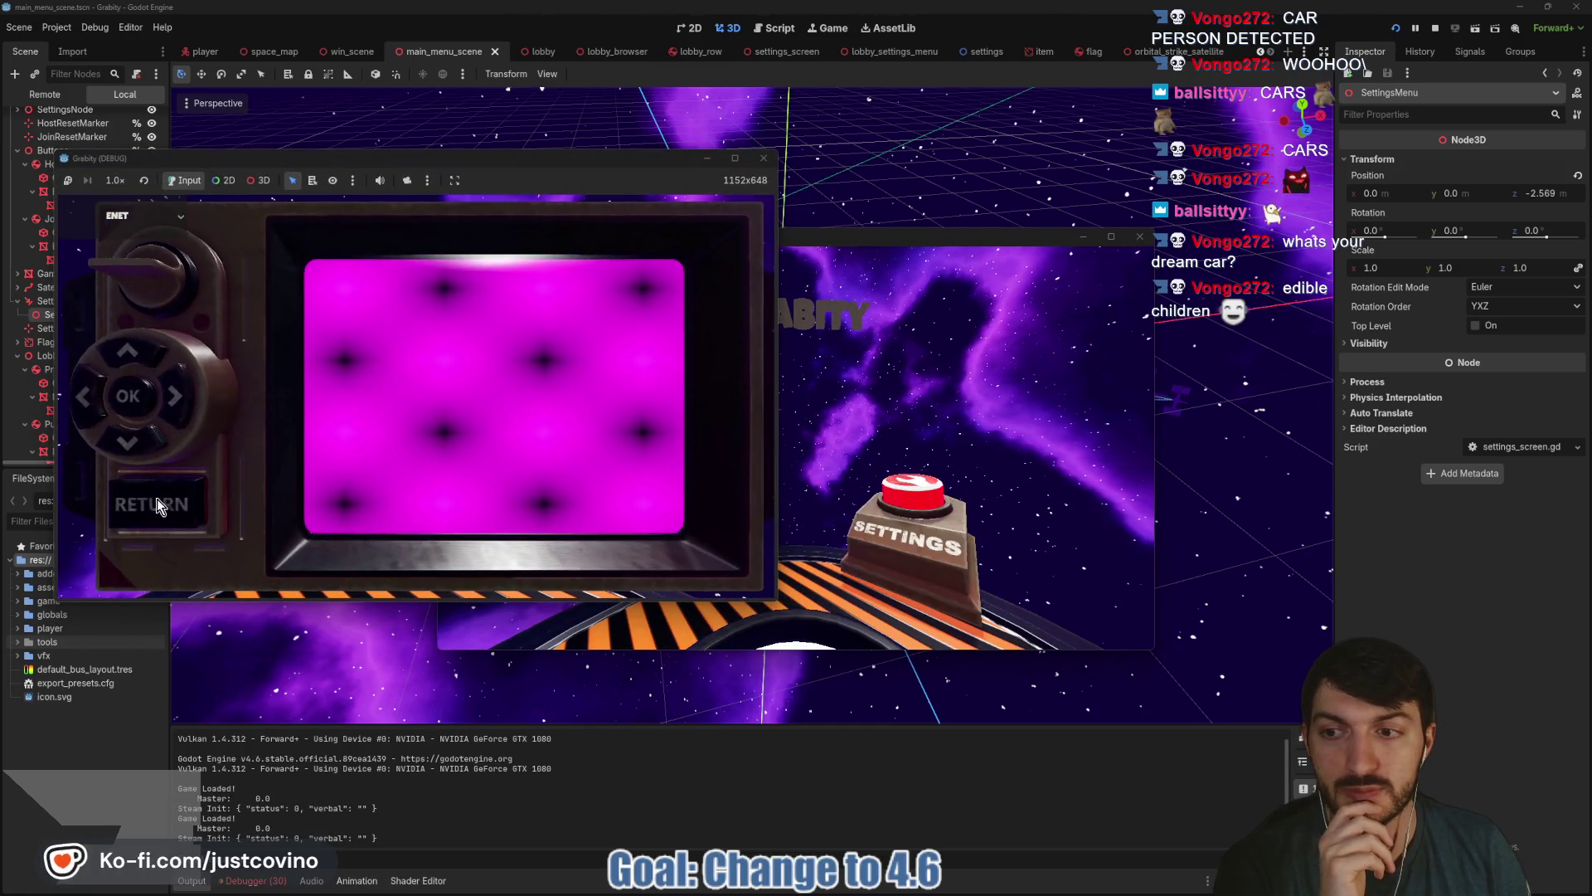
{"action": "left_click", "coordinate": [162, 496]}
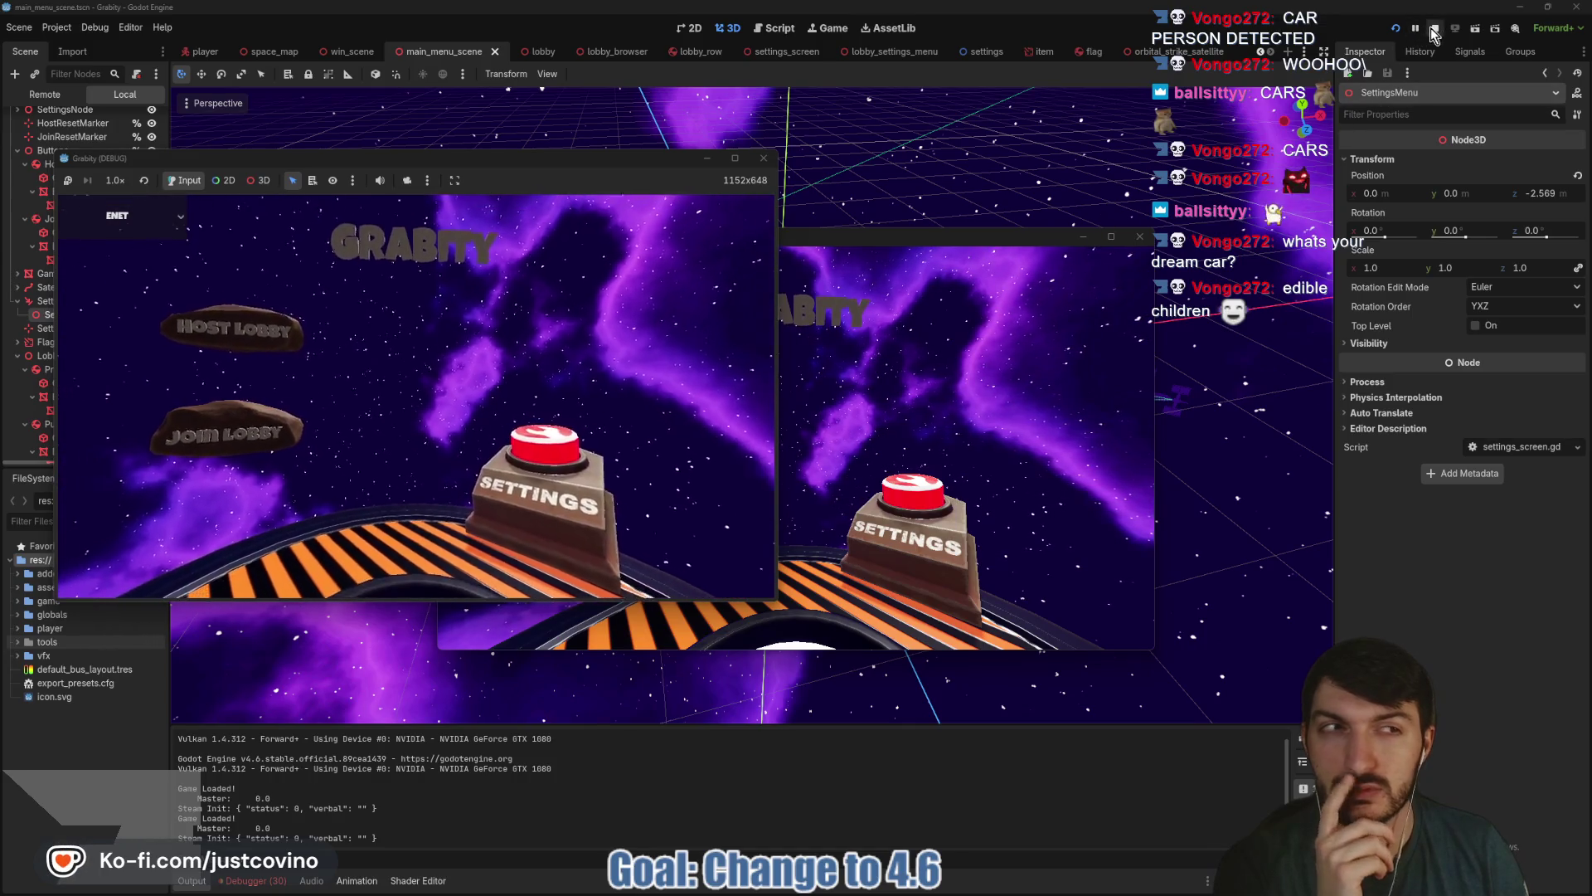
{"action": "key", "text": "F8"}
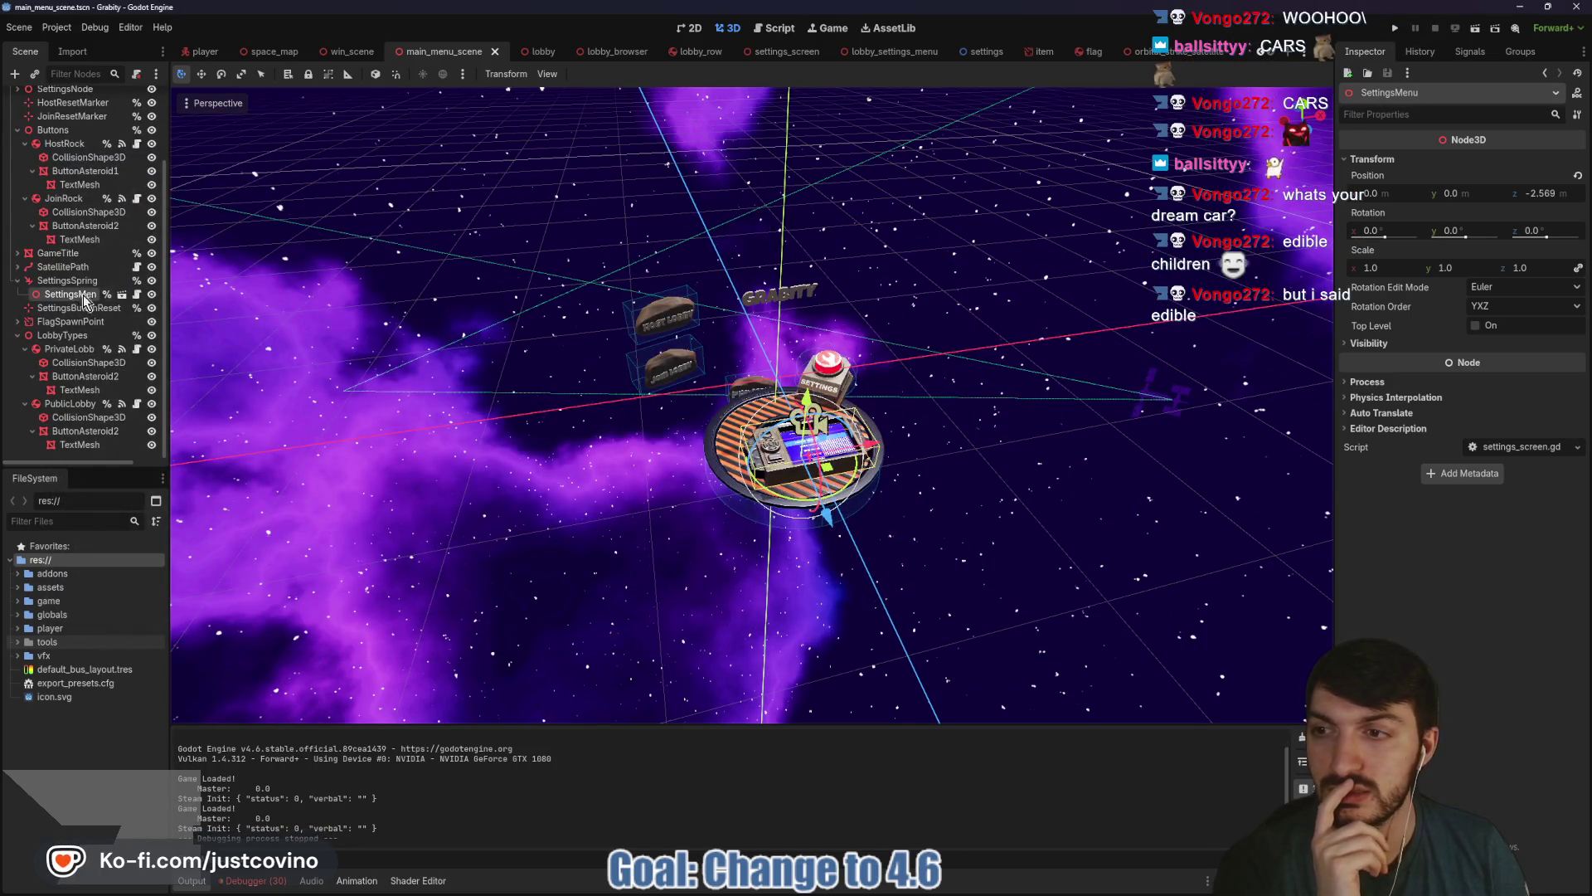
- Switch to the settings_screen scene and reload the current project
{"action": "left_click", "coordinate": [780, 52]}
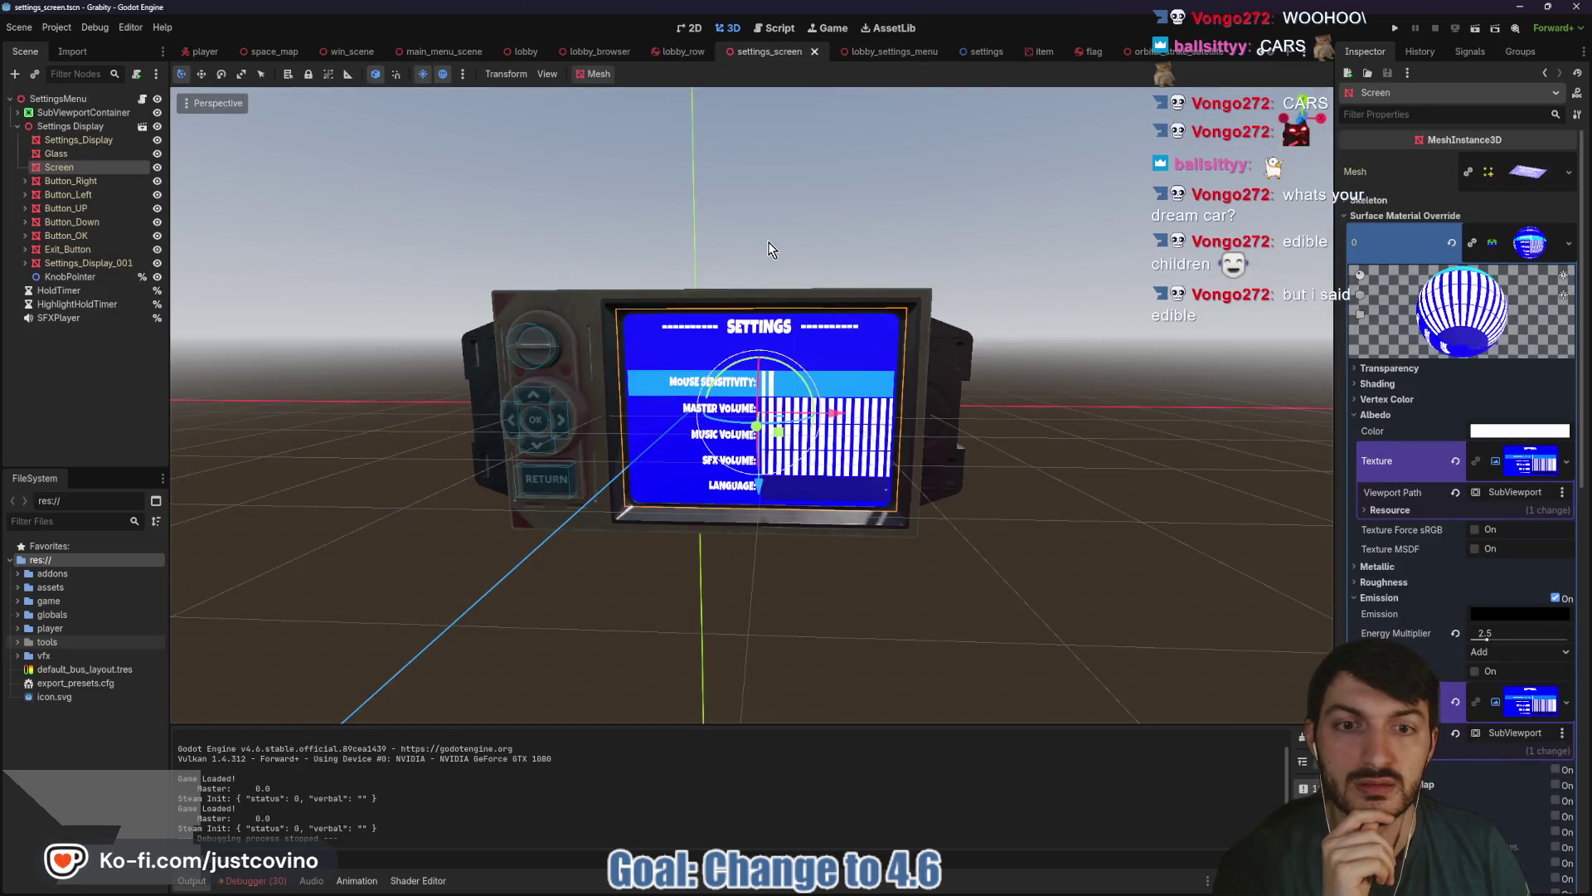
{"action": "left_click", "coordinate": [1410, 243]}
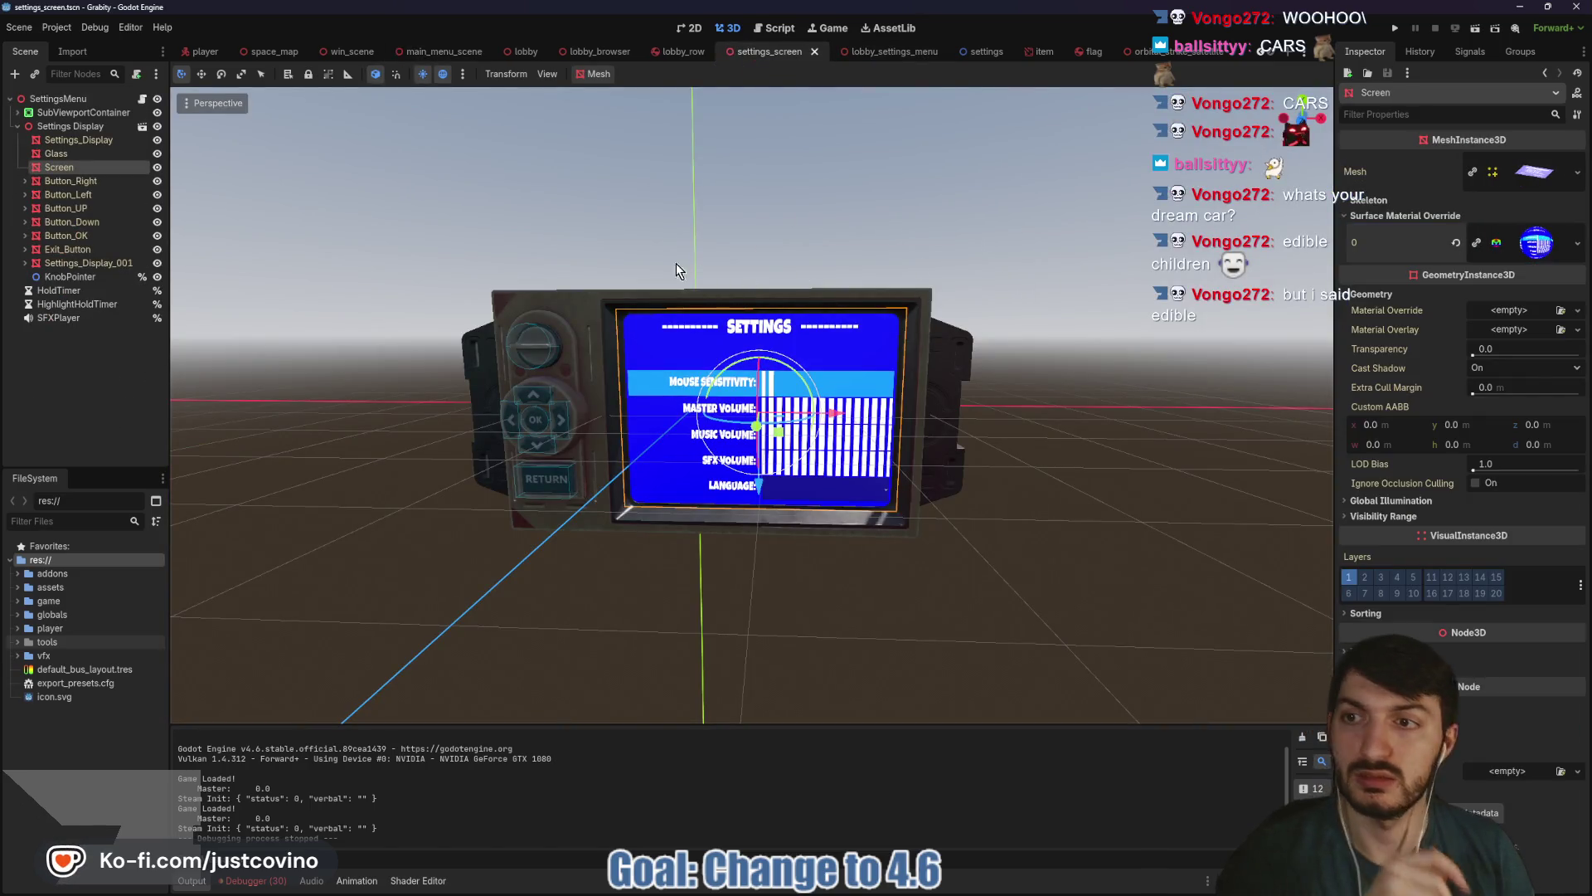
{"action": "right_click", "coordinate": [637, 418], "text": "alt"}
{"action": "key", "text": "Escape"}
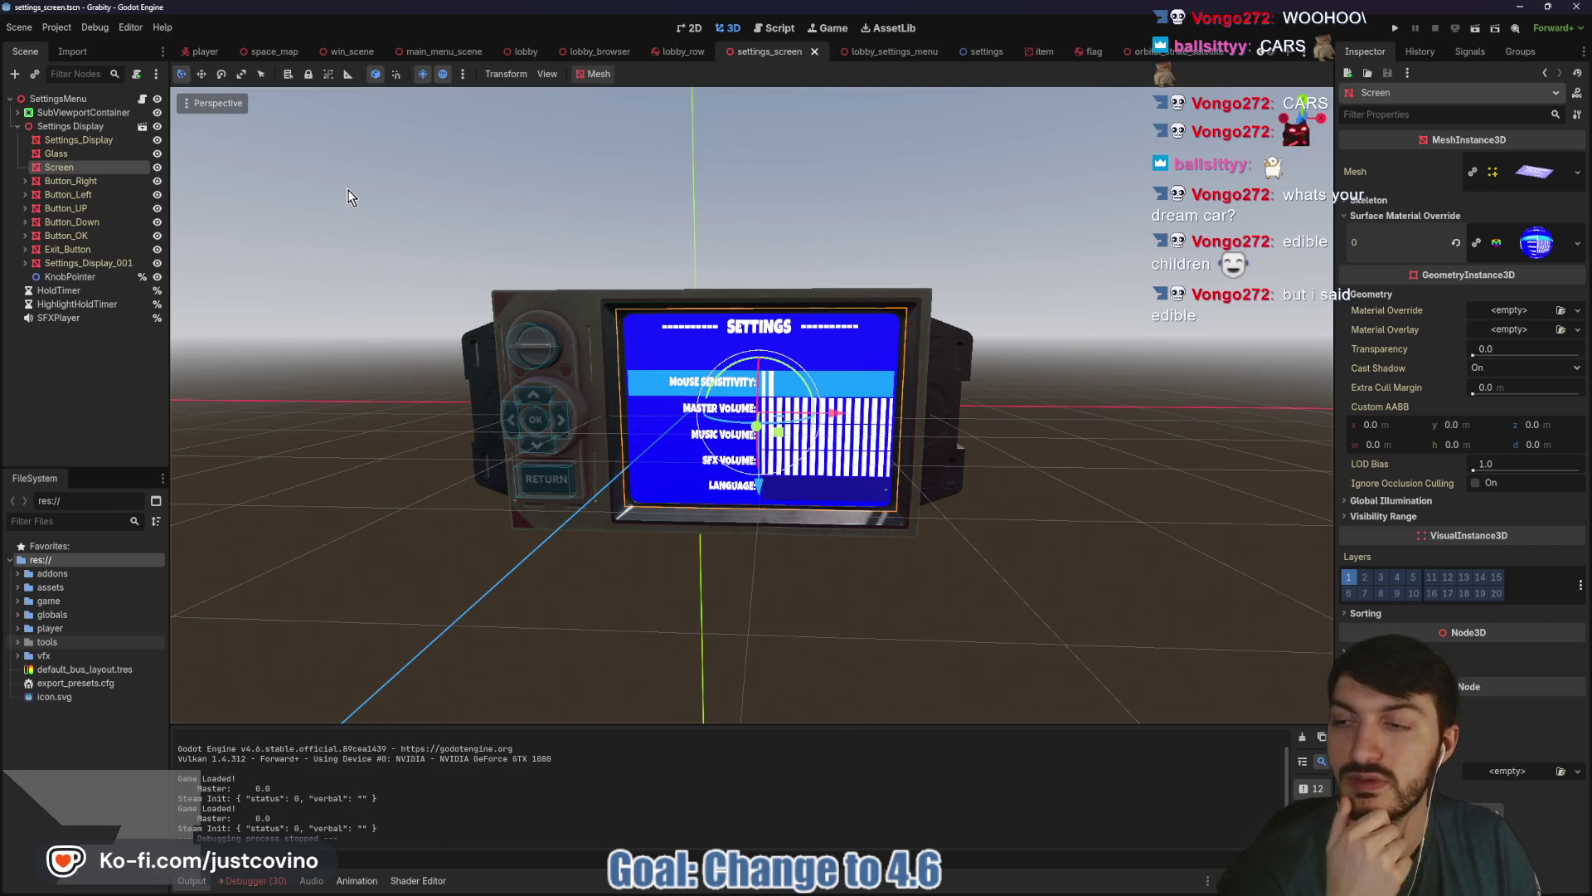
{"action": "left_click", "coordinate": [57, 27]}
{"action": "left_click", "coordinate": [99, 184]}
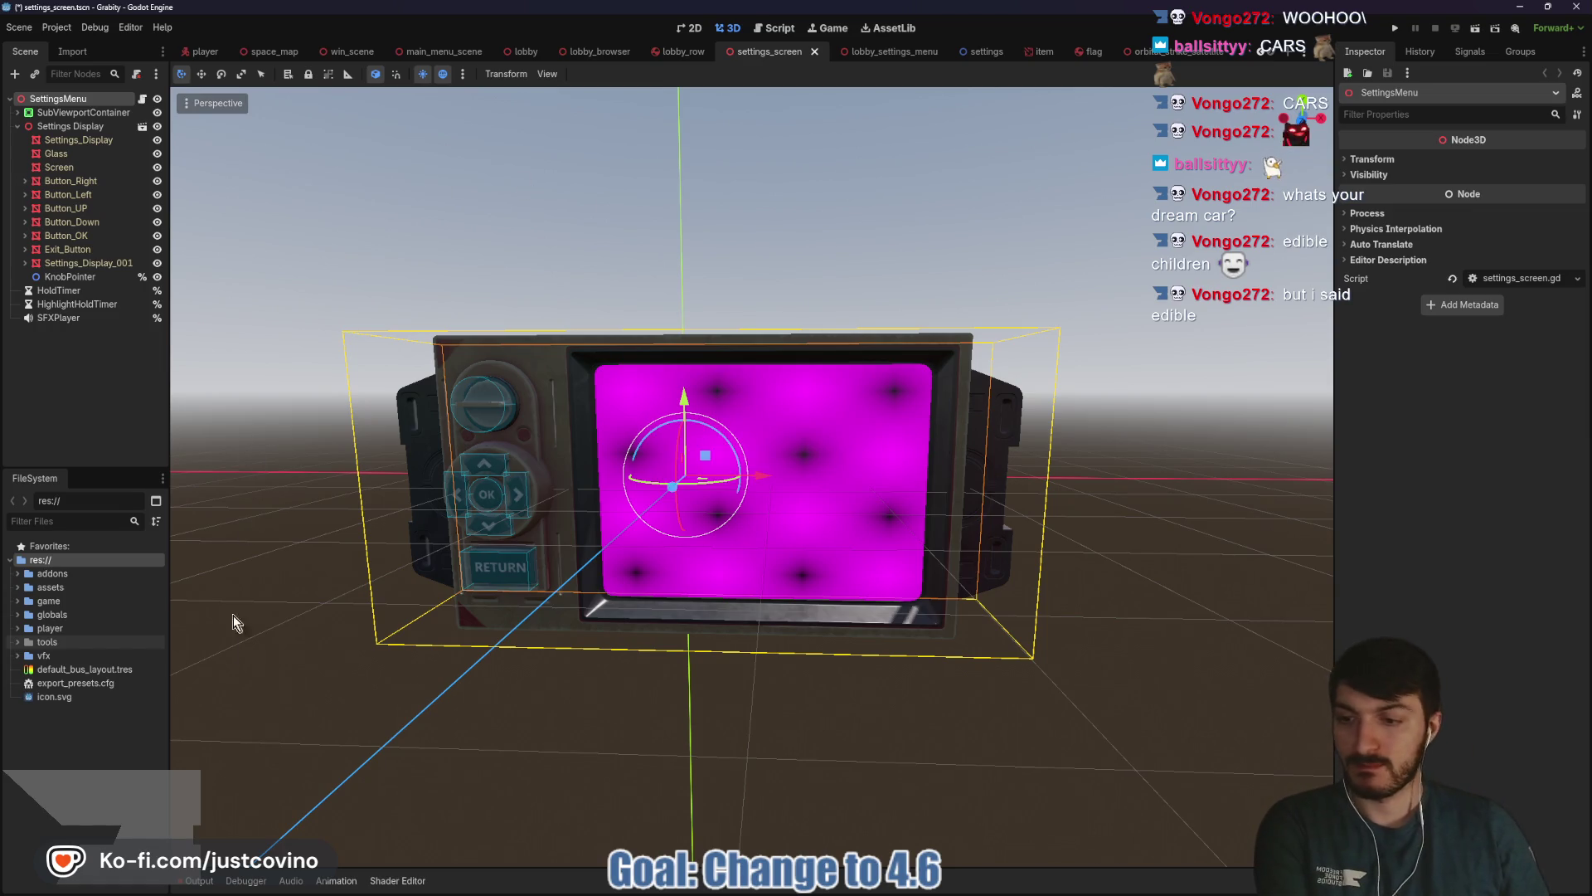
- Show the Output log, select the Screen node, and clear its Surface Material Override 0
{"action": "left_click", "coordinate": [198, 881]}
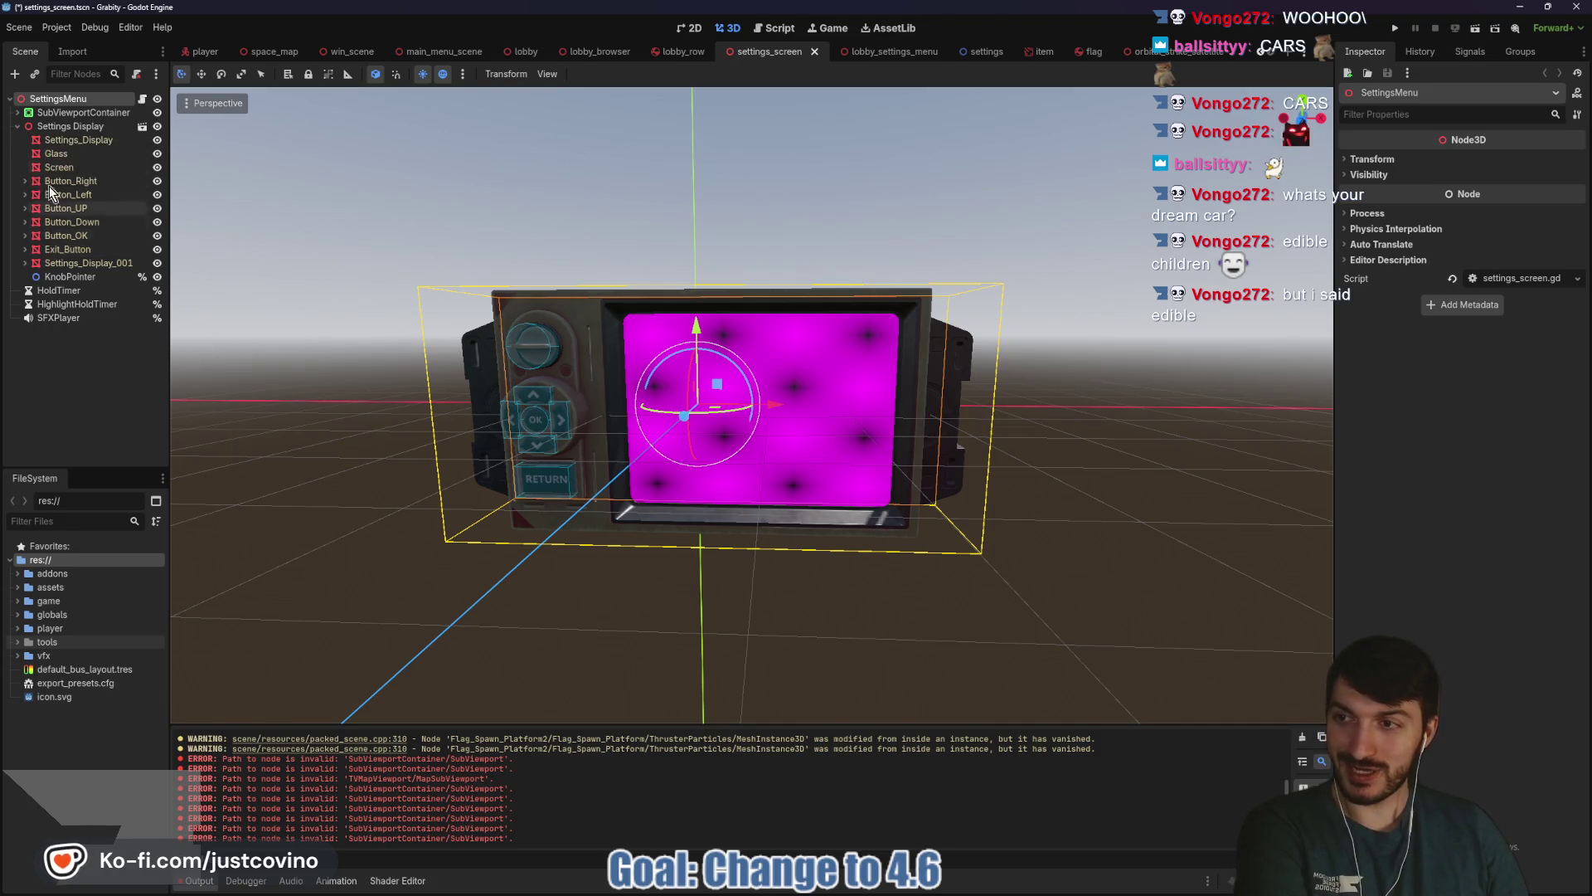
{"action": "left_click", "coordinate": [89, 168]}
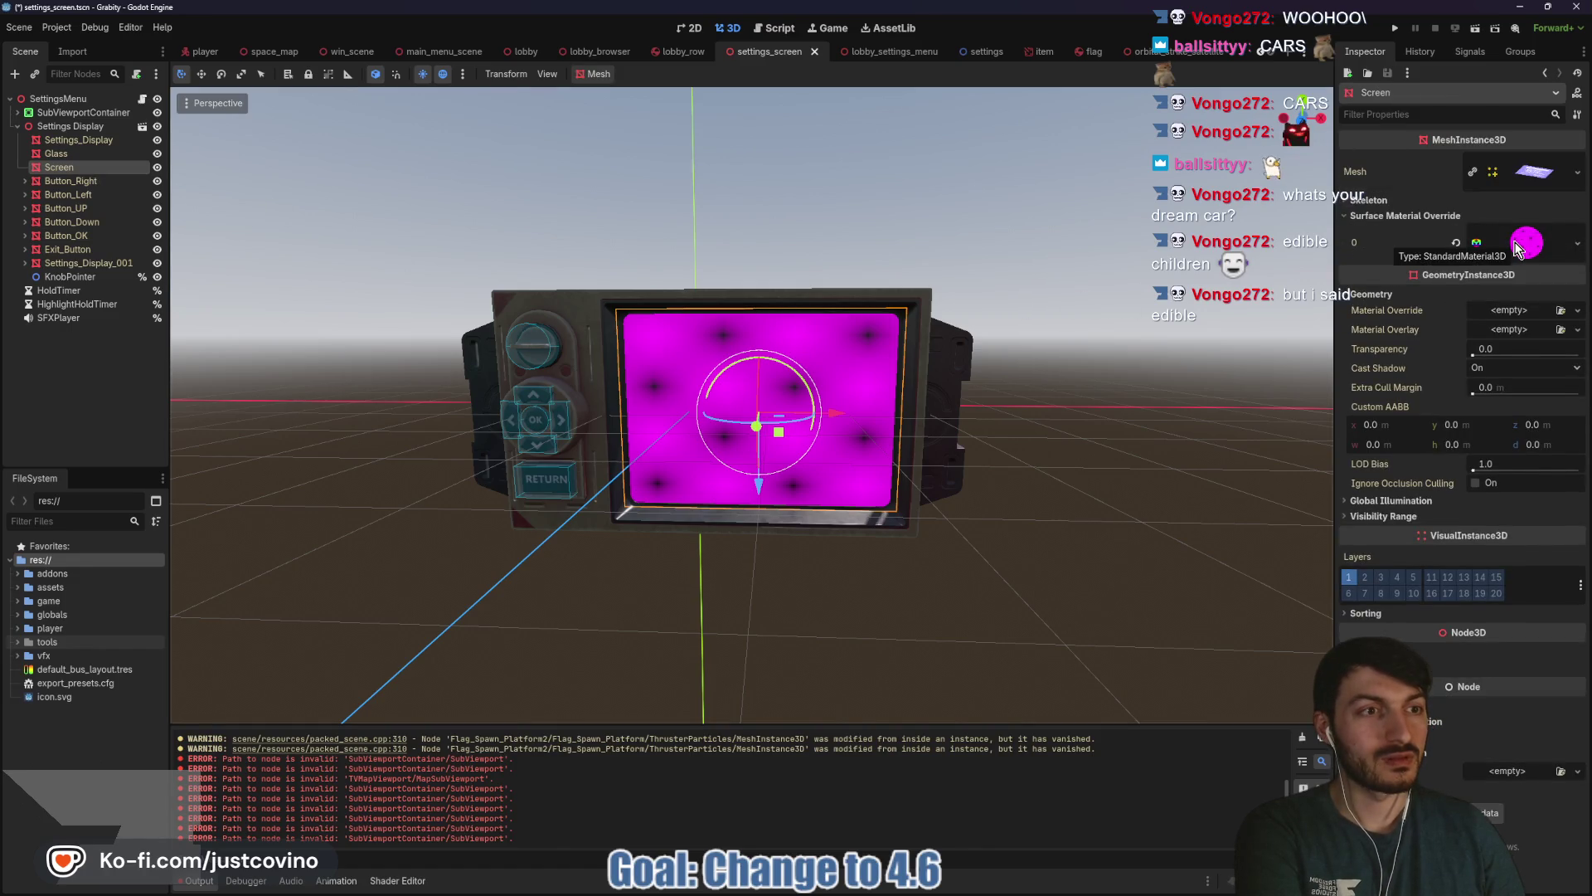
{"action": "left_click", "coordinate": [1456, 243]}
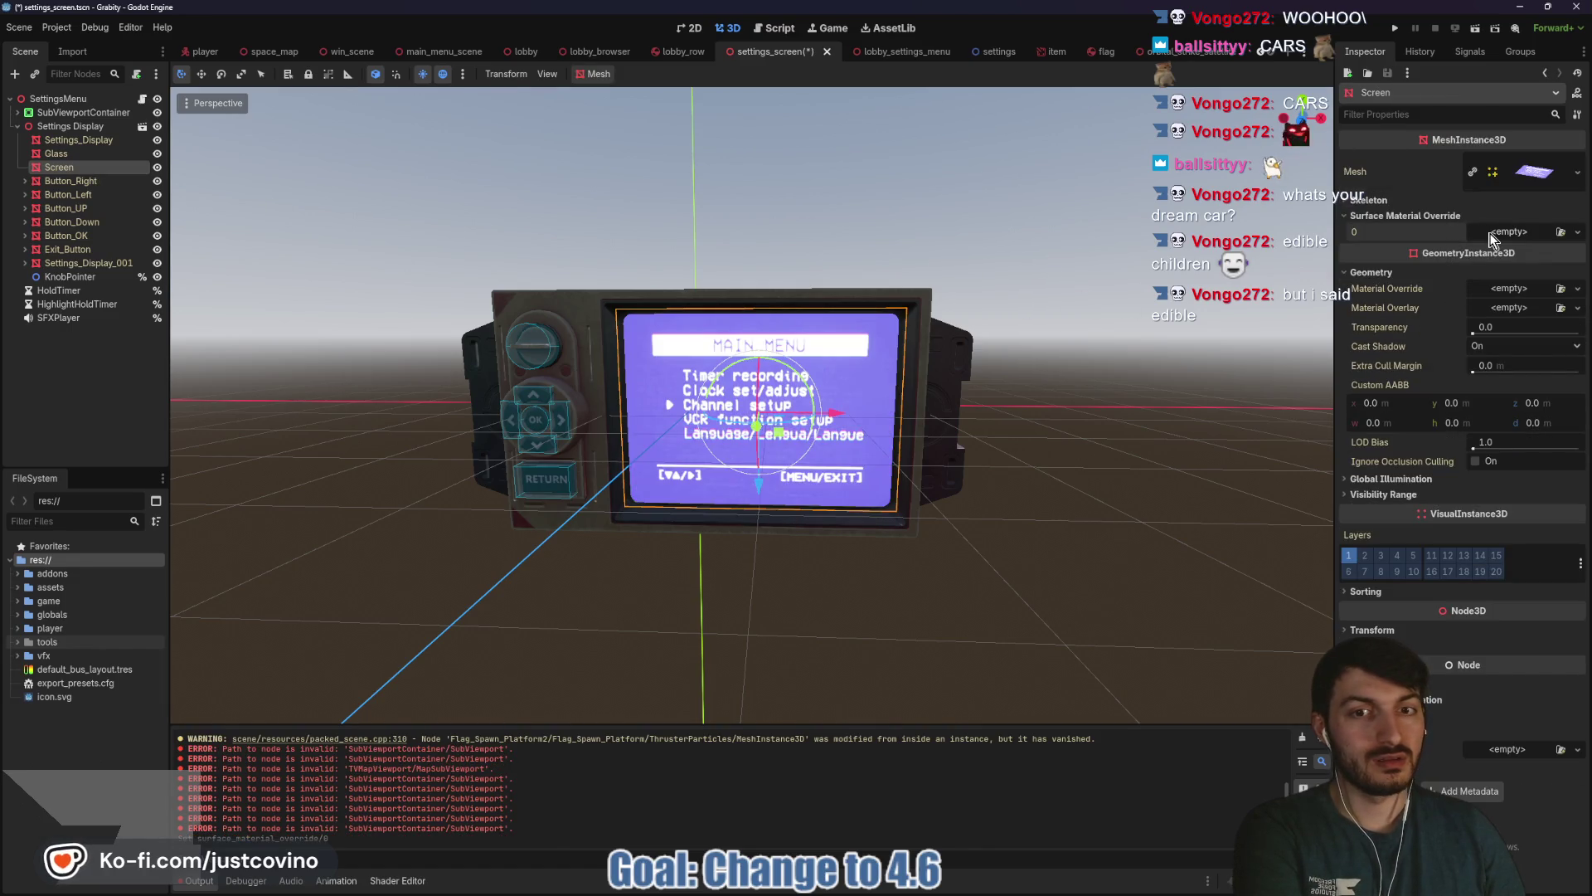
- Quick Load the game_settings material into the Screen's Surface Material Override 0 and expand it
{"action": "left_click", "coordinate": [1493, 240]}
{"action": "left_click", "coordinate": [1518, 323]}
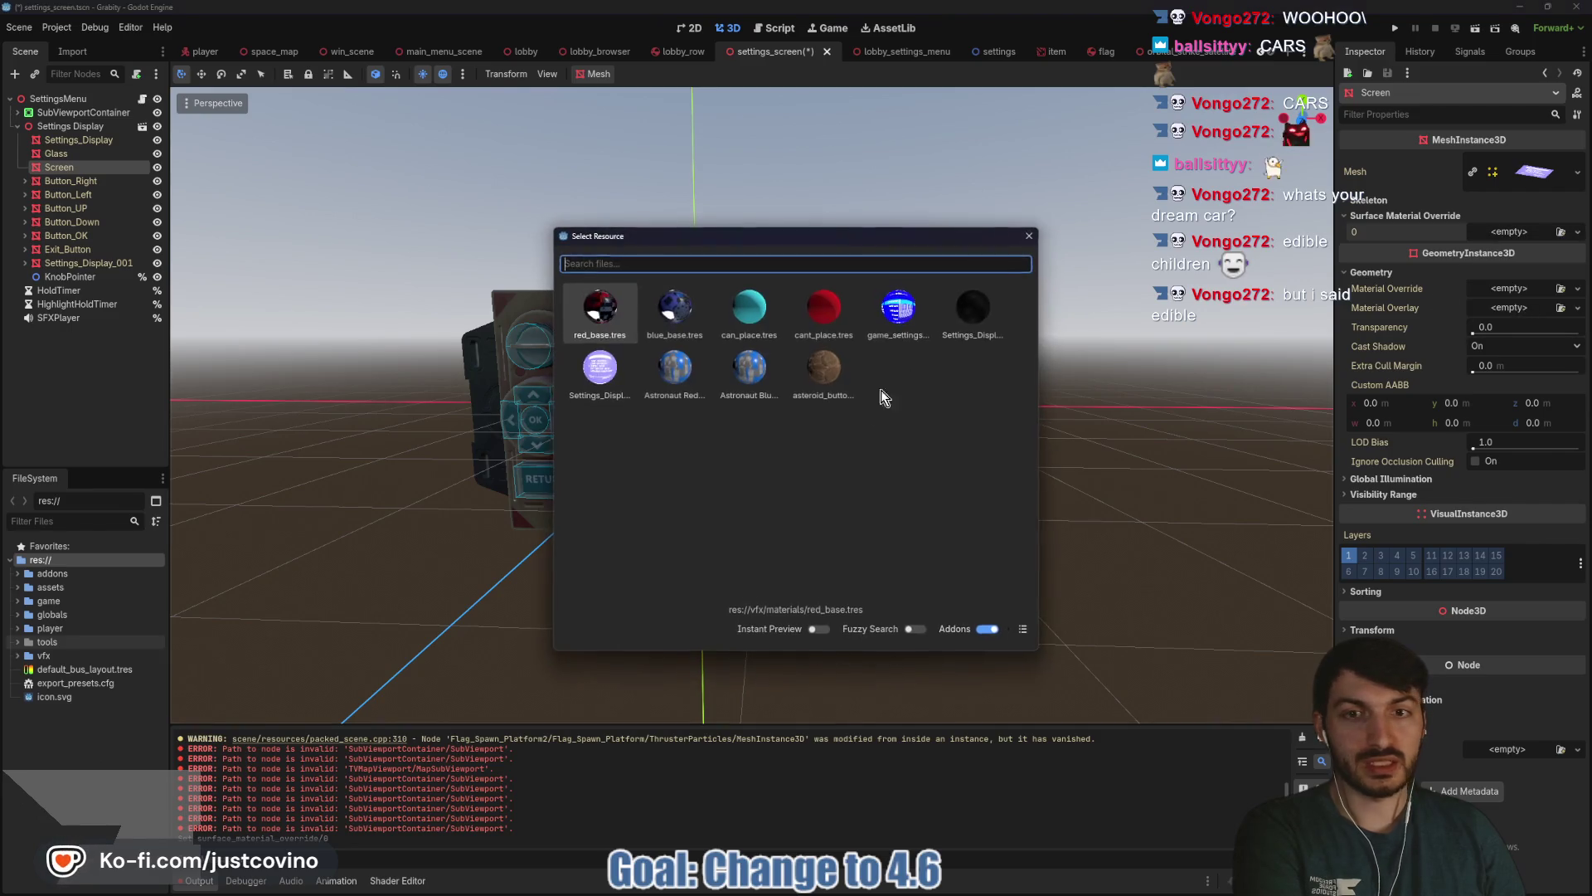
{"action": "double_click", "coordinate": [899, 324]}
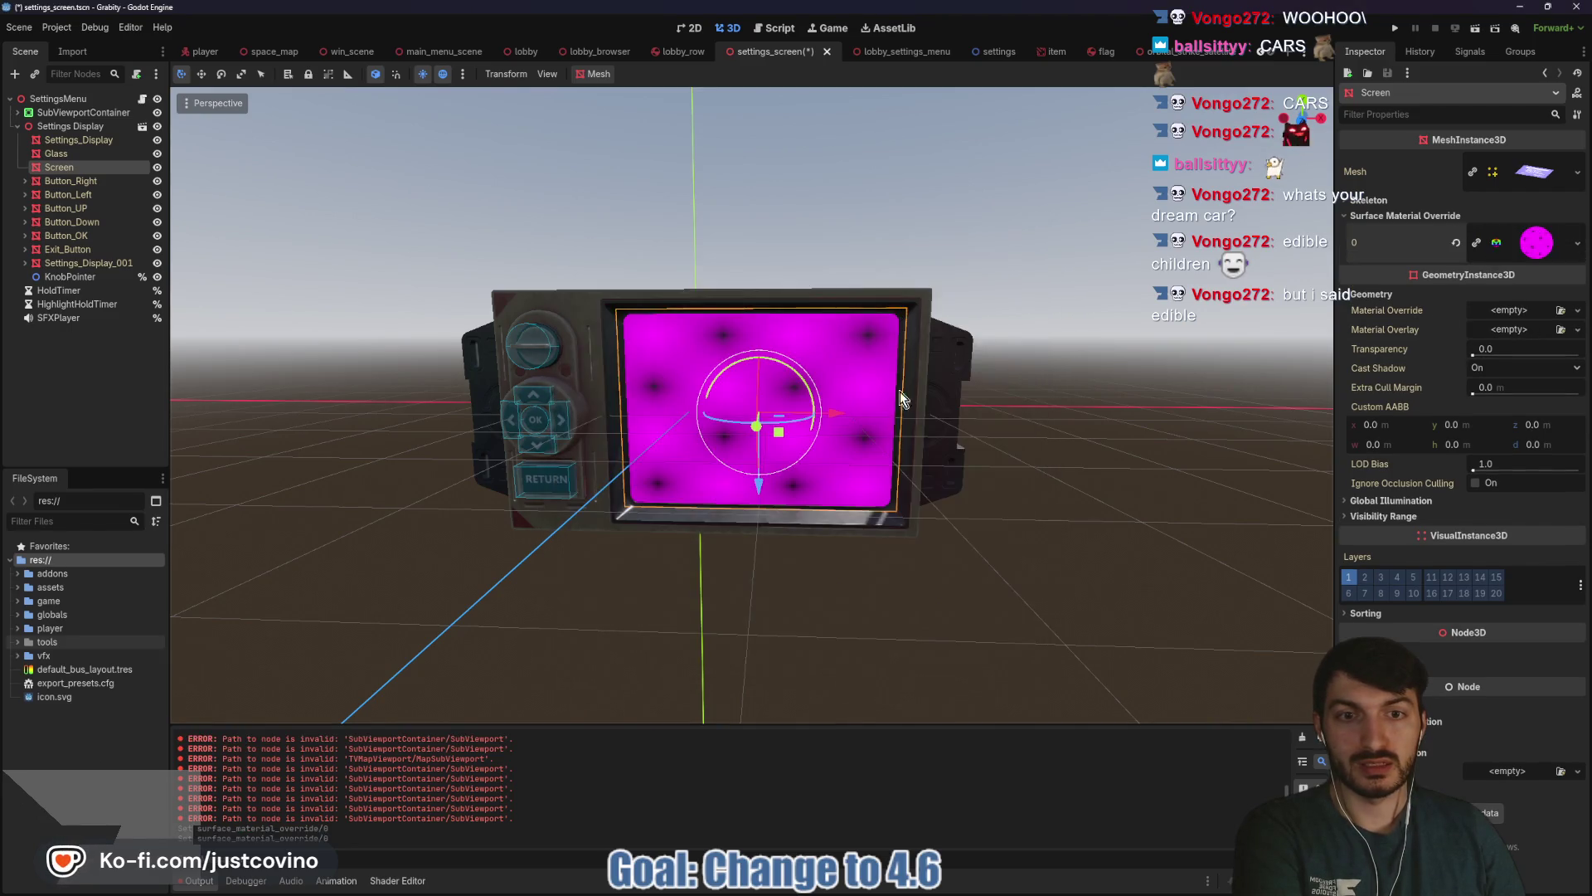
{"action": "left_click", "coordinate": [1511, 243]}
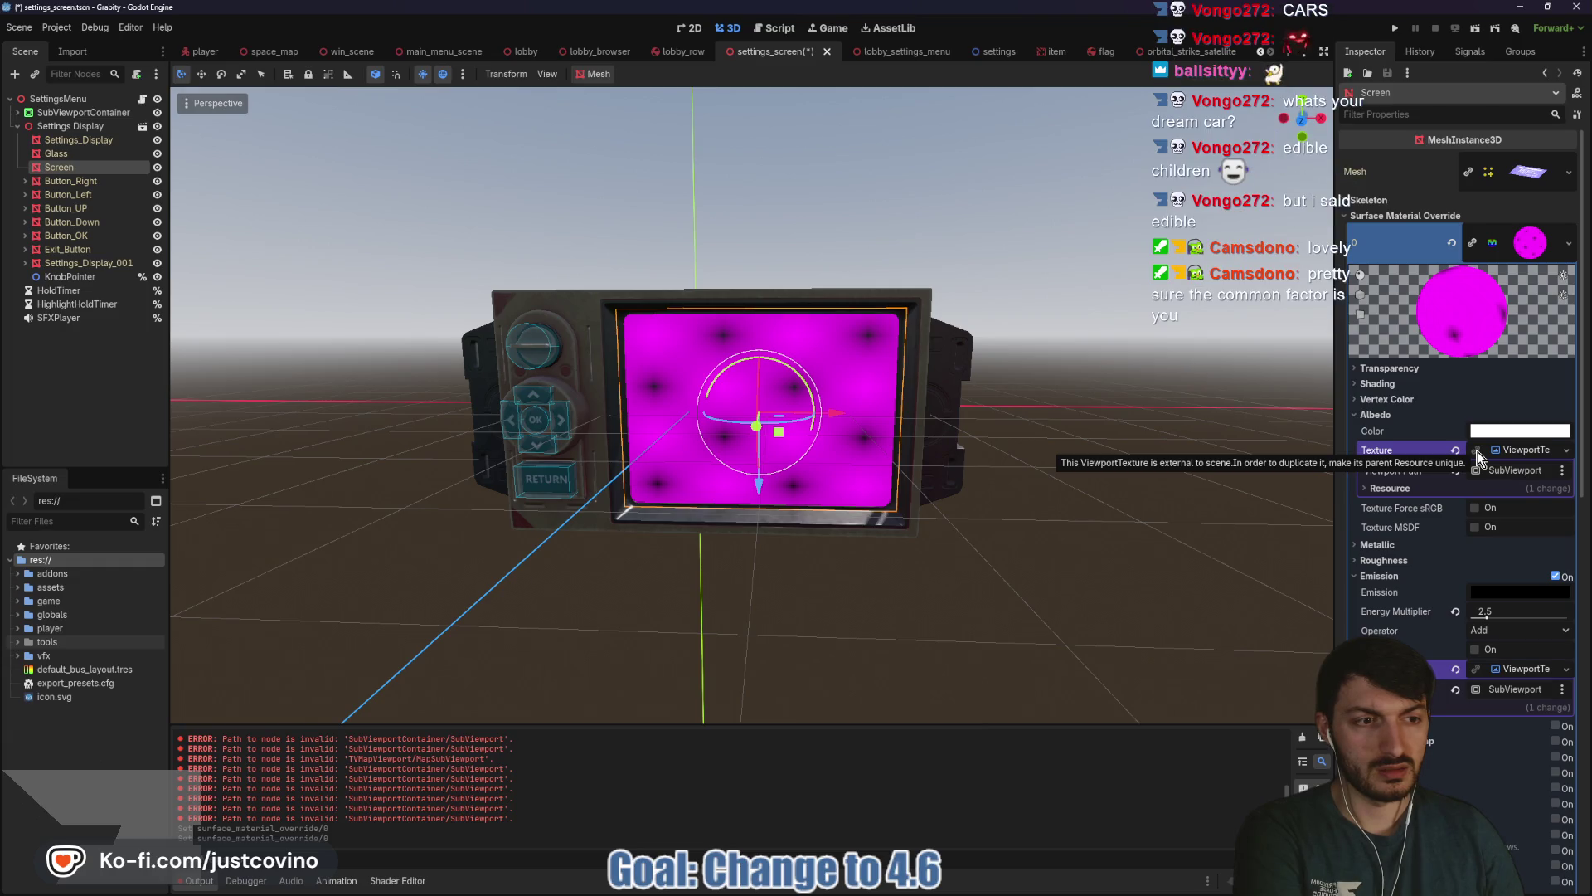
- Clear the material's Albedo viewport texture
{"action": "left_click", "coordinate": [1409, 489]}
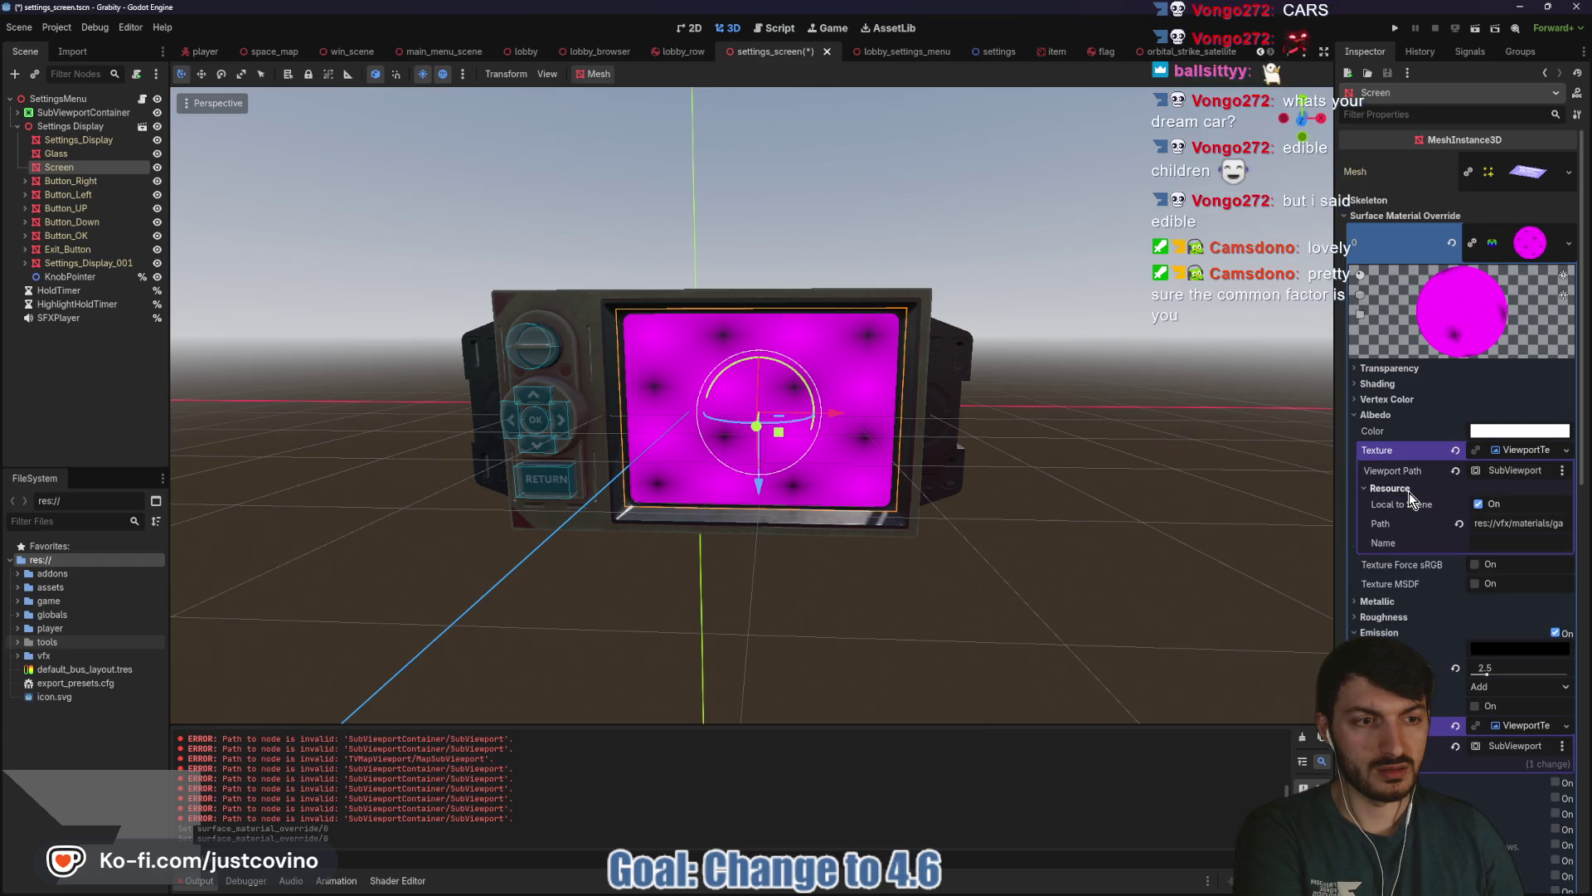
{"action": "right_click", "coordinate": [1504, 451]}
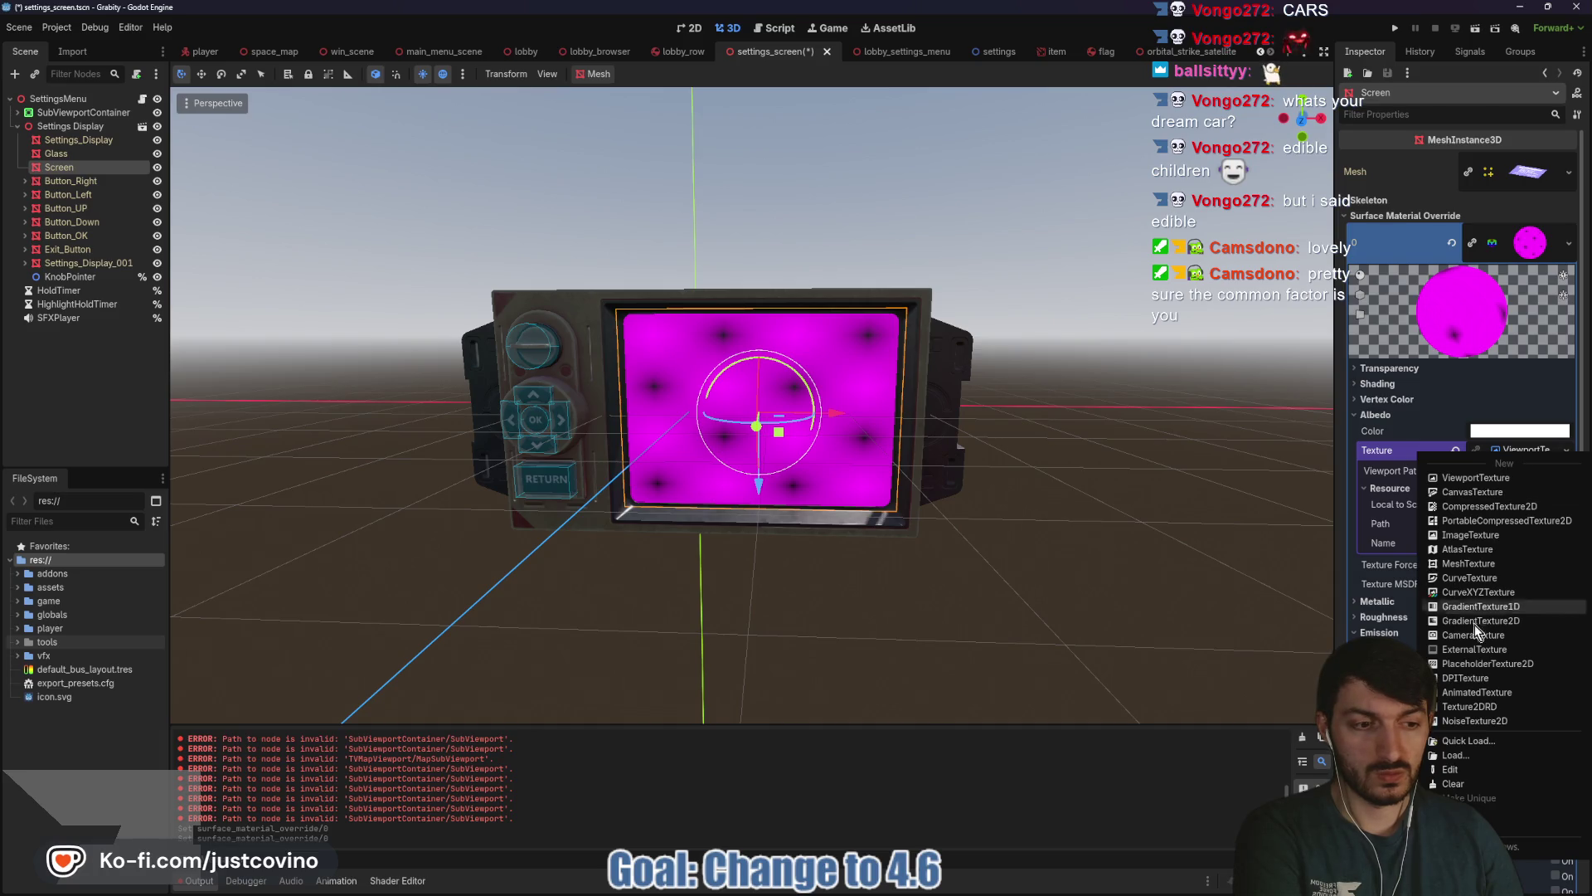
{"action": "left_click", "coordinate": [1391, 452]}
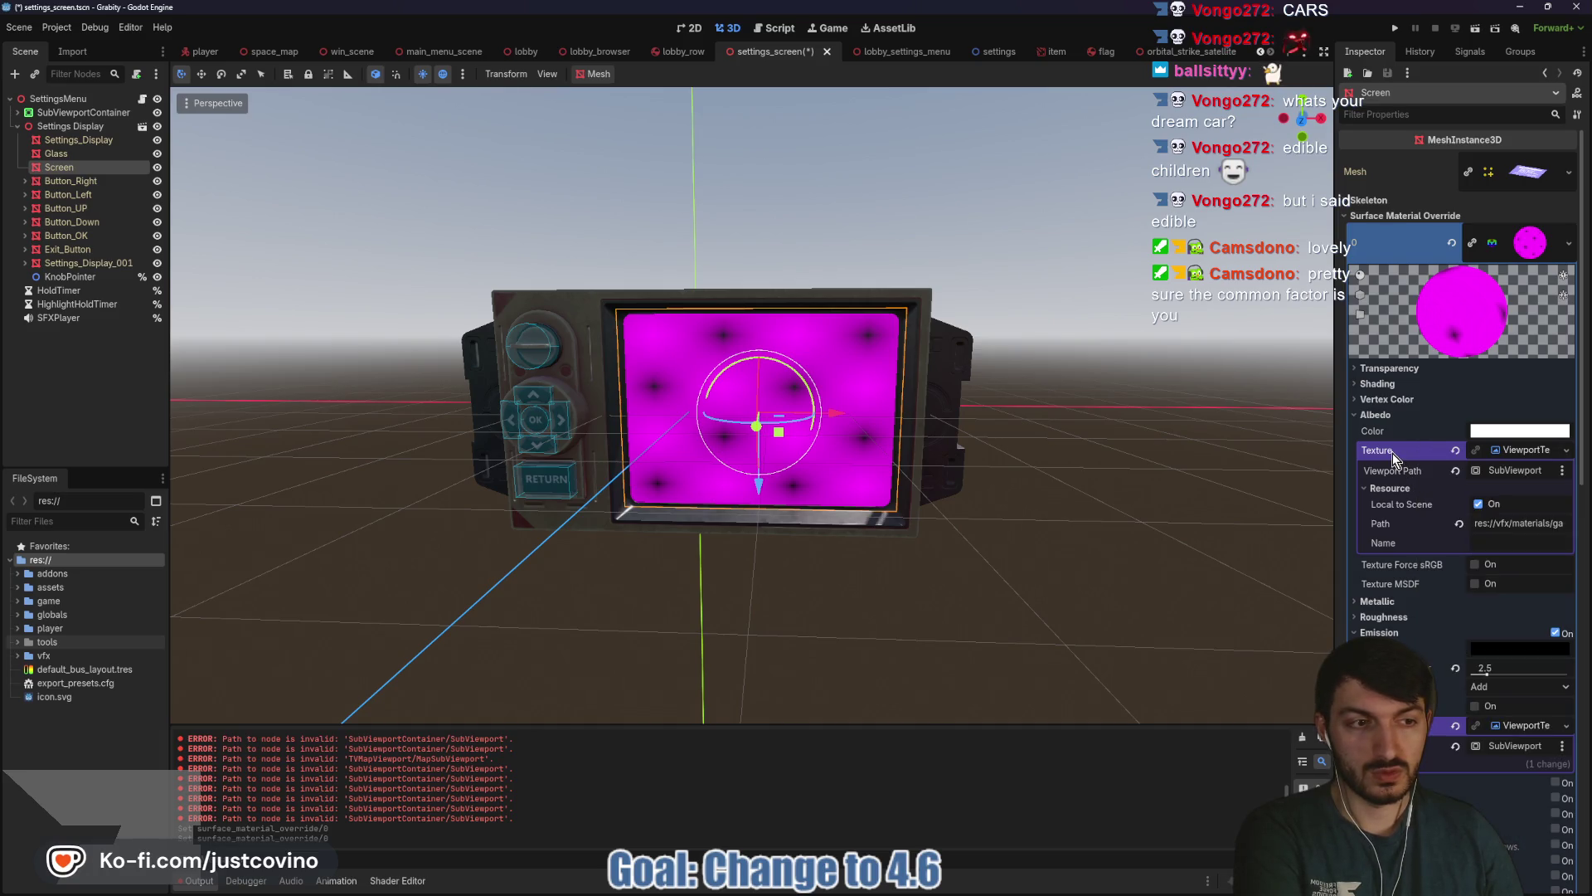
{"action": "right_click", "coordinate": [1513, 448]}
{"action": "left_click", "coordinate": [1480, 450]}
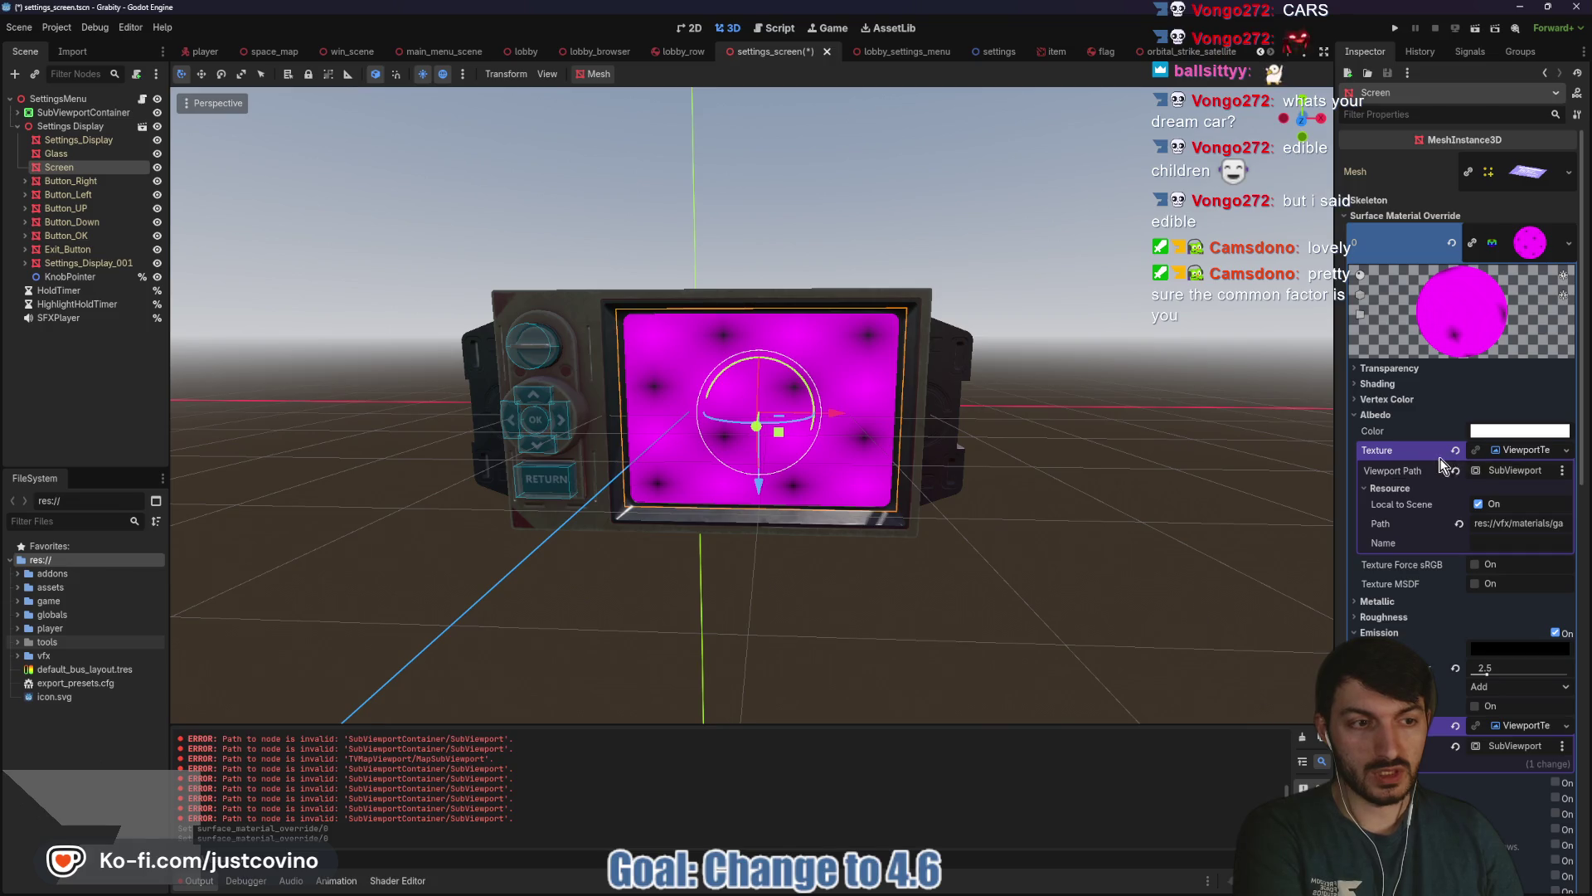
{"action": "left_click", "coordinate": [1457, 451]}
- Try creating a new Albedo ViewportTexture and dismiss the file-saved resource warning
{"action": "left_click", "coordinate": [1497, 451]}
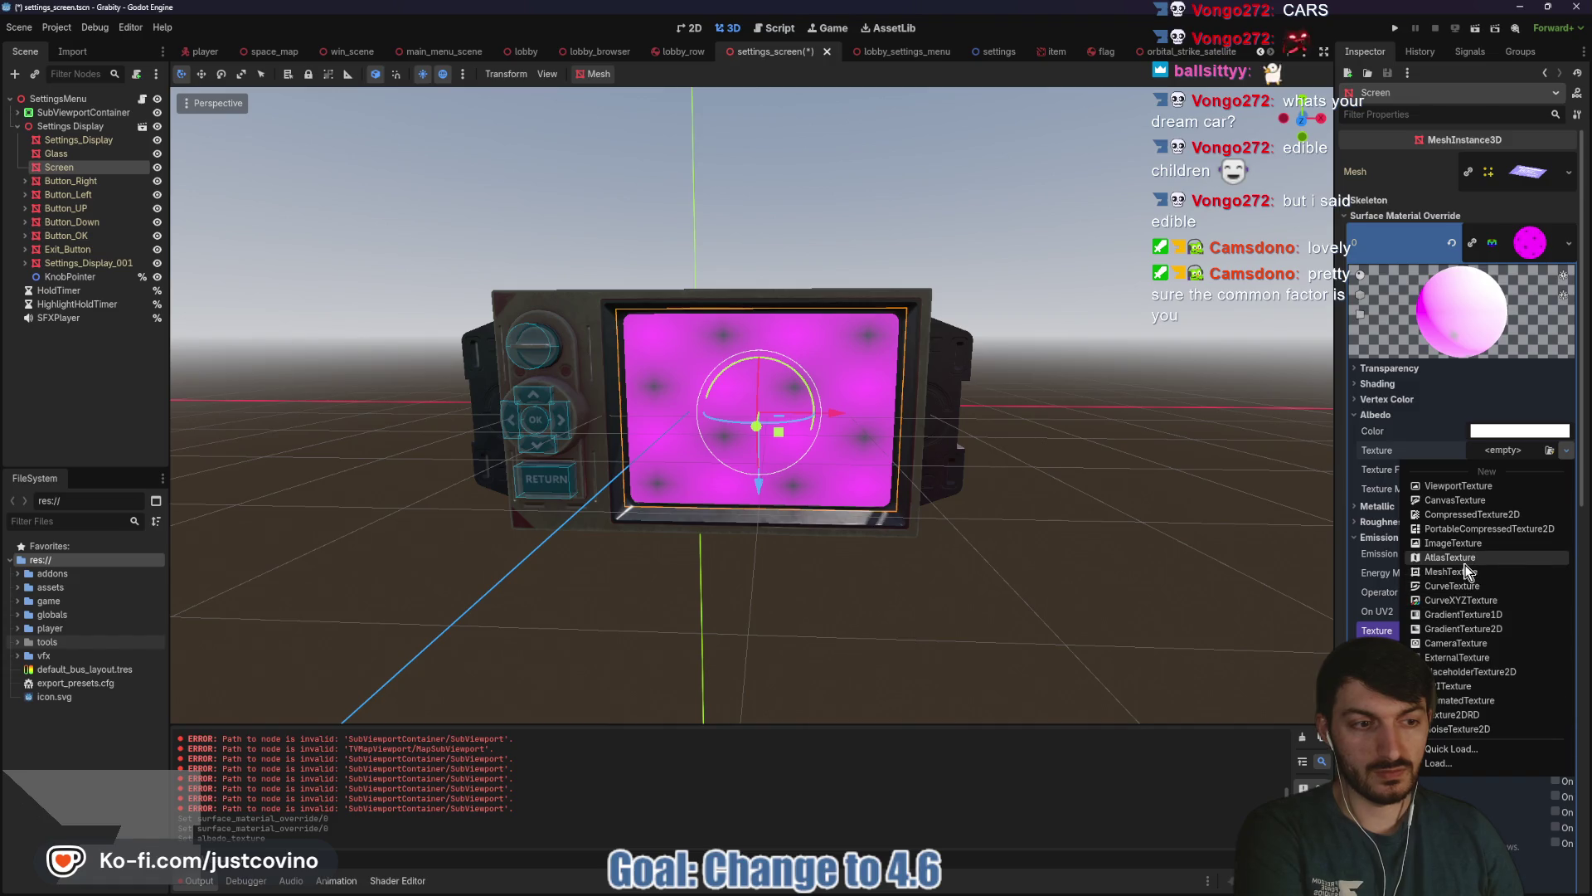
{"action": "left_click", "coordinate": [1445, 485]}
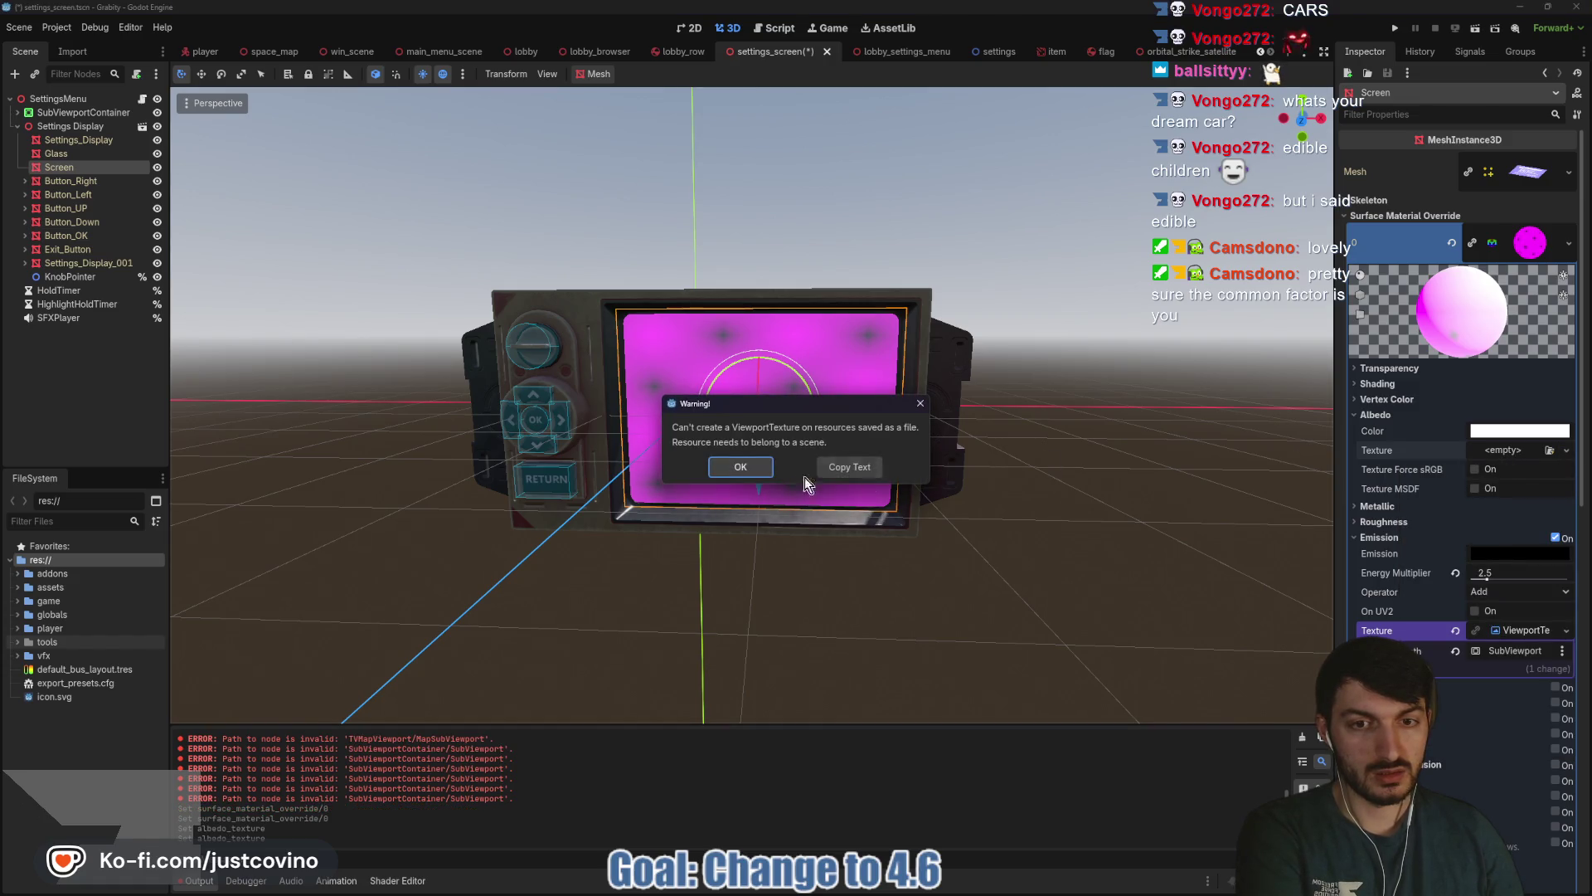
{"action": "left_click", "coordinate": [764, 466]}
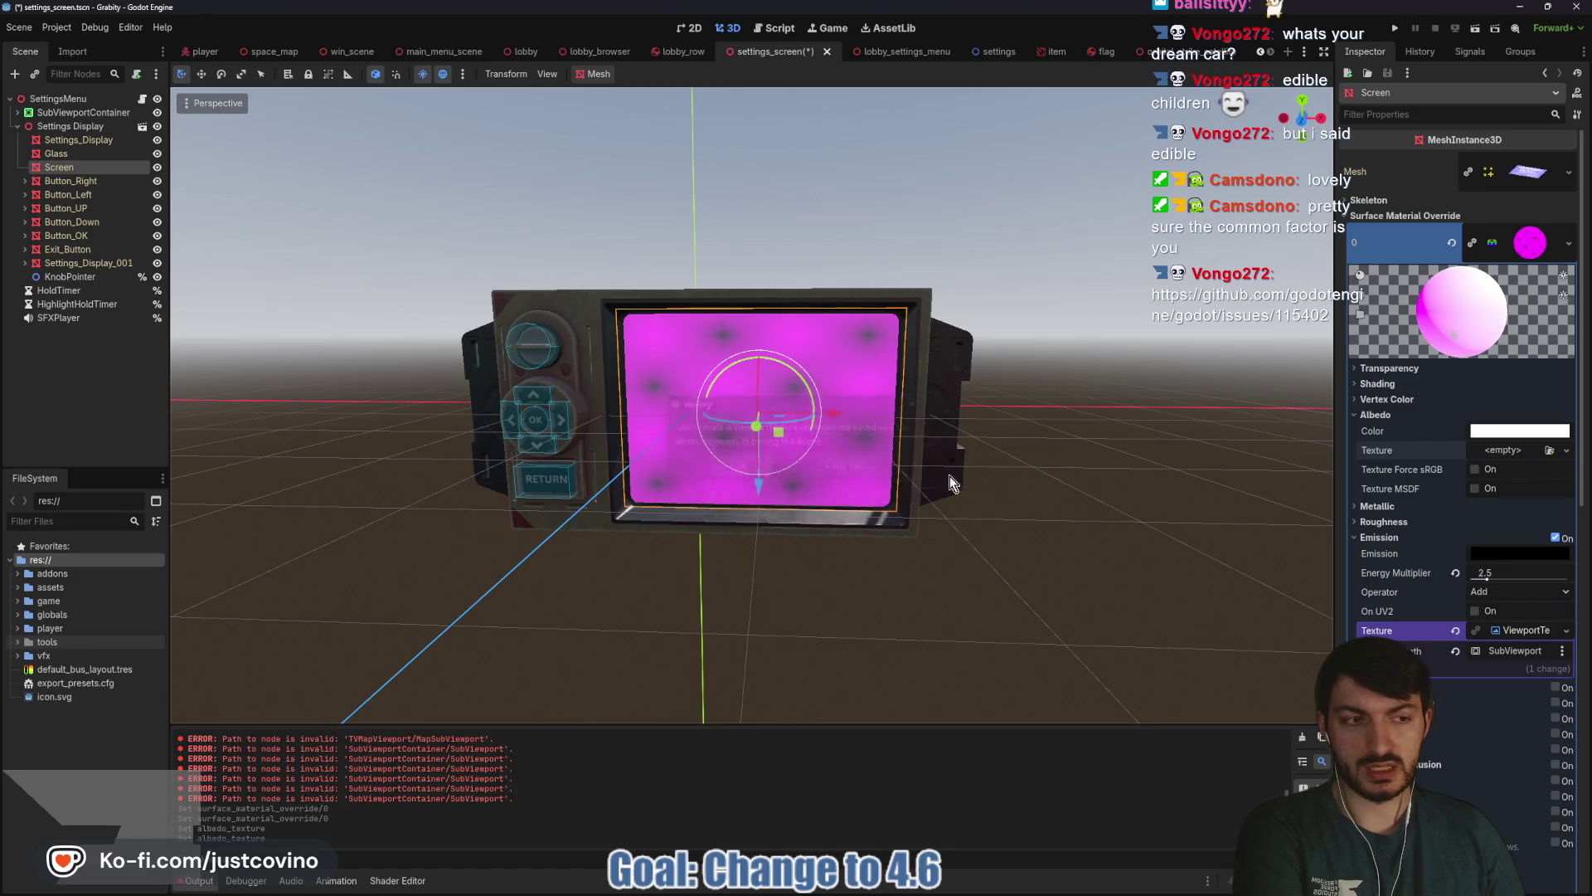
- Replace the Screen's material override with a new StandardMaterial3D and save the scene
{"action": "right_click", "coordinate": [1528, 248]}
{"action": "left_click", "coordinate": [1526, 316]}
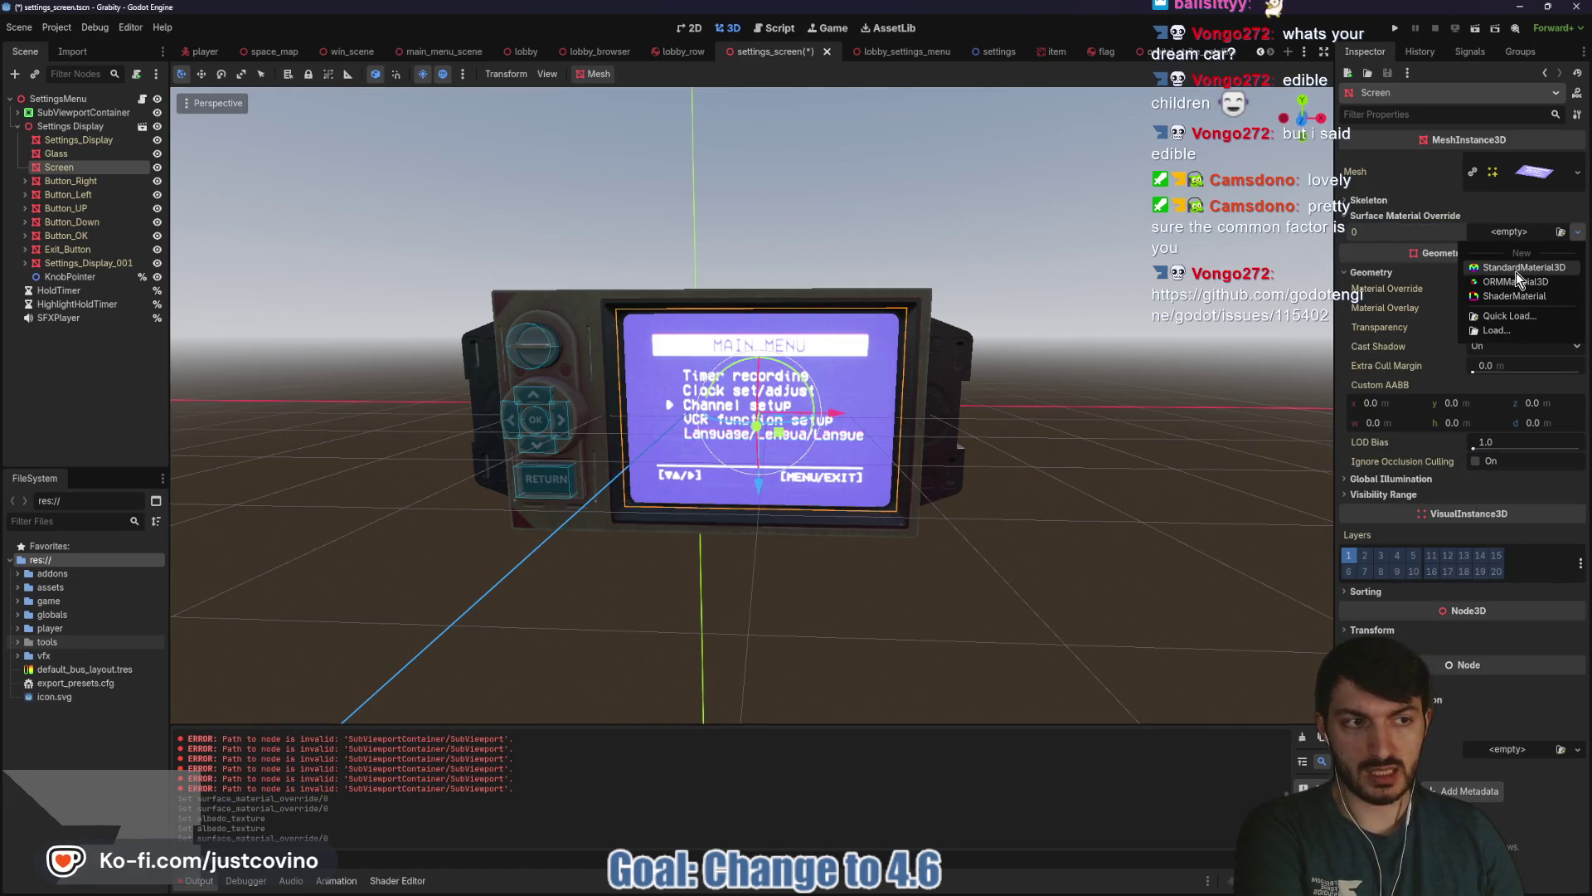
{"action": "left_click", "coordinate": [1516, 272]}
{"action": "left_click", "coordinate": [1386, 413]}
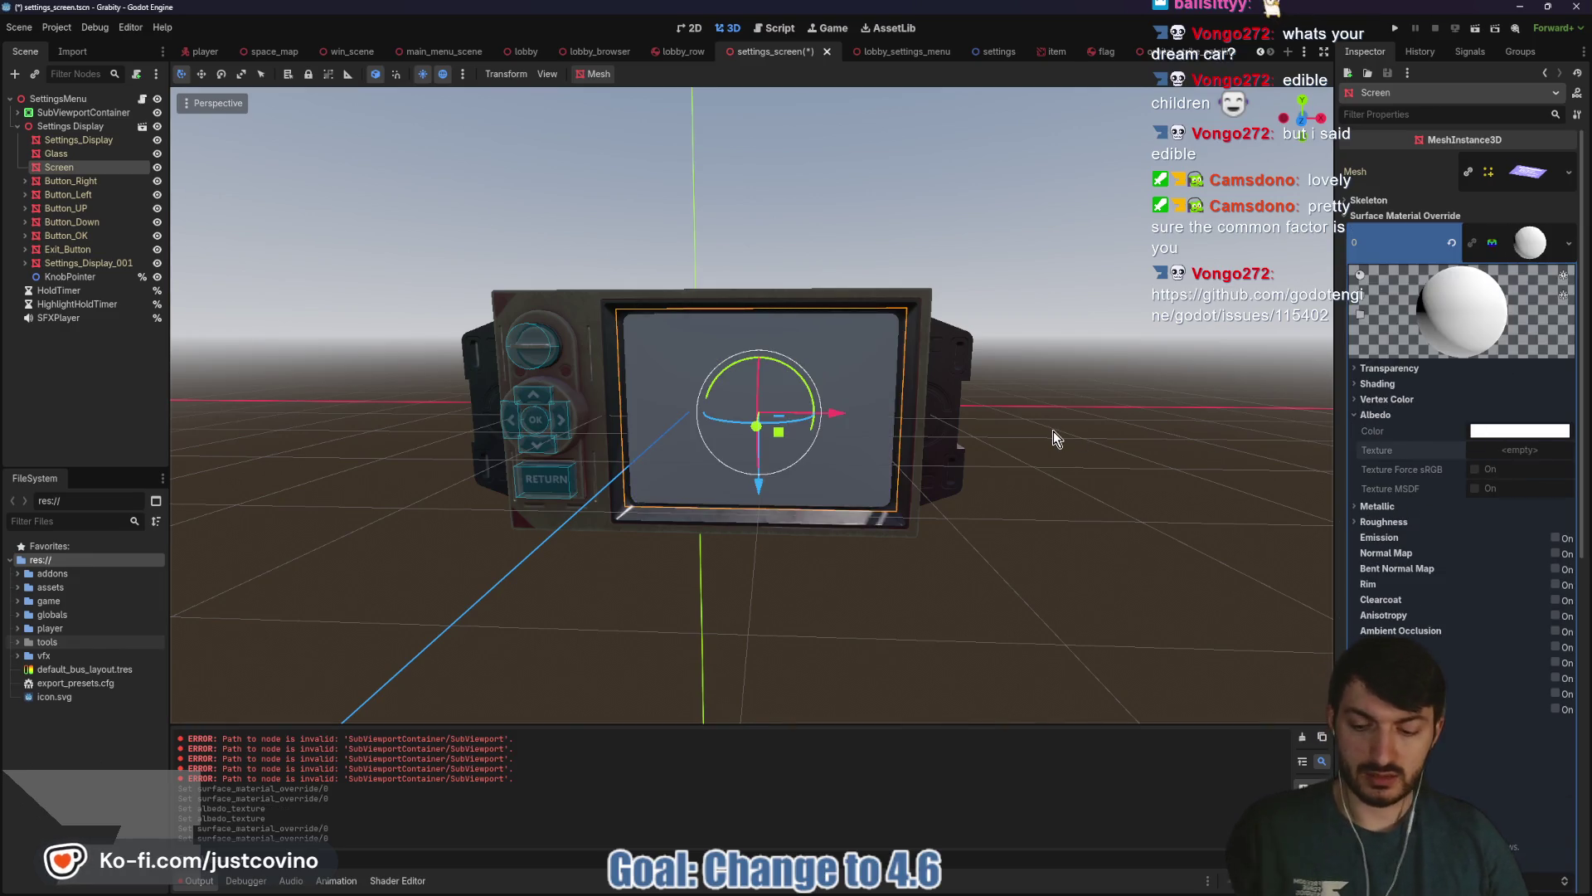
{"action": "key", "text": "ctrl+s"}
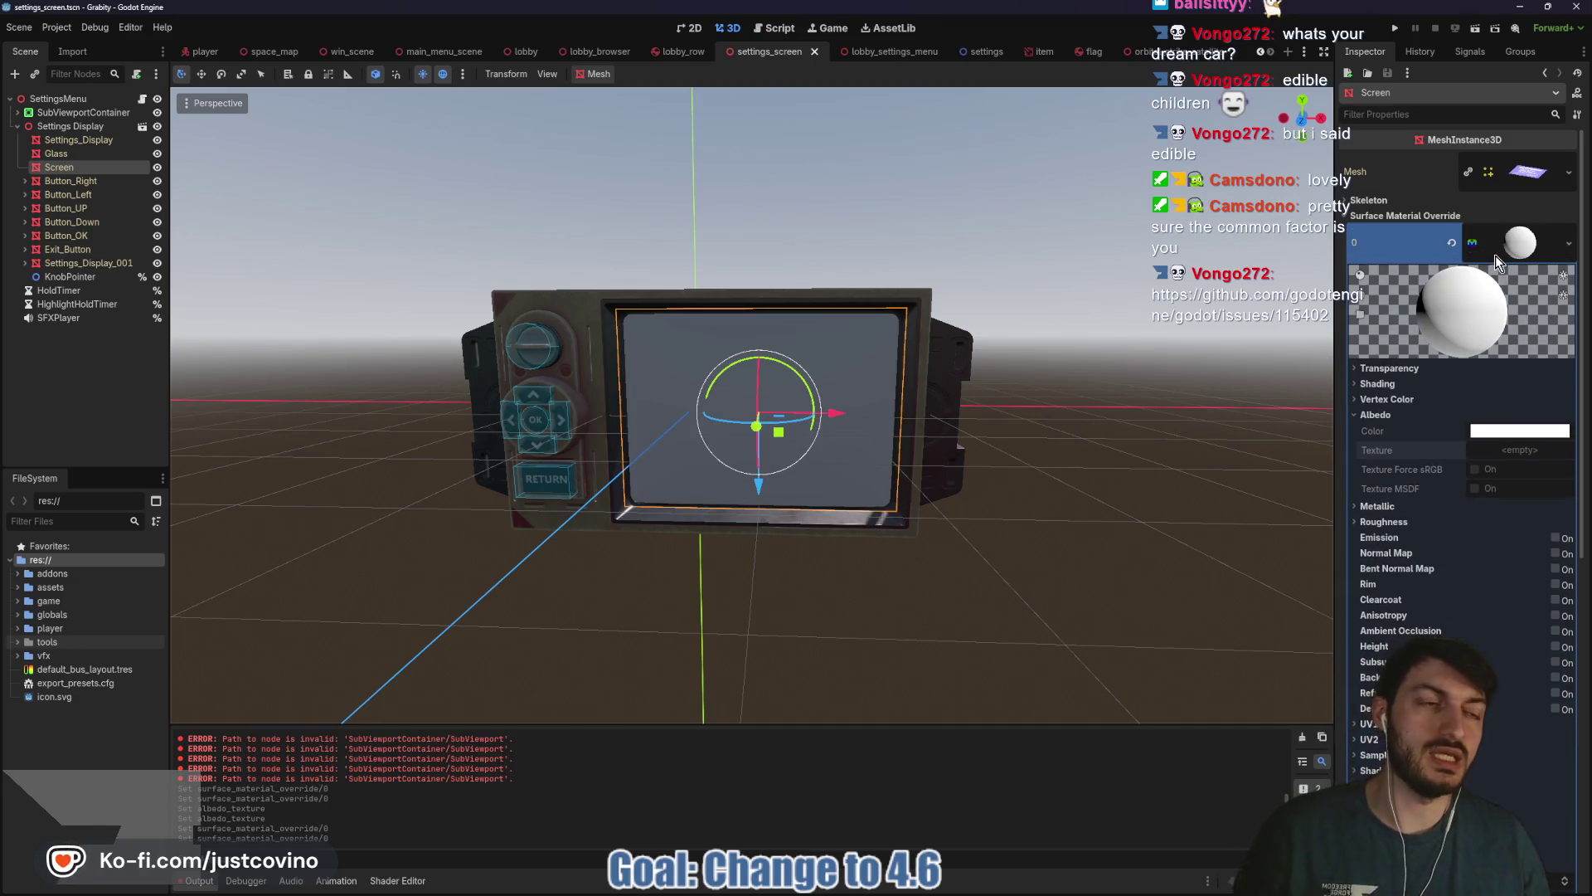
- Enable Local to Scene on the new material
{"action": "scroll", "coordinate": [1425, 520], "scroll_direction": "down", "scroll_amount": 5}
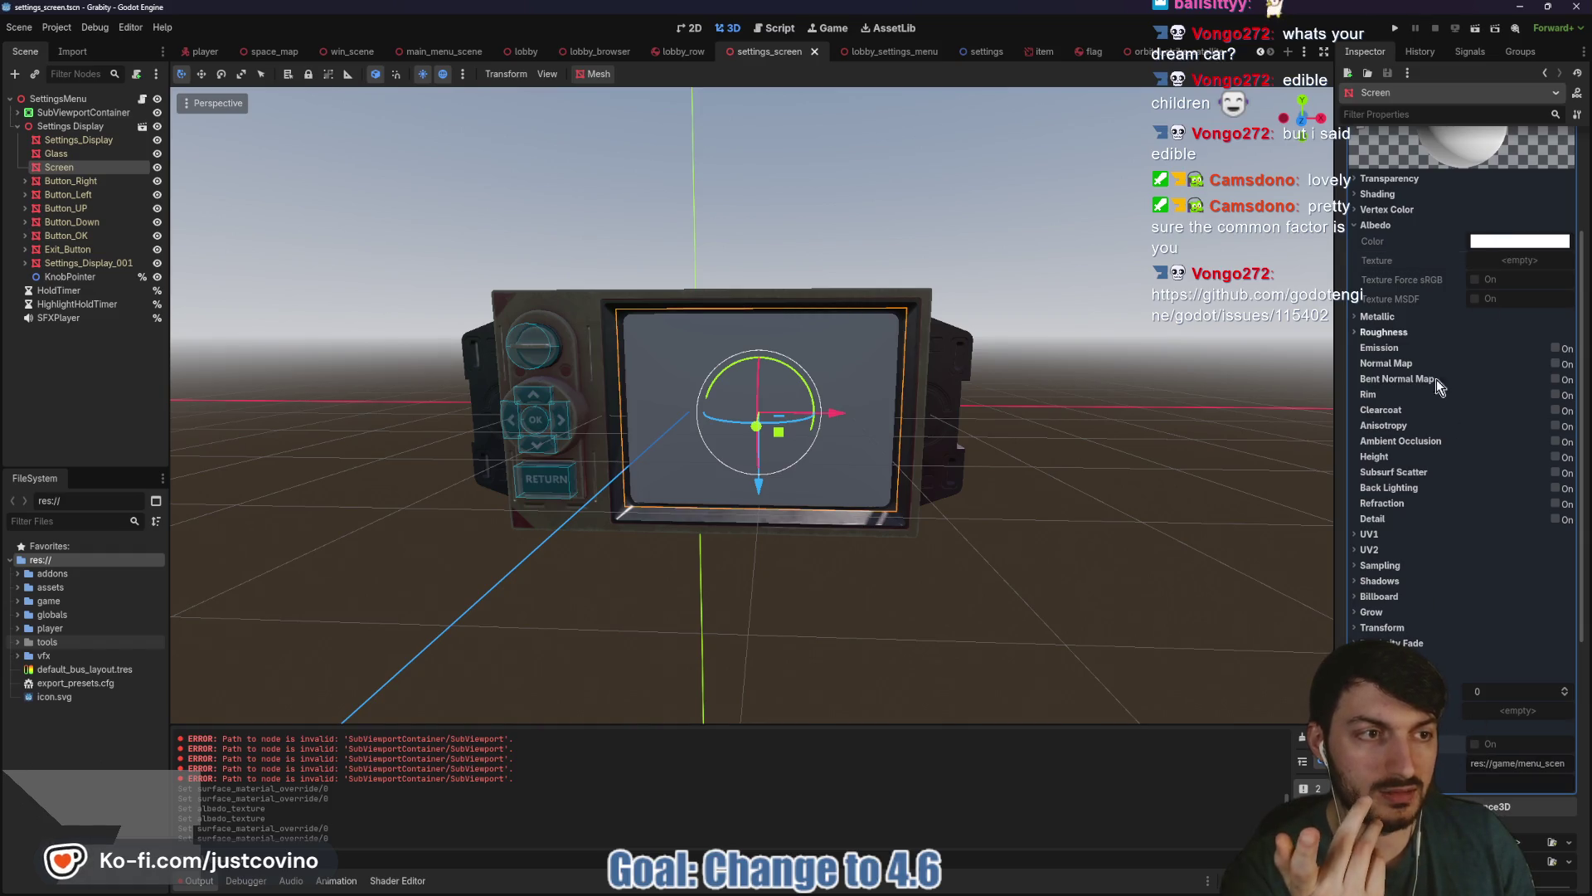
{"action": "scroll", "coordinate": [1485, 373], "scroll_direction": "up", "scroll_amount": 10}
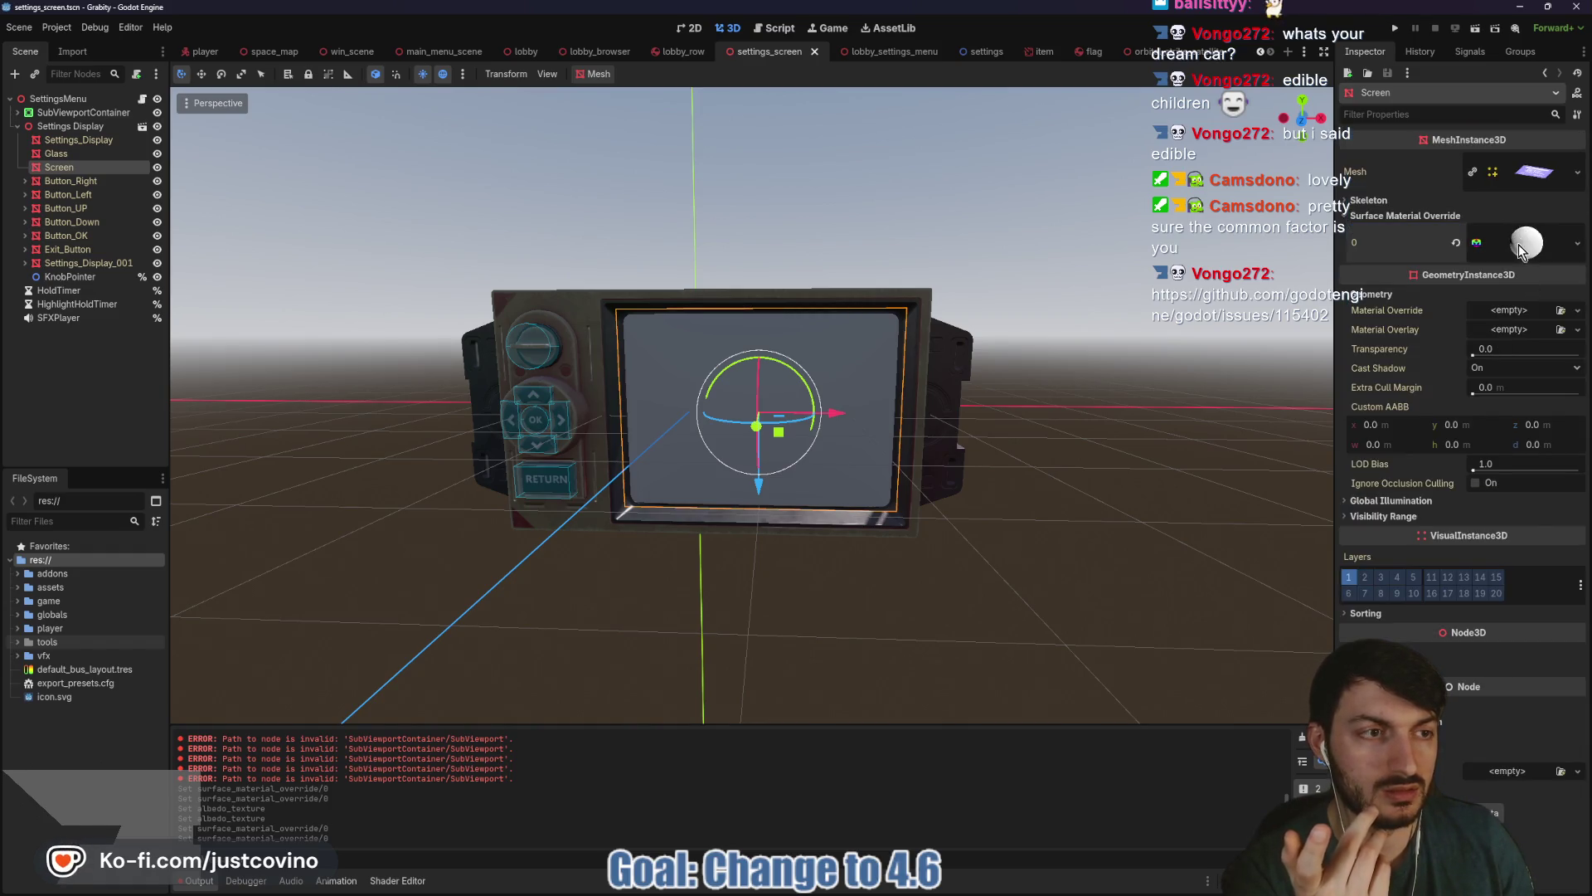
{"action": "left_click", "coordinate": [1522, 245]}
{"action": "scroll", "coordinate": [1418, 581], "scroll_direction": "down", "scroll_amount": 12}
{"action": "left_click", "coordinate": [1475, 554]}
{"action": "scroll", "coordinate": [1402, 531], "scroll_direction": "up", "scroll_amount": 5}
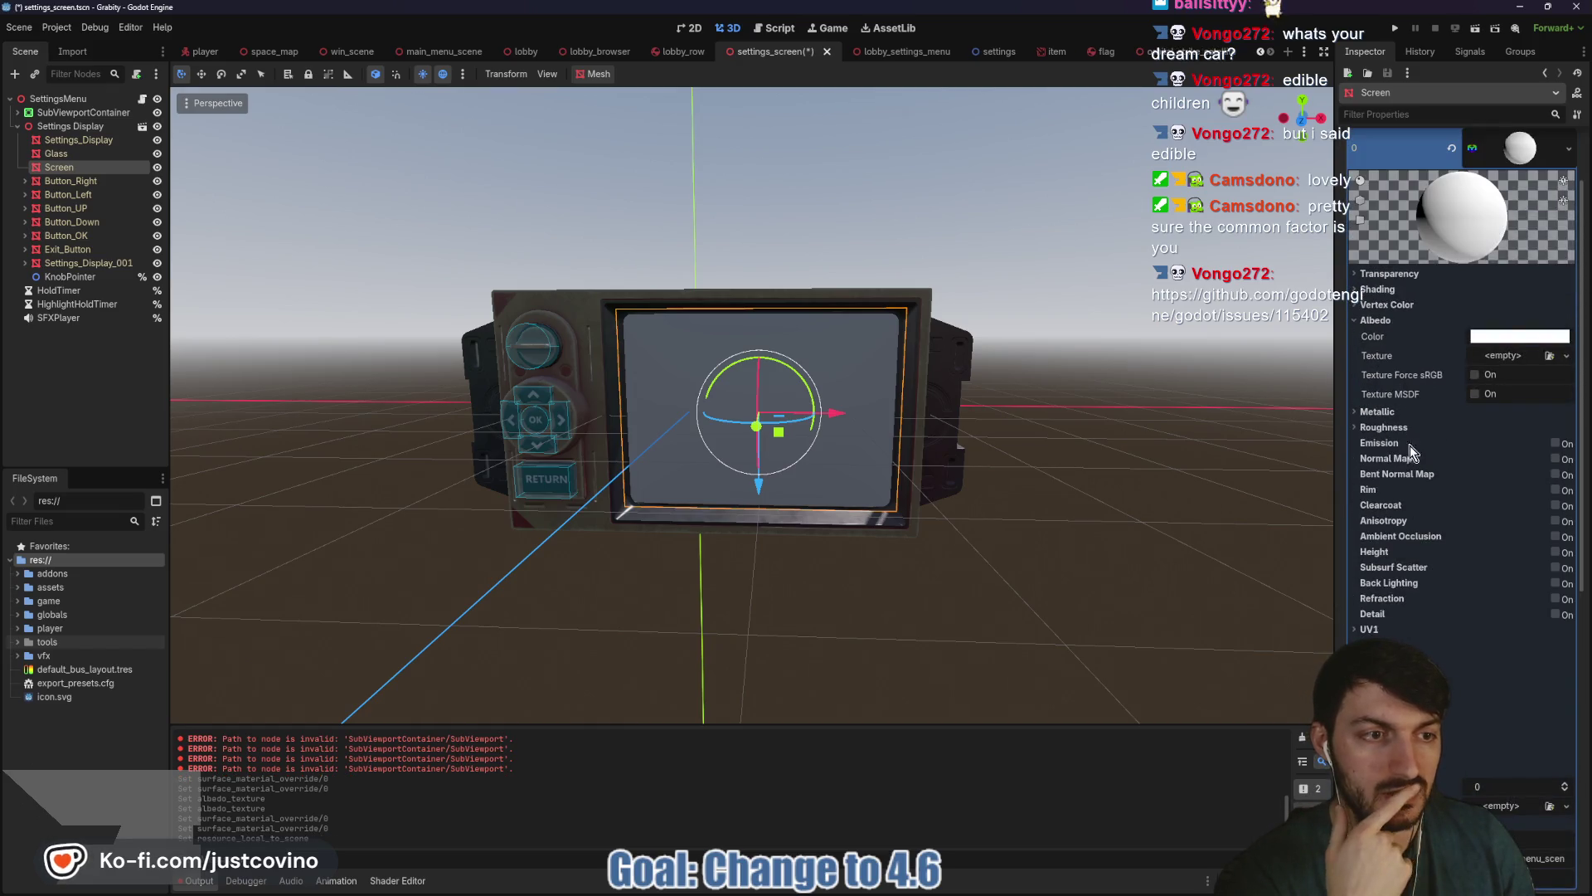
- Set the Albedo texture to a ViewportTexture sourced from SubViewport
{"action": "left_click", "coordinate": [1503, 355]}
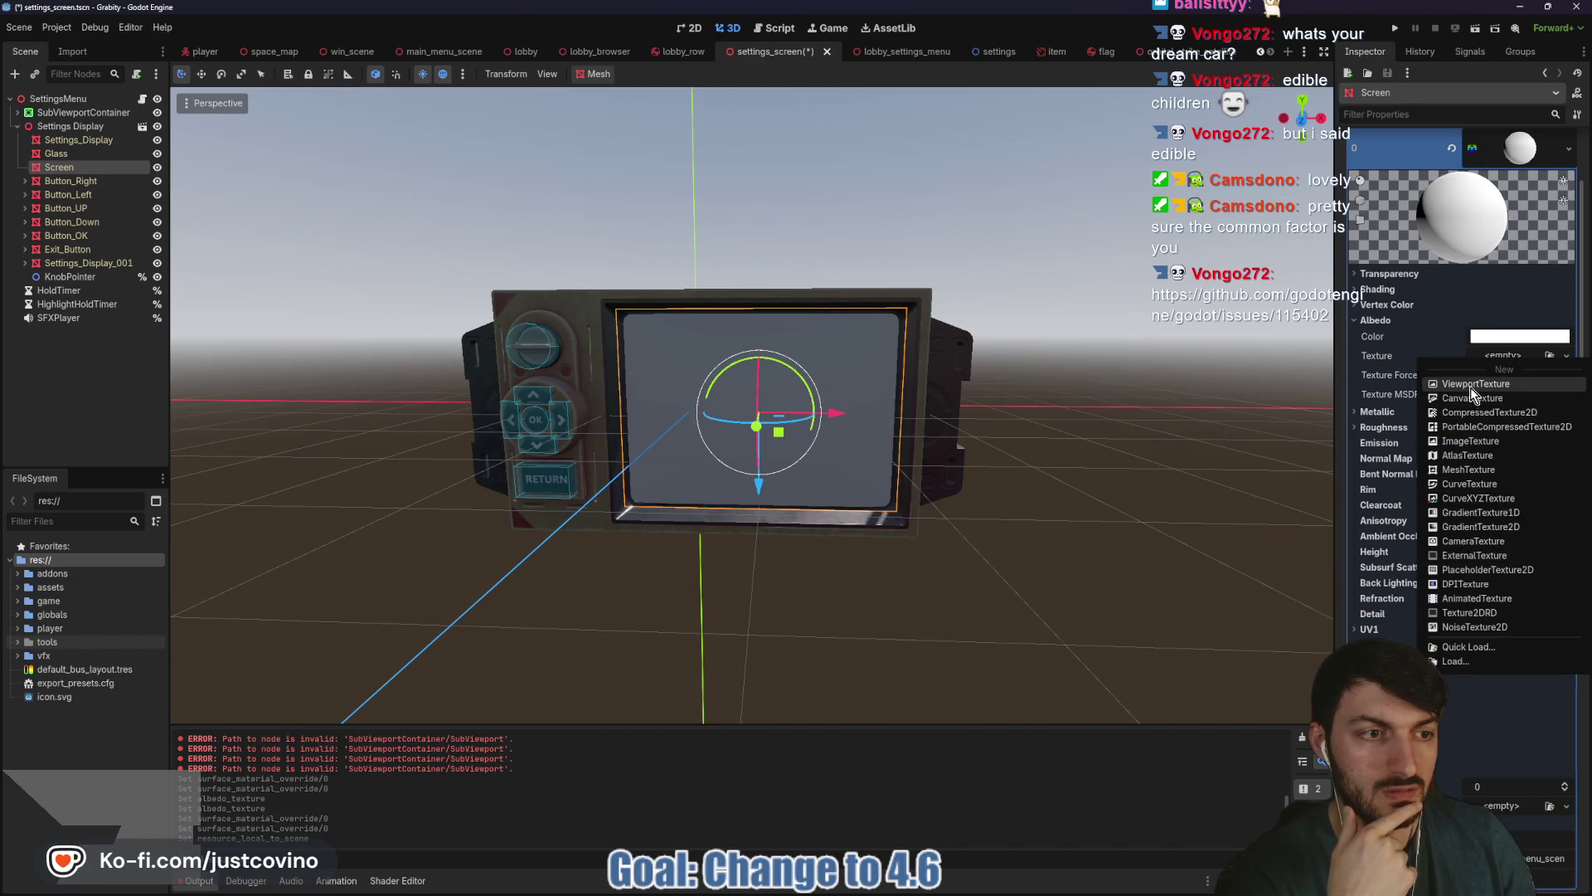
{"action": "left_click", "coordinate": [1472, 384]}
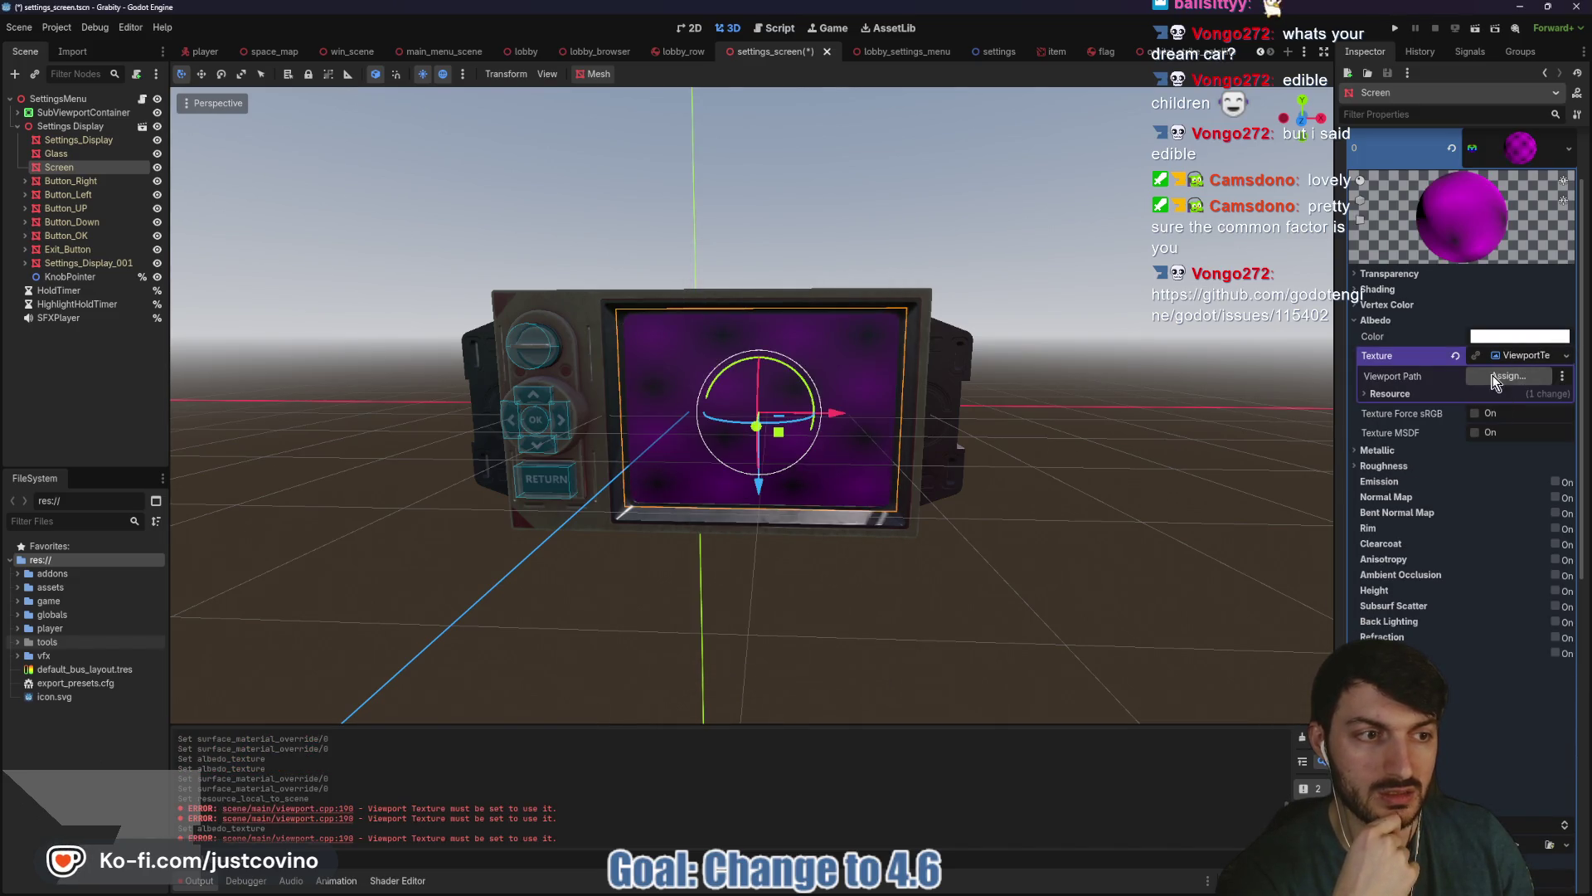
{"action": "left_click", "coordinate": [1496, 377]}
{"action": "left_click", "coordinate": [767, 323]}
{"action": "left_click", "coordinate": [750, 649]}
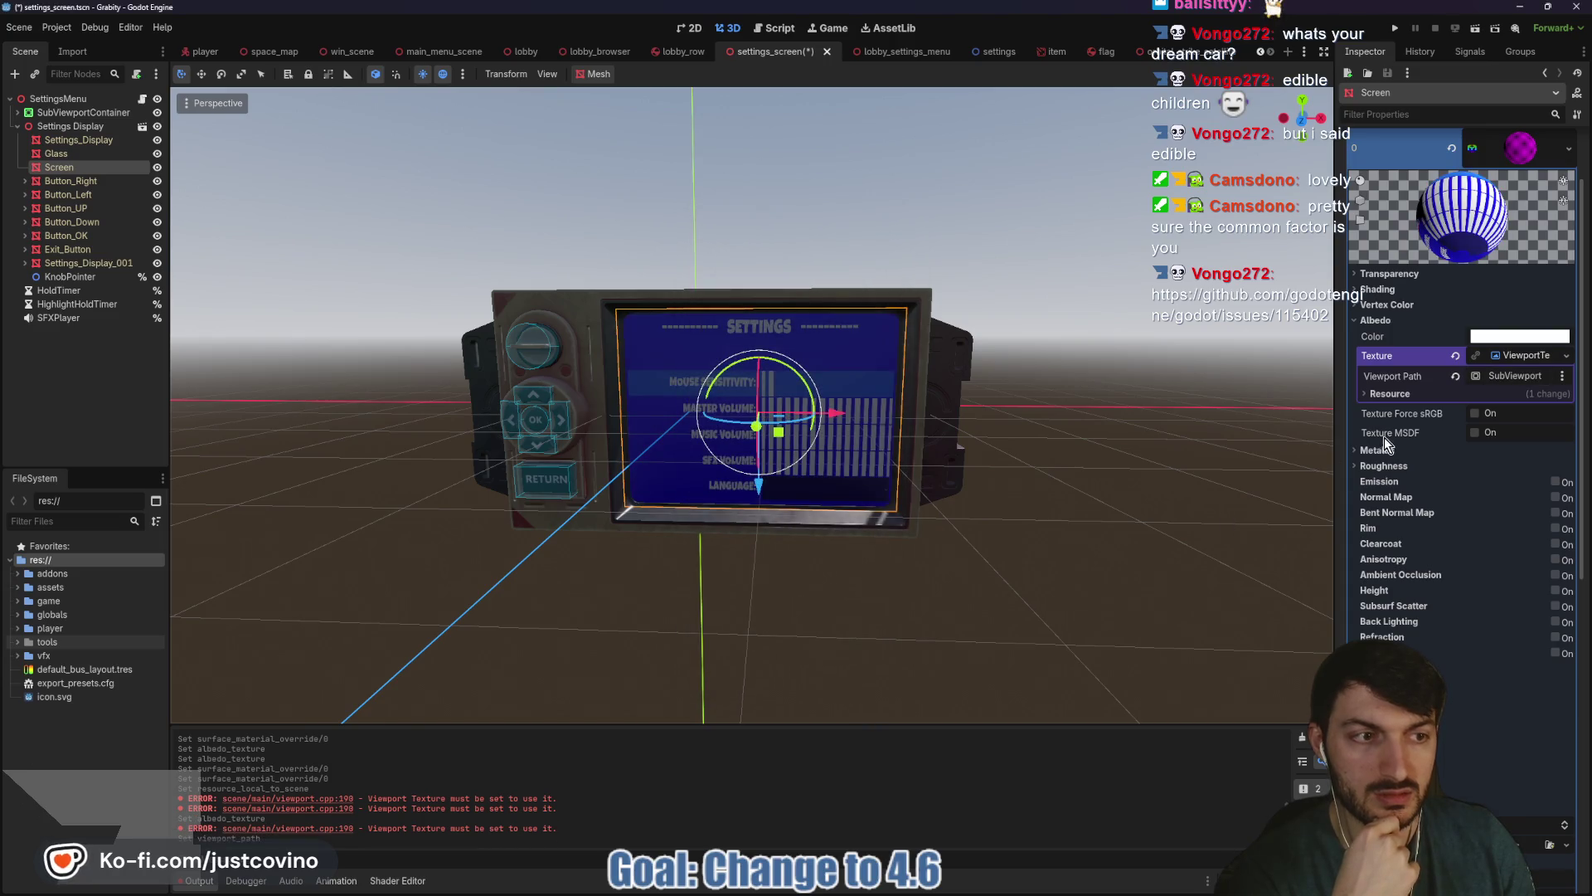
- Enable Emission with a ViewportTexture sourced from SubViewport
{"action": "left_click", "coordinate": [1555, 482]}
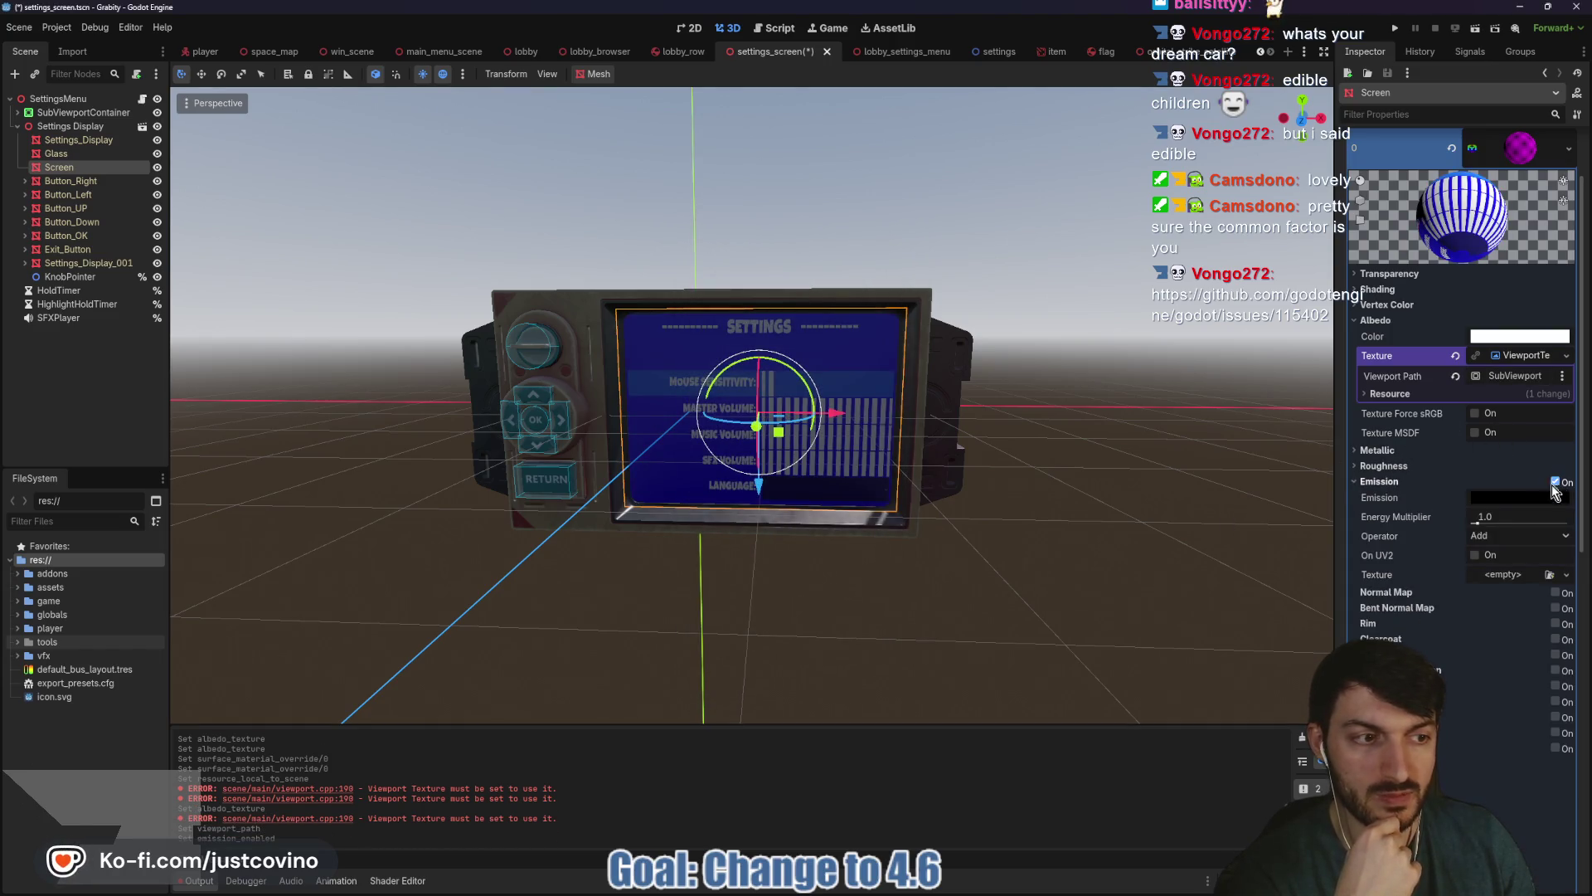
{"action": "left_click", "coordinate": [1510, 575]}
{"action": "left_click", "coordinate": [1497, 605]}
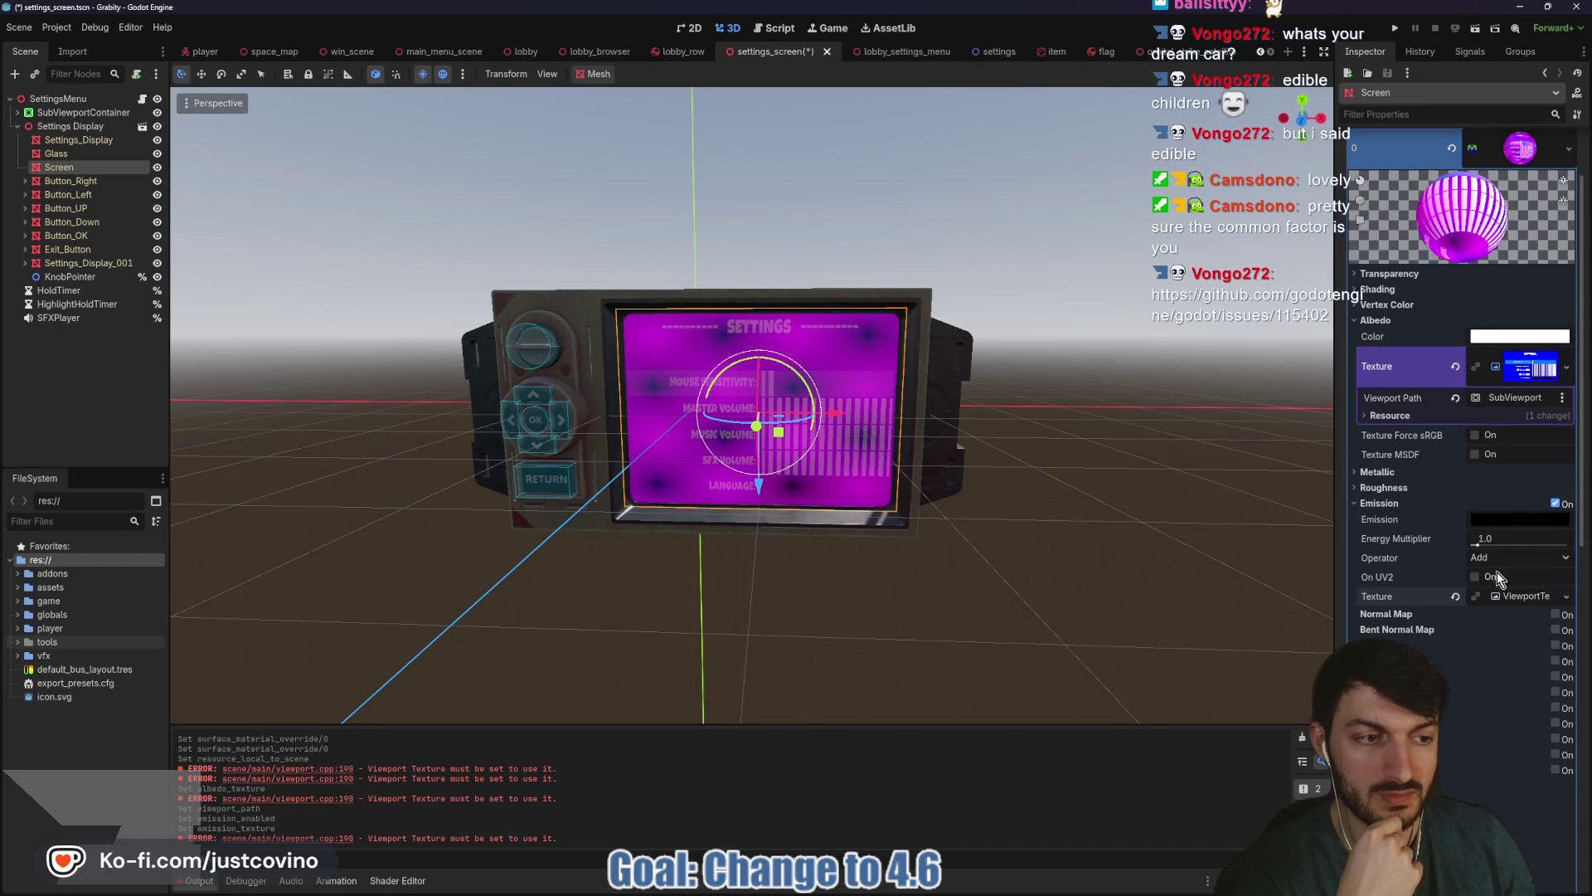
{"action": "left_click", "coordinate": [1501, 596]}
{"action": "left_click", "coordinate": [755, 321]}
{"action": "left_click", "coordinate": [759, 645]}
- Set the emission Energy Multiplier to 2.5, save, and open GitHub issue #115402
{"action": "left_click", "coordinate": [1511, 543]}
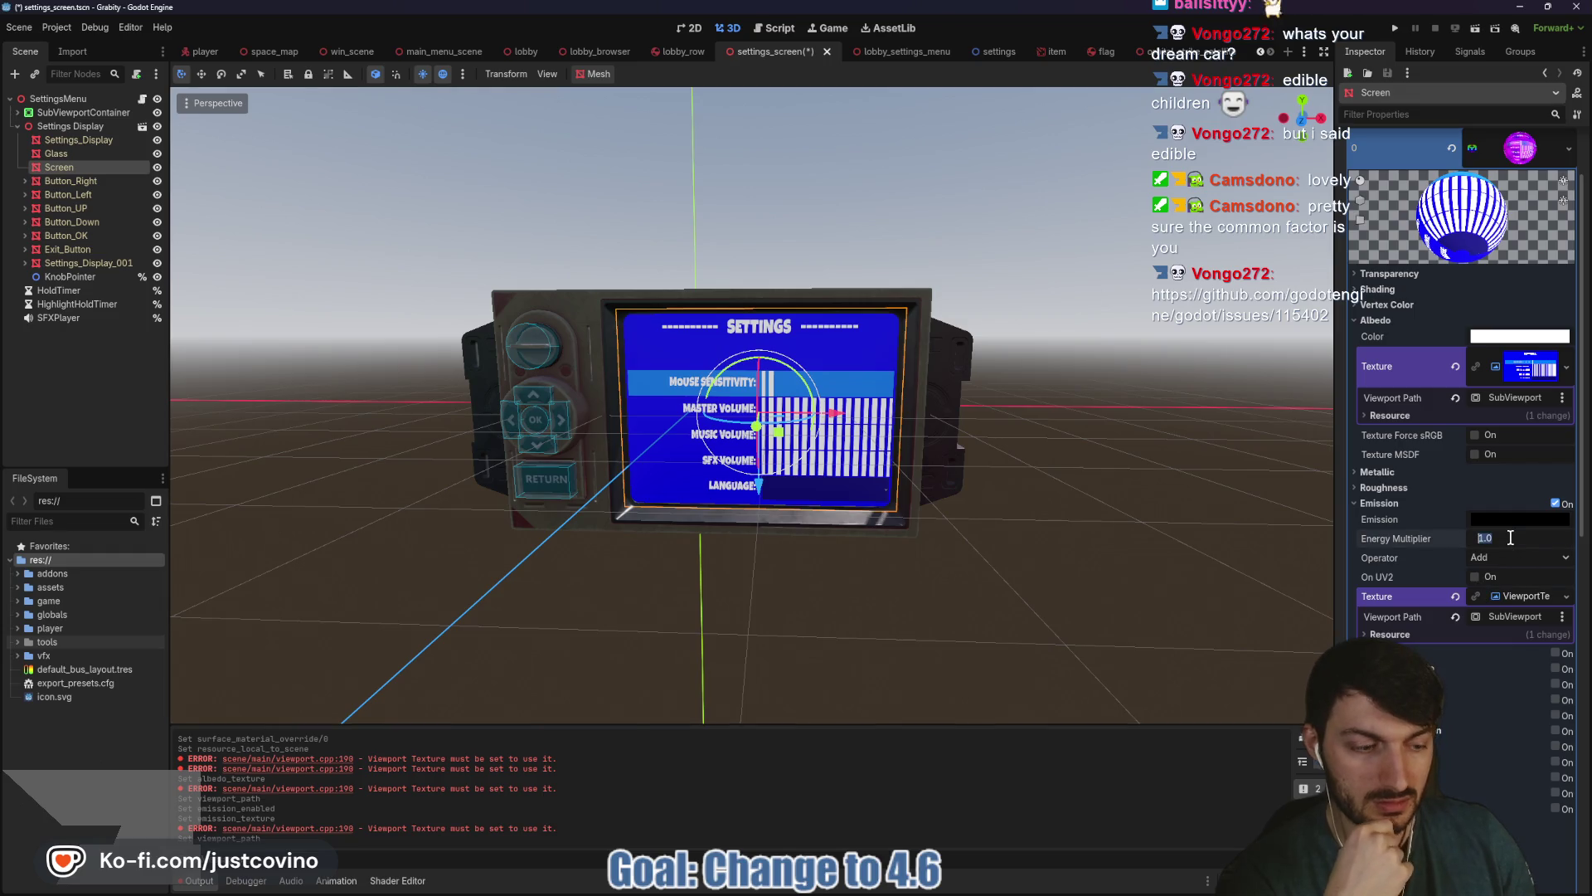
{"action": "type", "text": ".5"}
{"action": "key", "text": "Return"}
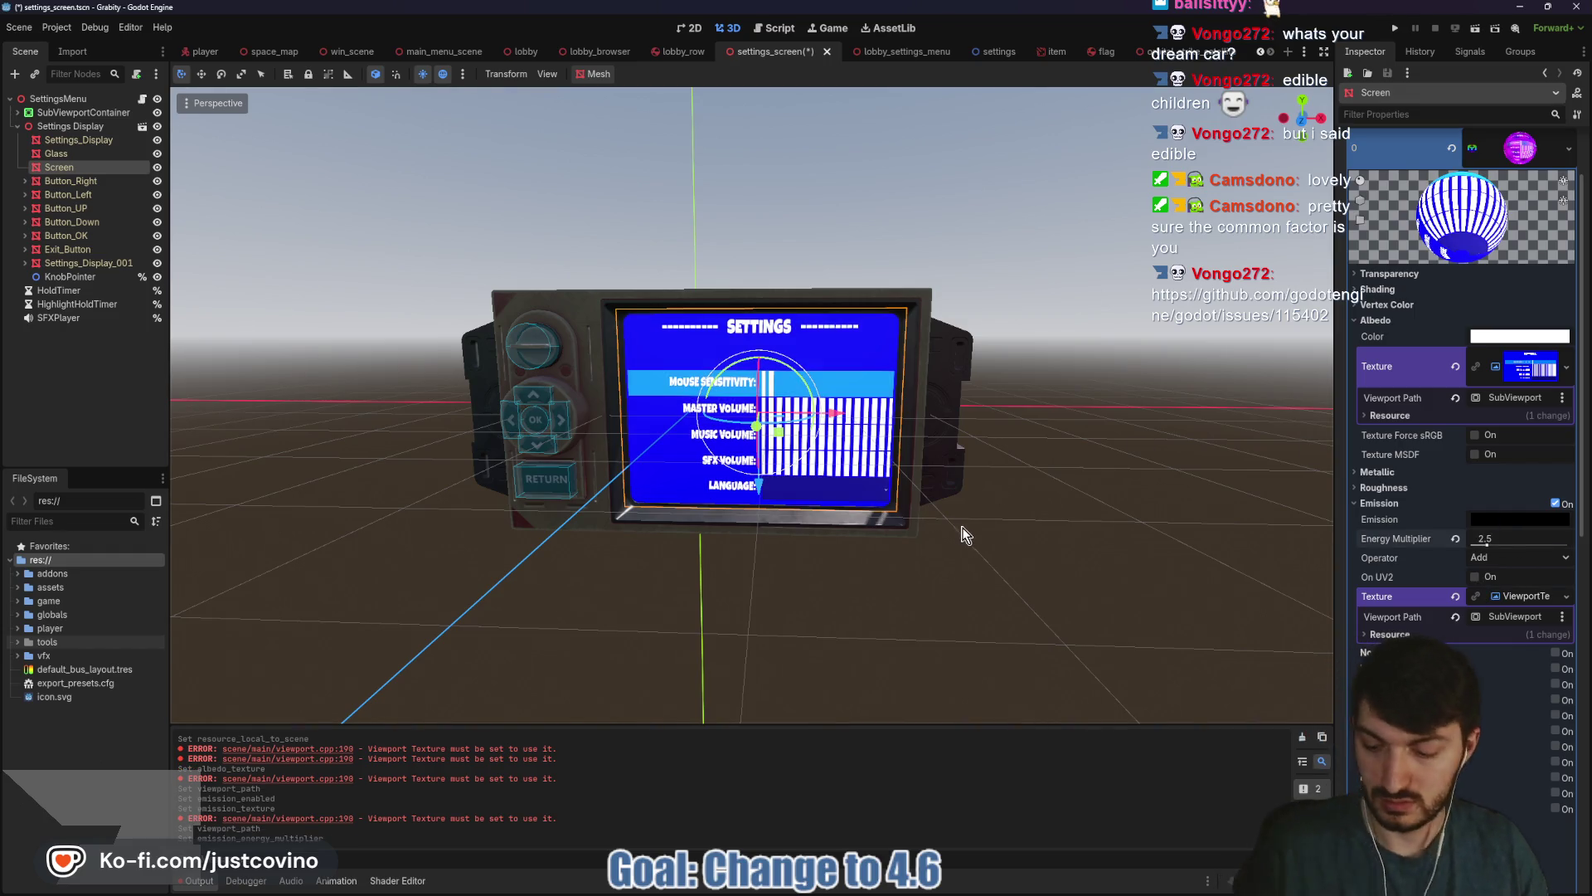
{"action": "key", "text": "ctrl+s"}
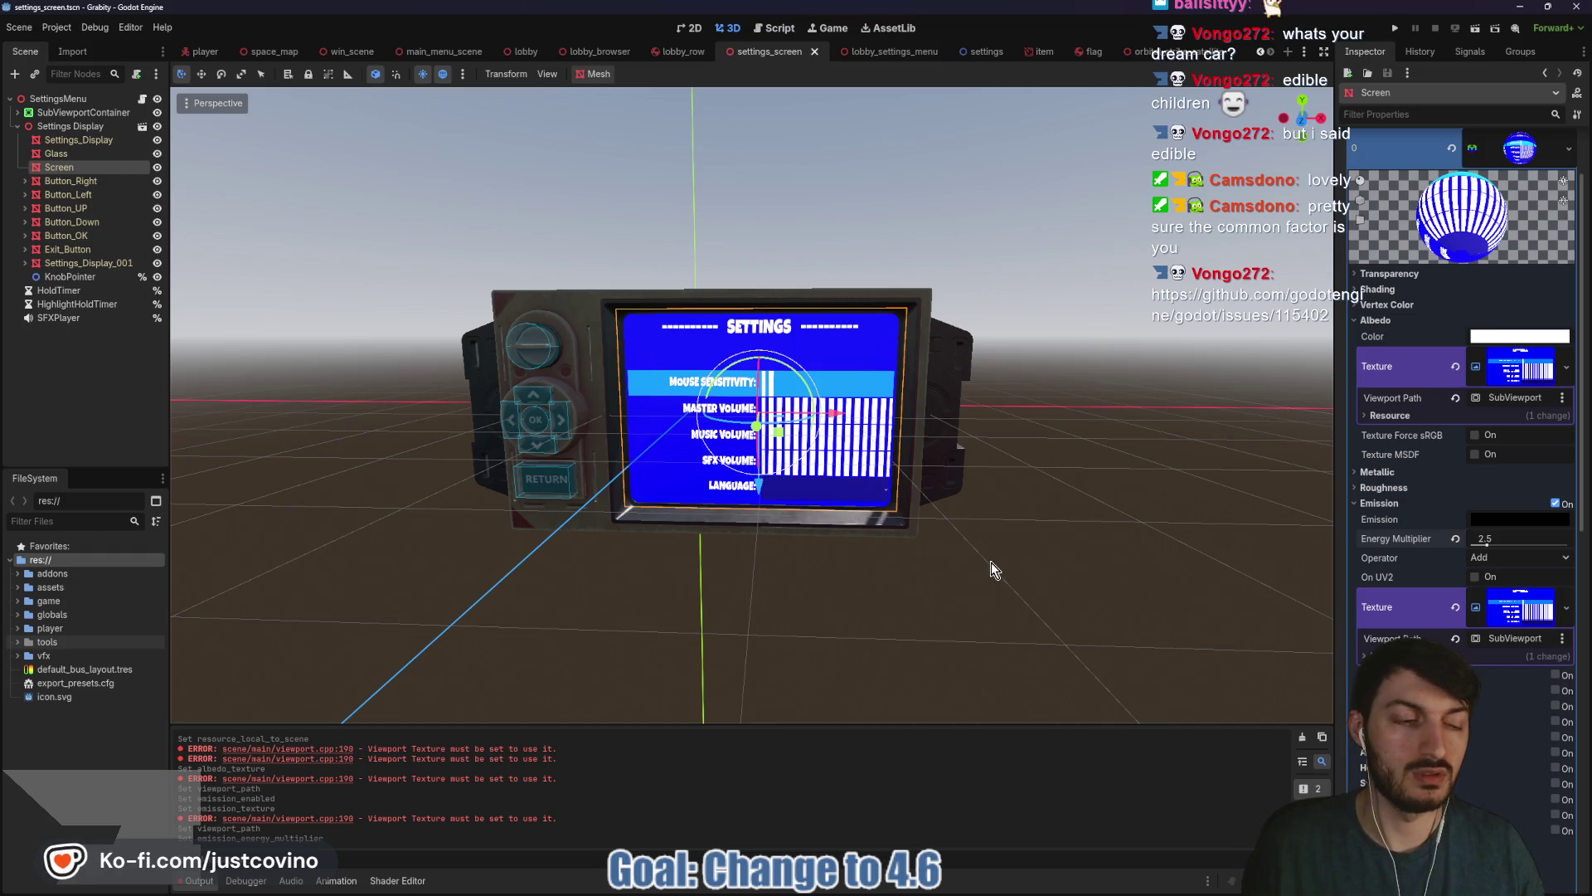
{"action": "mouse_move", "coordinate": [805, 596]}
{"action": "left_mouse_down"}
{"action": "mouse_move", "coordinate": [863, 604]}
{"action": "mouse_move", "coordinate": [787, 603]}
{"action": "left_mouse_up"}
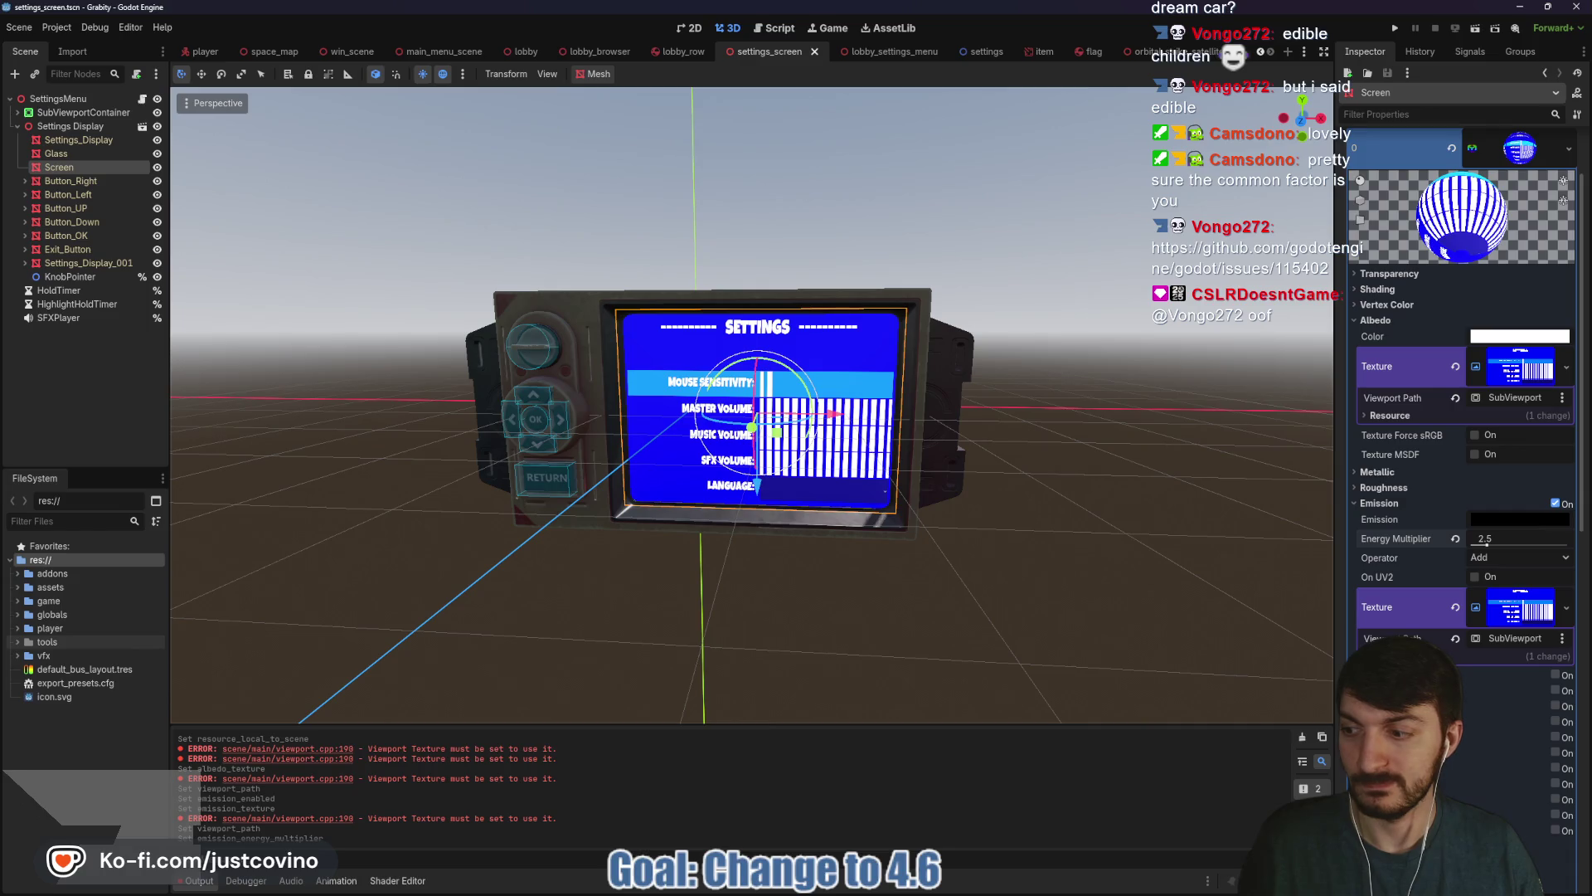
{"action": "key", "text": "F6"}
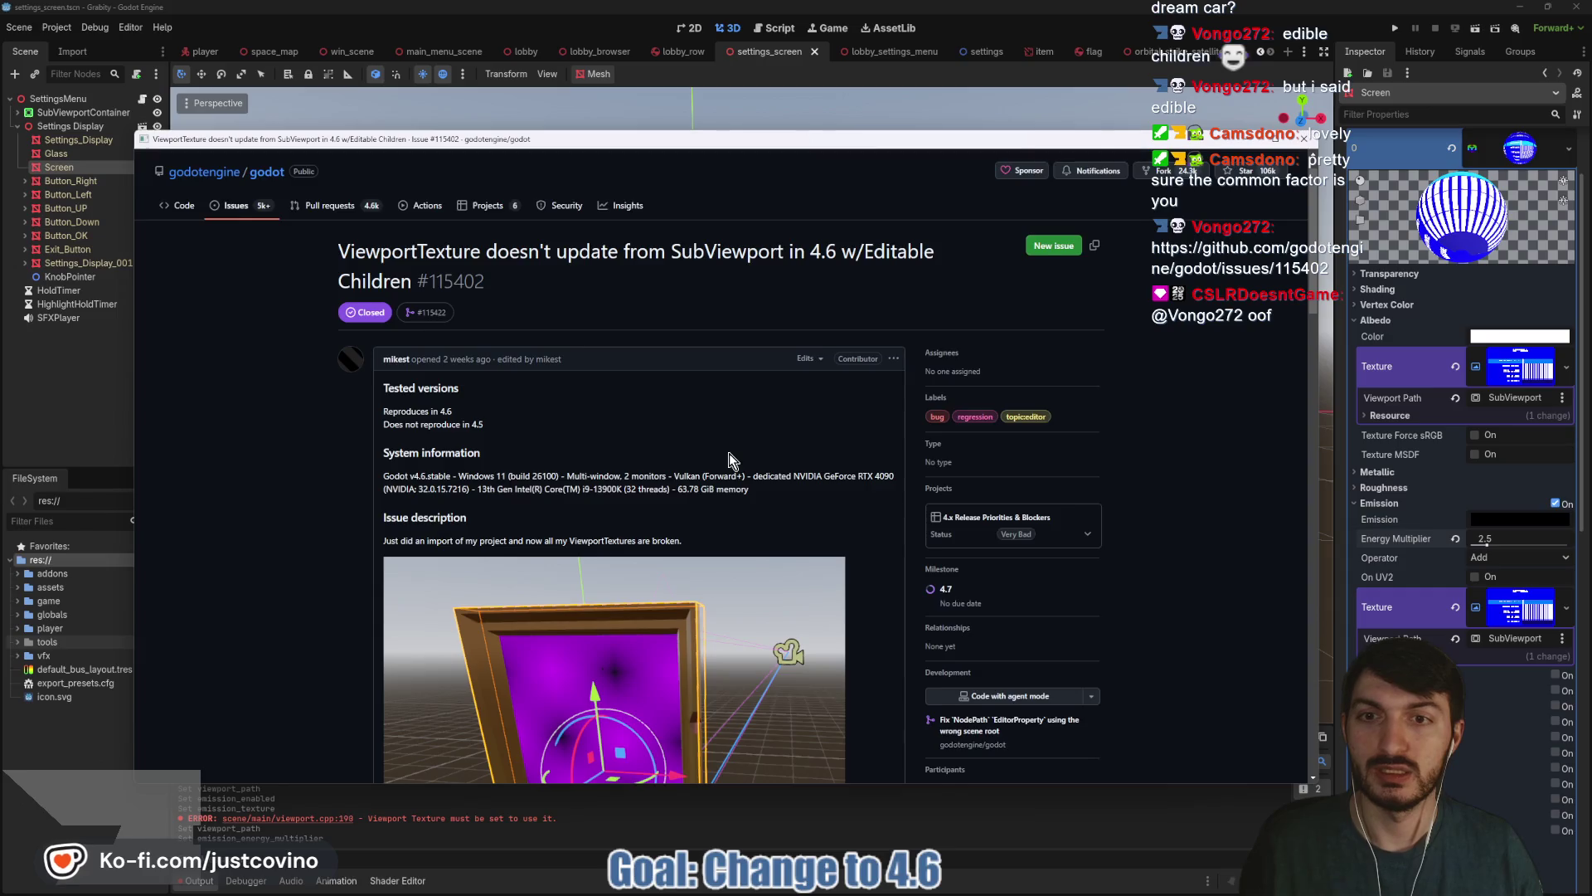
- Read issue #115402 down to its closing comments, then close the browser to return to Godot
{"action": "scroll", "coordinate": [729, 453], "scroll_direction": "down", "scroll_amount": 1}
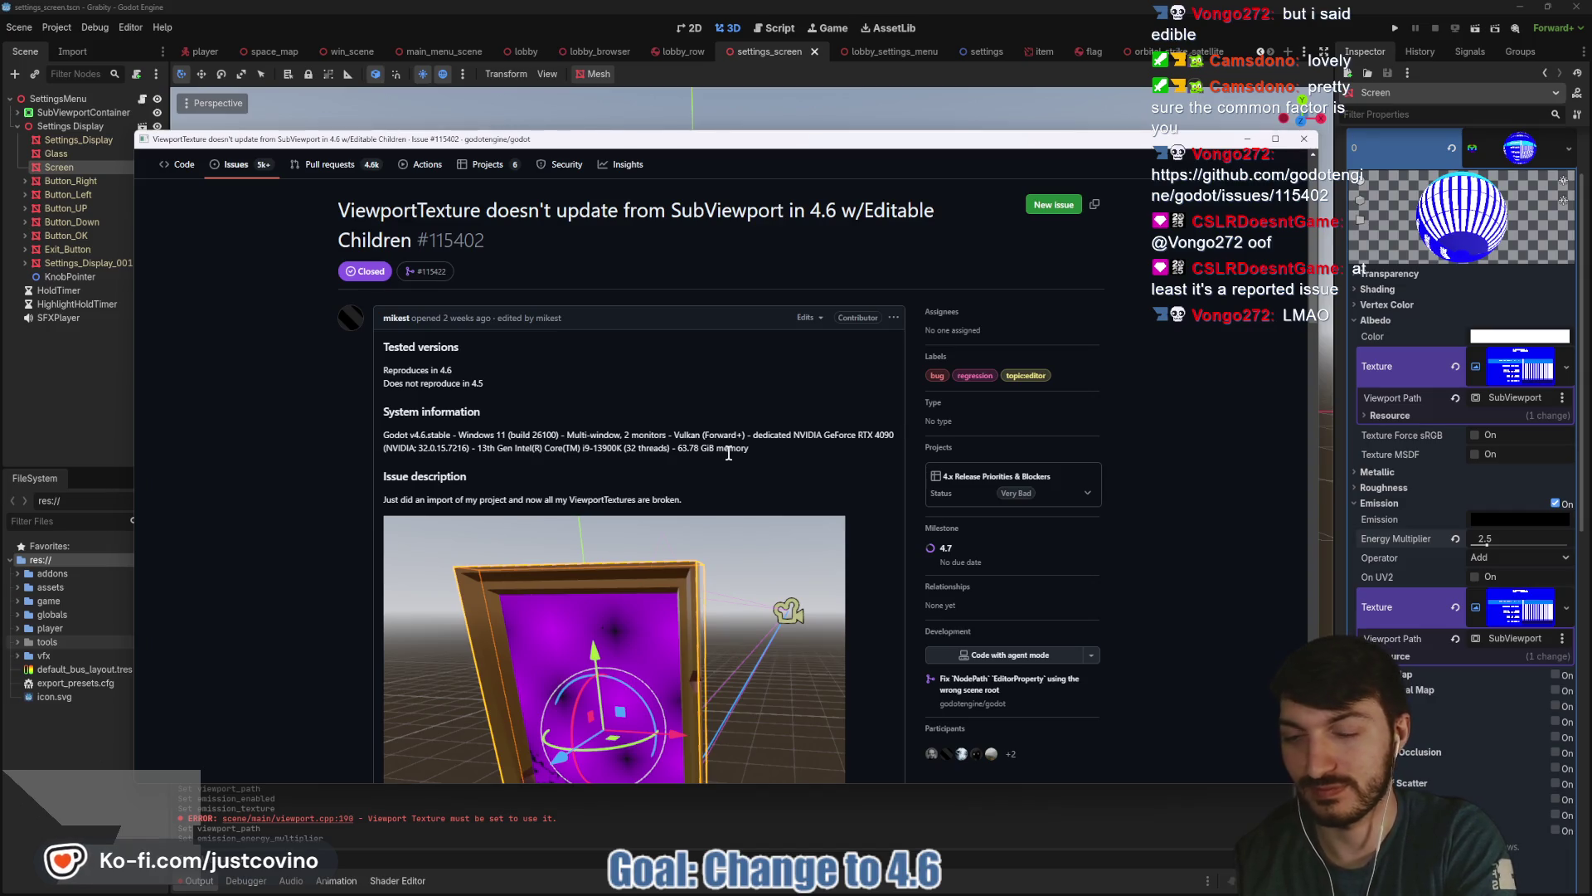
{"action": "scroll", "coordinate": [749, 365], "scroll_direction": "down", "scroll_amount": 5}
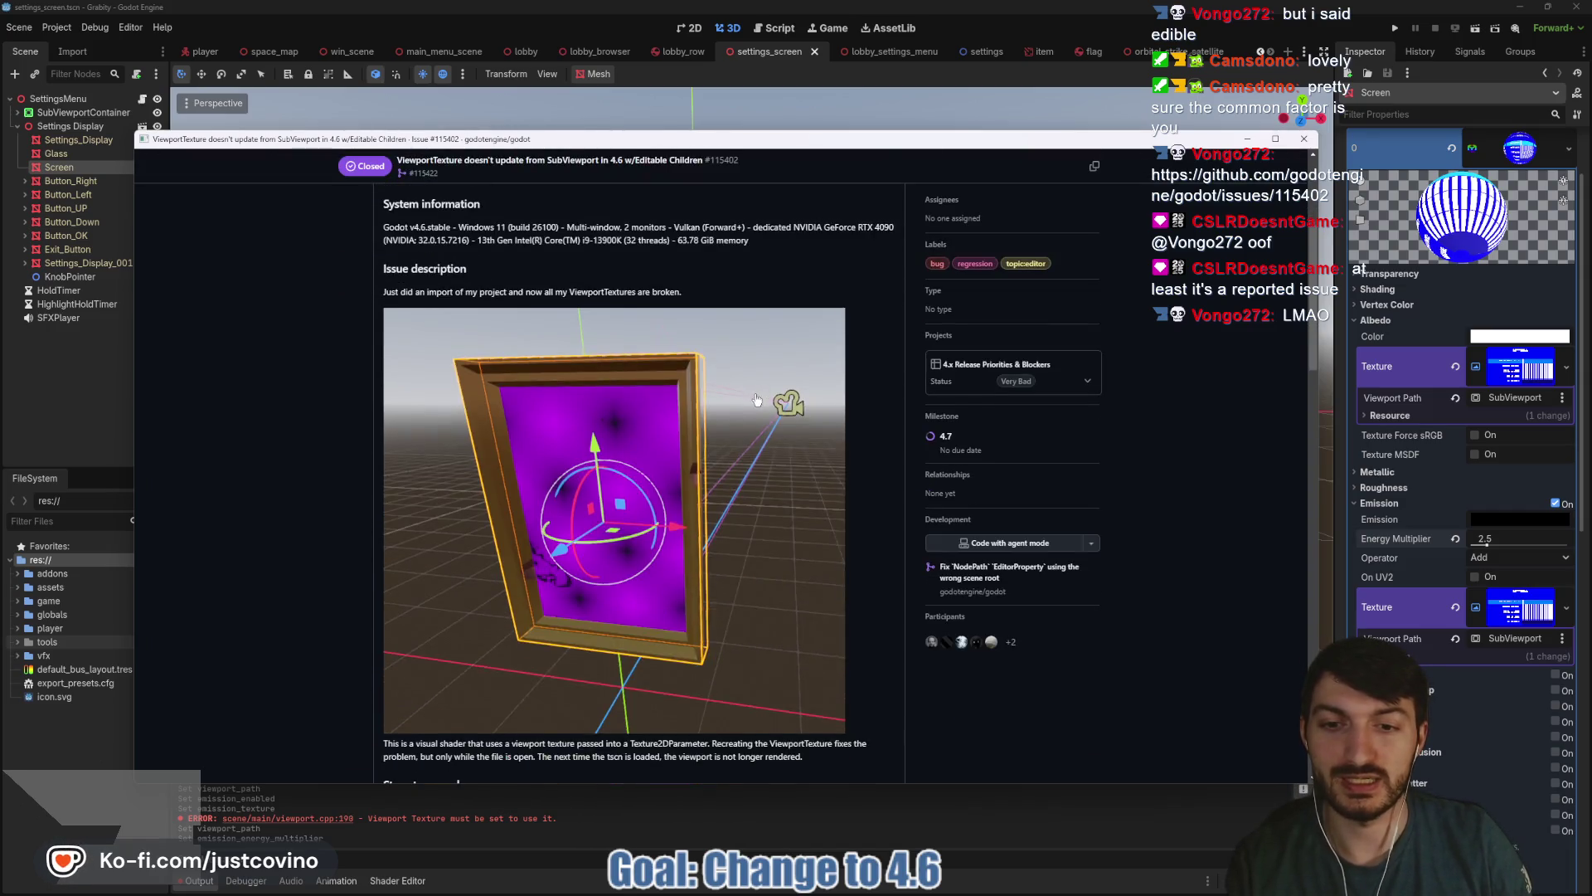
{"action": "scroll", "coordinate": [752, 389], "scroll_direction": "down", "scroll_amount": 3}
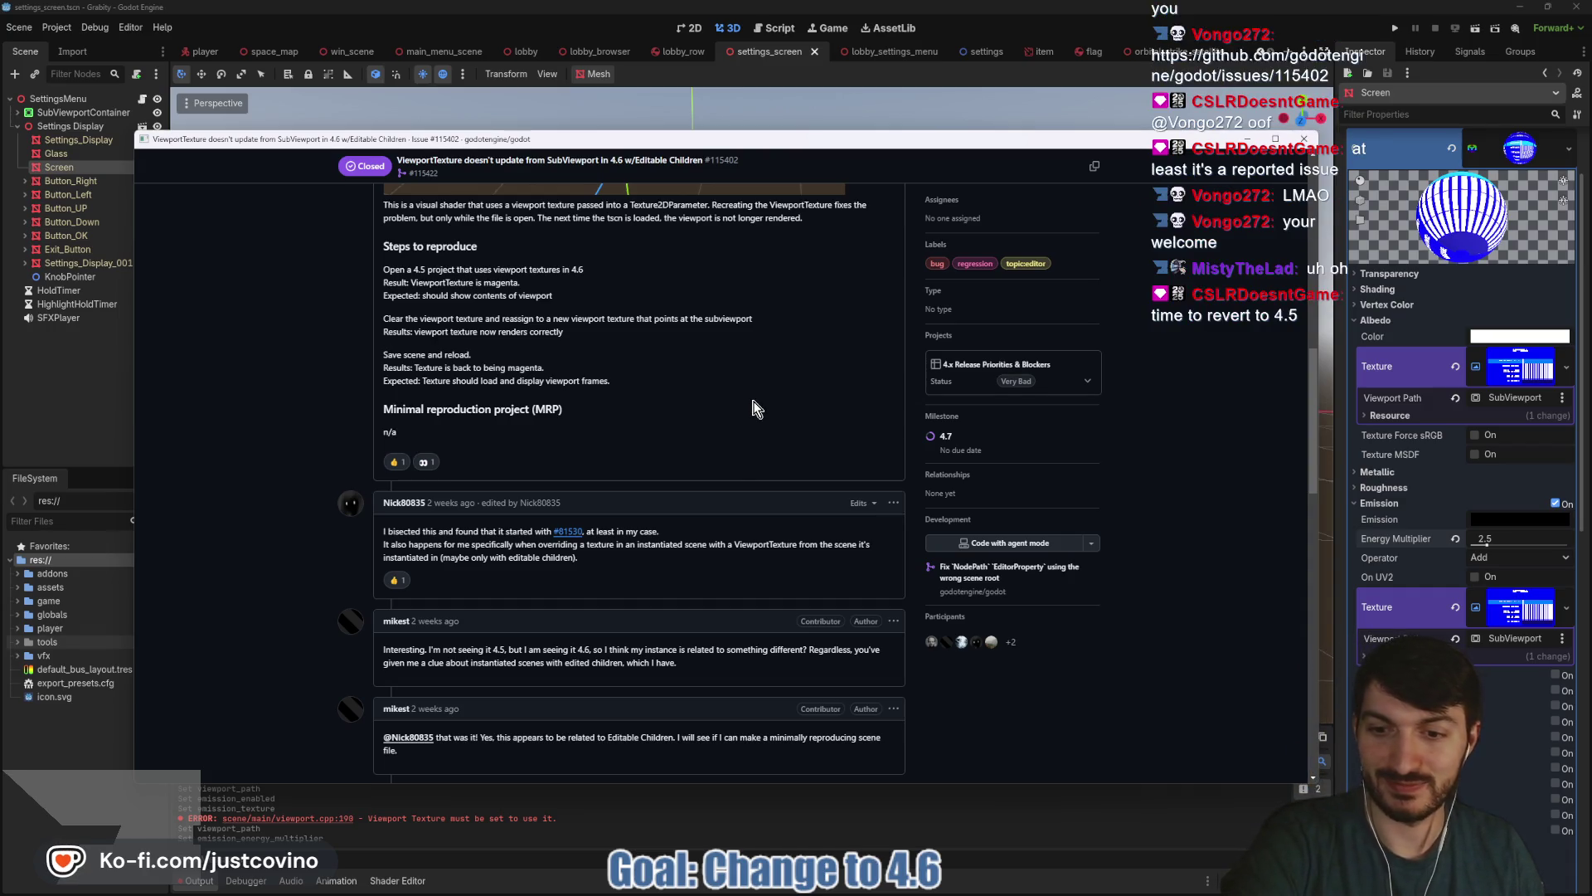
{"action": "scroll", "coordinate": [754, 402], "scroll_direction": "down", "scroll_amount": 3}
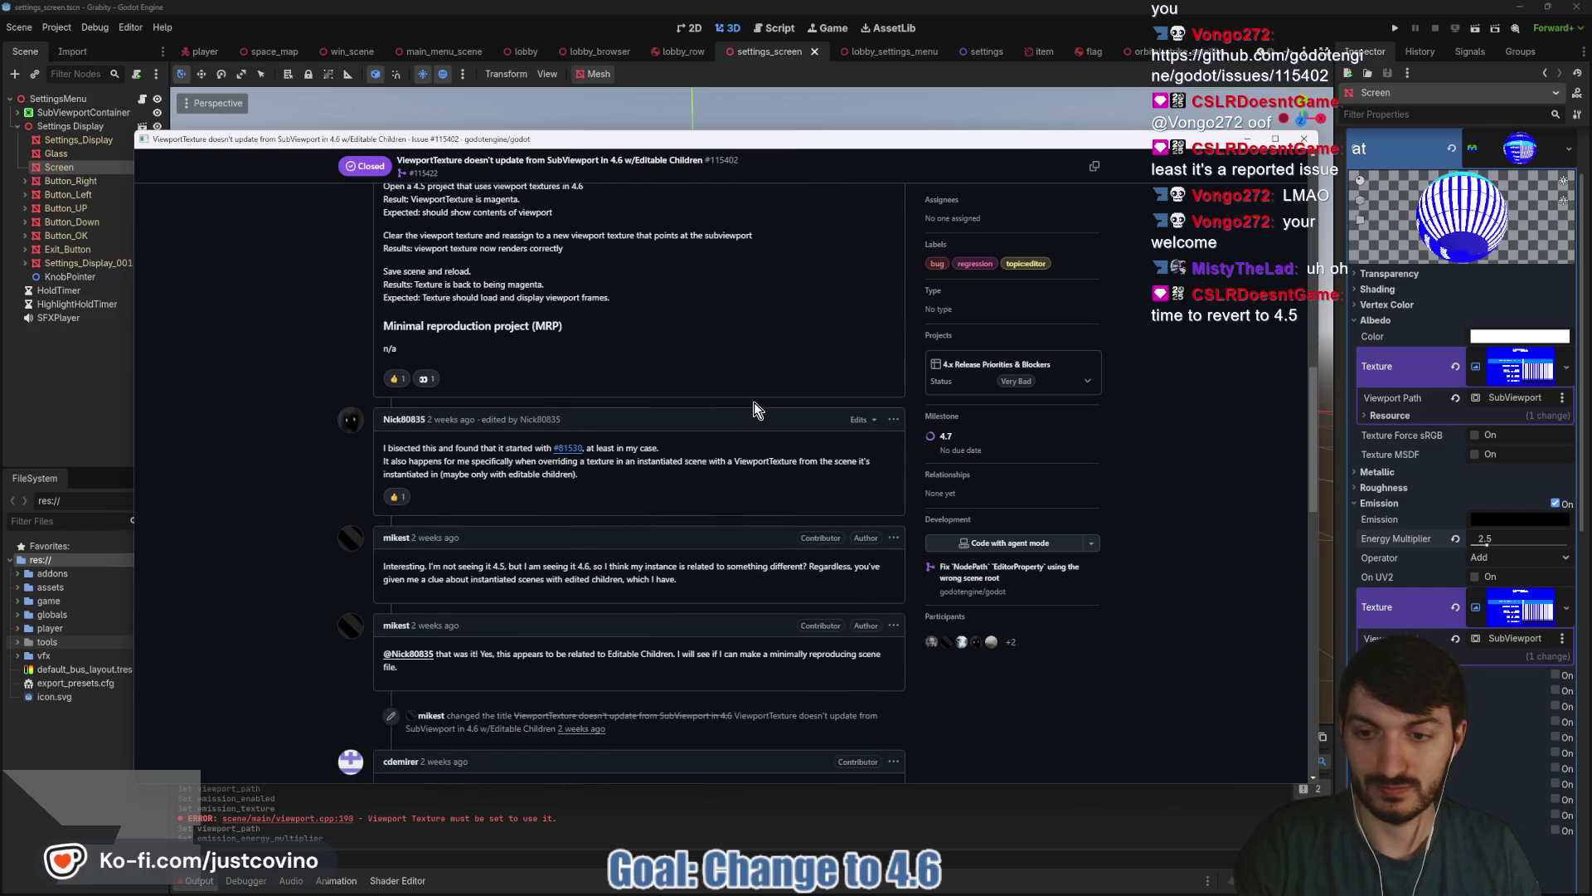
{"action": "scroll", "coordinate": [754, 409], "scroll_direction": "down", "scroll_amount": 2}
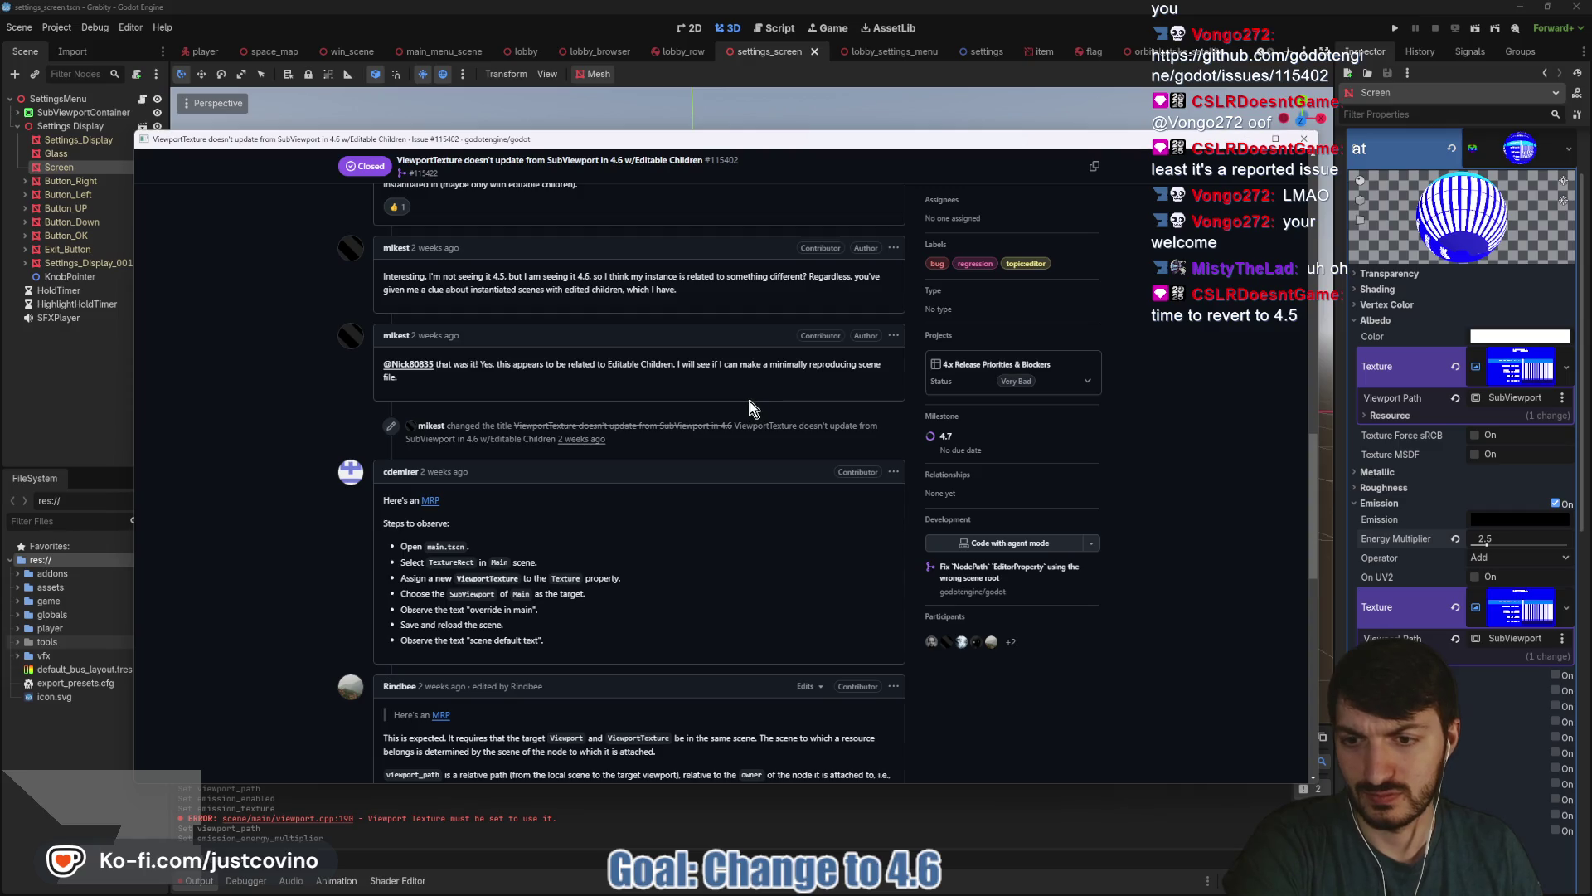
{"action": "scroll", "coordinate": [750, 400], "scroll_direction": "down", "scroll_amount": 3}
{"action": "scroll", "coordinate": [747, 403], "scroll_direction": "down", "scroll_amount": 3}
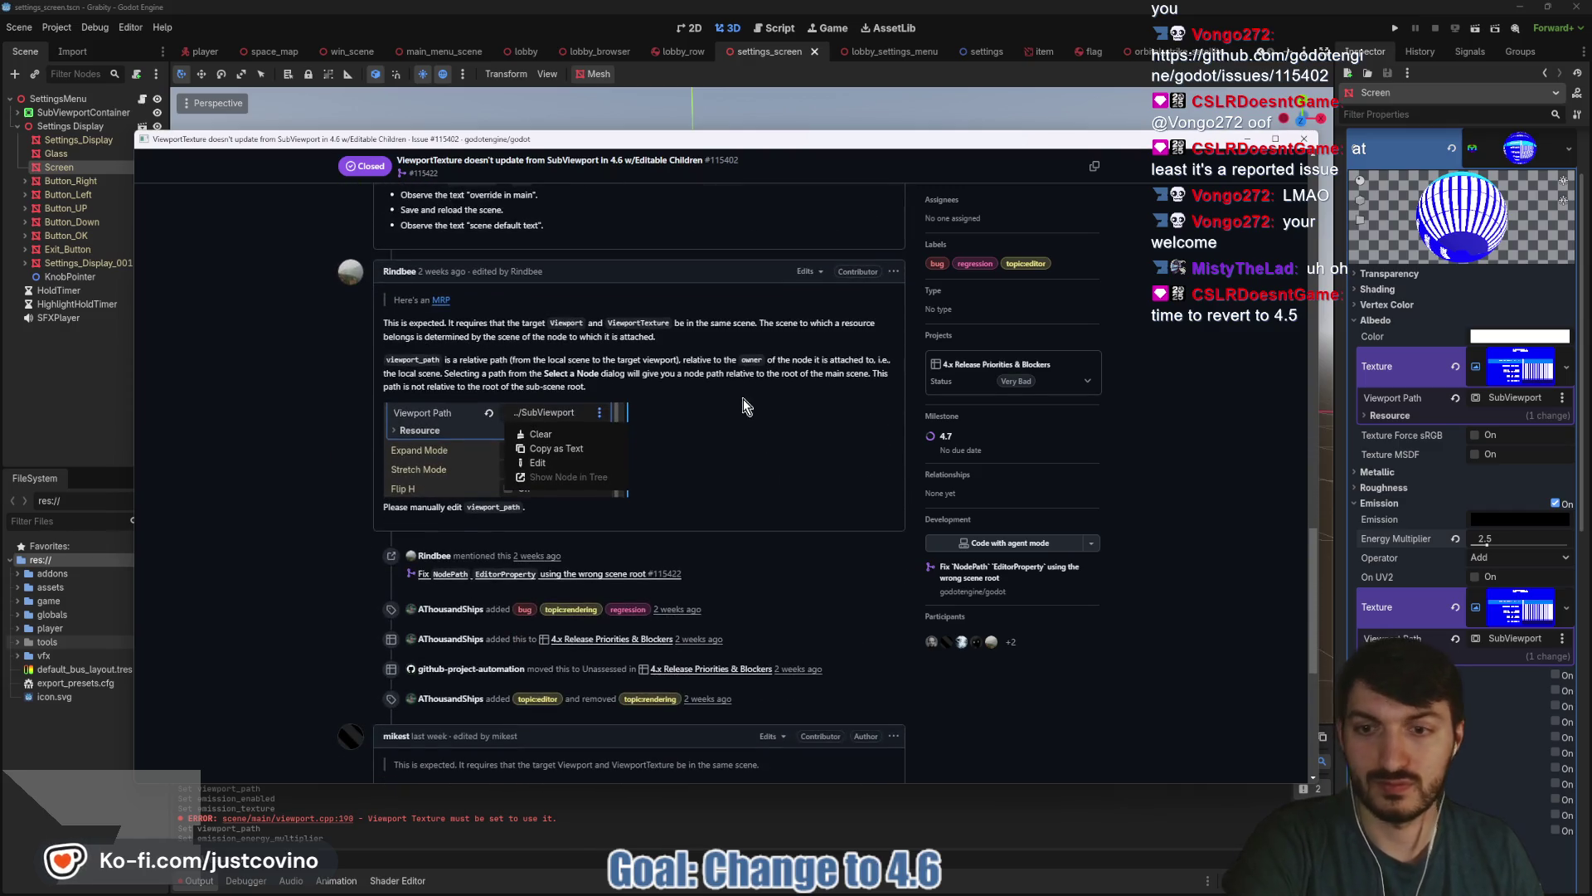
{"action": "scroll", "coordinate": [738, 420], "scroll_direction": "down", "scroll_amount": 3}
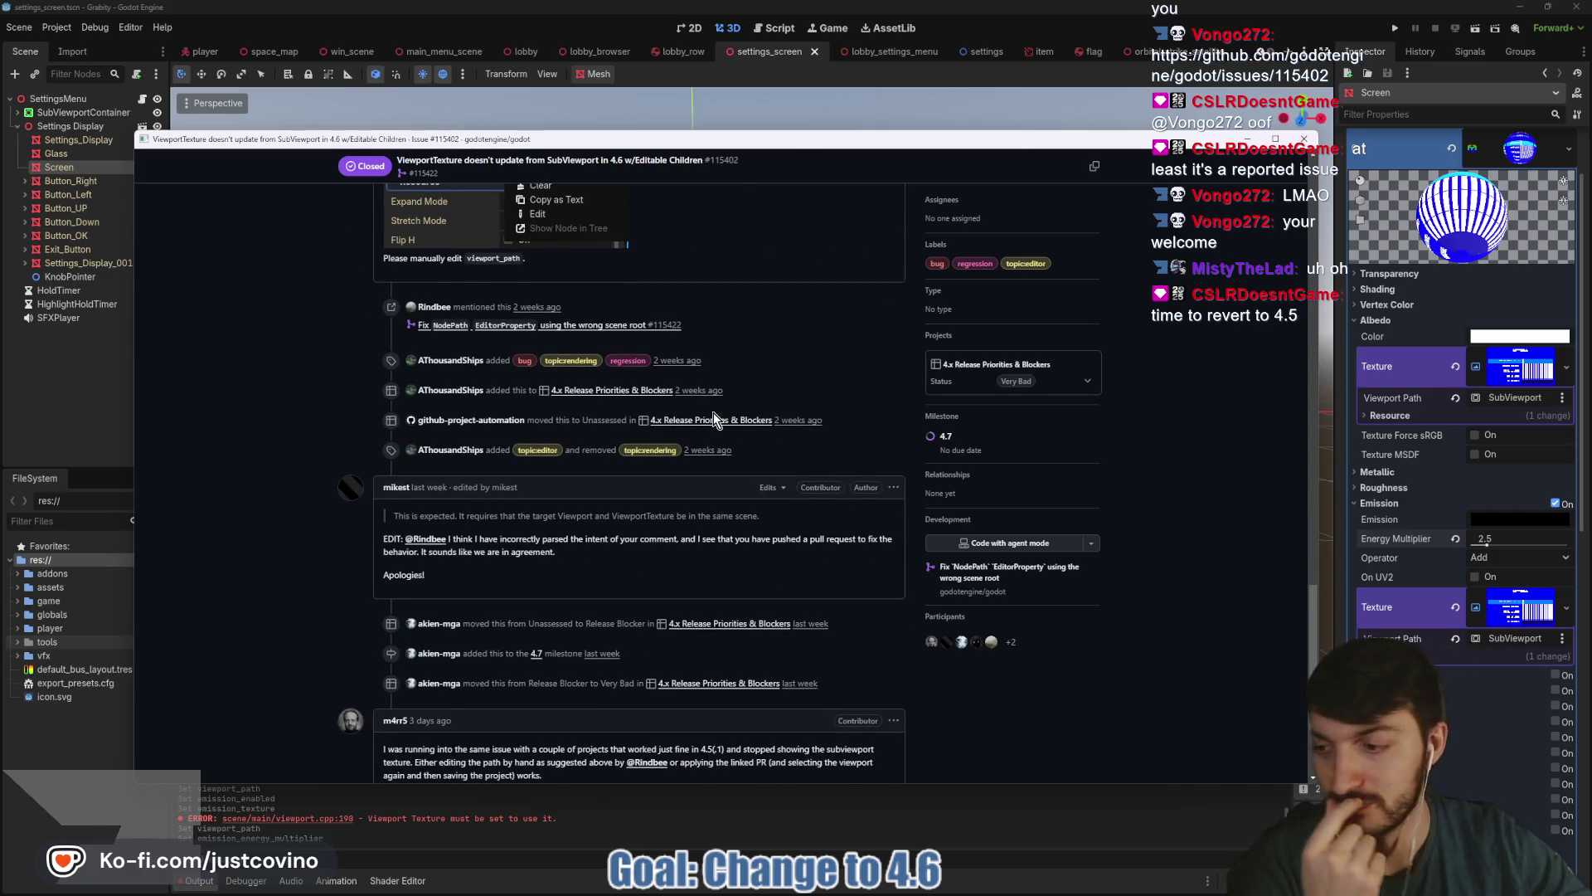
{"action": "scroll", "coordinate": [715, 415], "scroll_direction": "down", "scroll_amount": 3}
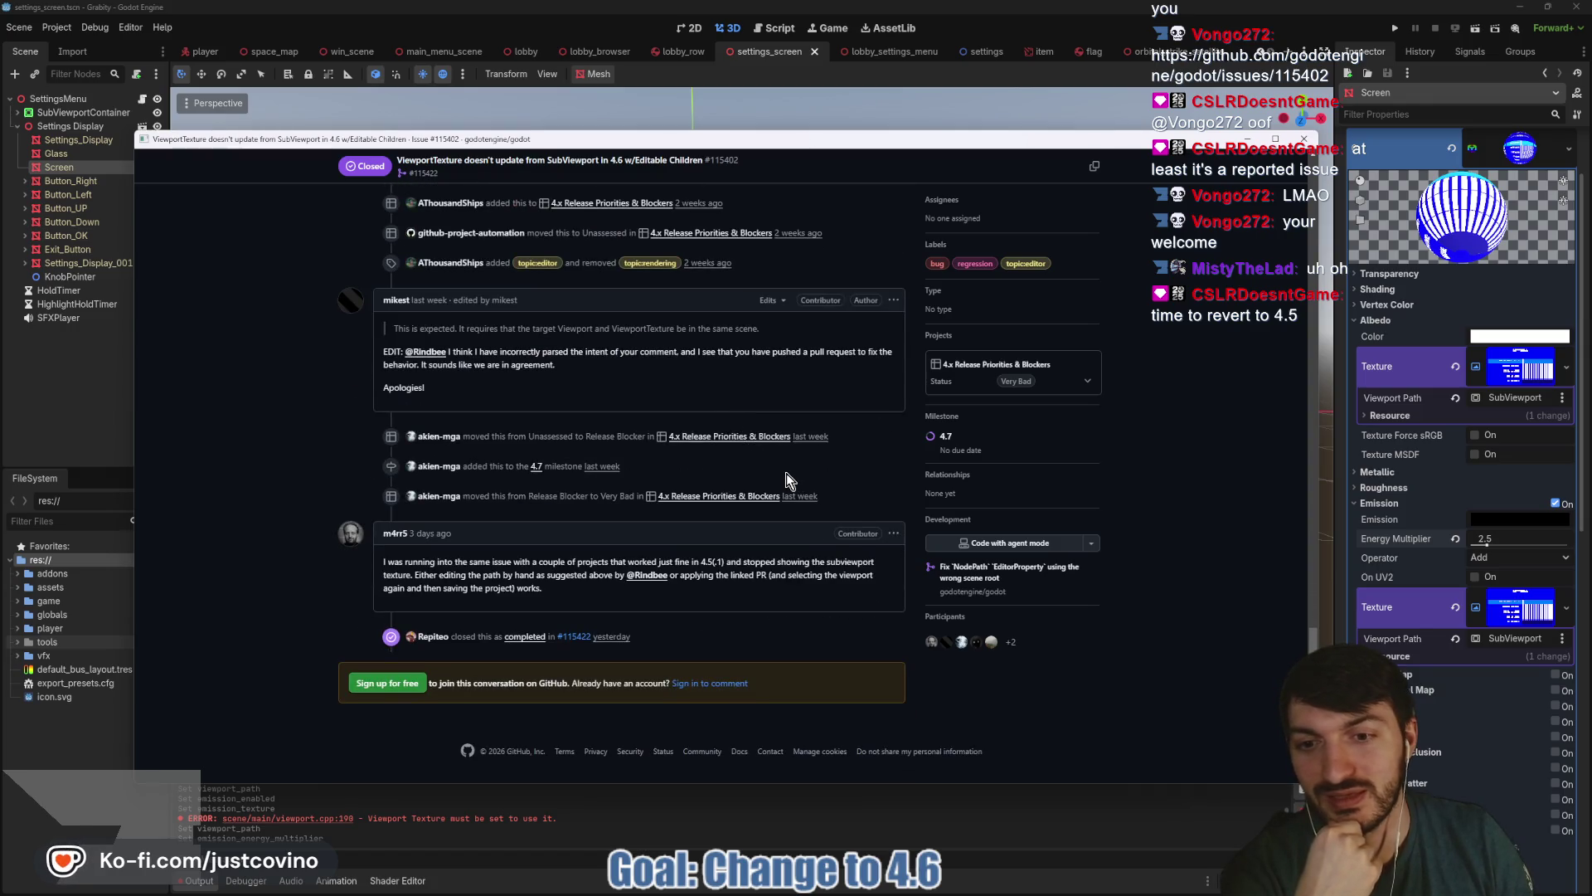
{"action": "left_click", "coordinate": [1304, 141]}
{"action": "mouse_move", "coordinate": [1093, 442]}
{"action": "left_mouse_down"}
{"action": "mouse_move", "coordinate": [994, 459]}
{"action": "mouse_move", "coordinate": [1054, 475]}
{"action": "left_mouse_up"}
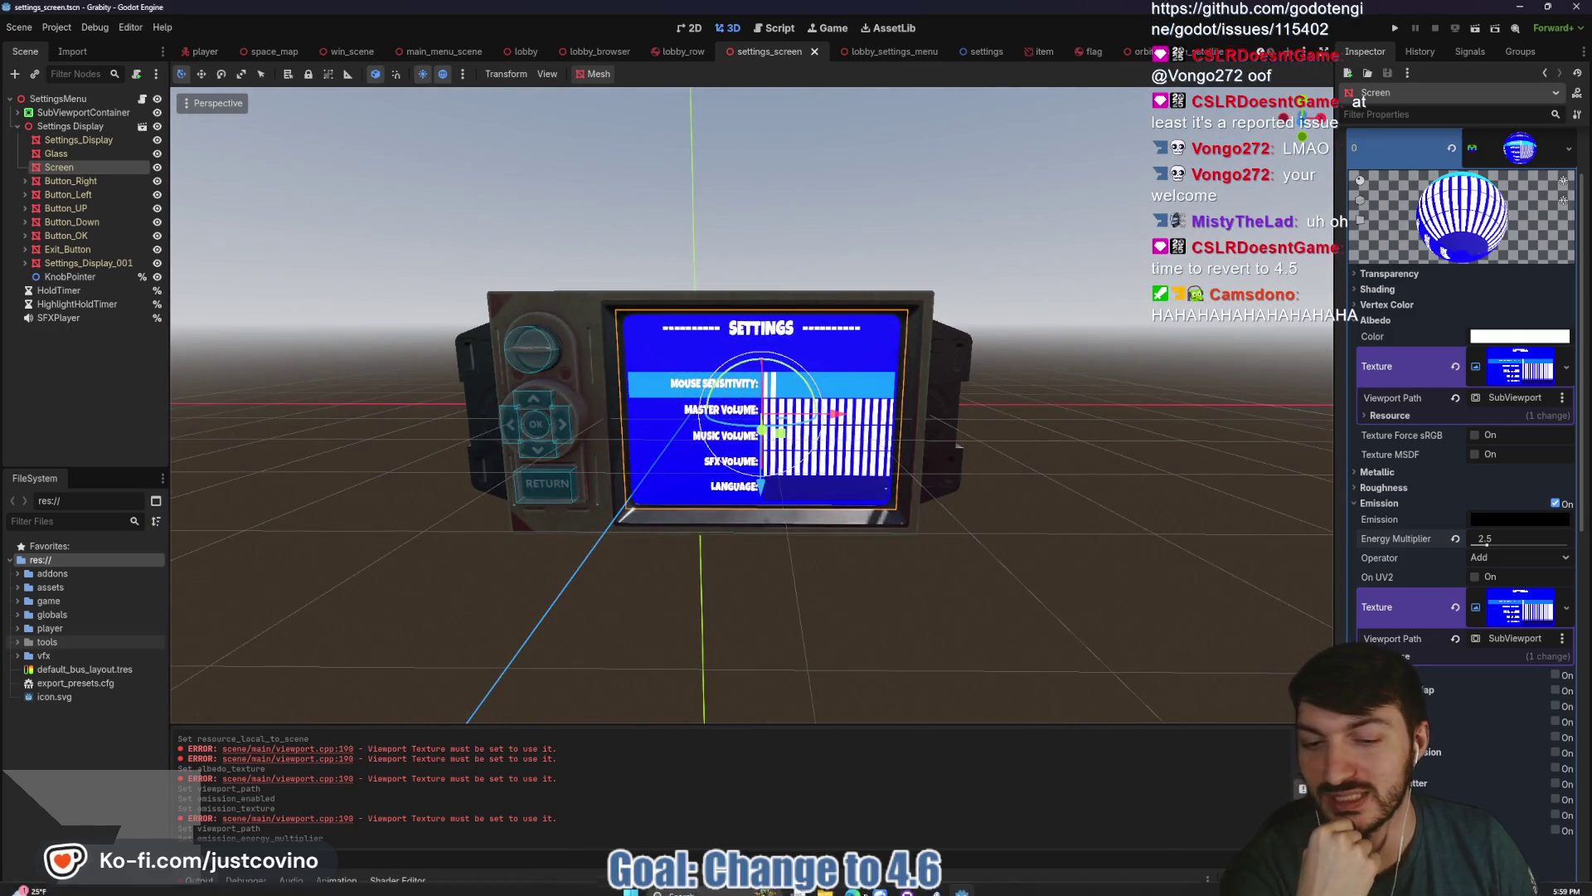
- Review the repository's pending changes, including the Settings_Display_Screen.tres diff
{"action": "left_click", "coordinate": [900, 886]}
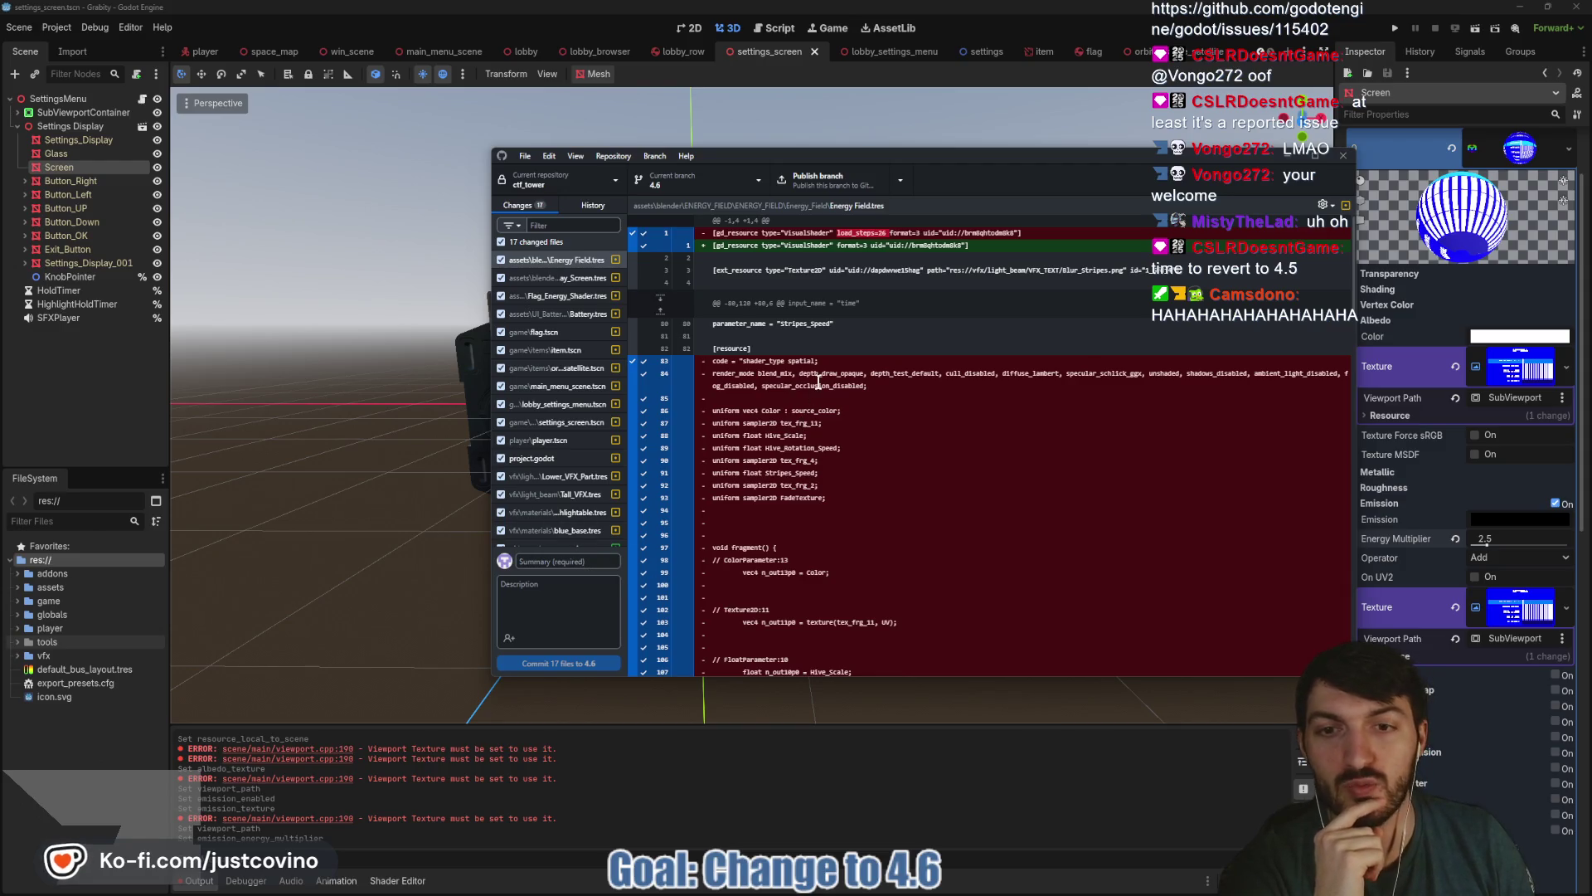
{"action": "scroll", "coordinate": [800, 386], "scroll_direction": "down", "scroll_amount": 3}
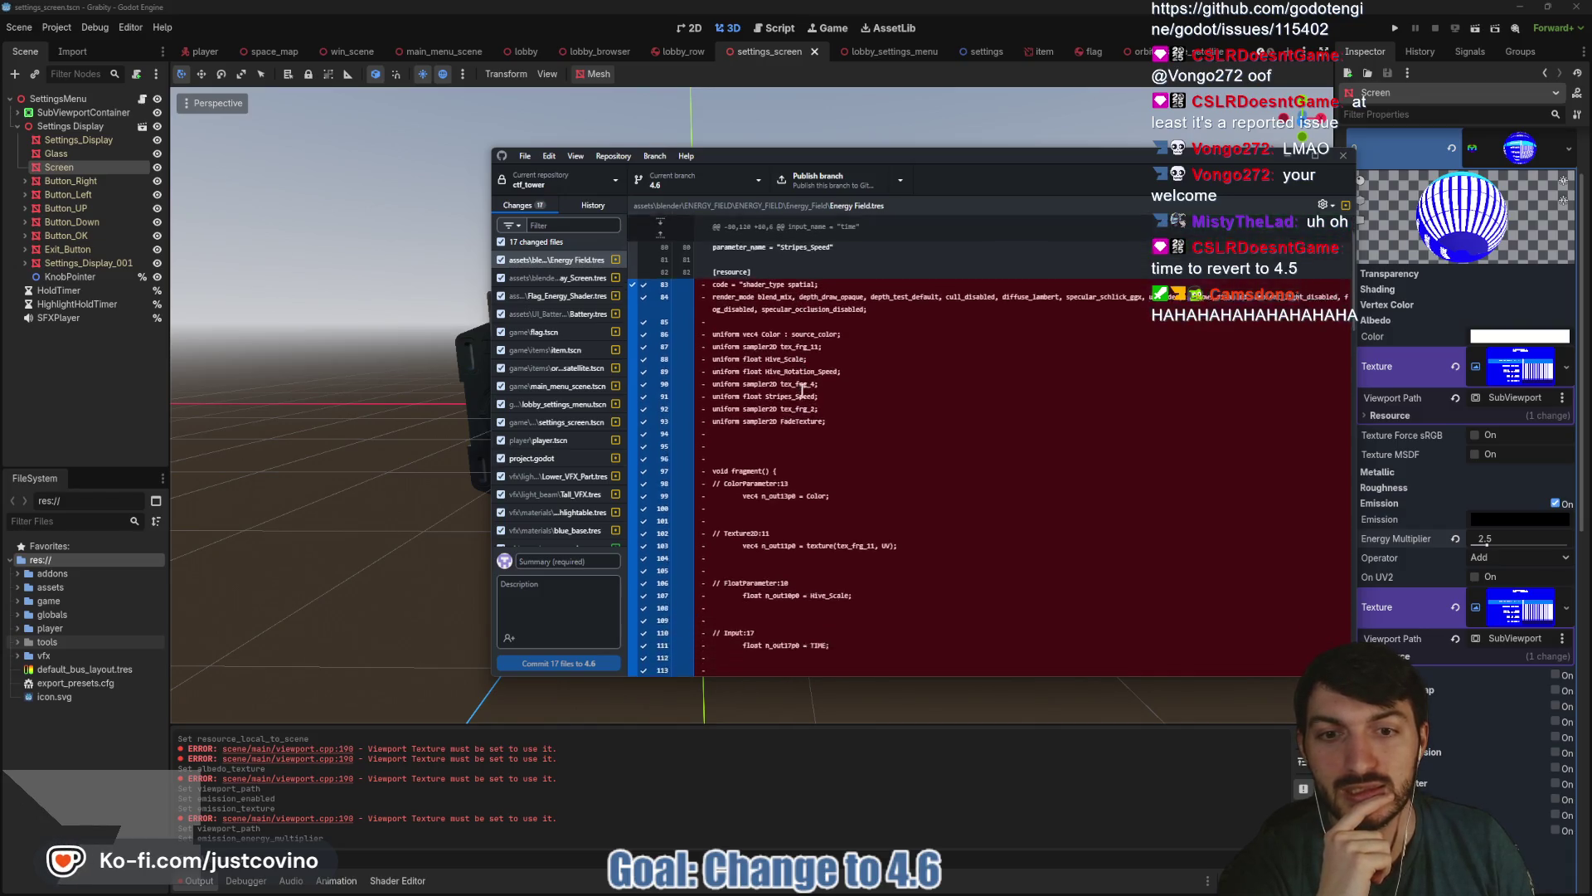
{"action": "scroll", "coordinate": [803, 398], "scroll_direction": "up", "scroll_amount": 3}
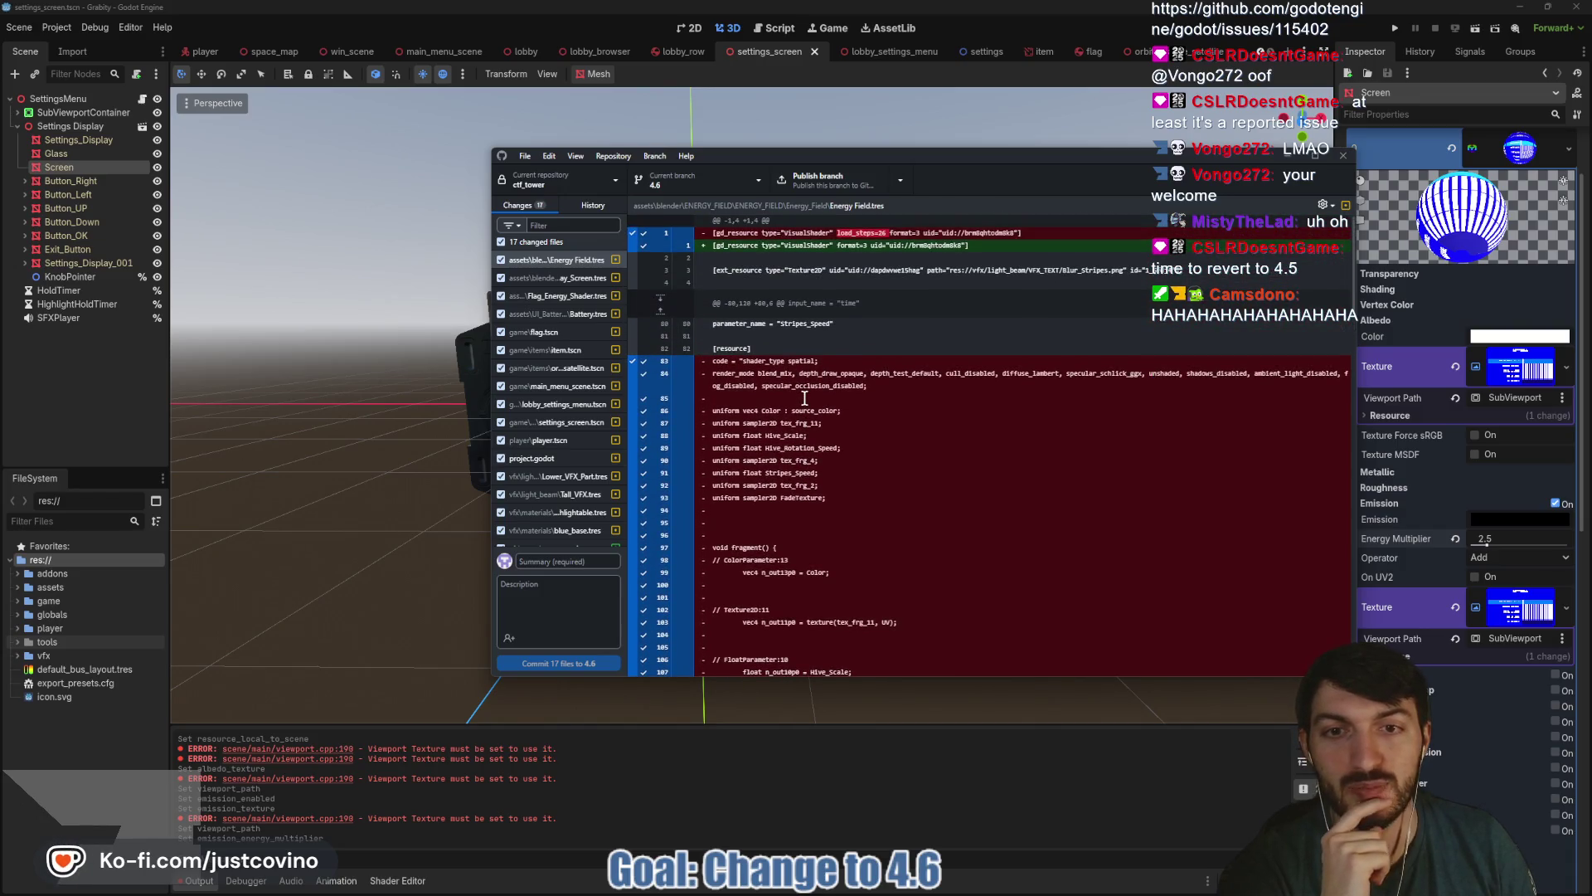
{"action": "left_click", "coordinate": [581, 280]}
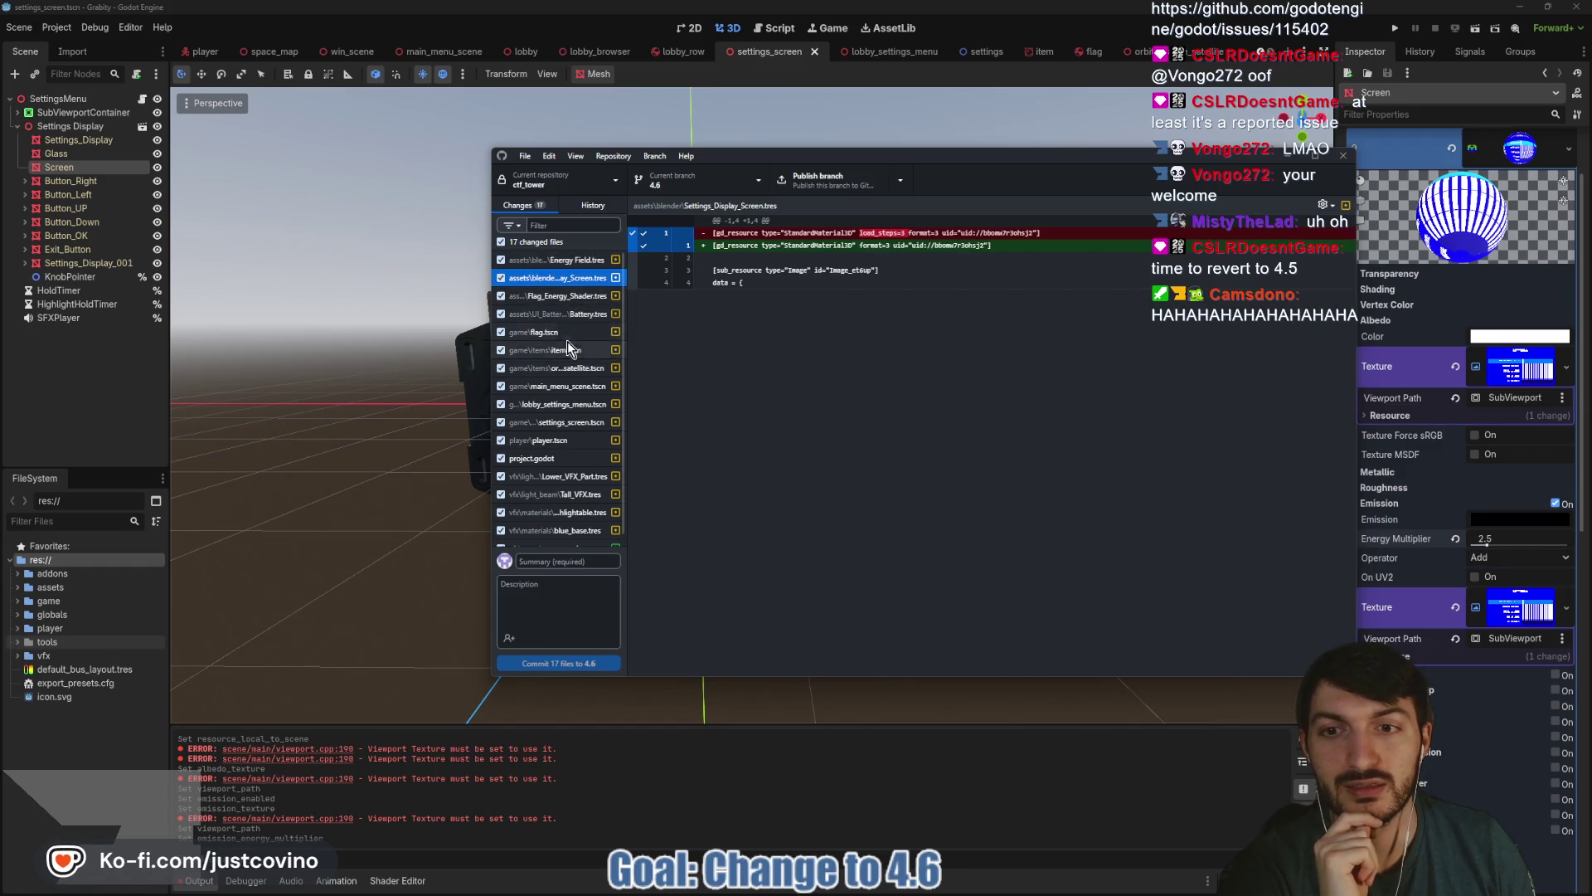
- Commit the 17 files to 4.6 as "4.6 SUCKS!" and publish the branch
{"action": "left_click", "coordinate": [568, 560]}
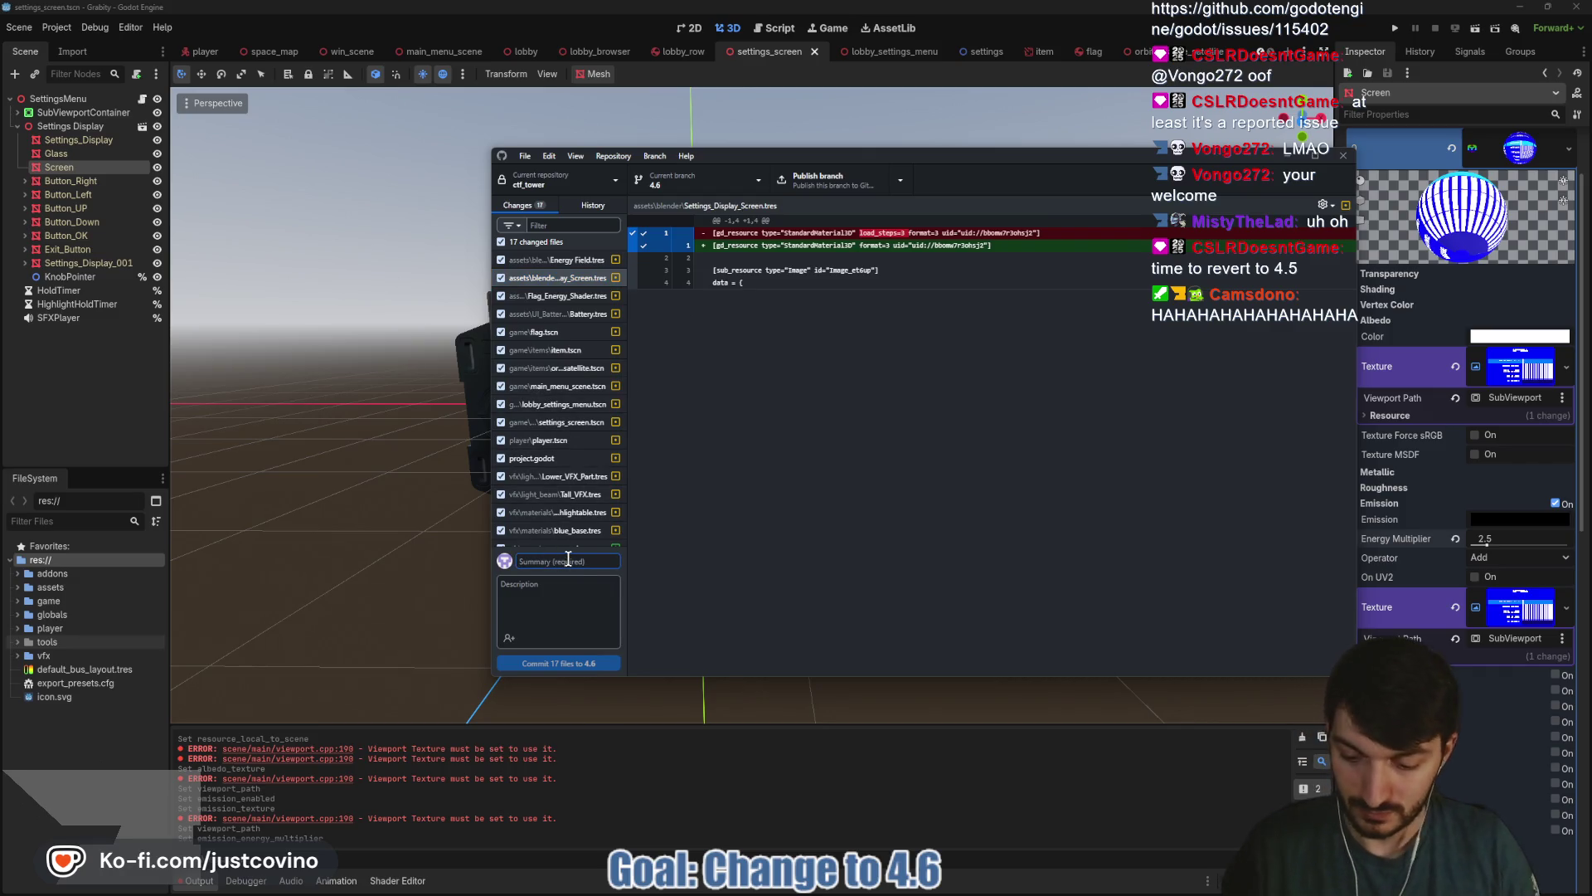
{"action": "type", "text": "4.6 S"}
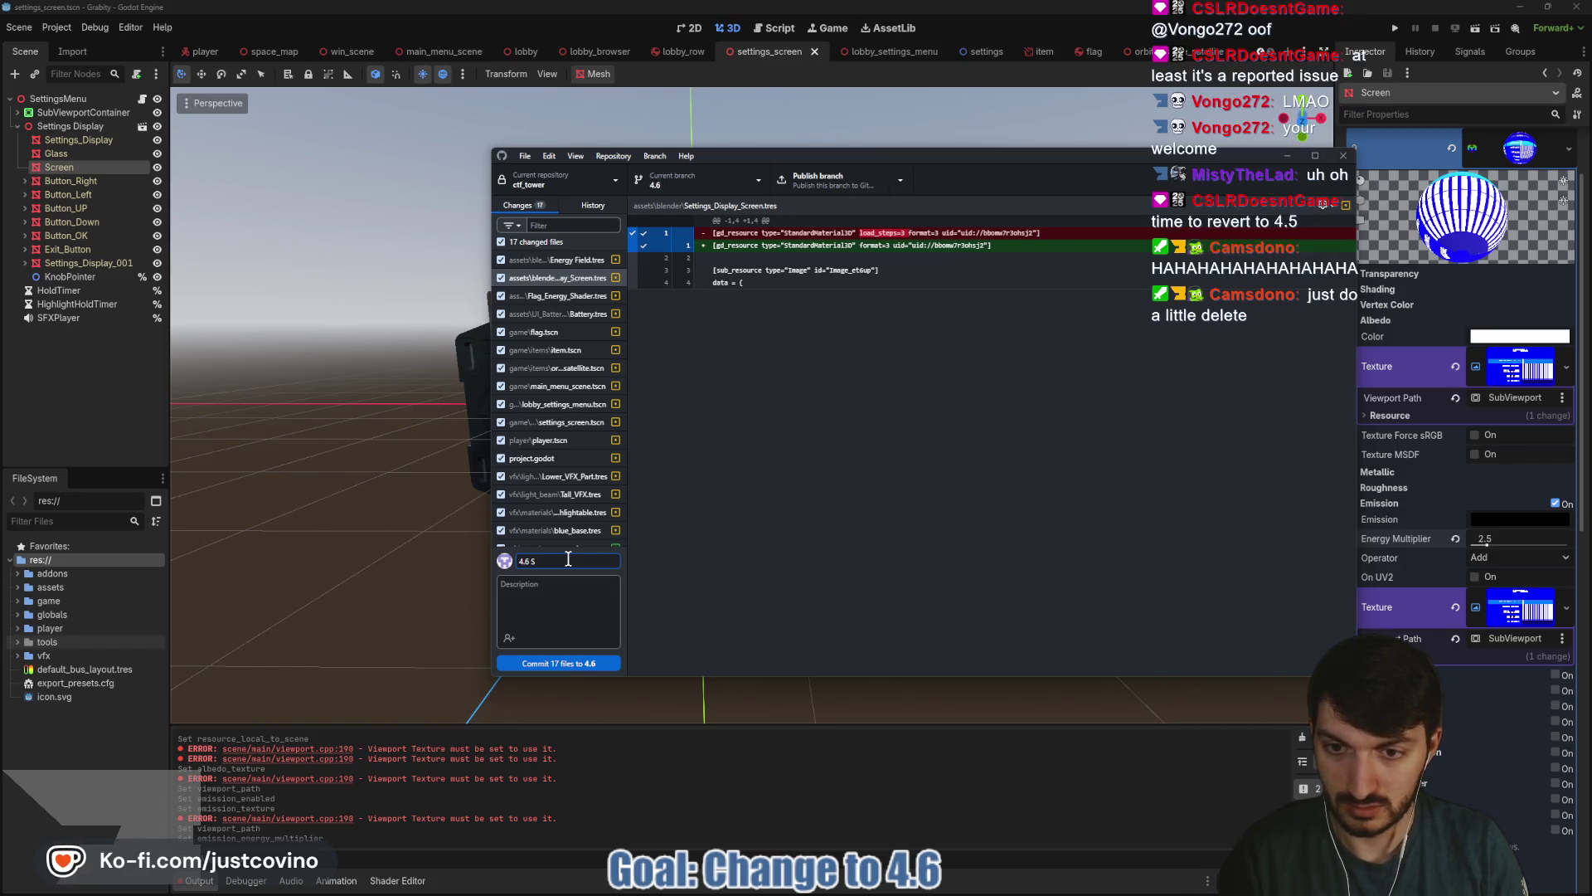
{"action": "type", "text": "SUCKS!"}
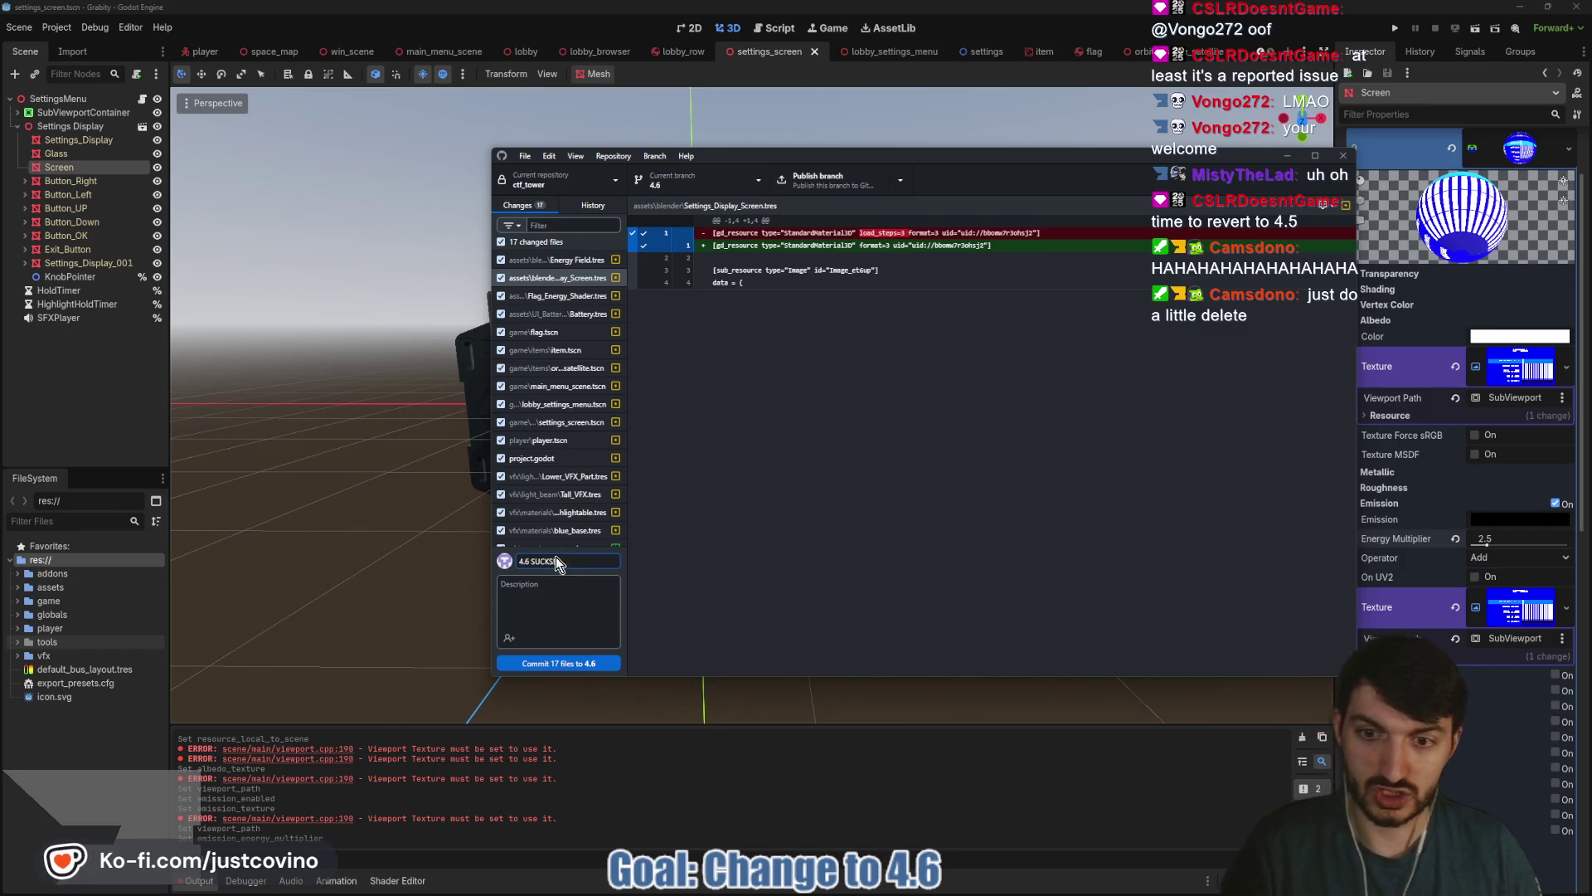
{"action": "left_click", "coordinate": [595, 668]}
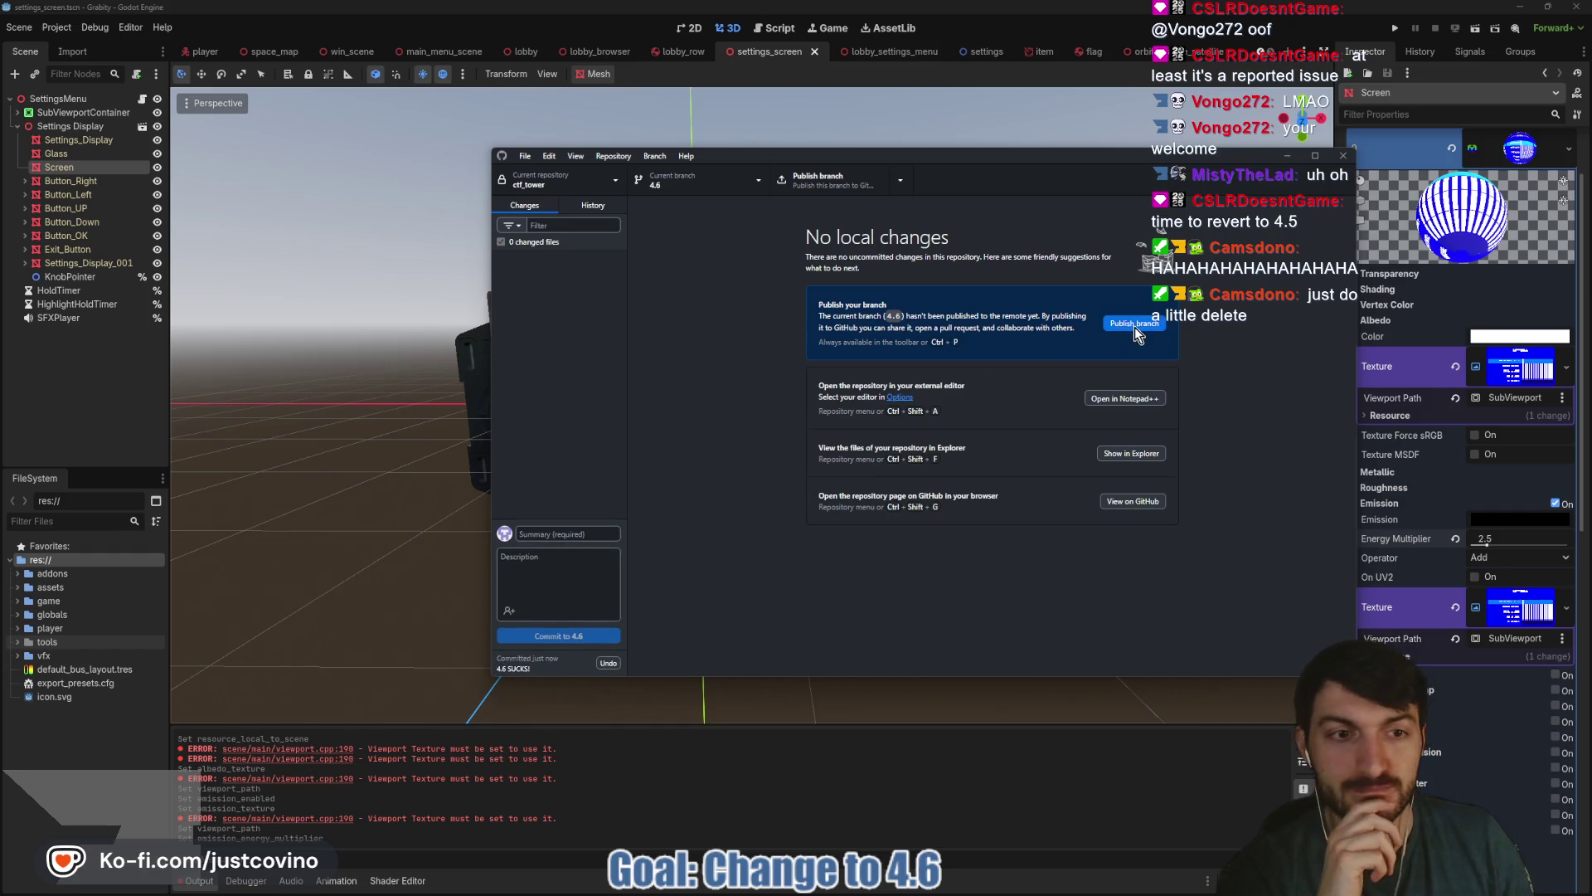
{"action": "left_click", "coordinate": [1112, 326]}
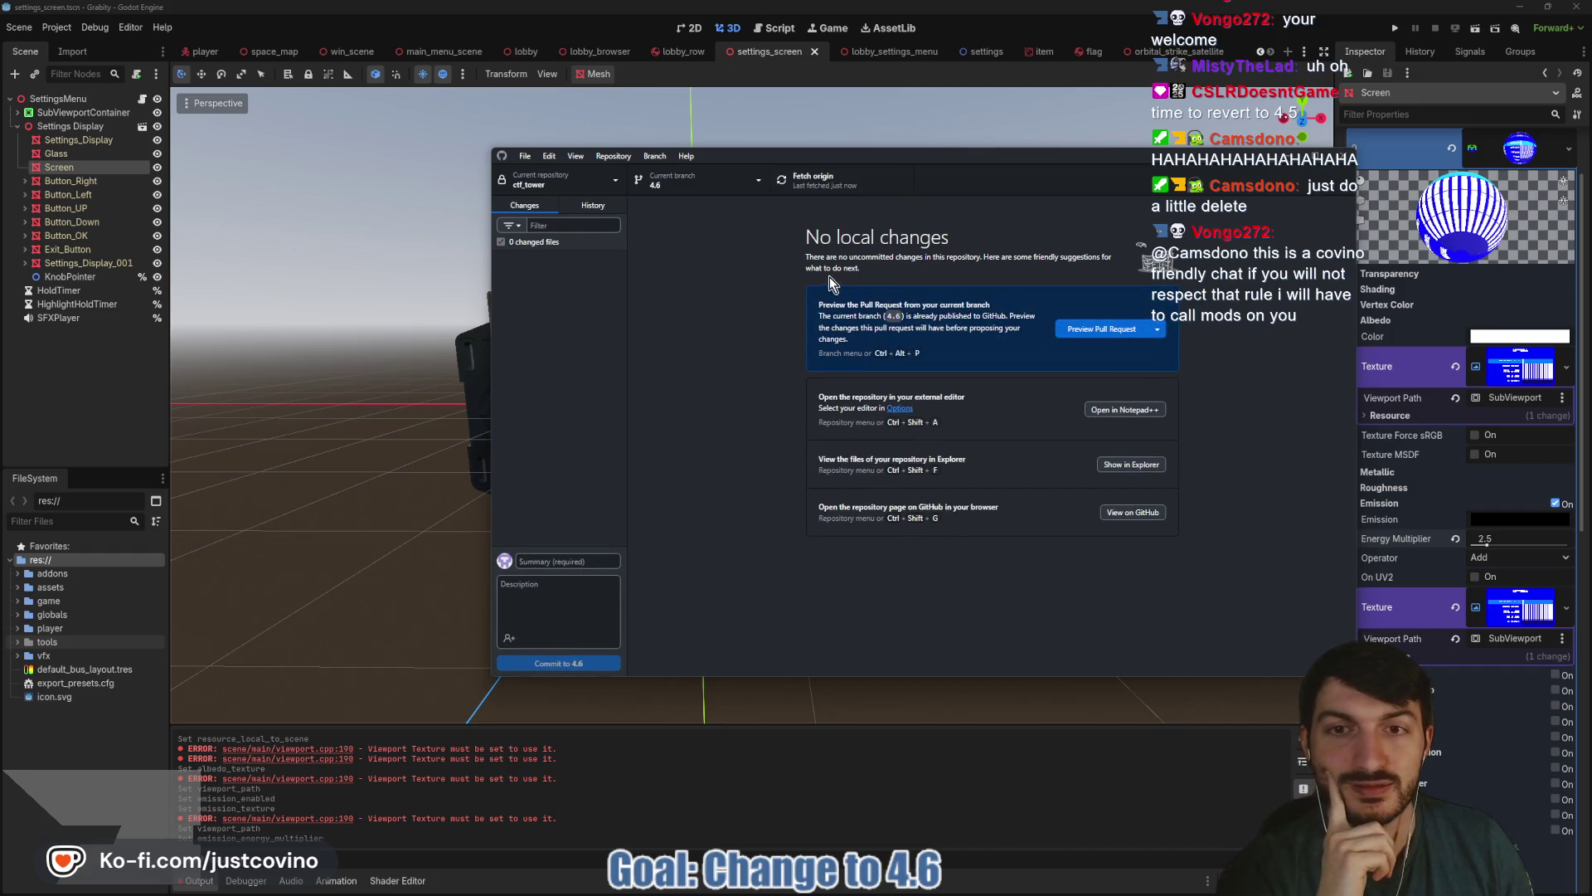
{"action": "left_click", "coordinate": [1372, 132]}
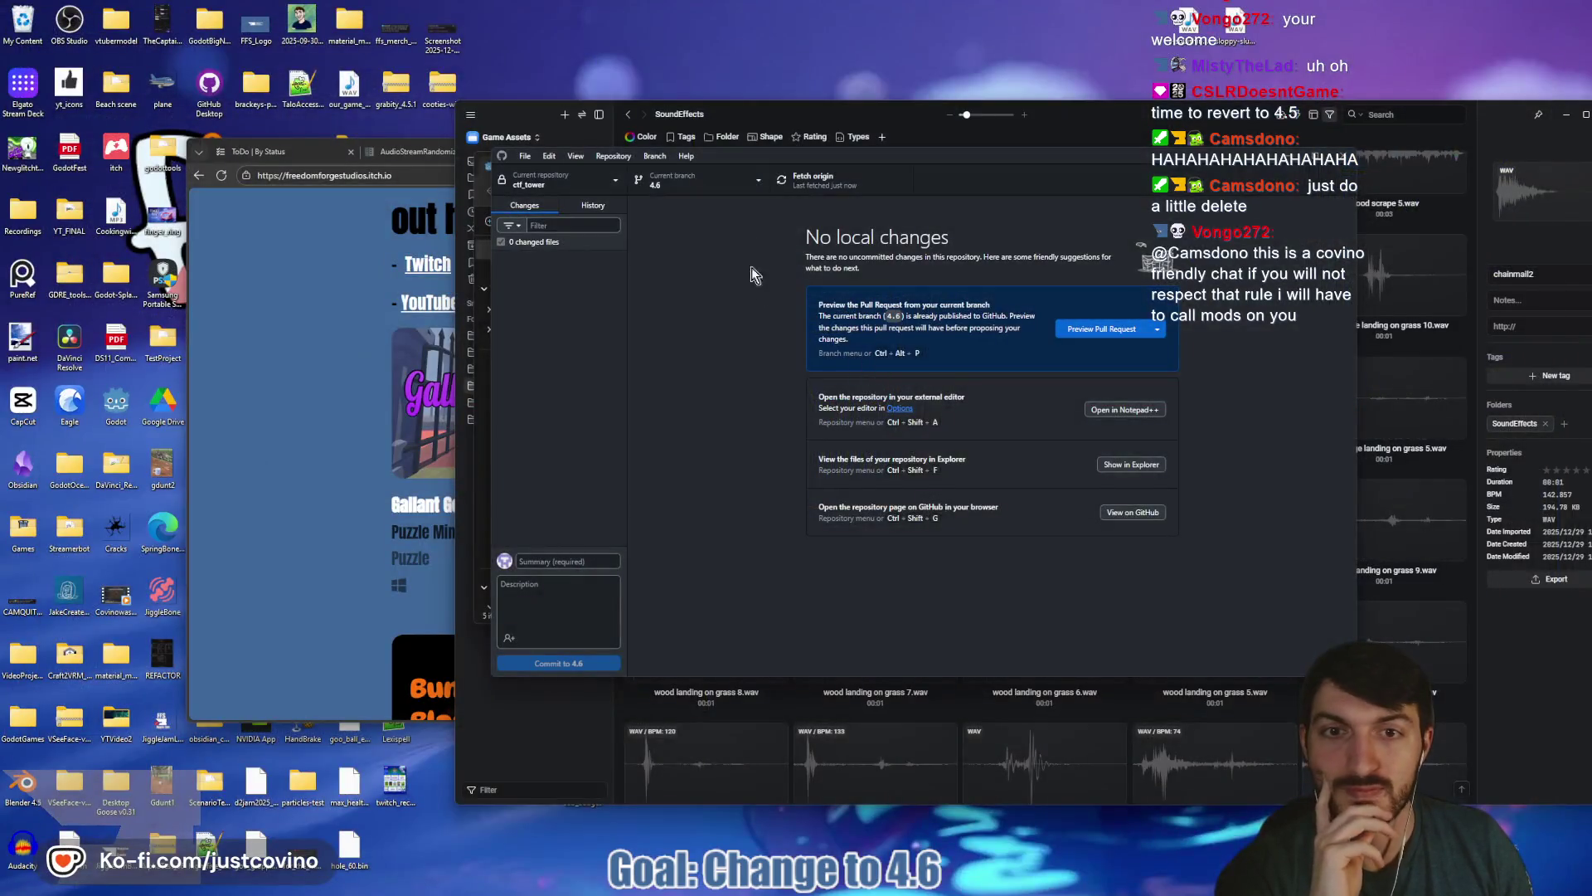
- Check out the MultiplayerRework branch and open the desktop Godot versions folder
{"action": "left_click", "coordinate": [673, 180]}
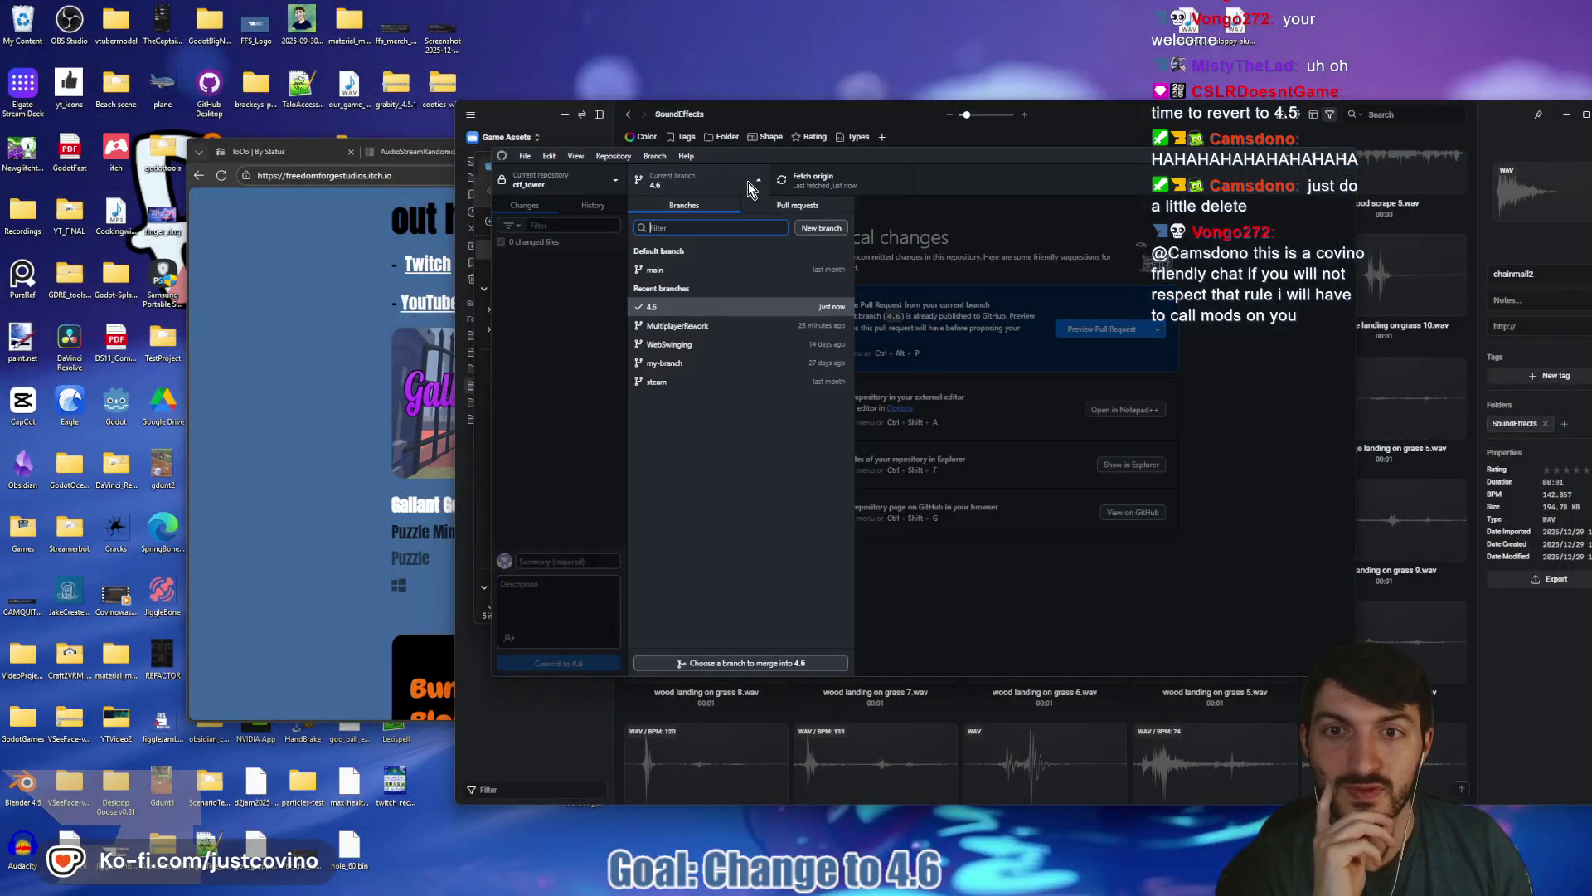
{"action": "left_click", "coordinate": [690, 330]}
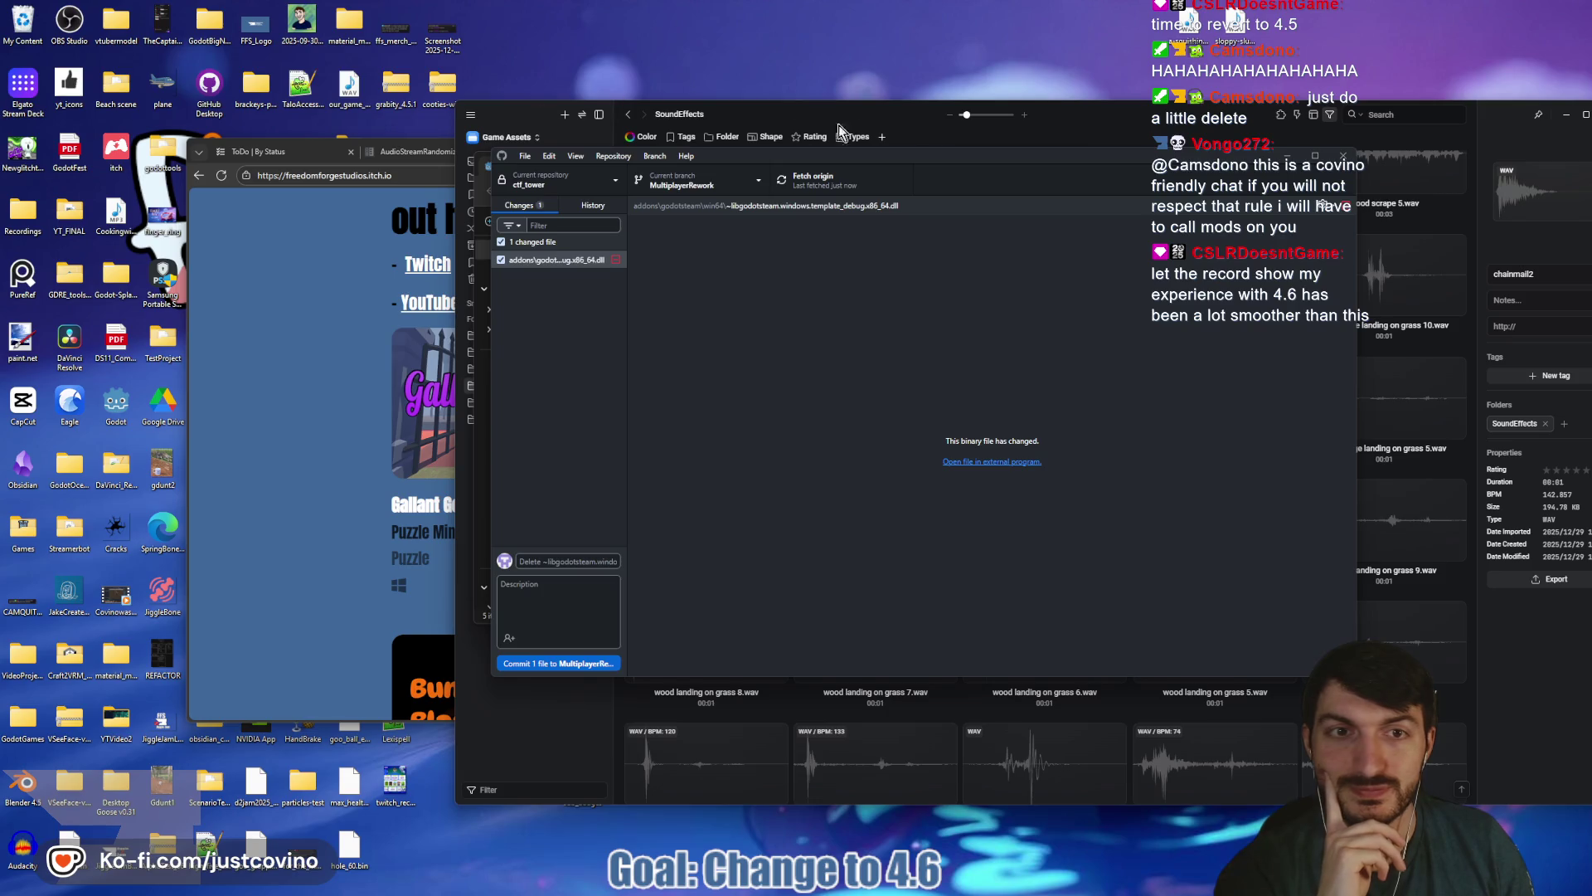
{"action": "left_click", "coordinate": [363, 269]}
{"action": "double_click", "coordinate": [123, 412]}
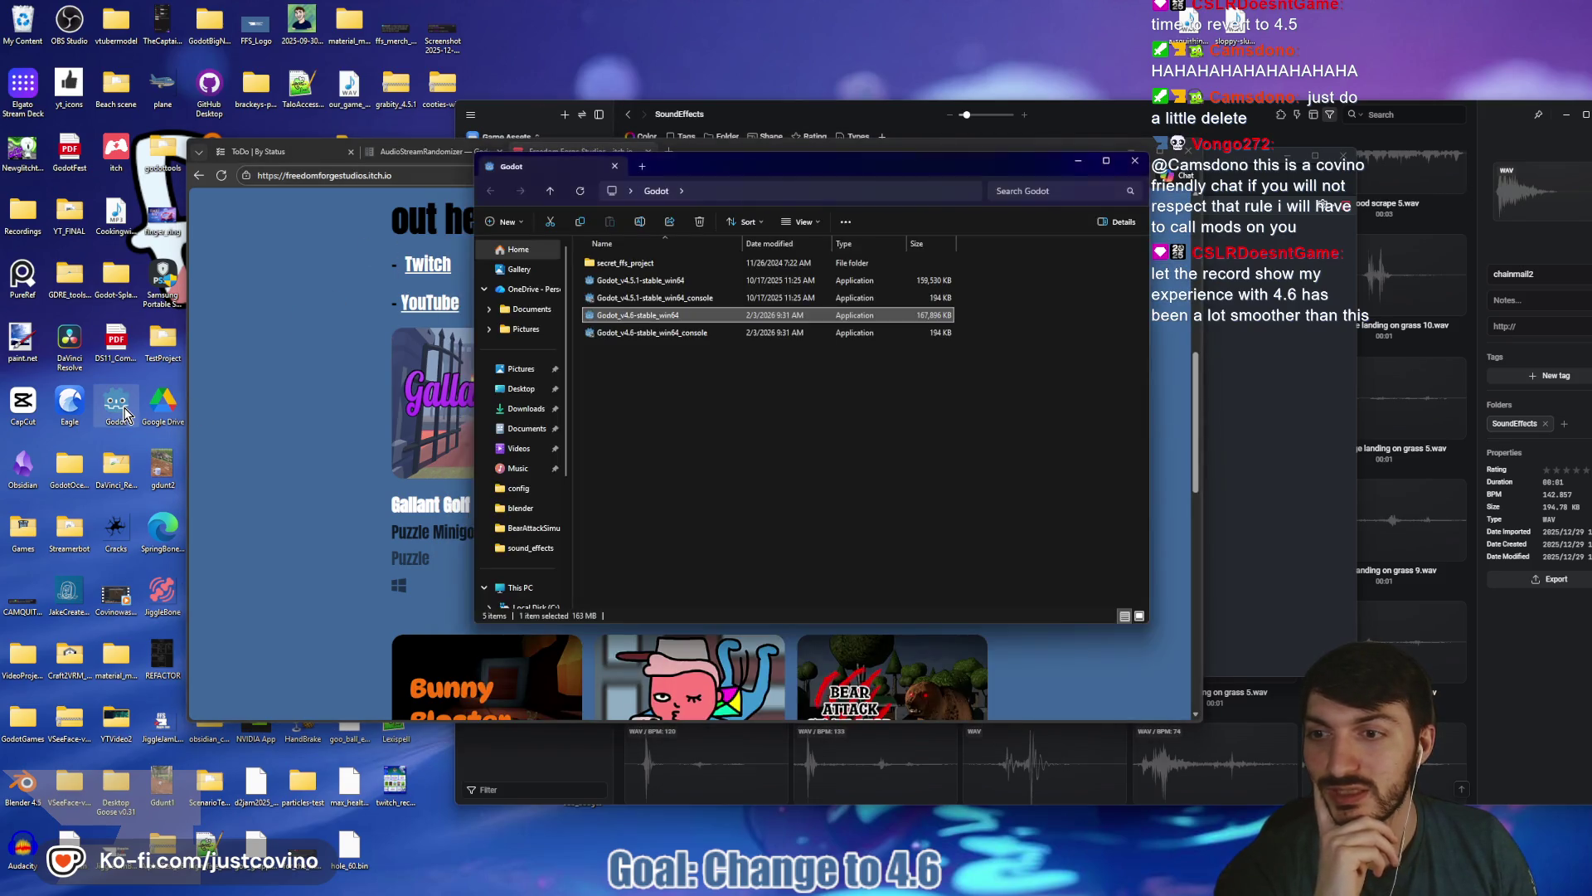
- Launch Godot_v4.5.1-stable_win64 from the Godot folder
{"action": "left_click", "coordinate": [647, 283]}
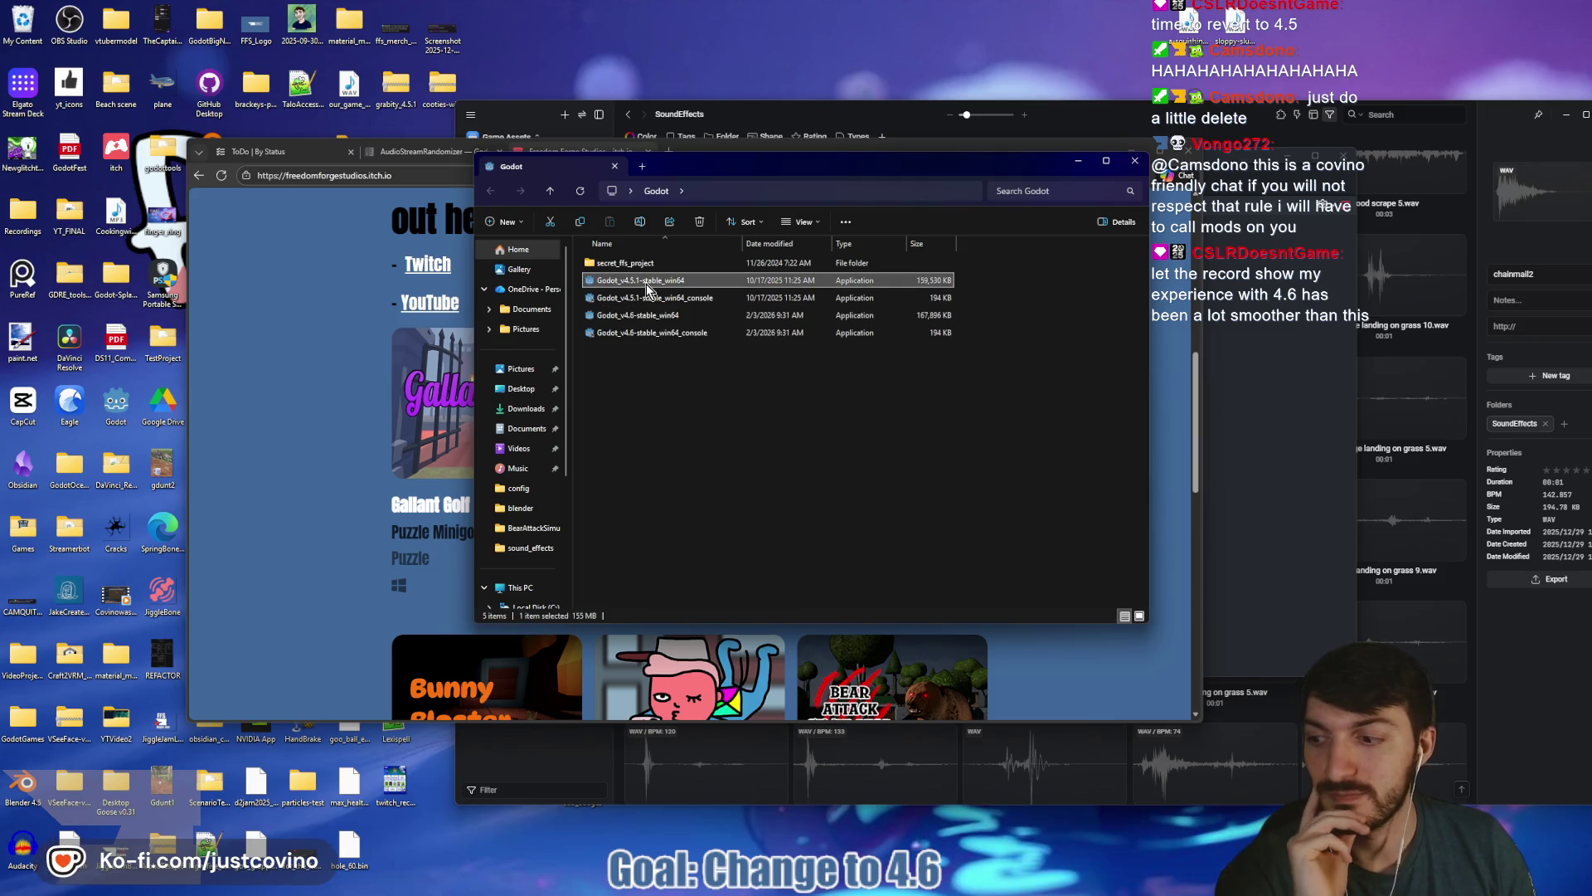
{"action": "double_click", "coordinate": [645, 284]}
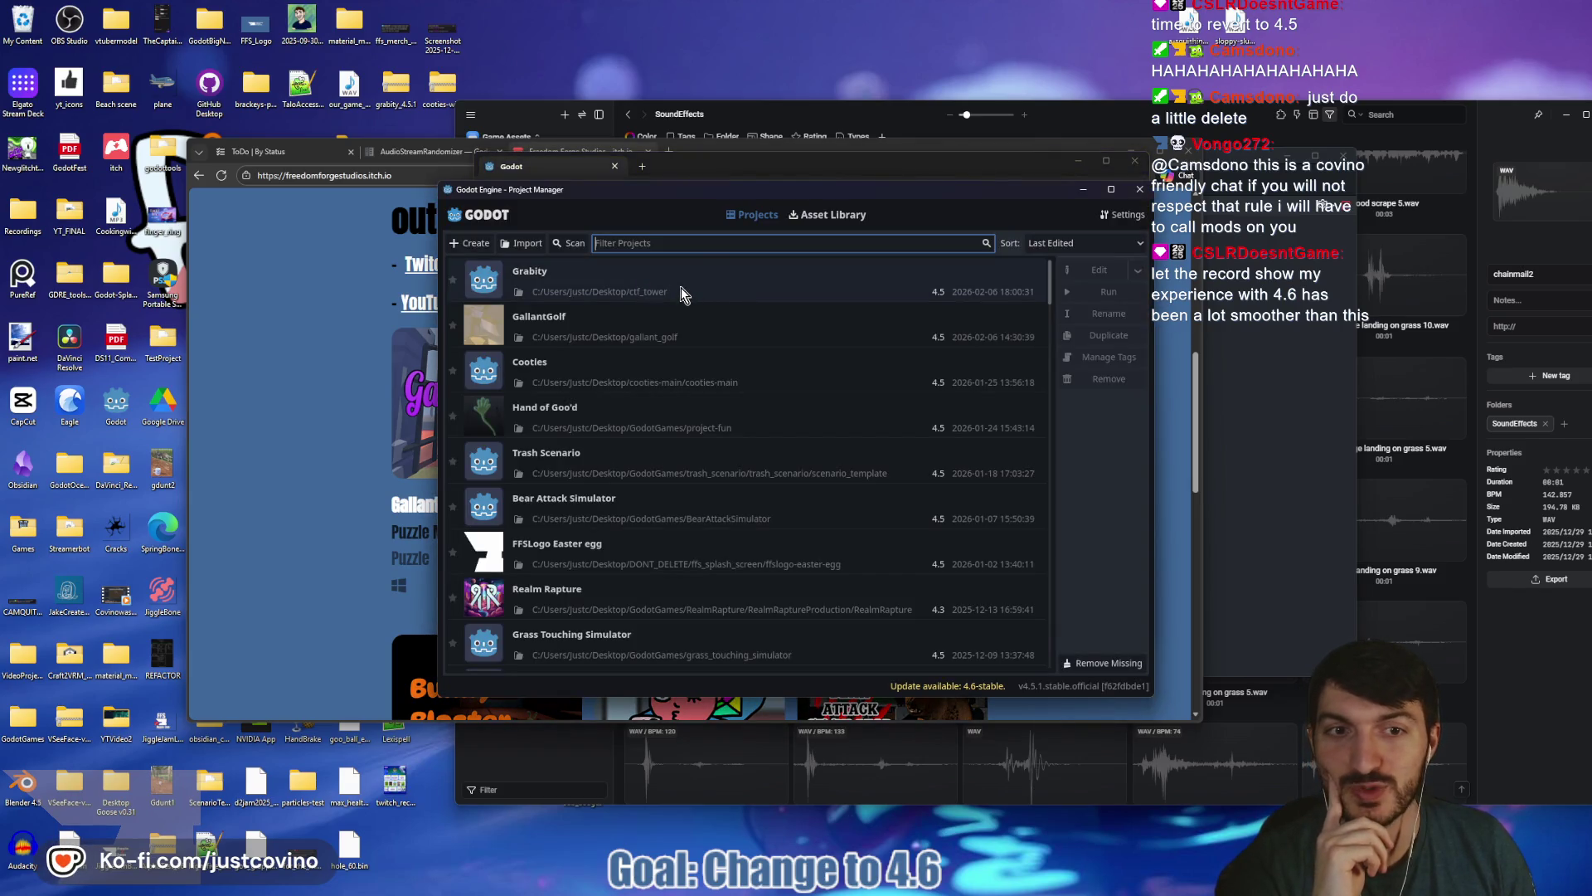
- Open Grabity in Godot 4.5.1, save the settings screen scene, and view the game scene
{"action": "double_click", "coordinate": [678, 286]}
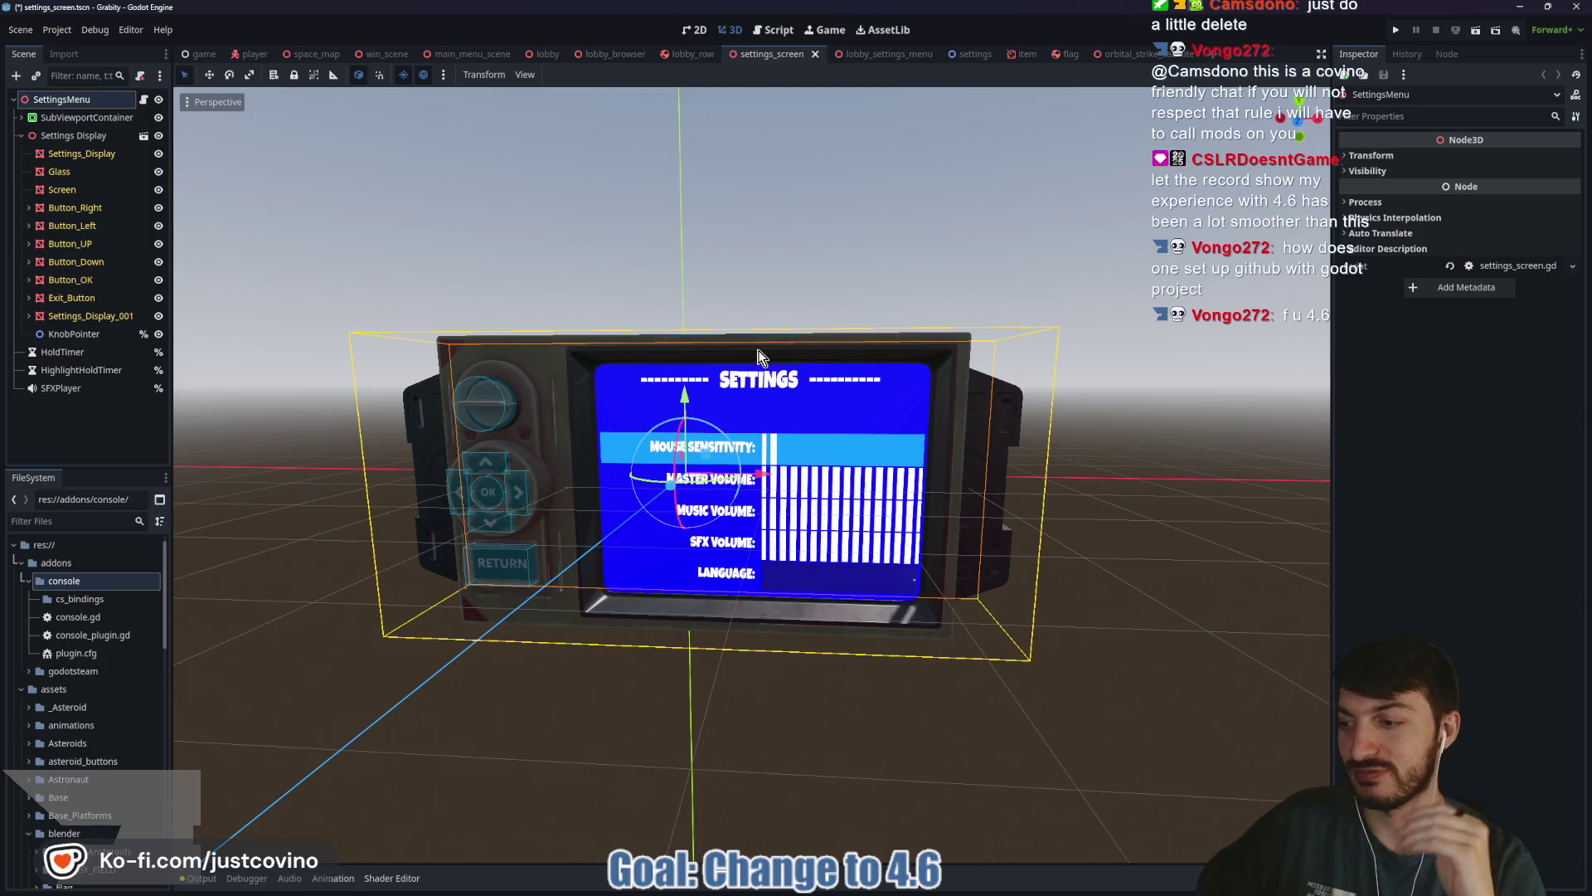
{"action": "key", "text": "ctrl+s"}
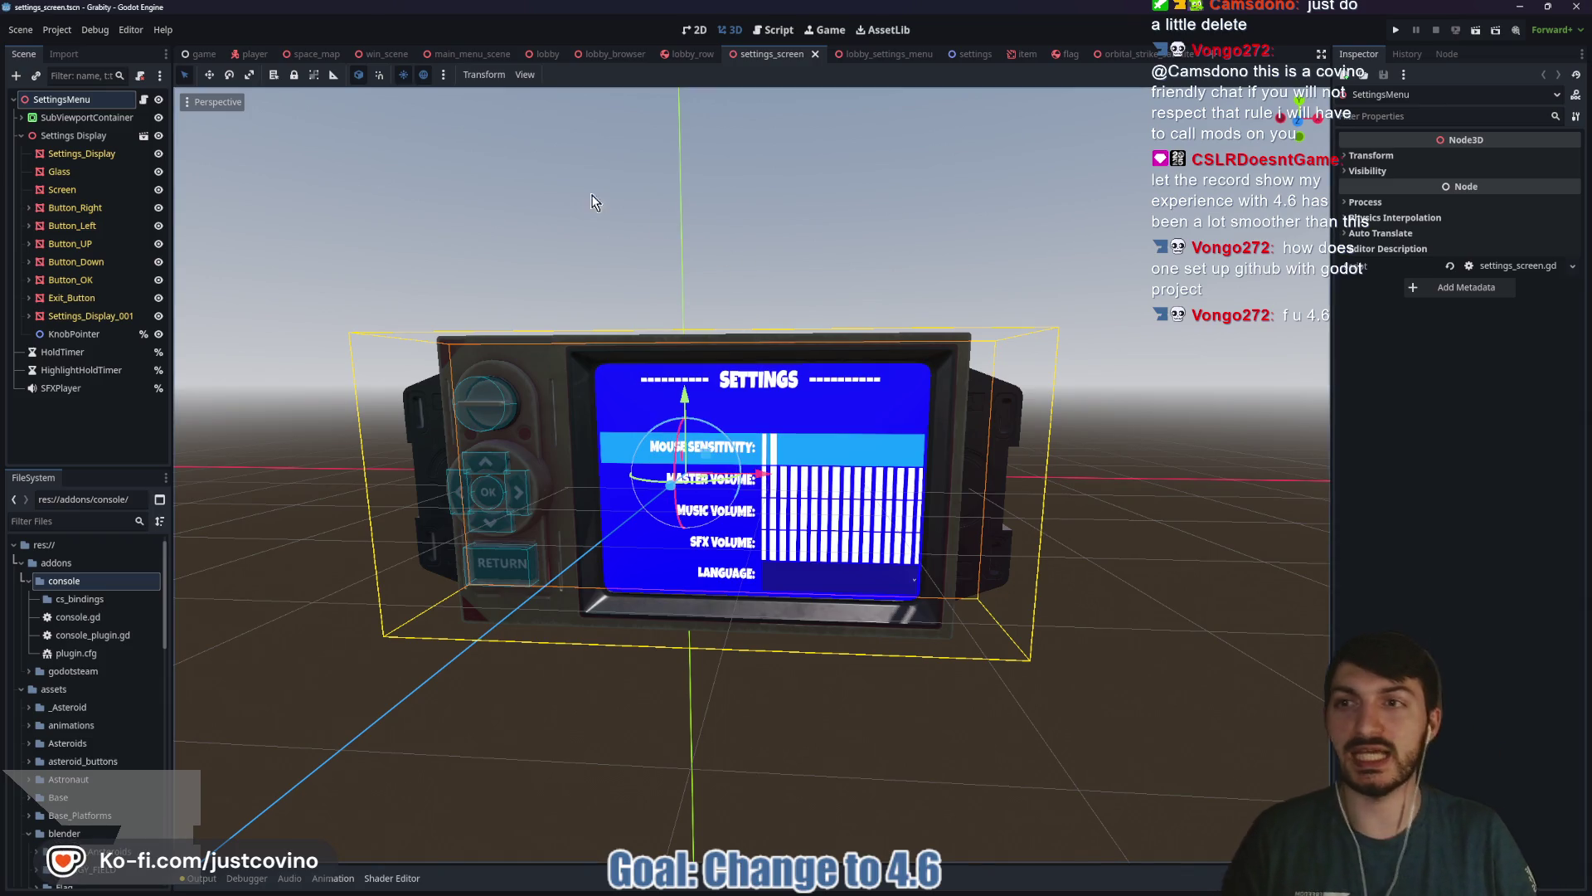
{"action": "left_click", "coordinate": [199, 53]}
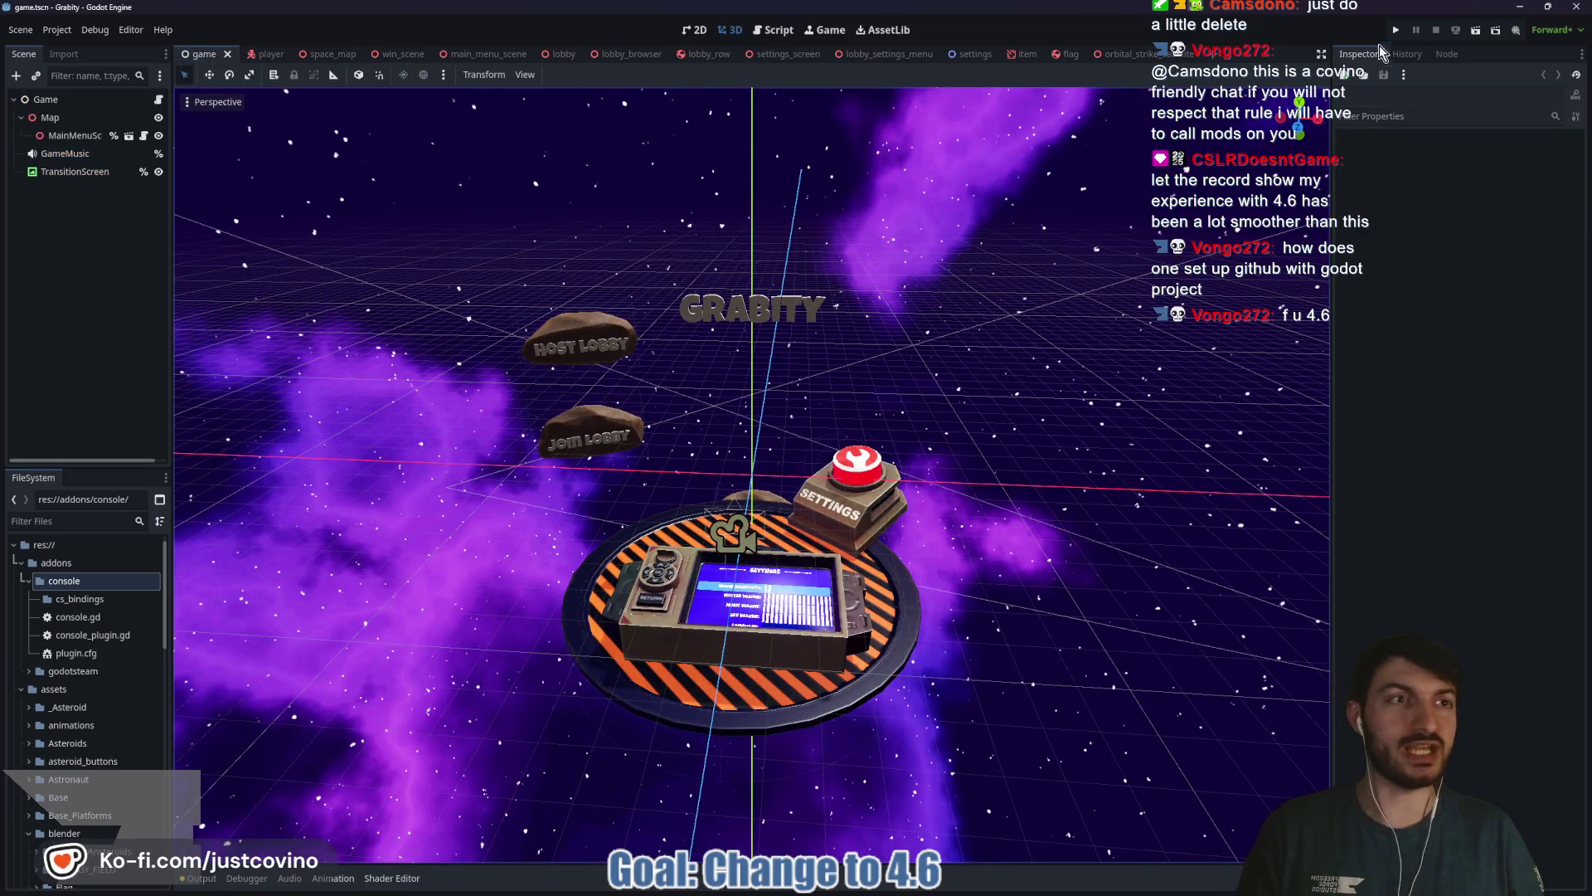
{"action": "left_click_drag", "start_coordinate": [848, 352], "coordinate": [906, 376]}
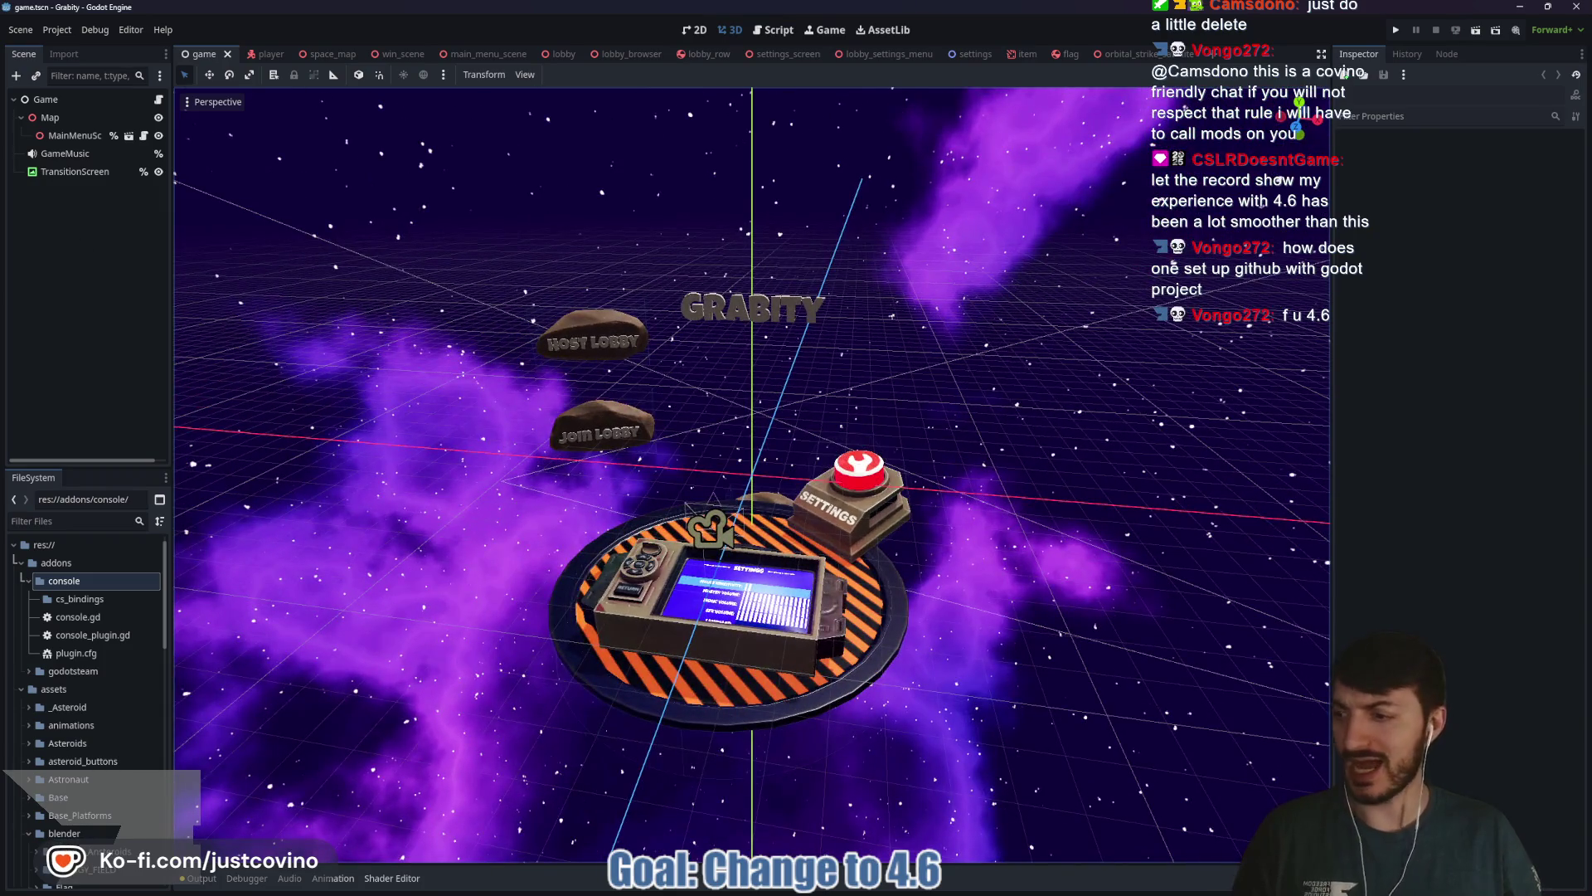